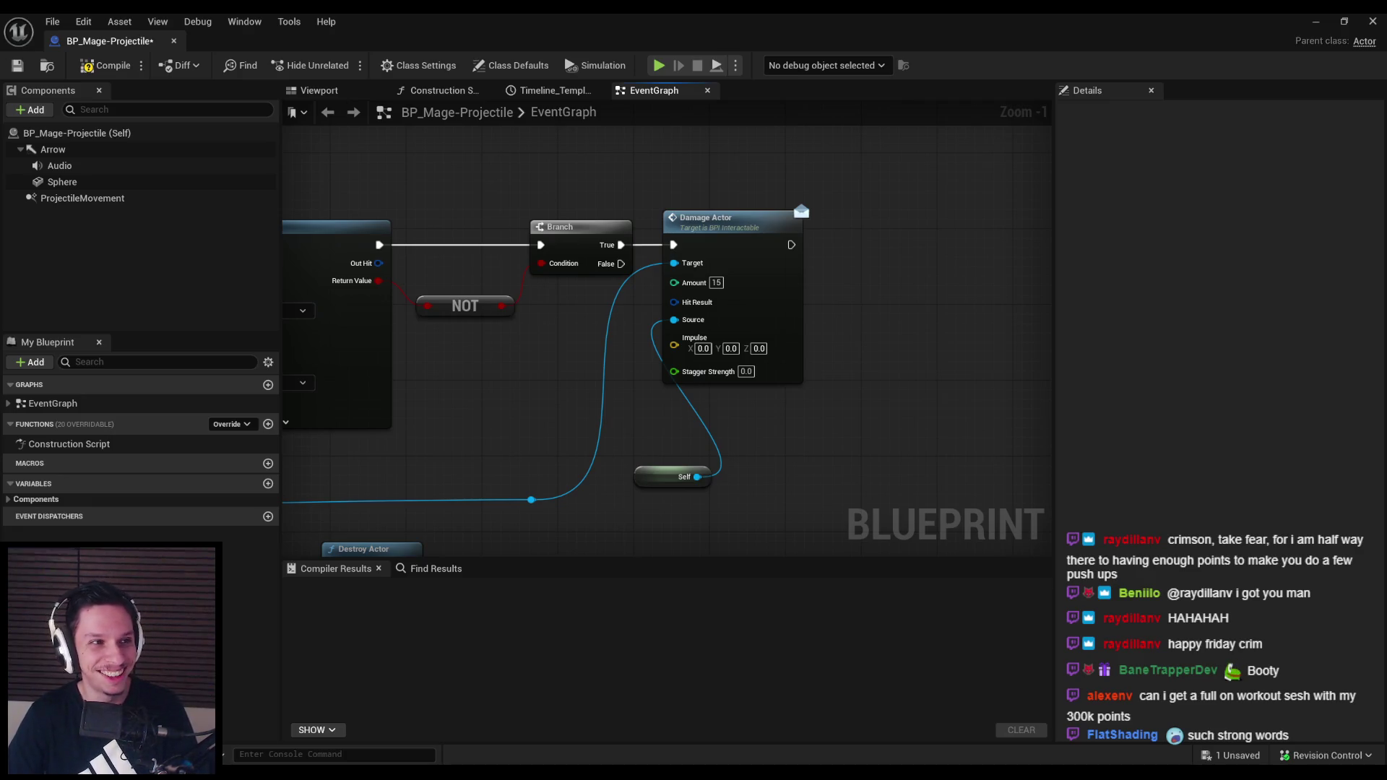
Straighten the reroute knot on the upper blue hit-detection wire with Q, then compile and save
left_click_drag(512, 404, 725, 340)
key("F7")
key("ctrl+s")
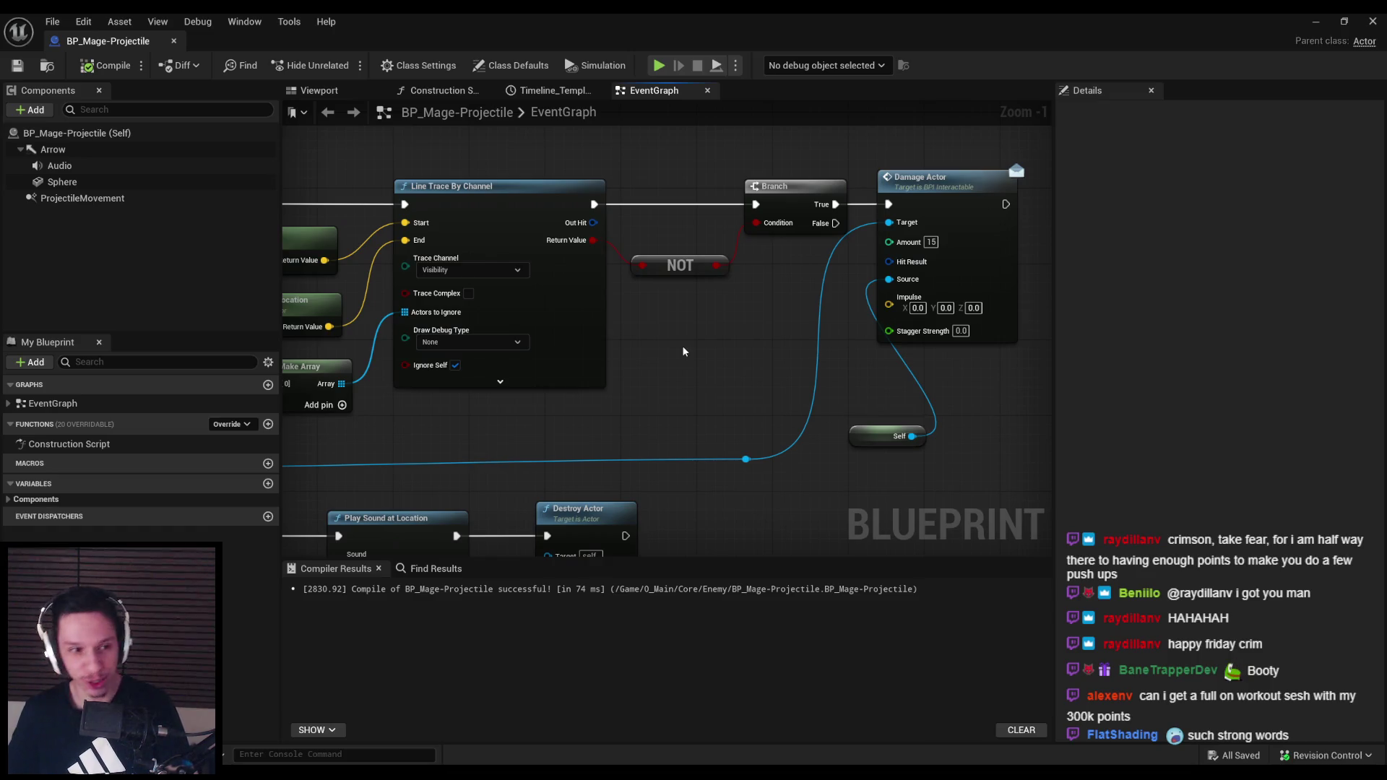
scroll(683, 351, "down", 3)
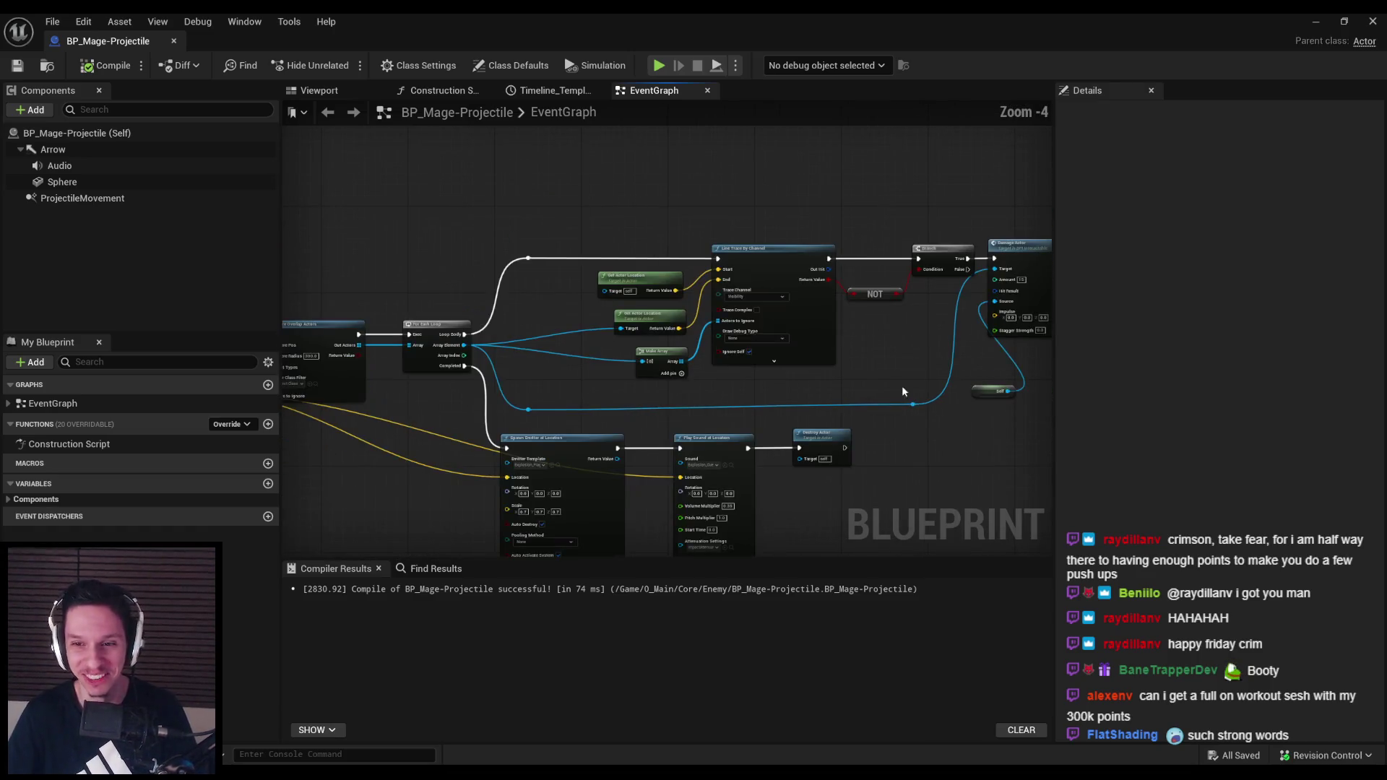
key("q")
left_click(534, 376)
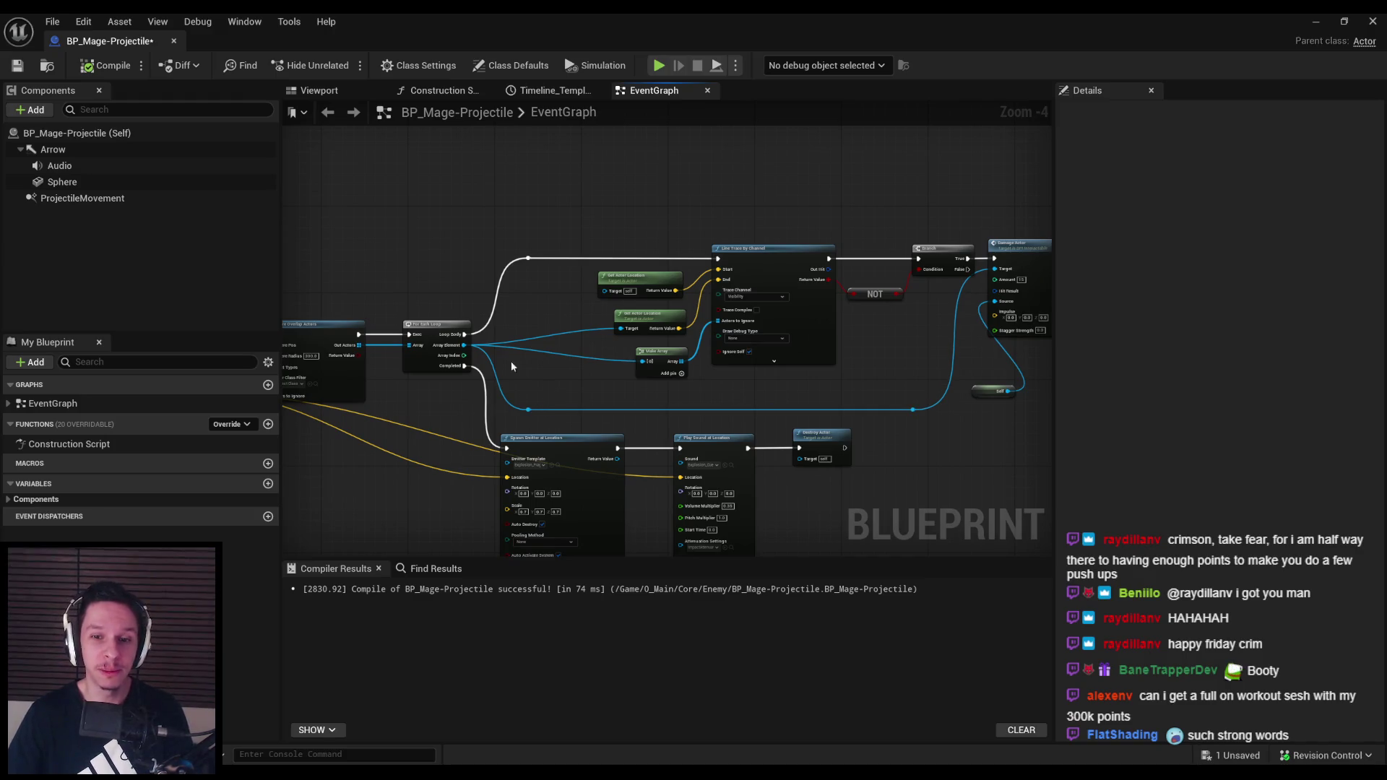
left_click(105, 65)
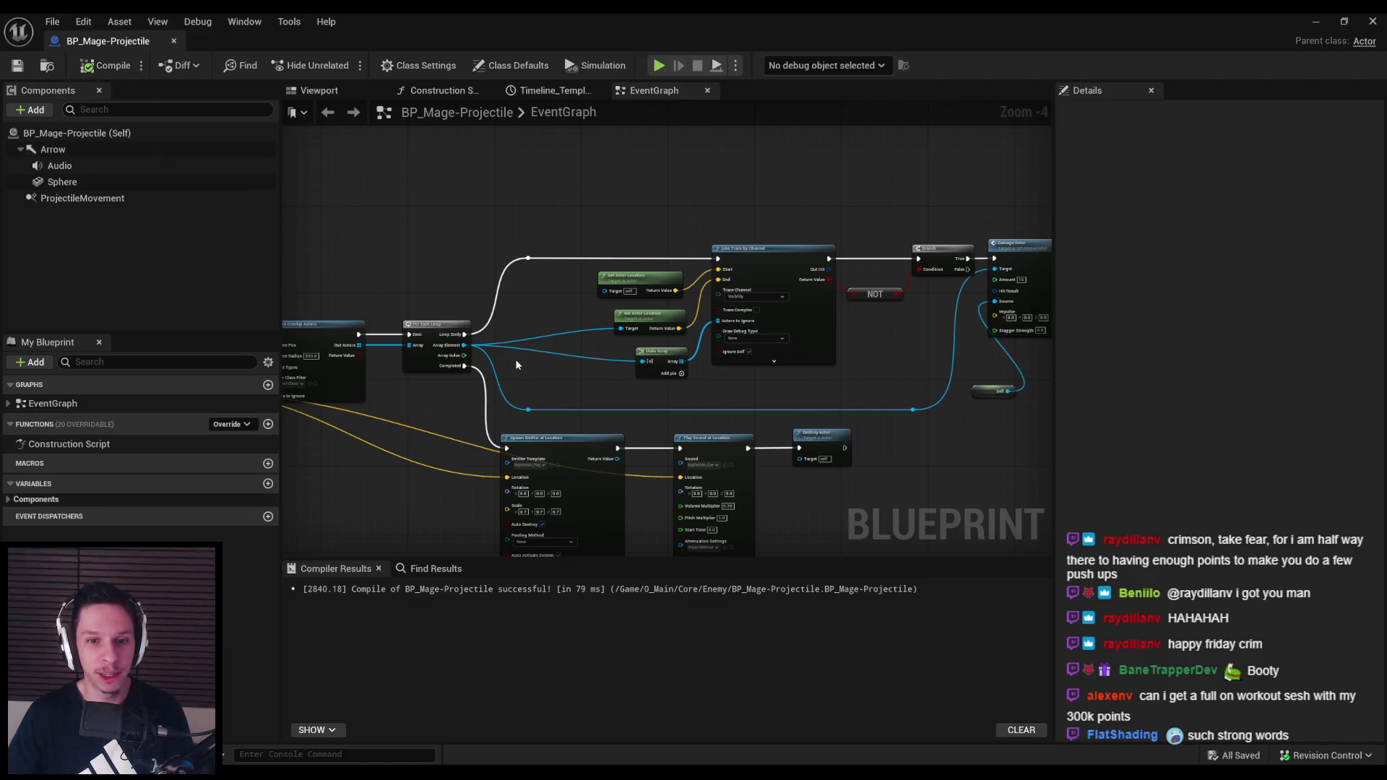
Straighten the knot on the lower blue wire, then recompile and save the blueprint
scroll(516, 358, "up", 1)
left_click(531, 424)
key("q")
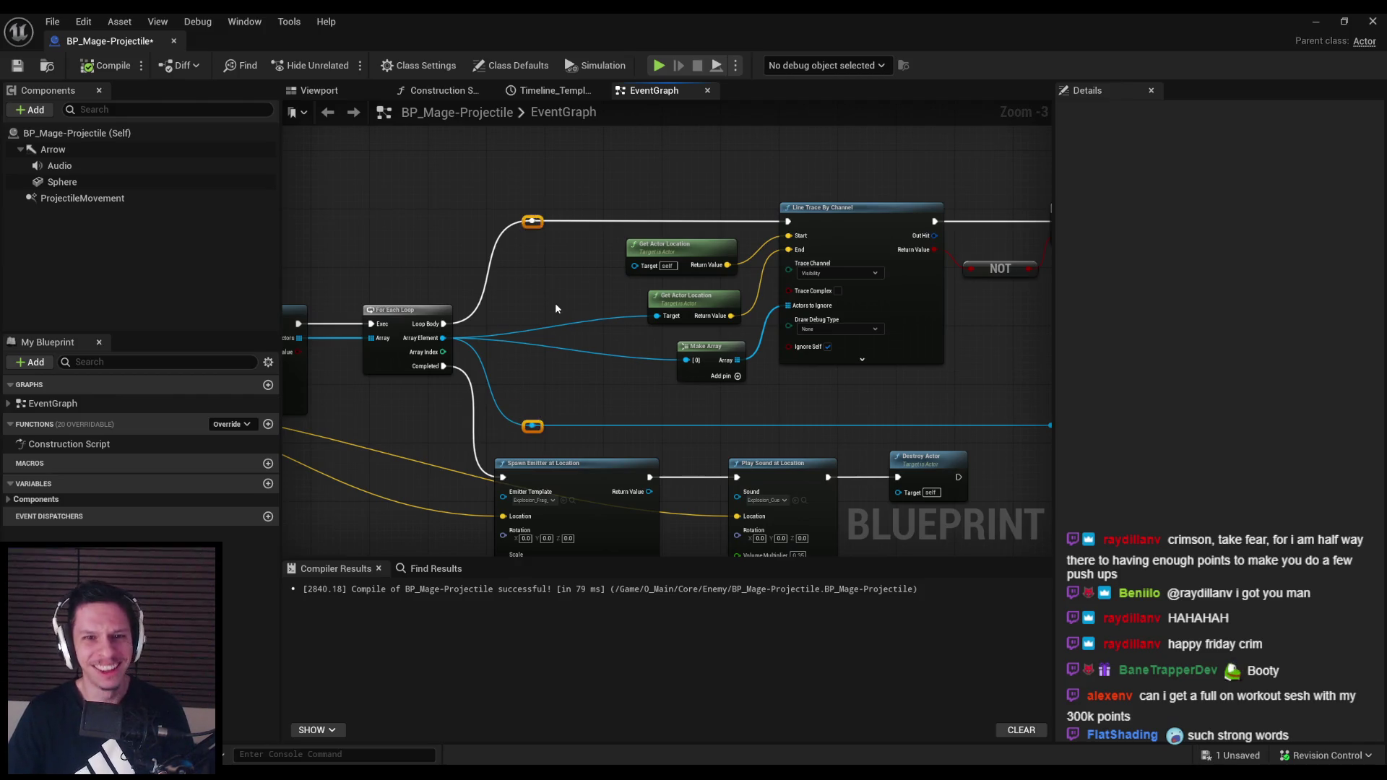
left_click(105, 65)
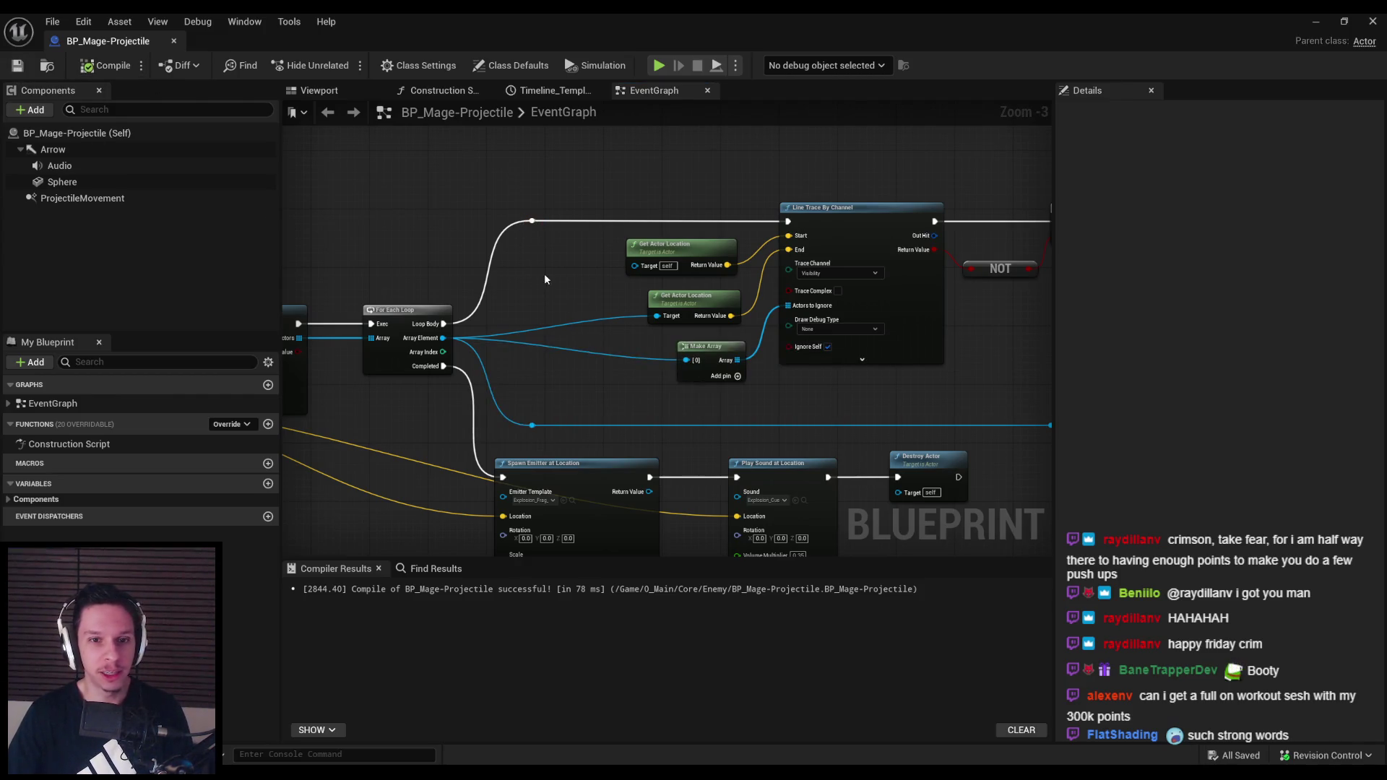
scroll(837, 331, "down", 2)
scroll(795, 333, "up", 2)
scroll(504, 374, "down", 2)
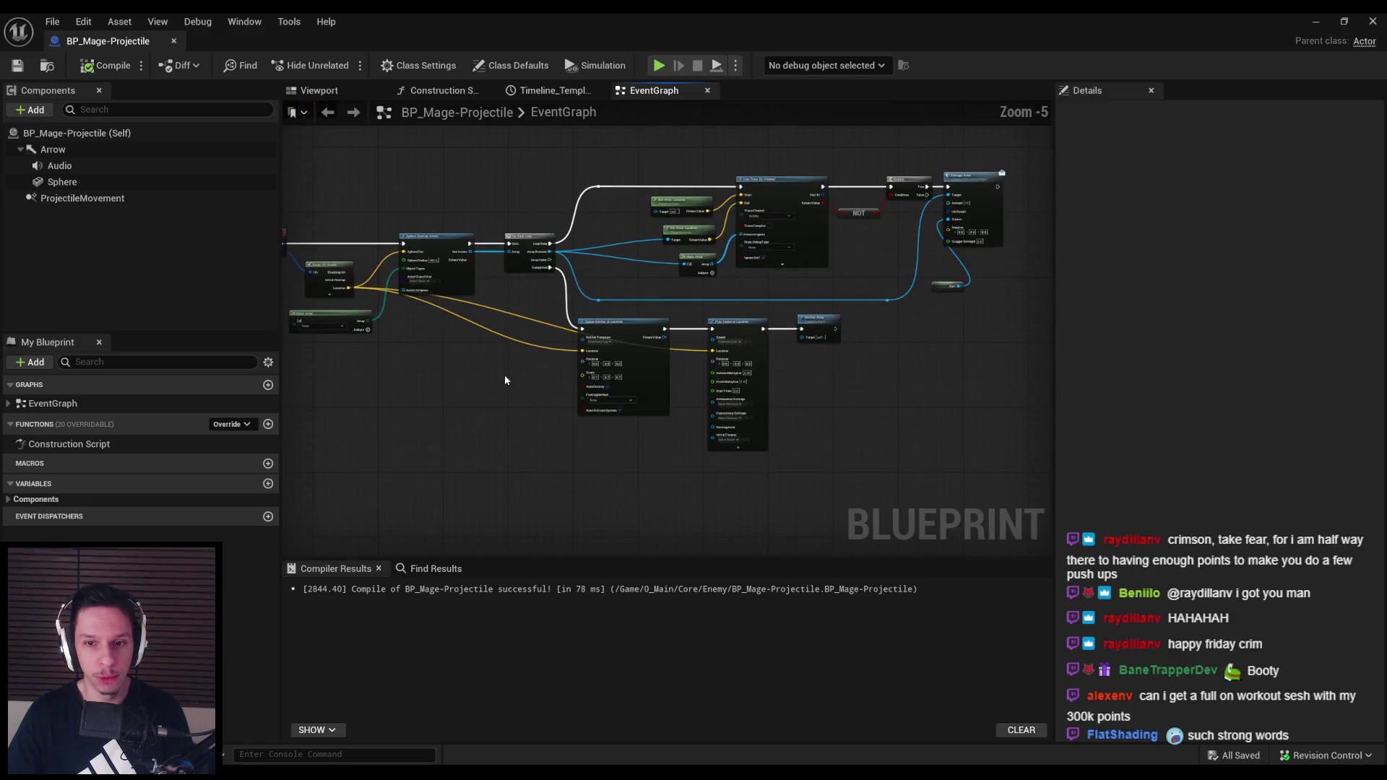
scroll(494, 325, "up", 2)
mouse_move(494, 325)
left_mouse_down()
mouse_move(640, 325)
mouse_move(505, 361)
left_mouse_up()
Add two reroute points on the upper yellow Location wire and line them up vertically
double_click(645, 328)
mouse_move(717, 401)
left_mouse_down()
mouse_move(635, 387)
mouse_move(654, 311)
mouse_move(474, 462)
left_mouse_up()
scroll(654, 312, "down", 1)
double_click(661, 296)
left_click_drag(479, 334, 473, 335)
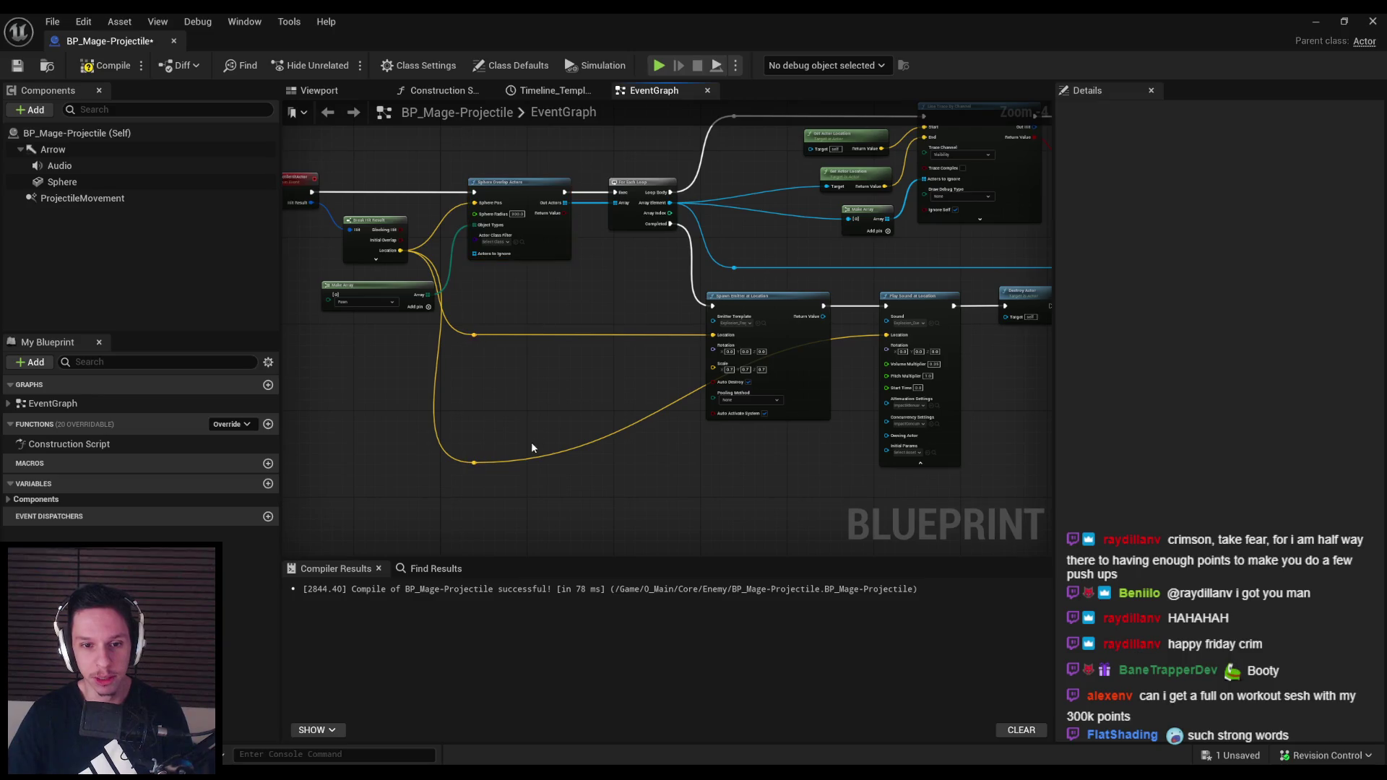
Add a reroute on the lower yellow wire, square its route into Play Sound's Location, and compile
double_click(595, 439)
left_click_drag(596, 439, 824, 462)
left_click(97, 66)
scroll(470, 409, "up", 3)
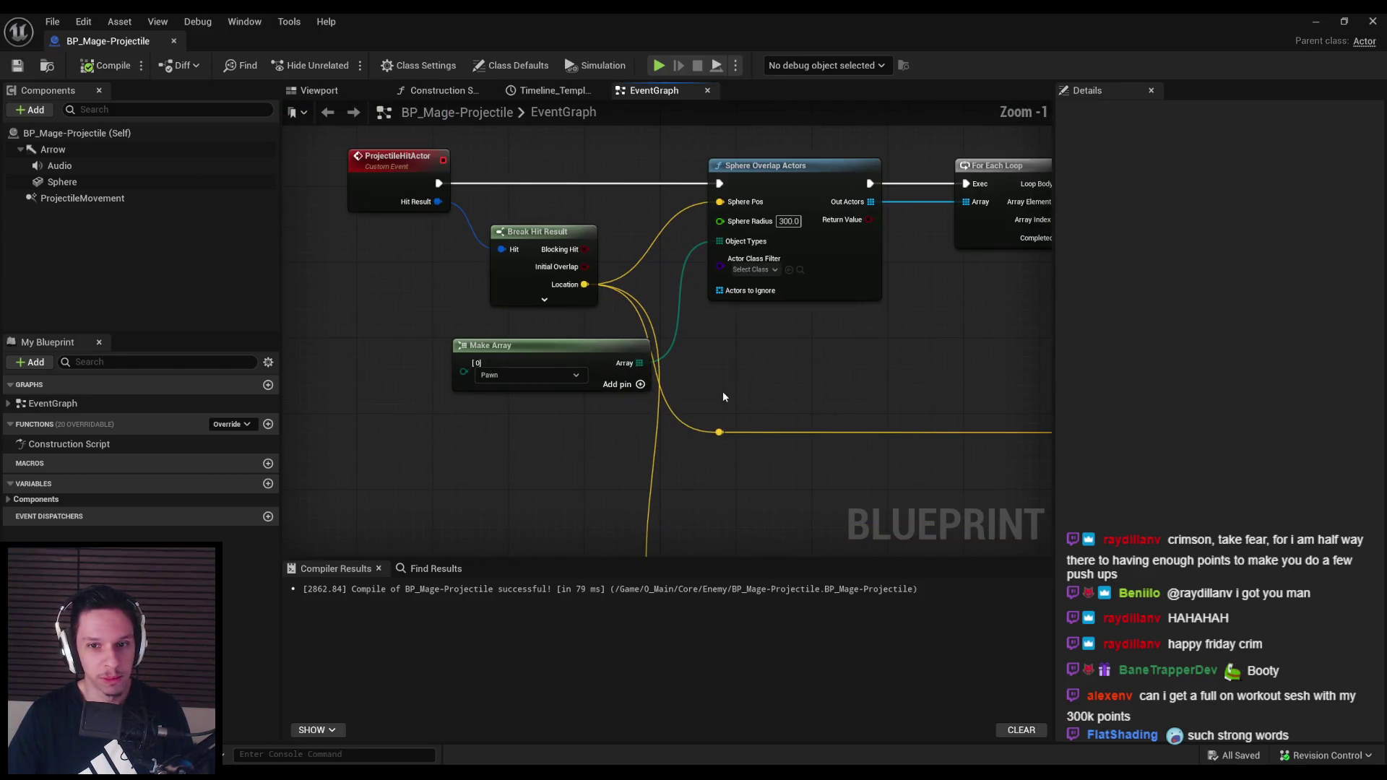
Move the Make Array node left and down, then save the blueprint
left_click_drag(573, 360, 517, 366)
left_click(761, 382)
scroll(762, 381, "down", 2)
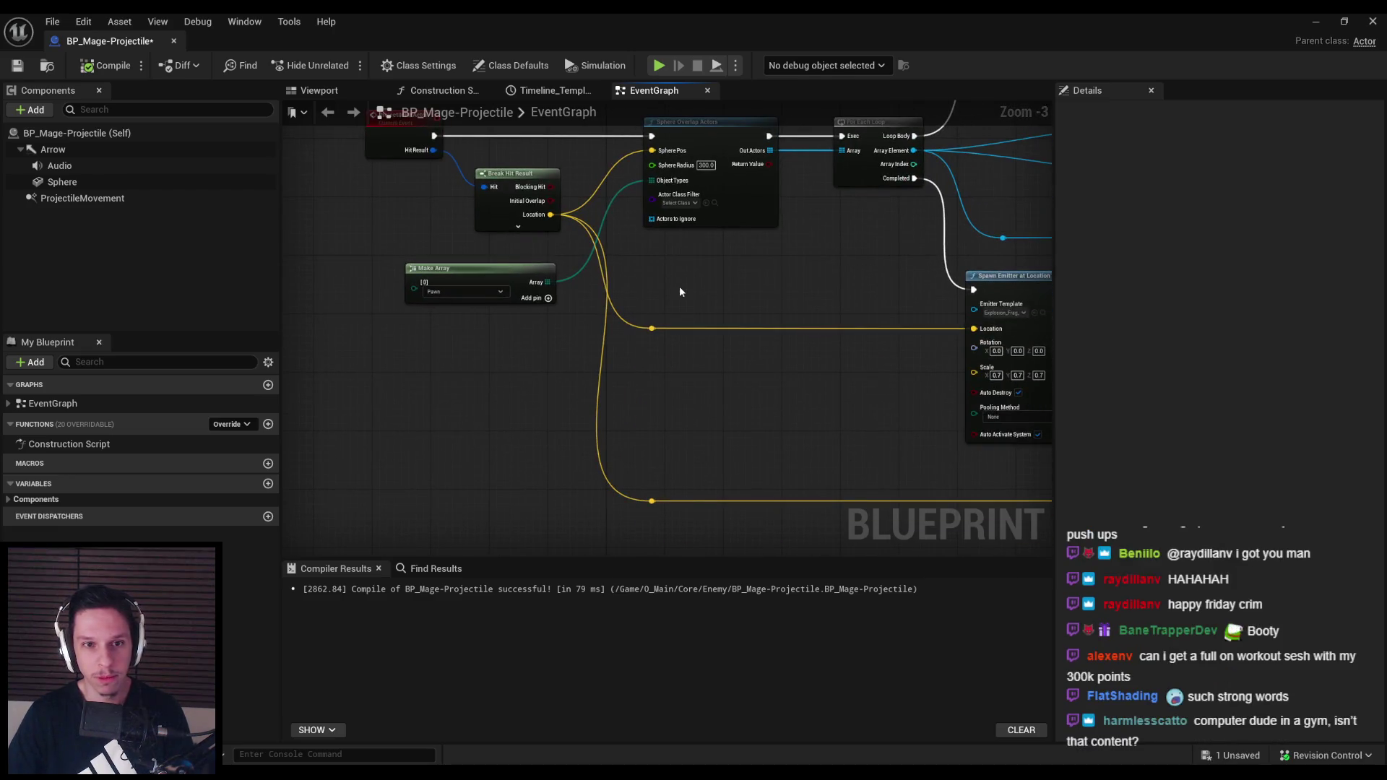
scroll(537, 345, "down", 1)
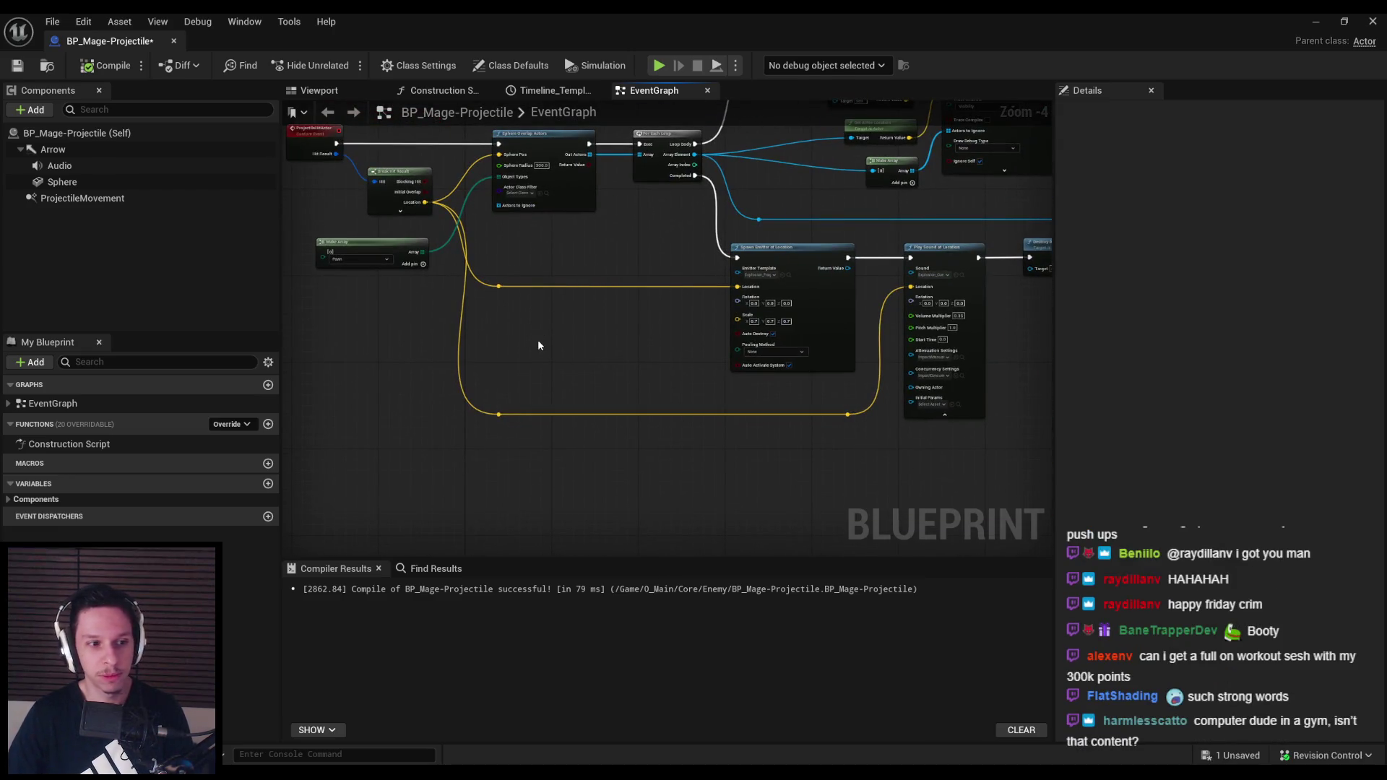
scroll(537, 345, "up", 2)
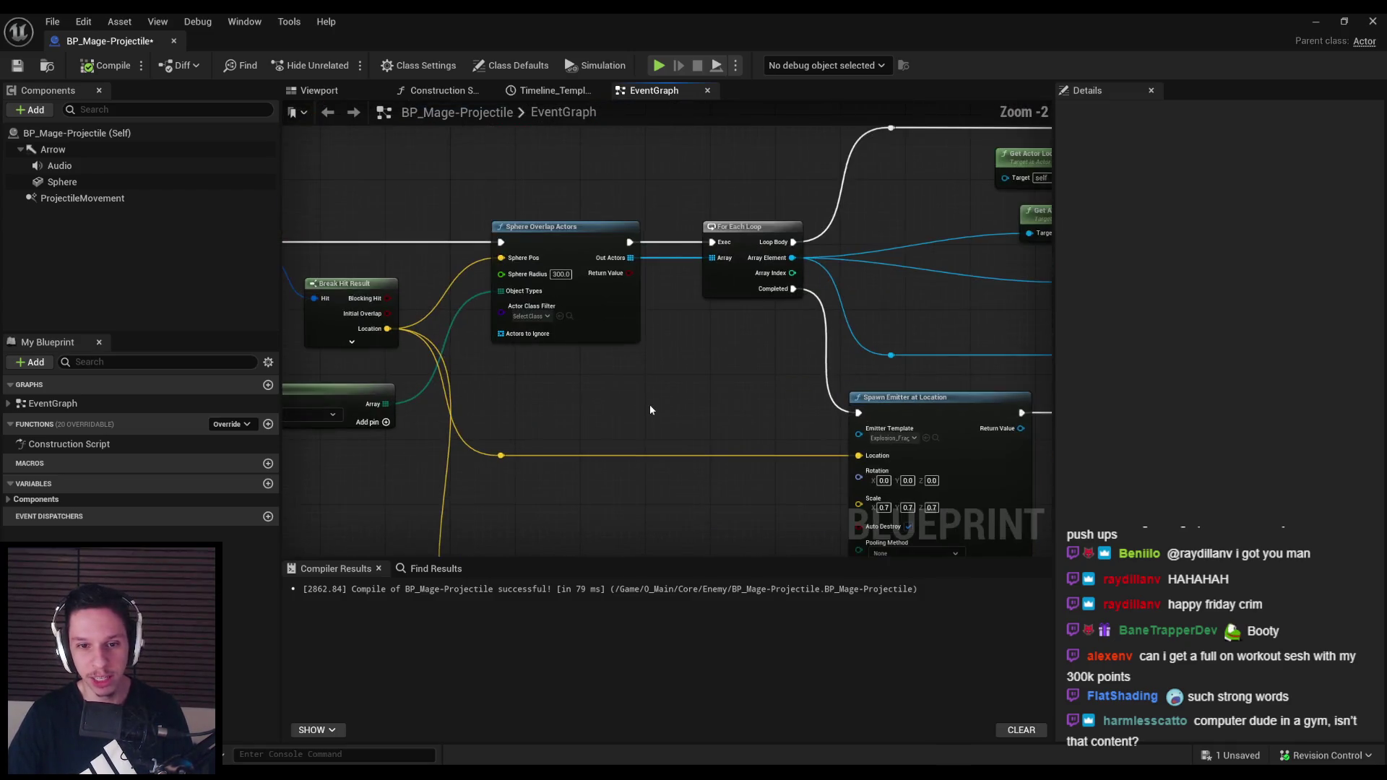
scroll(649, 405, "down", 1)
scroll(636, 453, "down", 1)
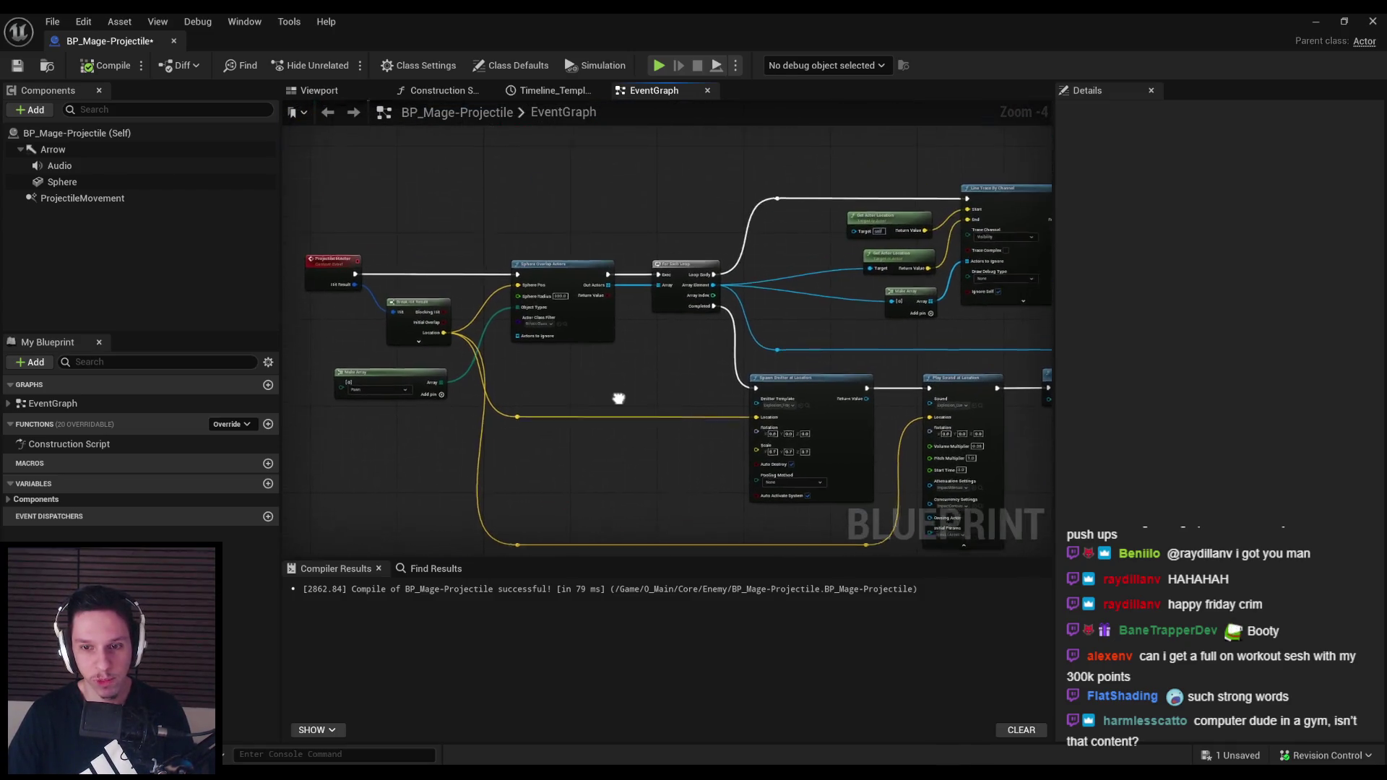
key("ctrl+s")
Select the Play Sound at Location node, then compile and save again
scroll(621, 394, "down", 2)
scroll(735, 294, "up", 4)
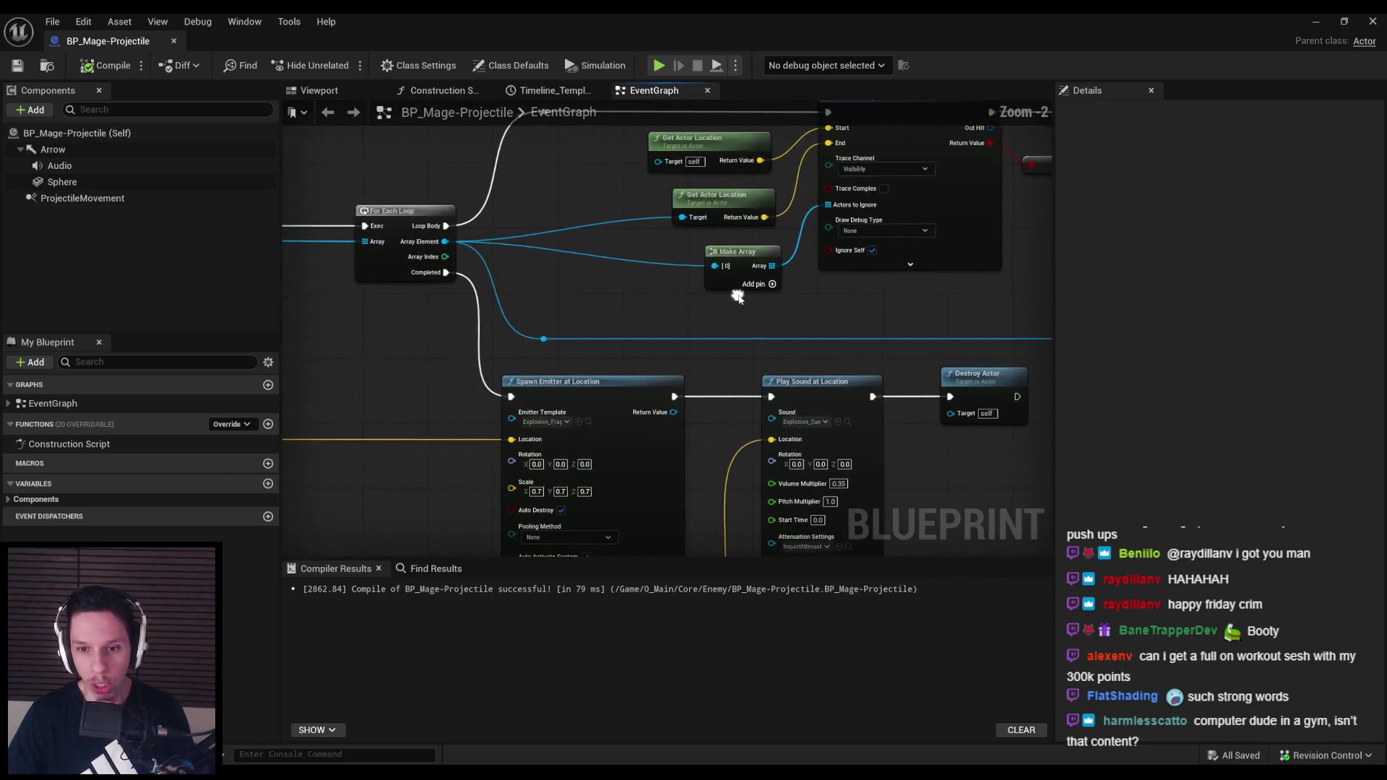
scroll(734, 294, "down", 2)
mouse_move(970, 450)
left_mouse_down()
mouse_move(707, 284)
mouse_move(728, 289)
left_mouse_up()
left_click(18, 65)
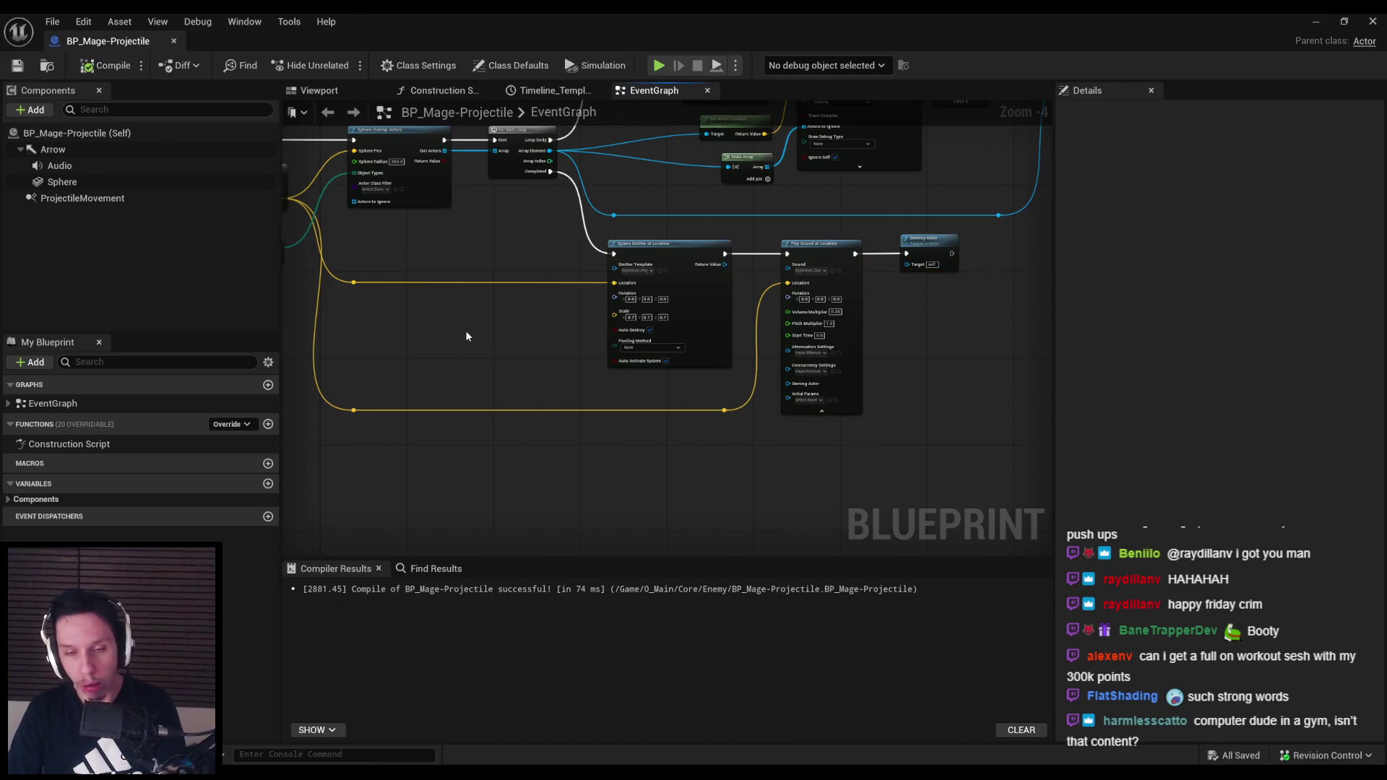
scroll(466, 336, "down", 4)
scroll(582, 392, "up", 4)
mouse_move(582, 392)
left_mouse_down()
mouse_move(592, 341)
mouse_move(686, 354)
mouse_move(651, 361)
left_mouse_up()
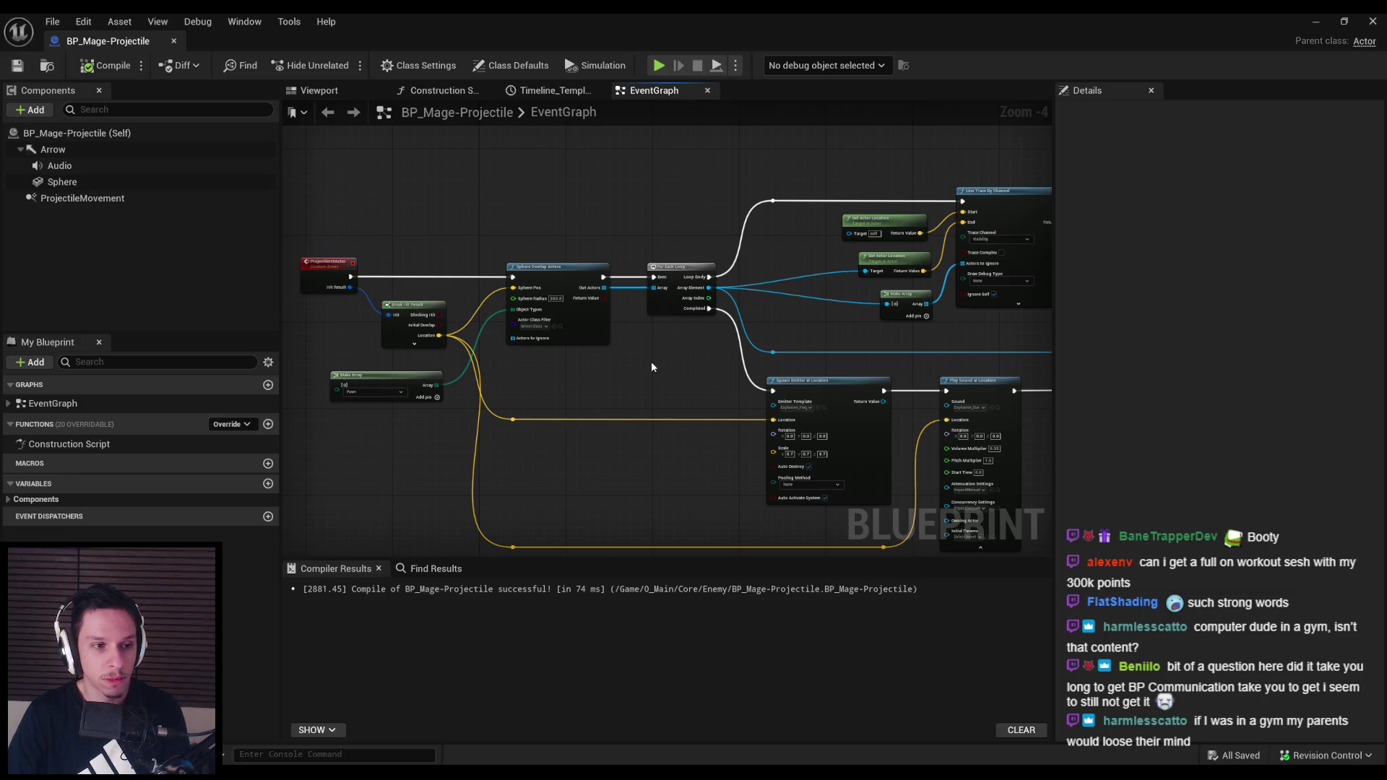
Marquee-select the lower overlap-and-trace nodes, shift them left beneath the upper chain, then compile and save
left_click_drag(651, 366, 605, 388)
scroll(642, 382, "up", 1)
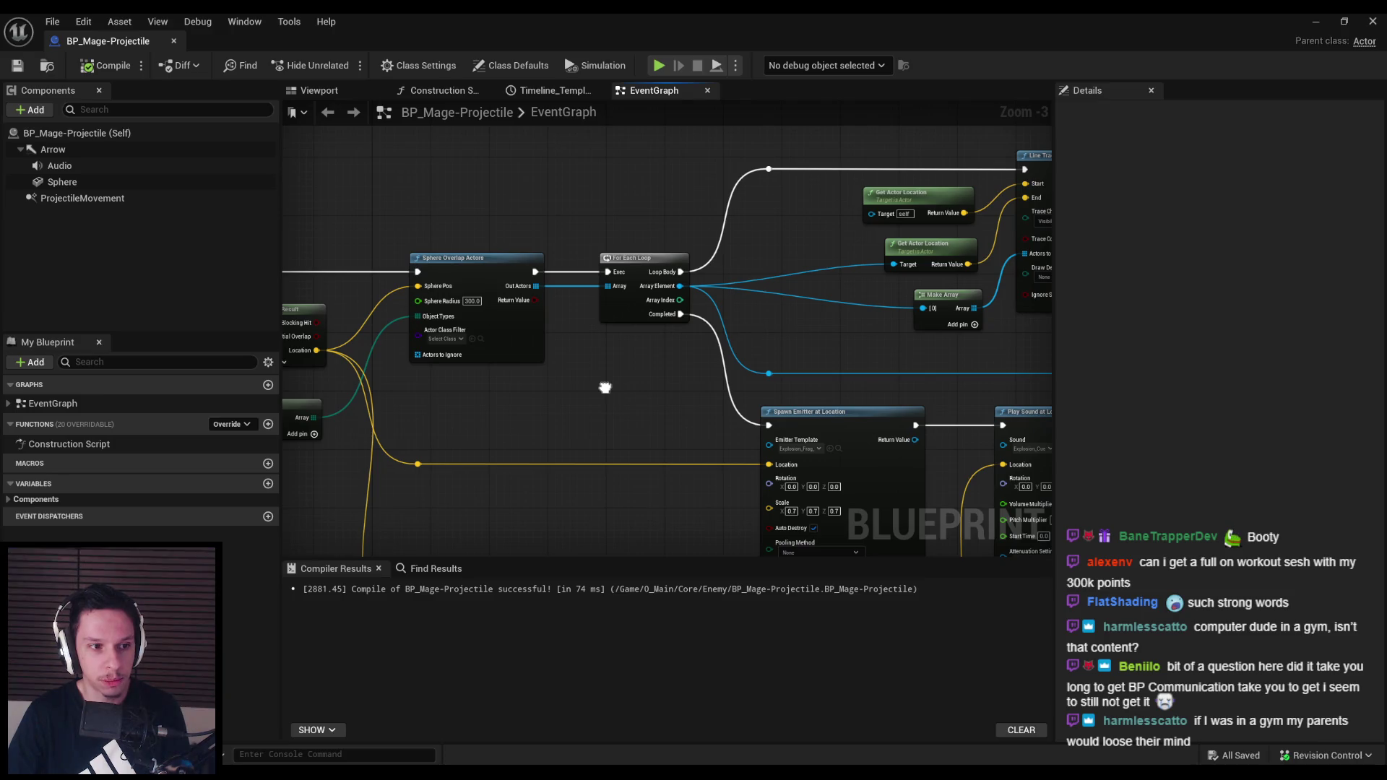
scroll(605, 388, "down", 2)
left_click_drag(606, 388, 592, 395)
scroll(592, 396, "up", 3)
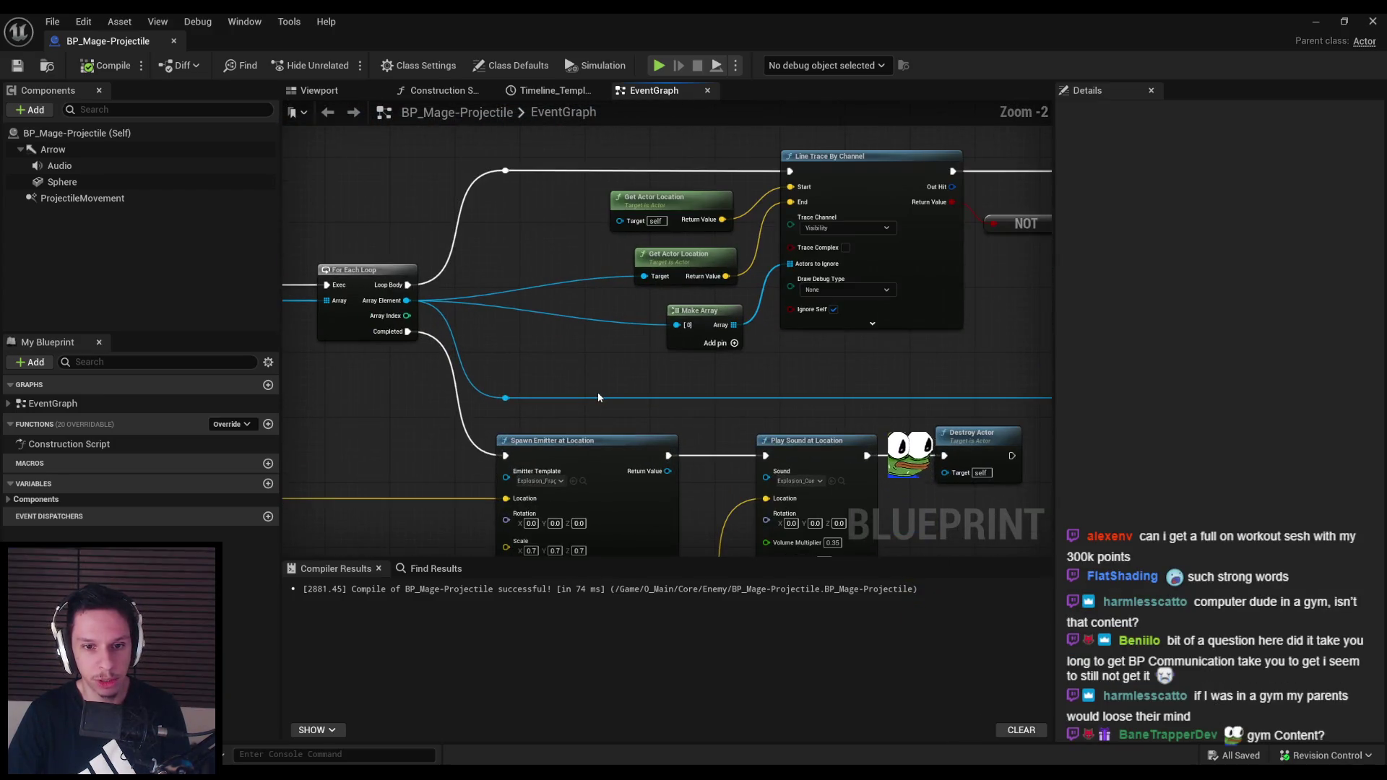
scroll(598, 393, "down", 4)
scroll(589, 390, "up", 3)
scroll(589, 390, "down", 1)
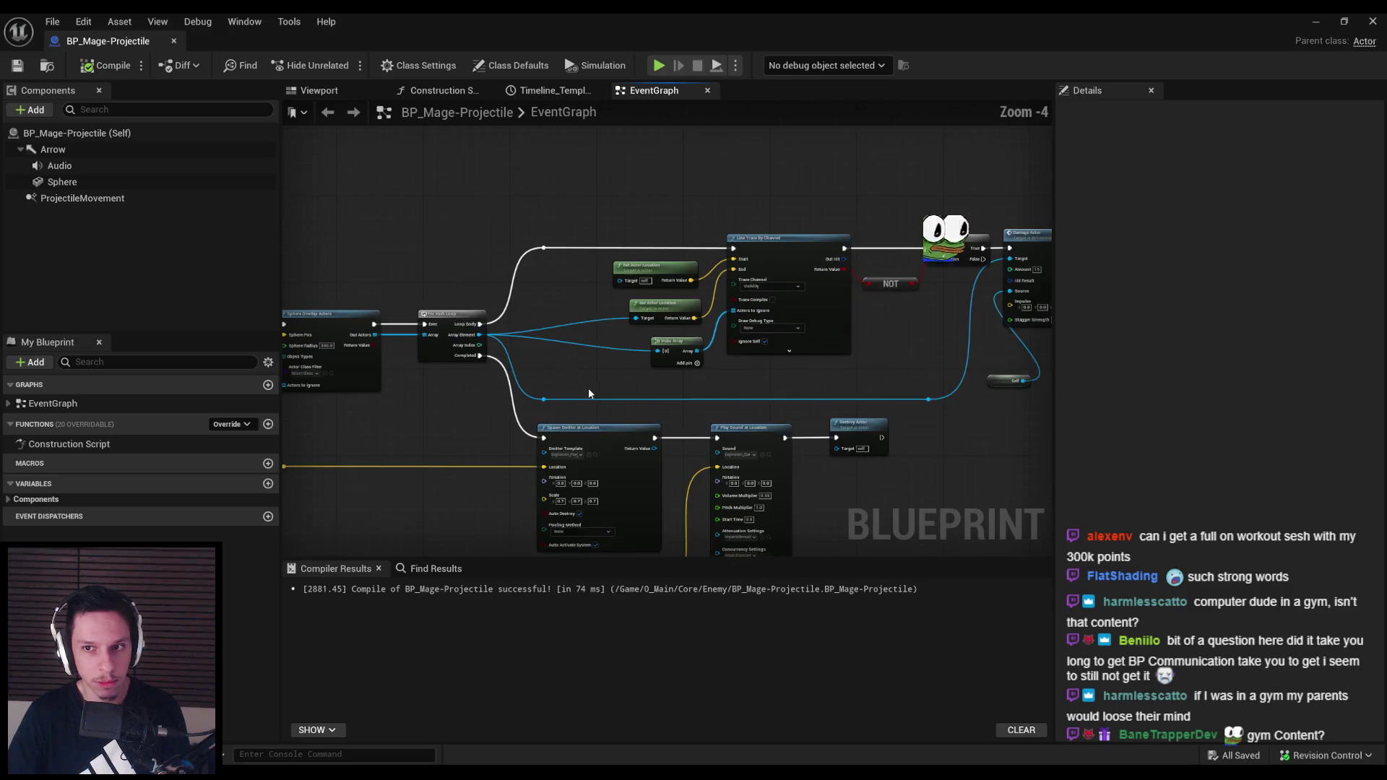
scroll(589, 392, "down", 1)
left_click_drag(588, 392, 984, 382)
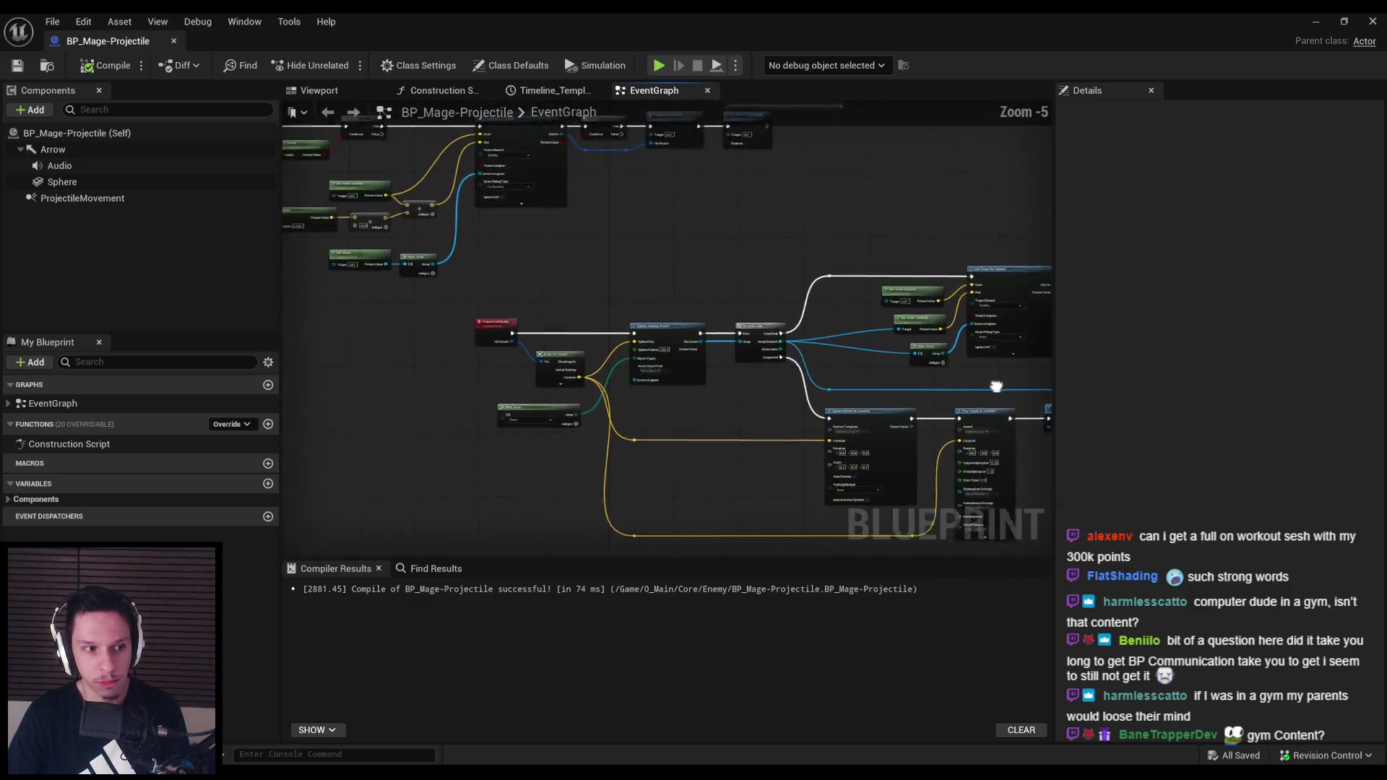
scroll(716, 292, "down", 2)
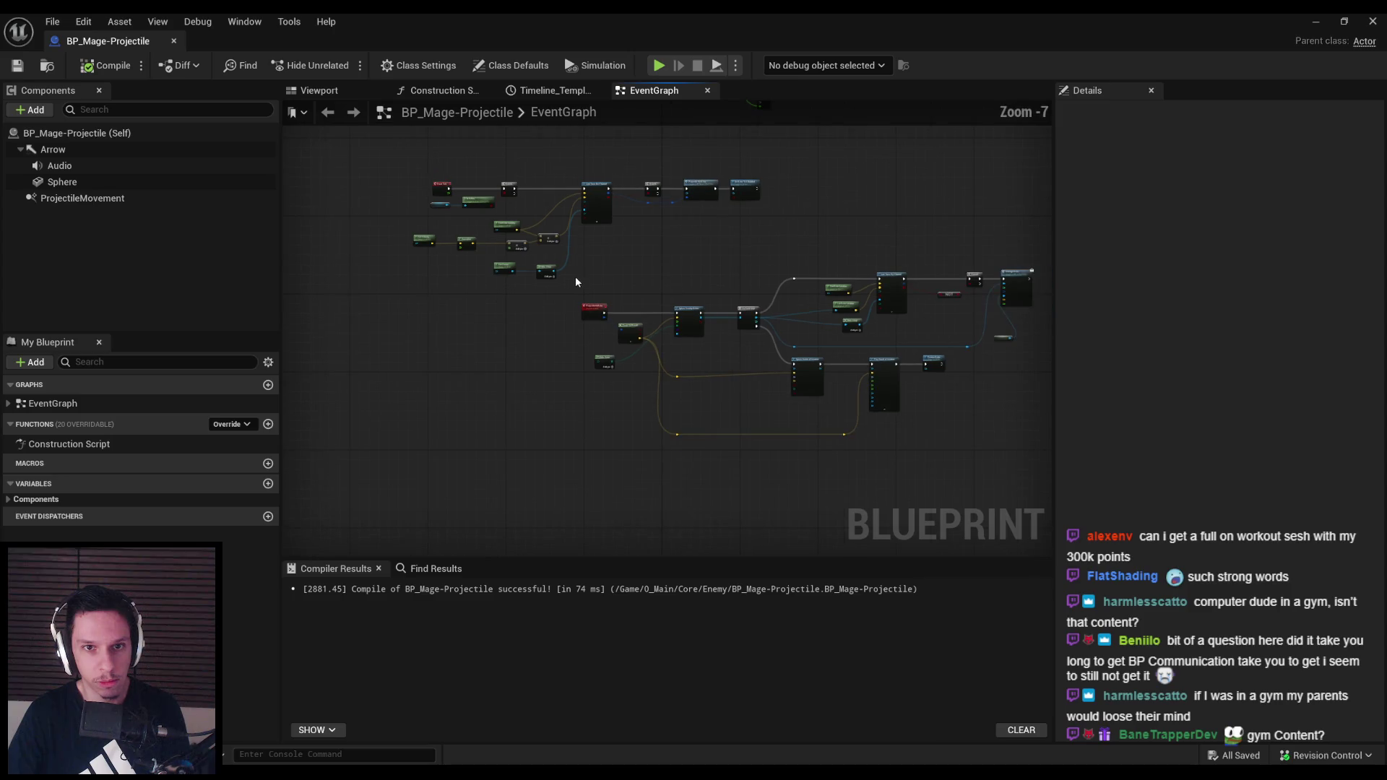
left_click_drag(578, 268, 1033, 491)
mouse_move(511, 313)
left_mouse_down()
mouse_move(713, 317)
mouse_move(565, 339)
left_mouse_up()
left_click(563, 309)
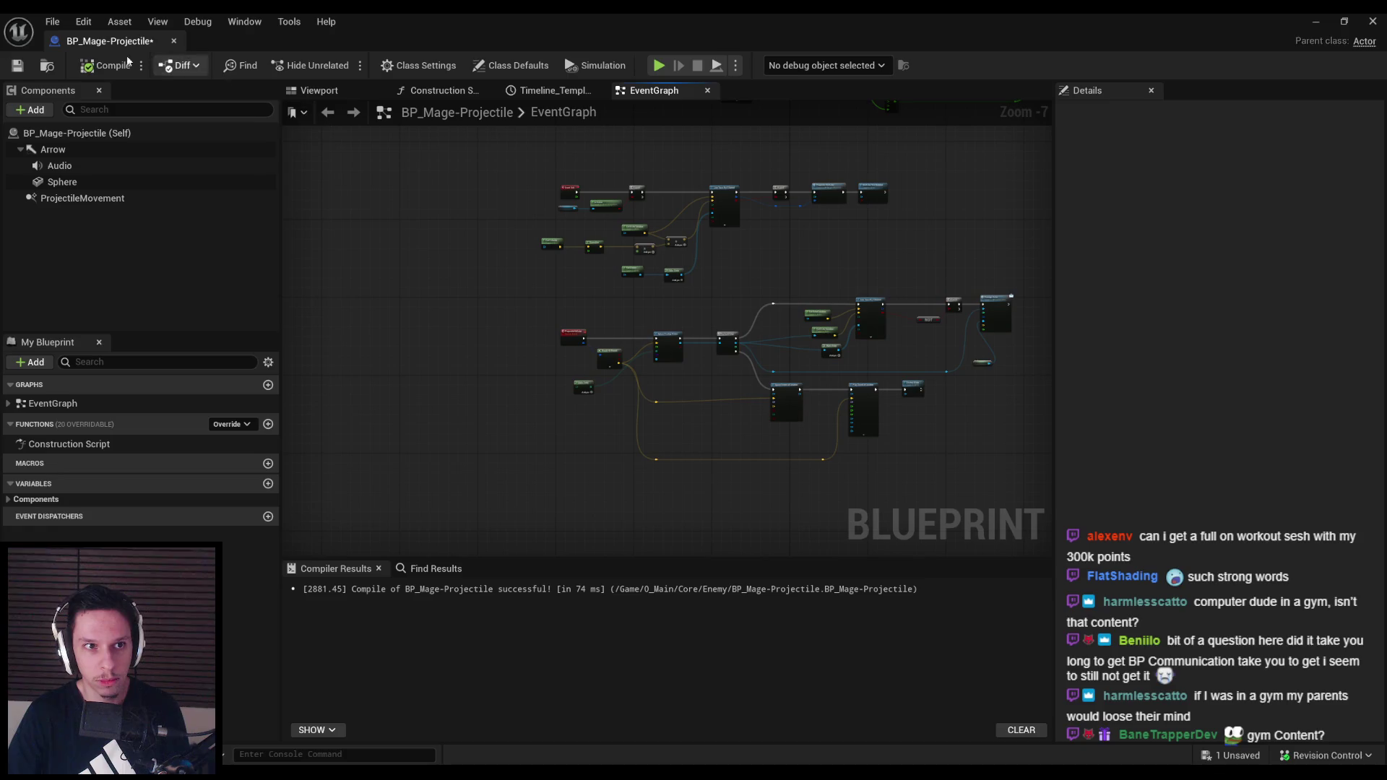
left_click(18, 65)
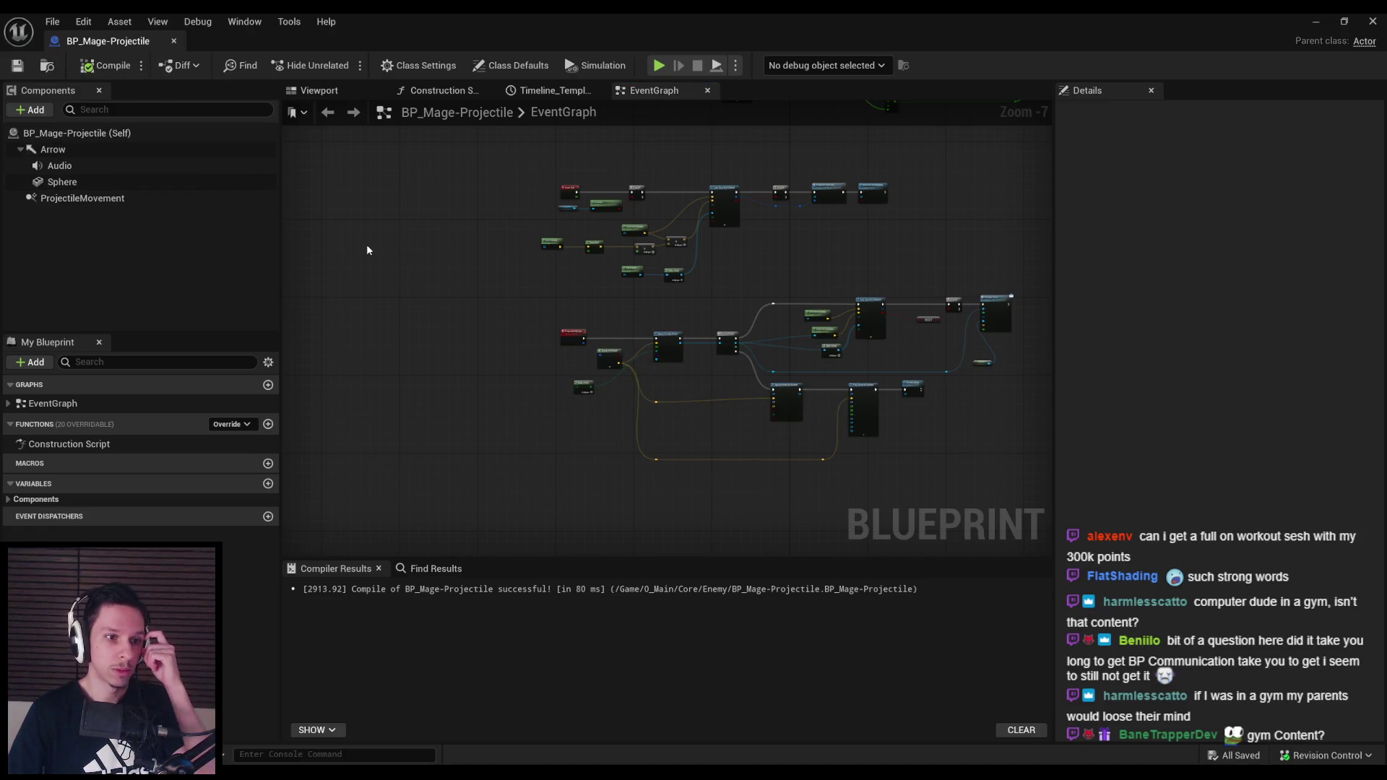
Select the upper node group, bring the topmost nodes into view, then compile and save
scroll(590, 292, "up", 4)
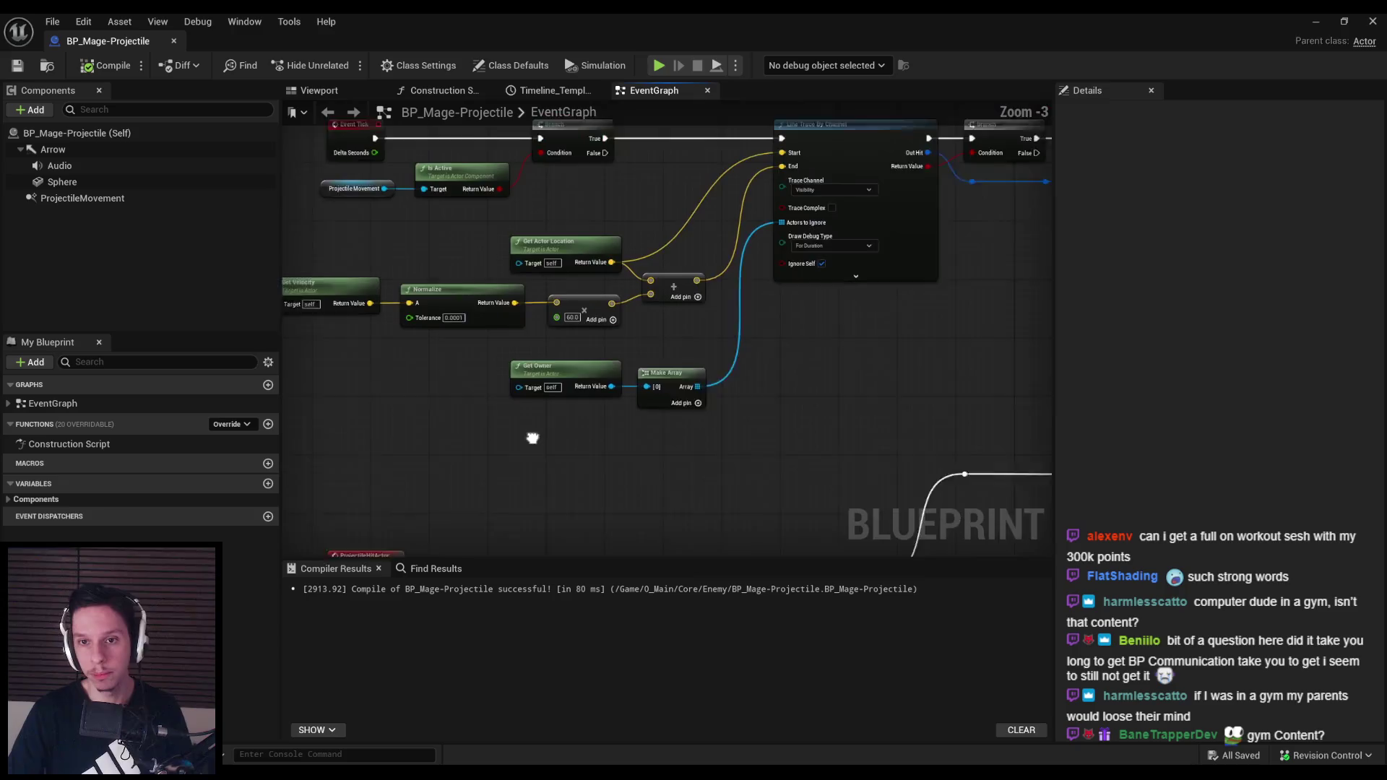
scroll(574, 404, "down", 3)
scroll(563, 271, "up", 2)
scroll(567, 334, "down", 1)
scroll(567, 333, "down", 4)
left_click_drag(334, 215, 926, 315)
scroll(757, 255, "up", 4)
mouse_move(757, 254)
left_mouse_down()
mouse_move(795, 177)
mouse_move(639, 199)
left_mouse_up()
left_click(529, 275)
left_click(108, 65)
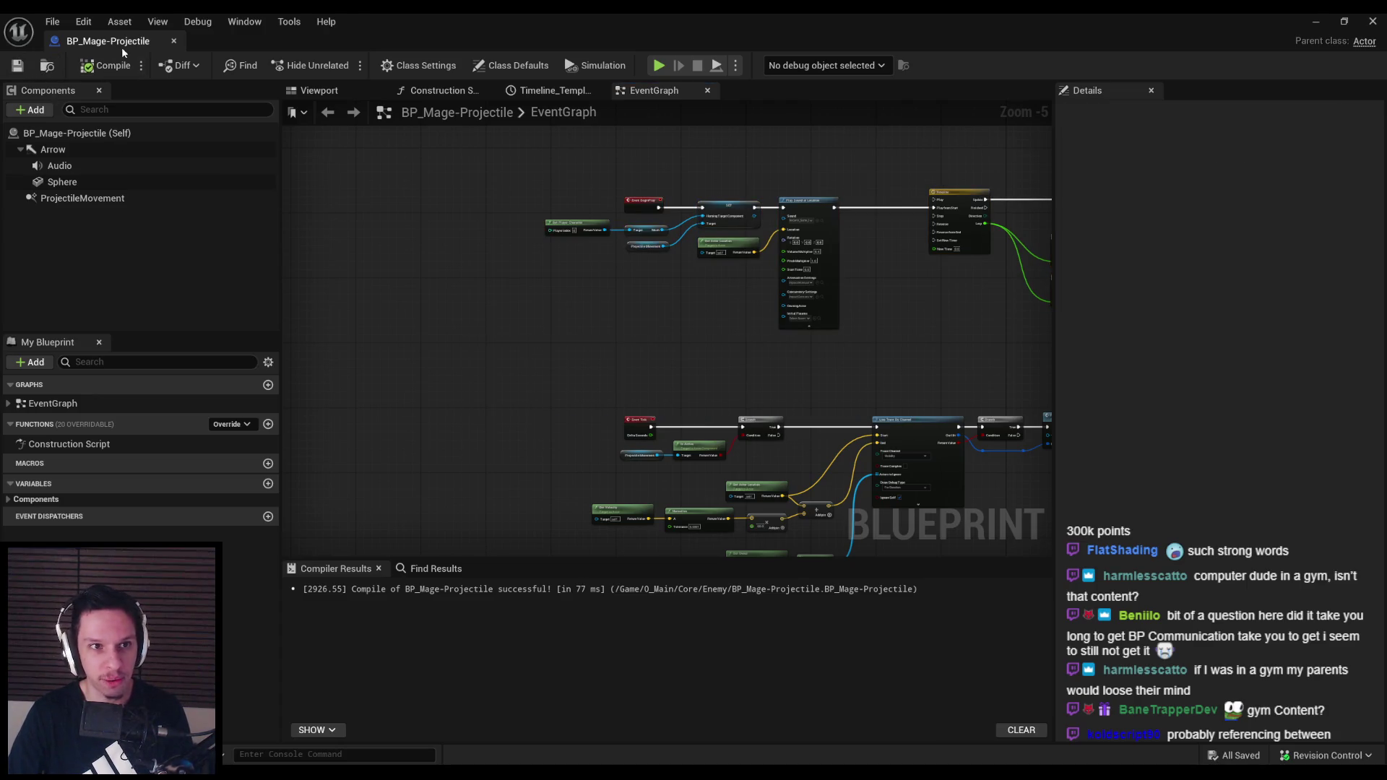
Move the NOT node up and left in line with Line Trace By Channel's Return Value, then compile and save
scroll(569, 285, "down", 2)
scroll(826, 262, "down", 1)
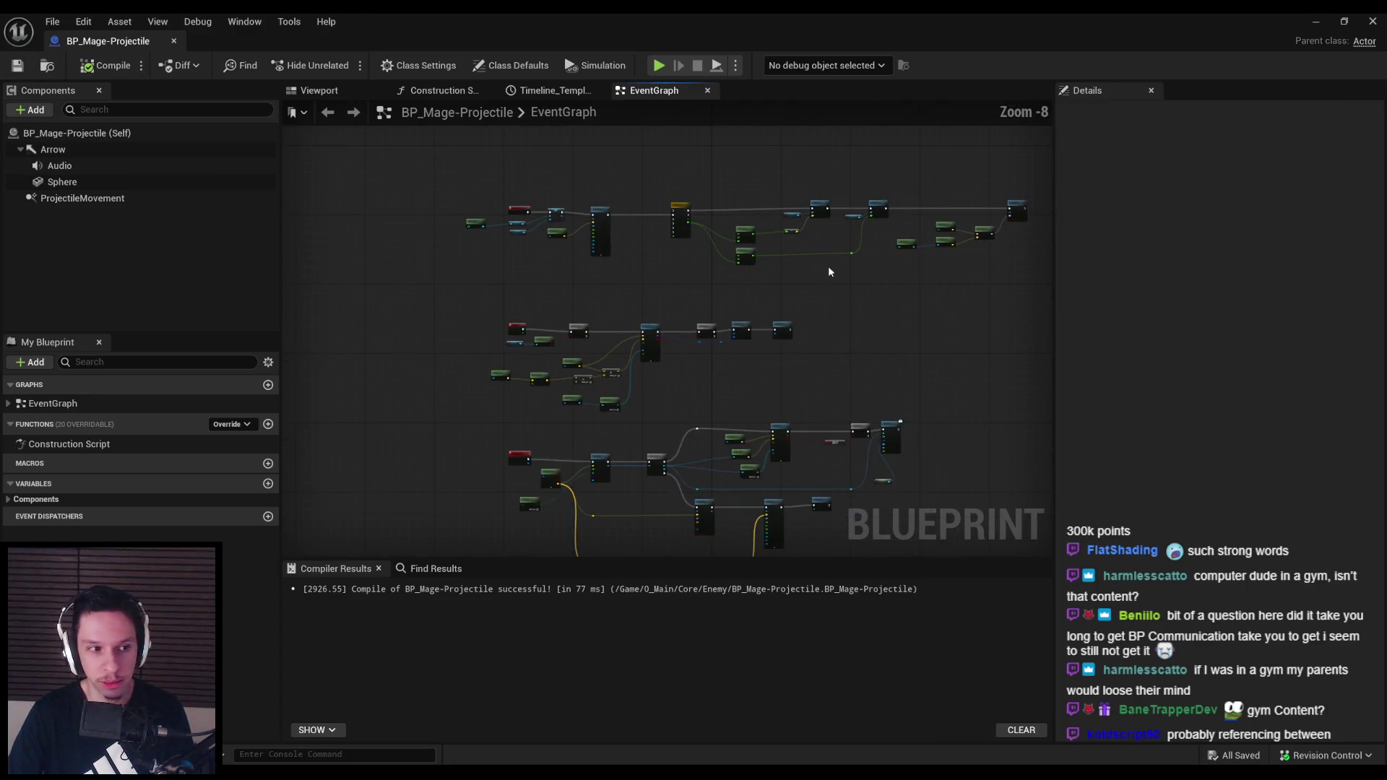
scroll(817, 298, "up", 3)
scroll(725, 289, "down", 2)
scroll(723, 281, "up", 2)
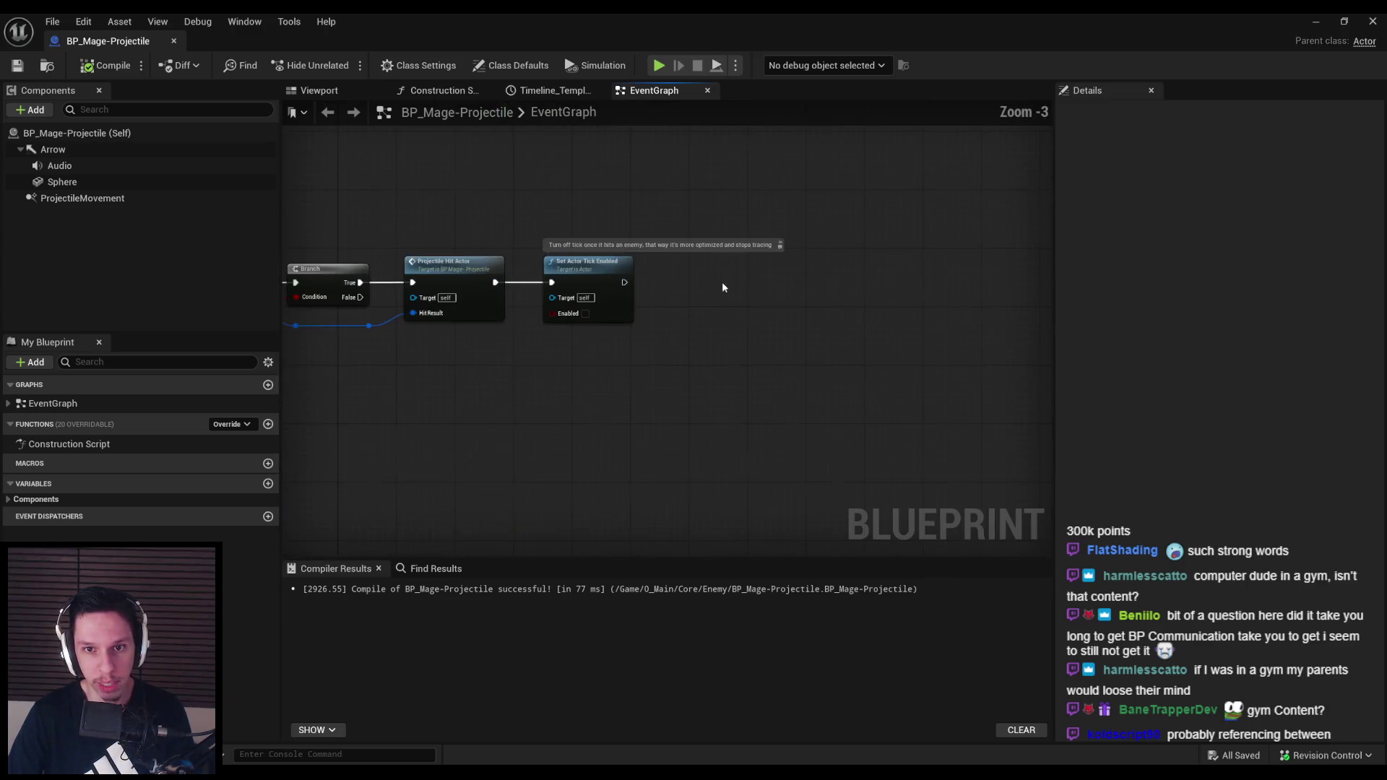
scroll(700, 274, "down", 1)
scroll(734, 302, "up", 5)
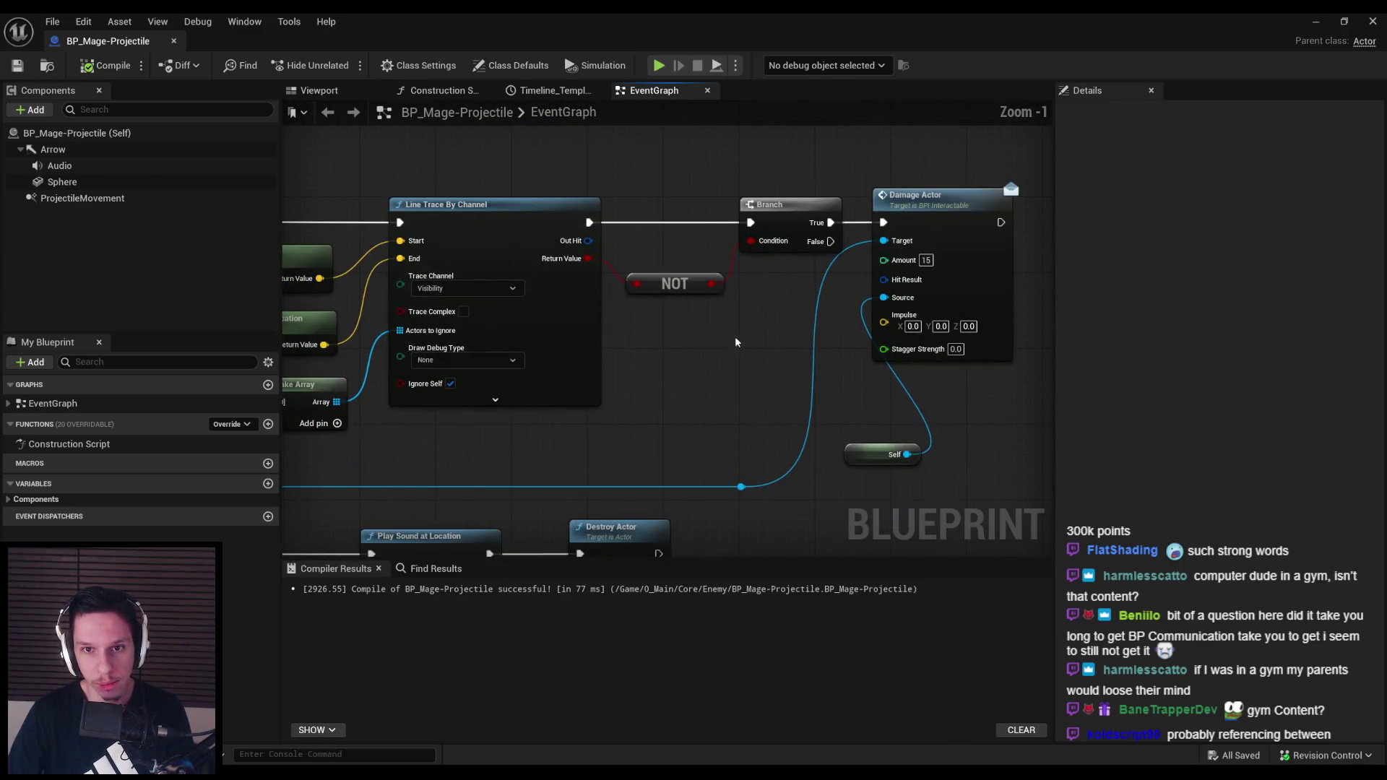
left_click_drag(685, 282, 675, 266)
left_click(670, 332)
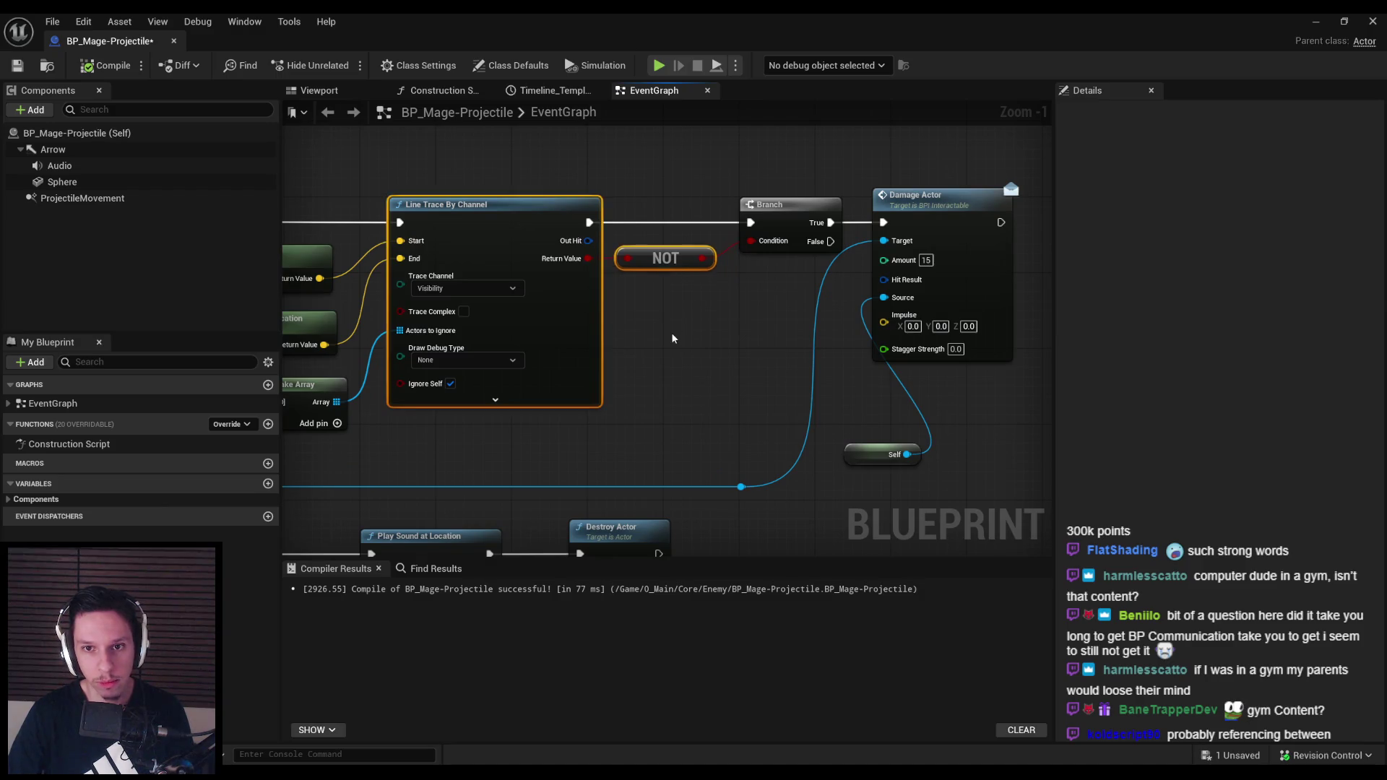
left_click(78, 67)
scroll(605, 368, "down", 3)
left_click_drag(605, 369, 824, 352)
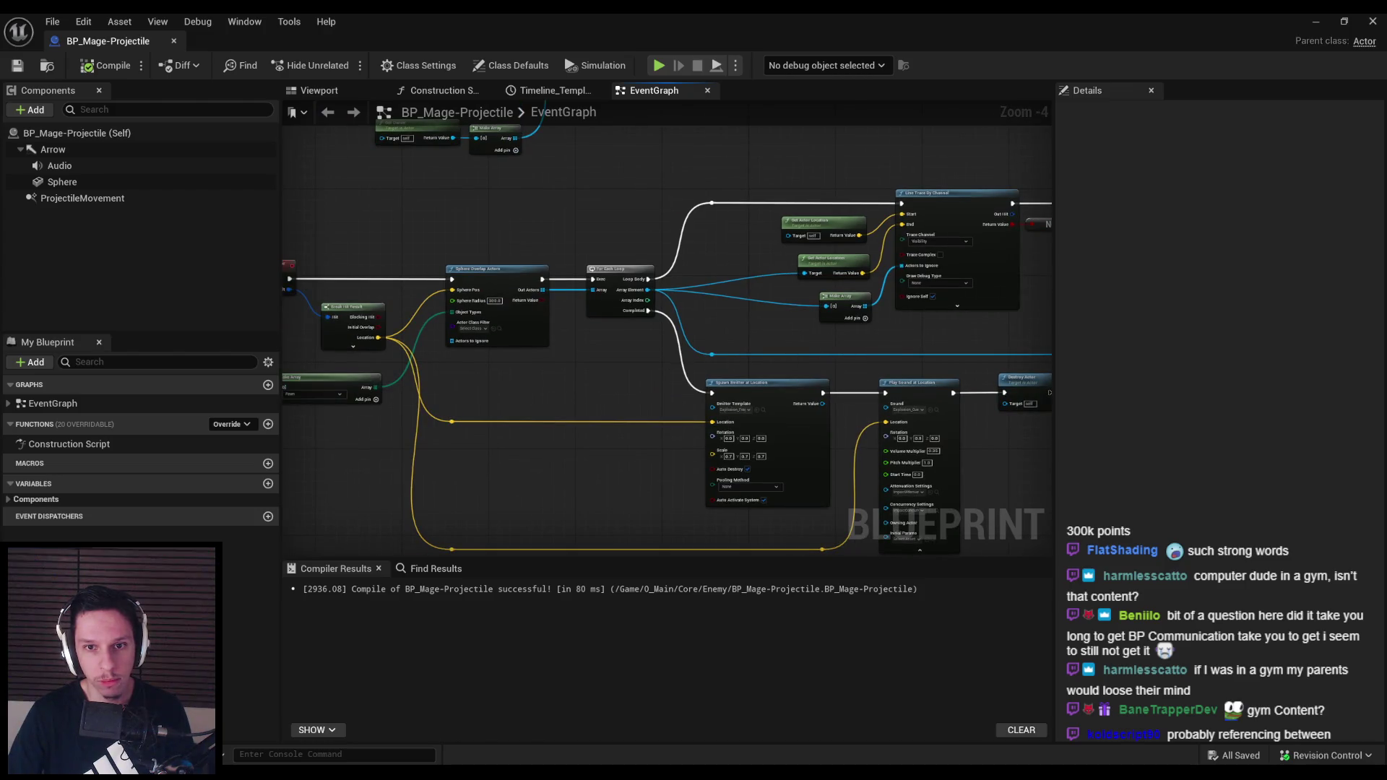
left_click_drag(611, 391, 661, 322)
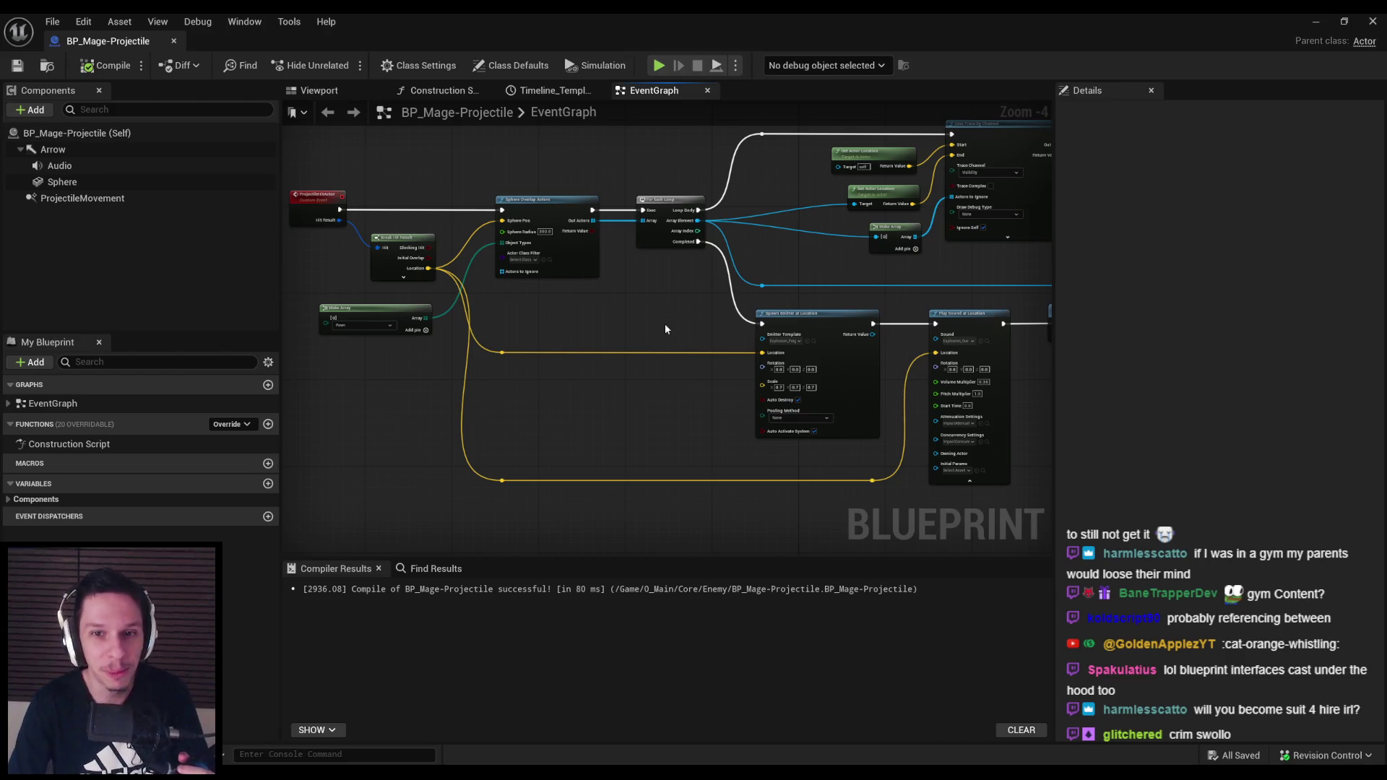
scroll(625, 370, "up", 1)
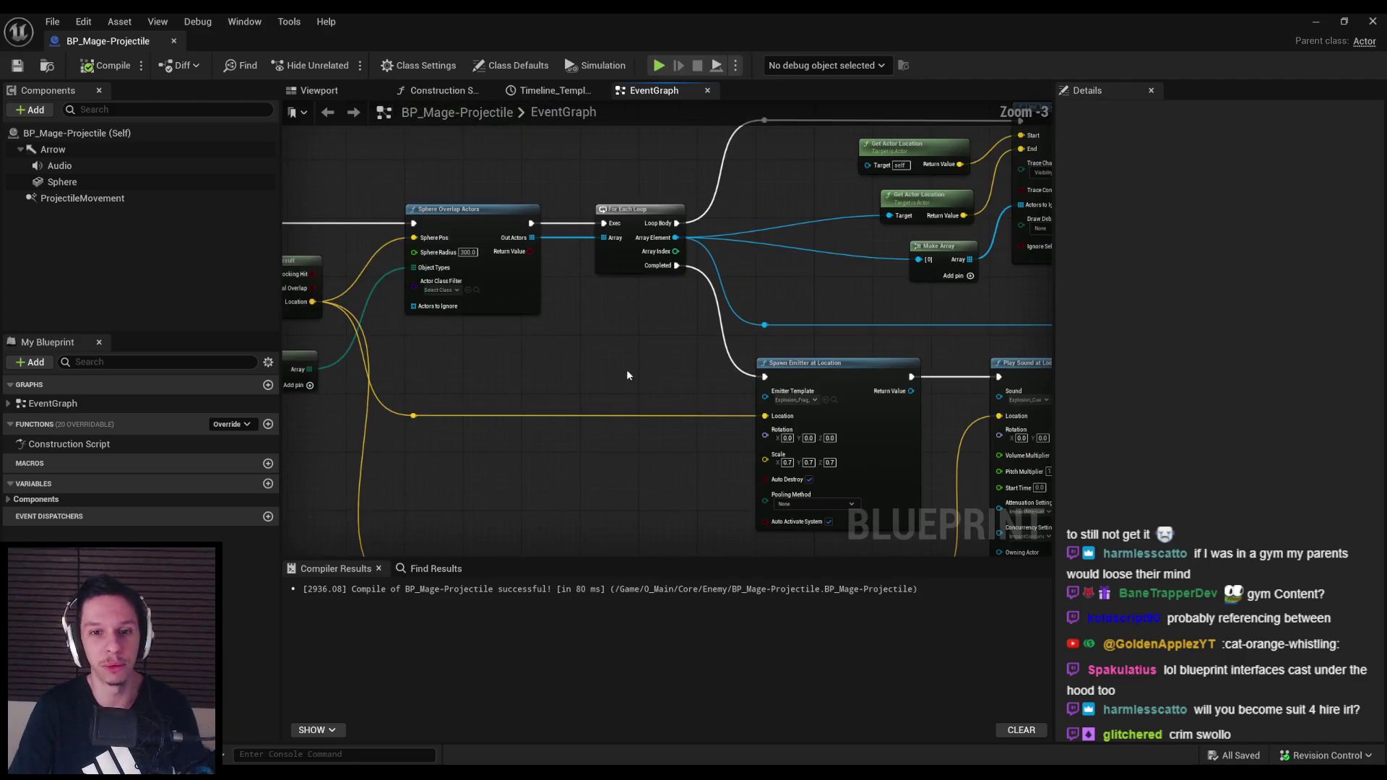
Raise the two lower reroute points on the location wire, then save and compile
scroll(618, 359, "down", 2)
scroll(580, 446, "up", 2)
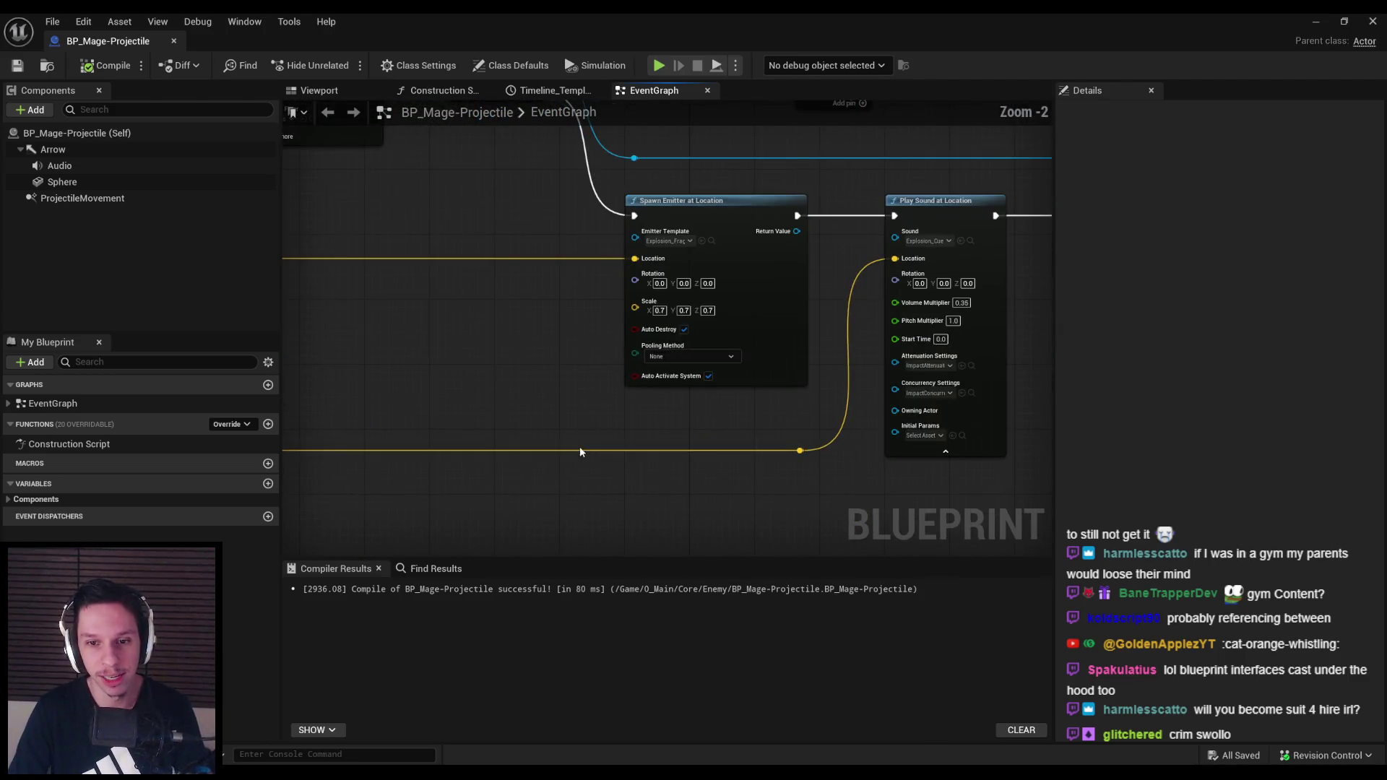
scroll(539, 409, "down", 1)
left_click_drag(467, 397, 882, 468)
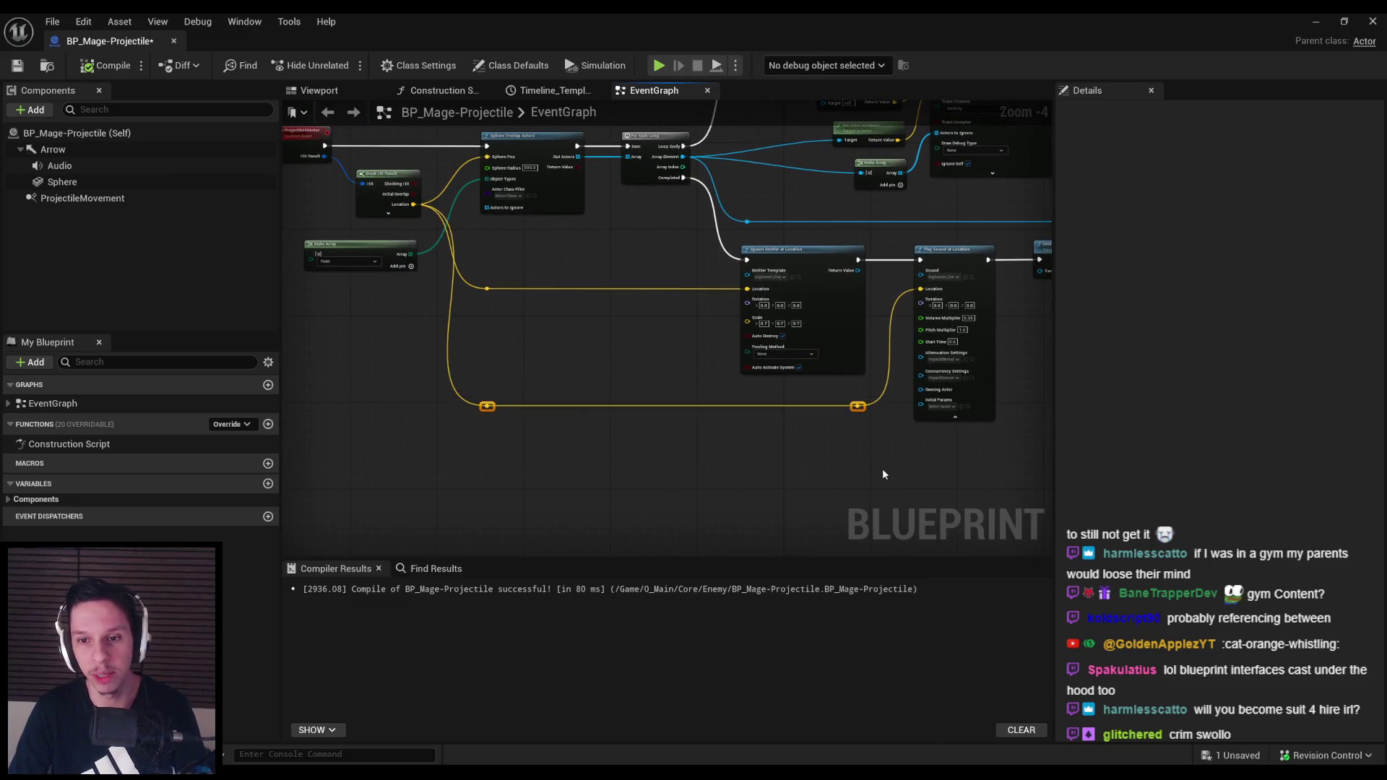
left_click(881, 468)
left_click(18, 65)
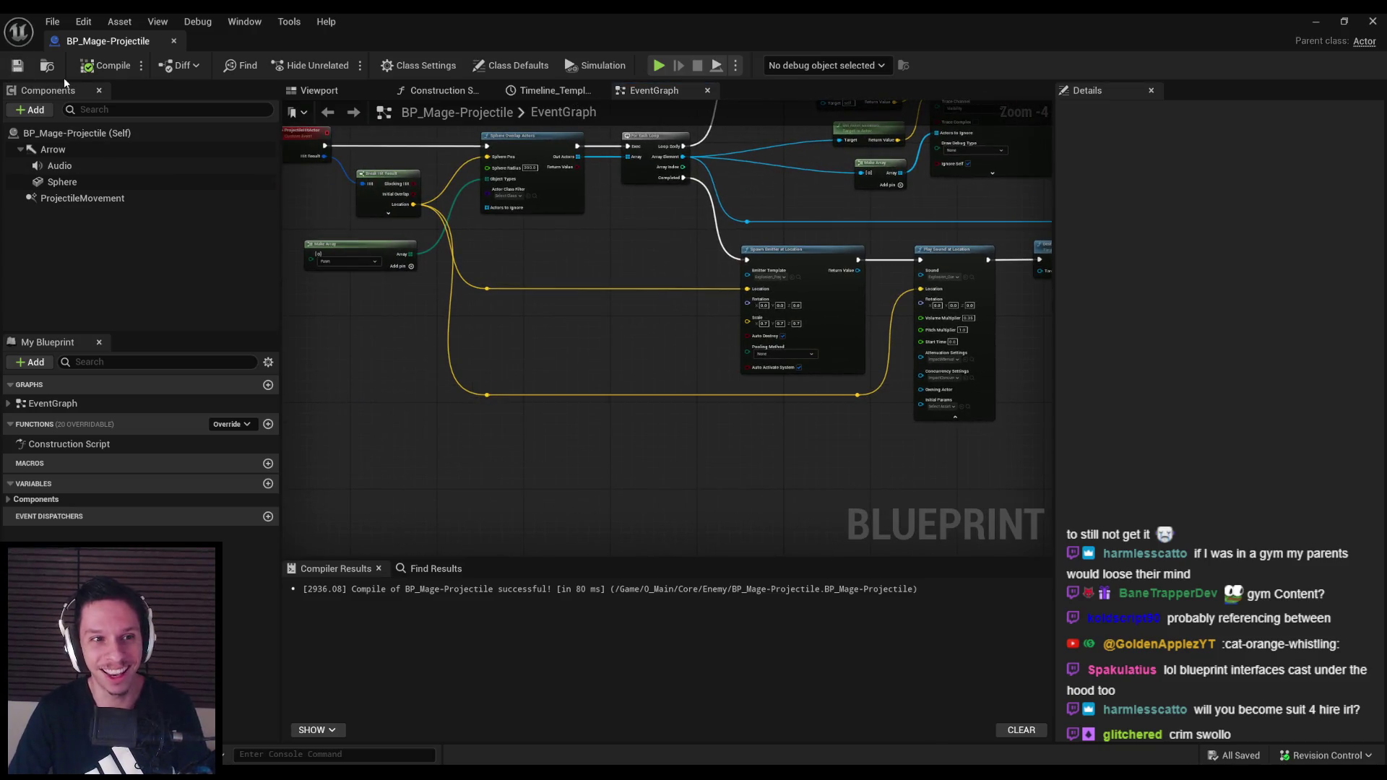
left_click(81, 70)
Select the lower hit-handling node group and shift it slightly right
mouse_move(582, 364)
left_mouse_down()
mouse_move(576, 403)
mouse_move(538, 400)
mouse_move(651, 481)
mouse_move(652, 396)
mouse_move(722, 440)
mouse_move(495, 422)
mouse_move(647, 388)
left_mouse_up()
mouse_move(508, 377)
left_mouse_down()
mouse_move(826, 357)
mouse_move(496, 362)
left_mouse_up()
scroll(689, 395, "down", 1)
scroll(495, 362, "down", 1)
left_click_drag(475, 266, 984, 489)
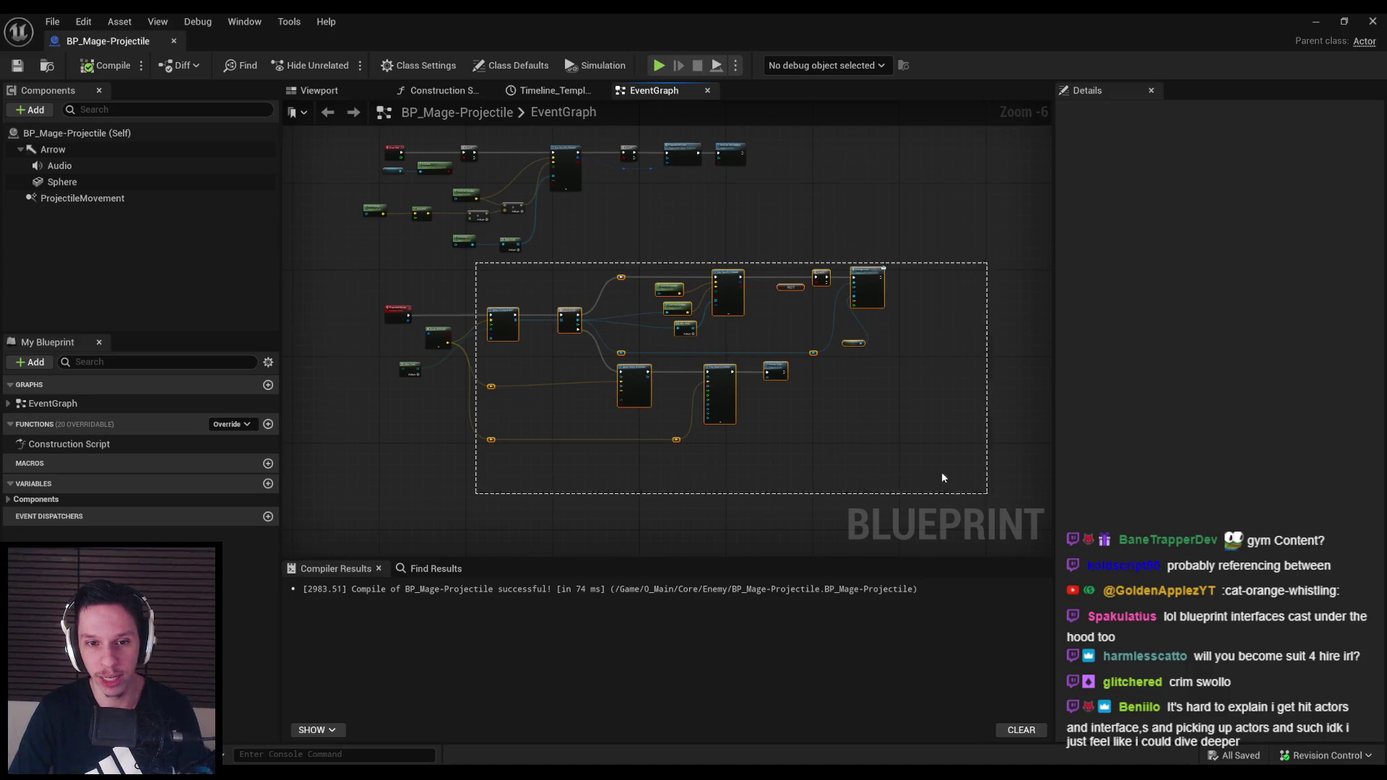
scroll(505, 372, "up", 2)
left_click_drag(560, 388, 577, 388)
Drop the moved node group, save and compile, then review the lower graph and save again
left_click(595, 452)
left_click(17, 65)
left_click(92, 67)
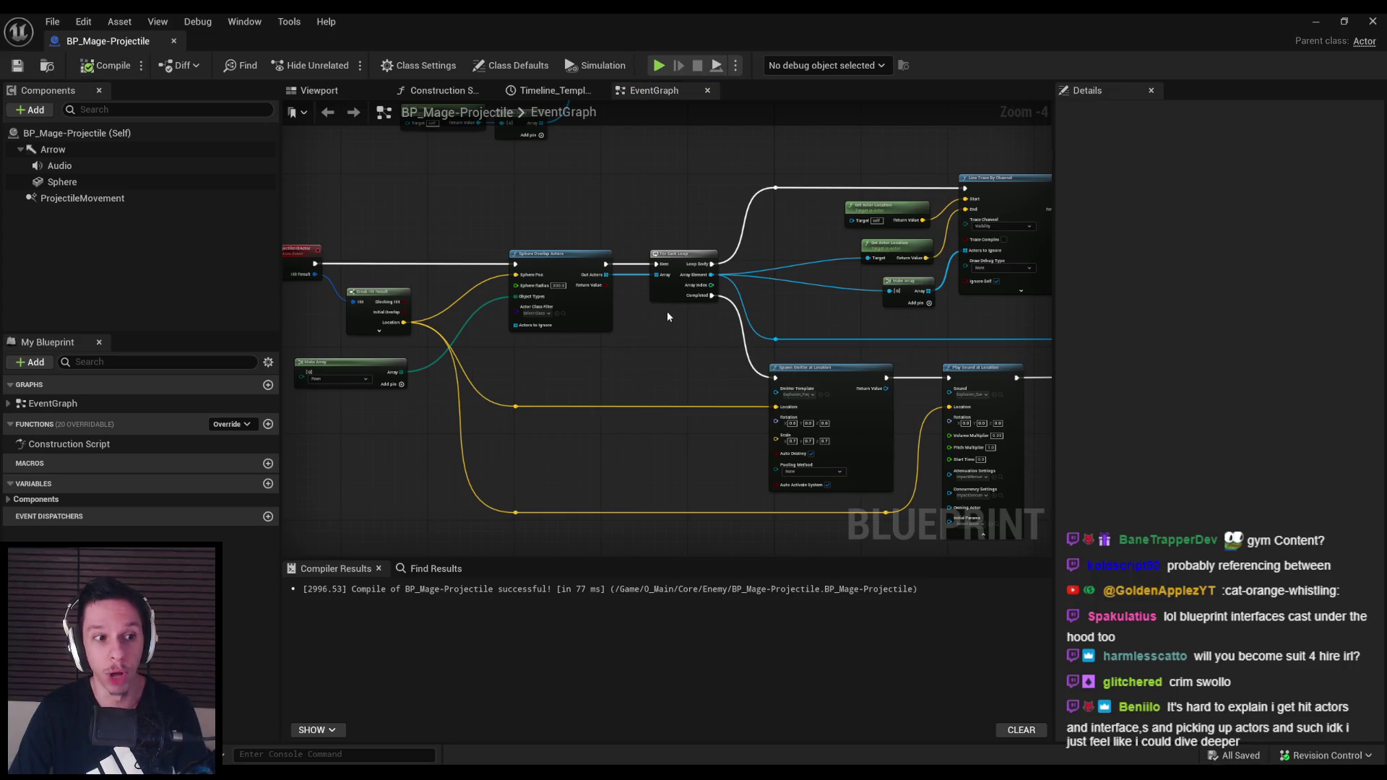
scroll(529, 280, "down", 1)
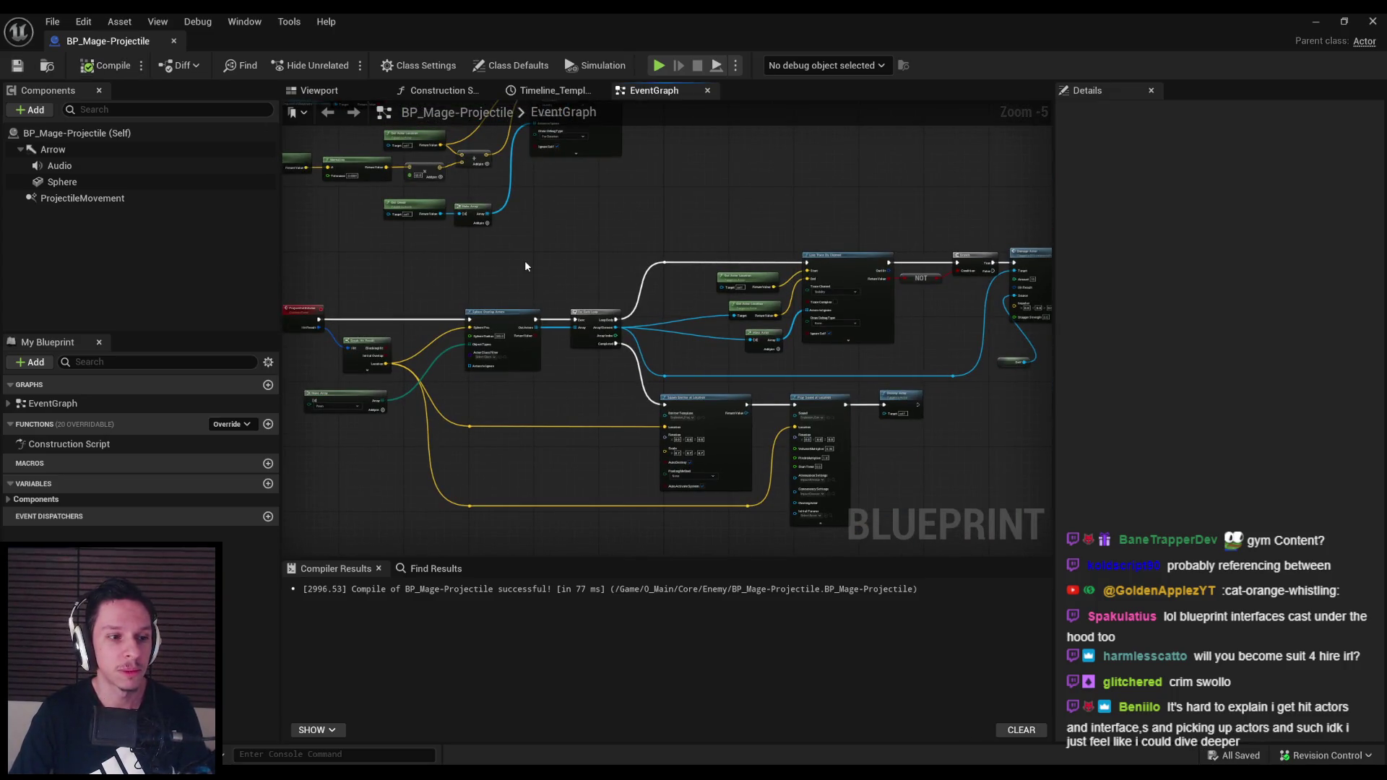
scroll(480, 320, "down", 1)
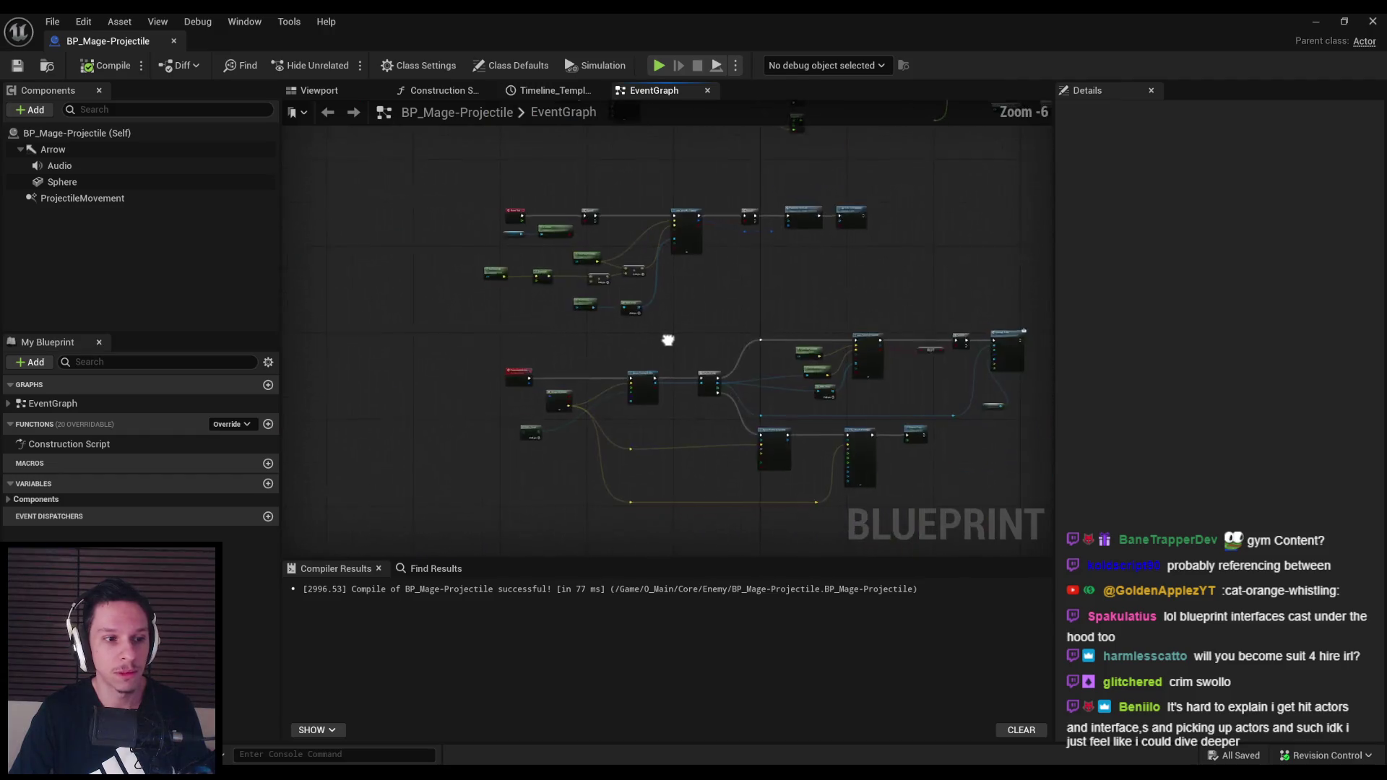
scroll(481, 320, "up", 4)
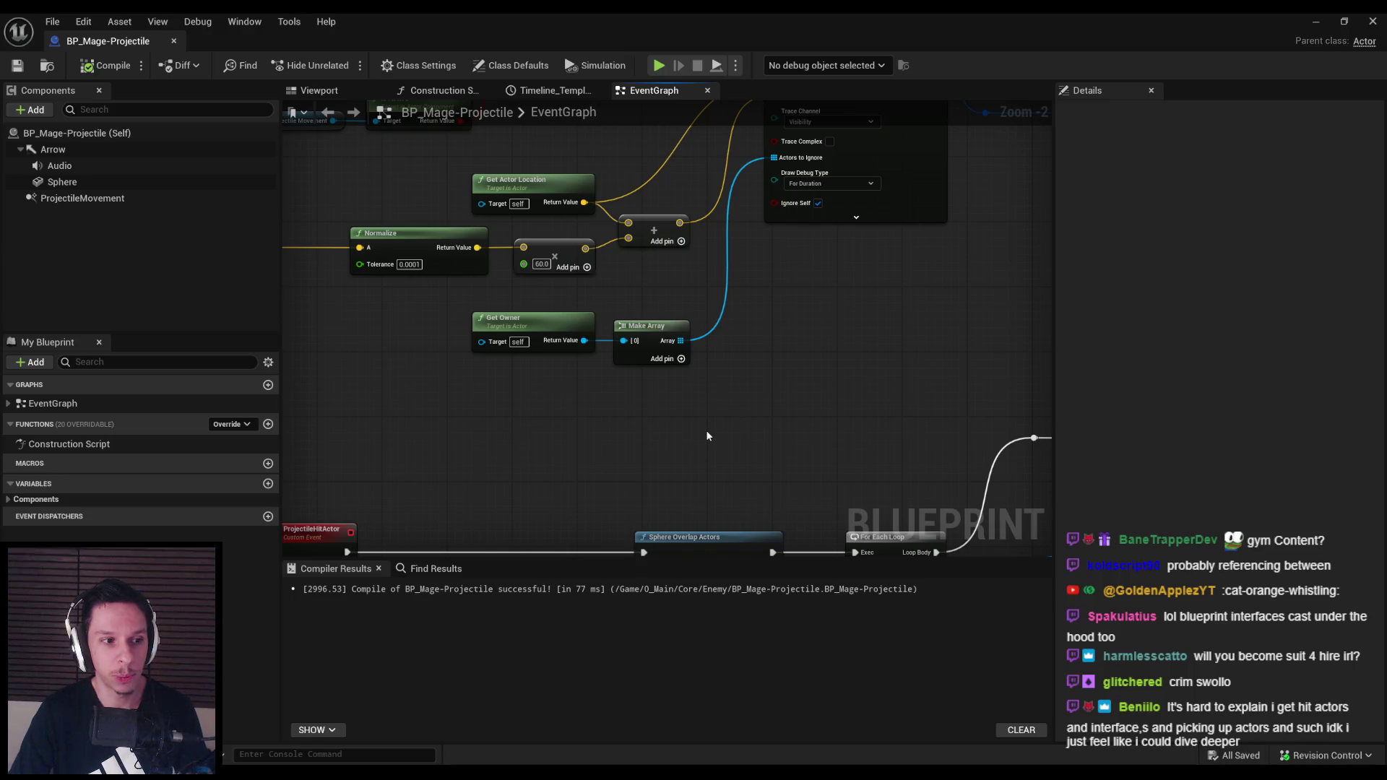
scroll(580, 392, "down", 2)
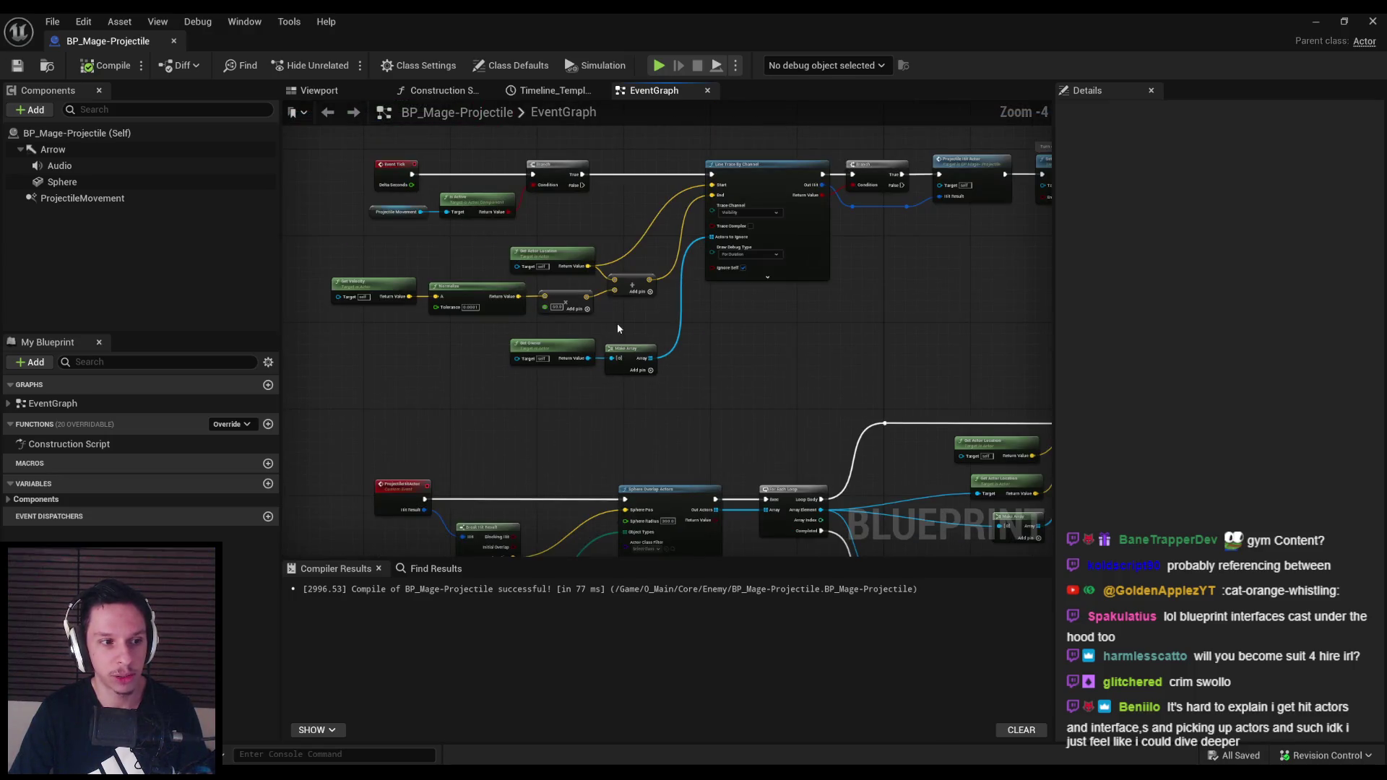
scroll(656, 396, "down", 2)
scroll(675, 387, "up", 2)
mouse_move(674, 388)
left_mouse_down()
mouse_move(687, 385)
mouse_move(498, 378)
mouse_move(555, 367)
mouse_move(454, 268)
left_mouse_up()
scroll(498, 378, "up", 1)
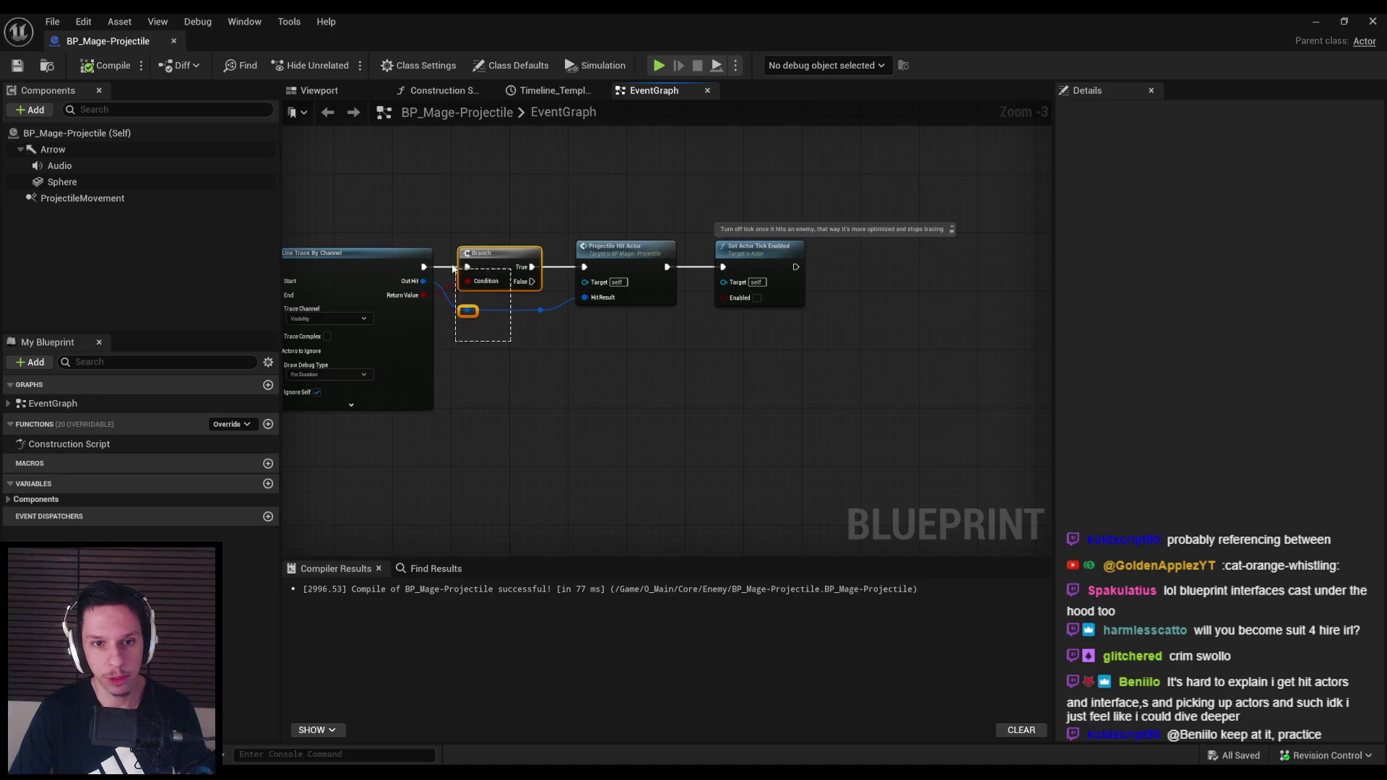
left_click(17, 68)
Inspect the Timeline and Lerp nodes beside BeginPlay, then save and compile the blueprint
scroll(634, 375, "down", 1)
mouse_move(634, 375)
left_mouse_down()
mouse_move(684, 348)
mouse_move(499, 366)
mouse_move(1019, 378)
left_mouse_up()
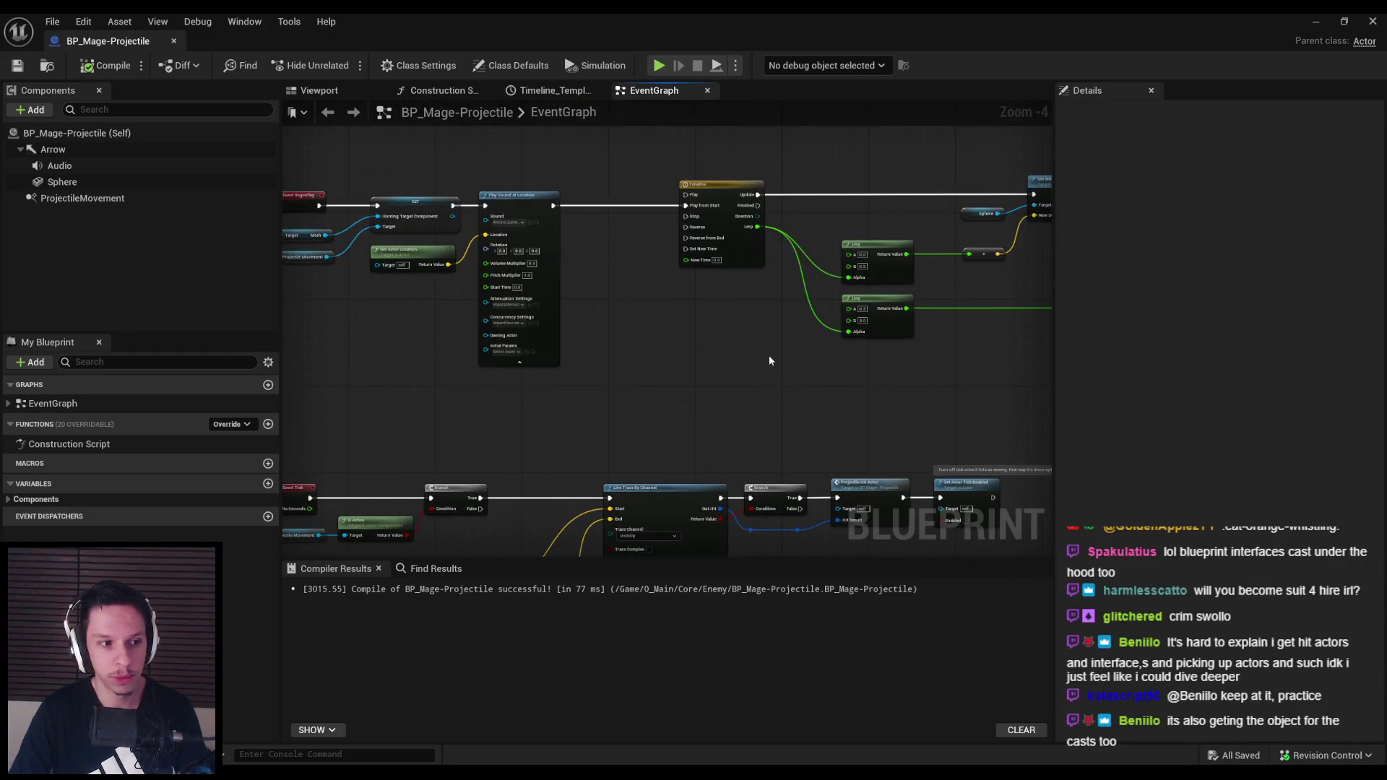
scroll(768, 354, "down", 1)
mouse_move(768, 354)
left_mouse_down()
mouse_move(681, 327)
mouse_move(663, 304)
mouse_move(672, 411)
mouse_move(653, 400)
left_mouse_up()
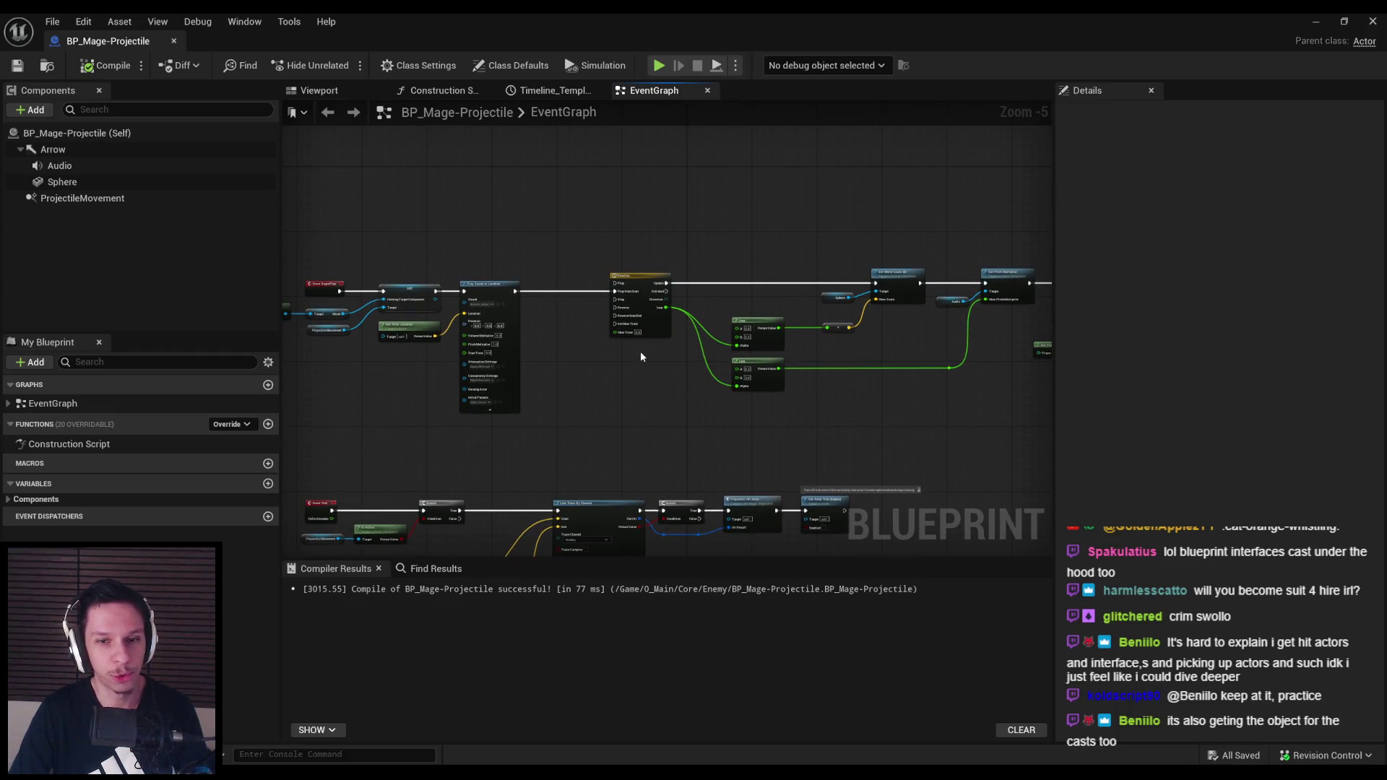
scroll(628, 383, "down", 2)
left_click(533, 297)
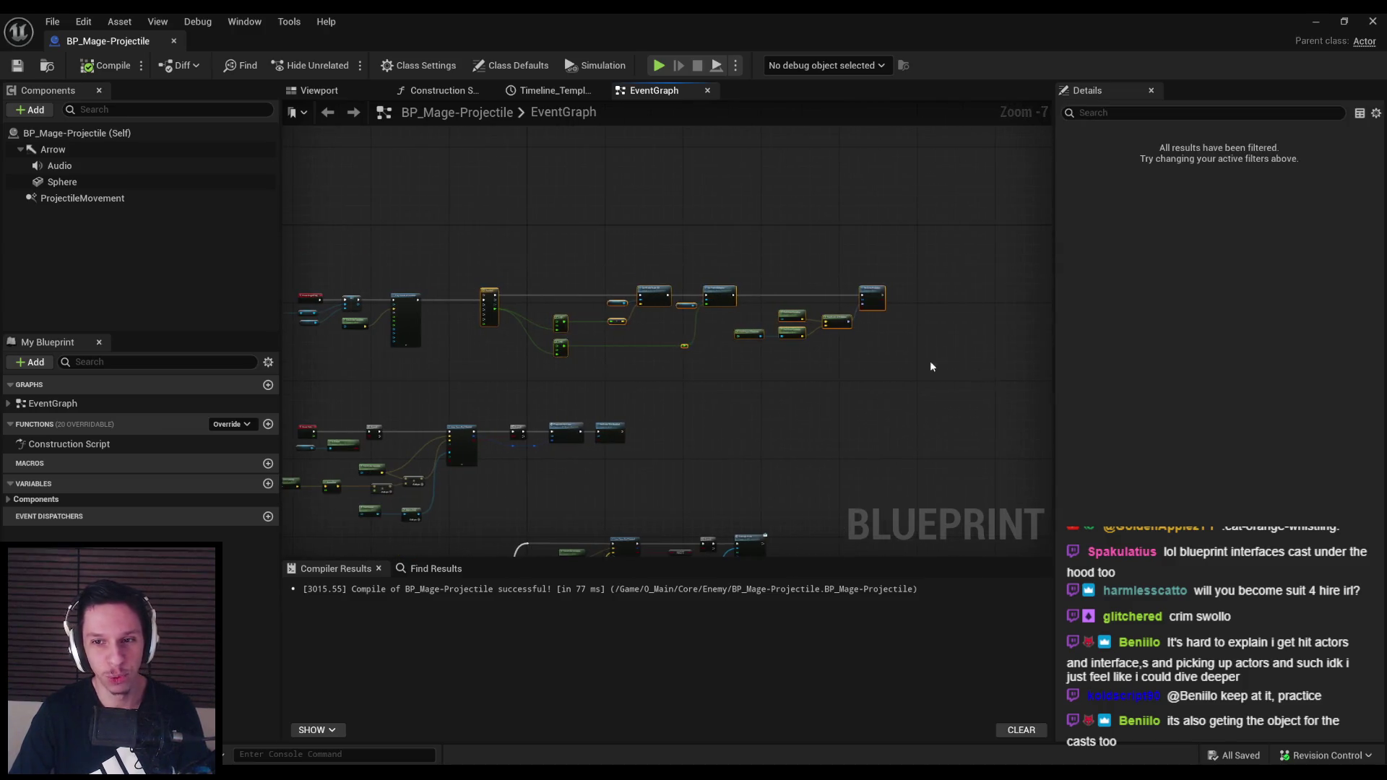
scroll(524, 336, "up", 4)
left_click_drag(526, 341, 774, 330)
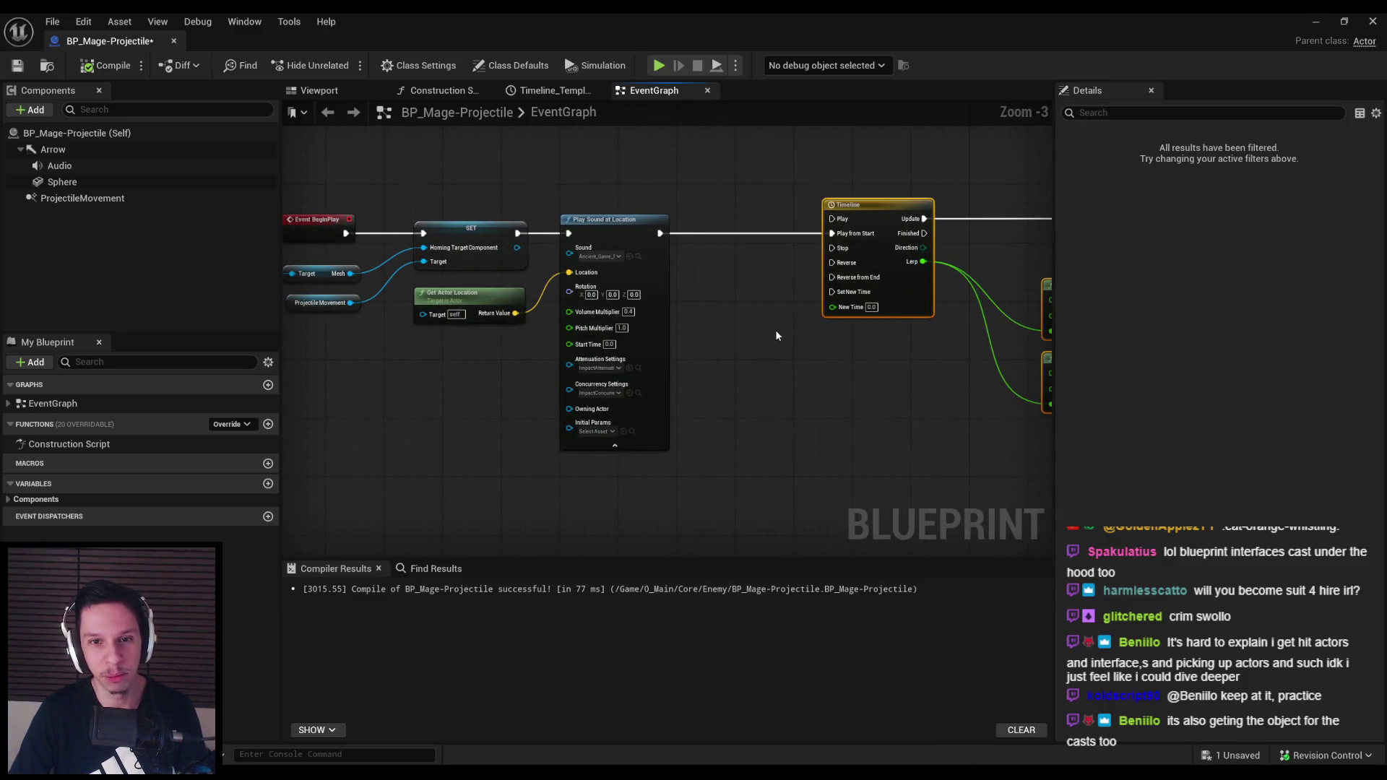
left_click(752, 384)
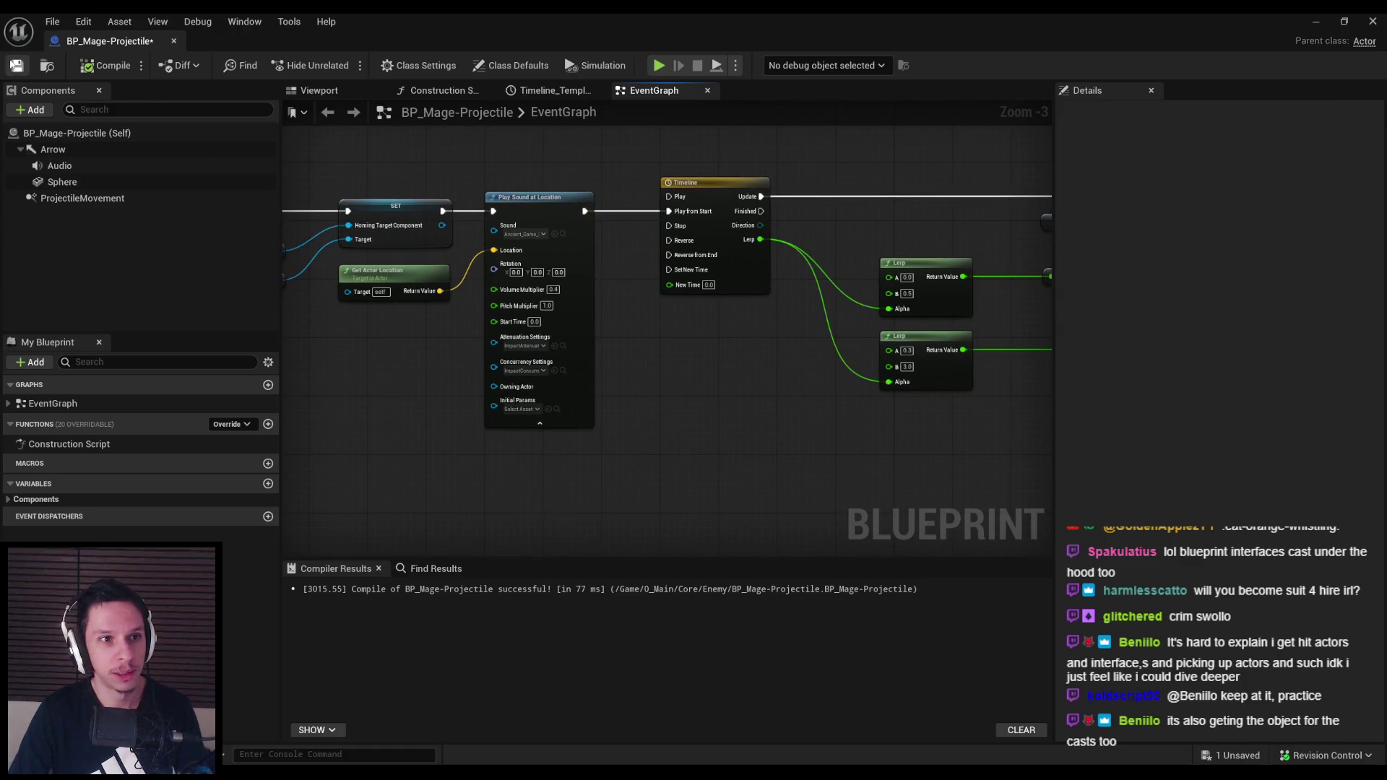
left_click(15, 66)
left_click(87, 71)
Review the Event Tick and line trace rows, then close the BP_Mage-Projectile editor
scroll(630, 359, "down", 2)
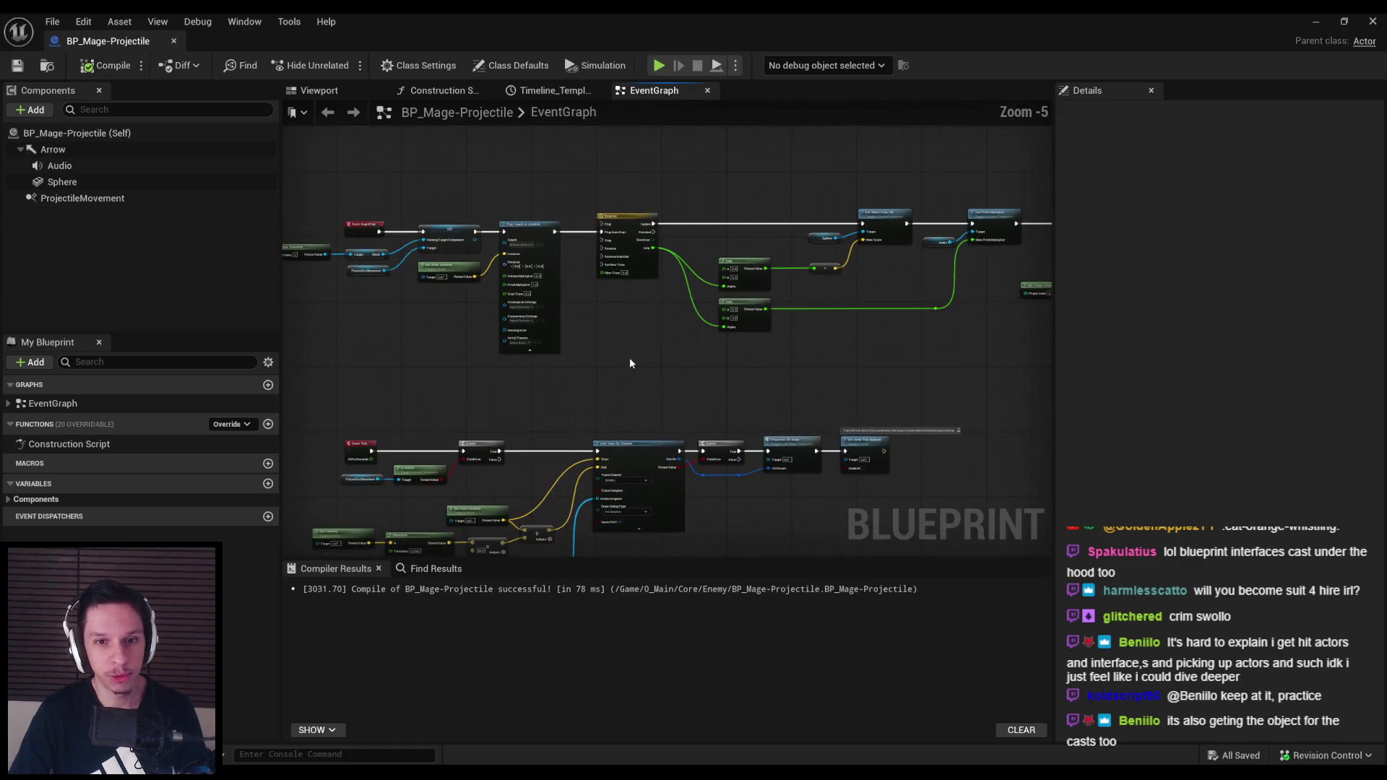
scroll(508, 364, "up", 1)
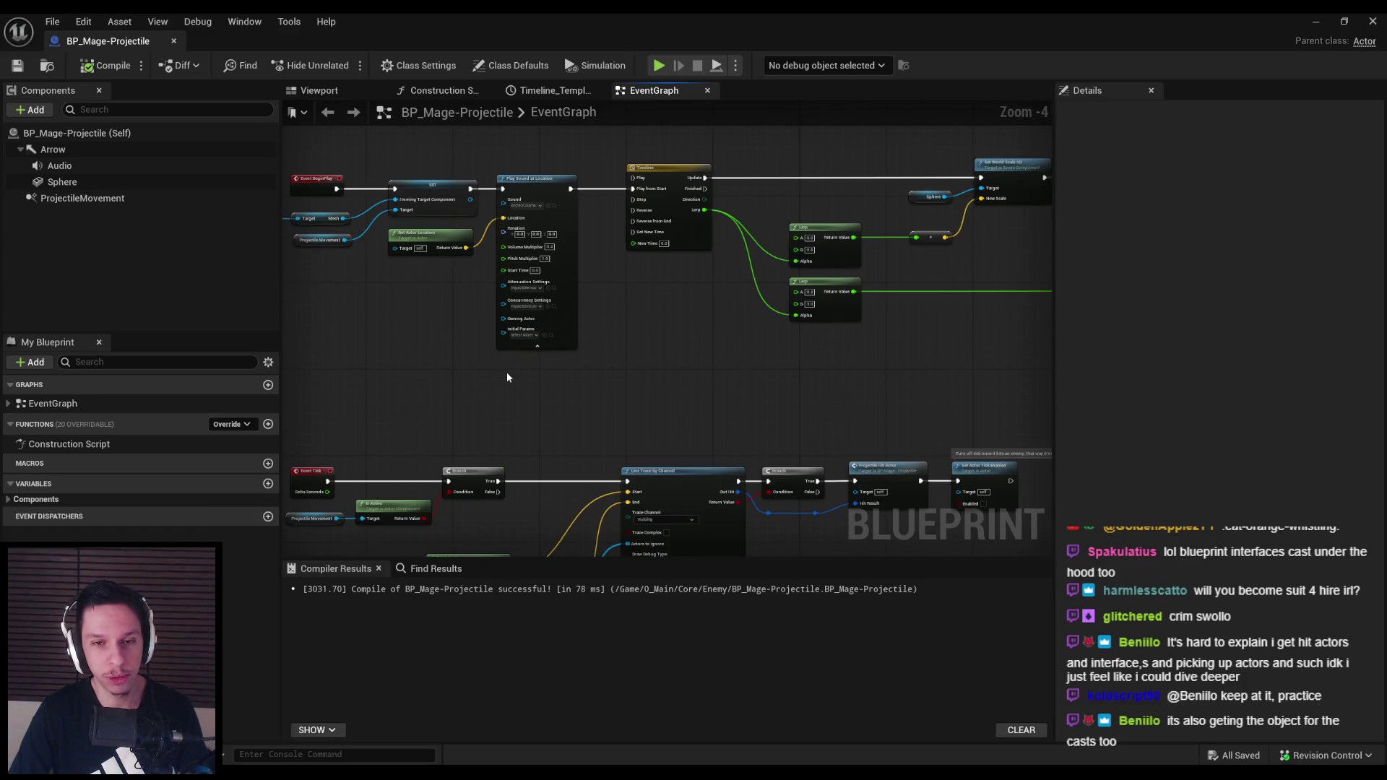
scroll(505, 371, "down", 1)
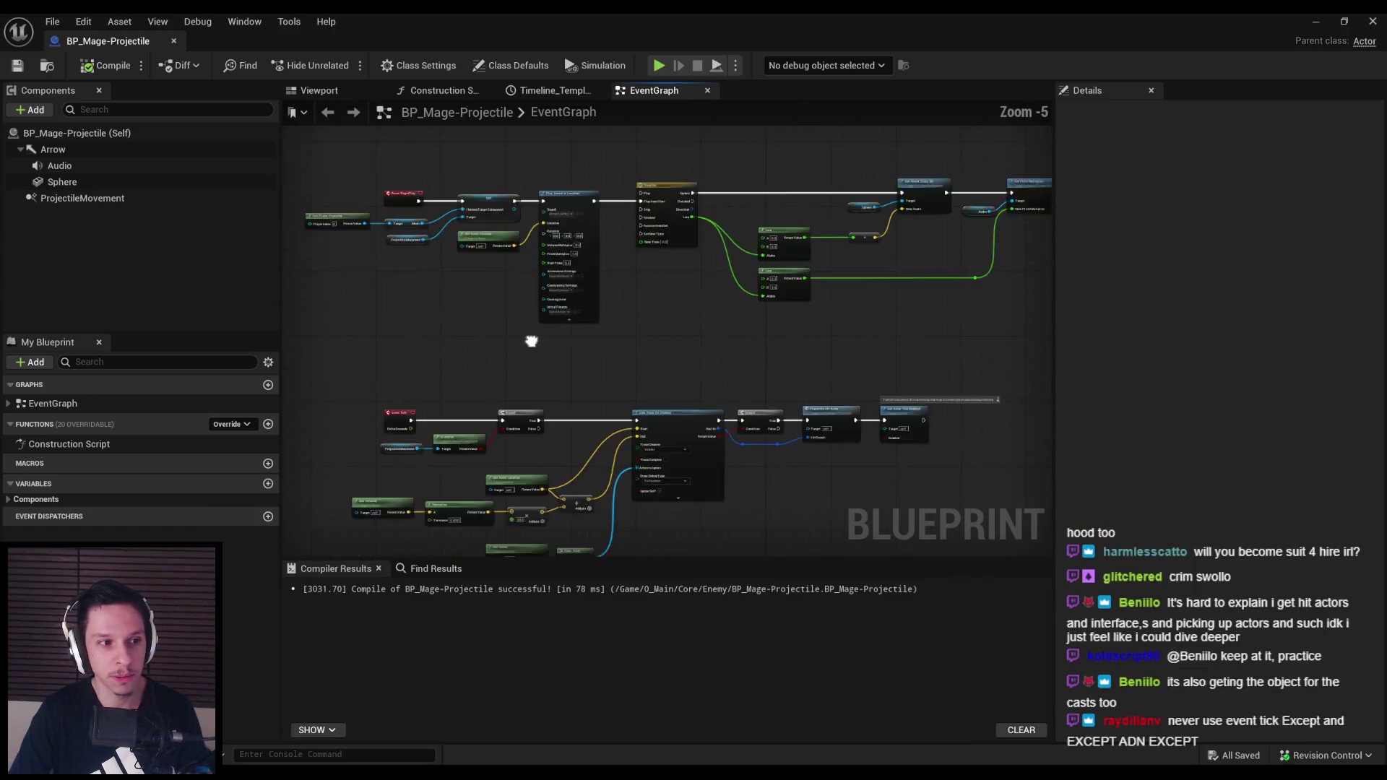
mouse_move(516, 328)
left_mouse_down()
mouse_move(704, 303)
mouse_move(551, 291)
left_mouse_up()
scroll(706, 304, "up", 1)
scroll(705, 306, "up", 1)
scroll(706, 306, "down", 2)
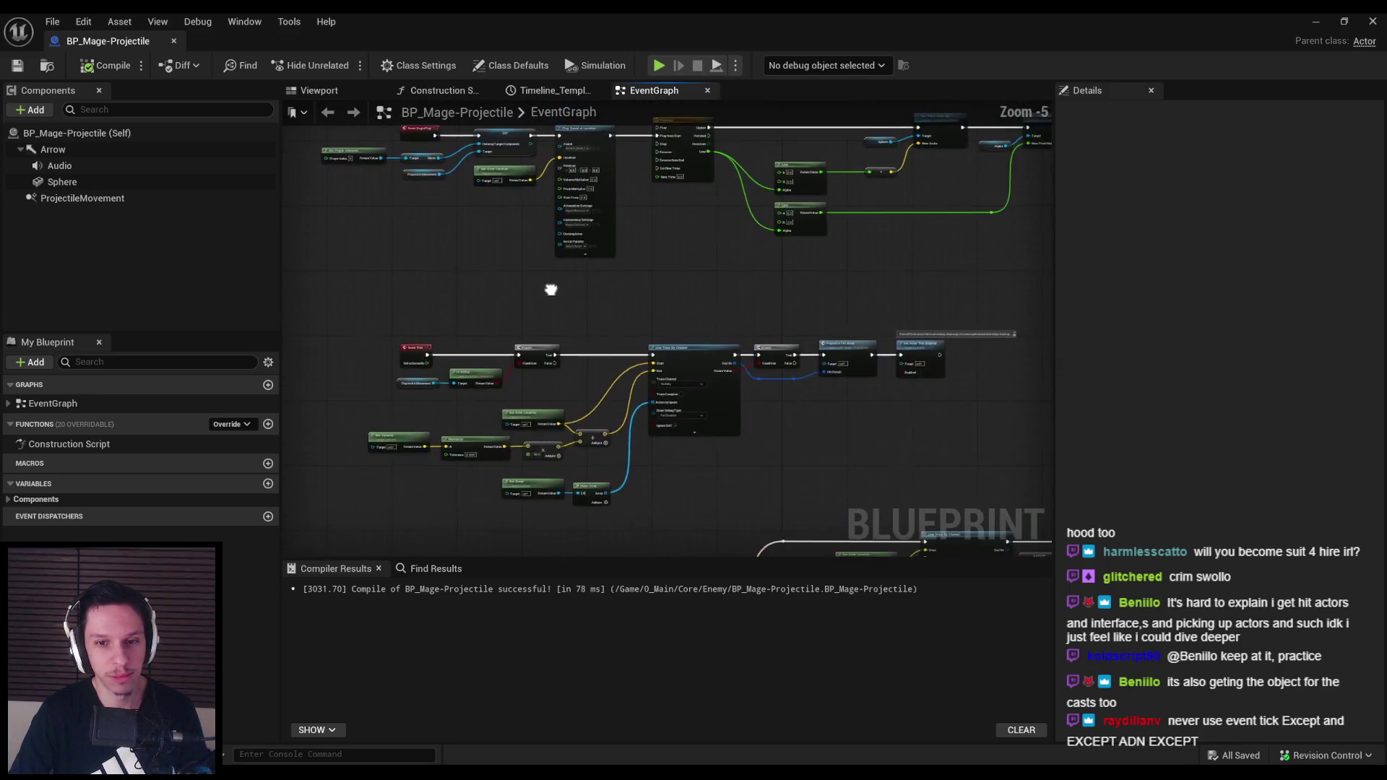
scroll(548, 292, "up", 1)
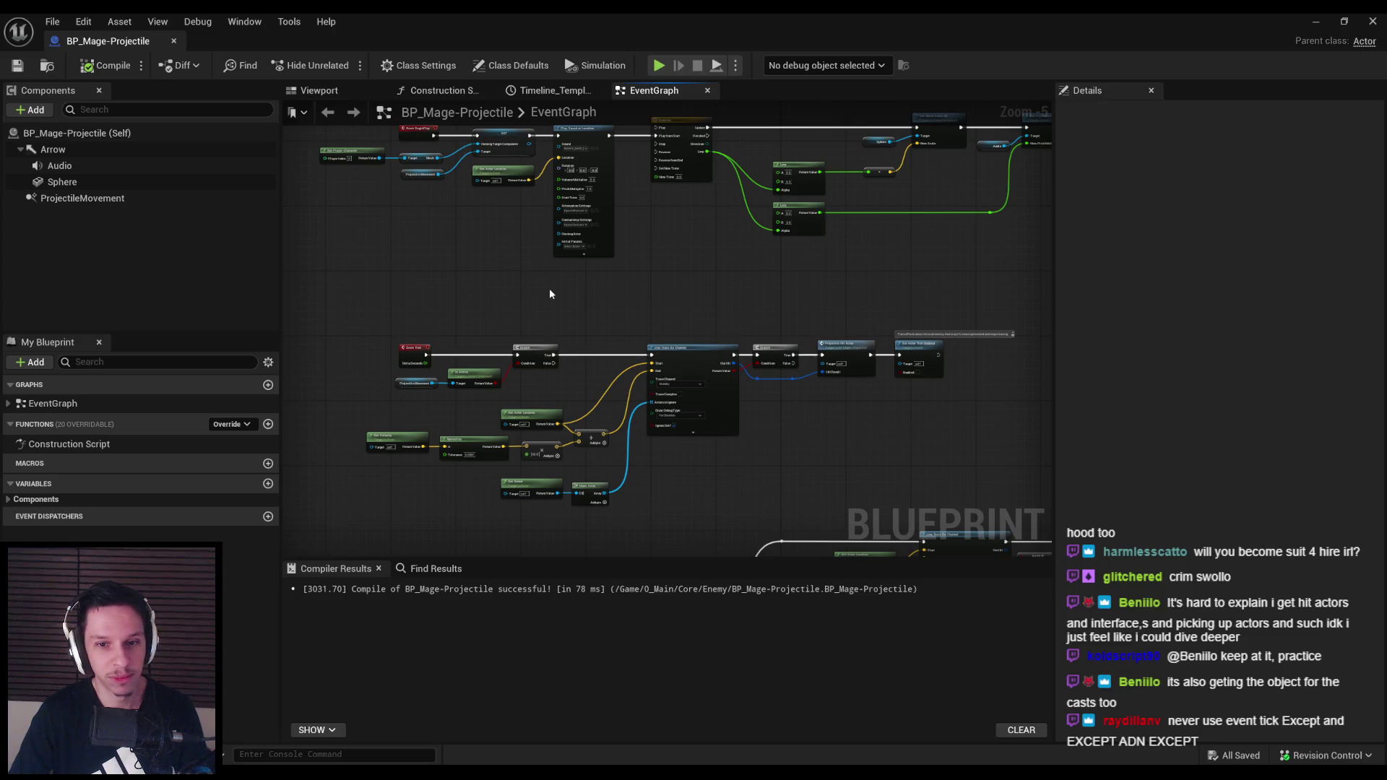
left_click_drag(587, 411, 567, 304)
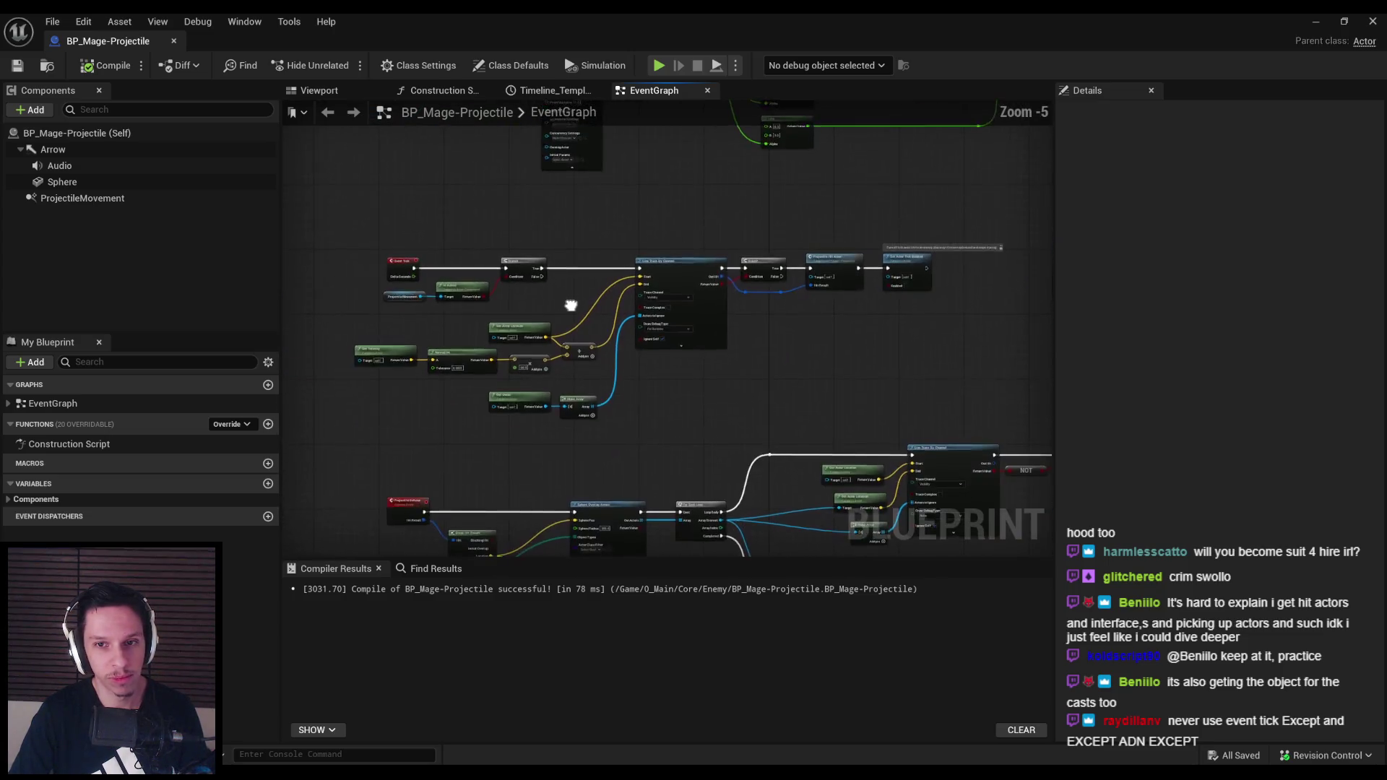
scroll(567, 303, "down", 1)
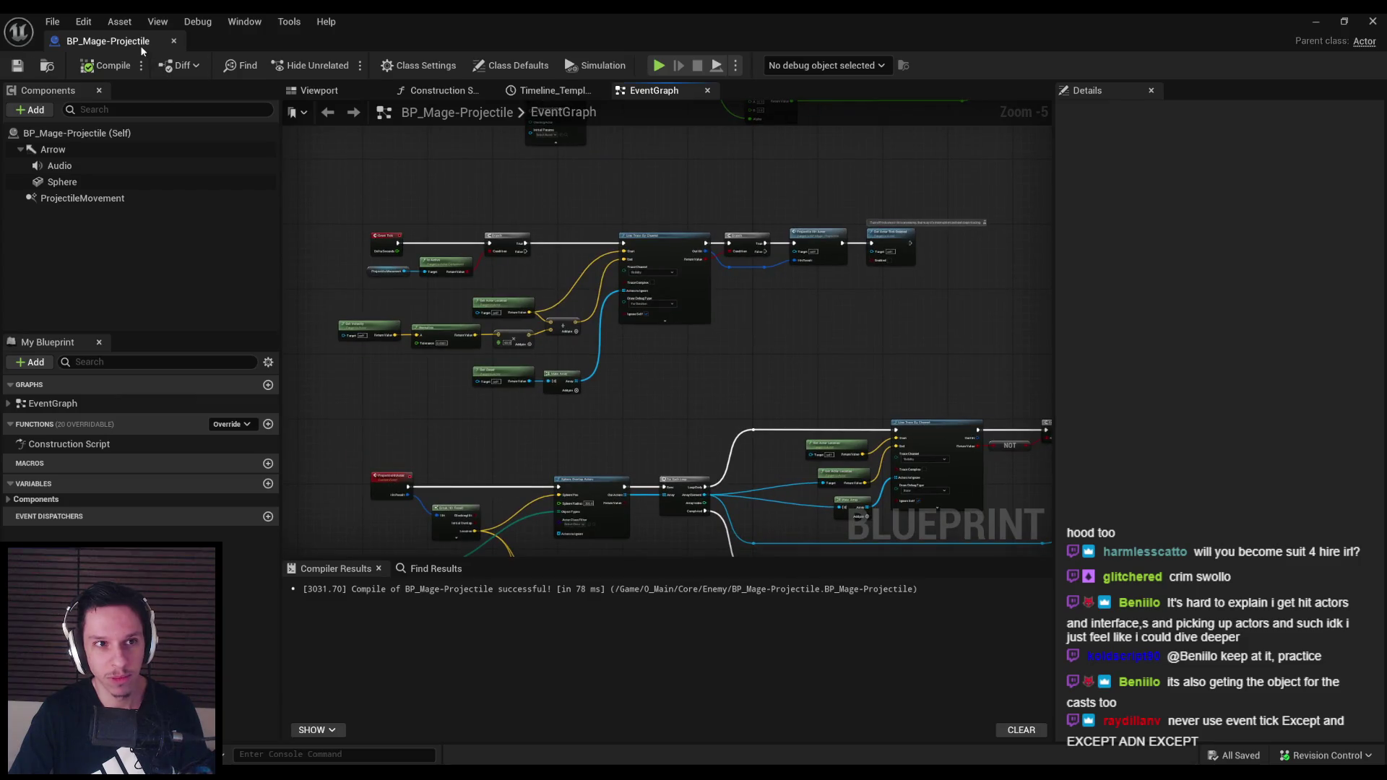
left_click(173, 41)
Start a play-in-editor session of the level in fullscreen
left_click_drag(461, 170, 460, 171)
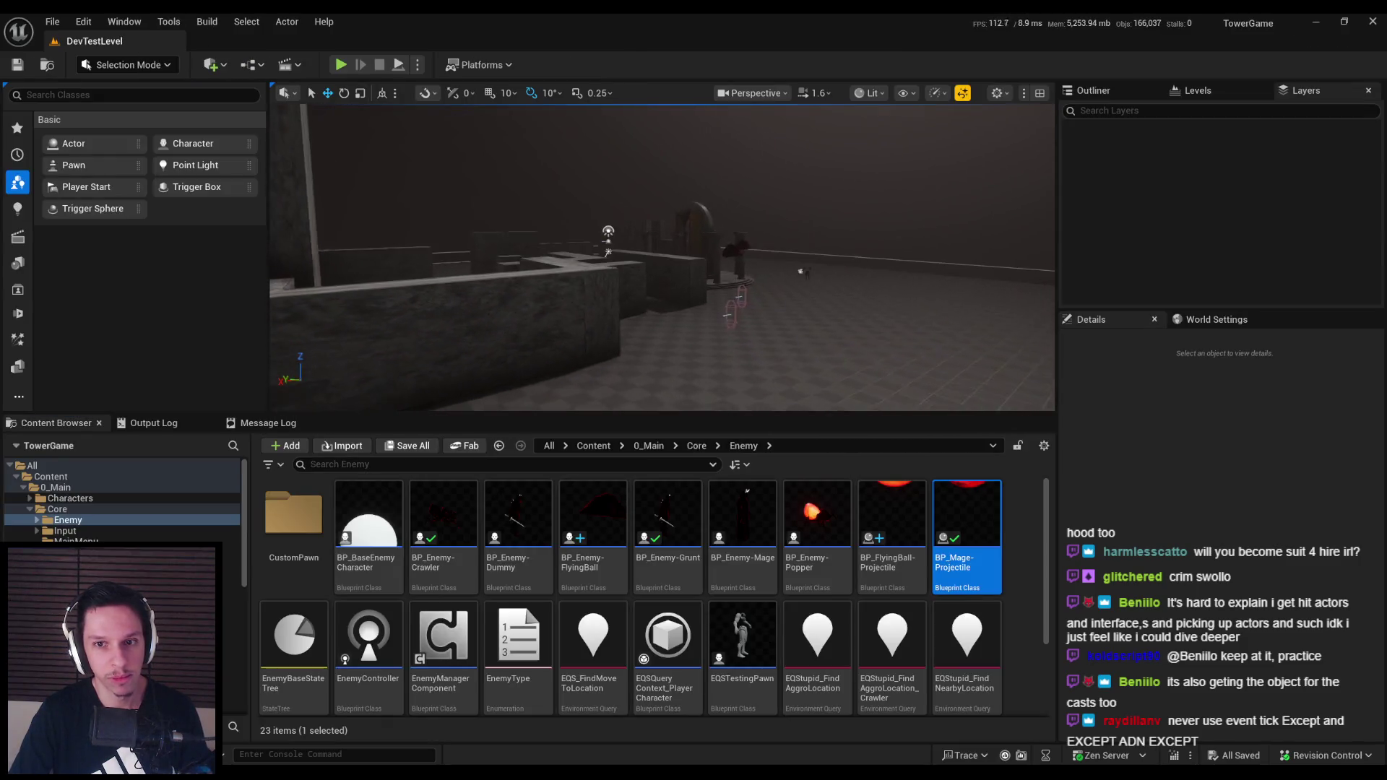
scroll(662, 257, "down", 3)
left_click(341, 65)
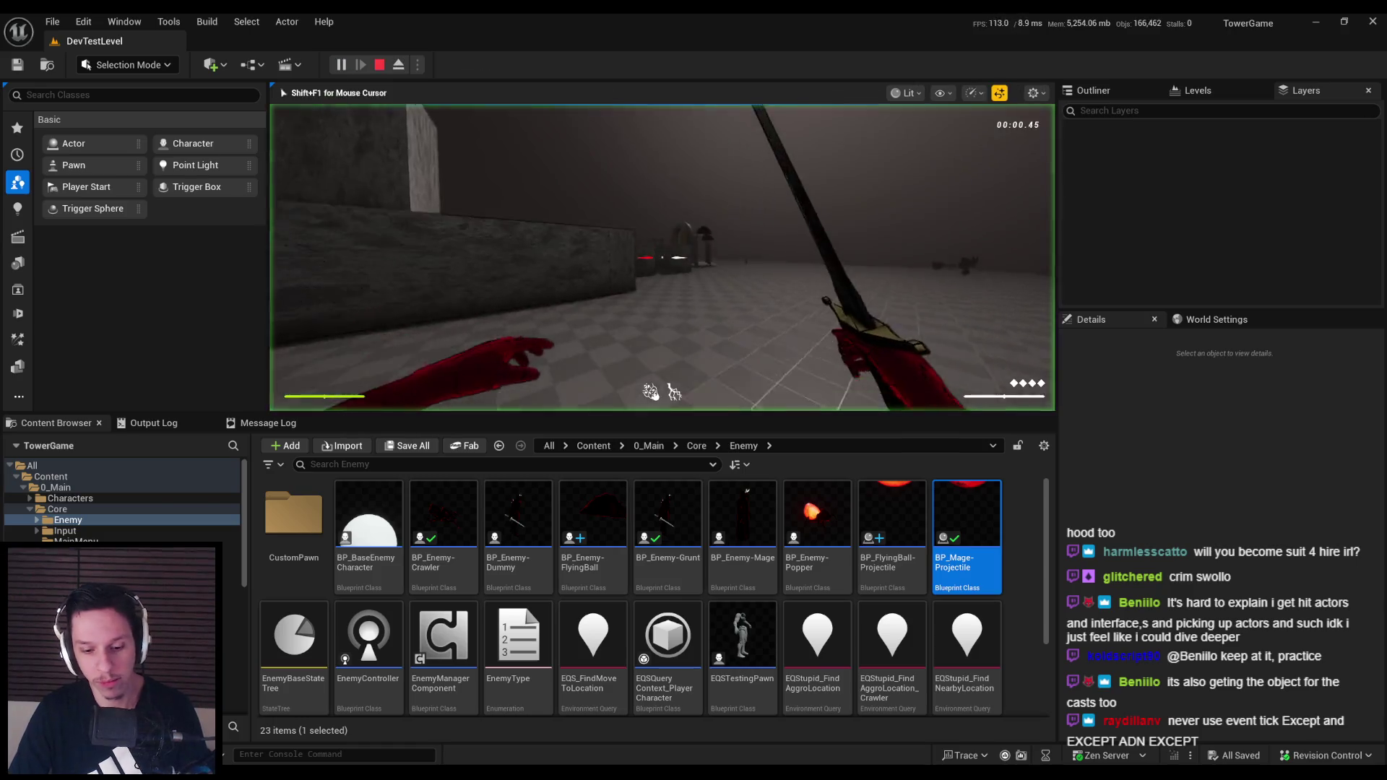
key("F11")
Shoot five arrows at the flying enemy, switch to the sword, then end the session
left_click(693, 390)
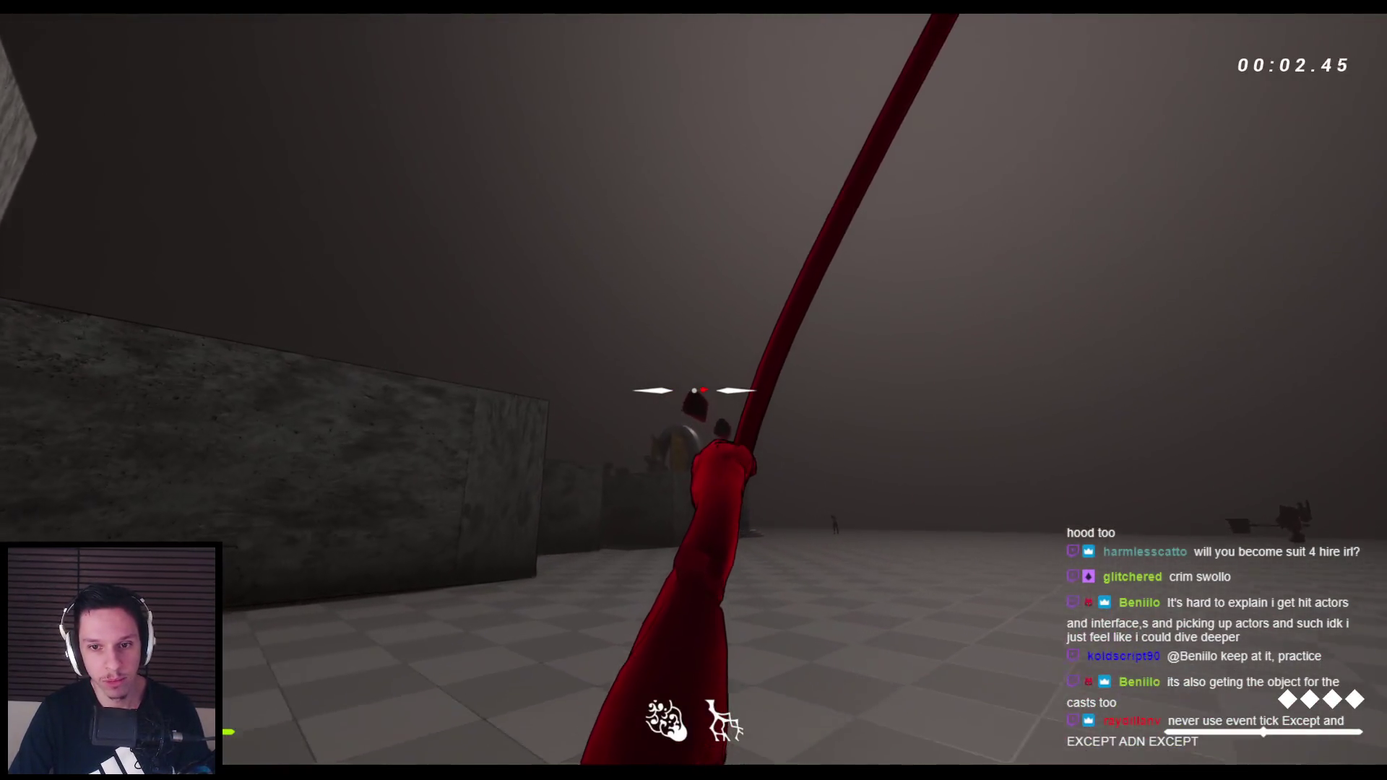
left_click(693, 390)
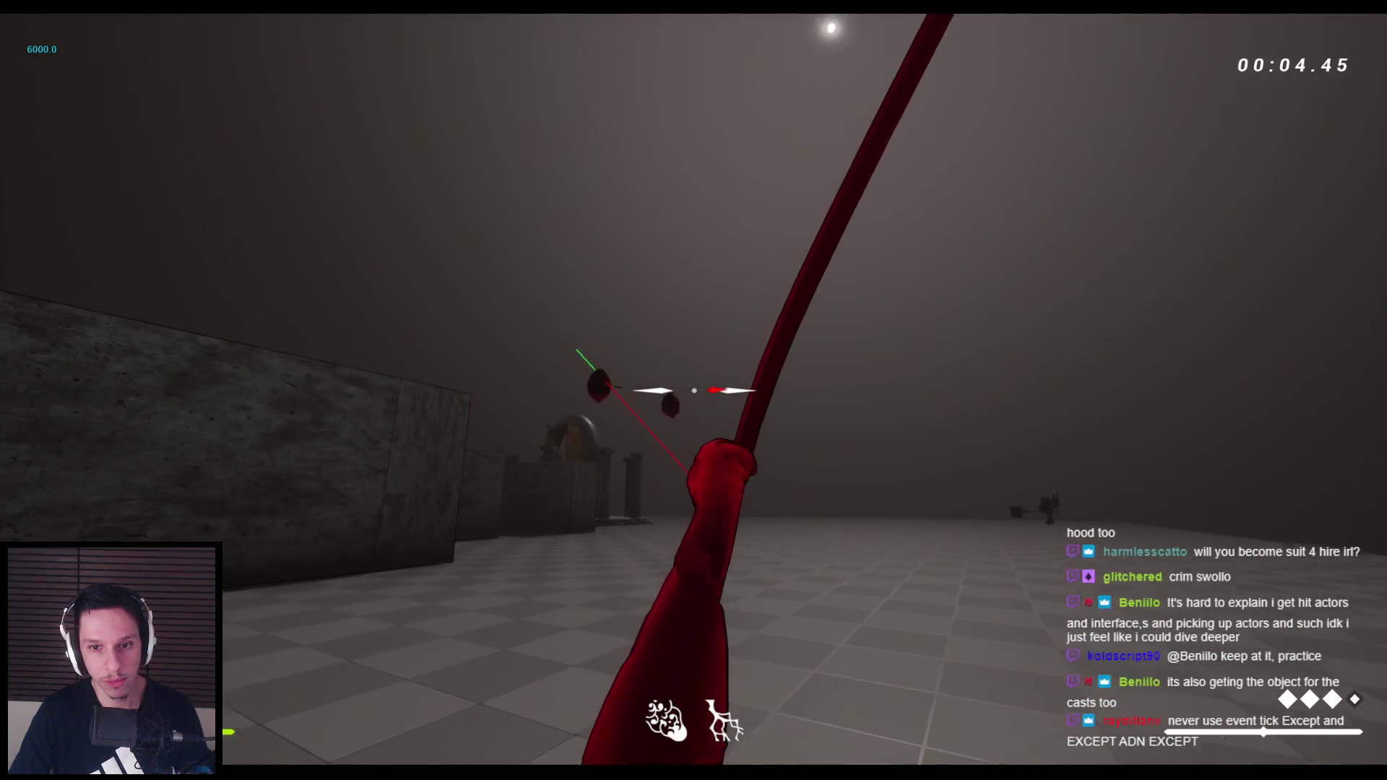
left_click(693, 390)
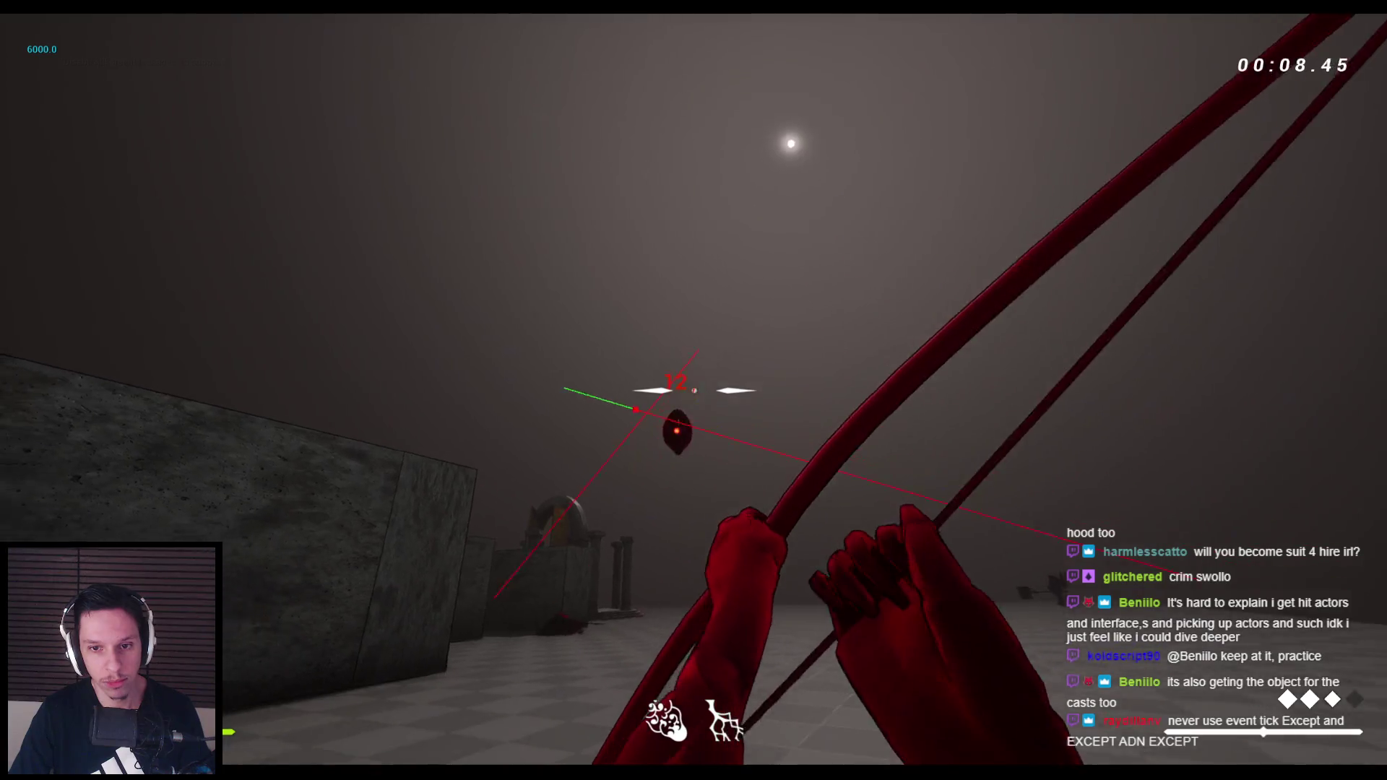
left_click(694, 390)
left_click(693, 390)
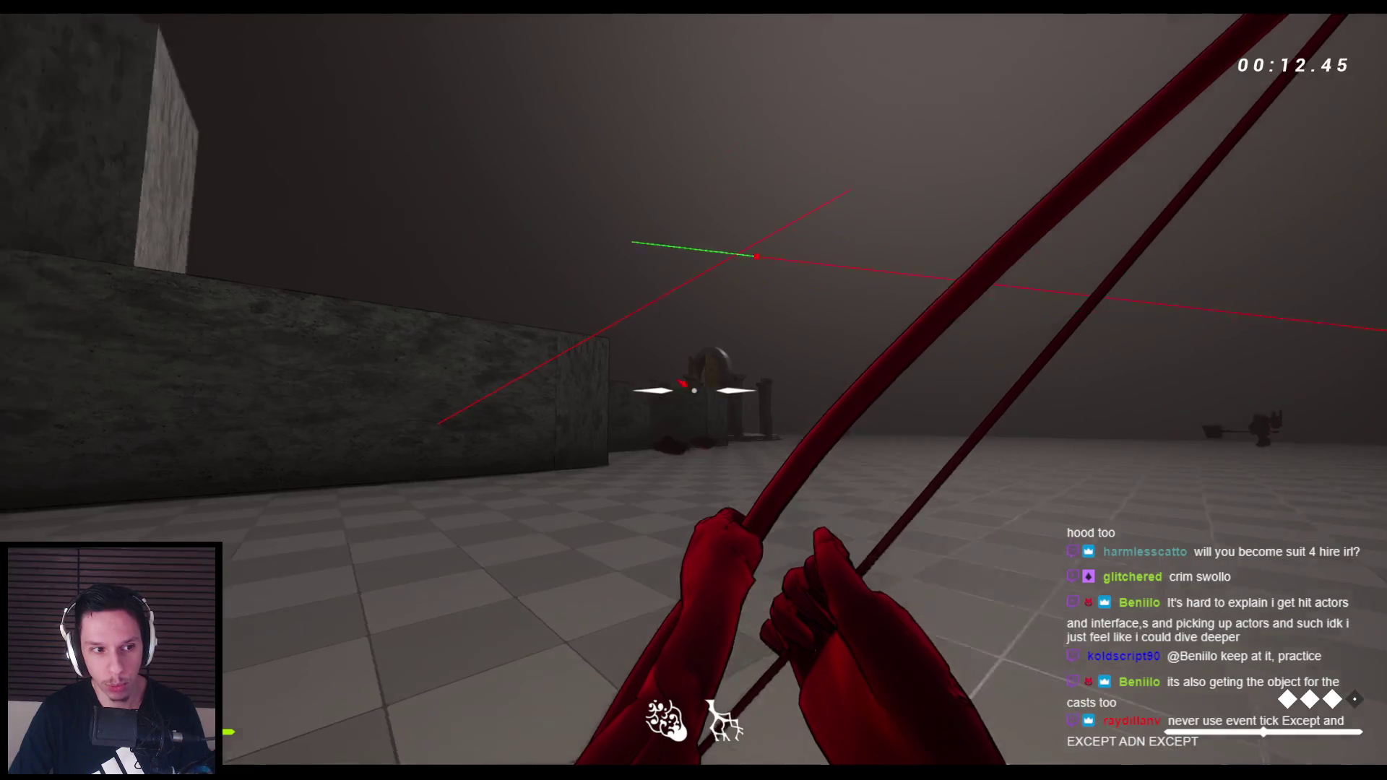
key("2")
key("Escape")
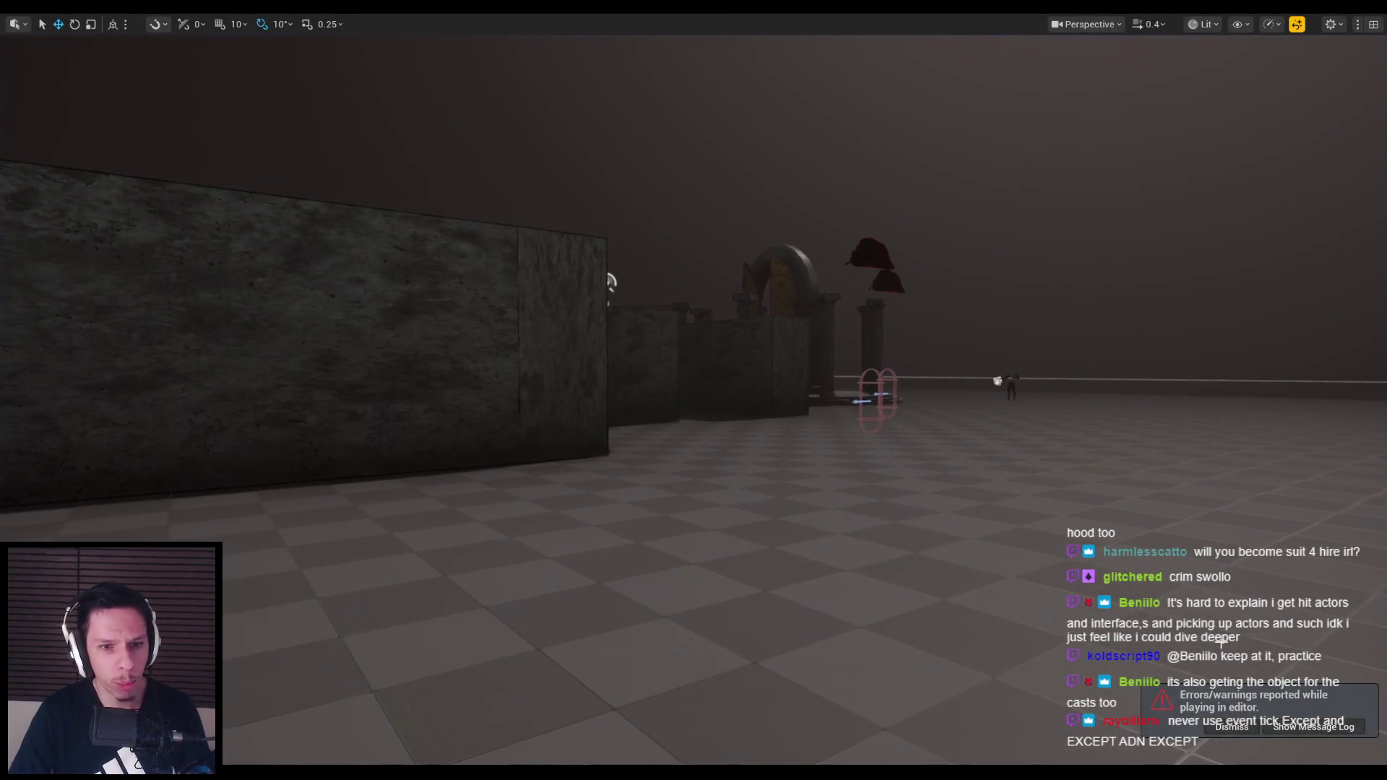
left_click(1239, 728)
In Notion, scroll the GODTOWER page down to the Task List and select the Current Attacker and ranged-enemy tasks
key("alt+Tab")
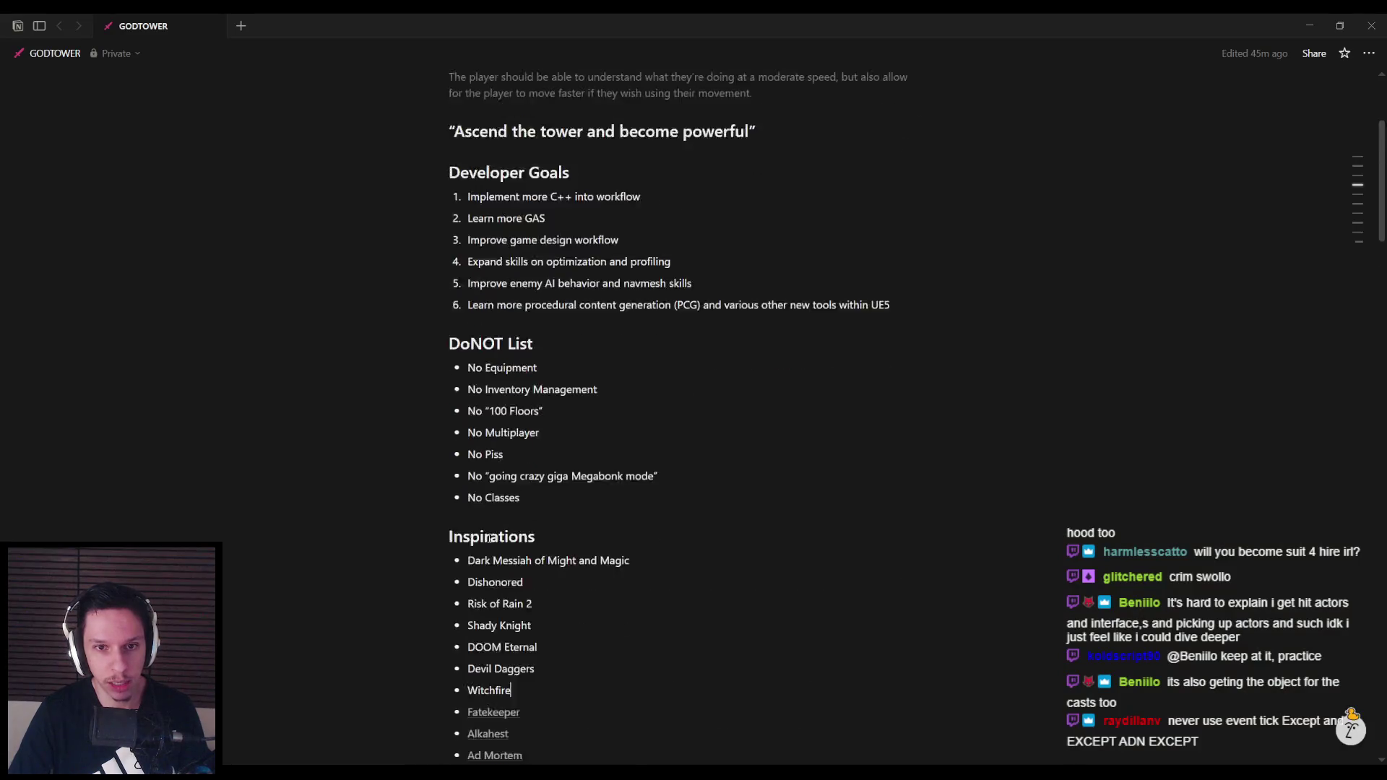
scroll(489, 530, "down", 10)
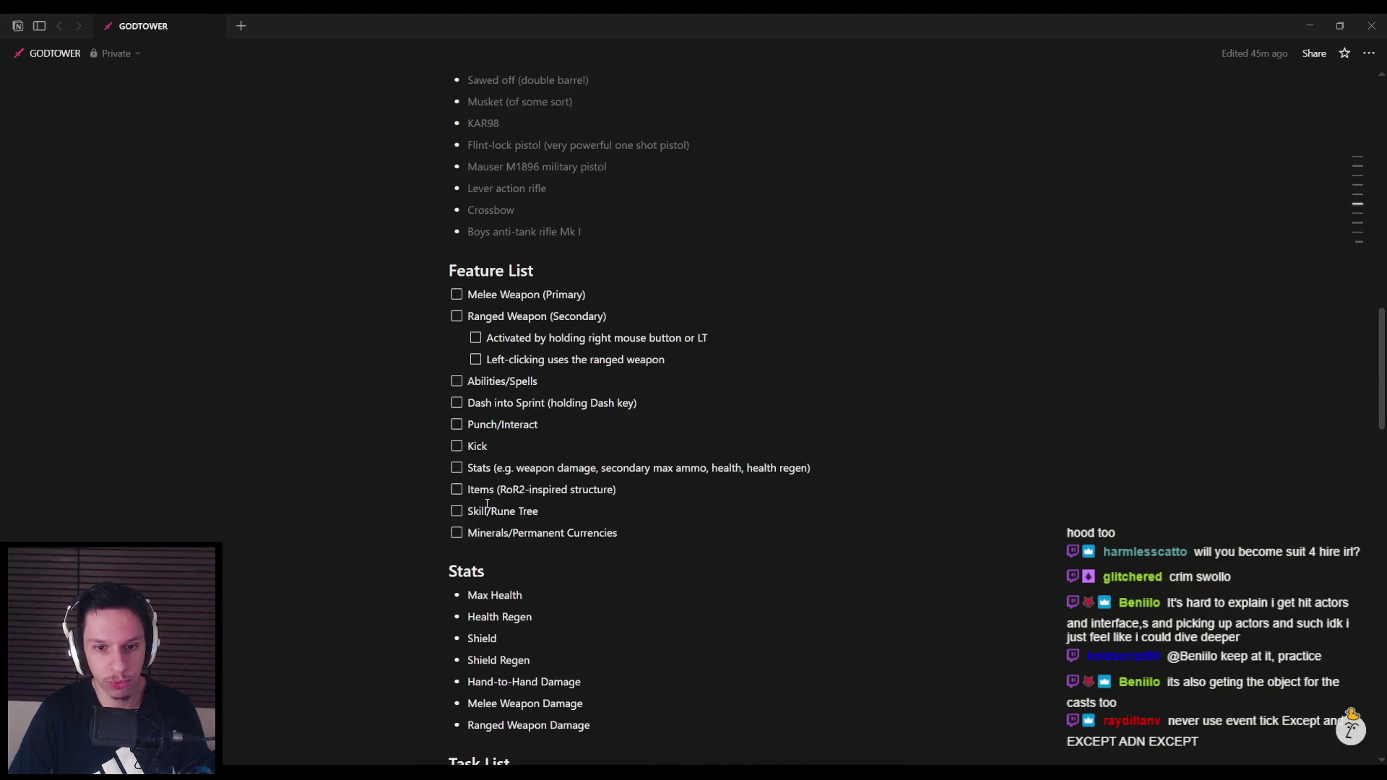
scroll(486, 504, "down", 5)
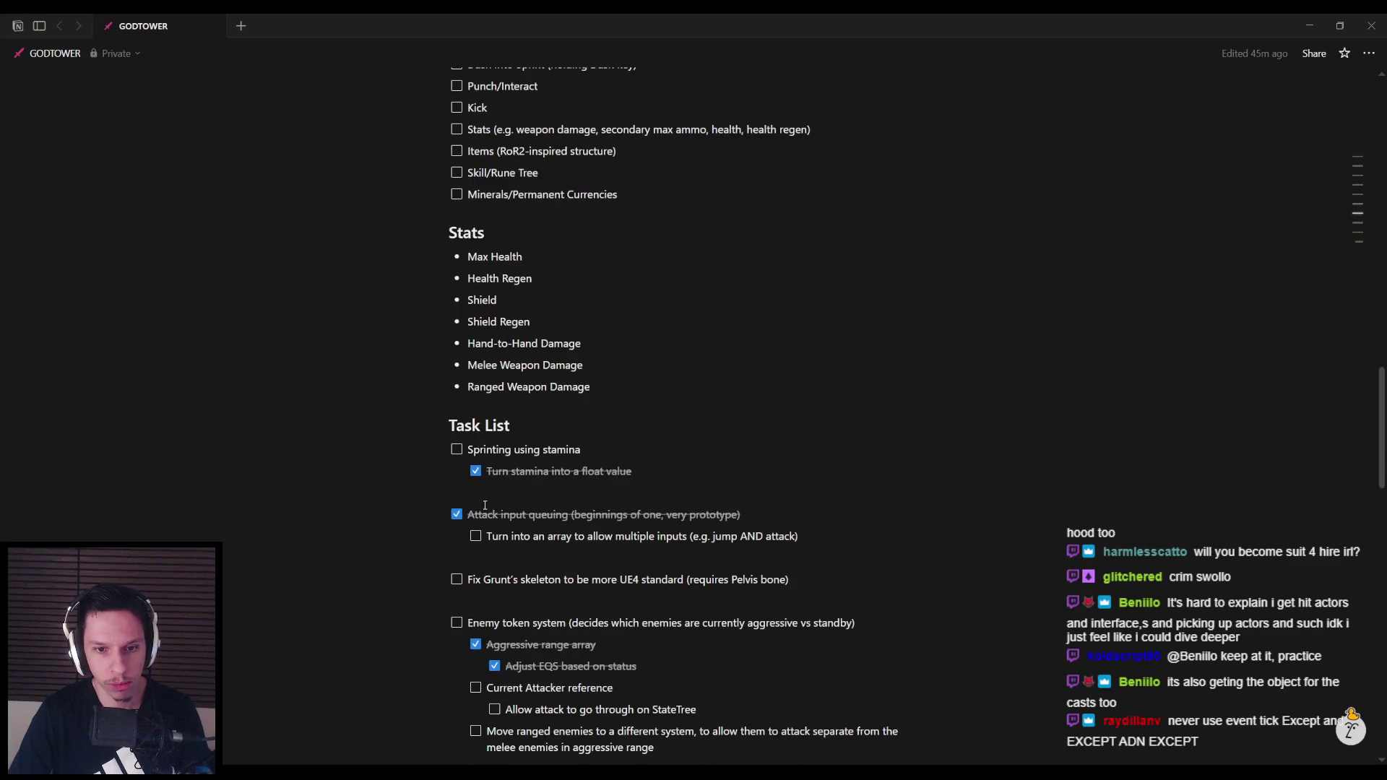
scroll(484, 505, "down", 5)
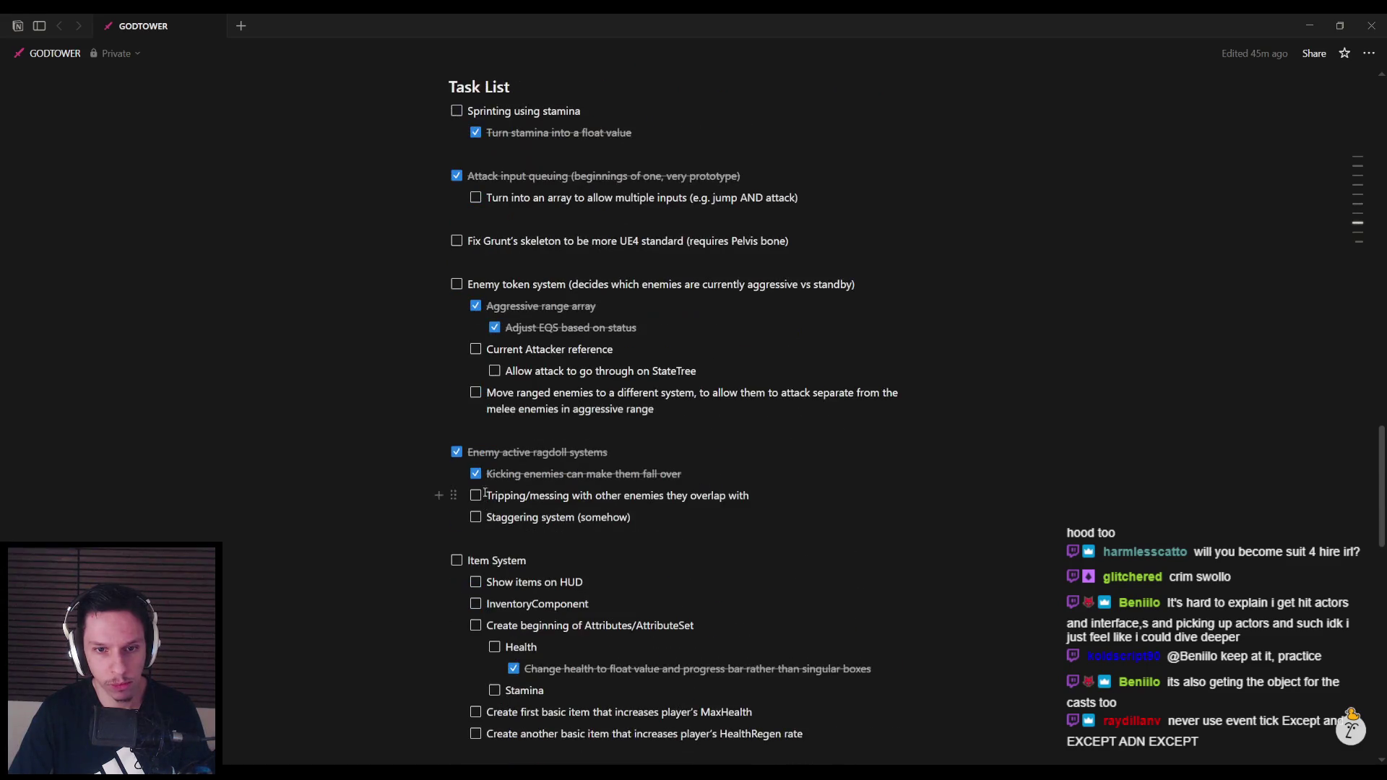
left_click_drag(489, 349, 534, 394)
Select the 'Move ranged enemies' task, then return to Unreal and stop the play session
triple_click(533, 390)
left_click(683, 409)
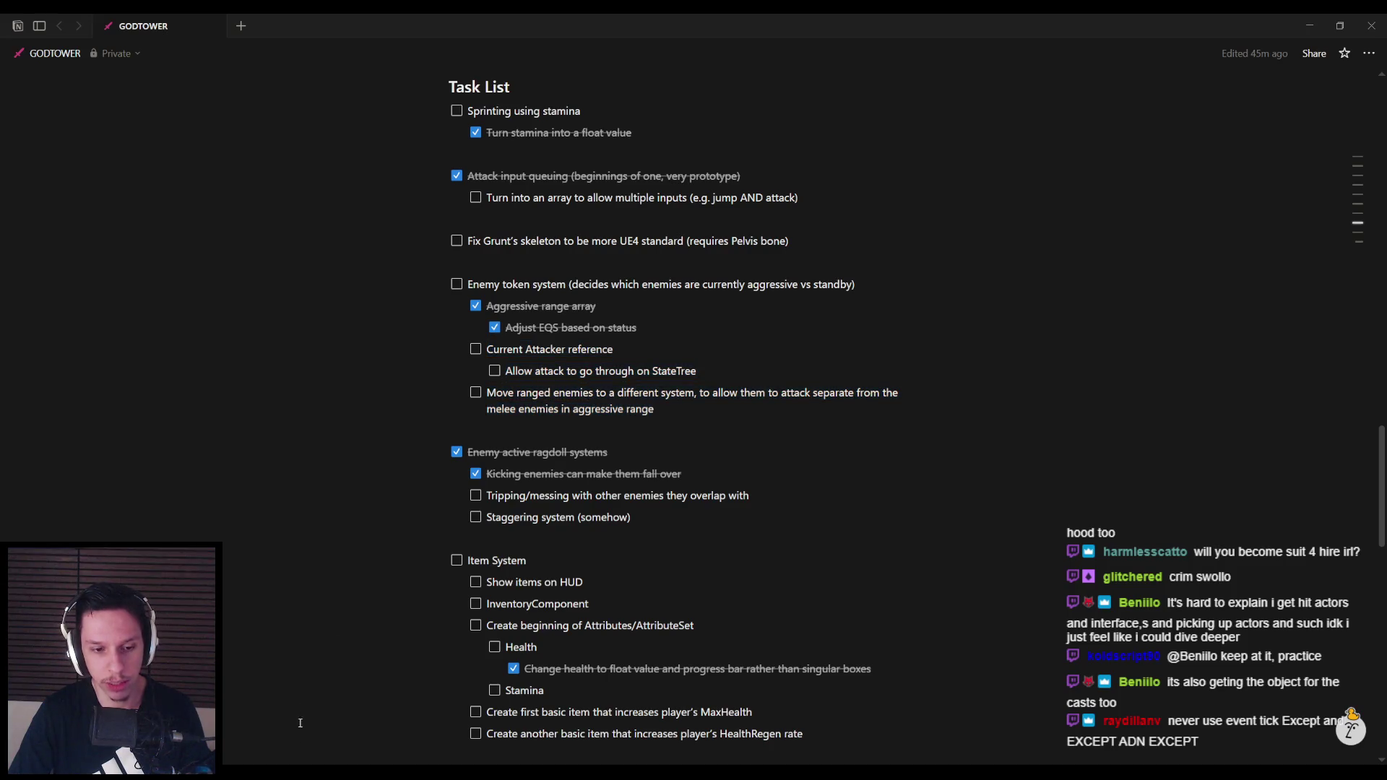
key("alt+Tab")
key("Escape")
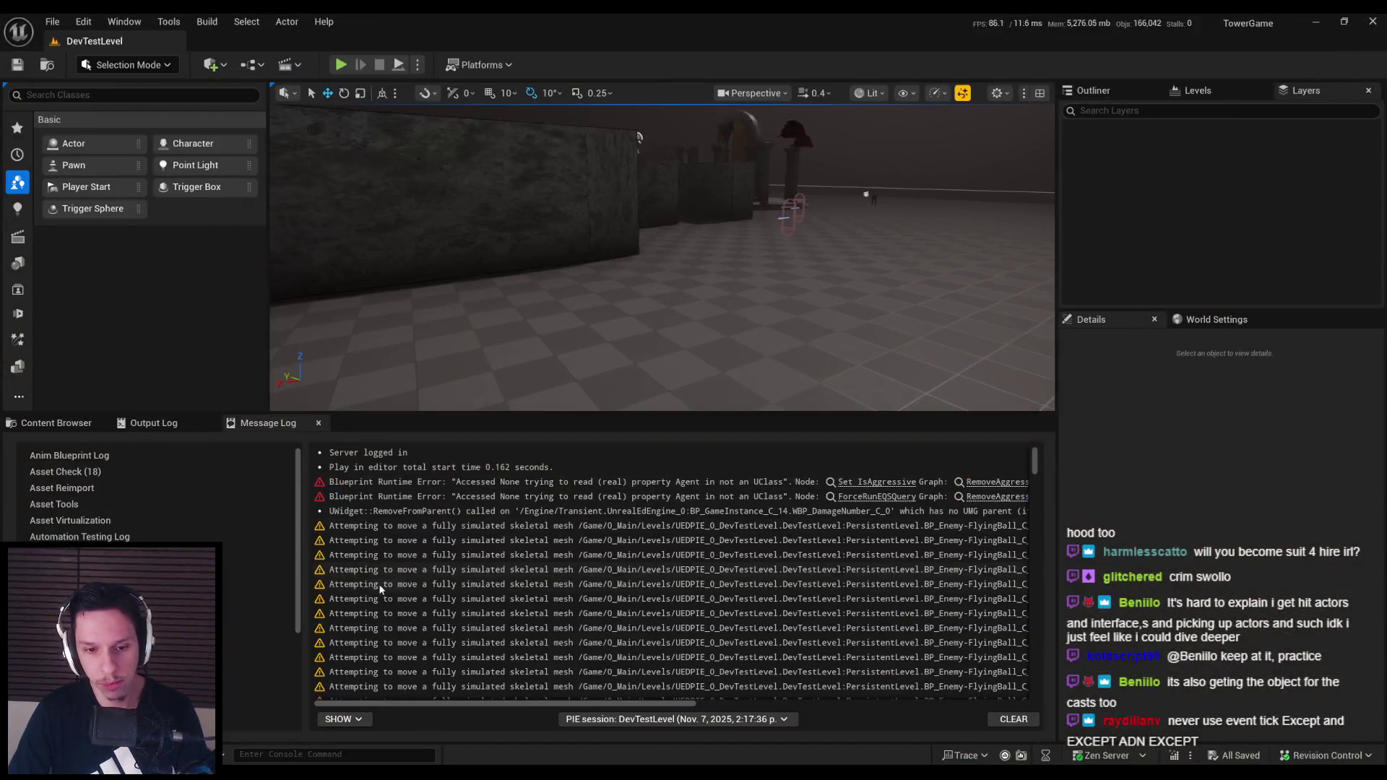
mouse_move(458, 705)
left_mouse_down()
mouse_move(494, 703)
mouse_move(446, 704)
mouse_move(603, 689)
mouse_move(459, 687)
left_mouse_up()
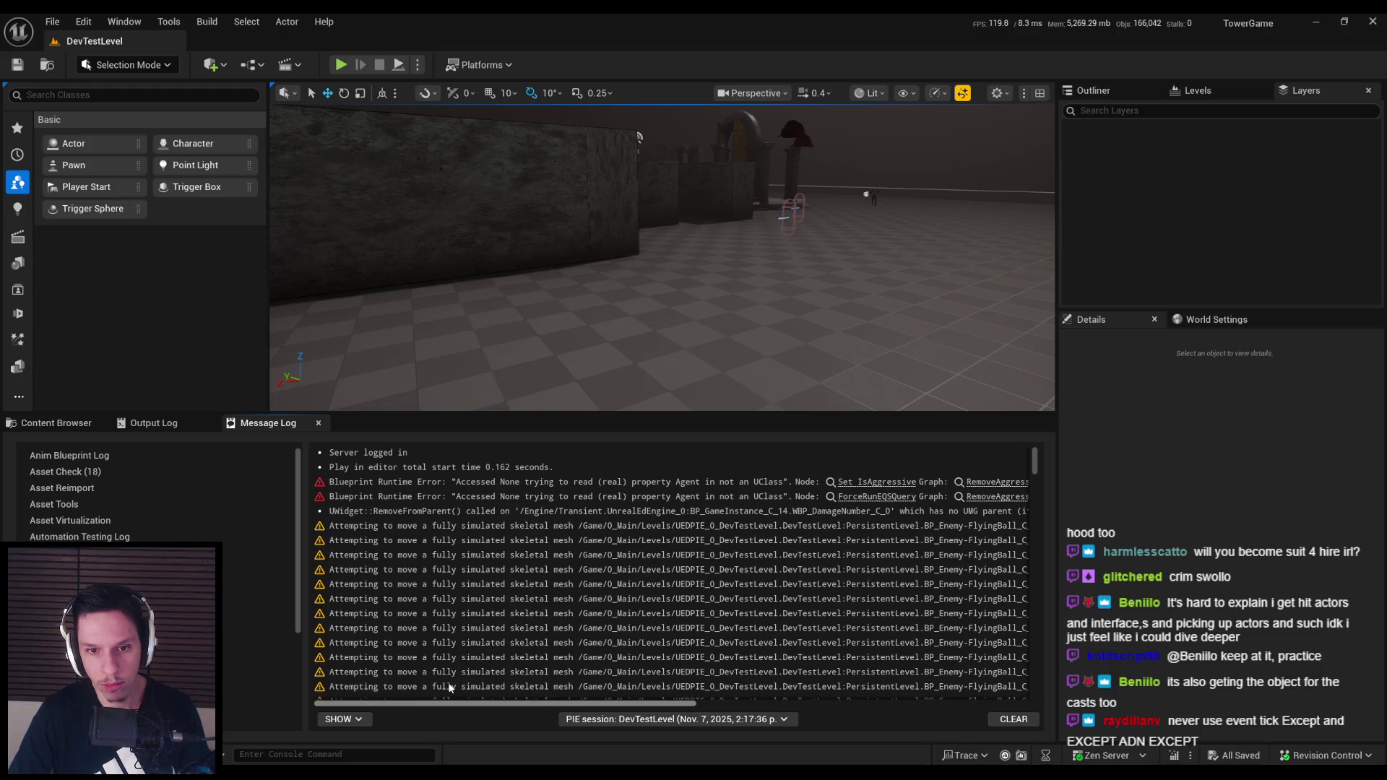
left_click_drag(448, 687, 558, 687)
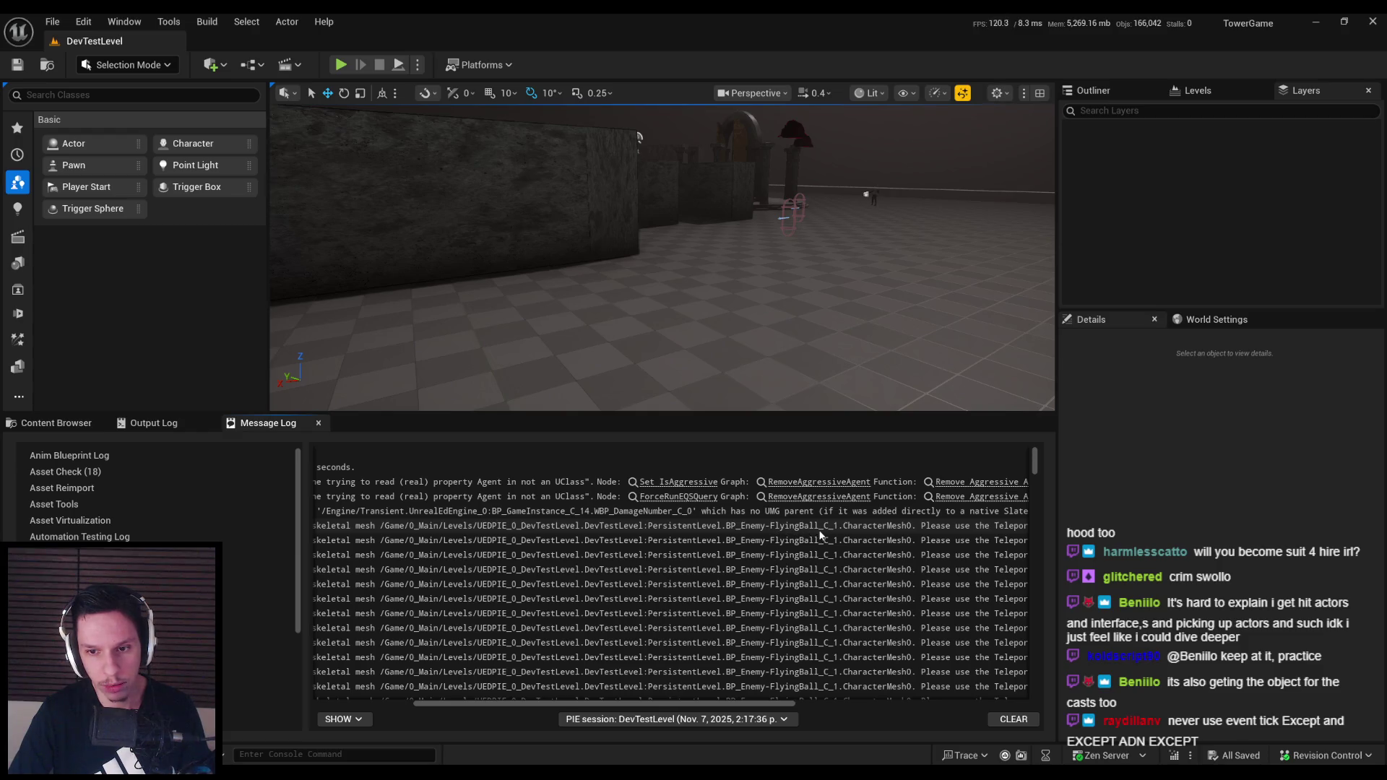
mouse_move(646, 703)
left_mouse_down()
mouse_move(547, 713)
mouse_move(788, 708)
mouse_move(602, 708)
left_mouse_up()
scroll(505, 650, "down", 10)
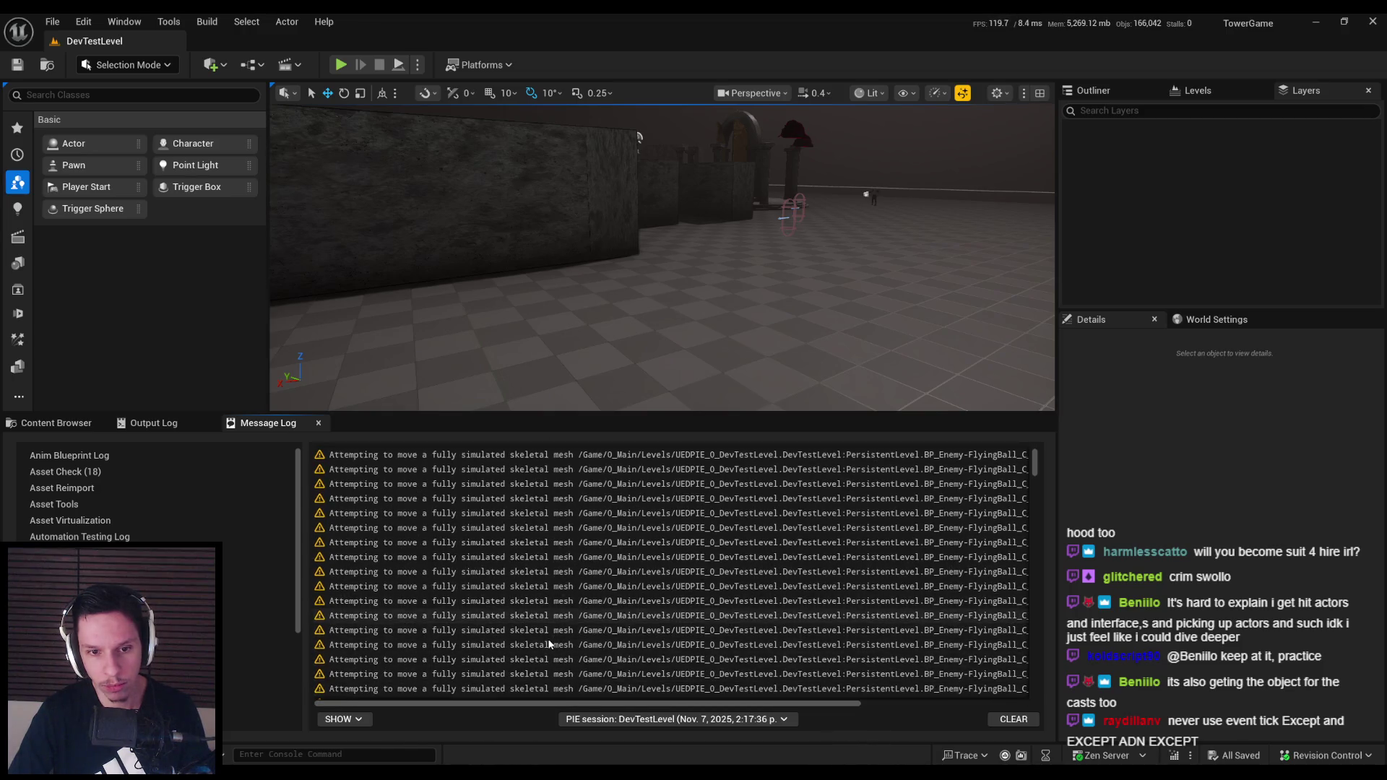
scroll(547, 638, "down", 3)
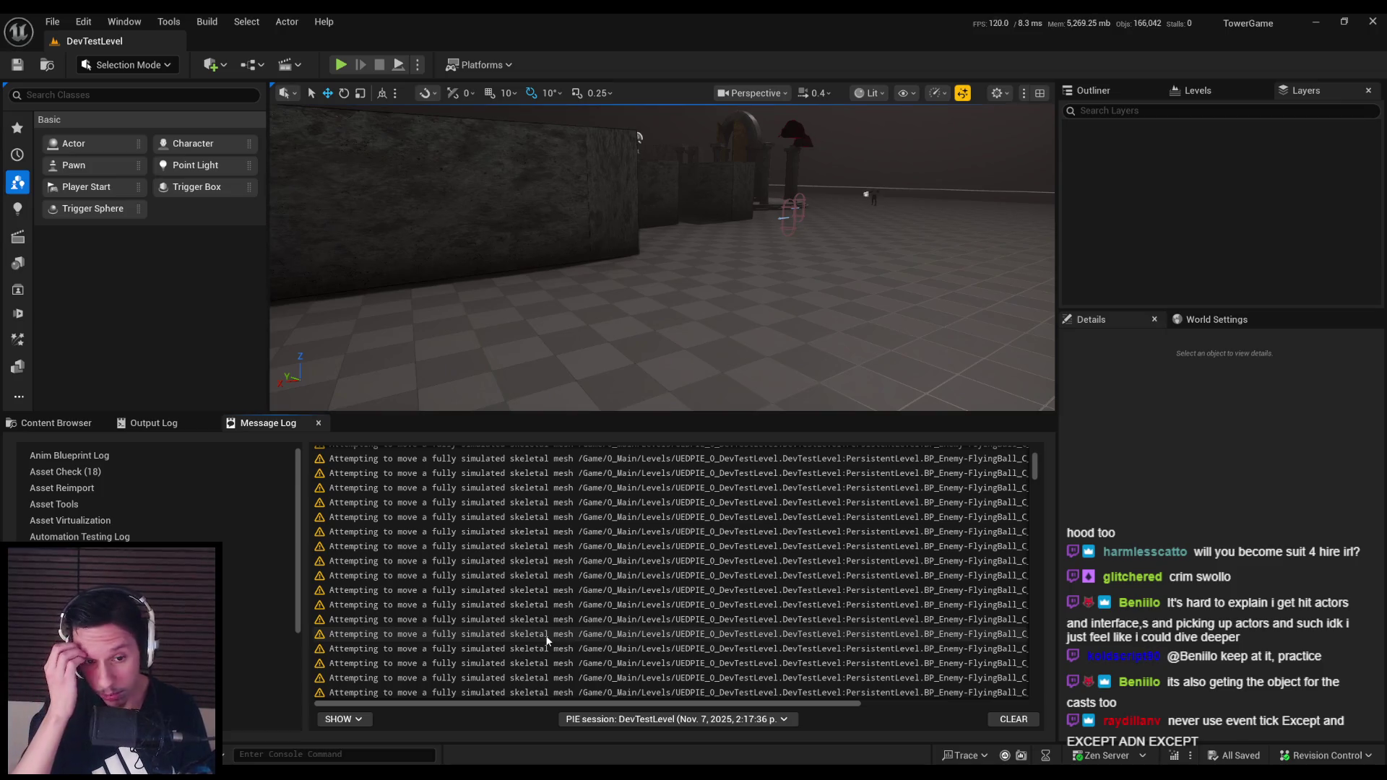
scroll(574, 638, "down", 2)
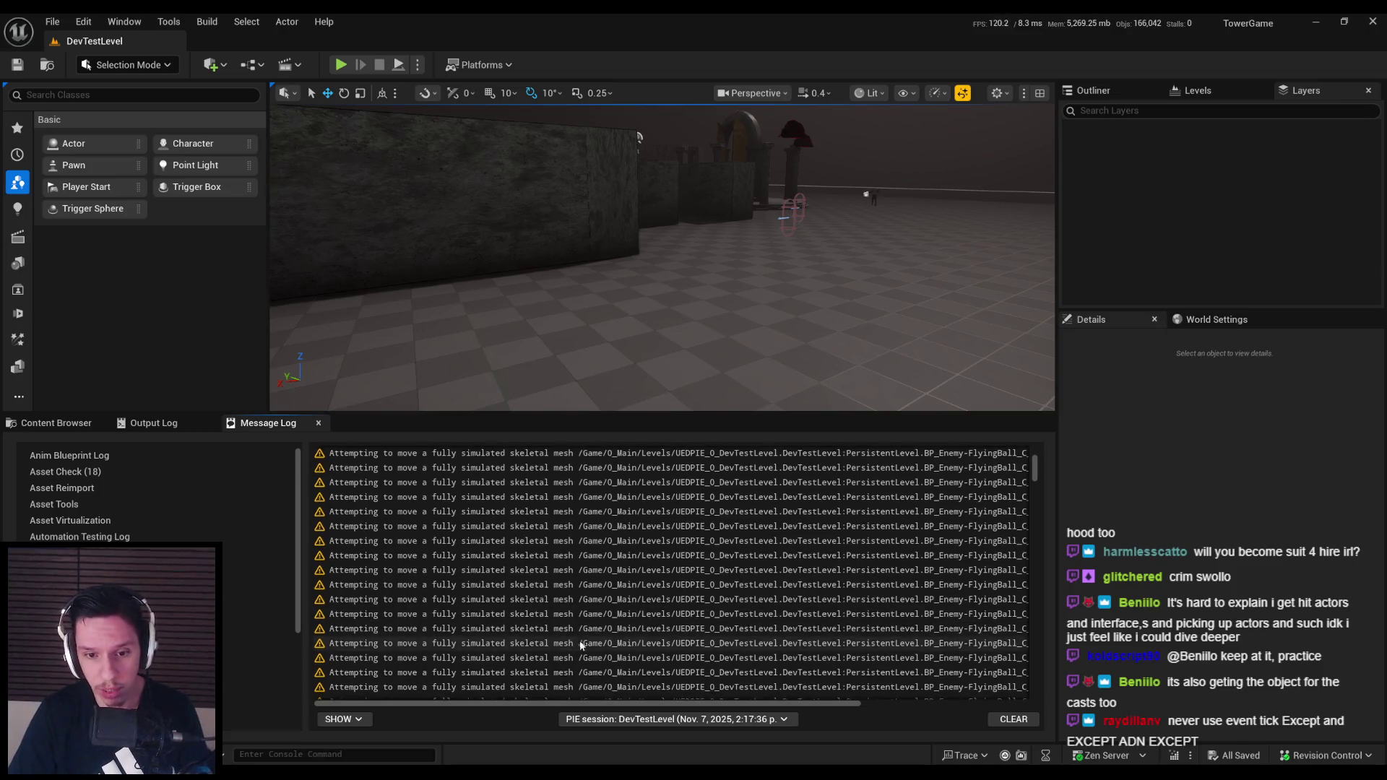
mouse_move(1035, 473)
left_mouse_down()
mouse_move(1034, 711)
mouse_move(1037, 458)
left_mouse_up()
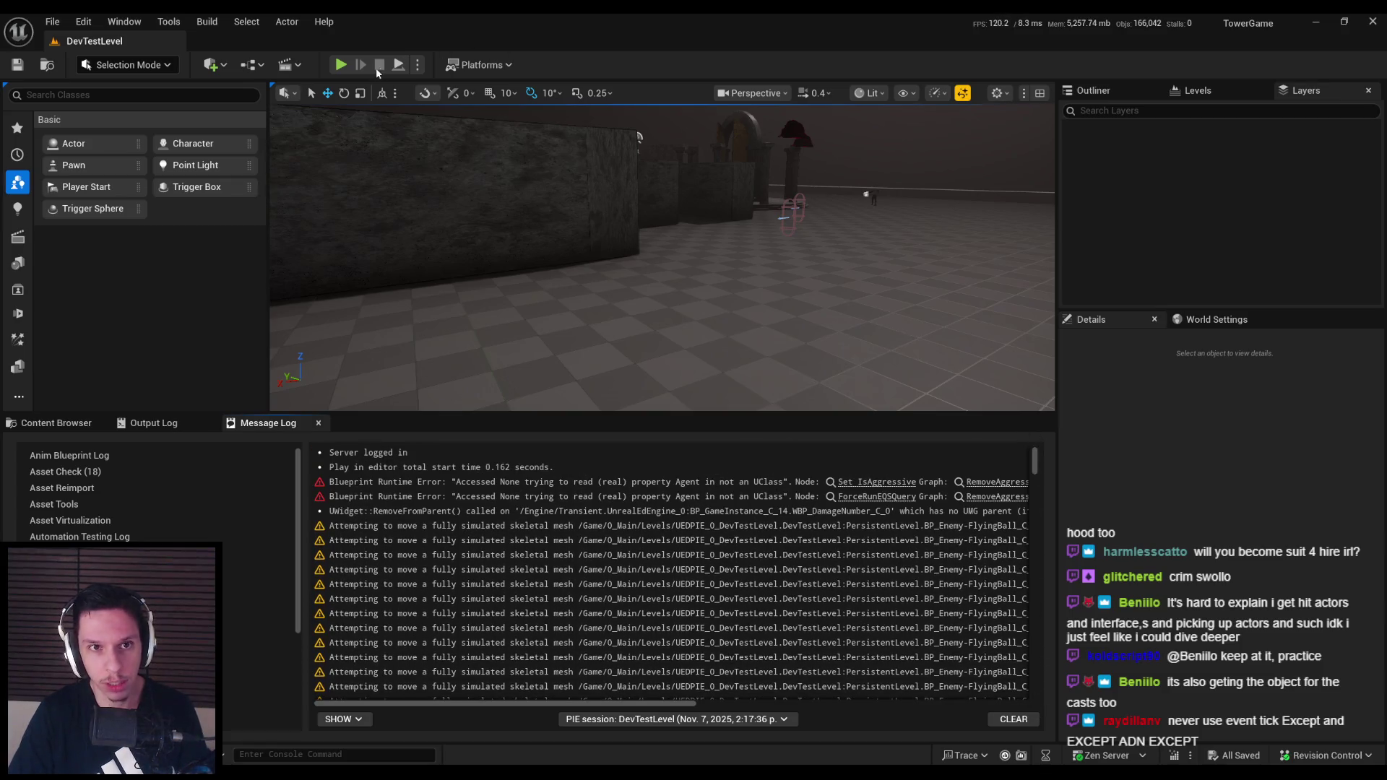
left_click(341, 65)
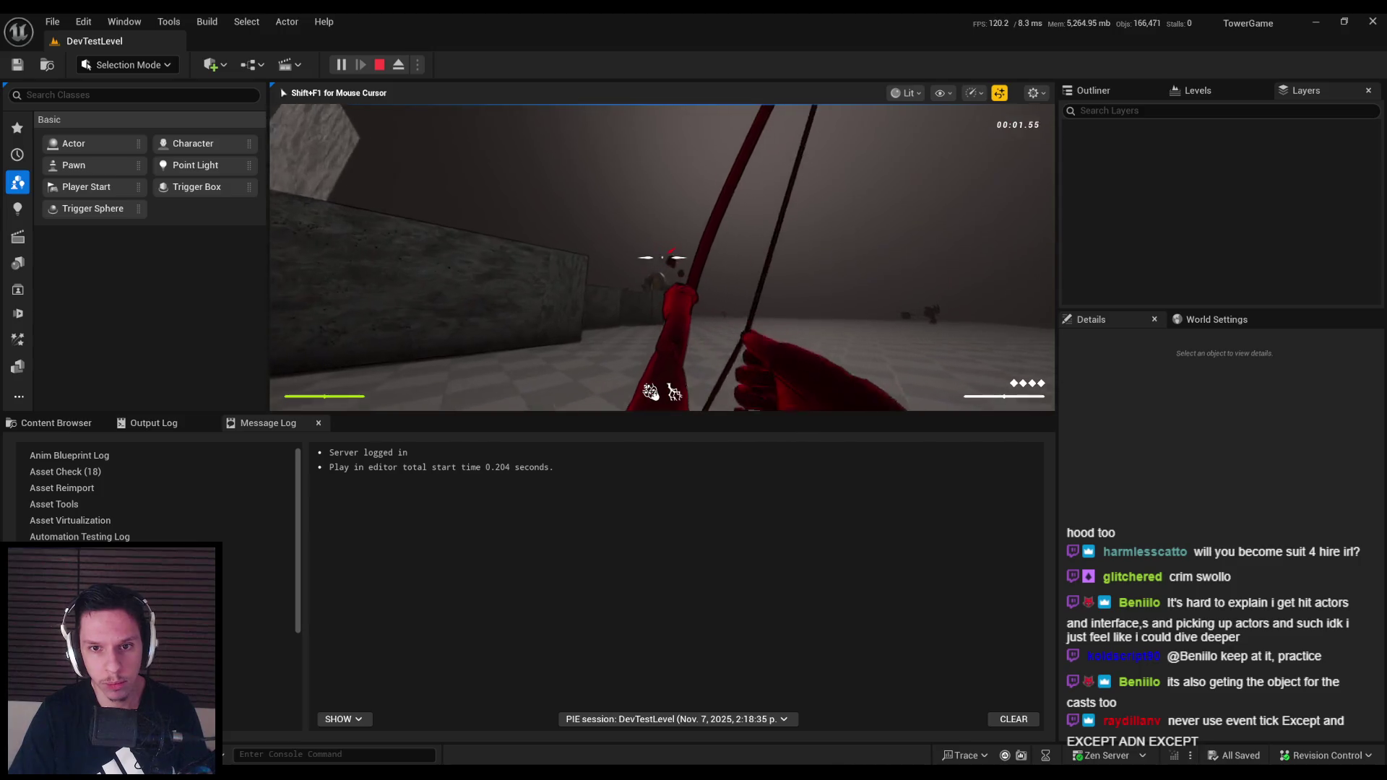
Strike and shoot the flying enemy, stop play, and select BP_Enemy-FlyingBall to show its blueprint options
left_click(660, 257)
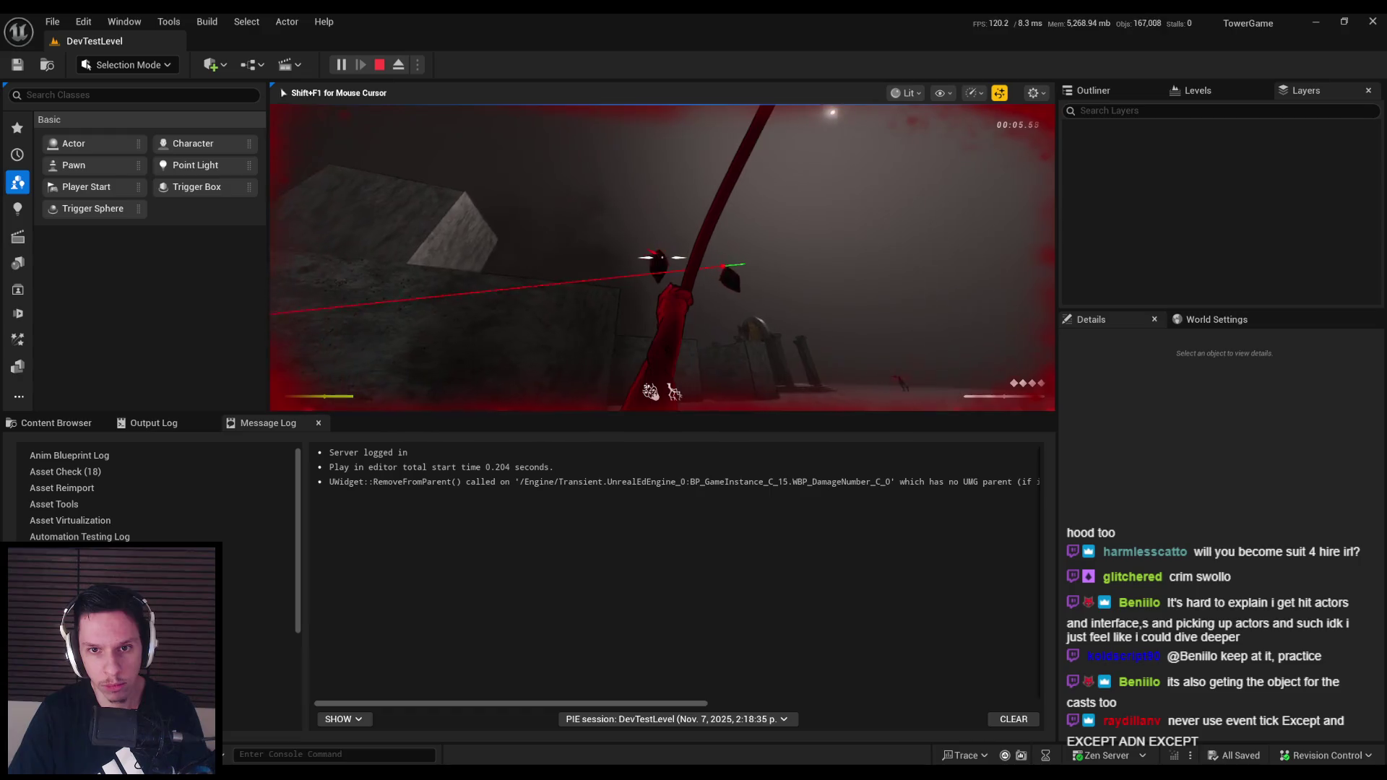
left_click(662, 257)
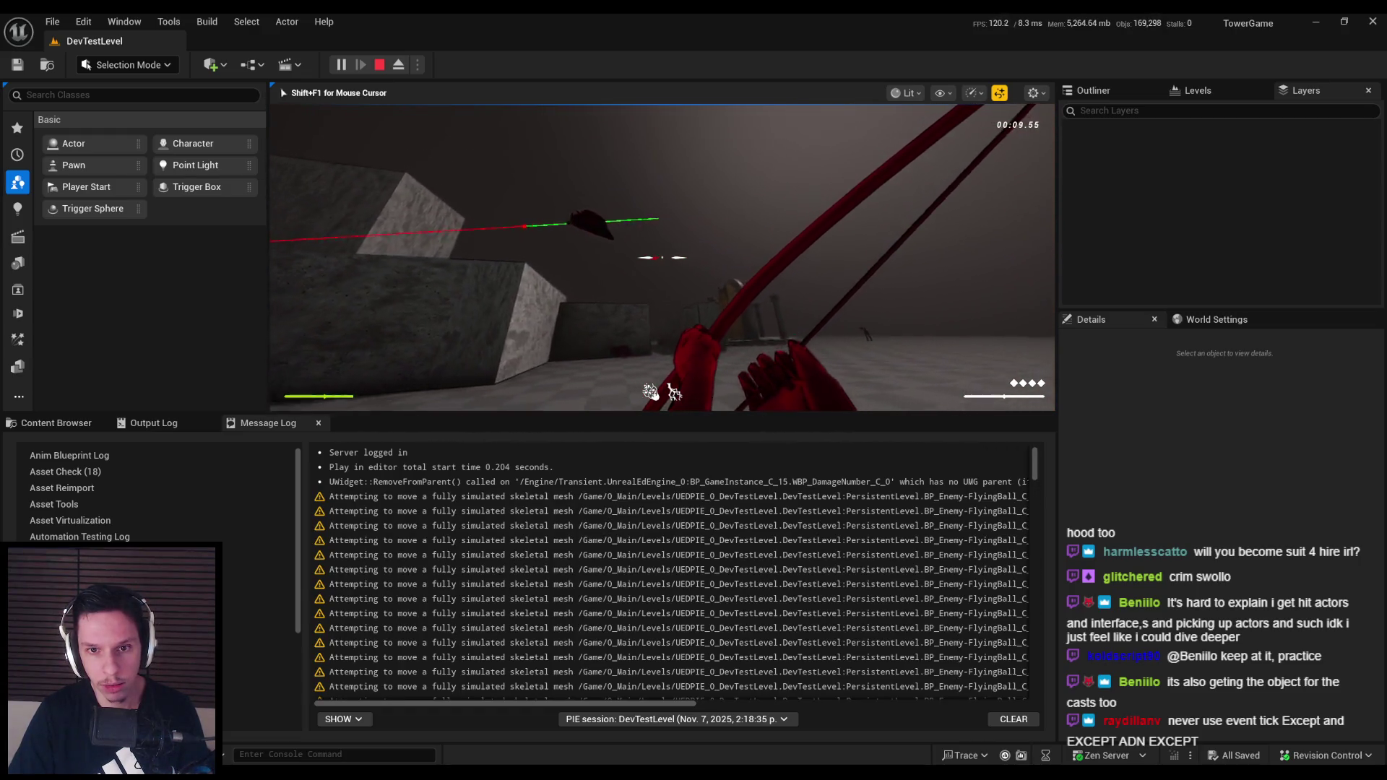
key("Escape")
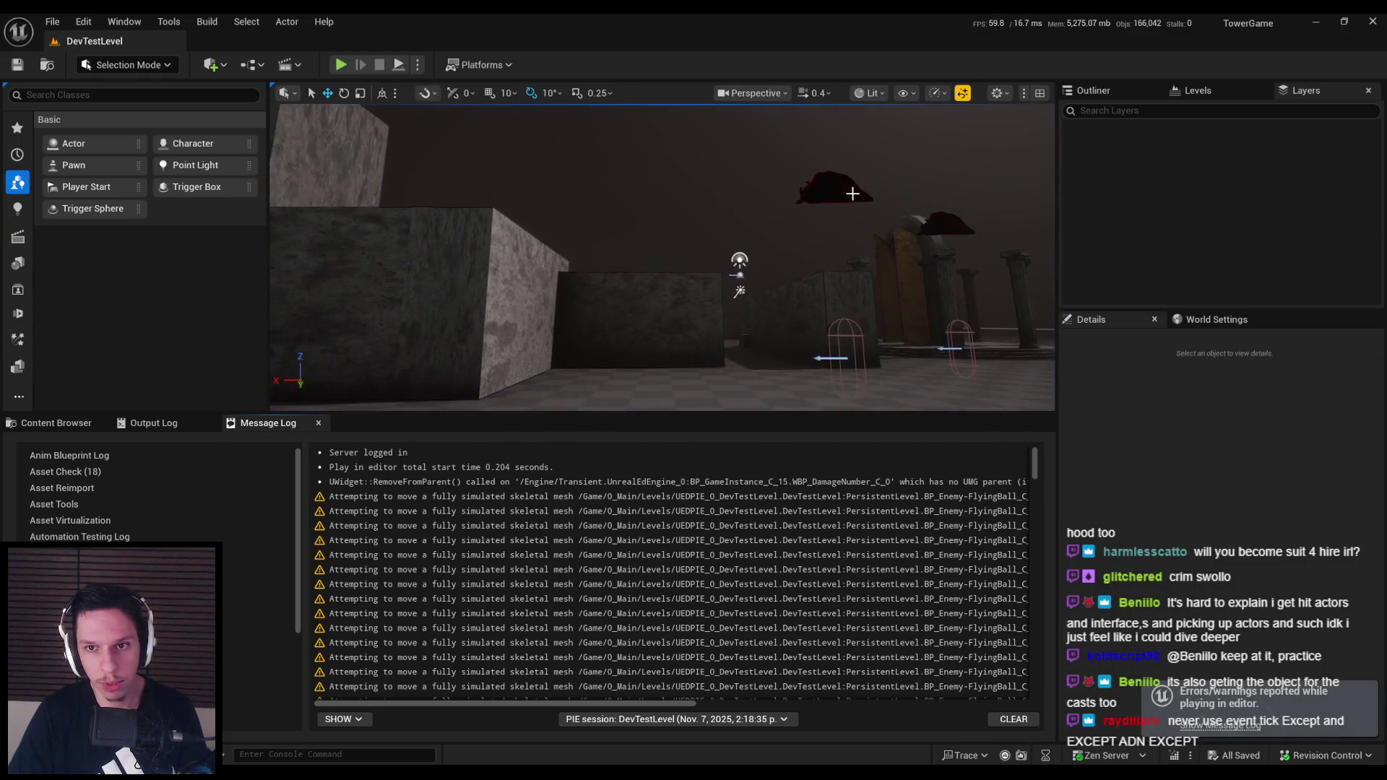
left_click(899, 206)
left_click(1334, 343)
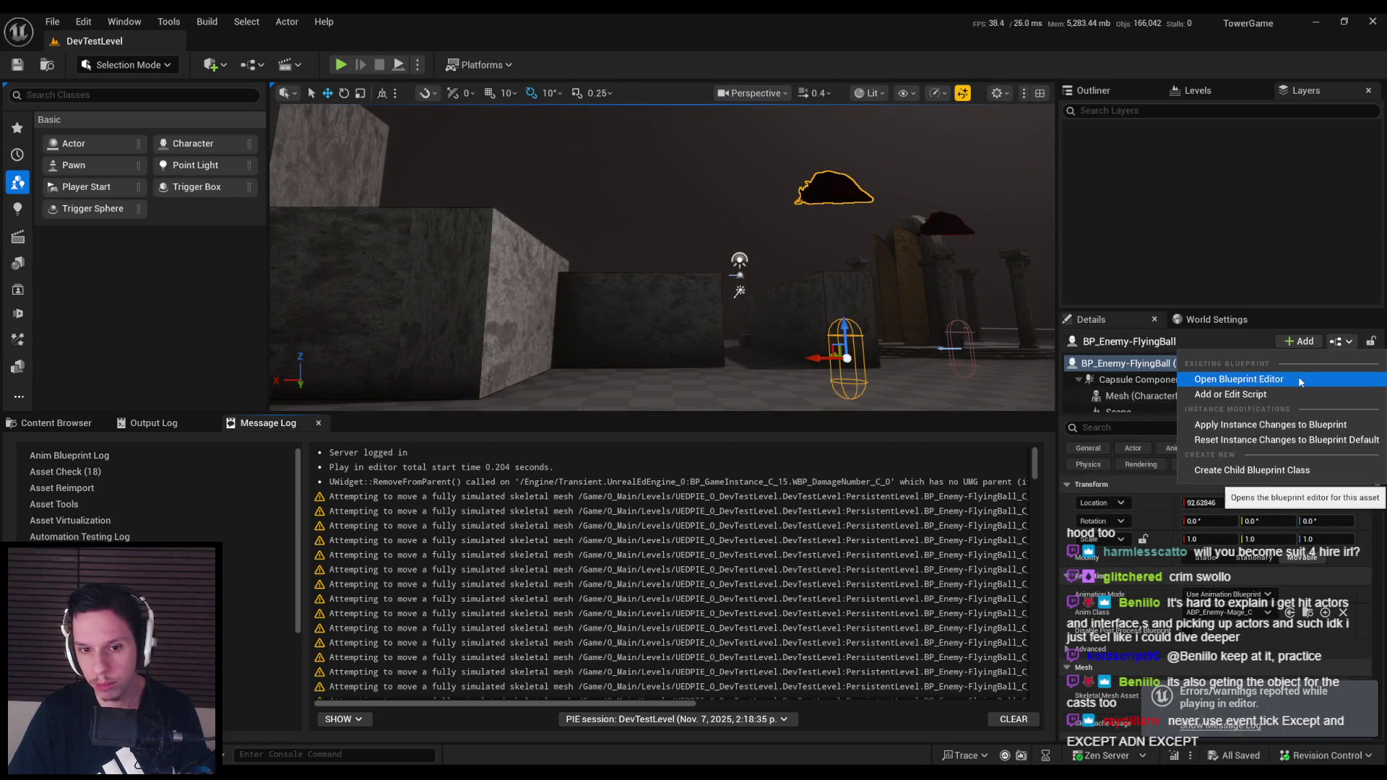
Open BP_Enemy-FlyingBall's blueprint and move the Mesh, FInterp To and Set Relative Location nodes right
left_click(1298, 375)
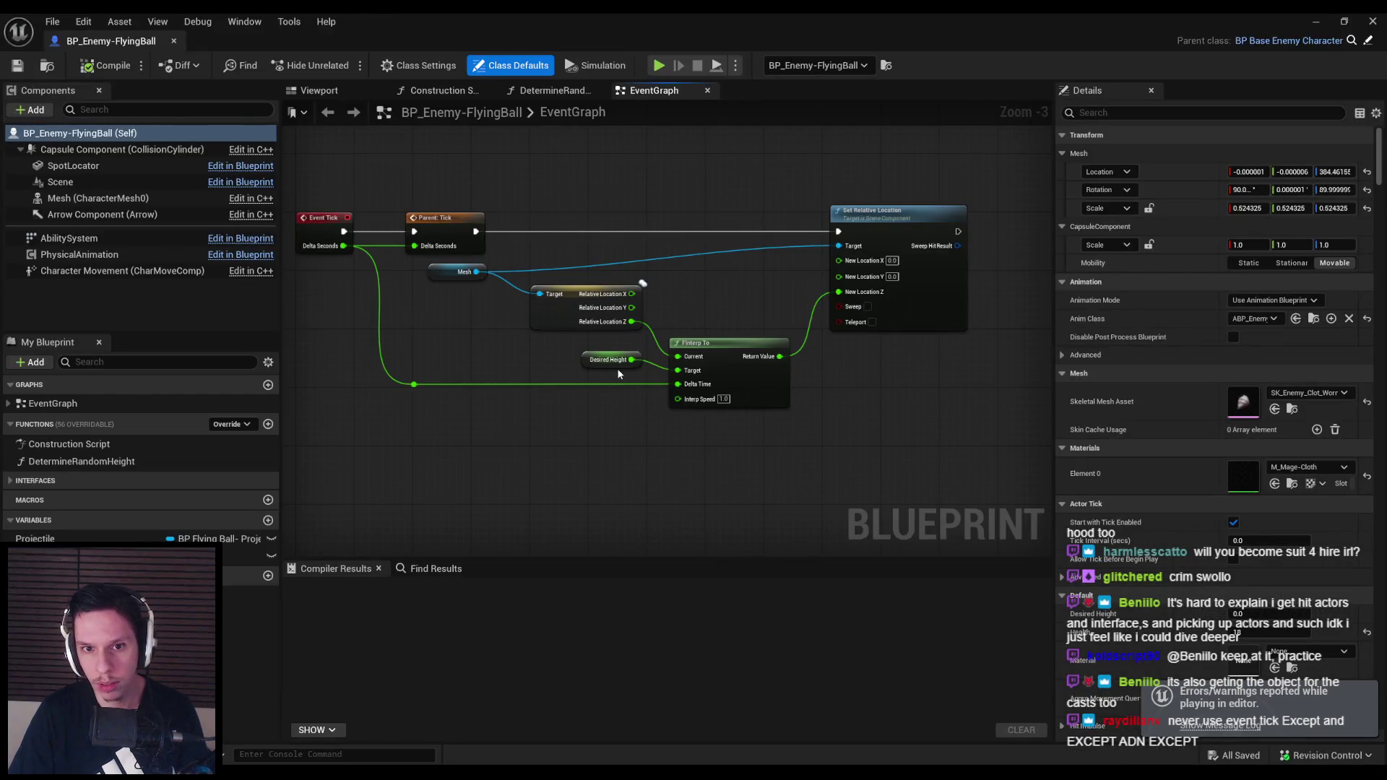
scroll(552, 353, "down", 2)
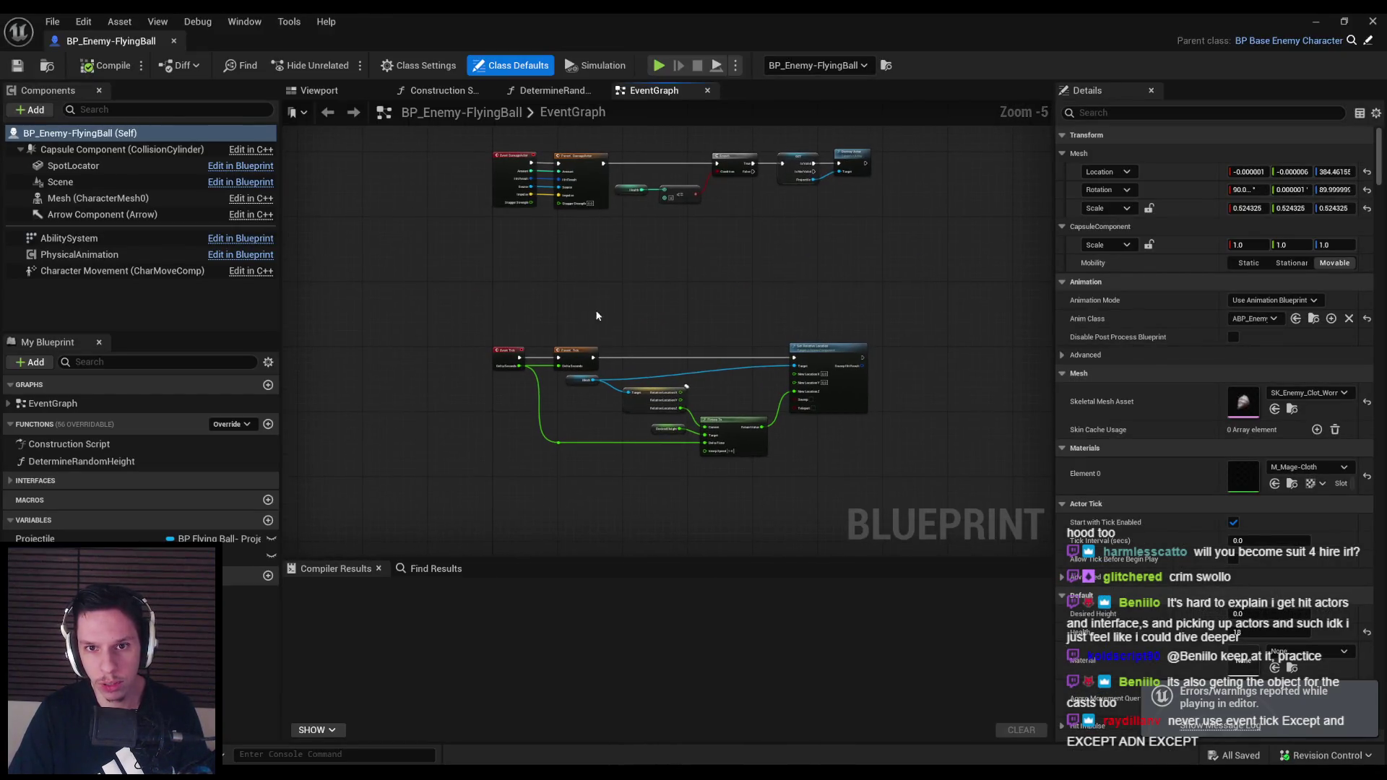
scroll(598, 400, "up", 3)
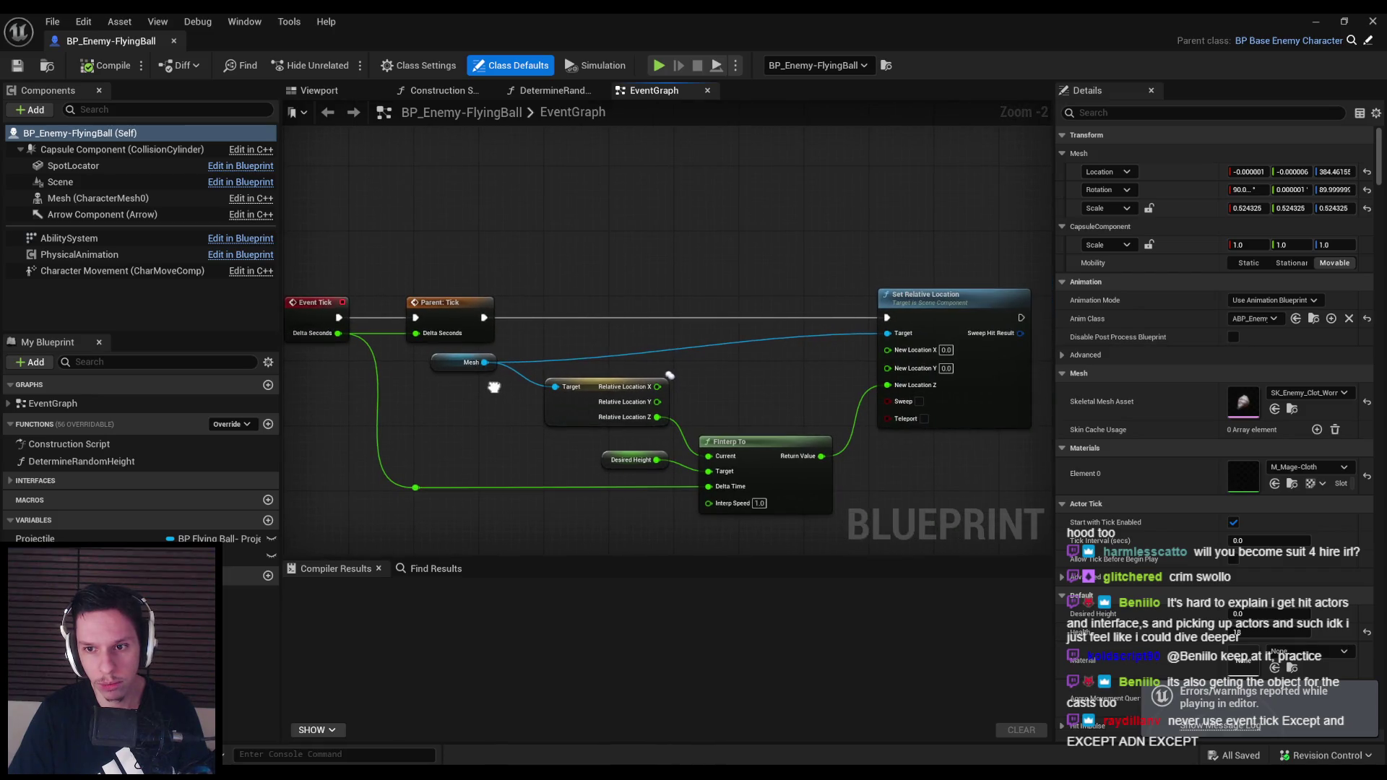
scroll(494, 387, "down", 1)
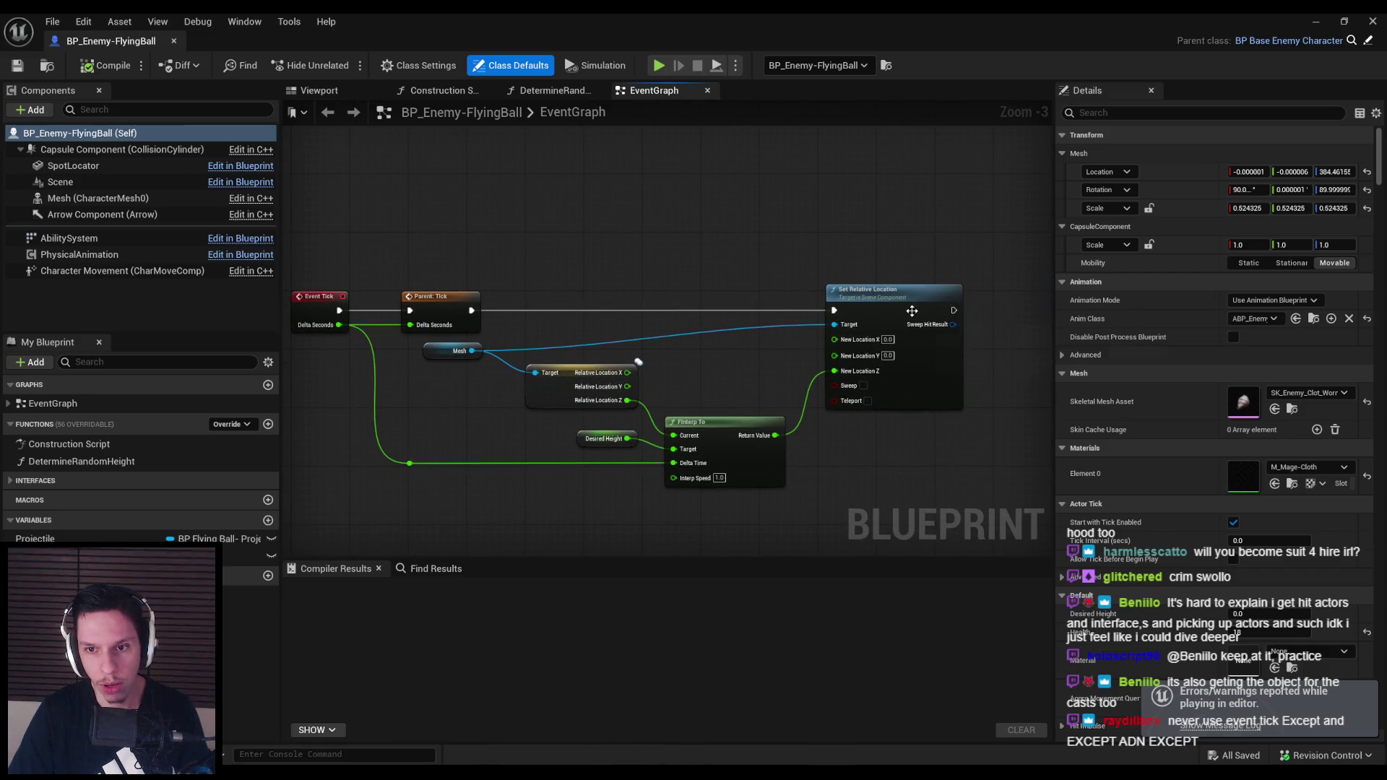
mouse_move(968, 499)
left_mouse_down()
mouse_move(654, 361)
mouse_move(426, 343)
left_mouse_up()
mouse_move(745, 329)
left_mouse_down()
mouse_move(931, 333)
mouse_move(884, 352)
left_mouse_up()
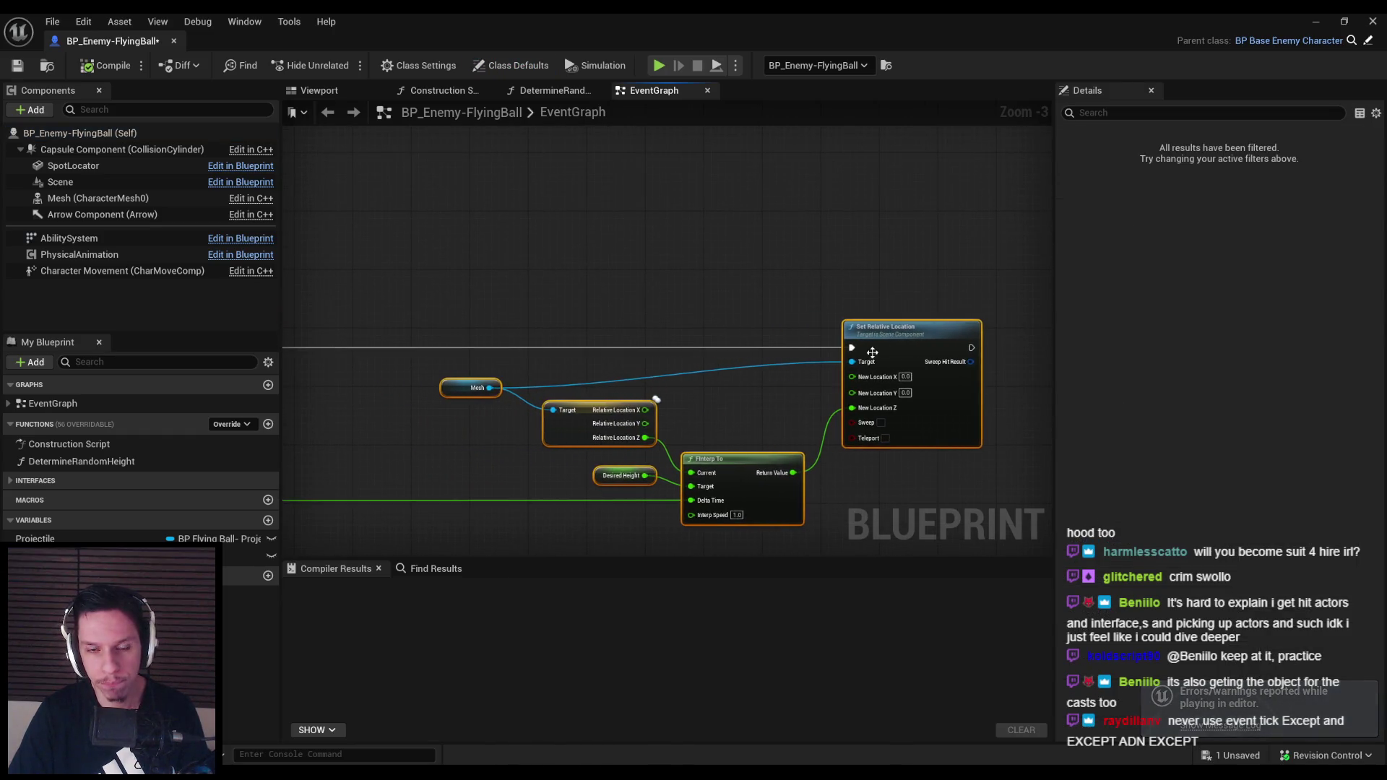
scroll(1019, 322, "up", 1)
left_click(573, 345)
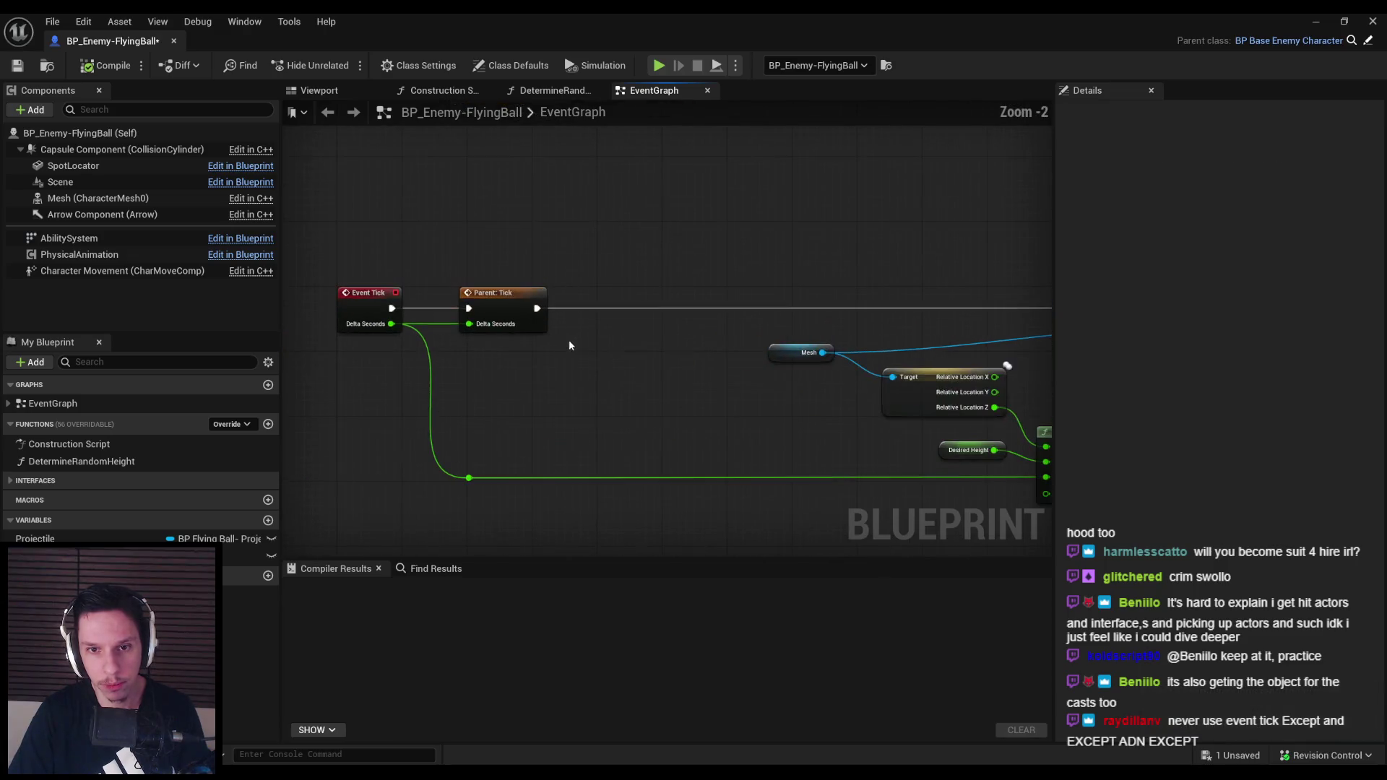
Add a Mesh Is Simulating Physics check, a Branch on its result, and a NOT node inverting it
mouse_move(79, 197)
left_mouse_down()
mouse_move(507, 428)
mouse_move(554, 432)
left_mouse_up()
type("is simulating")
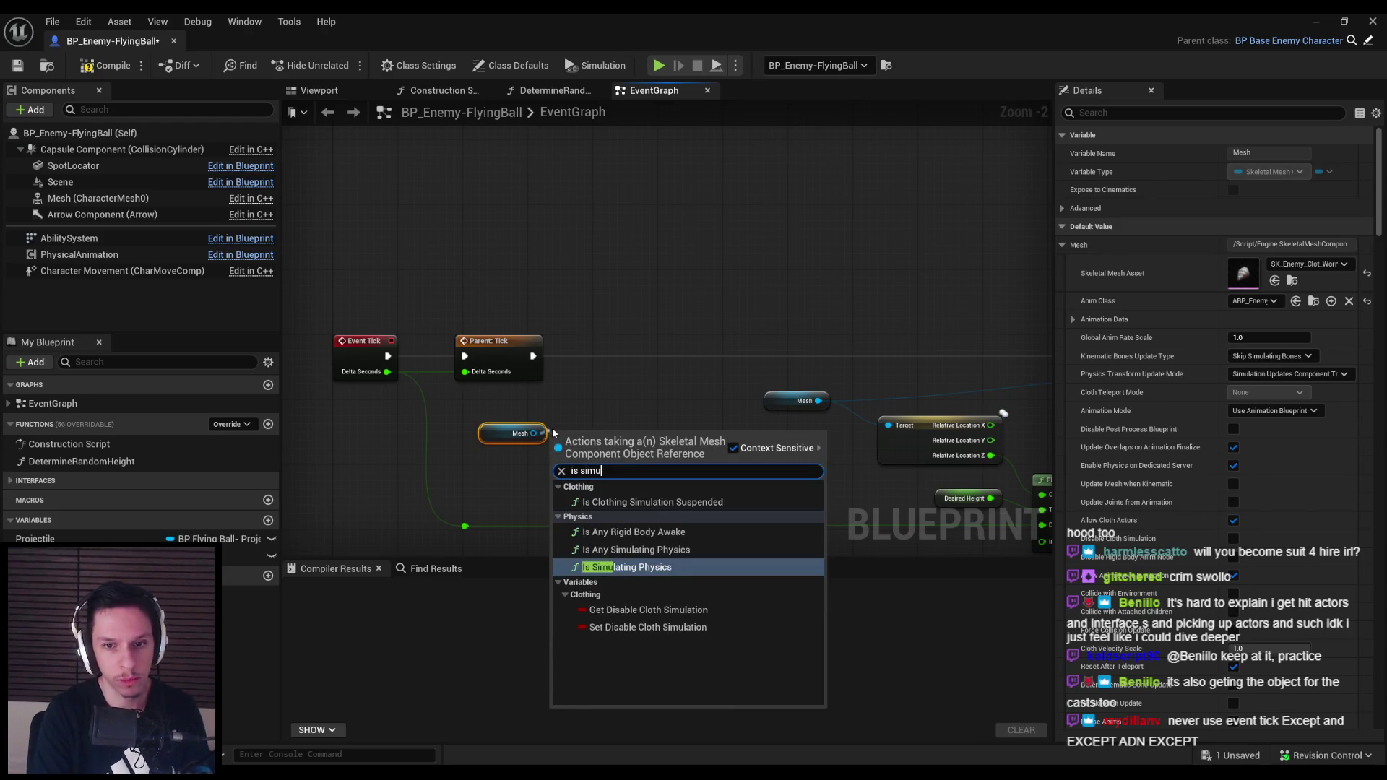
key("Return")
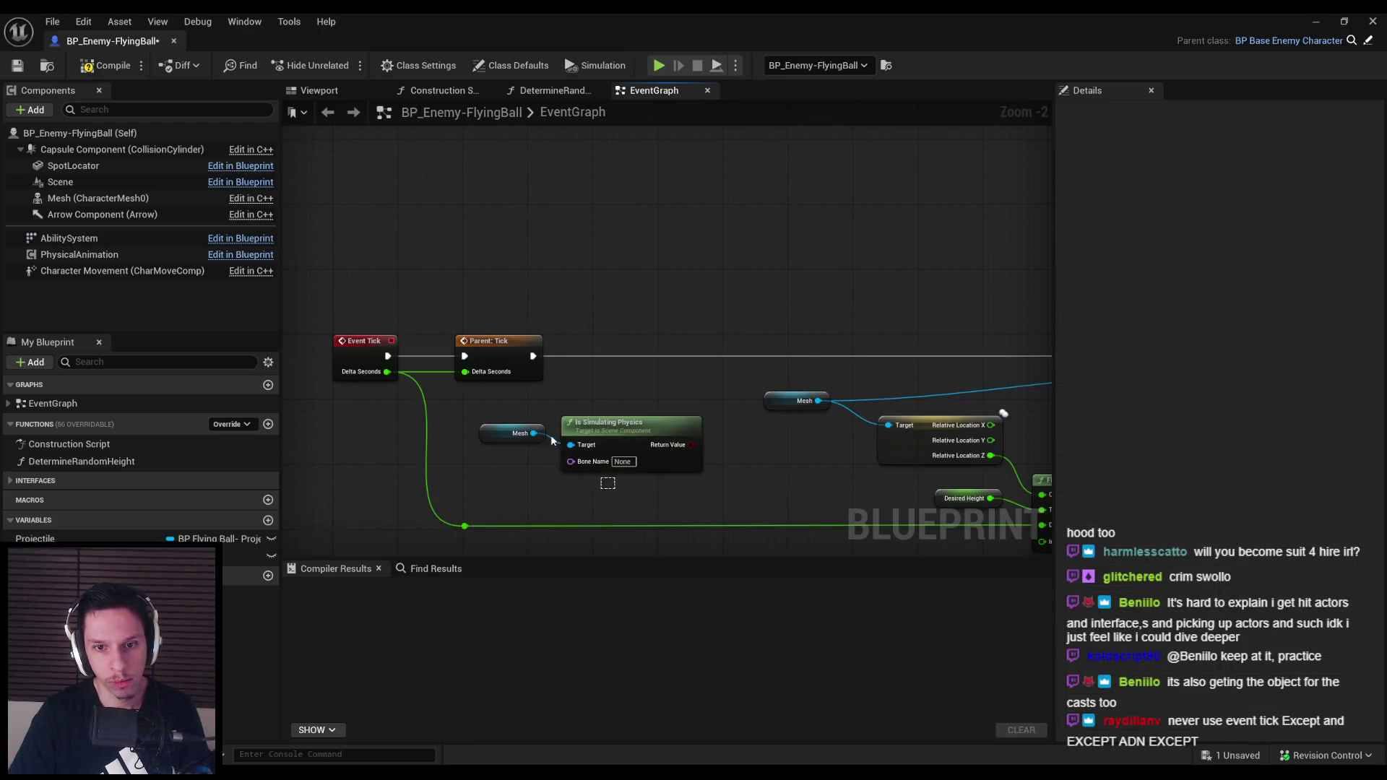
mouse_move(702, 440)
left_mouse_down()
mouse_move(677, 424)
mouse_move(674, 383)
mouse_move(692, 367)
mouse_move(533, 356)
left_mouse_up()
type("branc")
left_click(756, 438)
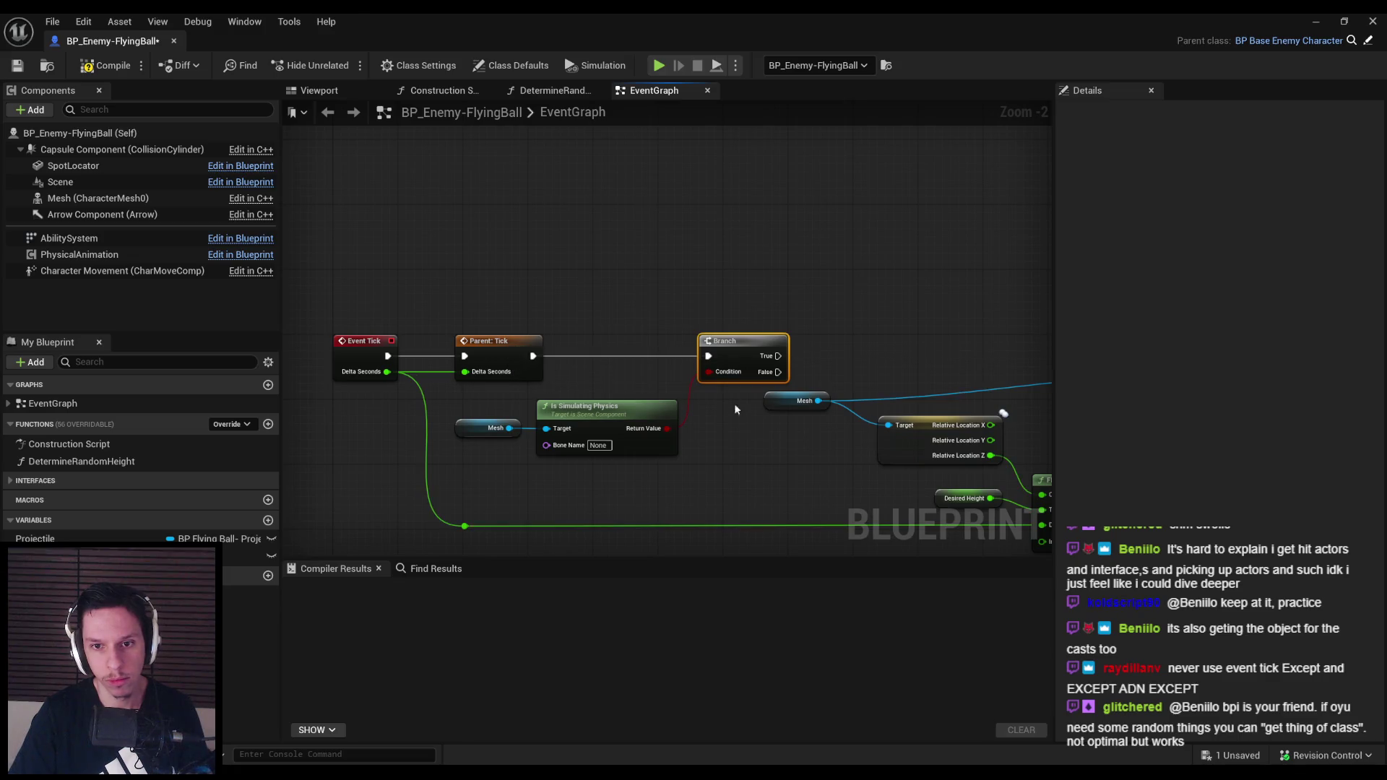
left_click_drag(665, 428, 687, 426)
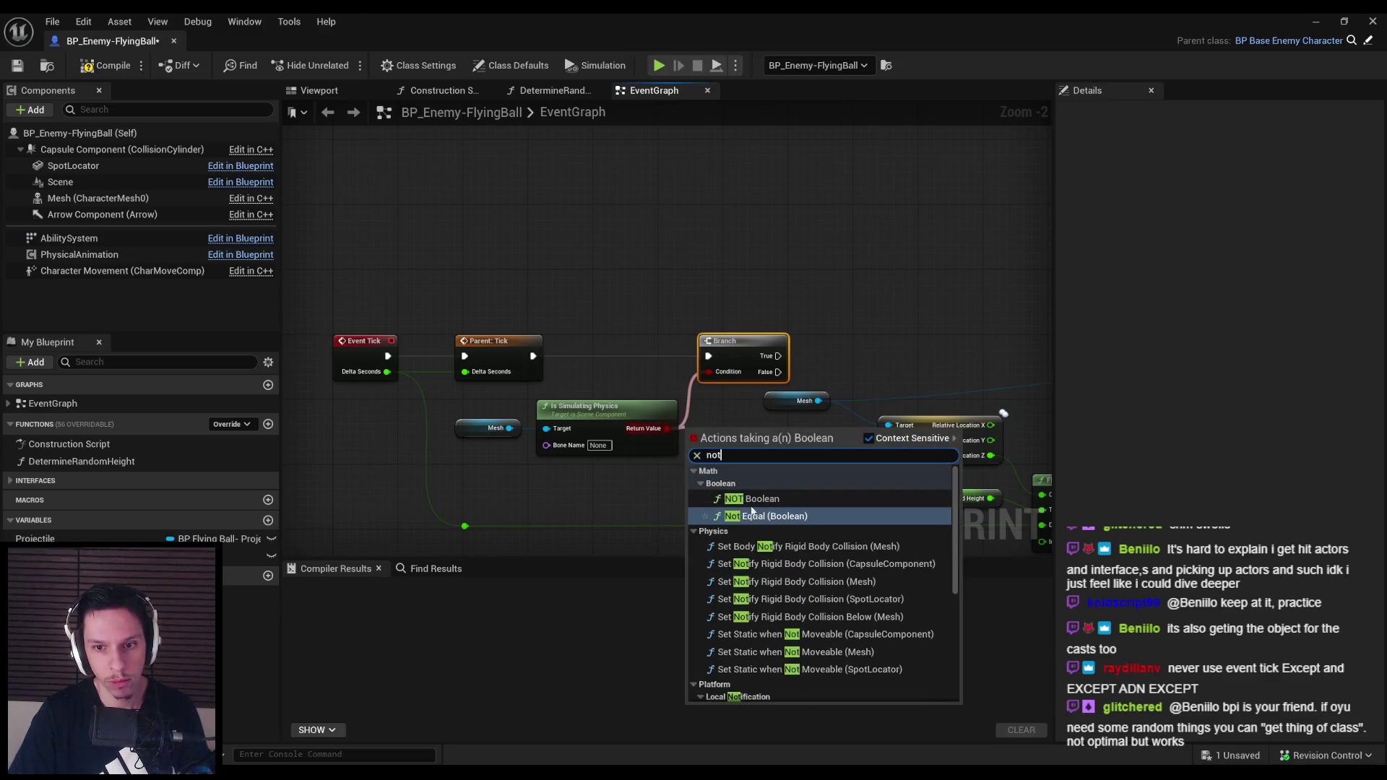
left_click(713, 449)
Arrange the new nodes and wire Branch True into Set Relative Location
left_click_drag(777, 475, 442, 409)
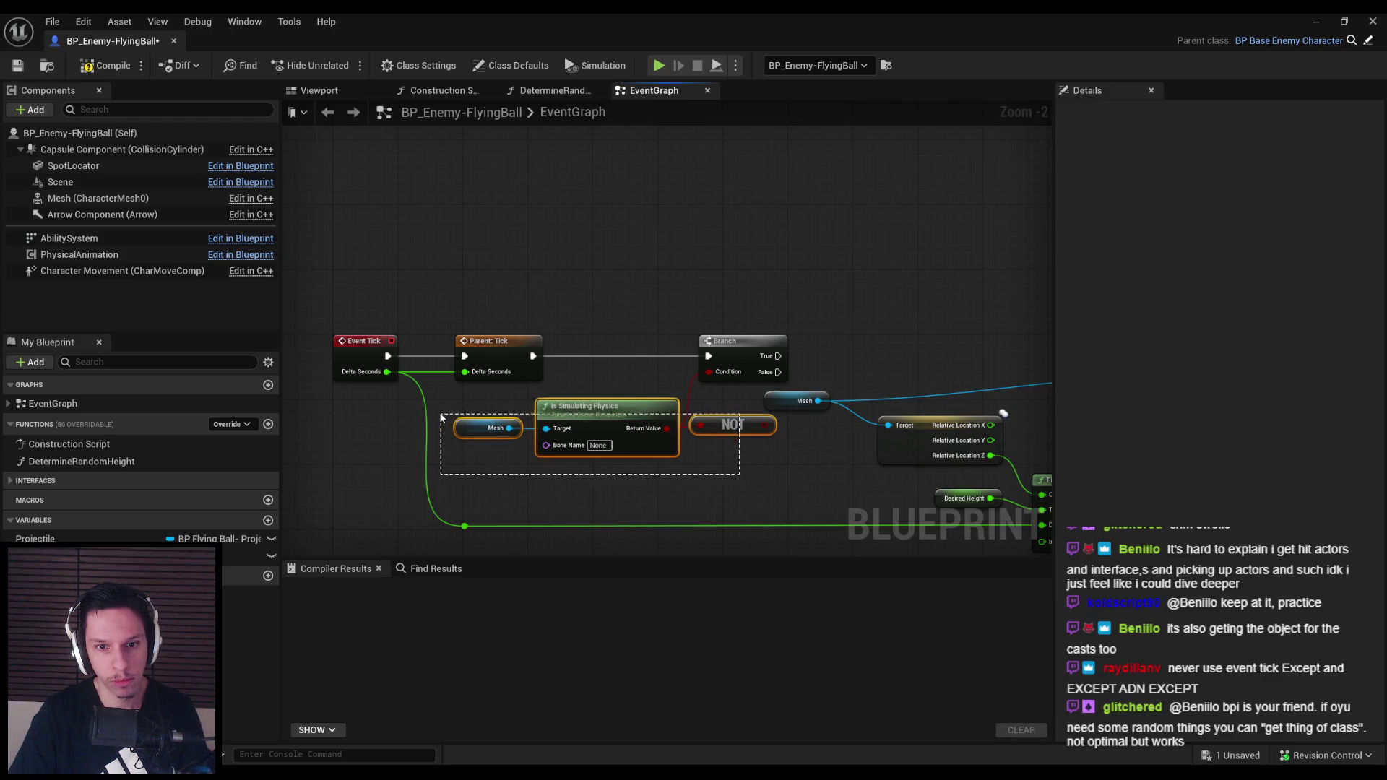
scroll(548, 366, "down", 1)
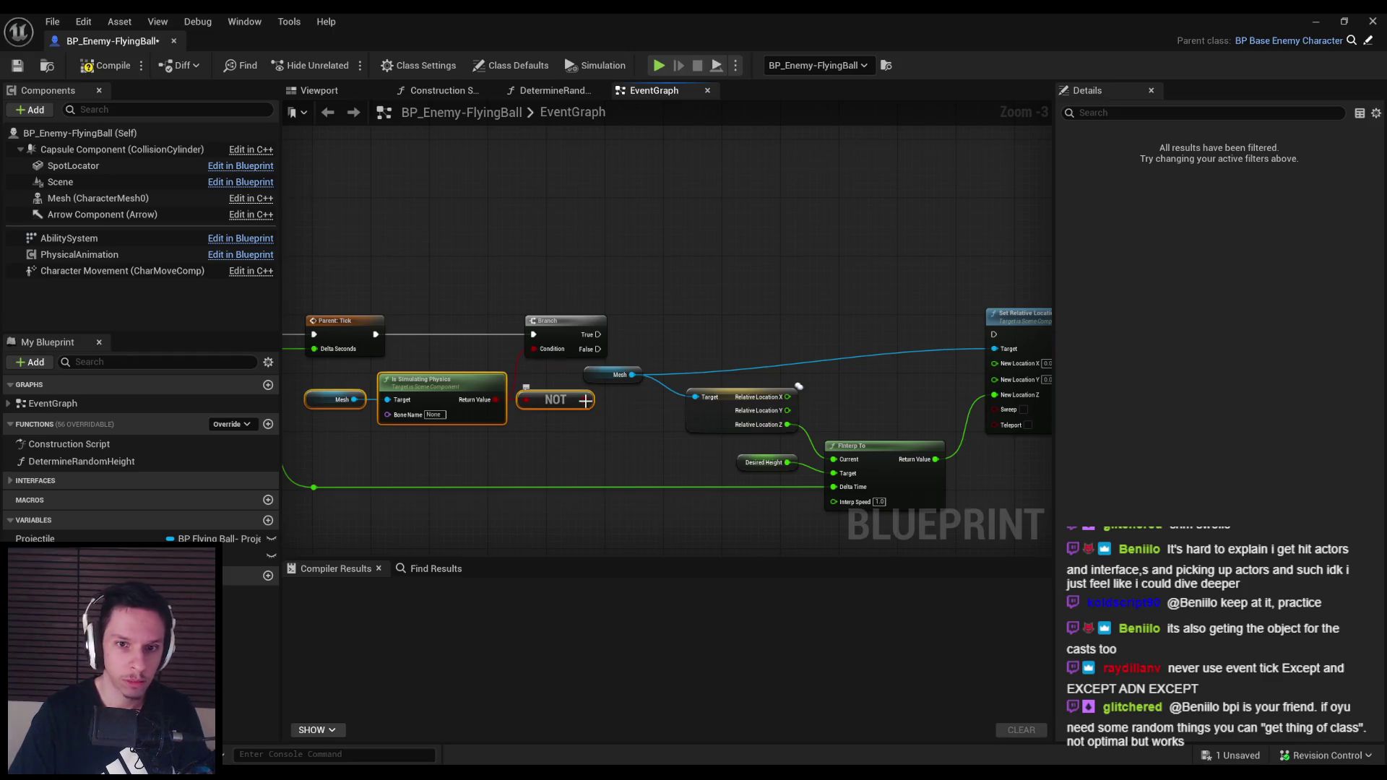
mouse_move(575, 337)
left_mouse_down()
mouse_move(669, 335)
mouse_move(852, 469)
mouse_move(1040, 505)
left_mouse_up()
mouse_move(1032, 334)
left_mouse_down()
mouse_move(938, 318)
mouse_move(963, 318)
mouse_move(573, 319)
left_mouse_up()
left_click_drag(656, 405, 663, 404)
left_click_drag(565, 359, 559, 366)
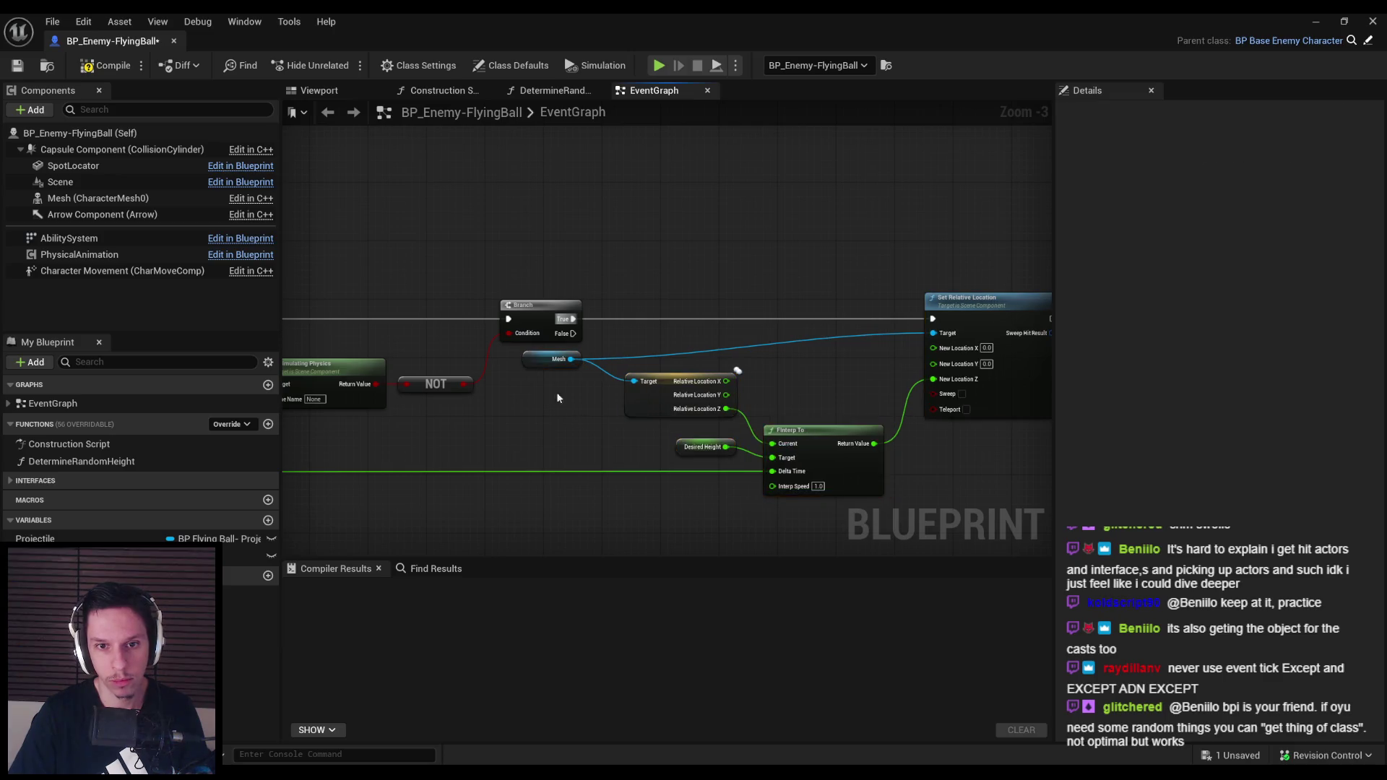
Compile and save the blueprint, then inspect the NOT node in the graph
left_click(27, 67)
scroll(650, 376, "down", 1)
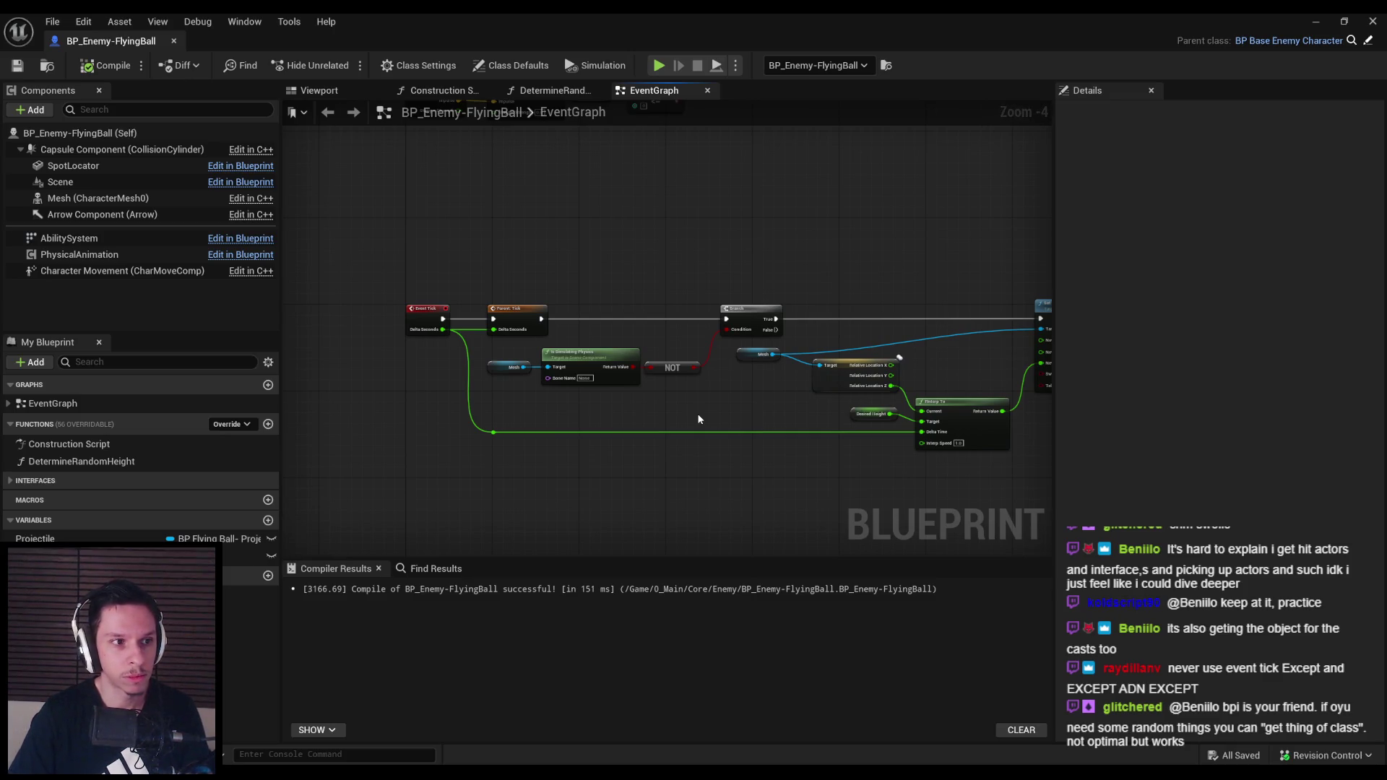
scroll(699, 394, "up", 1)
scroll(679, 380, "up", 1)
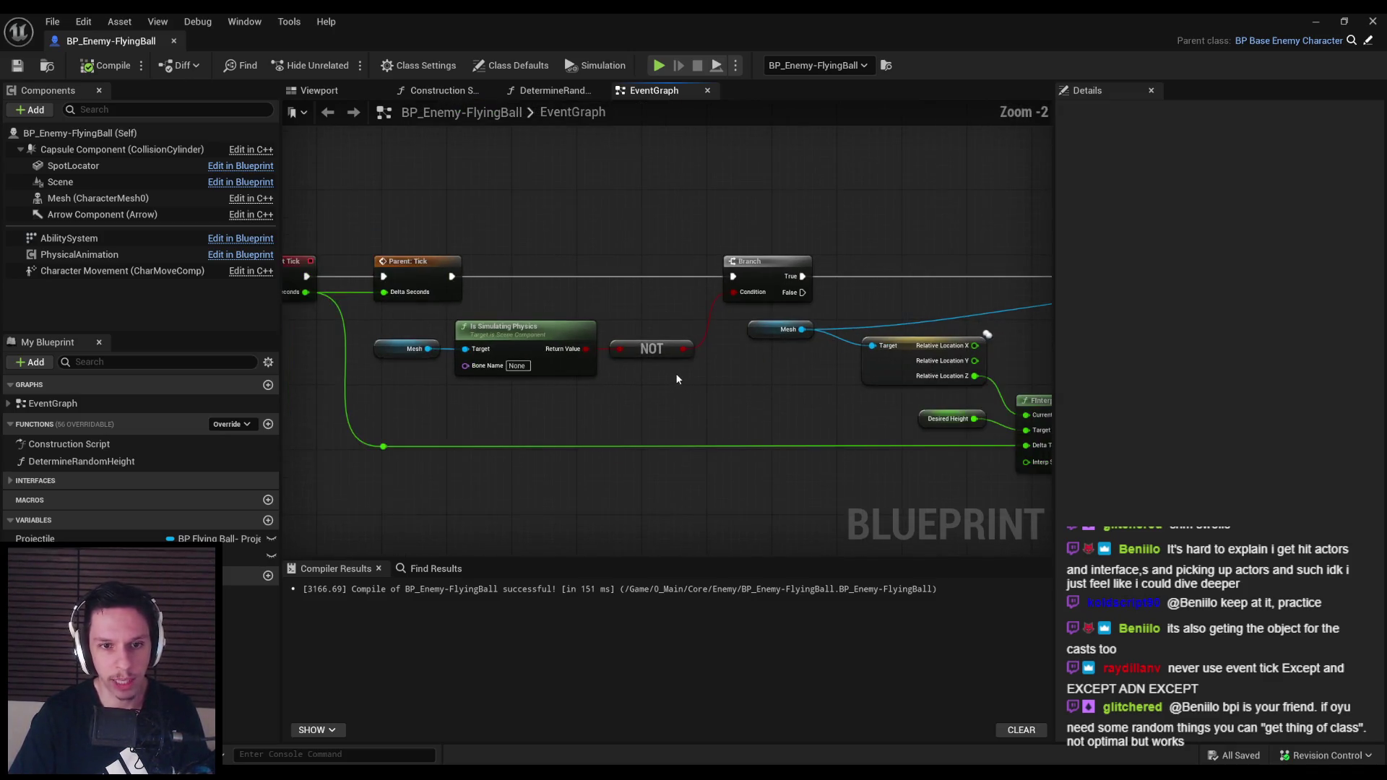
scroll(671, 383, "down", 1)
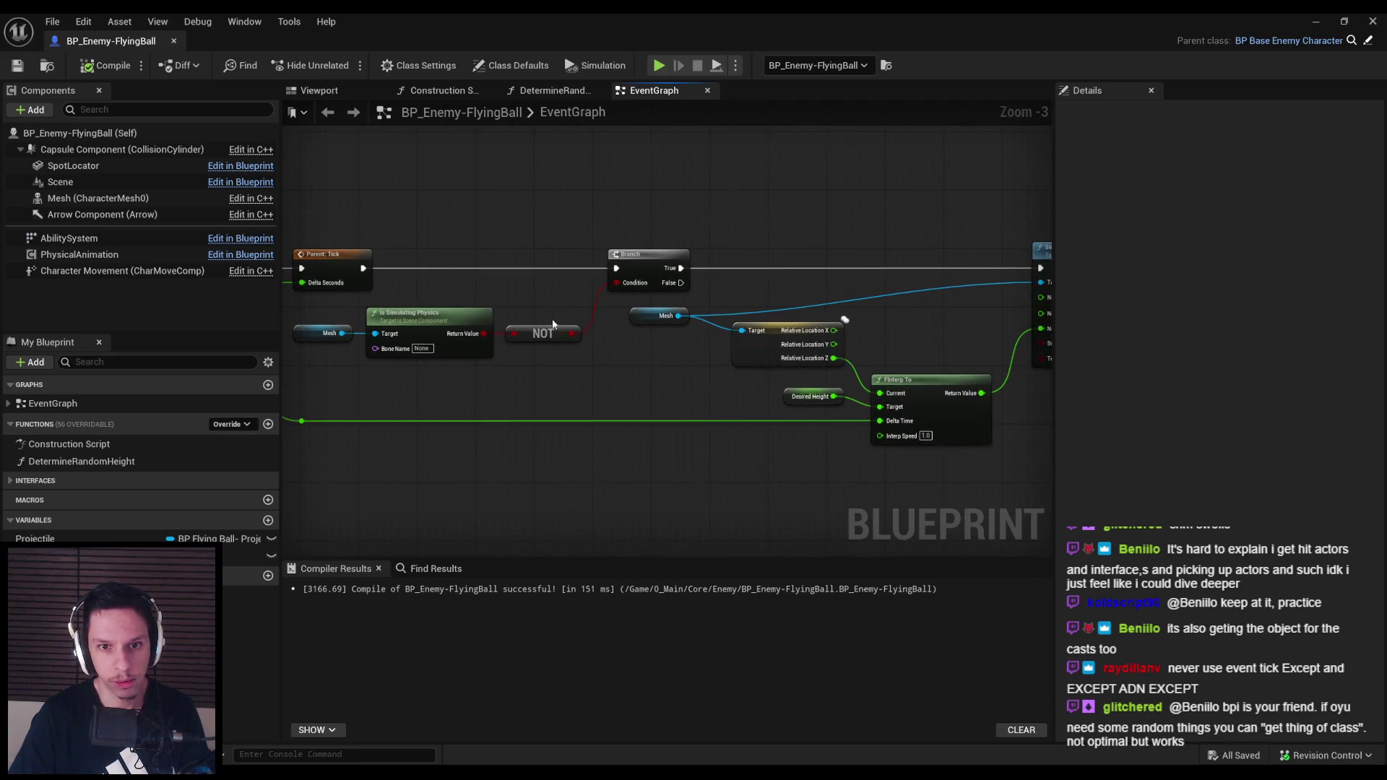
scroll(622, 355, "up", 1)
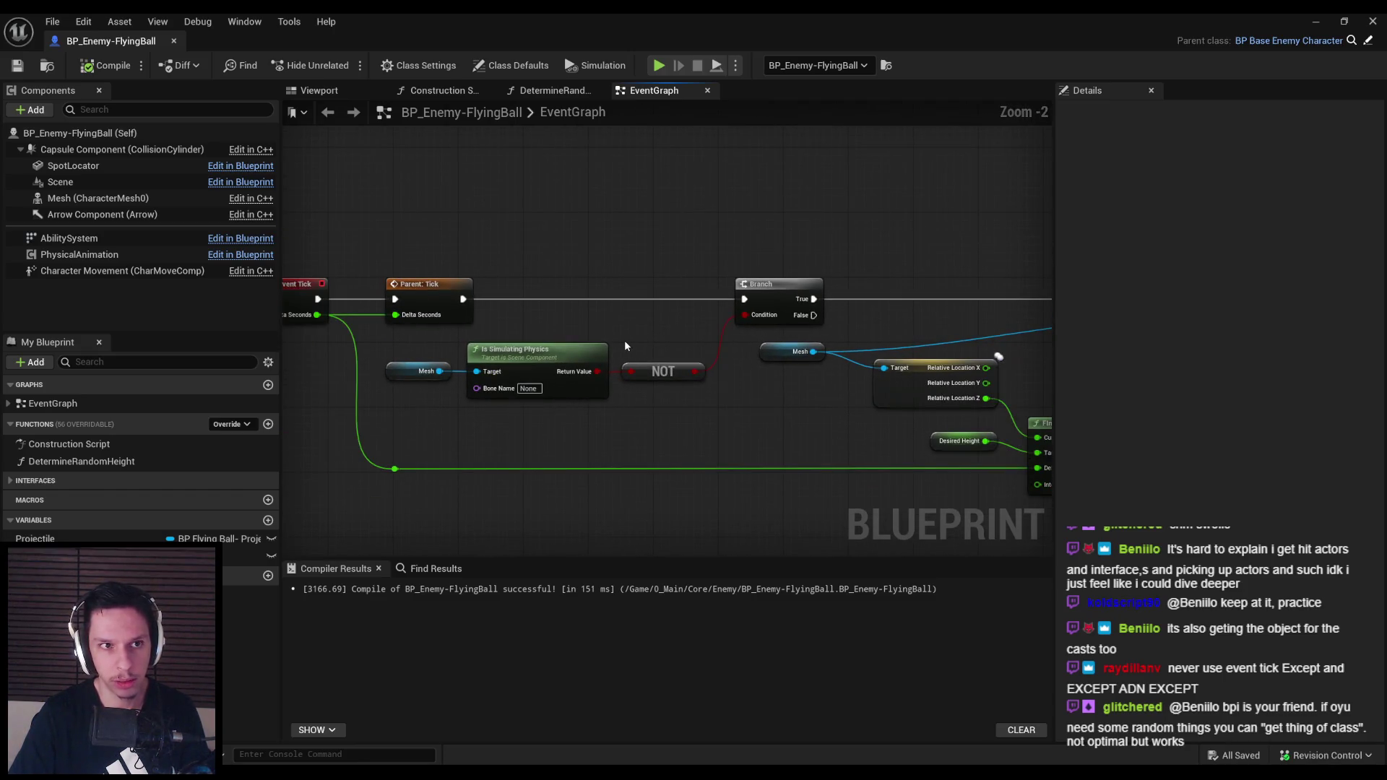
mouse_move(617, 350)
left_mouse_down()
mouse_move(716, 389)
mouse_move(618, 357)
left_mouse_up()
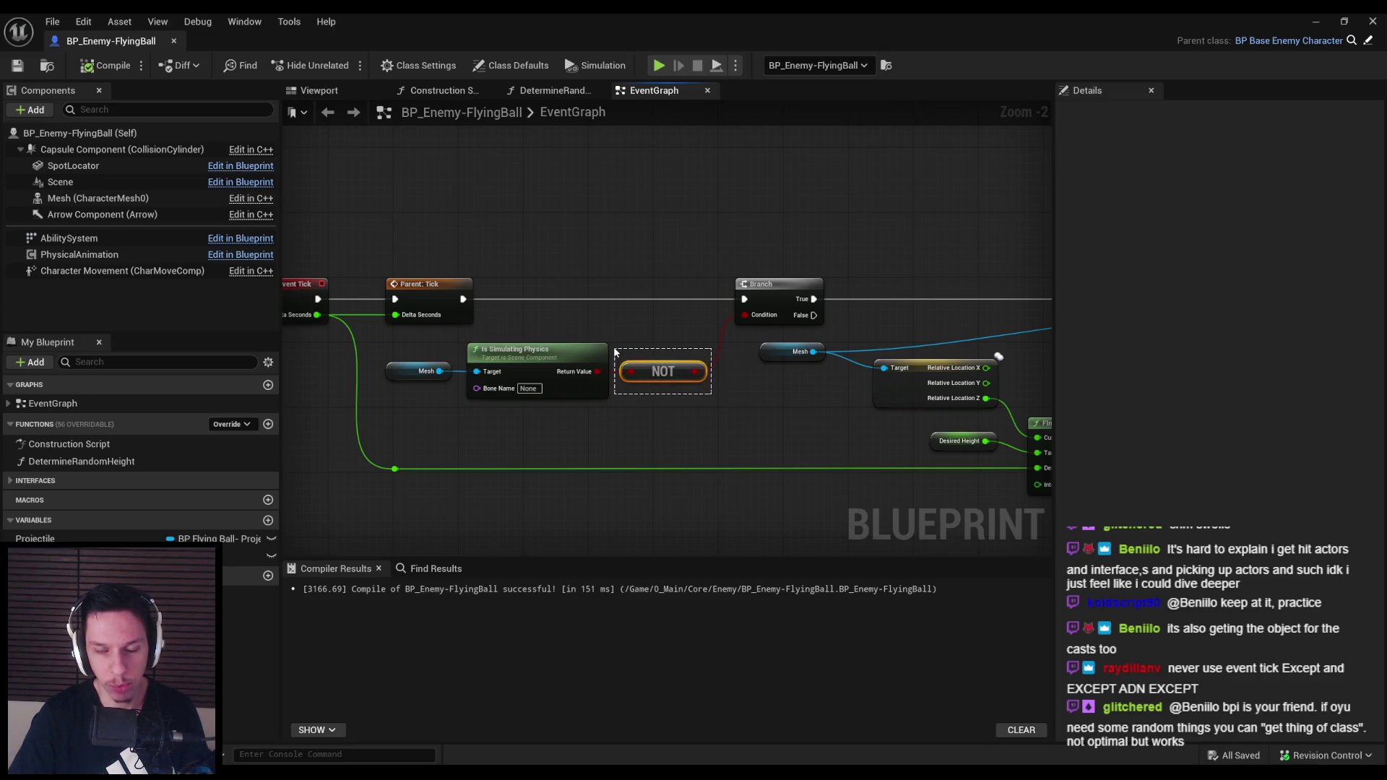
left_click_drag(616, 352, 613, 347)
scroll(709, 362, "up", 2)
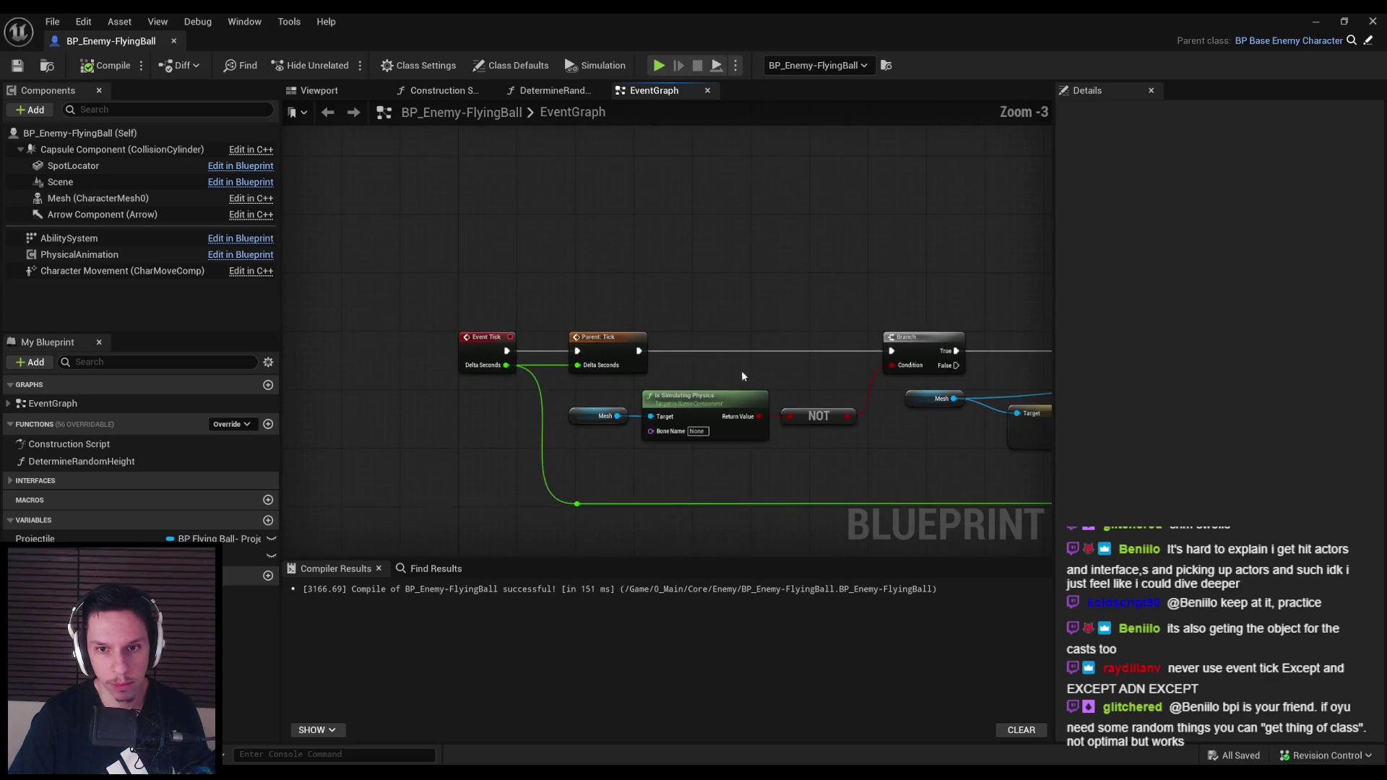
scroll(578, 377, "down", 2)
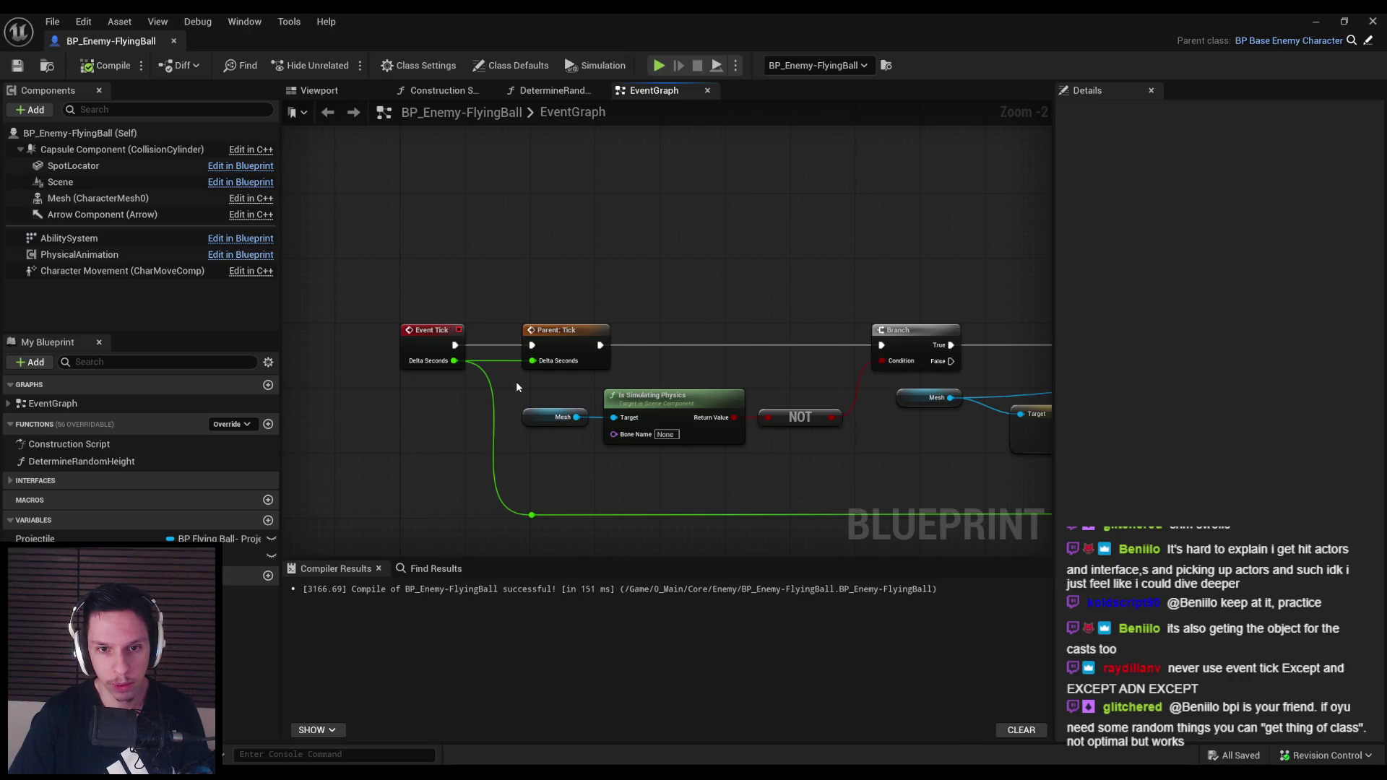
scroll(517, 383, "up", 1)
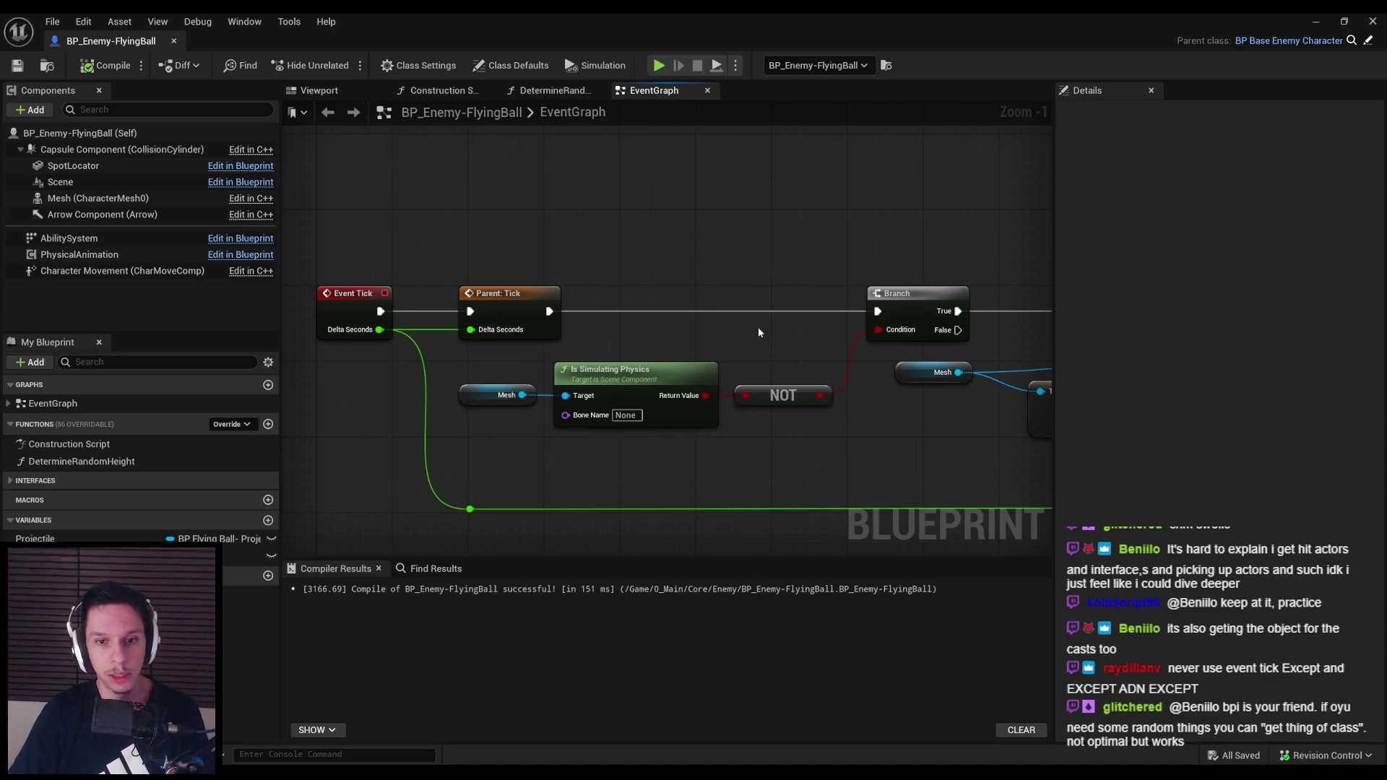
scroll(747, 358, "down", 2)
mouse_move(747, 358)
left_mouse_down()
mouse_move(456, 311)
mouse_move(601, 291)
left_mouse_up()
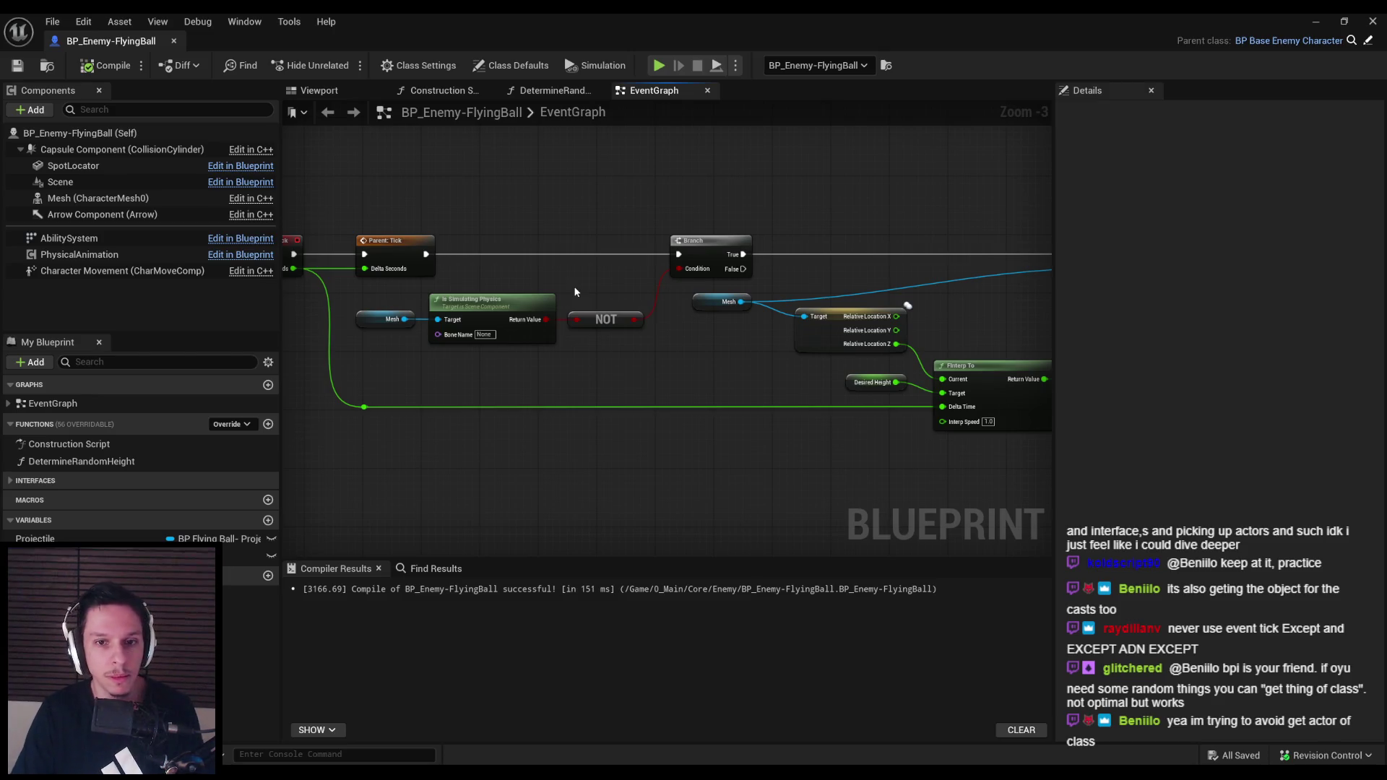
Select the right-hand nodes, then recompile and save the FlyingBall blueprint
left_click_drag(433, 213, 875, 409)
left_click_drag(526, 192, 898, 375)
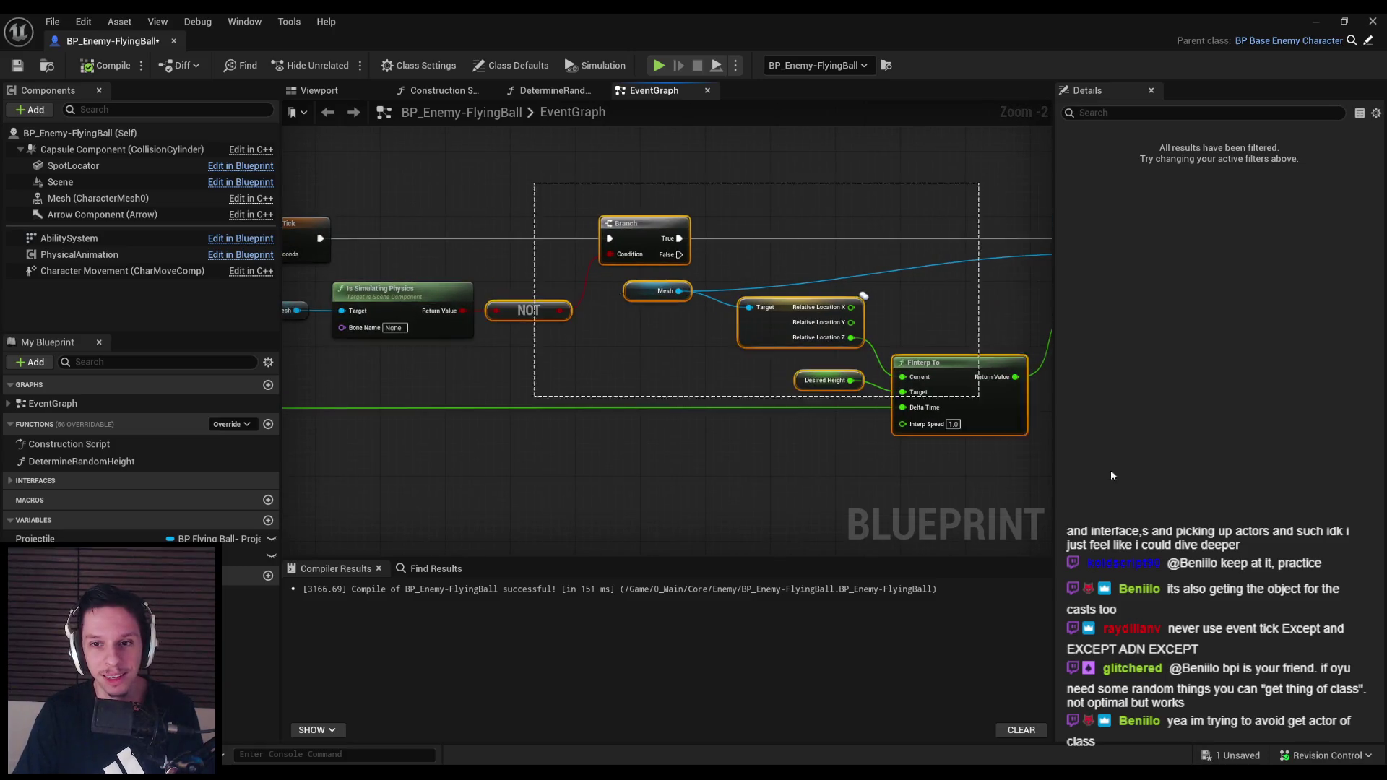
scroll(771, 401, "up", 1)
left_click(772, 400)
key("F7")
key("ctrl+s")
Review the FInterp To and NOT nodes and nudge Get Relative Location down
mouse_move(536, 293)
left_mouse_down()
mouse_move(434, 275)
mouse_move(532, 266)
mouse_move(717, 285)
mouse_move(541, 287)
mouse_move(806, 285)
mouse_move(704, 289)
mouse_move(574, 383)
mouse_move(505, 273)
mouse_move(619, 319)
mouse_move(779, 349)
left_mouse_up()
scroll(724, 276, "down", 1)
scroll(697, 413, "up", 1)
scroll(778, 349, "down", 2)
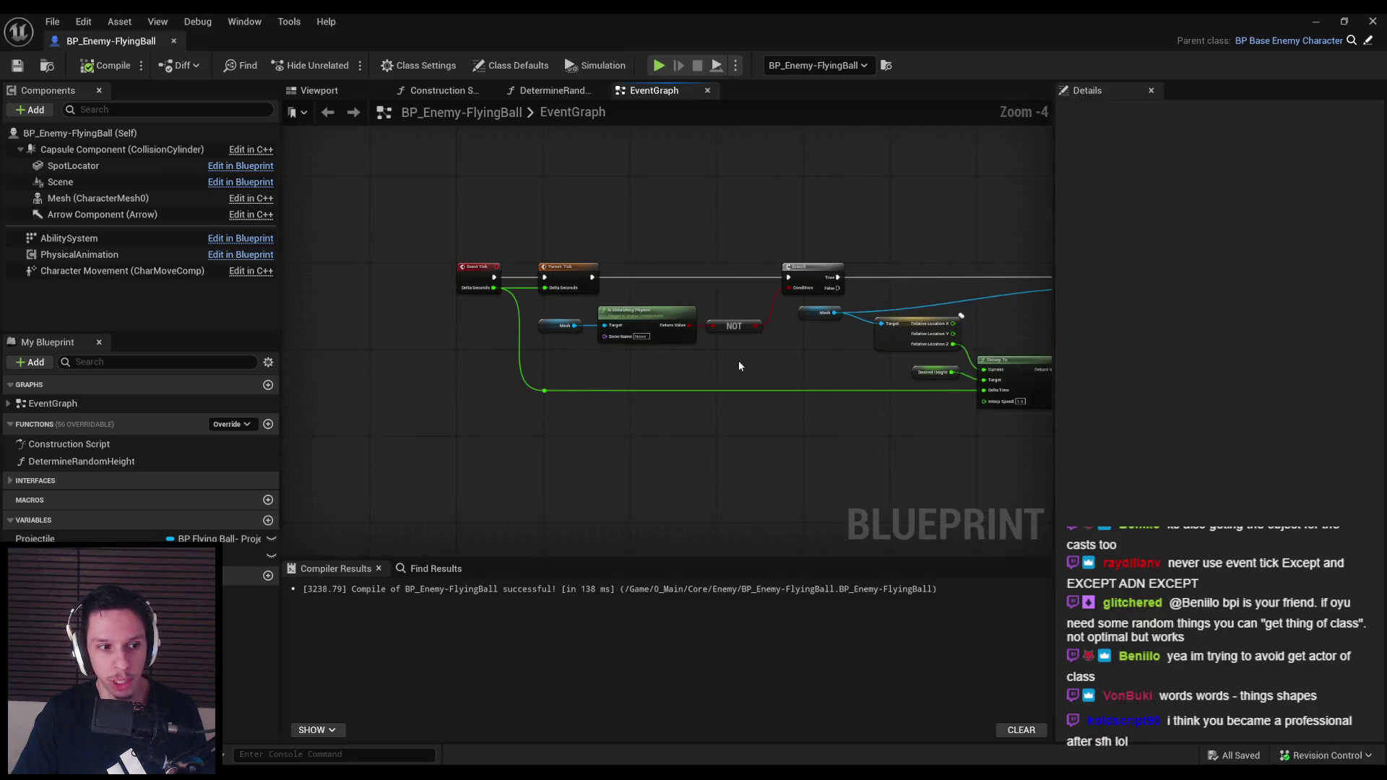
scroll(682, 361, "up", 3)
scroll(561, 301, "down", 3)
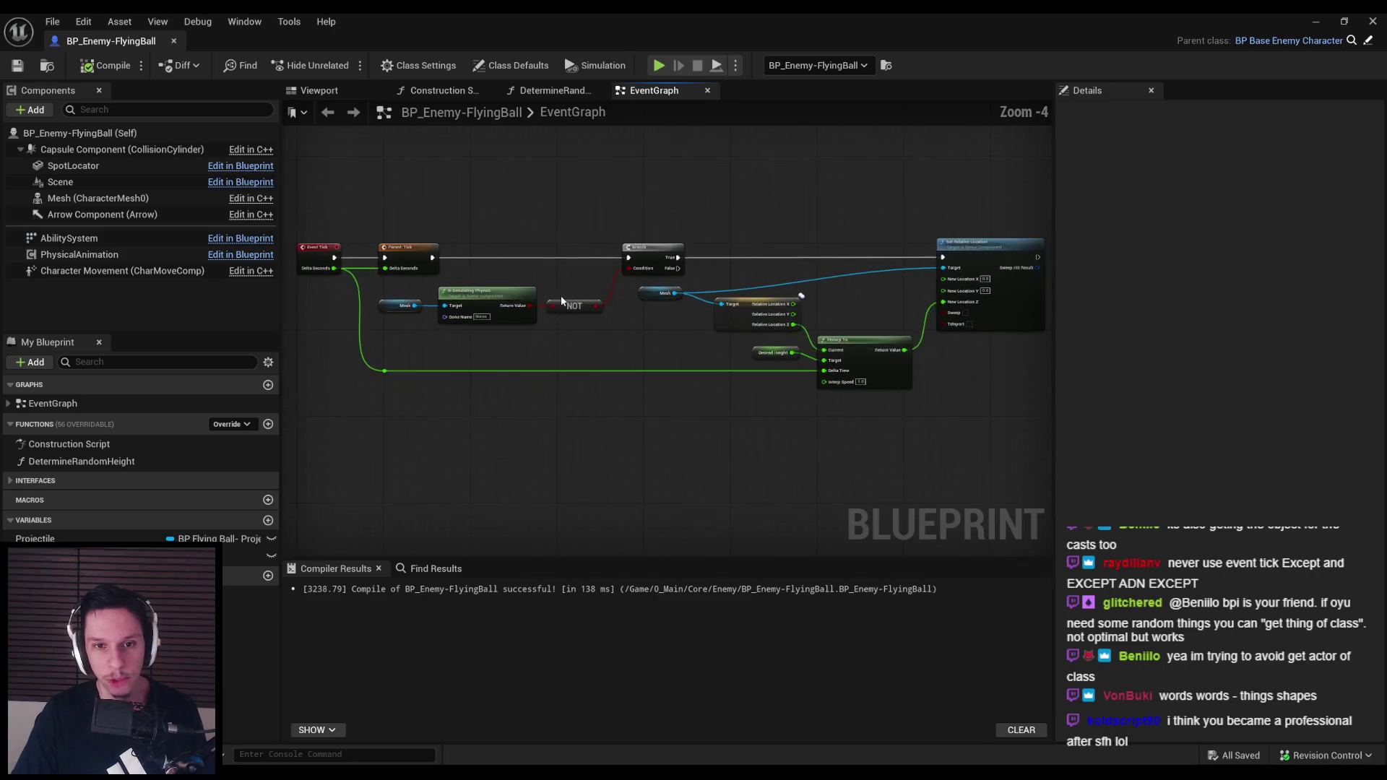
scroll(561, 301, "up", 1)
left_click_drag(571, 351, 651, 309)
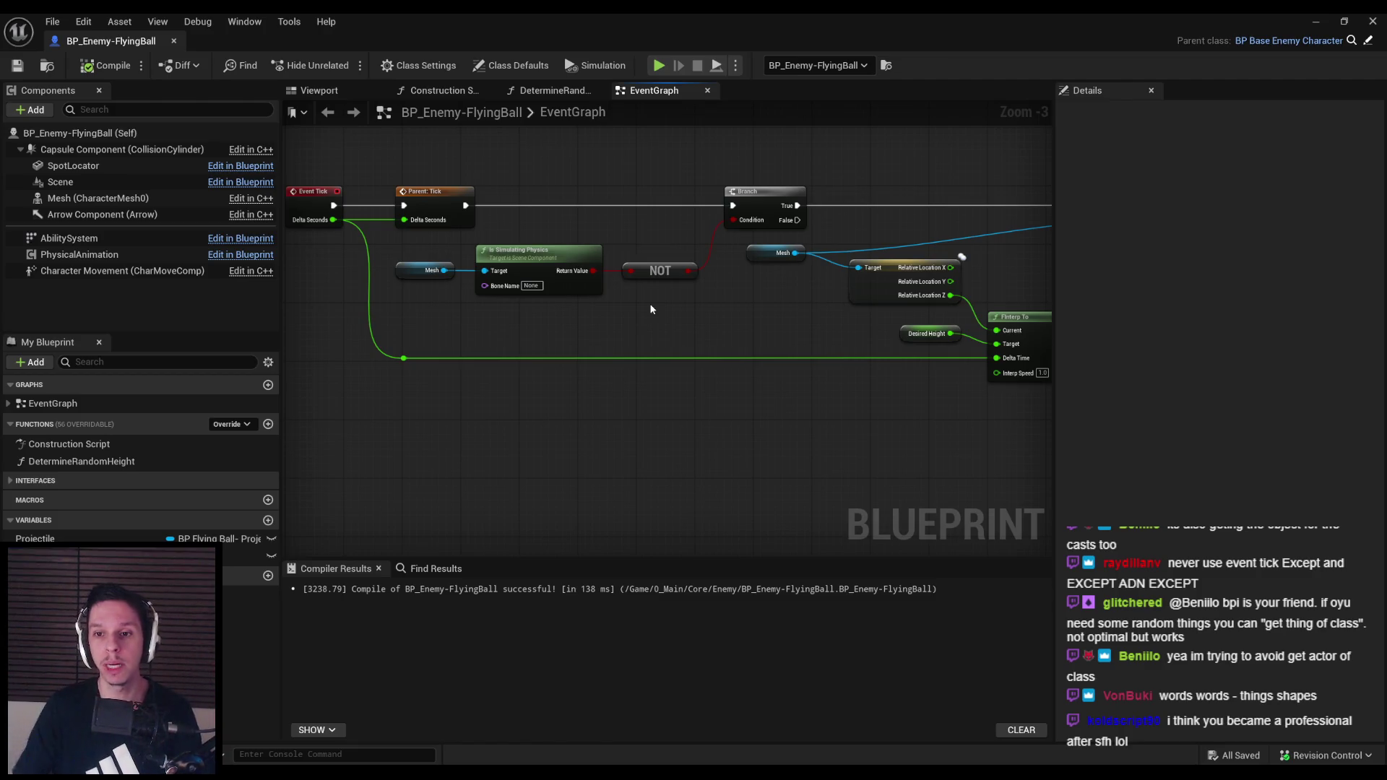
left_click_drag(900, 263, 900, 271)
Add a reroute point on the Mesh wire and move it near Set Relative Location
left_click_drag(860, 326, 618, 365)
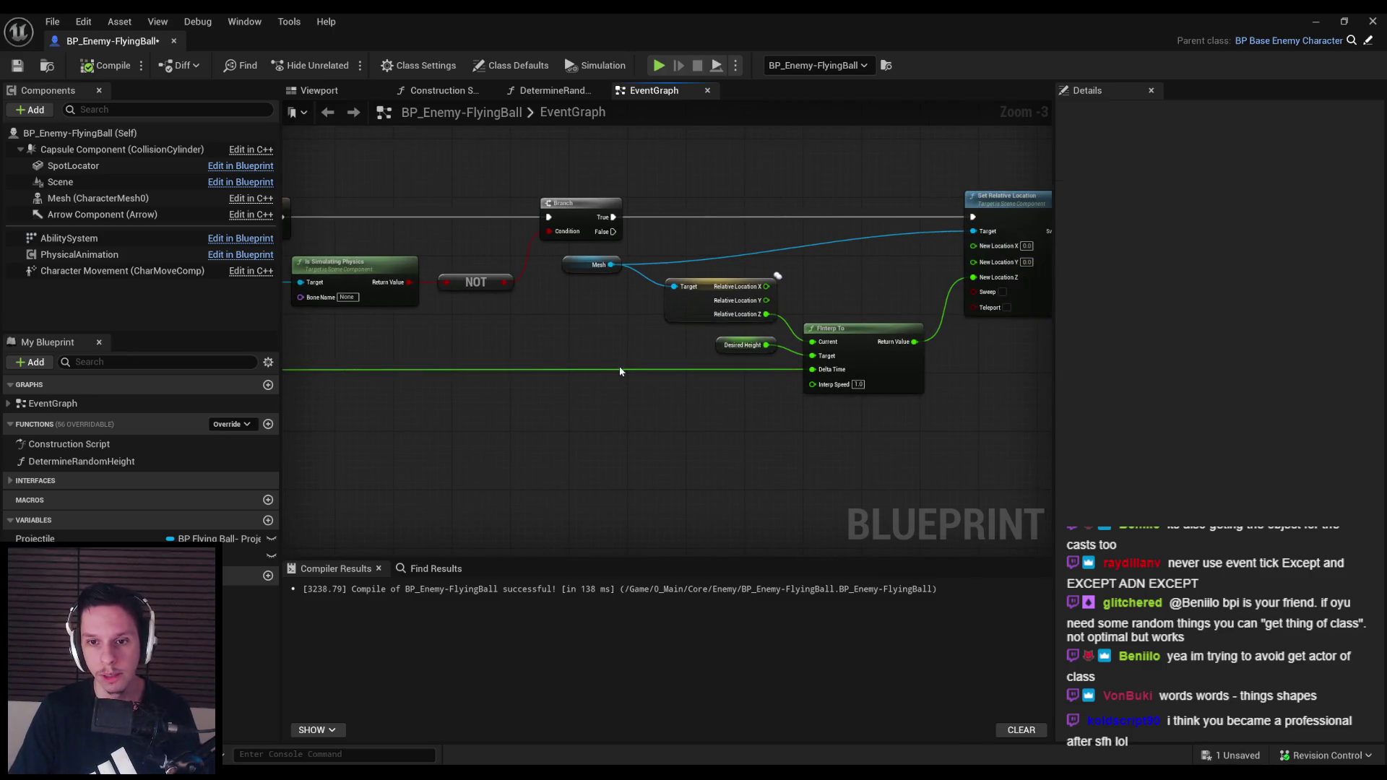
left_click(17, 65)
mouse_move(556, 328)
left_mouse_down()
mouse_move(665, 403)
mouse_move(465, 377)
left_mouse_up()
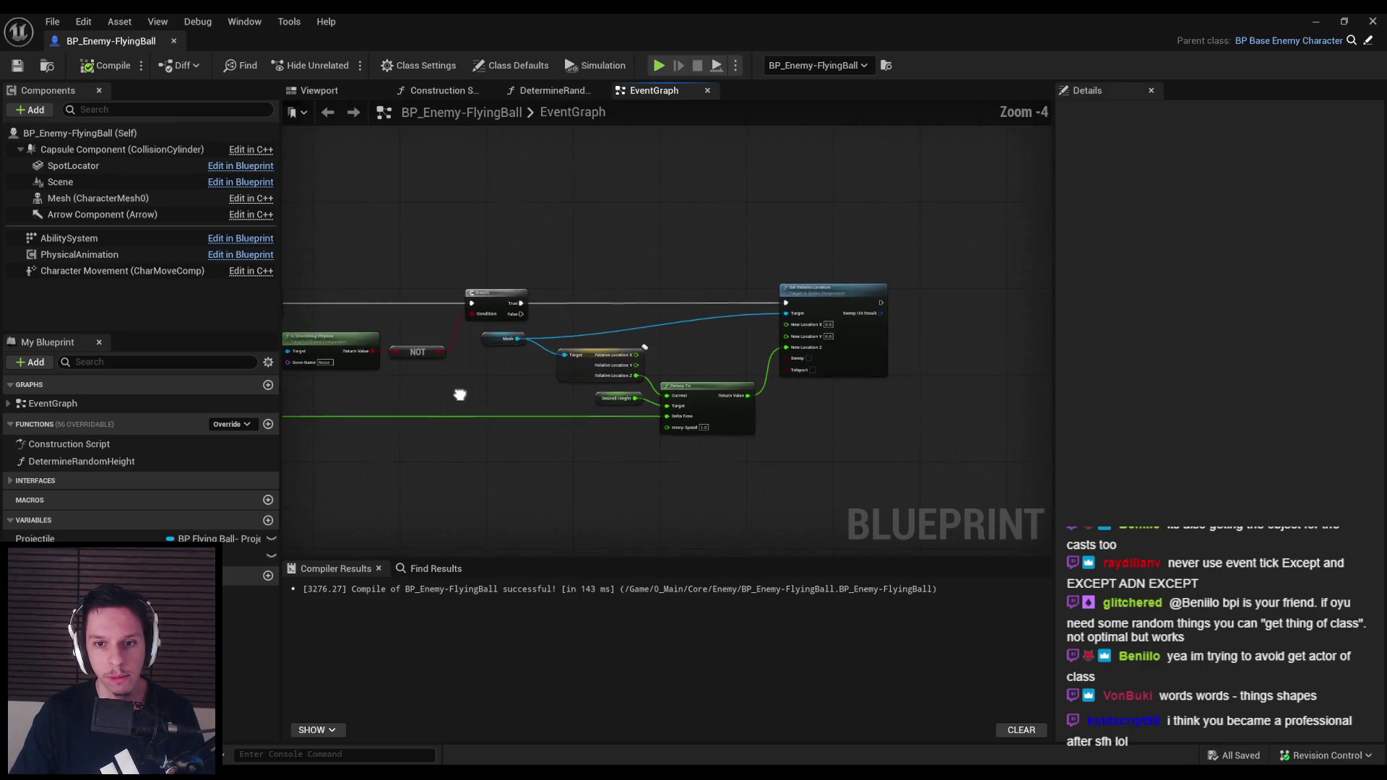
scroll(551, 348, "up", 2)
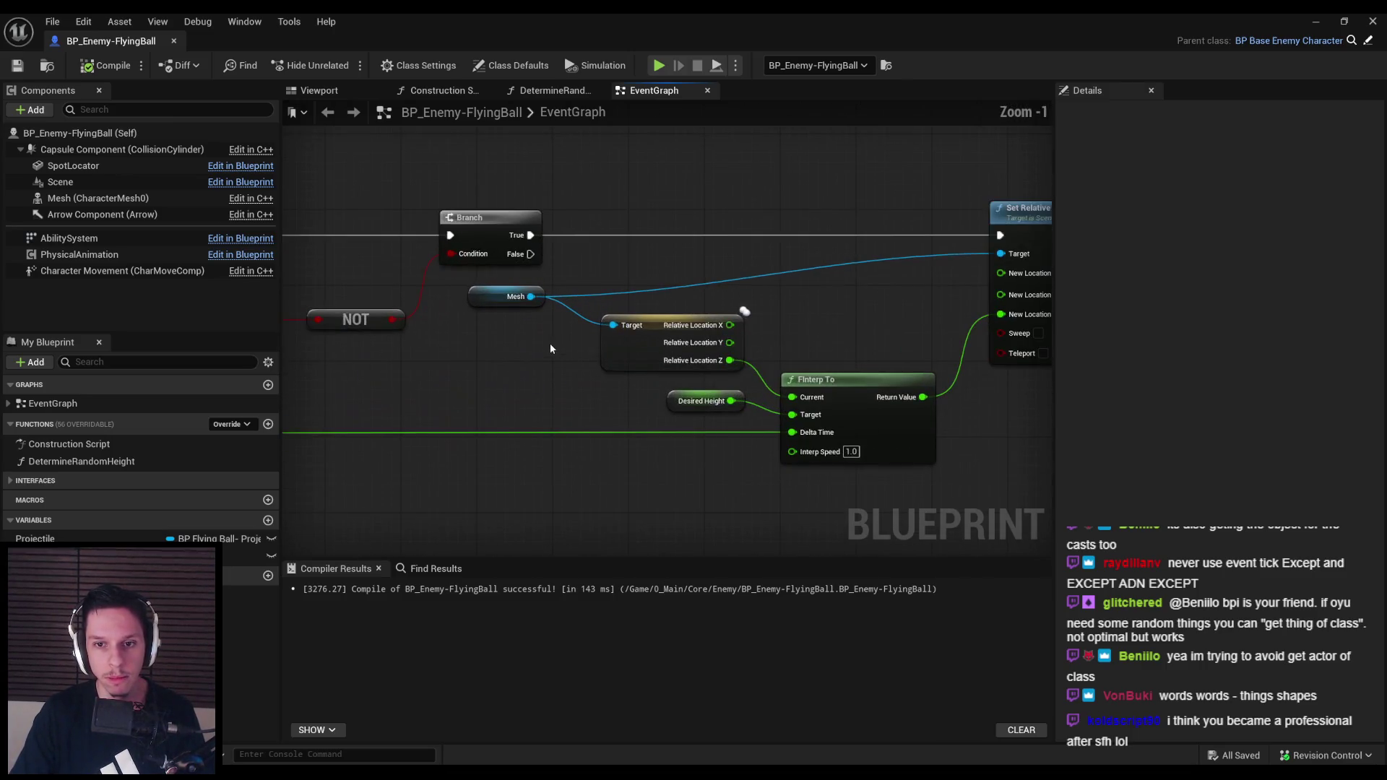
double_click(698, 282)
left_click_drag(708, 285, 937, 298)
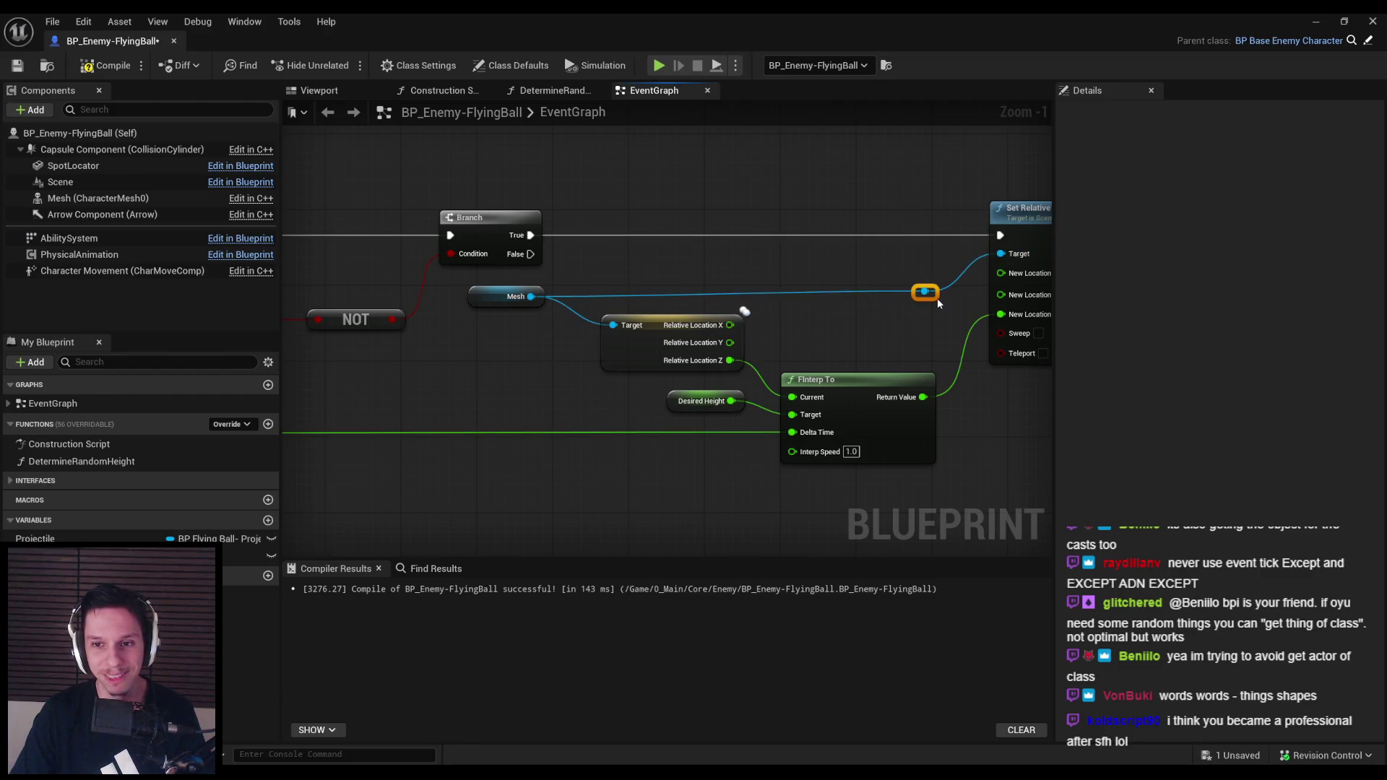
Recompile and save the blueprint with the new reroute point
left_click(514, 297)
left_click(527, 329)
left_click(105, 65)
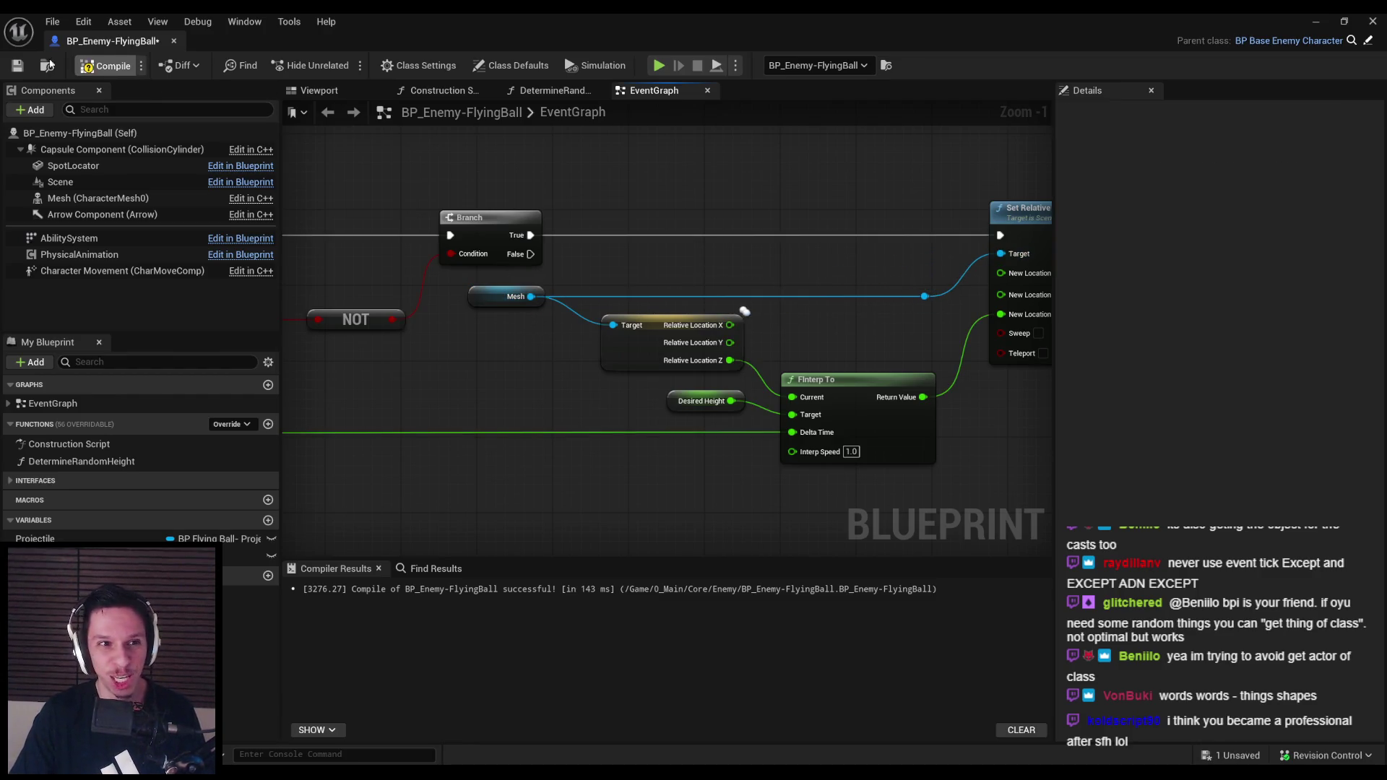
left_click(18, 65)
scroll(674, 358, "down", 2)
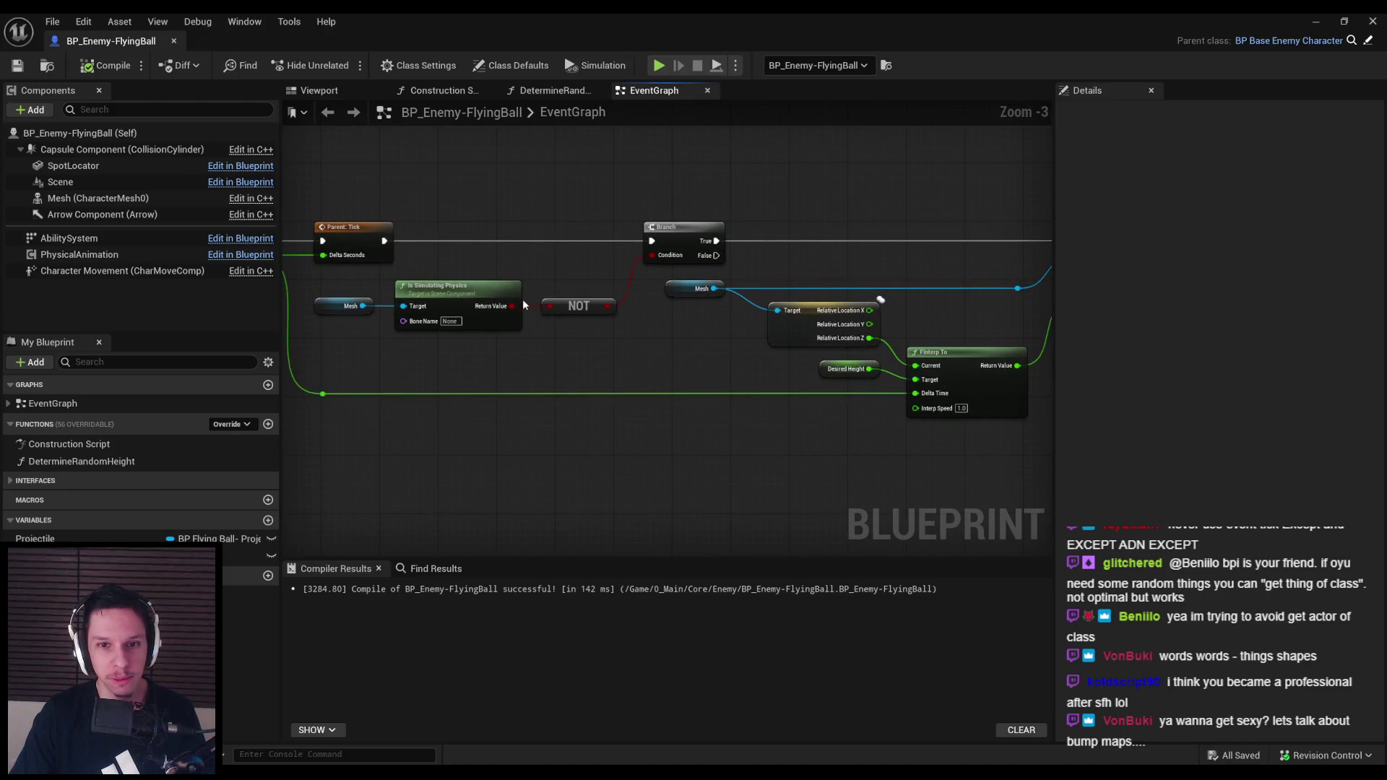
scroll(605, 339, "up", 2)
scroll(687, 340, "down", 1)
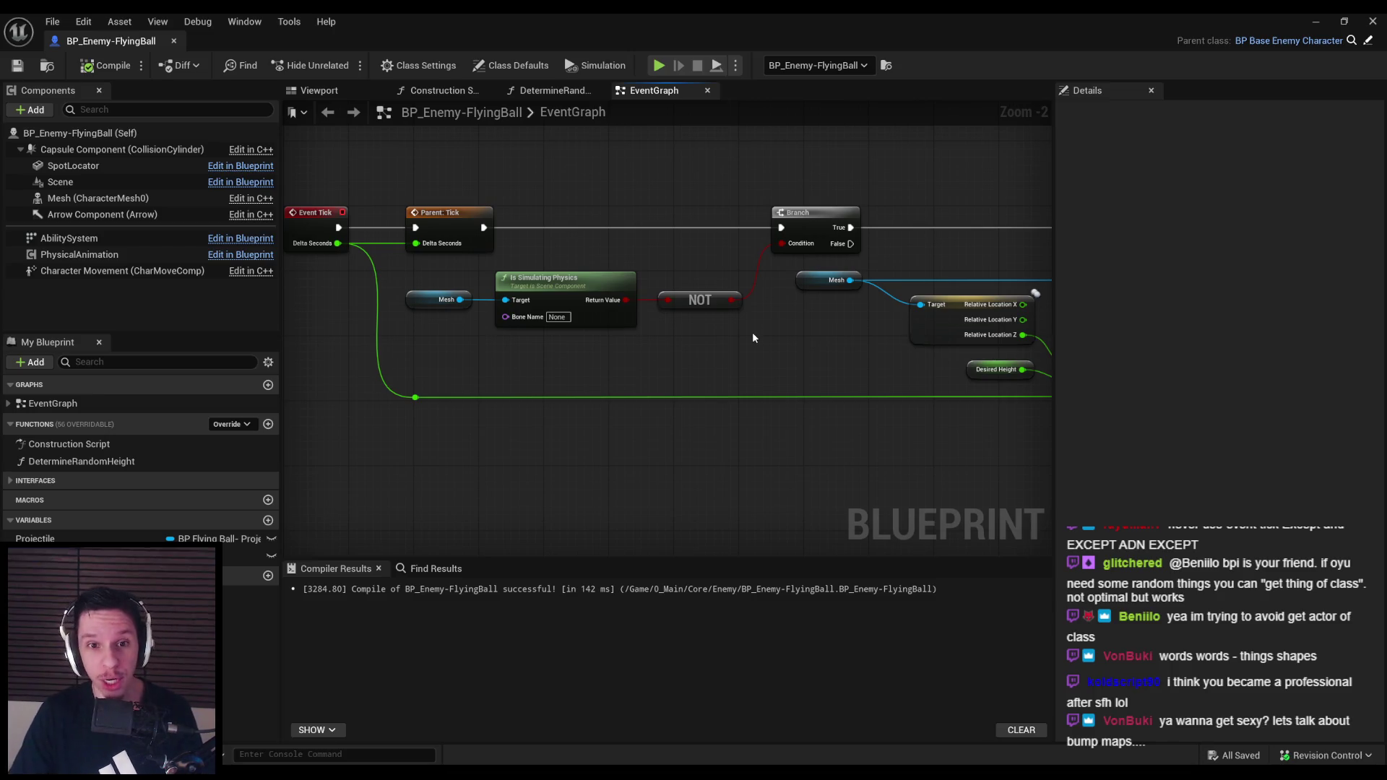
scroll(730, 347, "down", 2)
Shift the Branch, NOT, Mesh and interpolation nodes into a neater layout
left_click_drag(546, 247, 1016, 450)
left_click_drag(671, 373, 468, 324)
left_click_drag(608, 365, 612, 365)
left_click(613, 366)
Nudge the Mesh variable node slightly right, then recompile and save
scroll(692, 333, "up", 4)
scroll(533, 344, "down", 1)
left_click_drag(390, 285, 782, 363)
left_click(780, 359)
left_click_drag(436, 307, 466, 307)
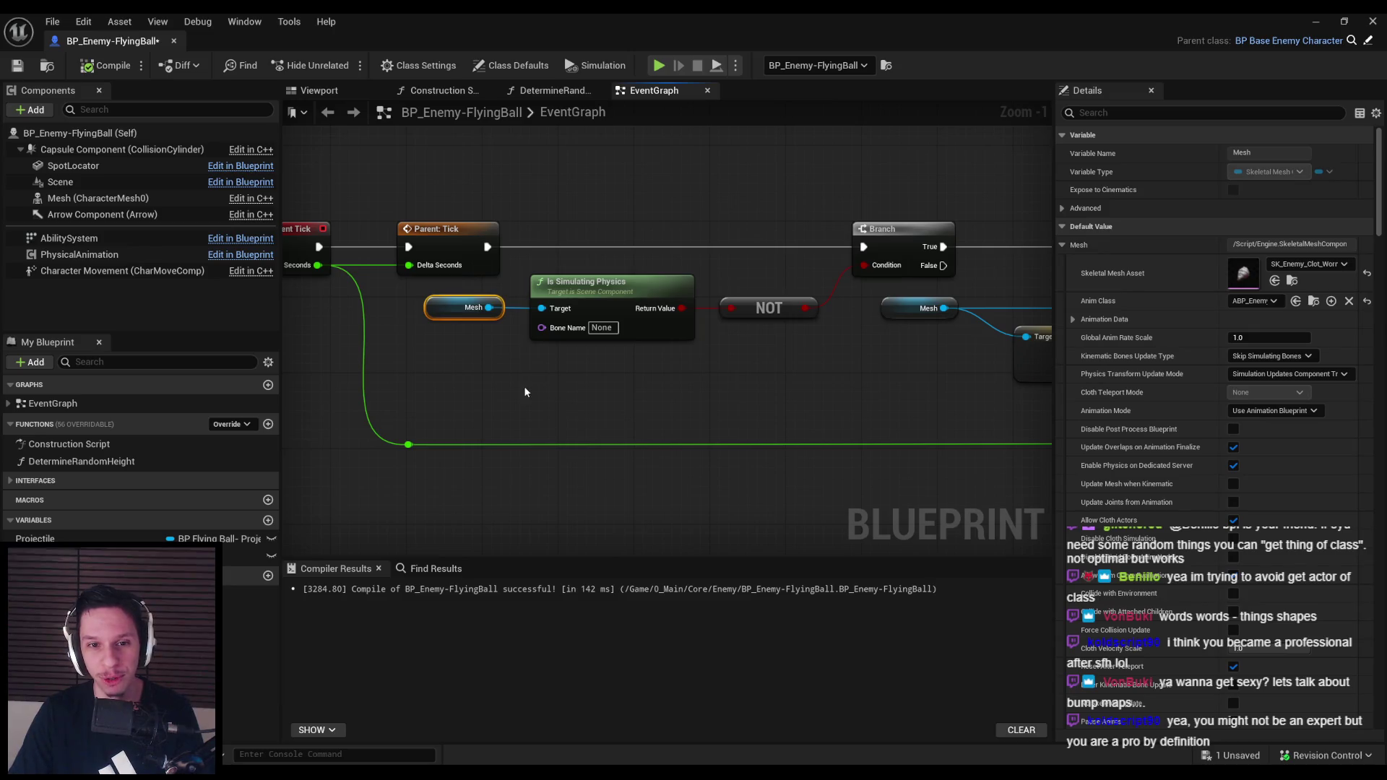
left_click(525, 392)
left_click(105, 65)
left_click(18, 65)
Pan across the event graph to check Set Relative Location and FInterp To
scroll(405, 362, "down", 1)
mouse_move(541, 354)
left_mouse_down()
mouse_move(738, 348)
mouse_move(873, 365)
mouse_move(861, 365)
left_mouse_up()
scroll(860, 366, "down", 1)
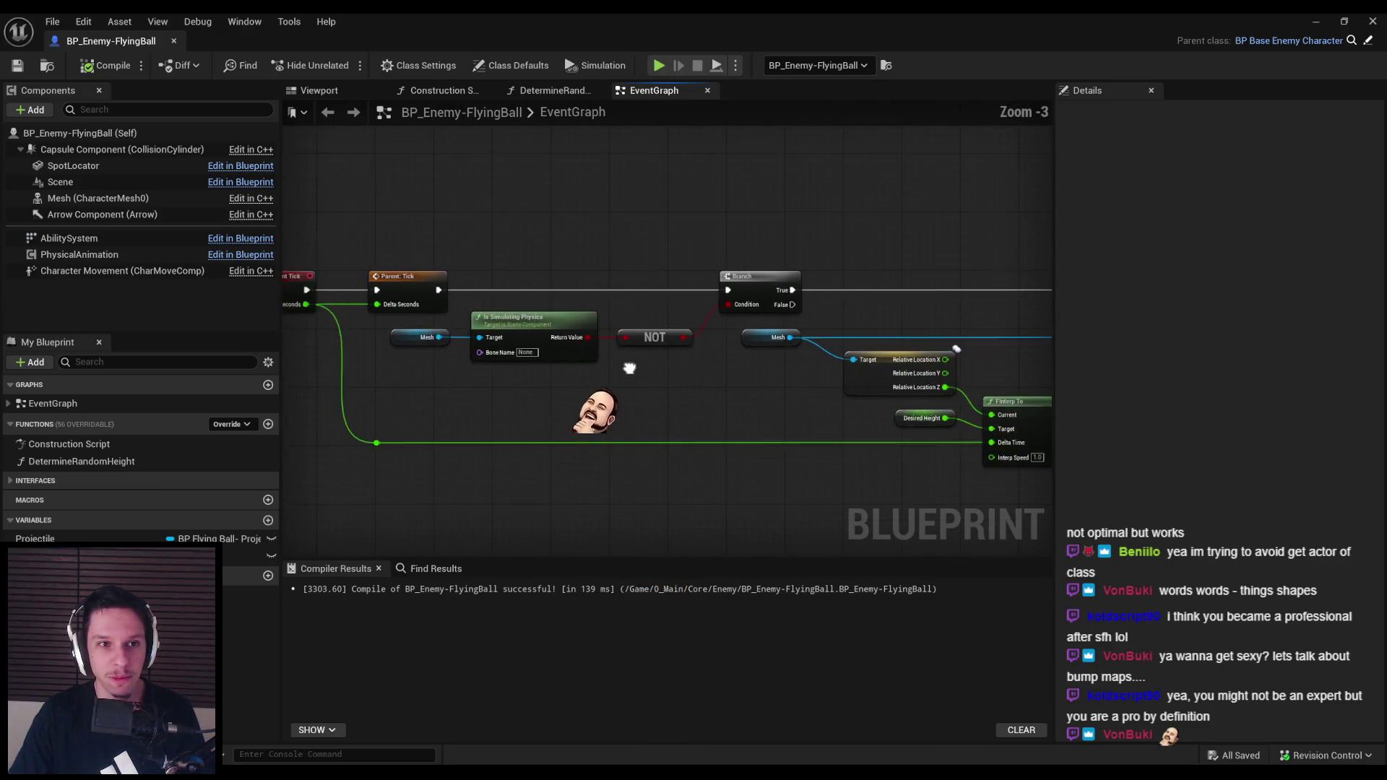
left_click_drag(629, 369, 506, 332)
scroll(645, 333, "up", 2)
scroll(645, 333, "down", 1)
mouse_move(650, 325)
left_mouse_down()
mouse_move(440, 335)
mouse_move(1006, 354)
left_mouse_up()
scroll(756, 351, "down", 1)
scroll(801, 350, "up", 1)
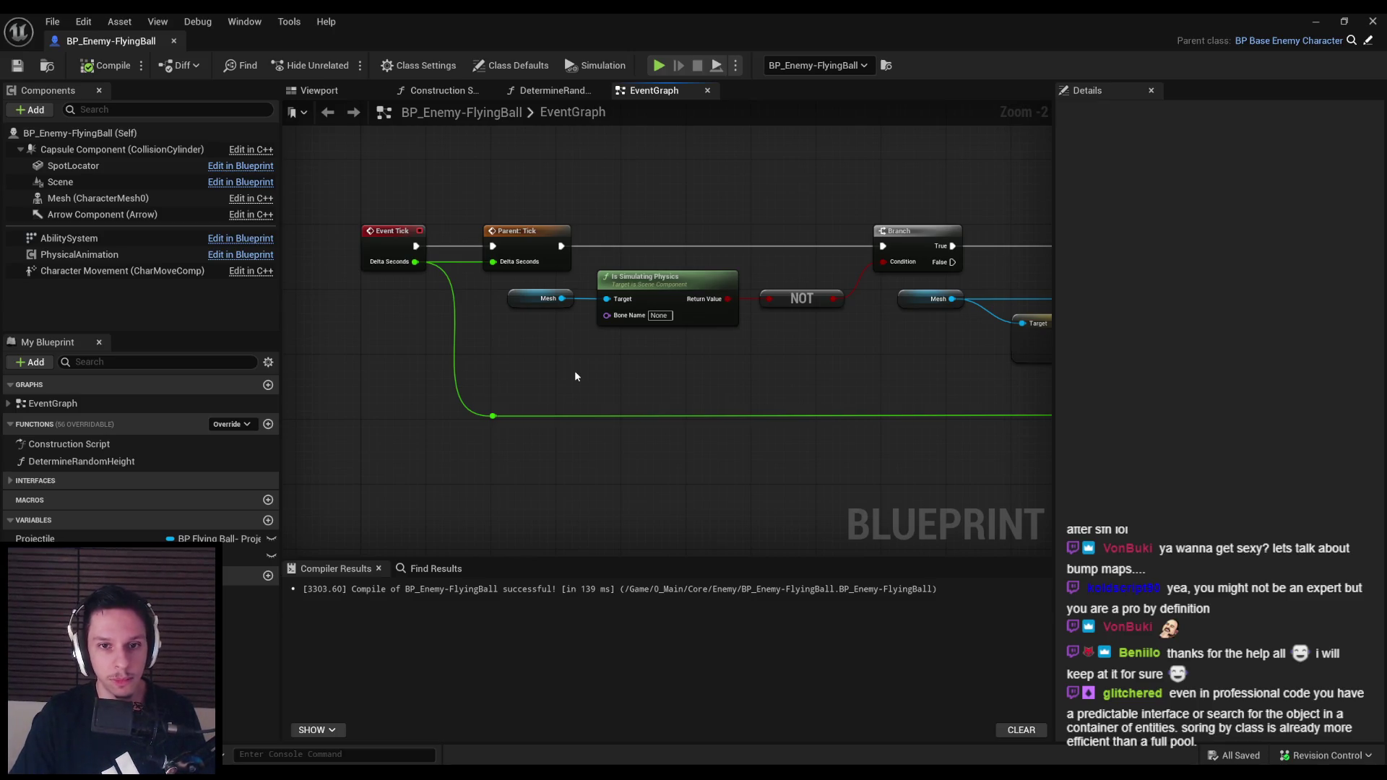
scroll(592, 365, "down", 1)
Select the height interpolation nodes, then compile and save the FlyingBall blueprint
mouse_move(675, 352)
left_mouse_down()
mouse_move(578, 319)
mouse_move(721, 299)
mouse_move(606, 288)
left_mouse_up()
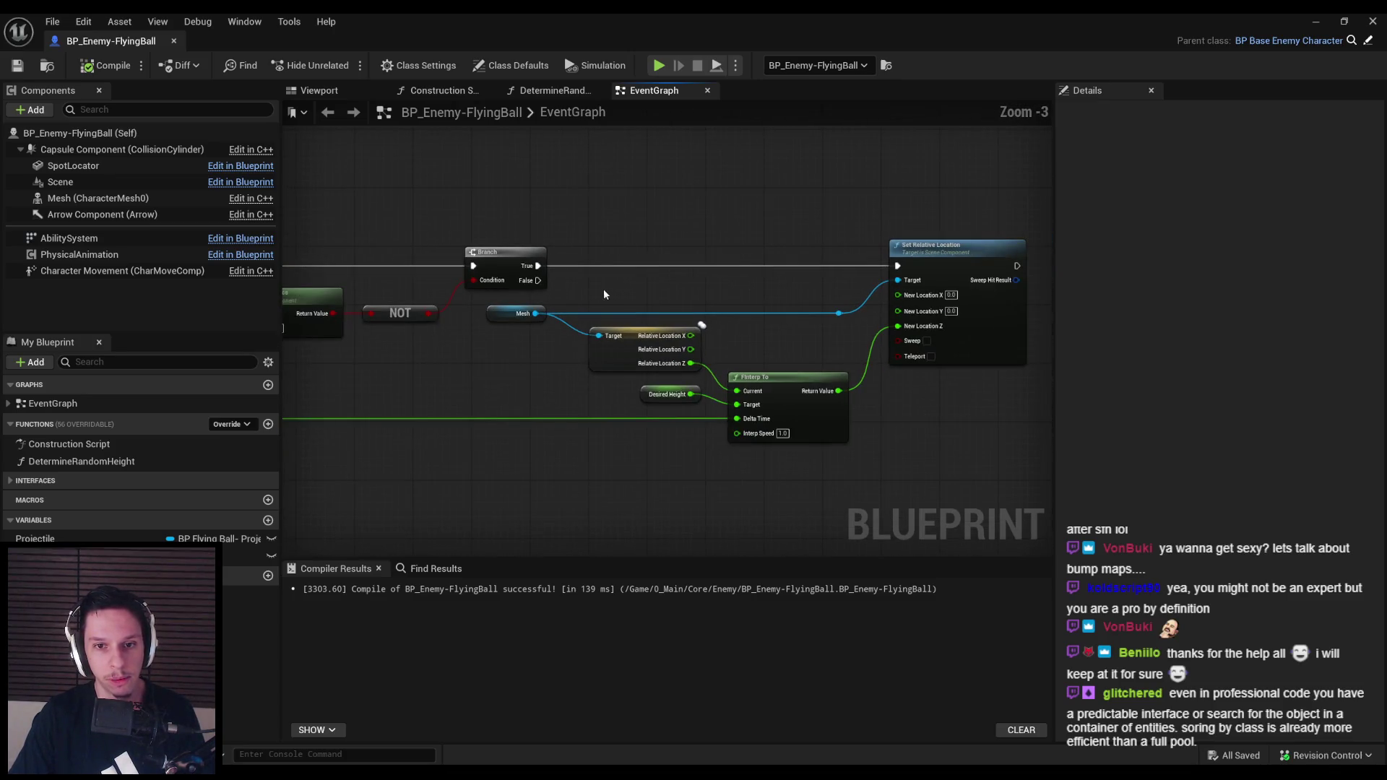
left_click_drag(630, 241, 957, 479)
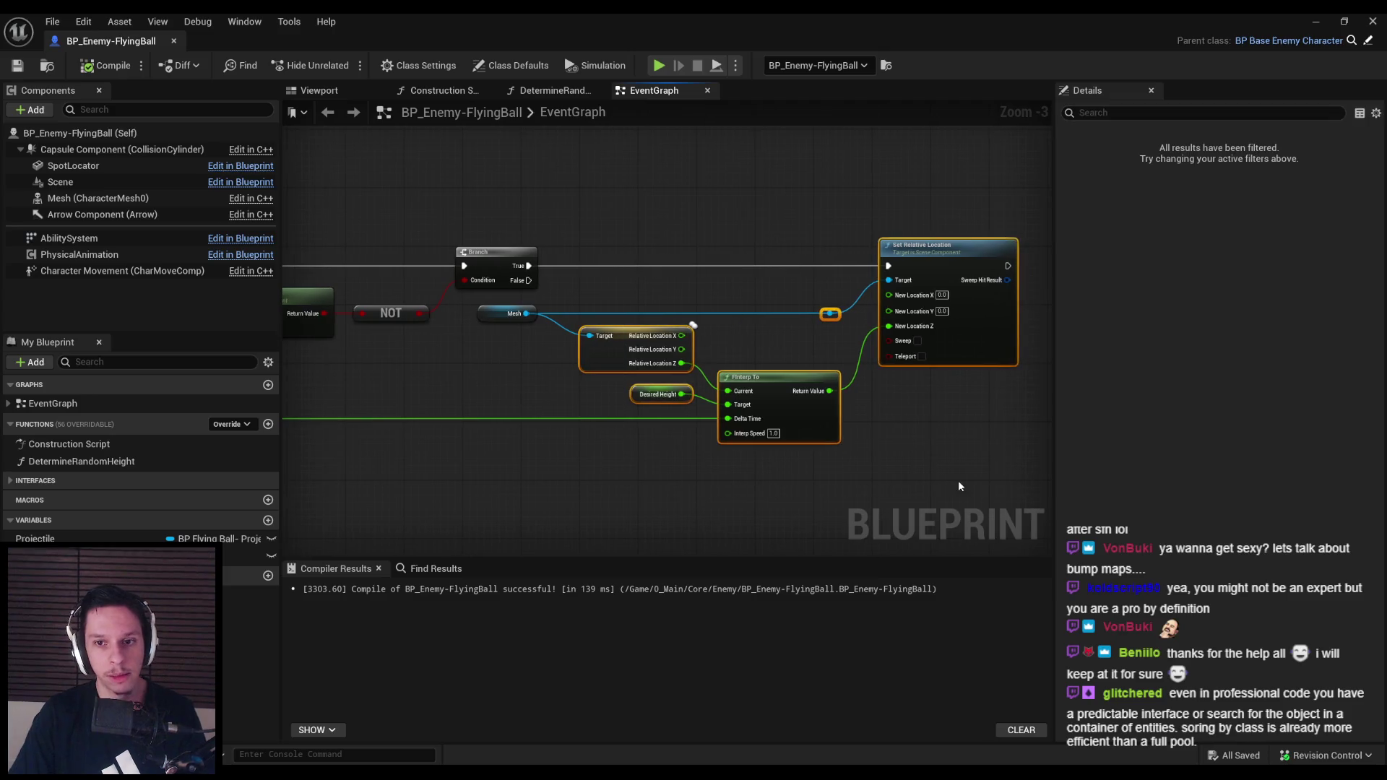
left_click(911, 471)
key("ctrl+s")
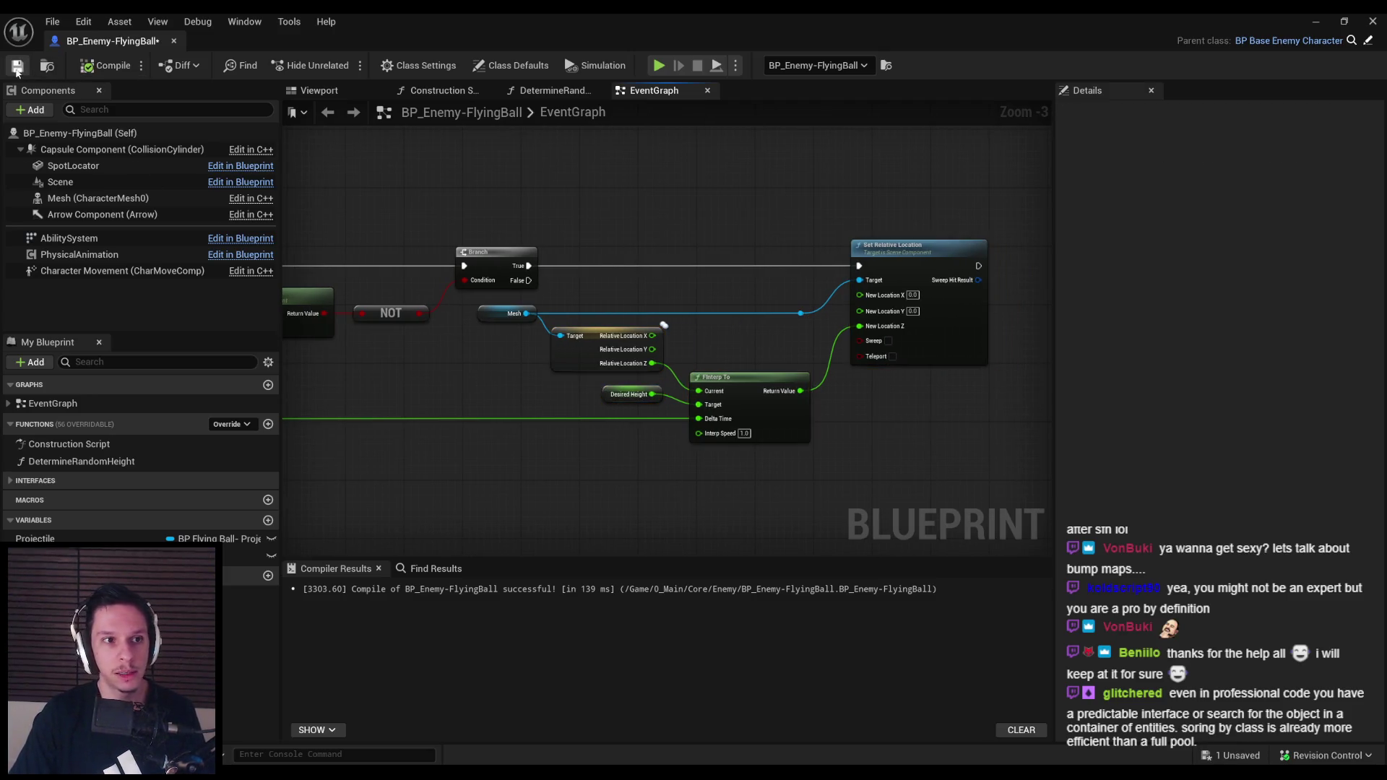
scroll(530, 375, "up", 1)
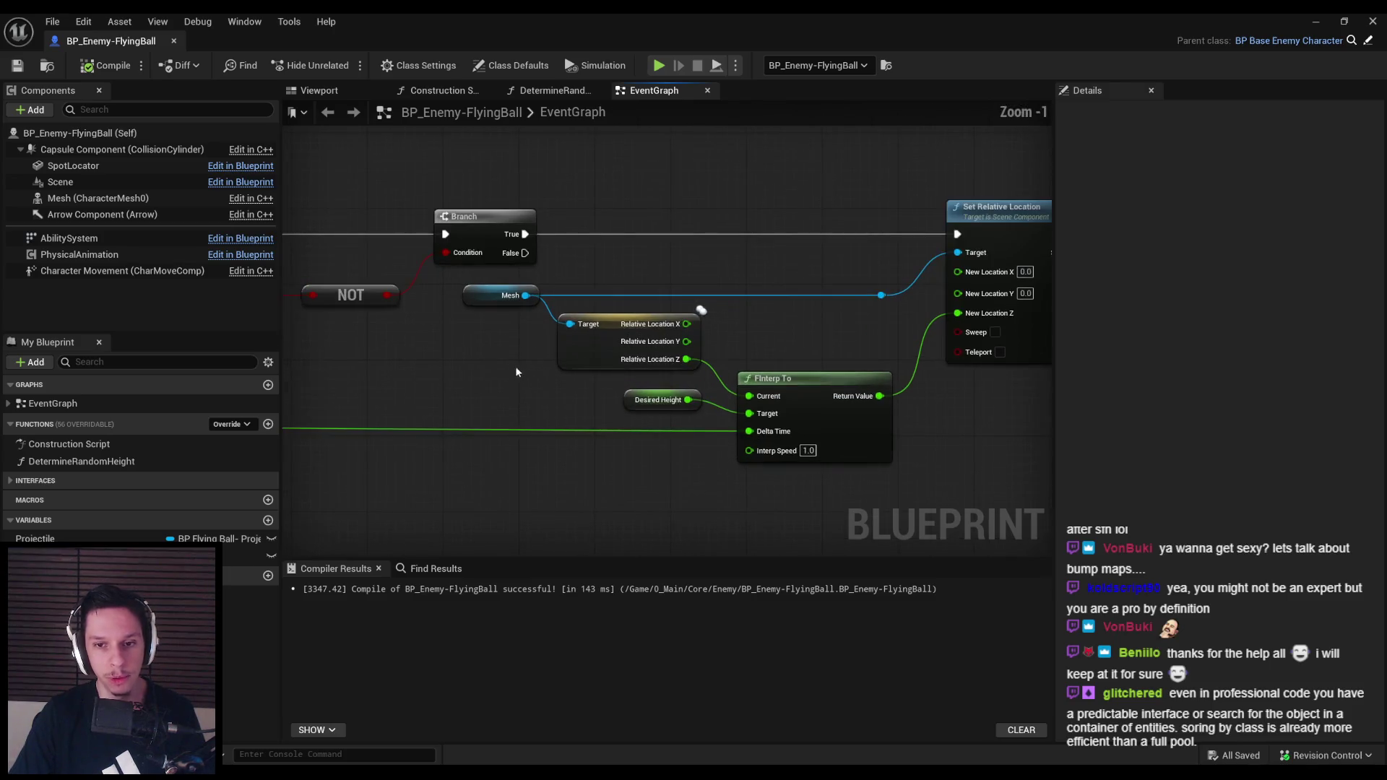
Nudge the Relative Location and Desired Height nodes slightly right and recompile
mouse_move(573, 346)
left_mouse_down()
mouse_move(693, 355)
mouse_move(722, 383)
left_mouse_up()
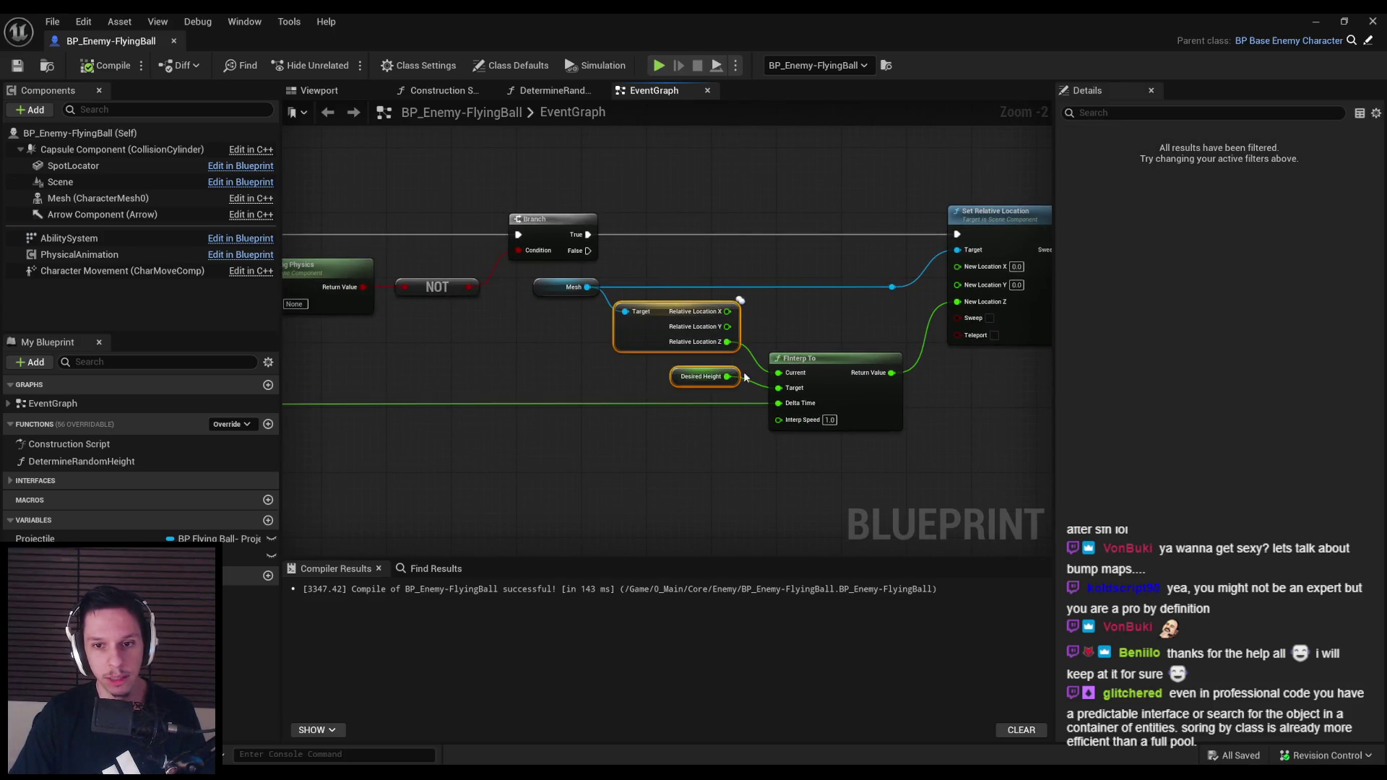
left_click_drag(739, 300, 748, 300)
left_click(780, 328)
left_click(105, 65)
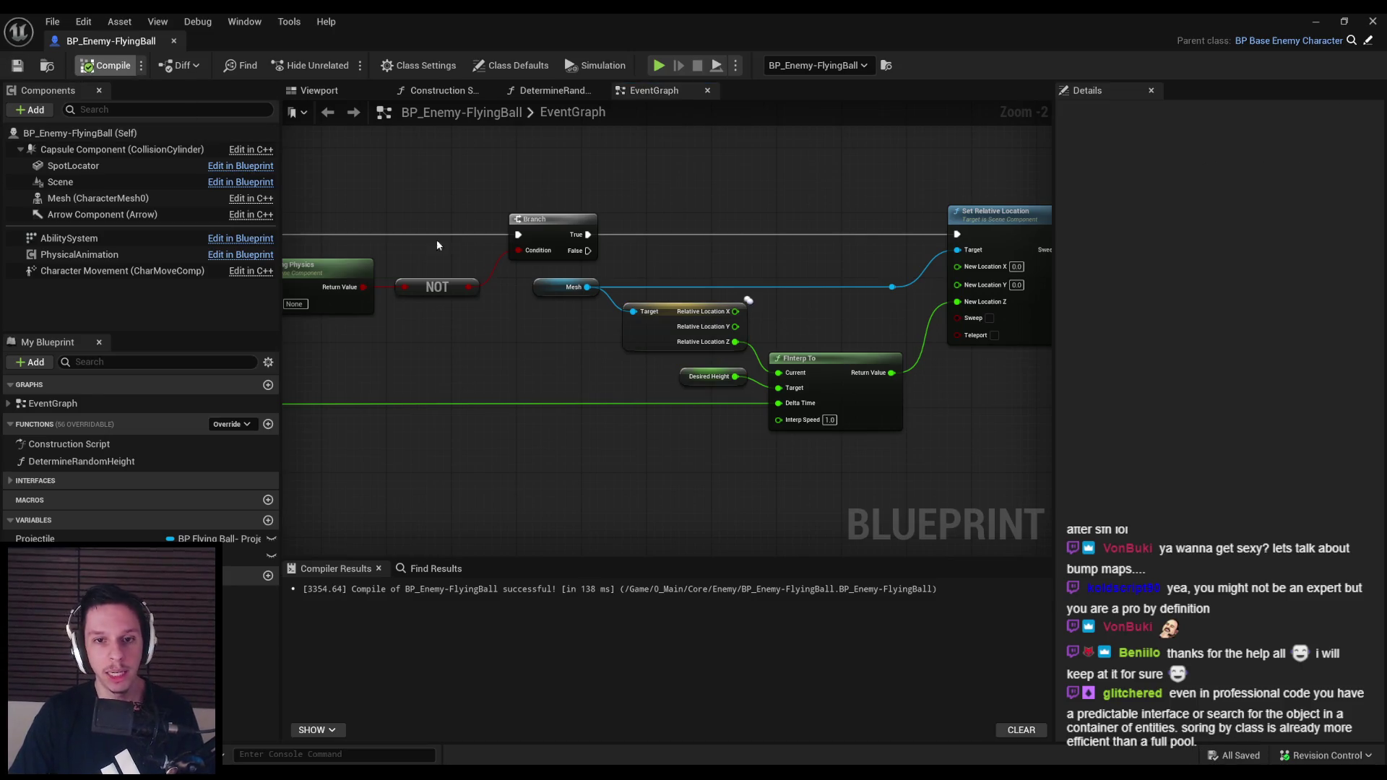
Try moving the break and Desired Height nodes down, undo the move, and recompile
scroll(562, 343, "down", 1)
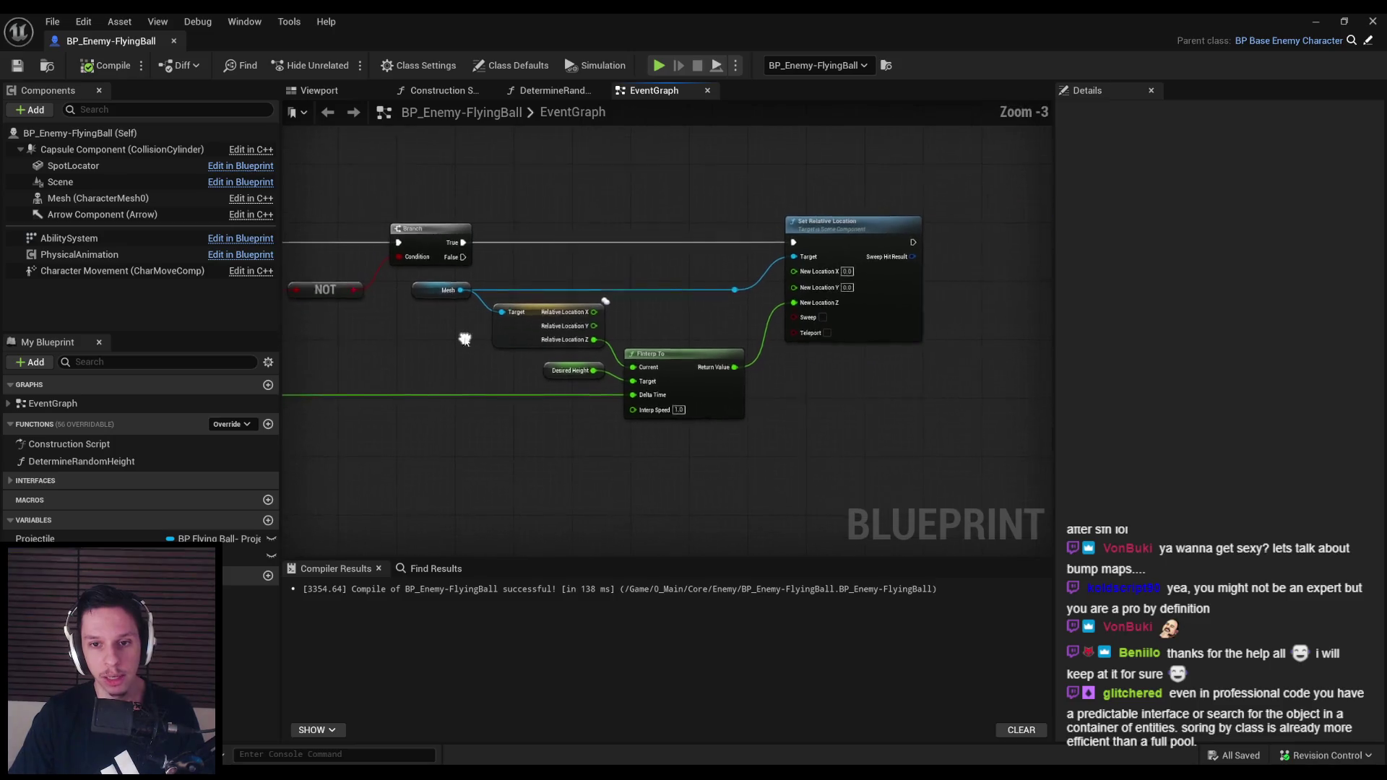
scroll(708, 322, "up", 3)
scroll(730, 284, "down", 2)
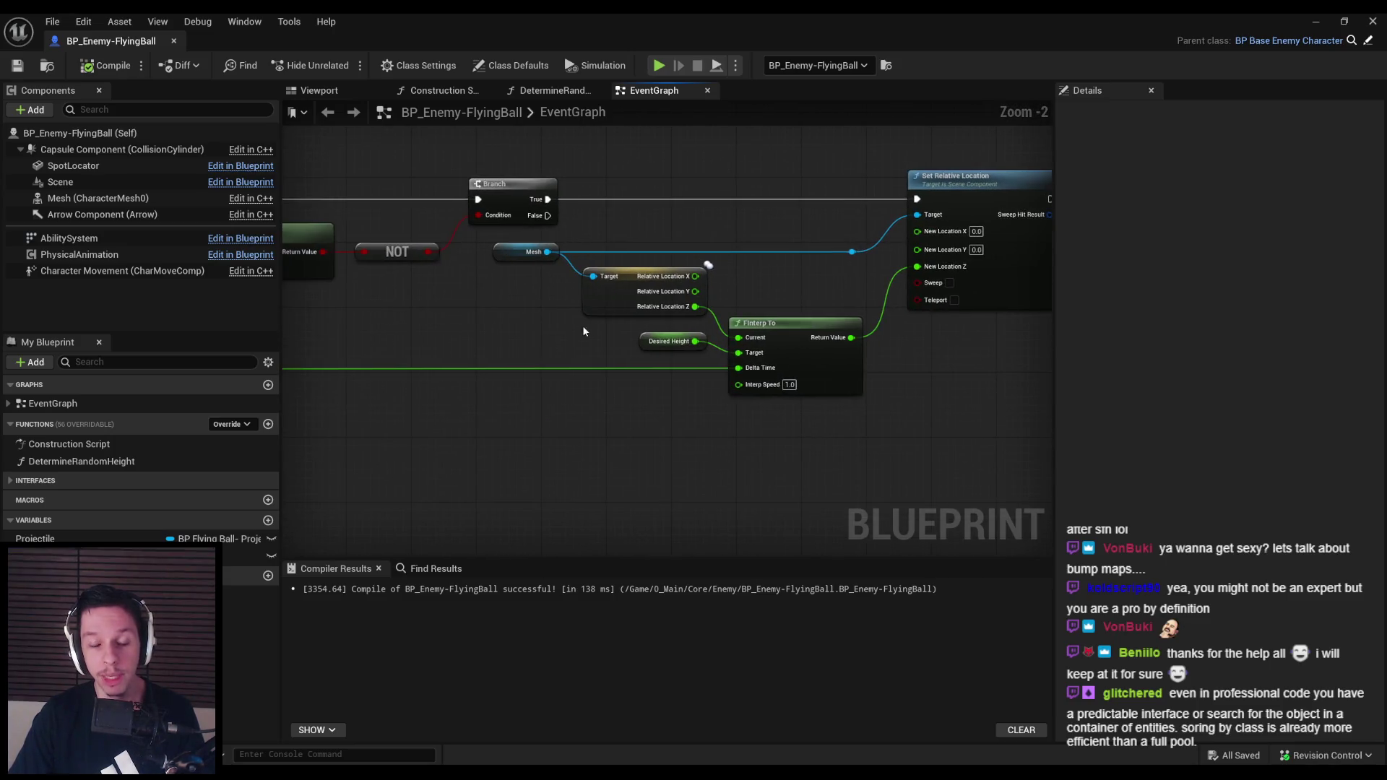
mouse_move(736, 273)
left_mouse_down()
mouse_move(677, 309)
mouse_move(736, 301)
left_mouse_up()
left_click(735, 285)
left_click_drag(603, 337, 644, 397)
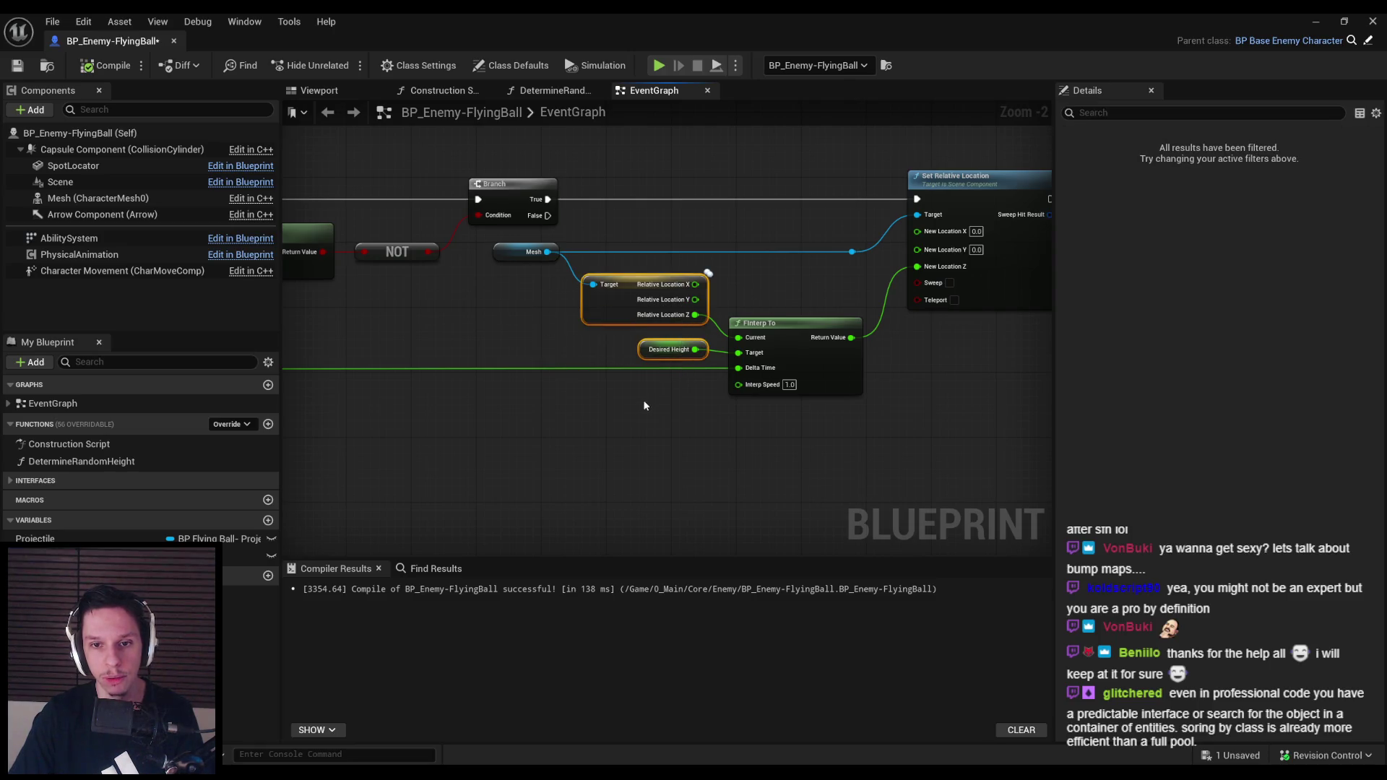
key("ctrl+z")
left_click(17, 65)
left_click(110, 70)
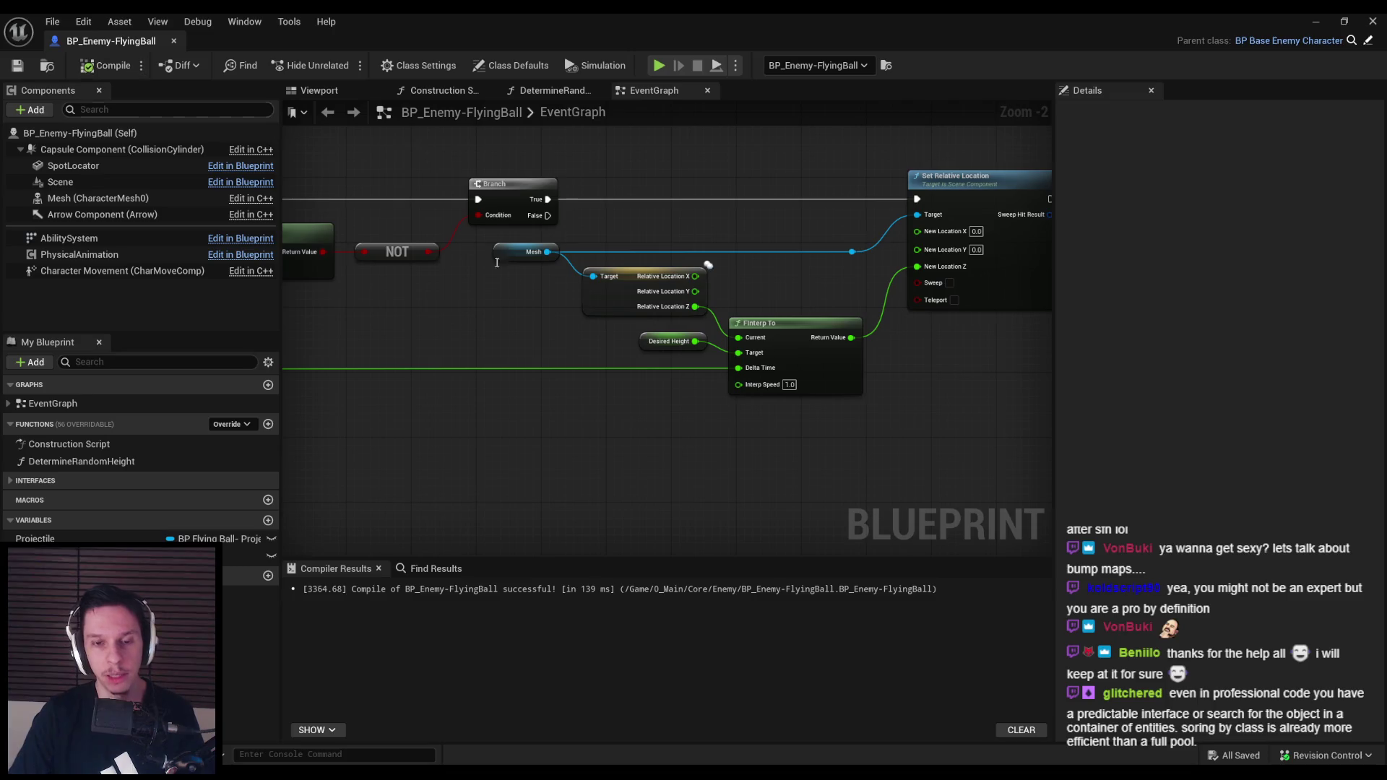
Select the Event Tick area nodes, then save and compile the blueprint
scroll(778, 273, "up", 1)
scroll(774, 277, "down", 1)
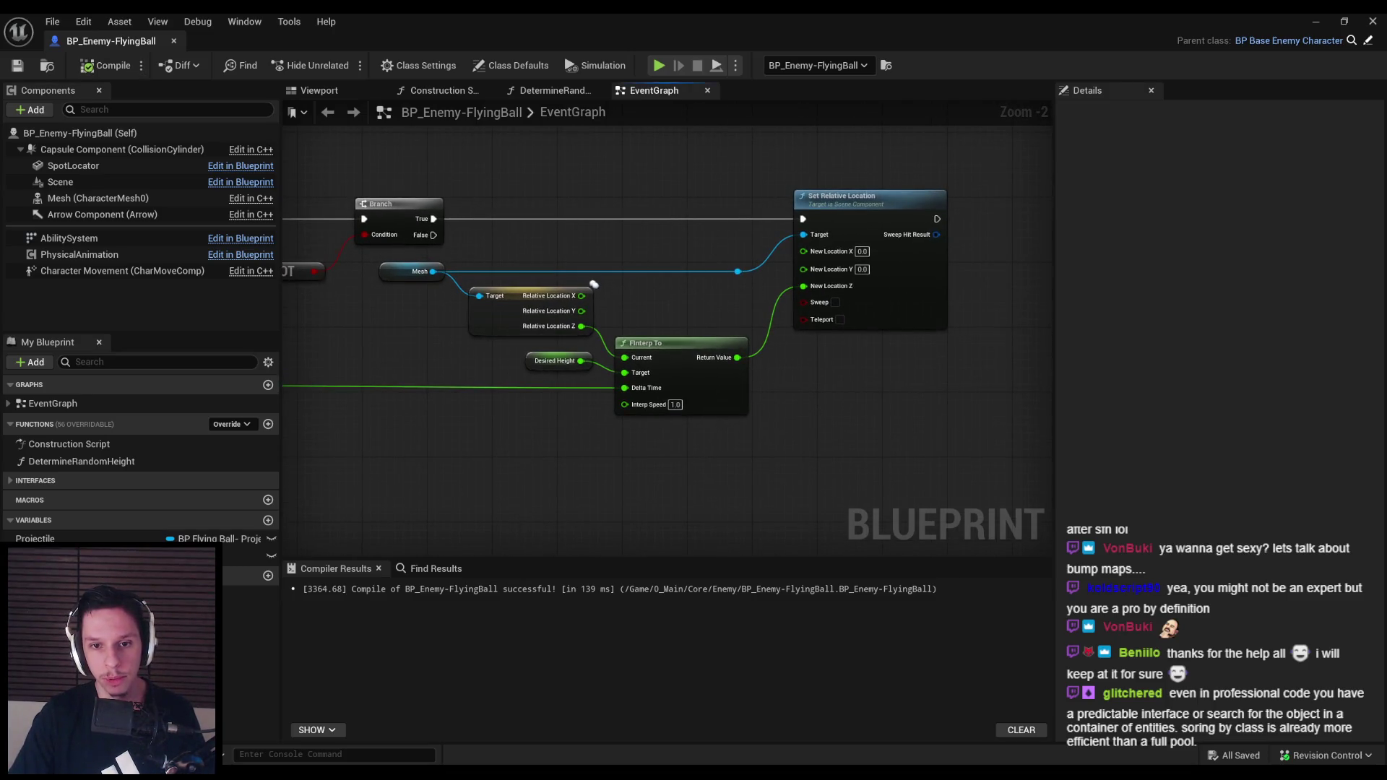
scroll(597, 304, "down", 1)
mouse_move(596, 303)
left_mouse_down()
mouse_move(642, 301)
mouse_move(500, 319)
mouse_move(647, 325)
mouse_move(548, 344)
left_mouse_up()
scroll(548, 343, "up", 1)
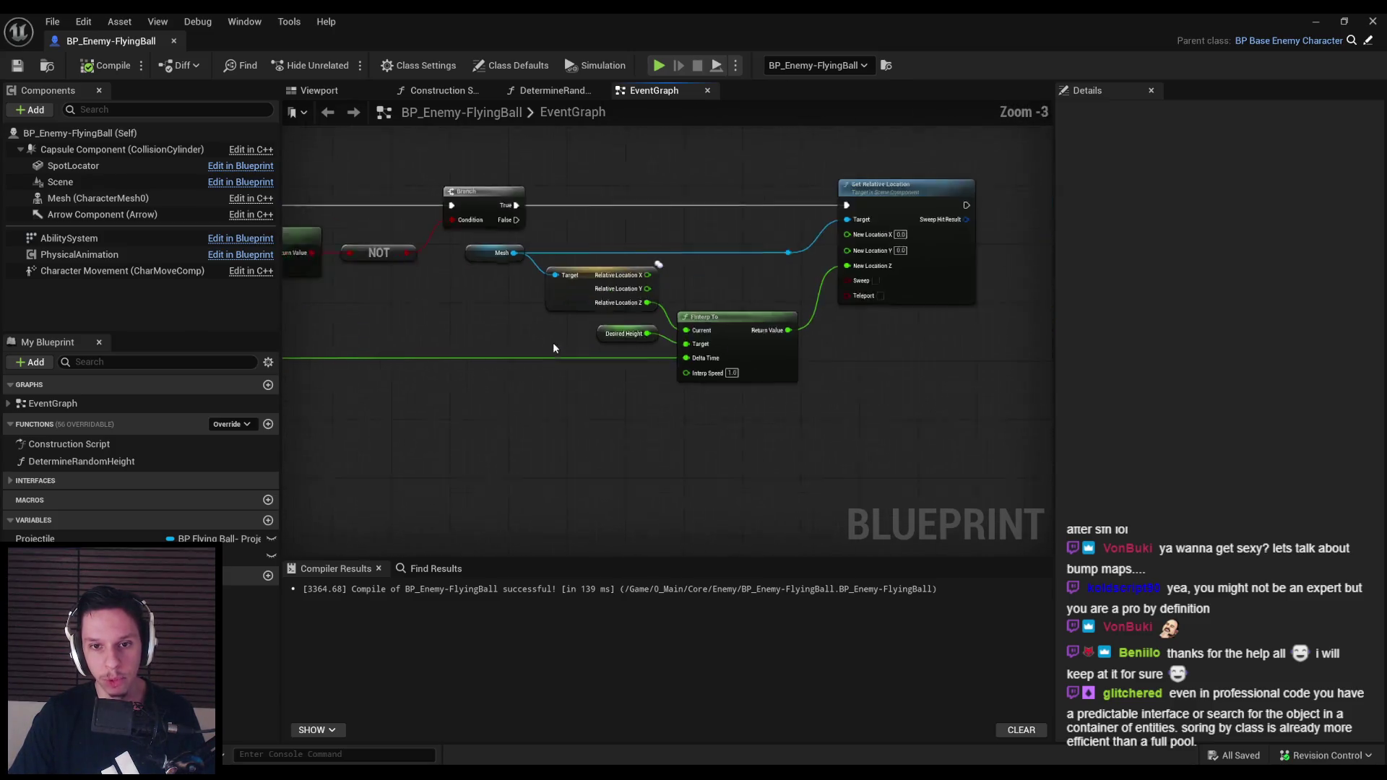
scroll(559, 336, "down", 3)
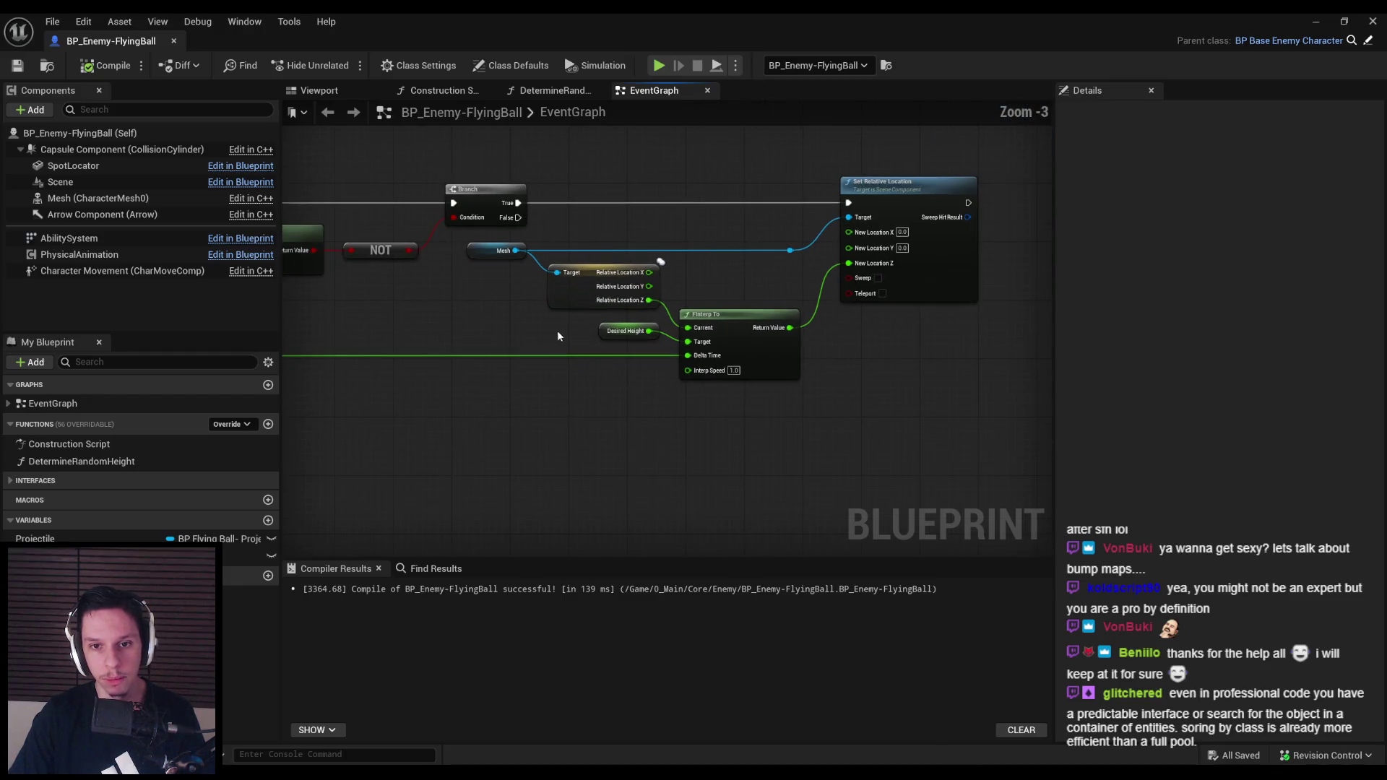
left_click_drag(520, 341, 910, 317)
scroll(868, 385, "up", 2)
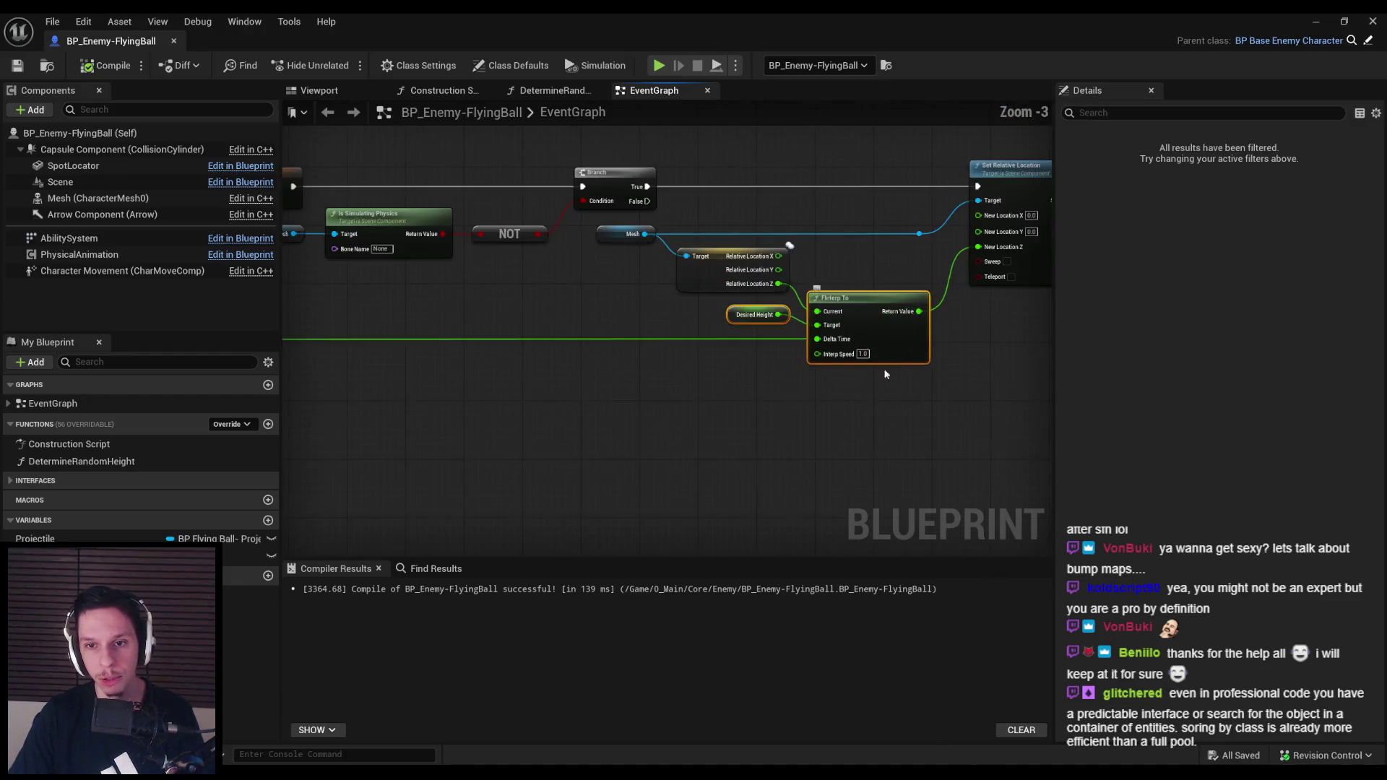
left_click_drag(868, 386, 263, 337)
mouse_move(808, 369)
left_mouse_down()
mouse_move(721, 375)
mouse_move(734, 390)
mouse_move(577, 452)
left_mouse_up()
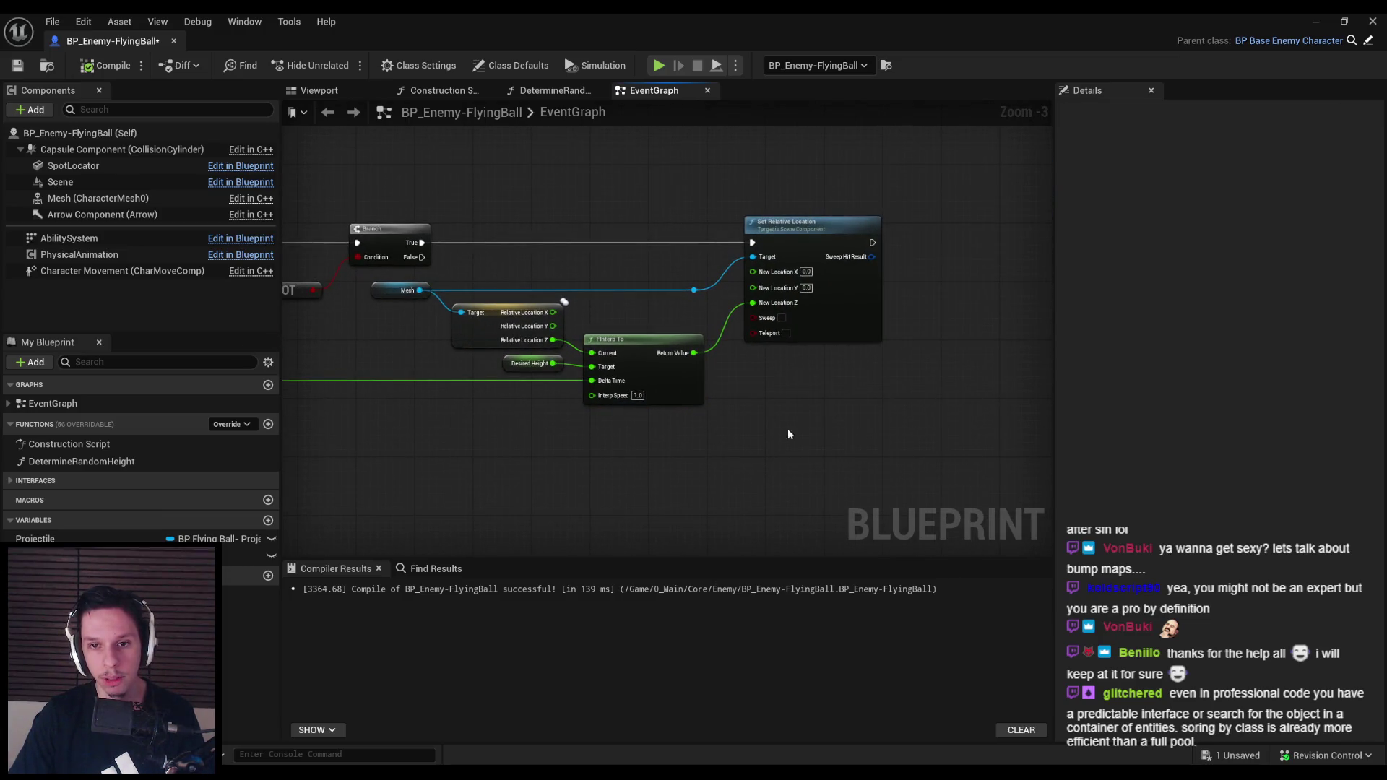
left_click(17, 65)
left_click(97, 68)
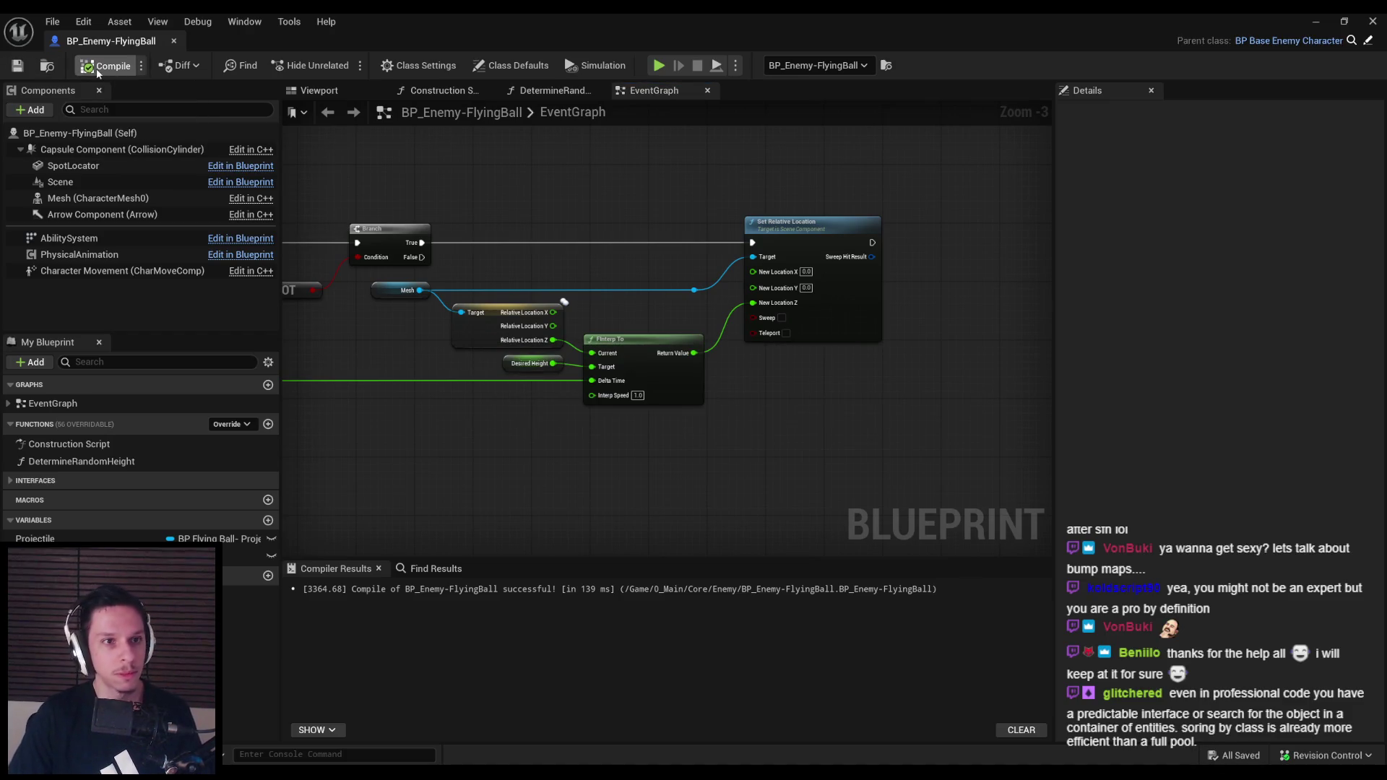
Check the Is Simulating Physics node and save the blueprint with Ctrl+S
scroll(612, 301, "up", 2)
left_click_drag(697, 269, 744, 415)
left_click(883, 405)
left_click_drag(552, 453, 761, 417)
scroll(762, 419, "down", 1)
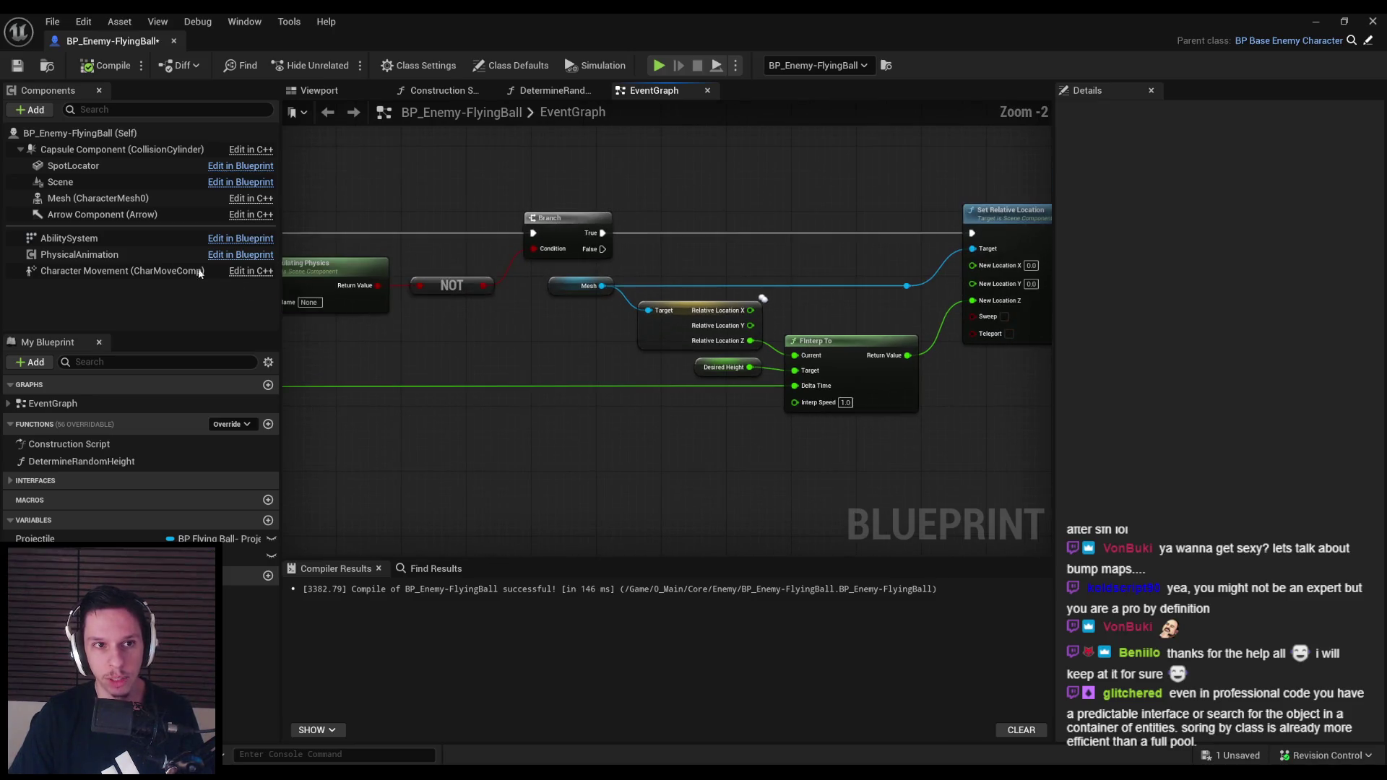
mouse_move(592, 350)
left_mouse_down()
mouse_move(778, 339)
mouse_move(828, 319)
mouse_move(542, 341)
left_mouse_up()
key("ctrl+s")
scroll(719, 316, "down", 1)
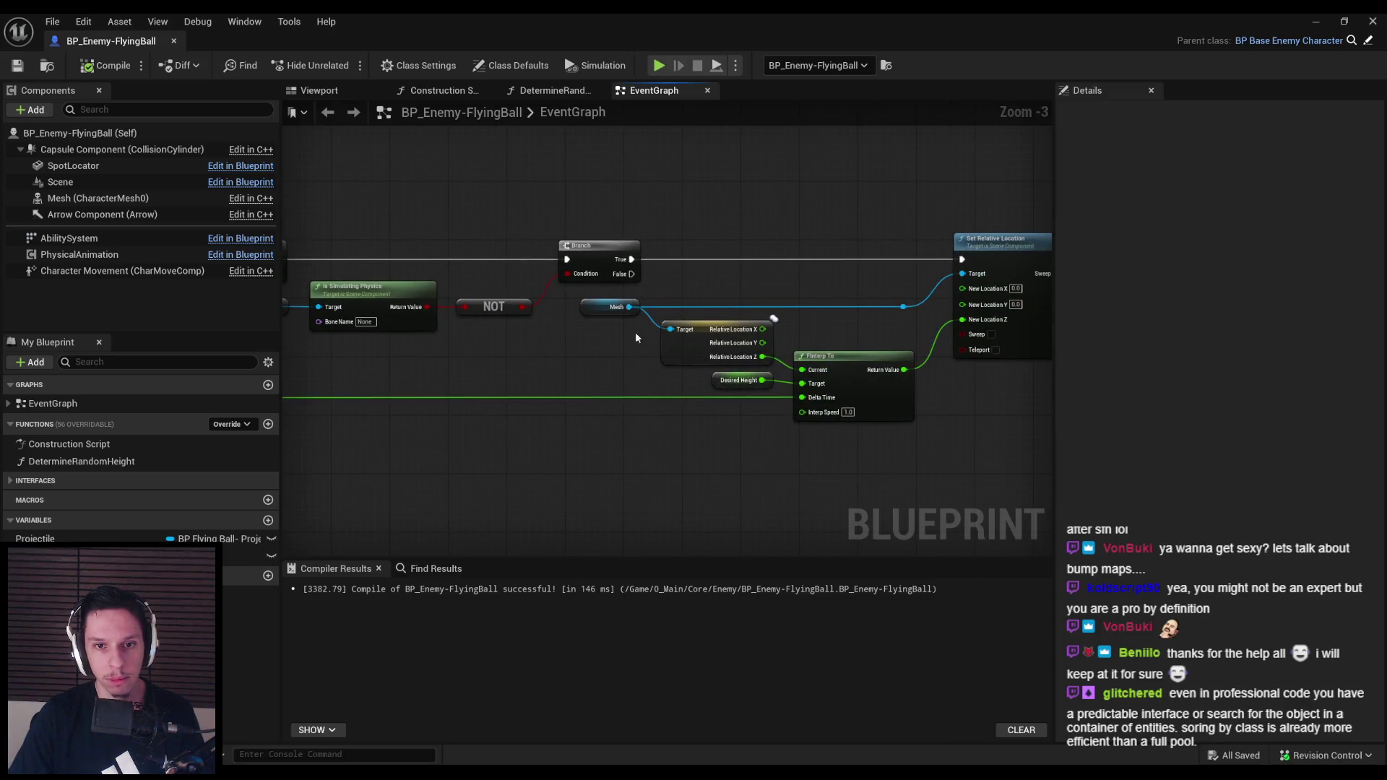
scroll(583, 354, "down", 1)
scroll(584, 354, "up", 1)
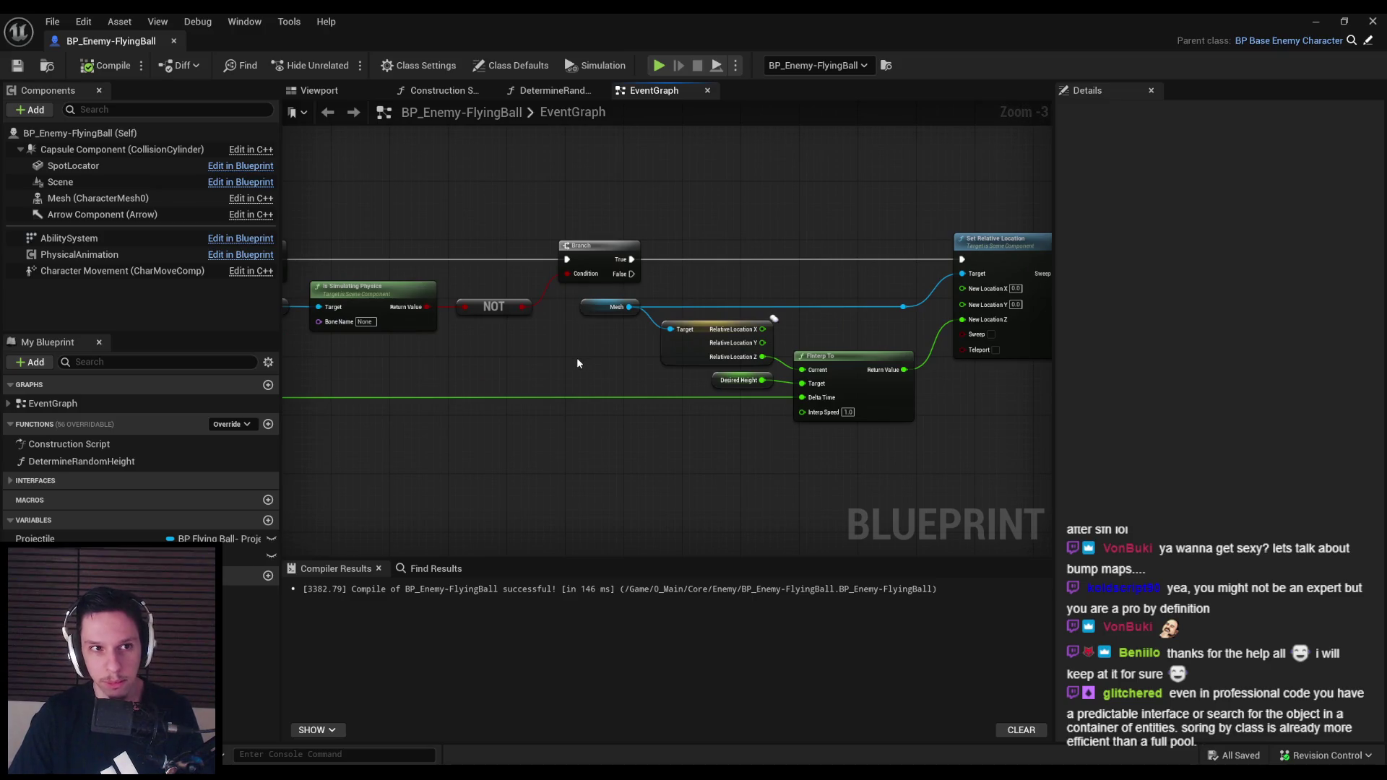
Play-test DevTestLevel: shoot the flying enemy twice, switch to the sword, jump, then stop
key("alt+Tab")
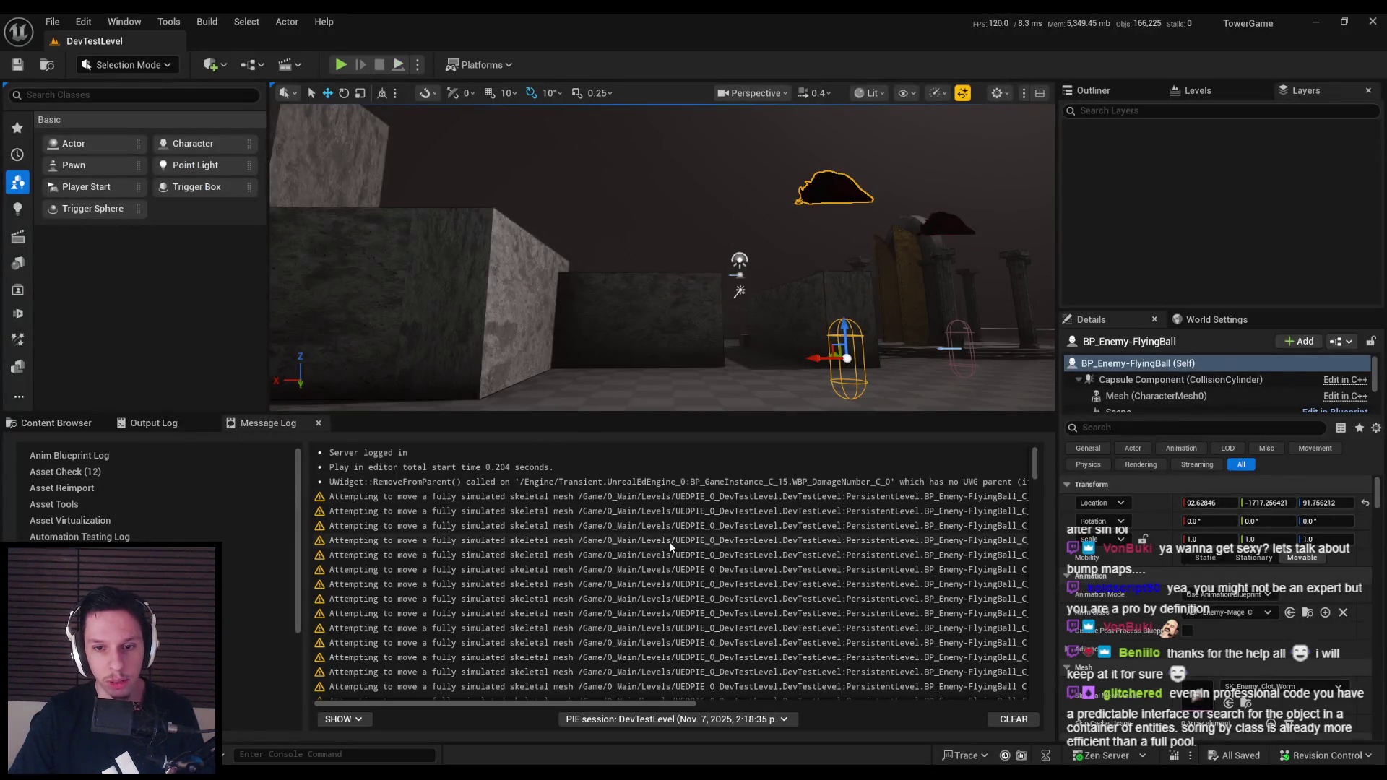
left_click(340, 64)
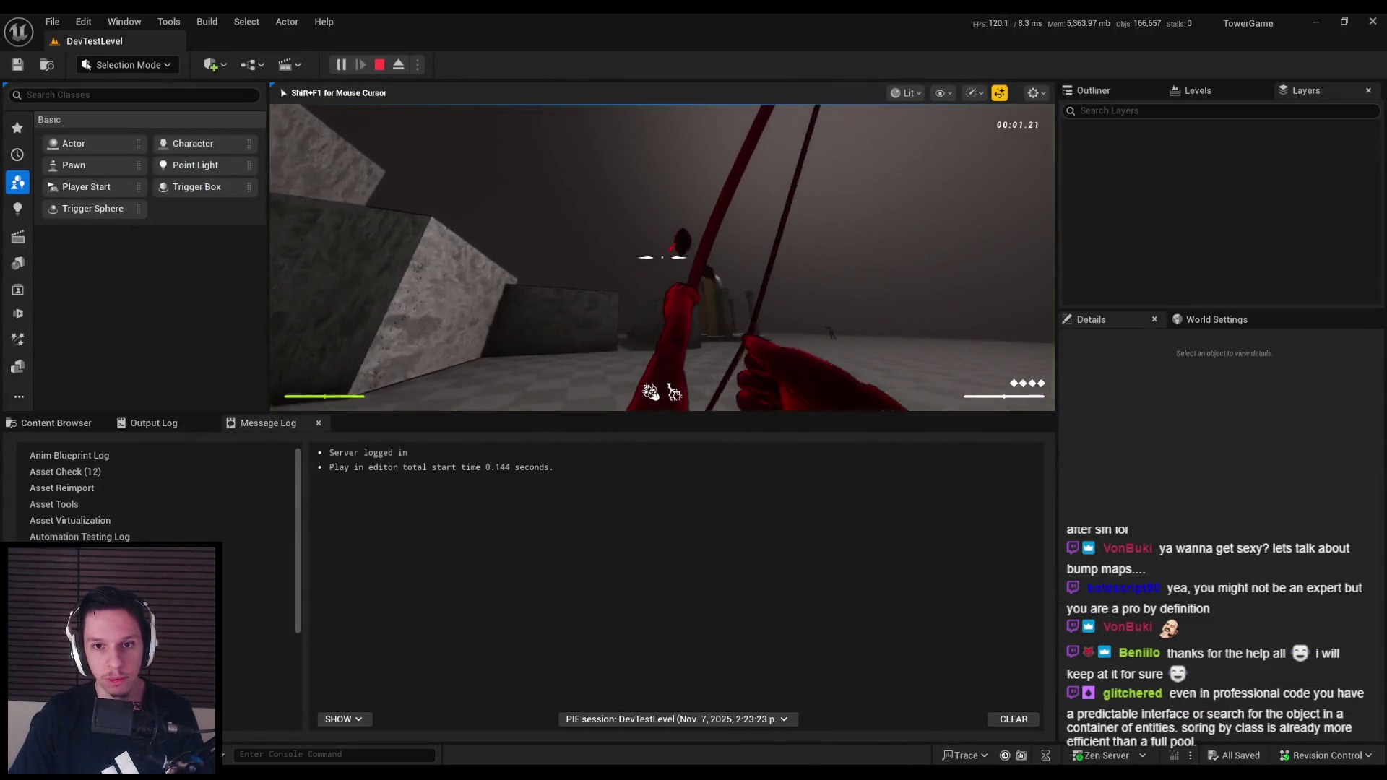
left_click(661, 257)
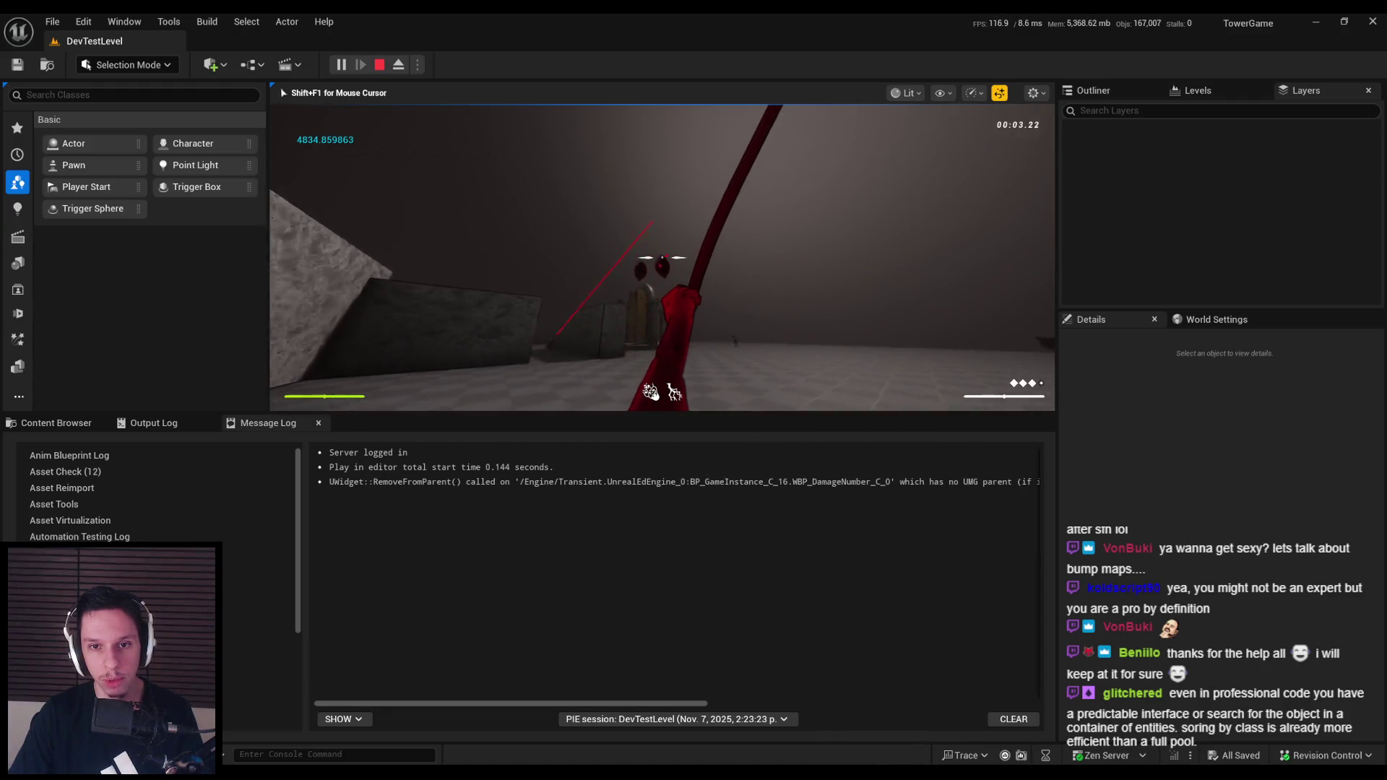
left_click(662, 258)
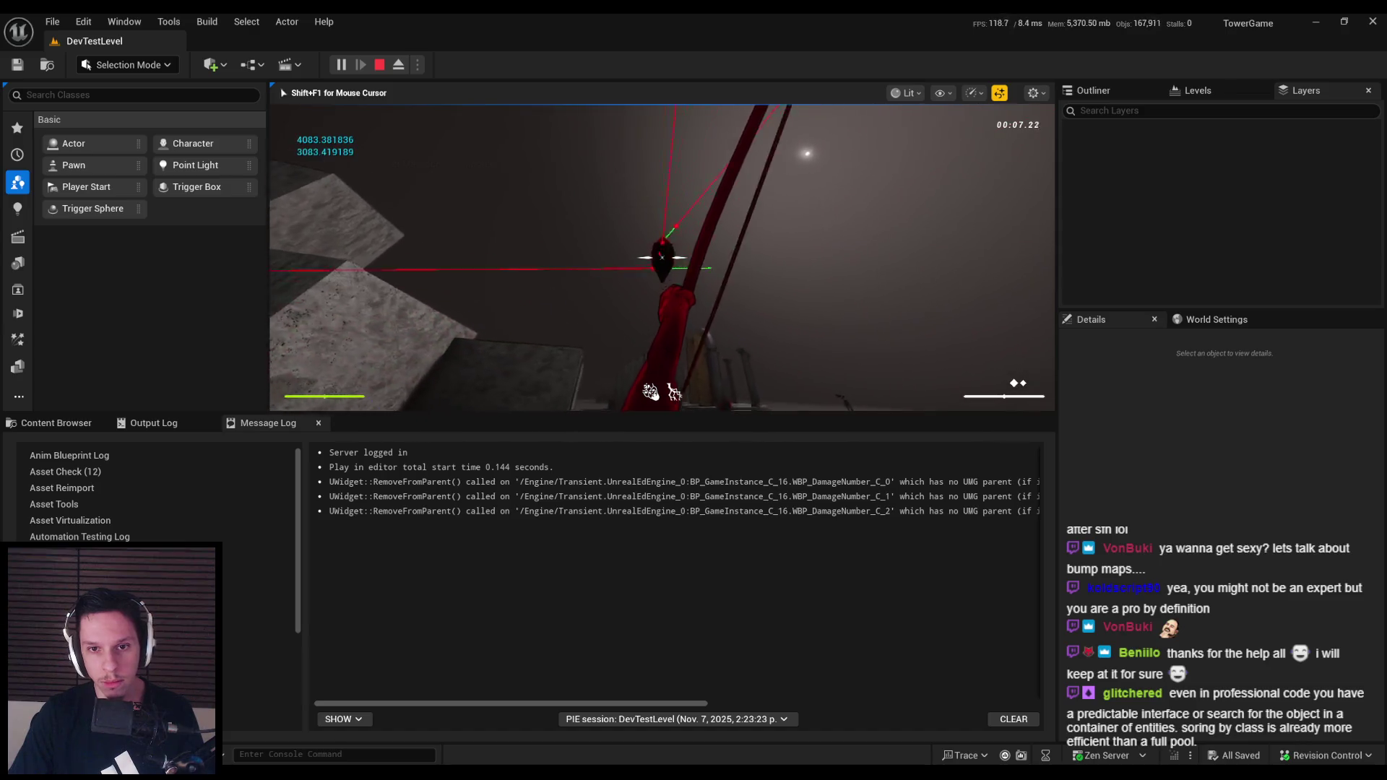
key("2")
key("space")
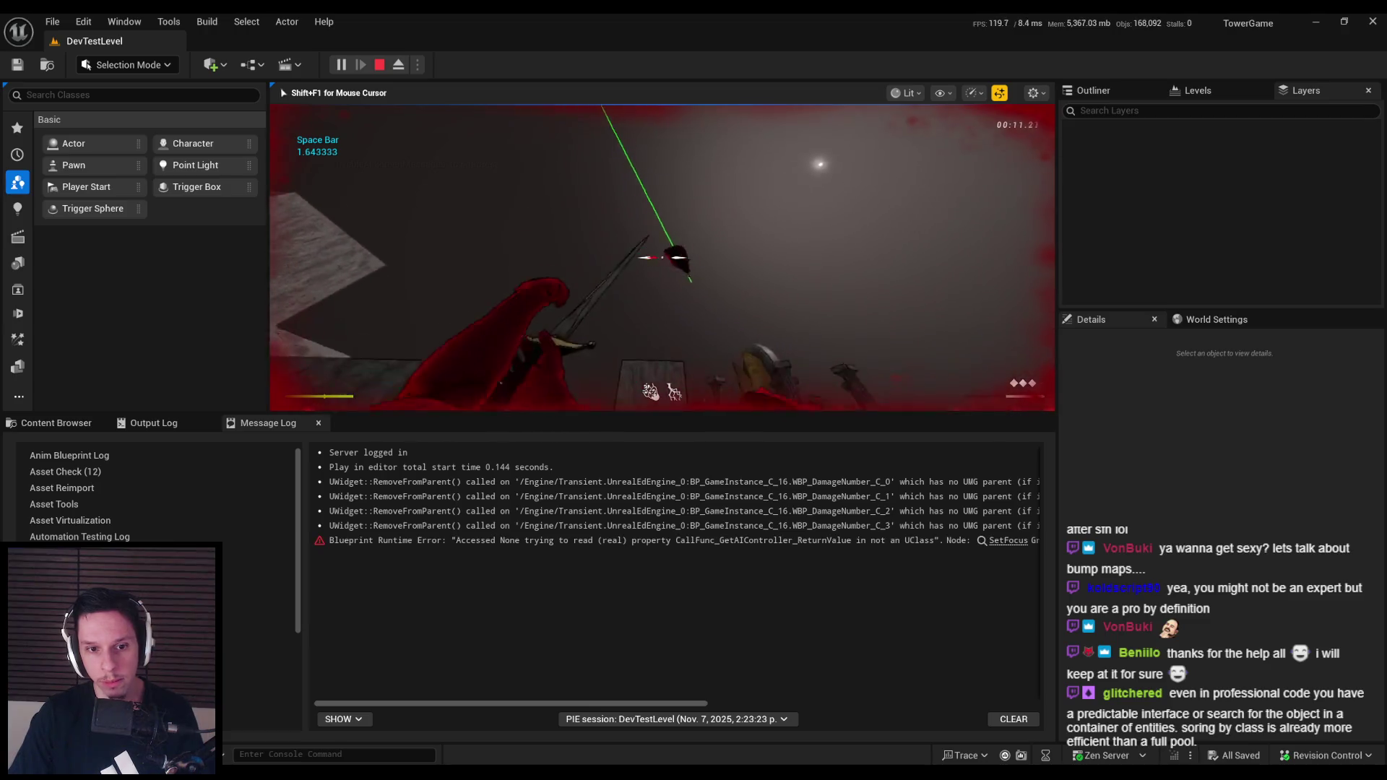
key("Escape")
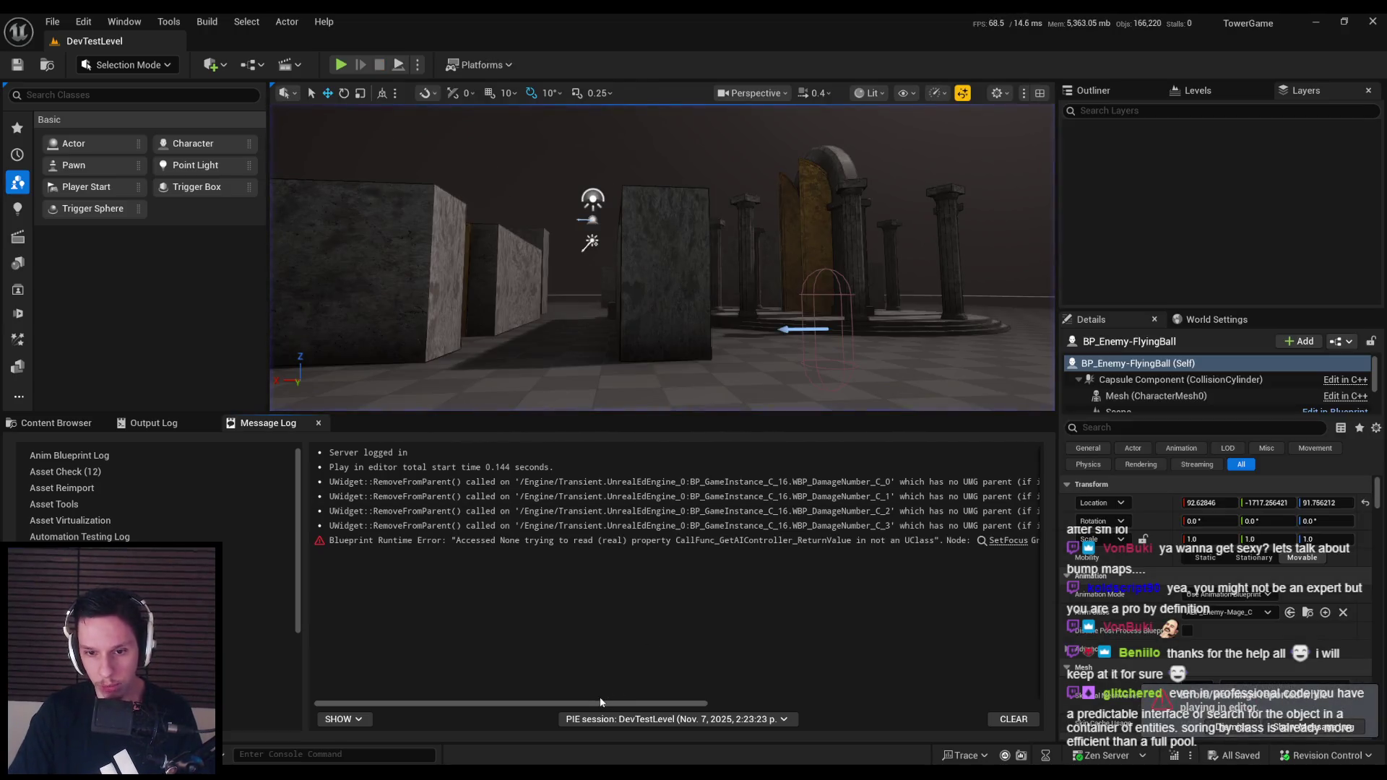
Scroll the Message Log to the Accessed None GetAIController error and open its EventGraph
mouse_move(677, 706)
left_mouse_down()
mouse_move(951, 704)
mouse_move(520, 699)
mouse_move(1025, 707)
mouse_move(1011, 707)
left_mouse_up()
mouse_move(751, 702)
left_mouse_down()
mouse_move(426, 704)
mouse_move(670, 706)
left_mouse_up()
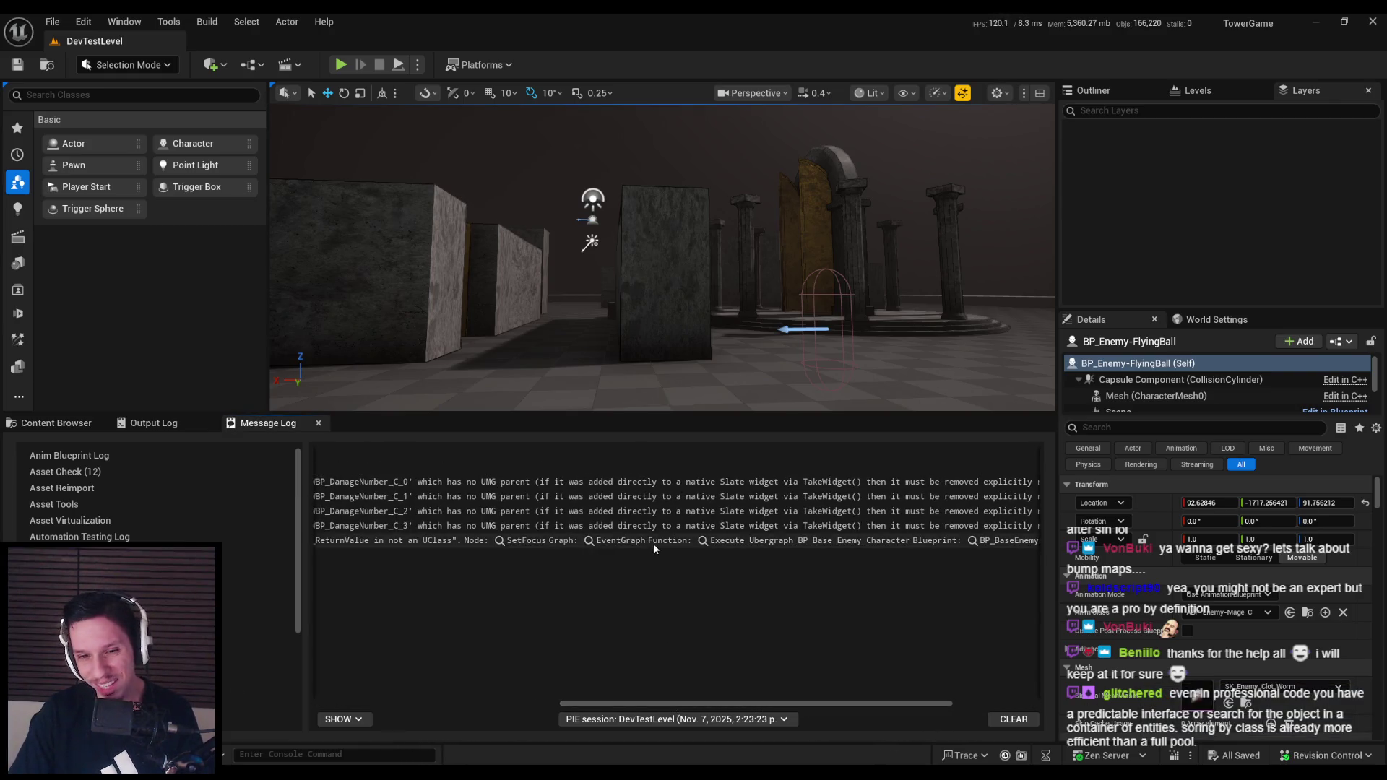
left_click(632, 541)
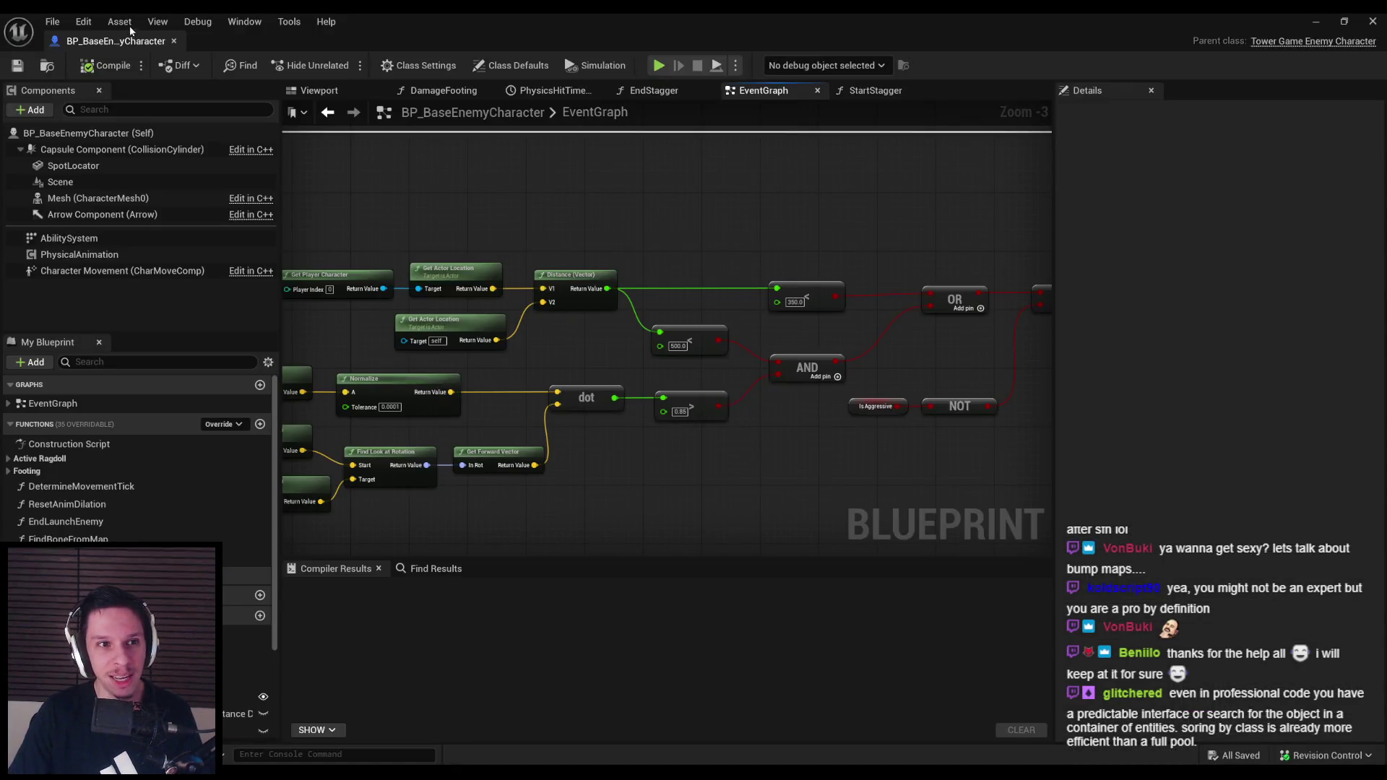
Jump from the Message Log to the failing SetFocus node and inspect the surrounding graph
left_click(173, 41)
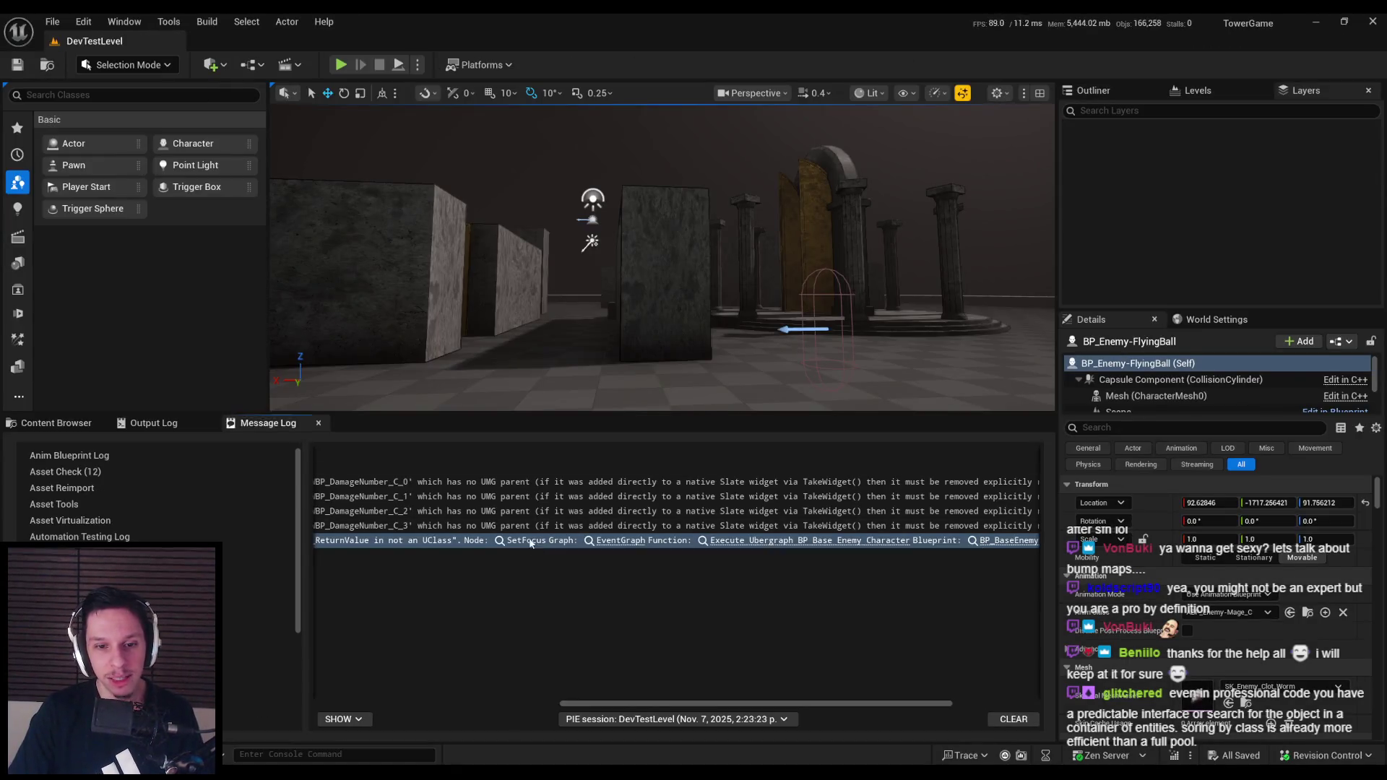
left_click(530, 541)
scroll(482, 484, "down", 3)
mouse_move(482, 484)
left_mouse_down()
mouse_move(805, 462)
mouse_move(634, 448)
mouse_move(1004, 406)
mouse_move(434, 264)
mouse_move(542, 250)
mouse_move(638, 350)
mouse_move(450, 387)
mouse_move(480, 362)
mouse_move(715, 359)
left_mouse_up()
scroll(449, 393, "down", 2)
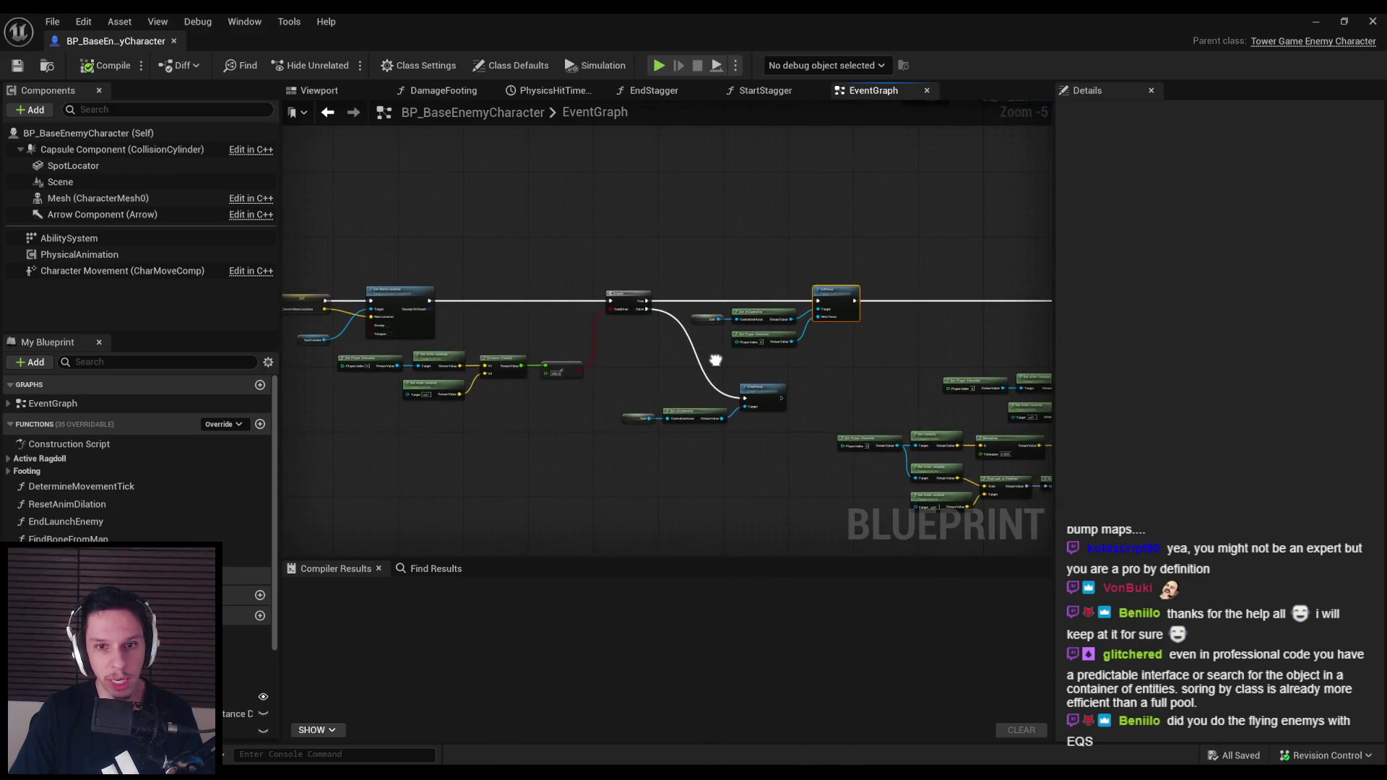
scroll(651, 377, "up", 1)
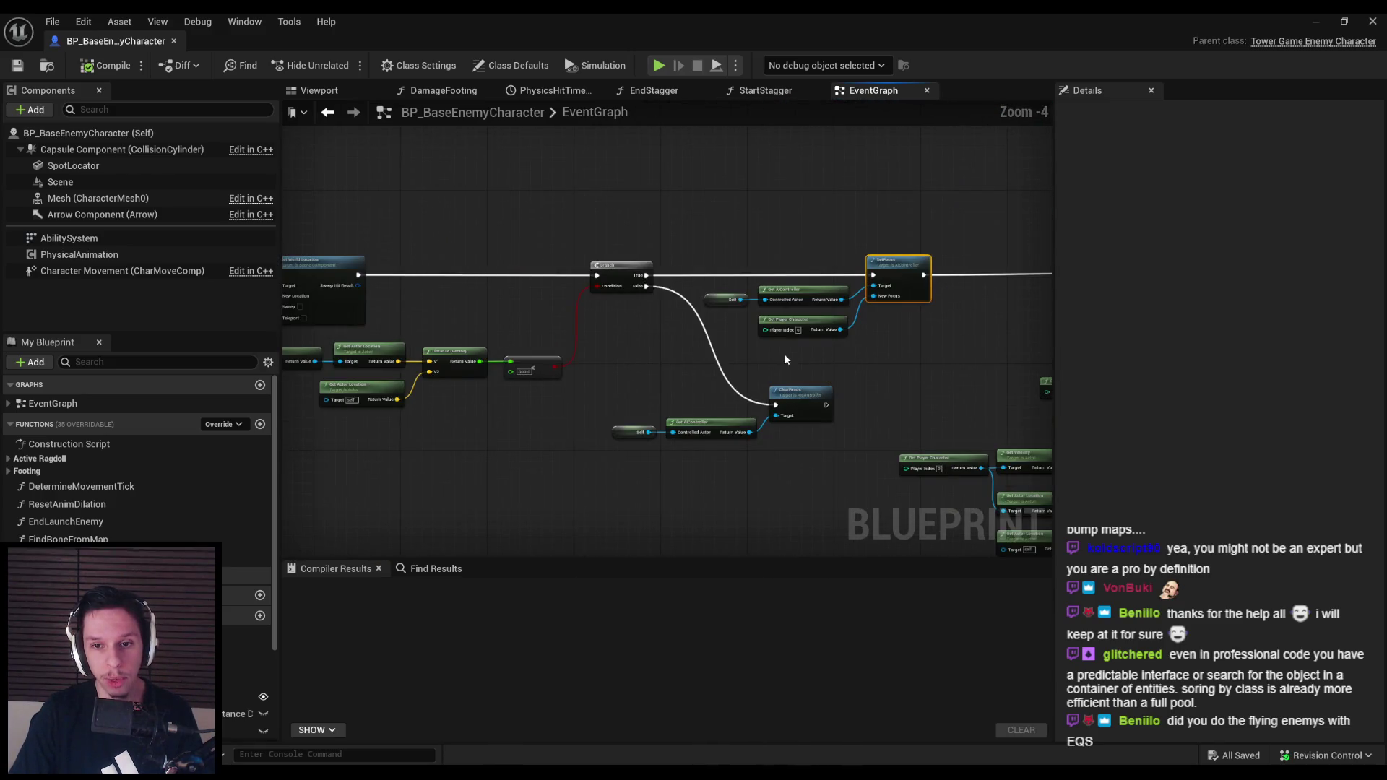
left_click_drag(722, 363, 587, 375)
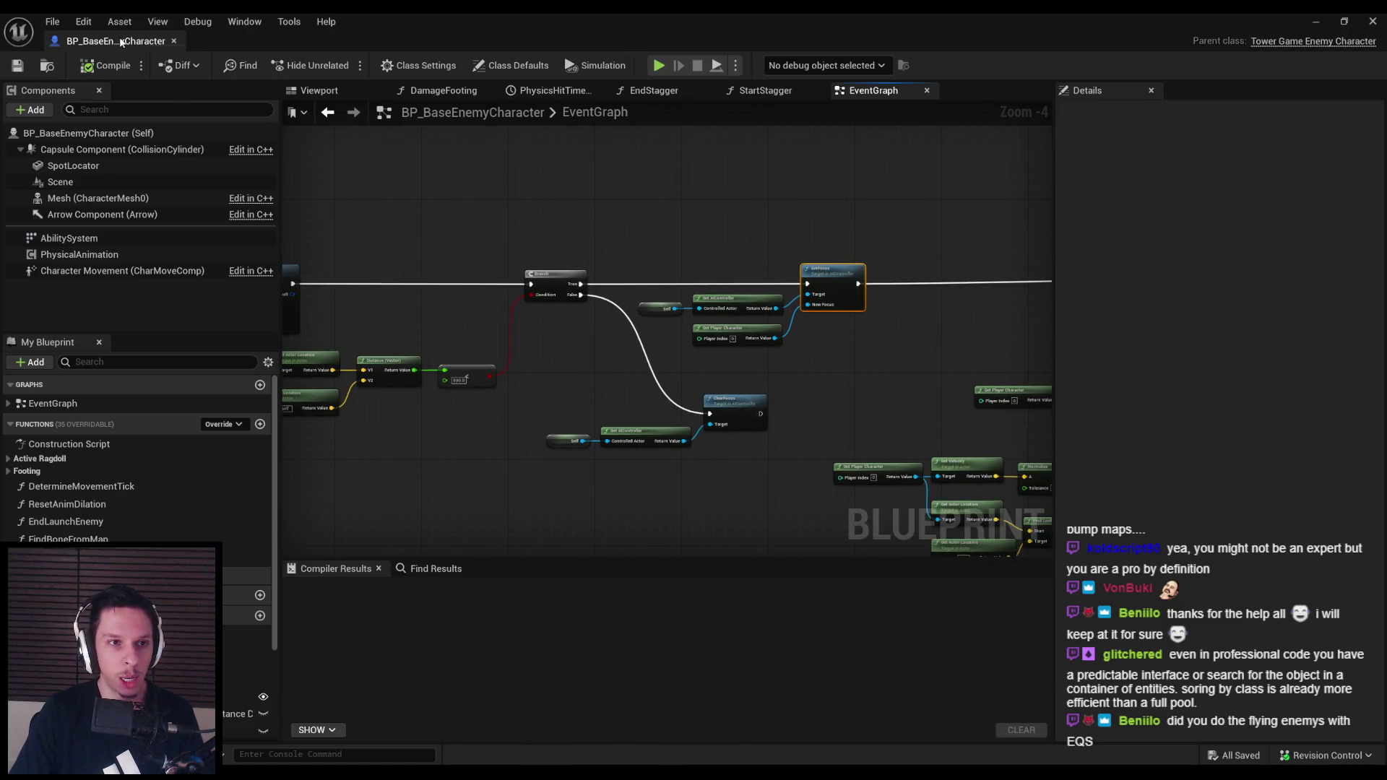
Deselect SetFocus, close BP_BaseEnemyCharacter, and show the Enemy asset folder
left_click(631, 398)
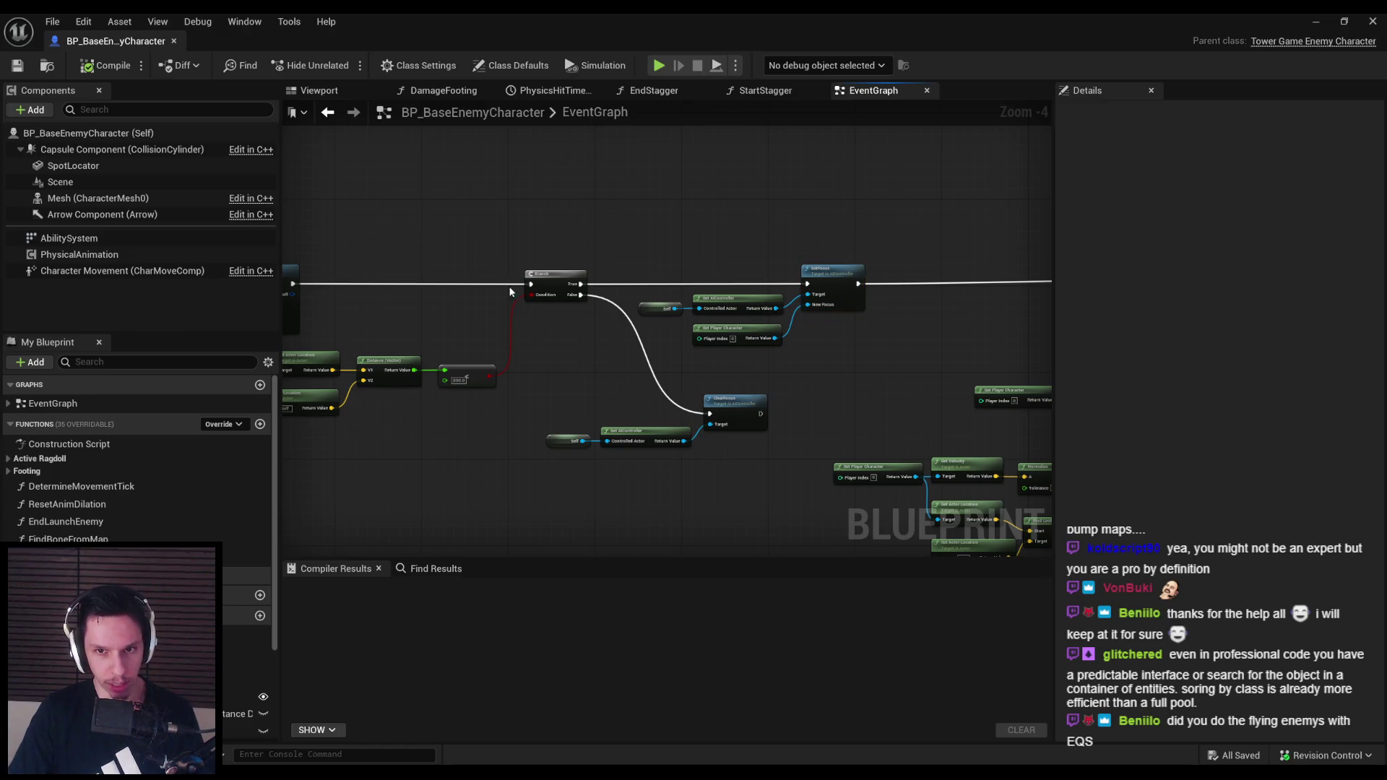
middle_click(128, 41)
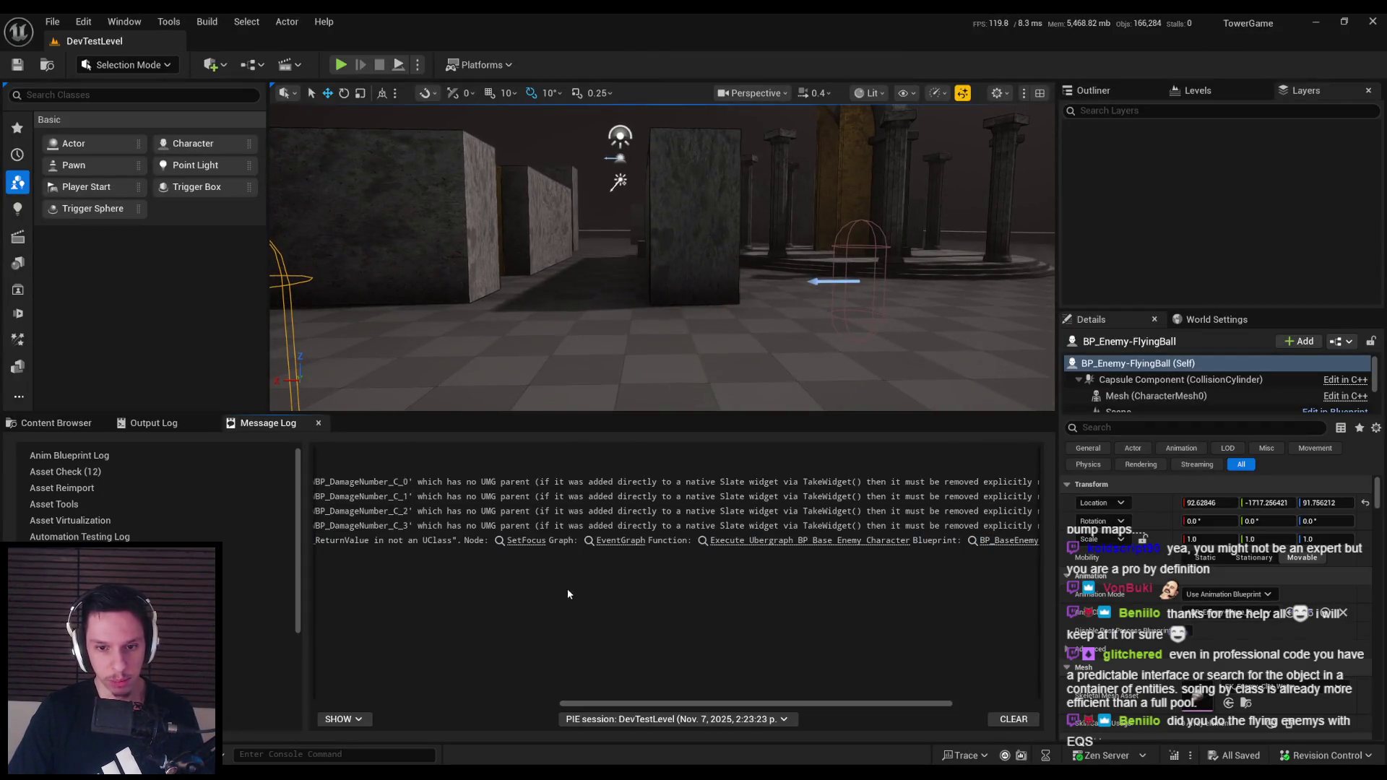
left_click(57, 424)
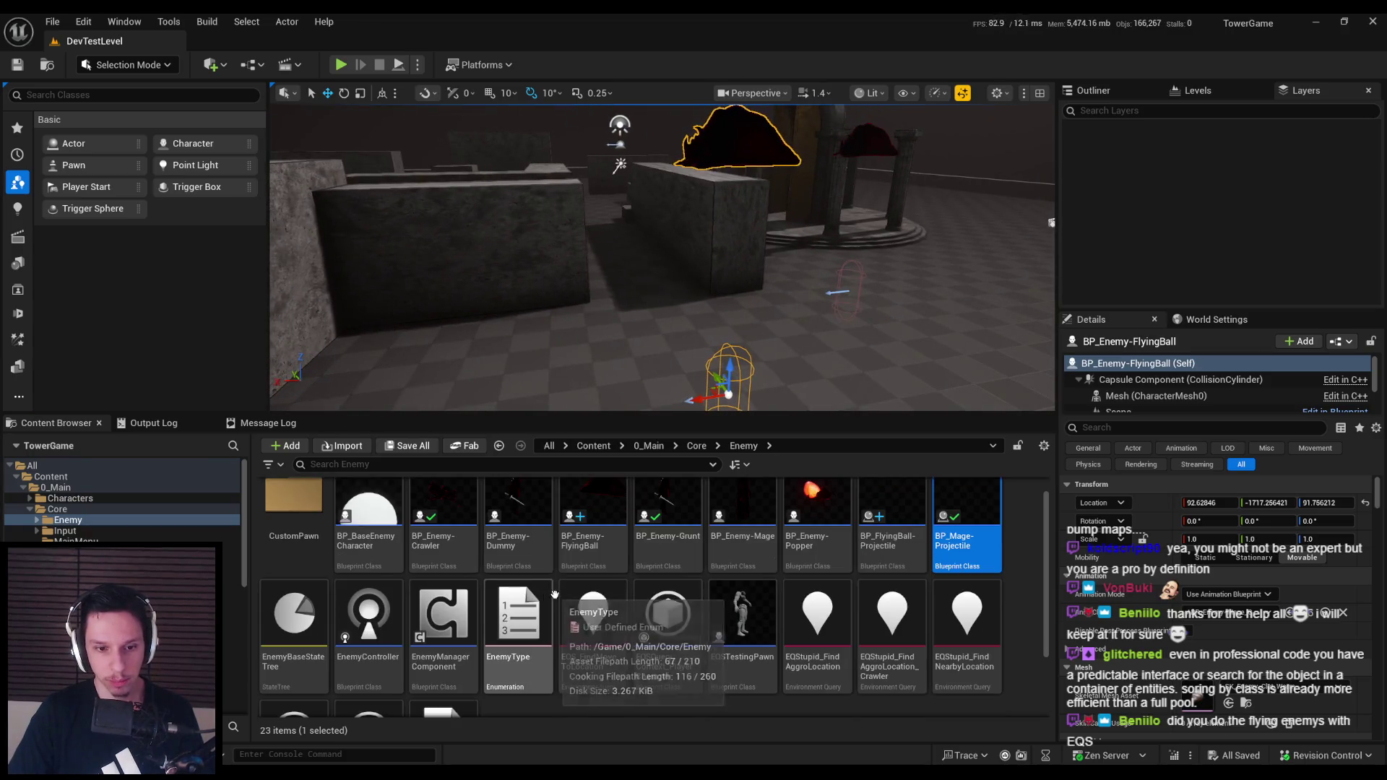
Briefly open and close EnemyBaseStateTree and the BP_BaseEnemyCharacter Blueprint
double_click(296, 621)
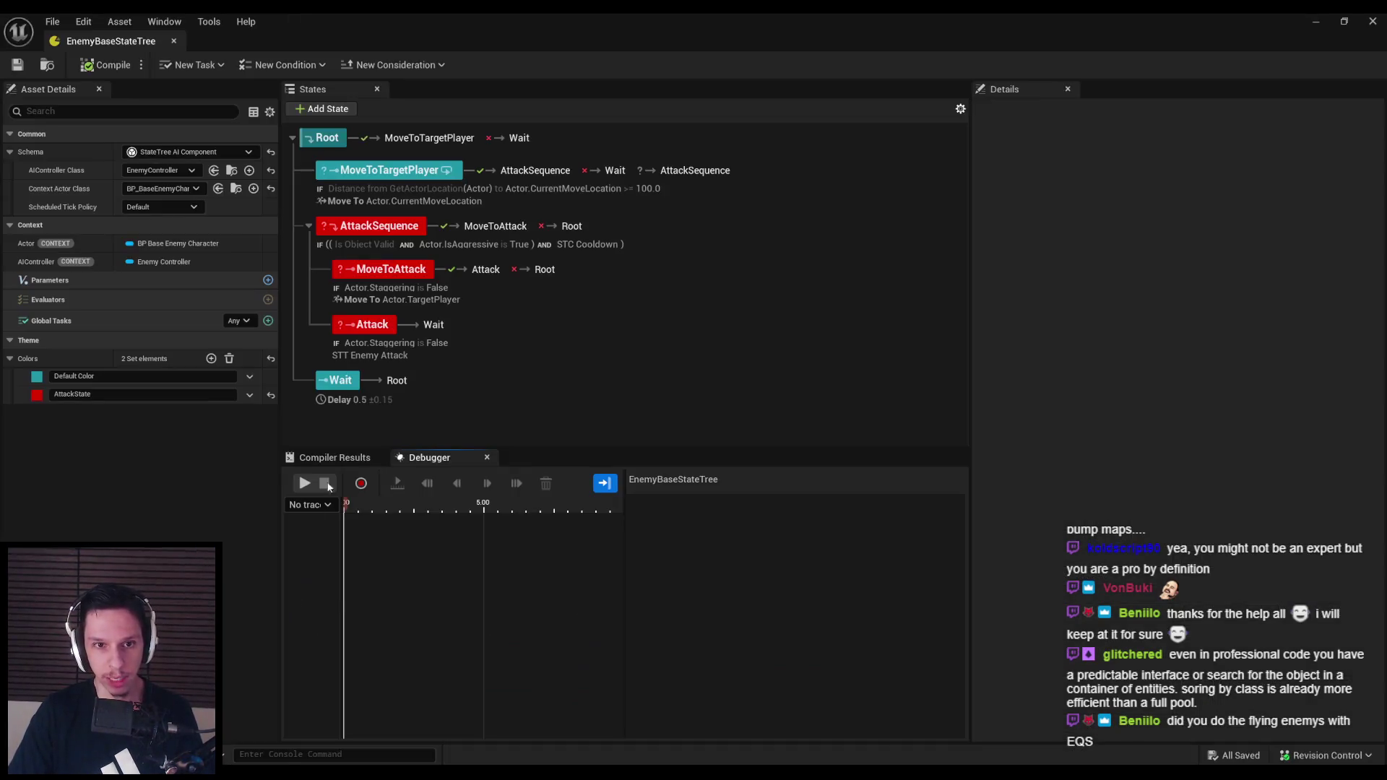
middle_click(116, 46)
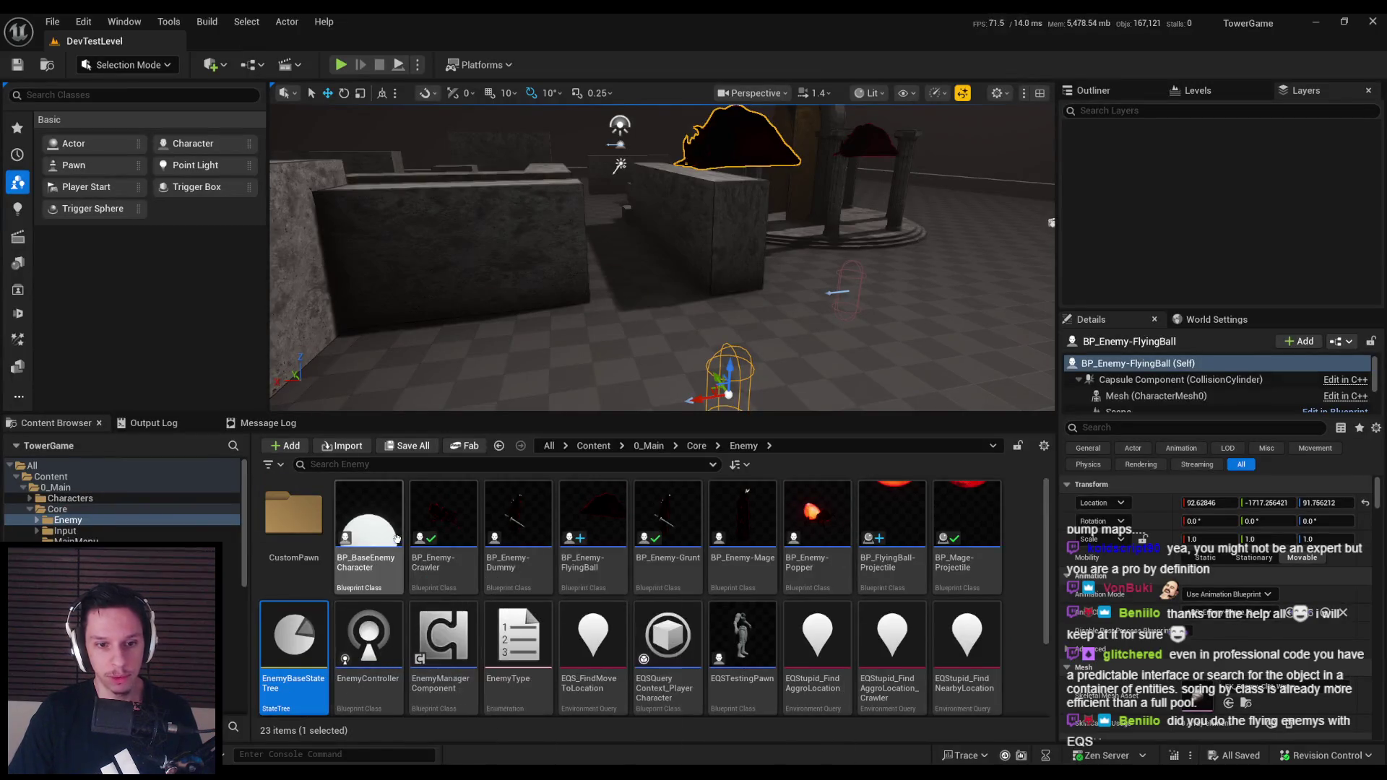
double_click(384, 543)
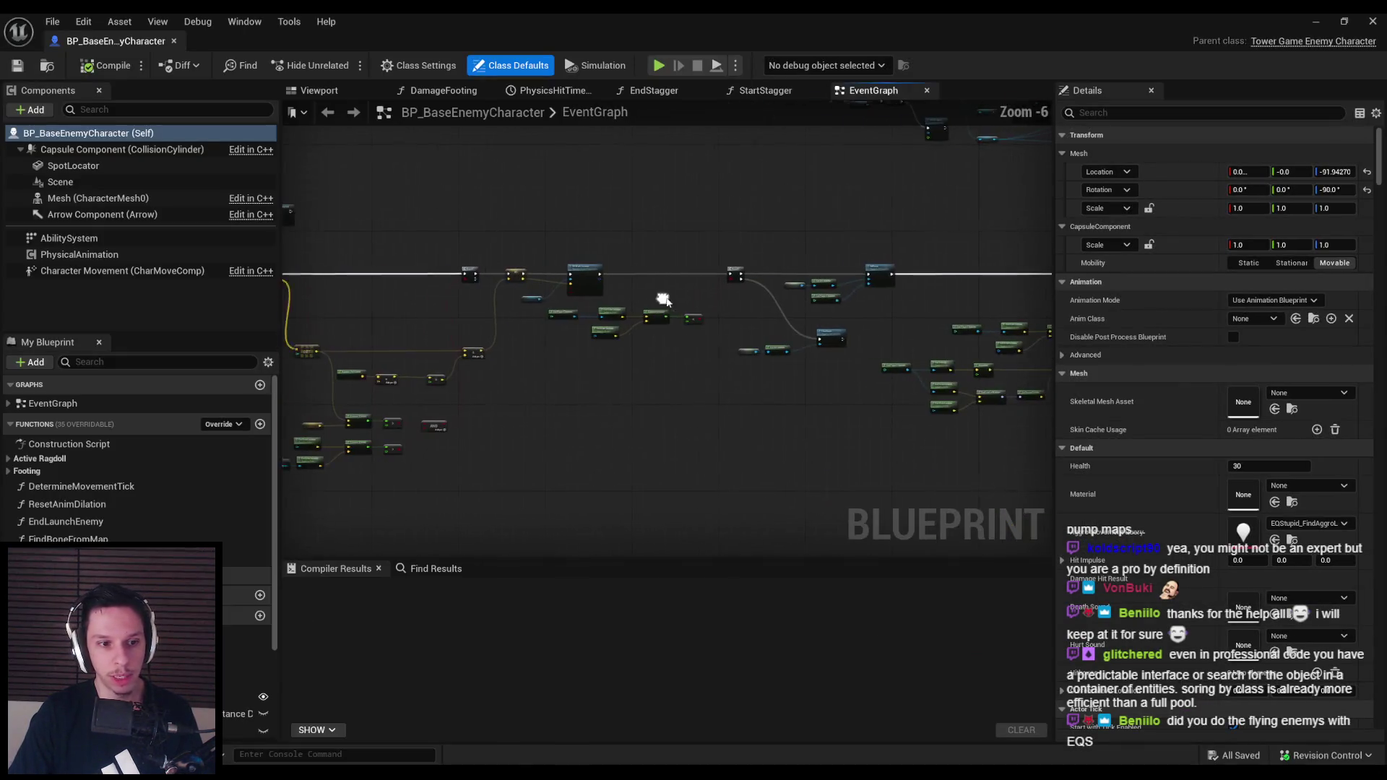
left_click(91, 243)
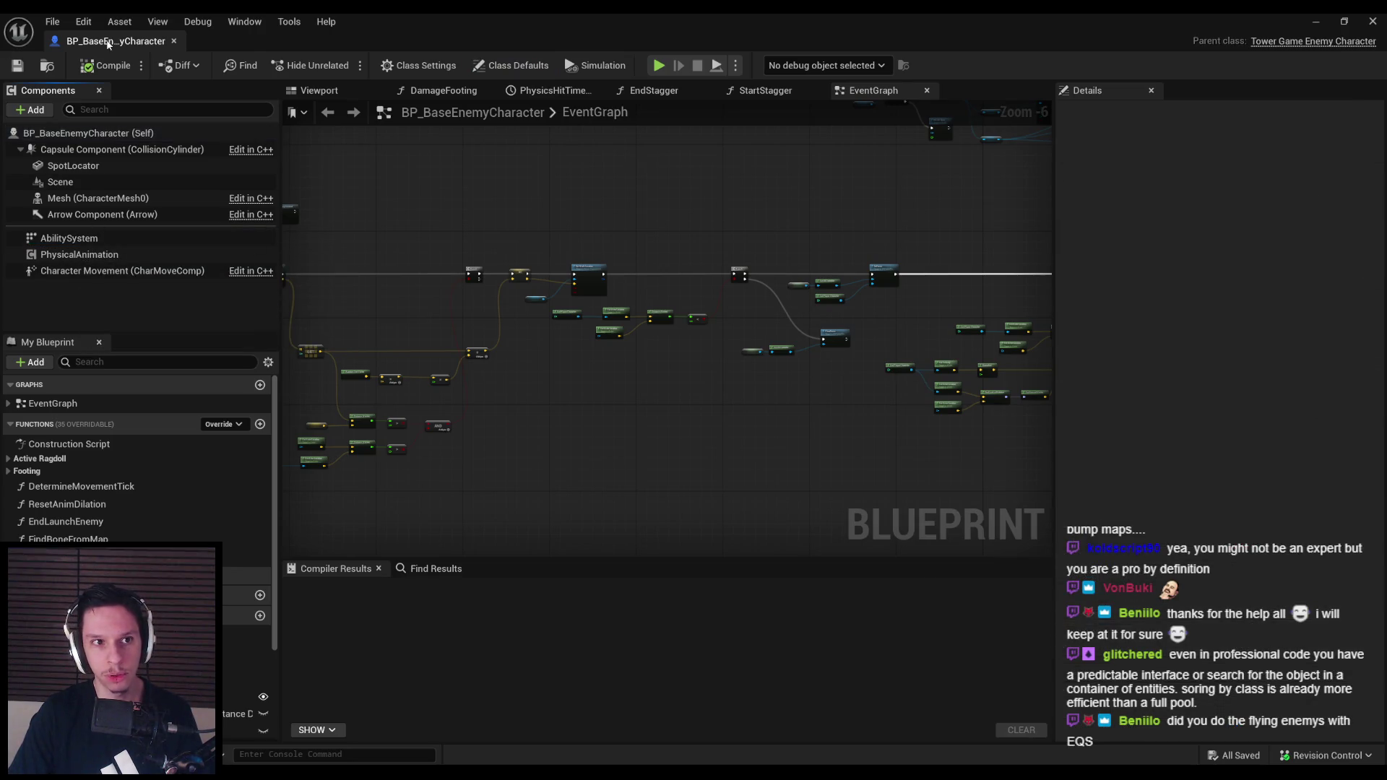
left_click(173, 41)
scroll(620, 591, "down", 1)
Open EnemyController and review StateTreeAI's state tree asset, currently EnemyBaseStateTree
double_click(380, 592)
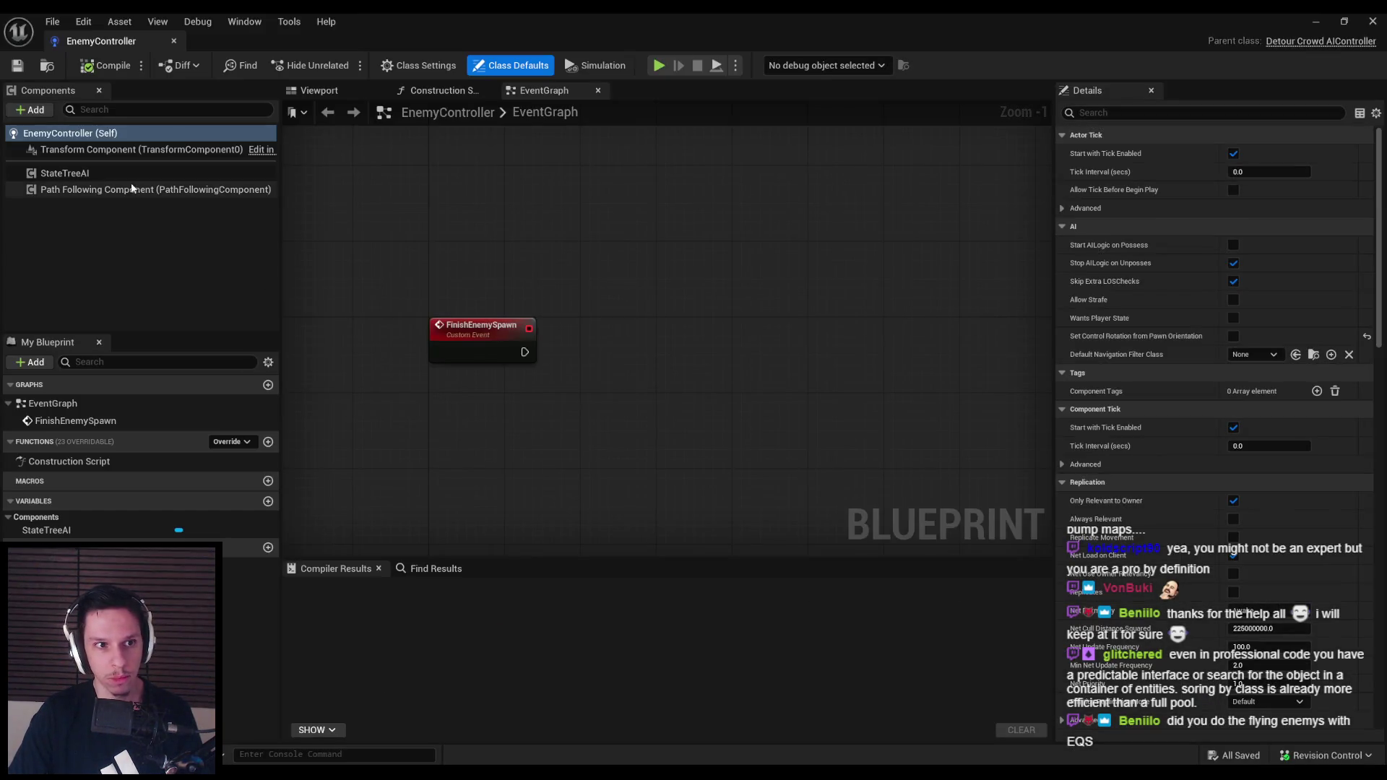
left_click(130, 173)
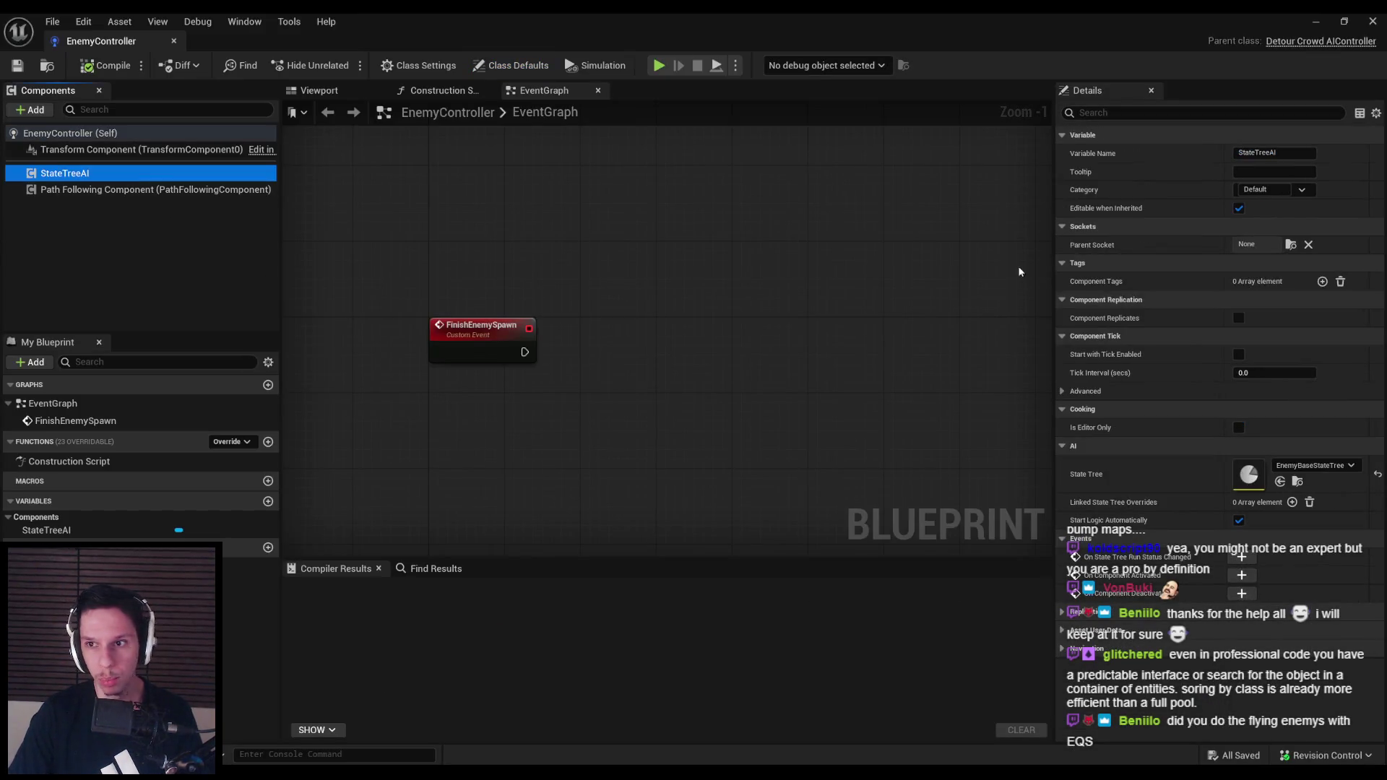
scroll(797, 427, "down", 2)
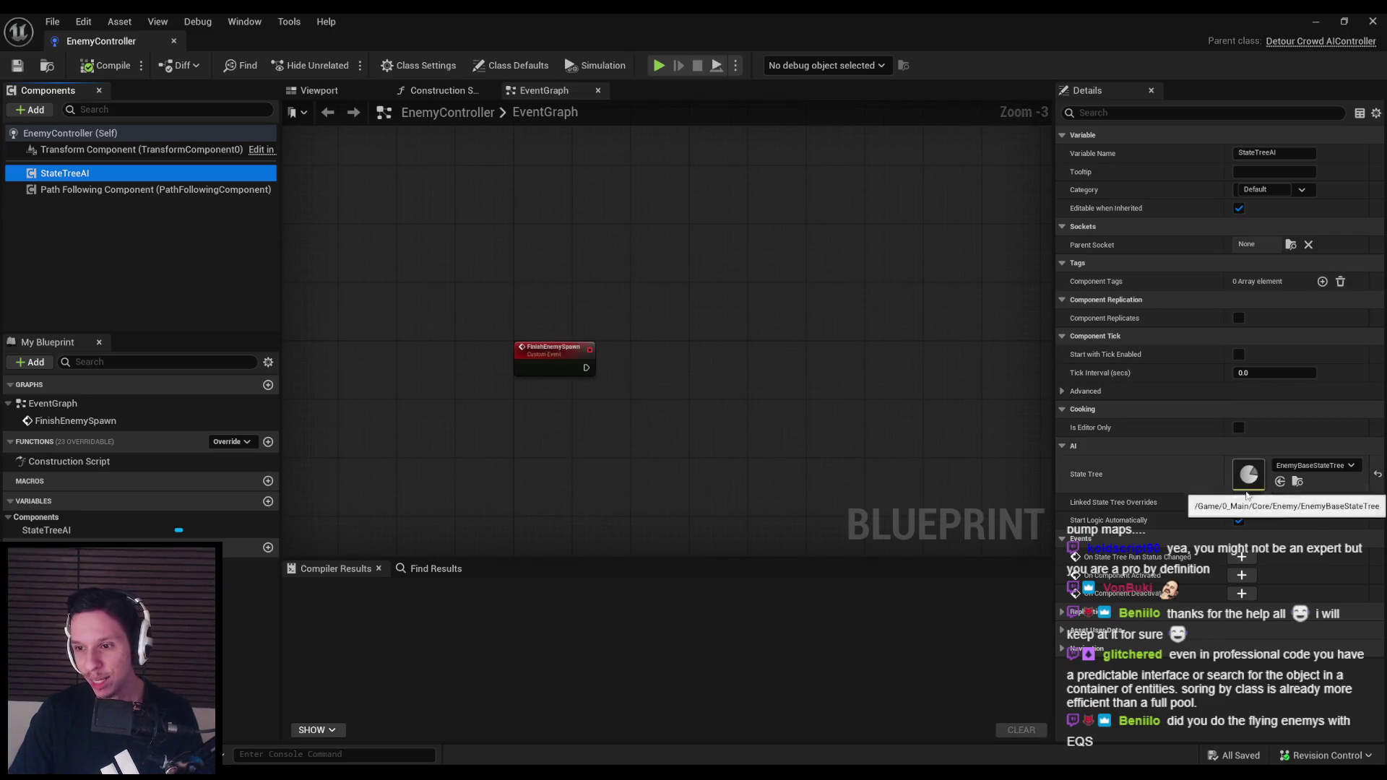
scroll(571, 360, "up", 3)
scroll(596, 402, "down", 3)
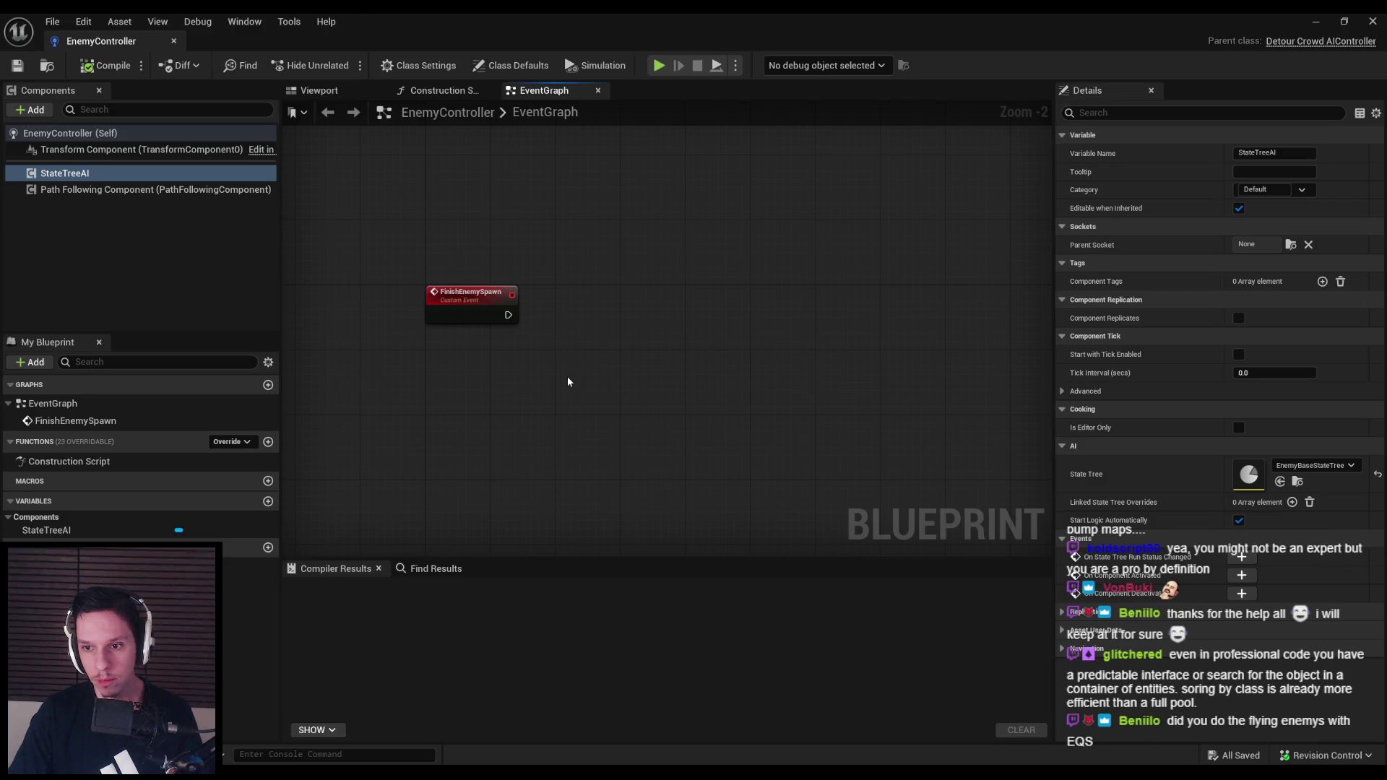
left_click(1323, 468)
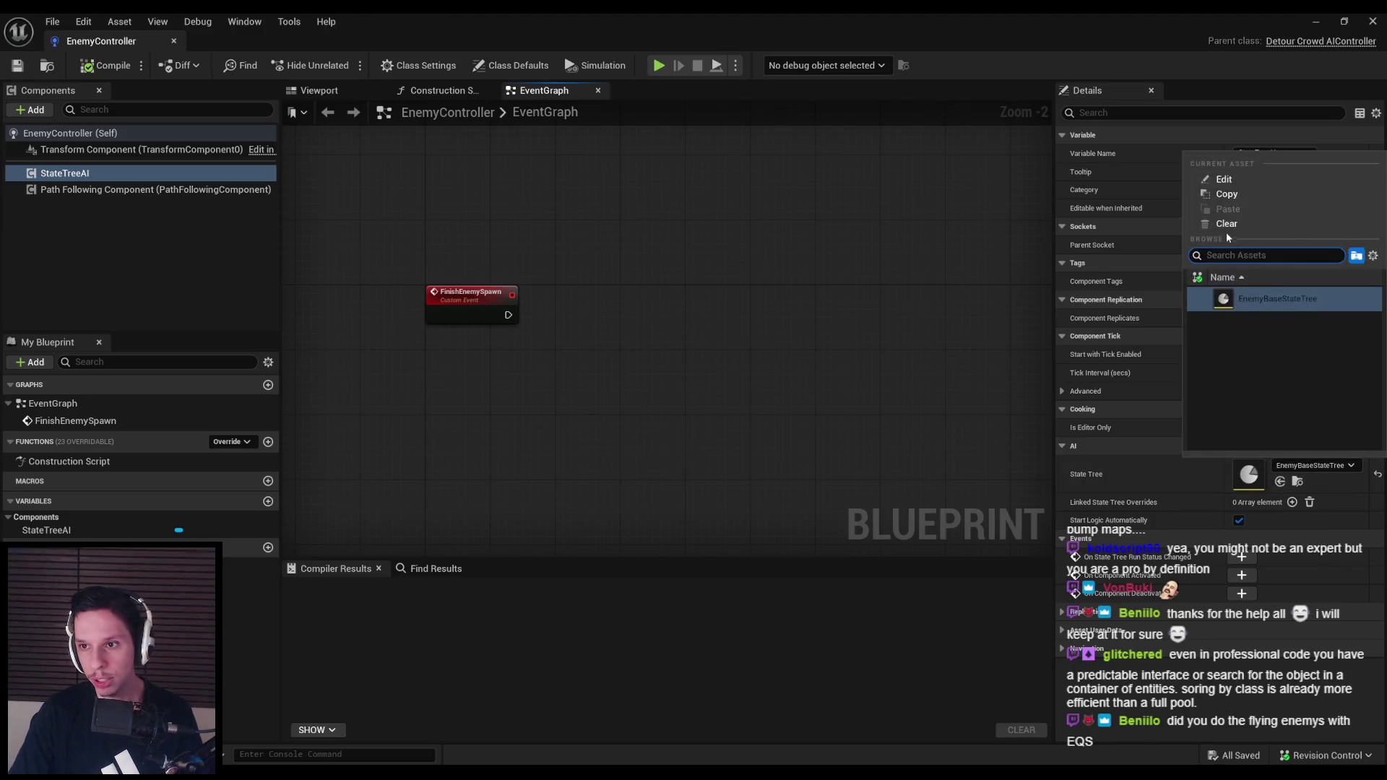
Clear StateTreeAI's State Tree to None and give FinishEnemySpawn a StateTree input of State Tree type
left_click(1229, 226)
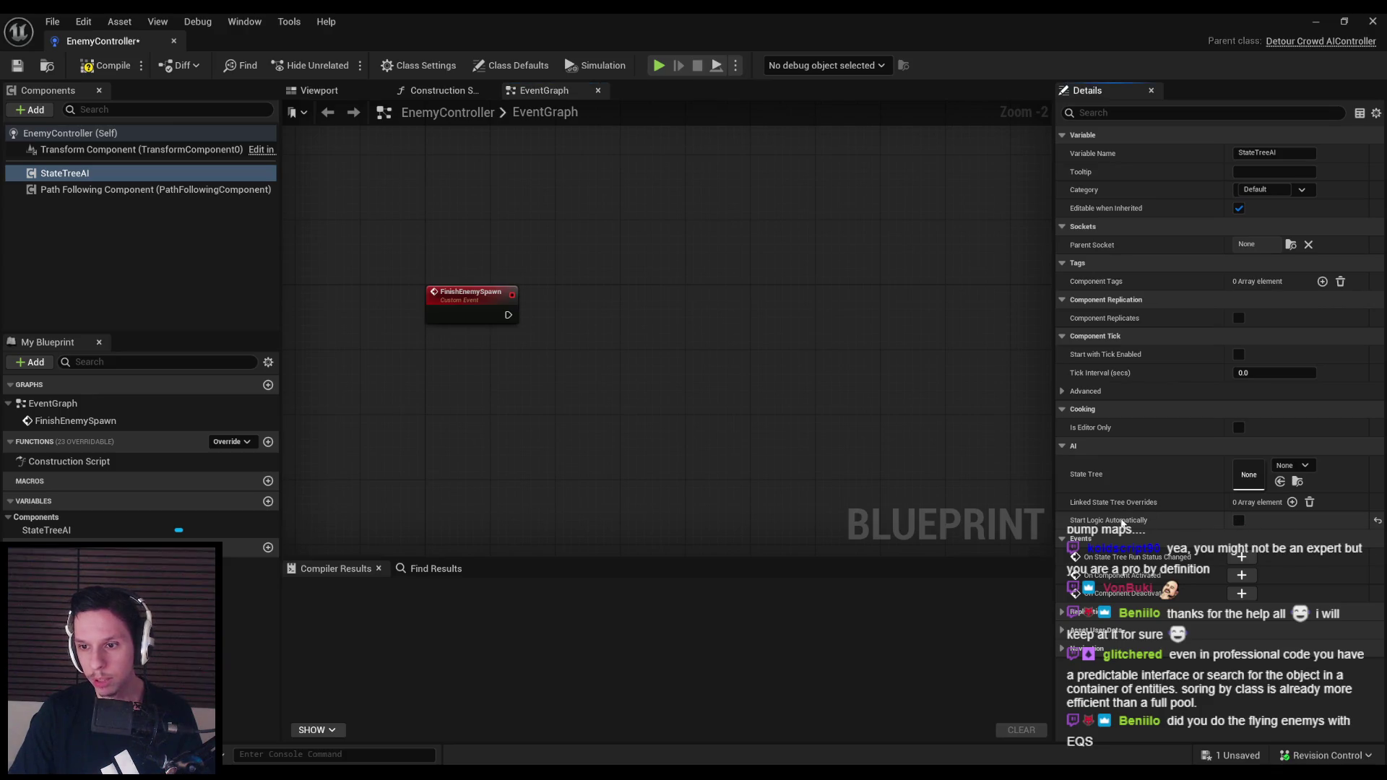
left_click(467, 313)
left_click(1365, 290)
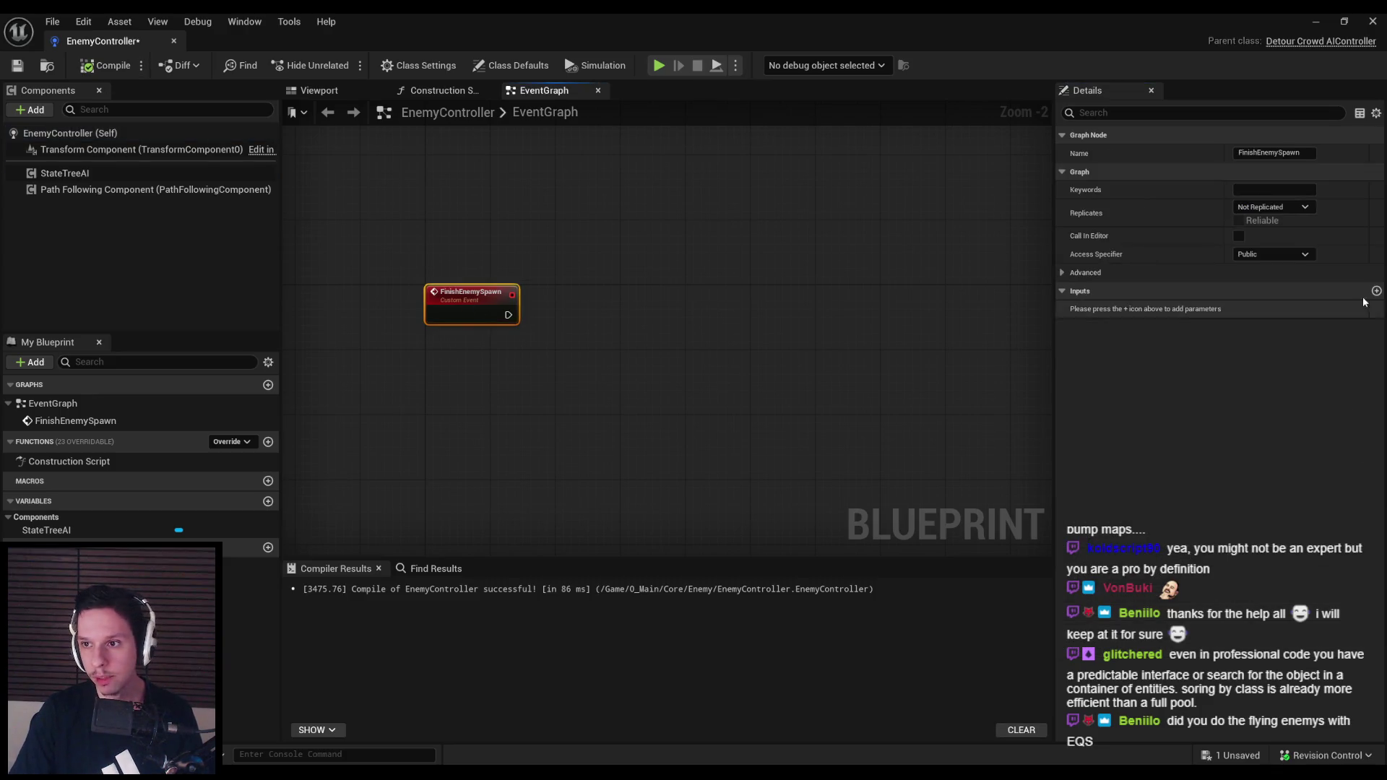
type("StateTree")
left_click(1274, 309)
type("state tree")
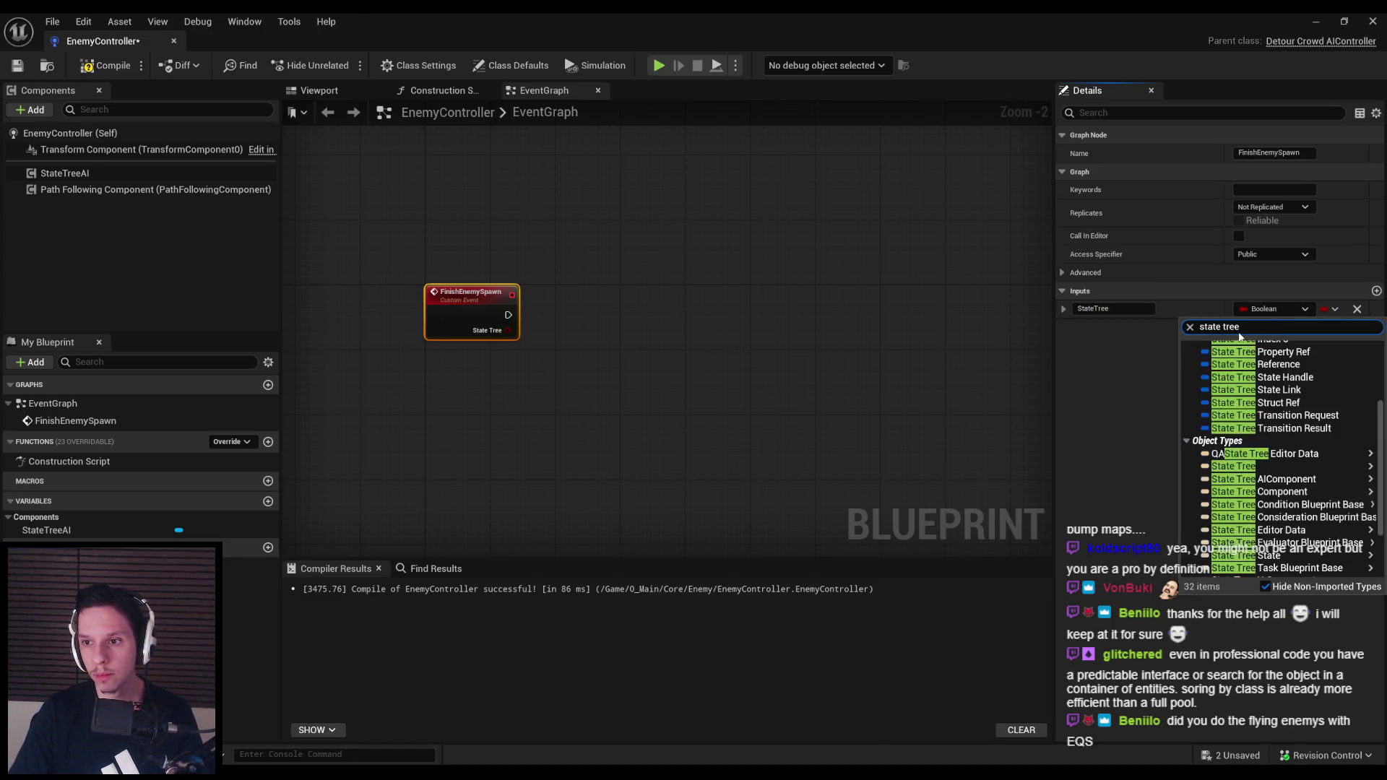
mouse_move(1232, 466)
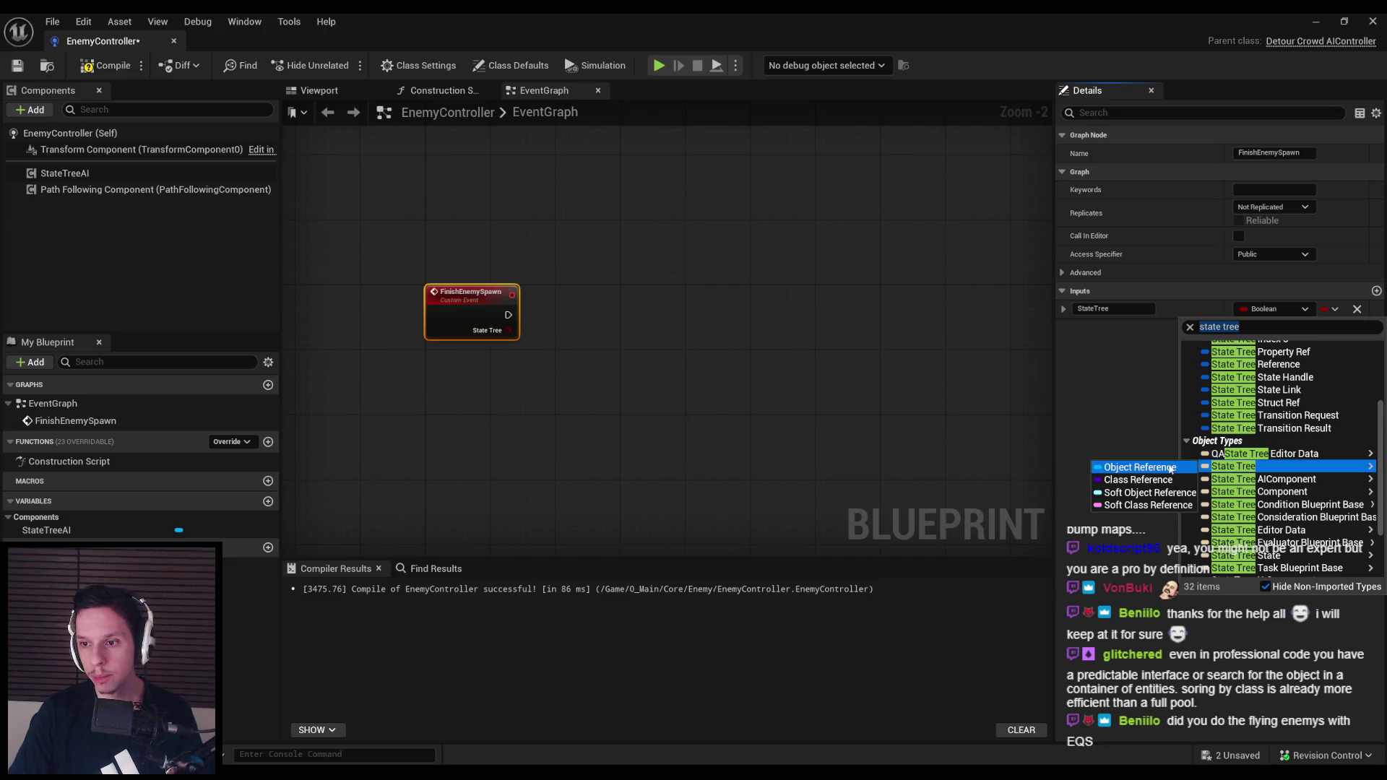
left_click(1120, 466)
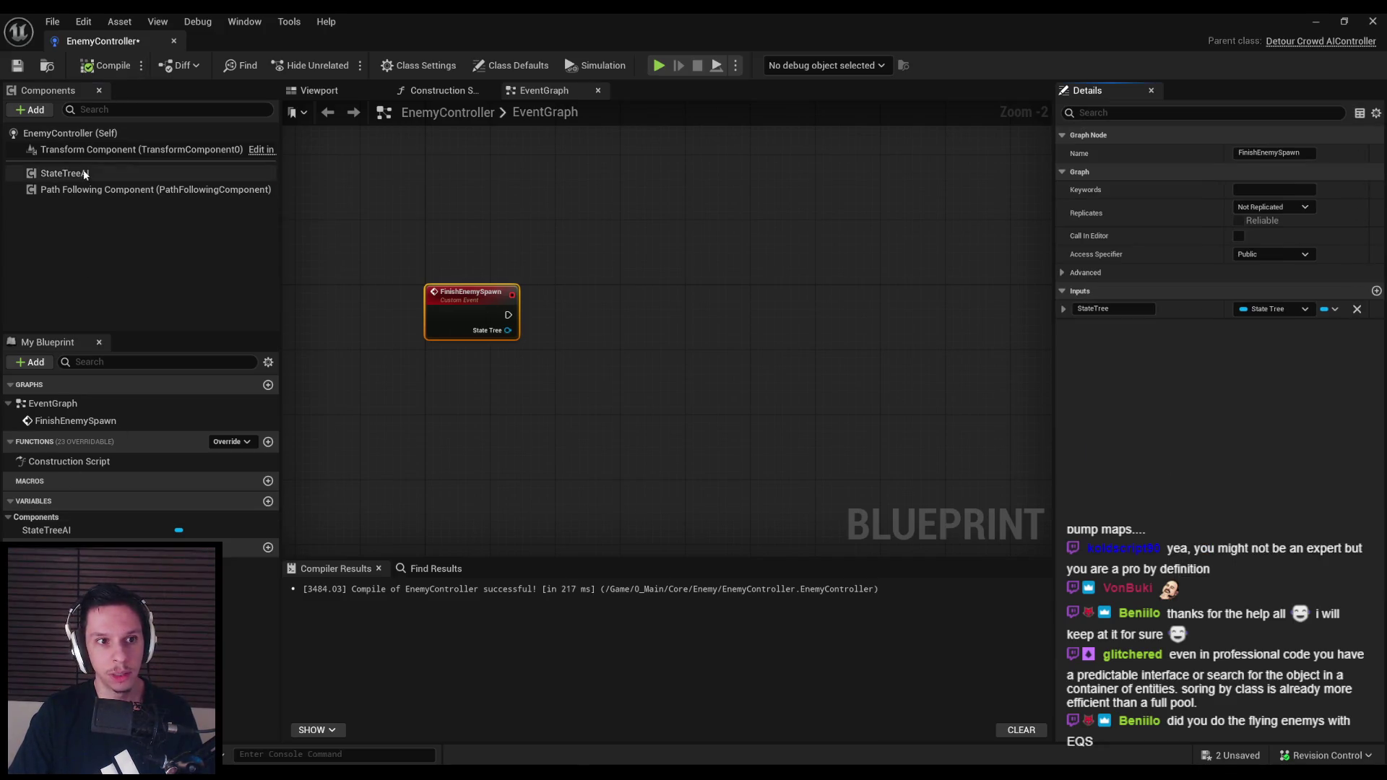
Place a State Tree AI variable and connect a Set State Tree node to it
left_click_drag(85, 174, 558, 405)
left_click_drag(608, 349, 608, 349)
type("set state")
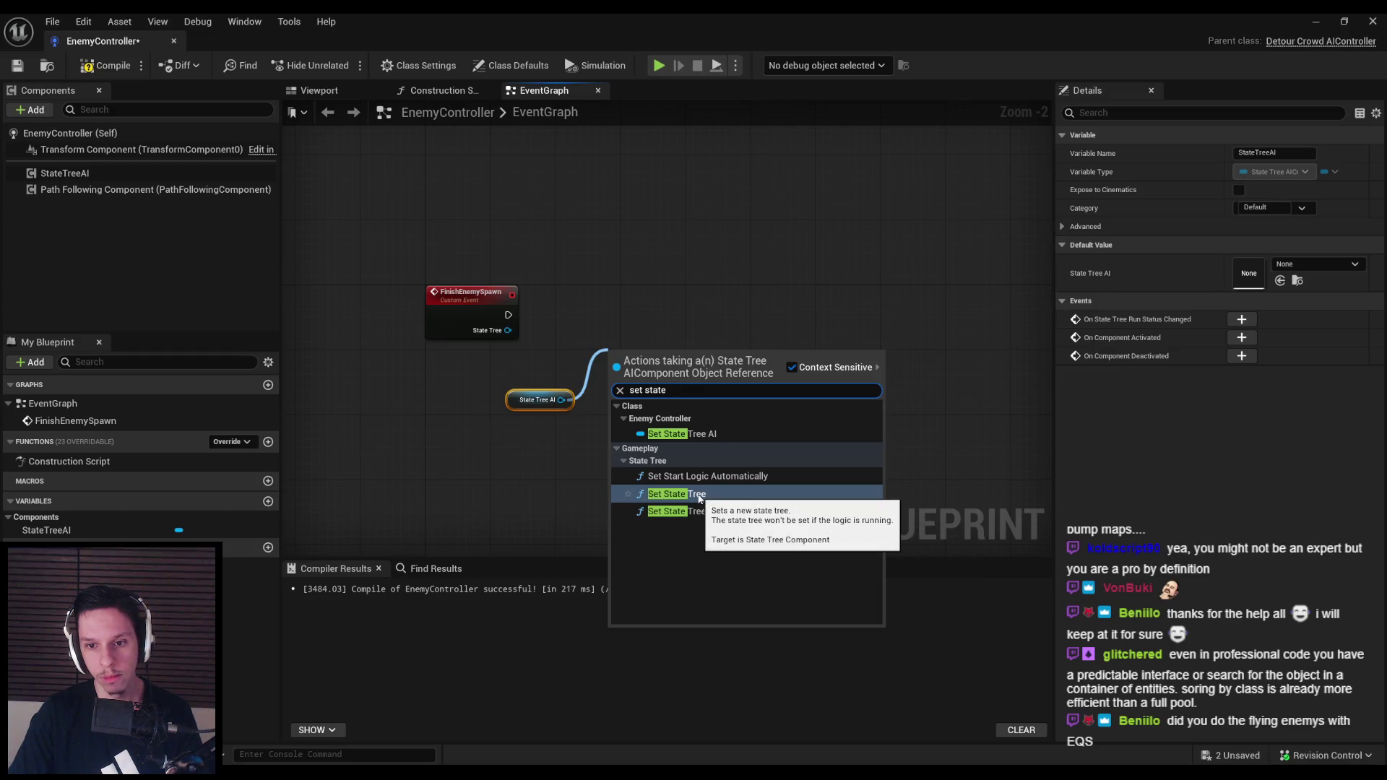
left_click(699, 494)
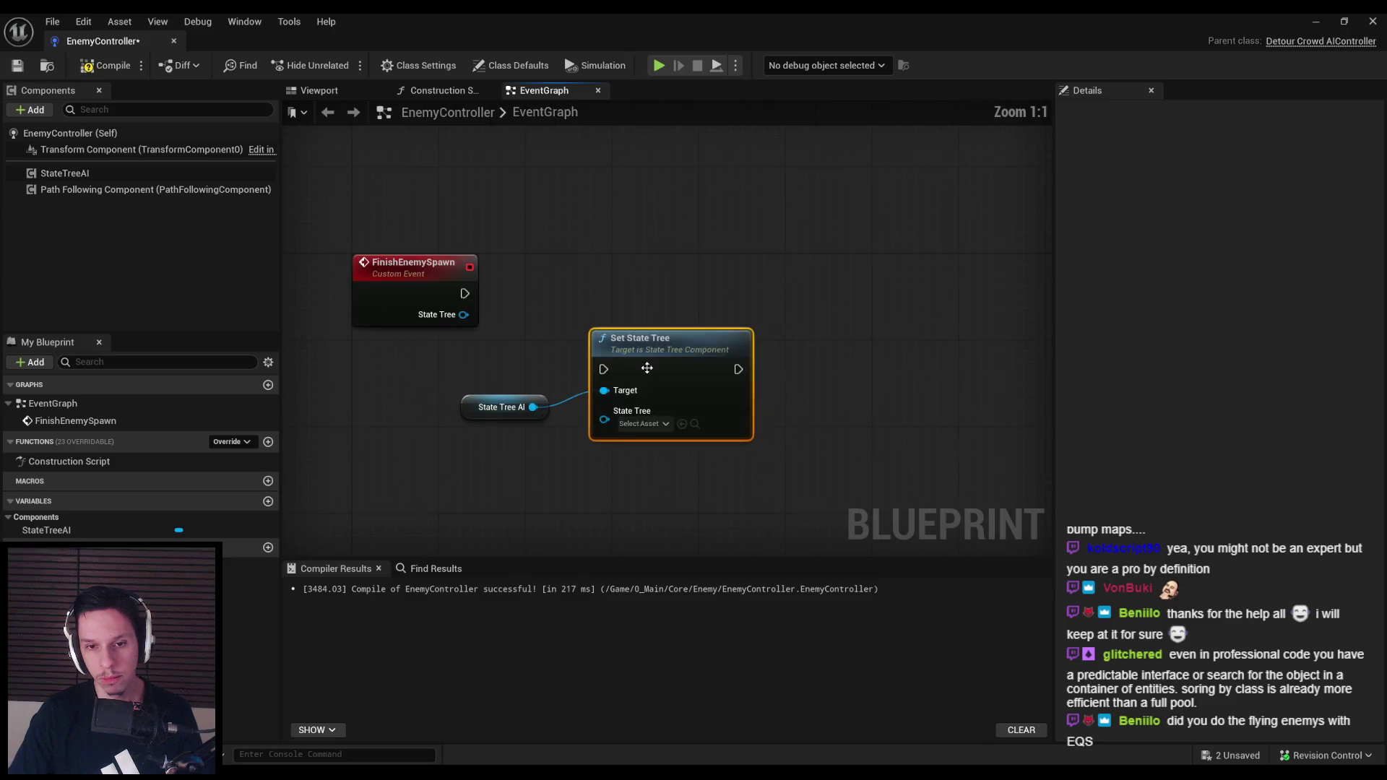
mouse_move(478, 408)
left_mouse_down()
mouse_move(467, 353)
mouse_move(564, 381)
left_mouse_up()
scroll(627, 409, "down", 2)
Add Start Logic on State Tree AI after Set State Tree, with a reroute on its target wire
type("start")
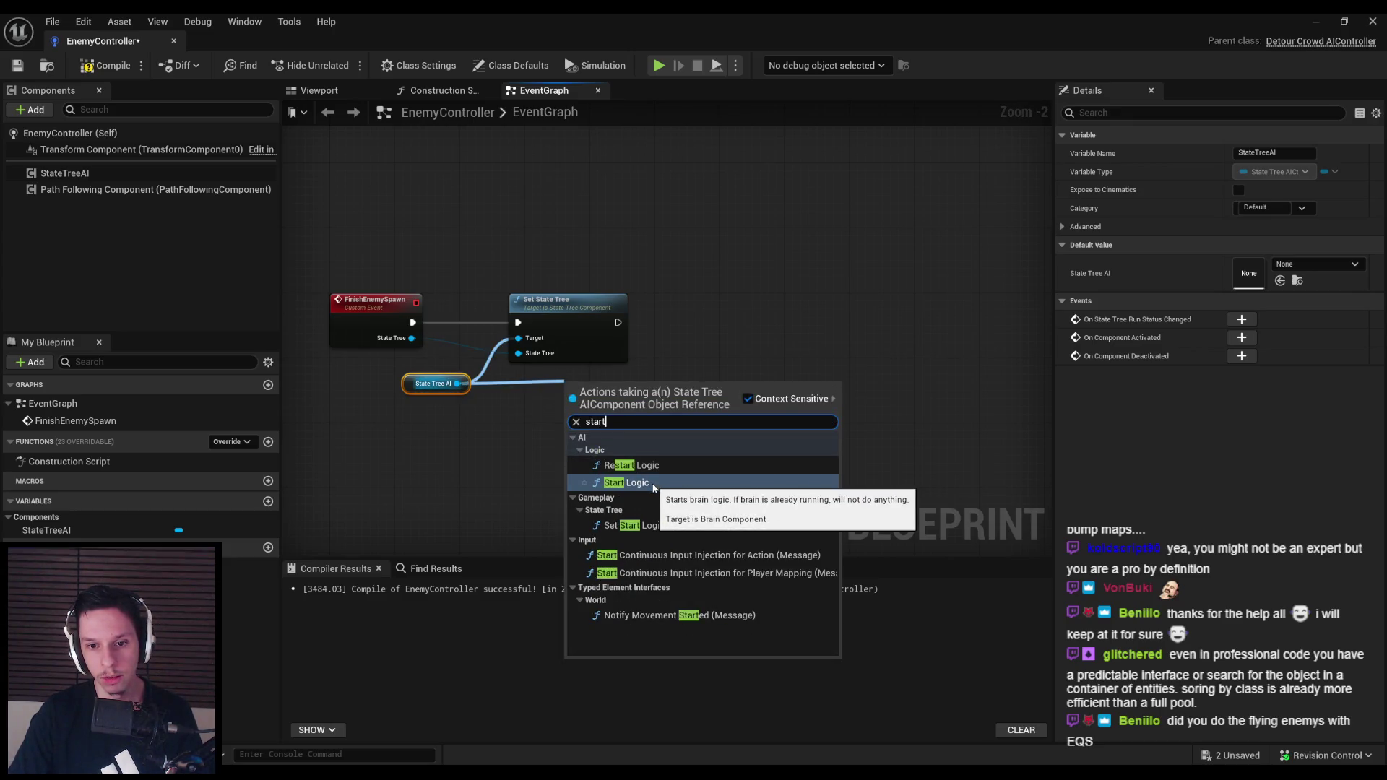
left_click(655, 489)
mouse_move(592, 379)
left_mouse_down()
mouse_move(707, 293)
mouse_move(619, 327)
left_mouse_up()
double_click(535, 372)
left_click(434, 383, "shift")
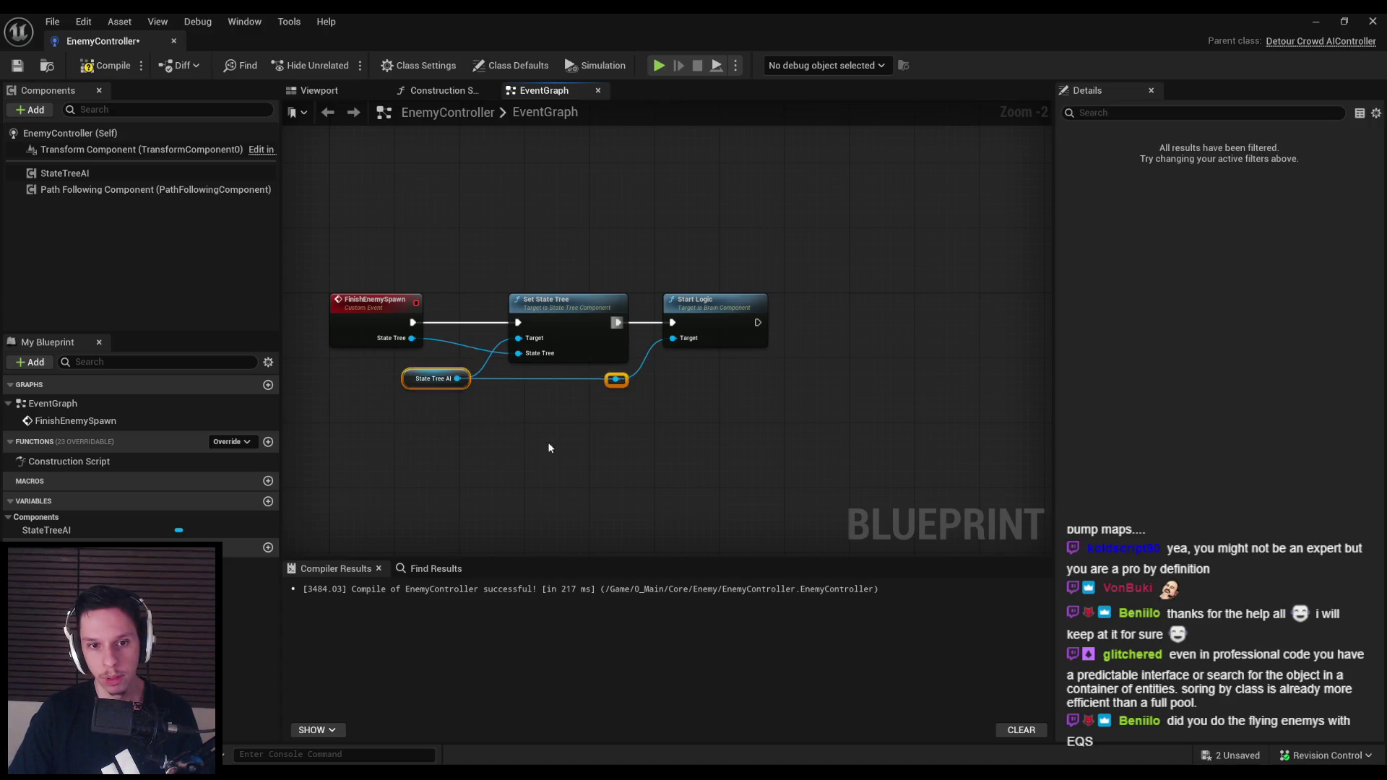
Save the EnemyController Blueprint, then open BP_BaseEnemyCharacter
left_click(18, 66)
left_click(671, 548)
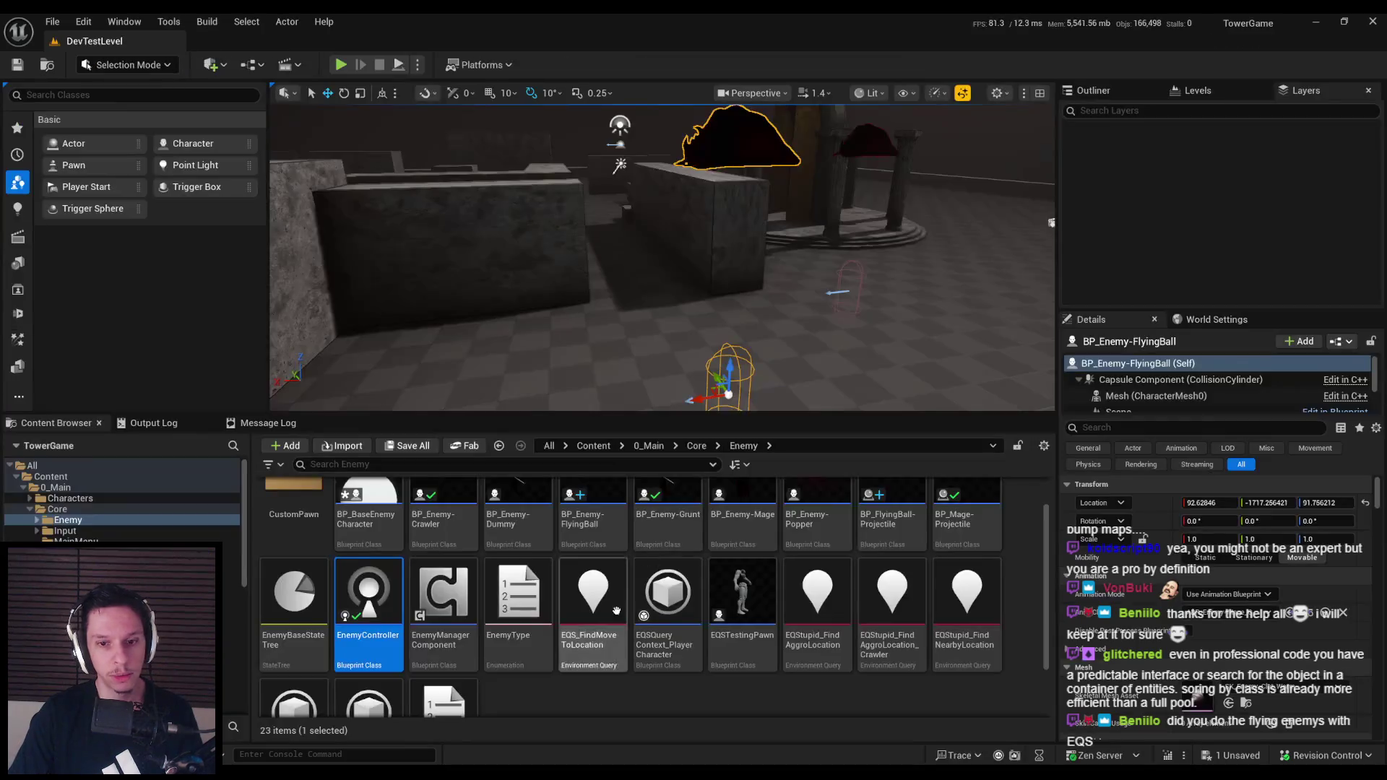
double_click(367, 509)
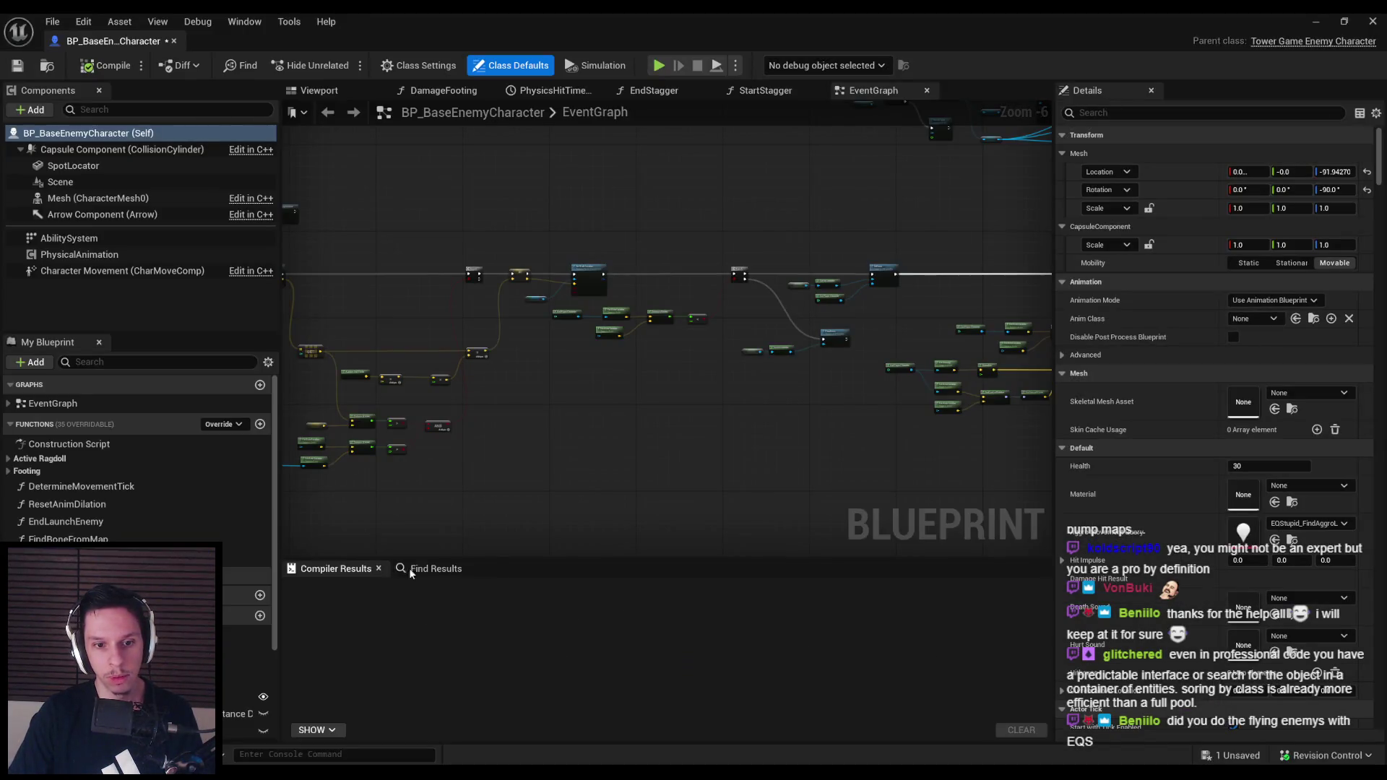
Search BP_BaseEnemyCharacter for the Finish Enemy Spawn call and tidy the nodes around it
left_click(409, 570)
type("start")
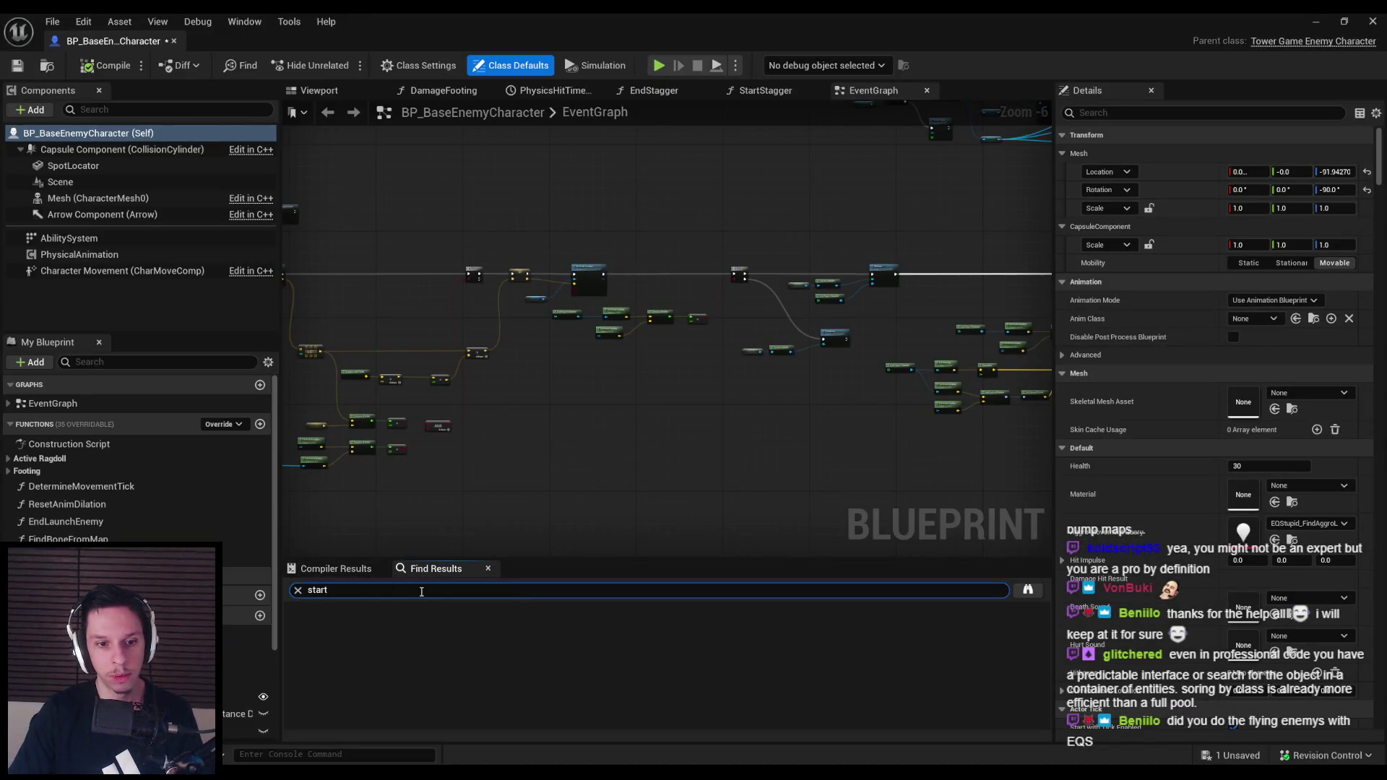
key("Return")
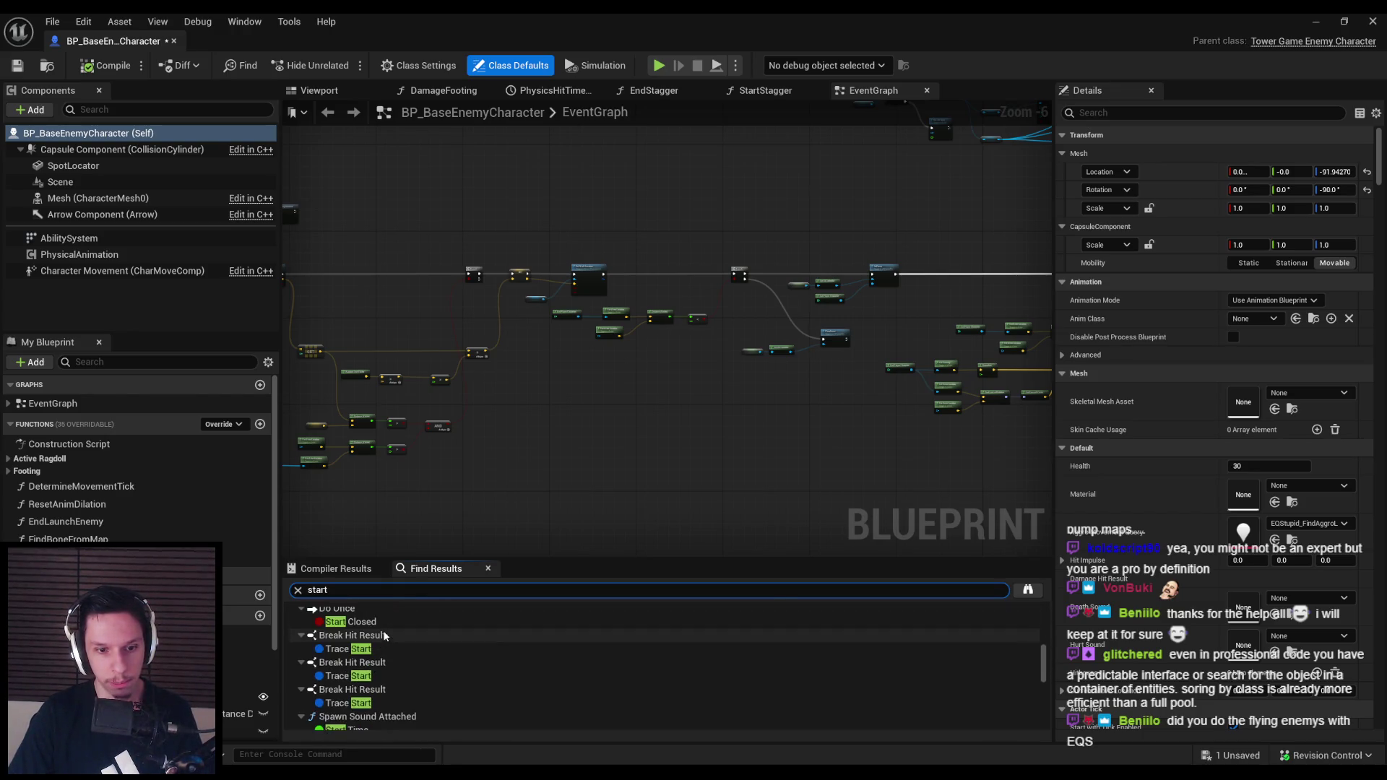
scroll(376, 621, "down", 5)
type("finish enemy")
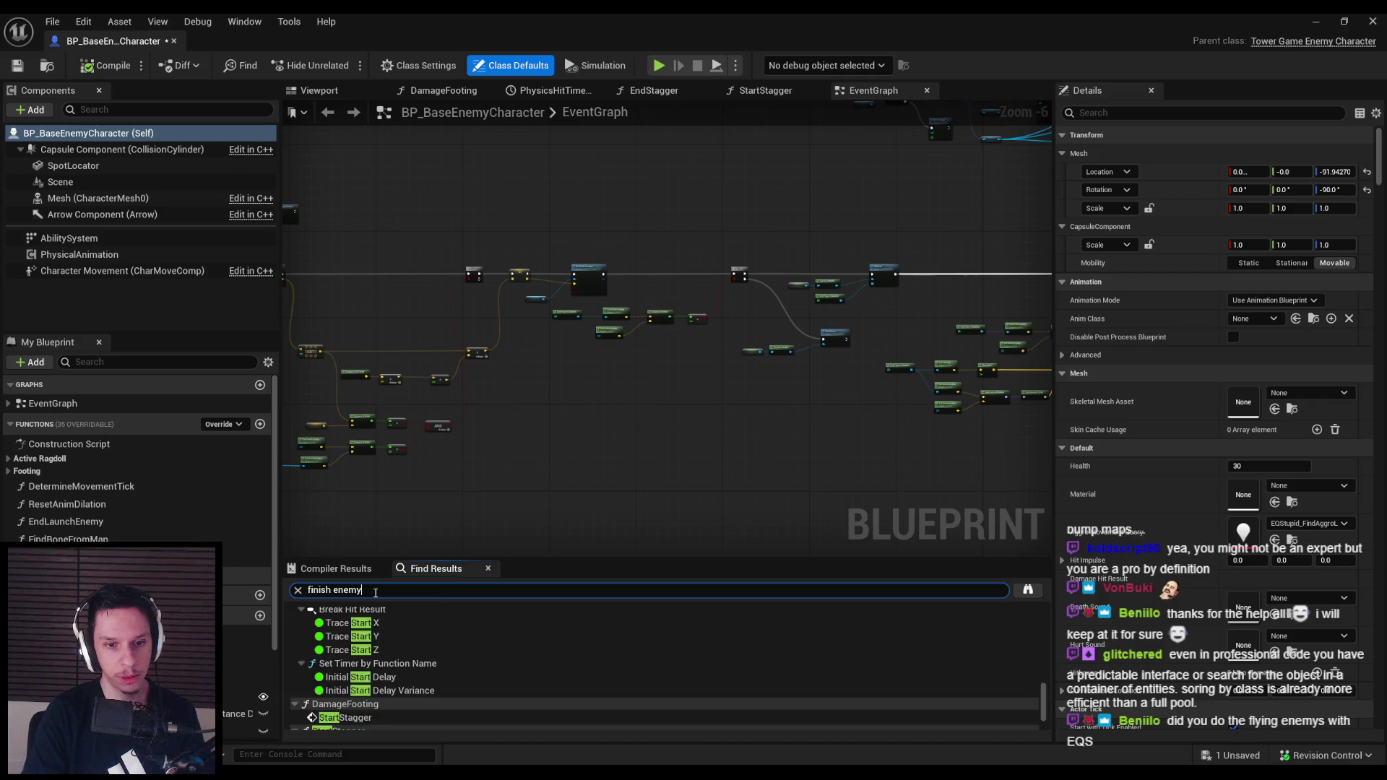
key("Return")
double_click(359, 627)
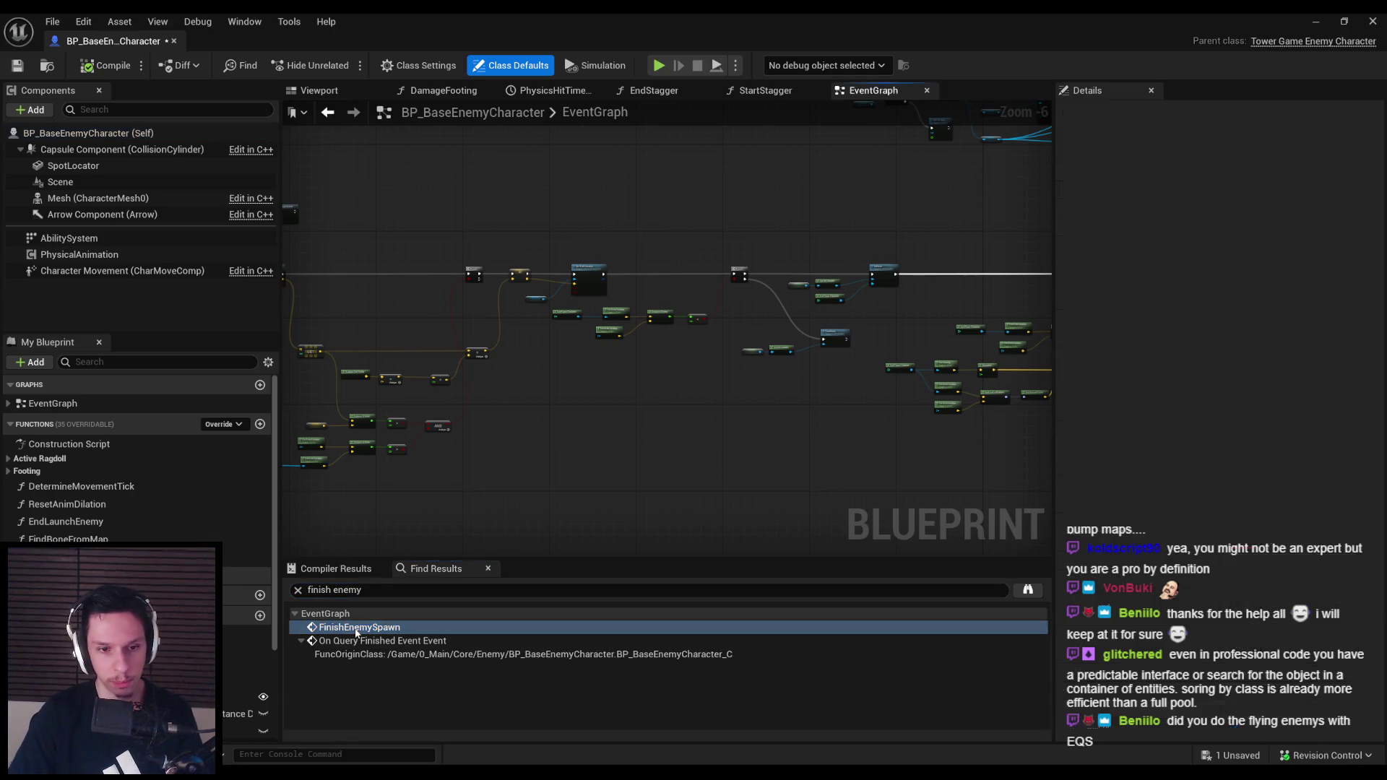
scroll(535, 390, "down", 1)
mouse_move(650, 387)
left_mouse_down()
mouse_move(650, 411)
mouse_move(572, 408)
left_mouse_up()
Promote Finish Enemy Spawn's State Tree pin to an AIStateTree variable and compile
left_click(592, 477)
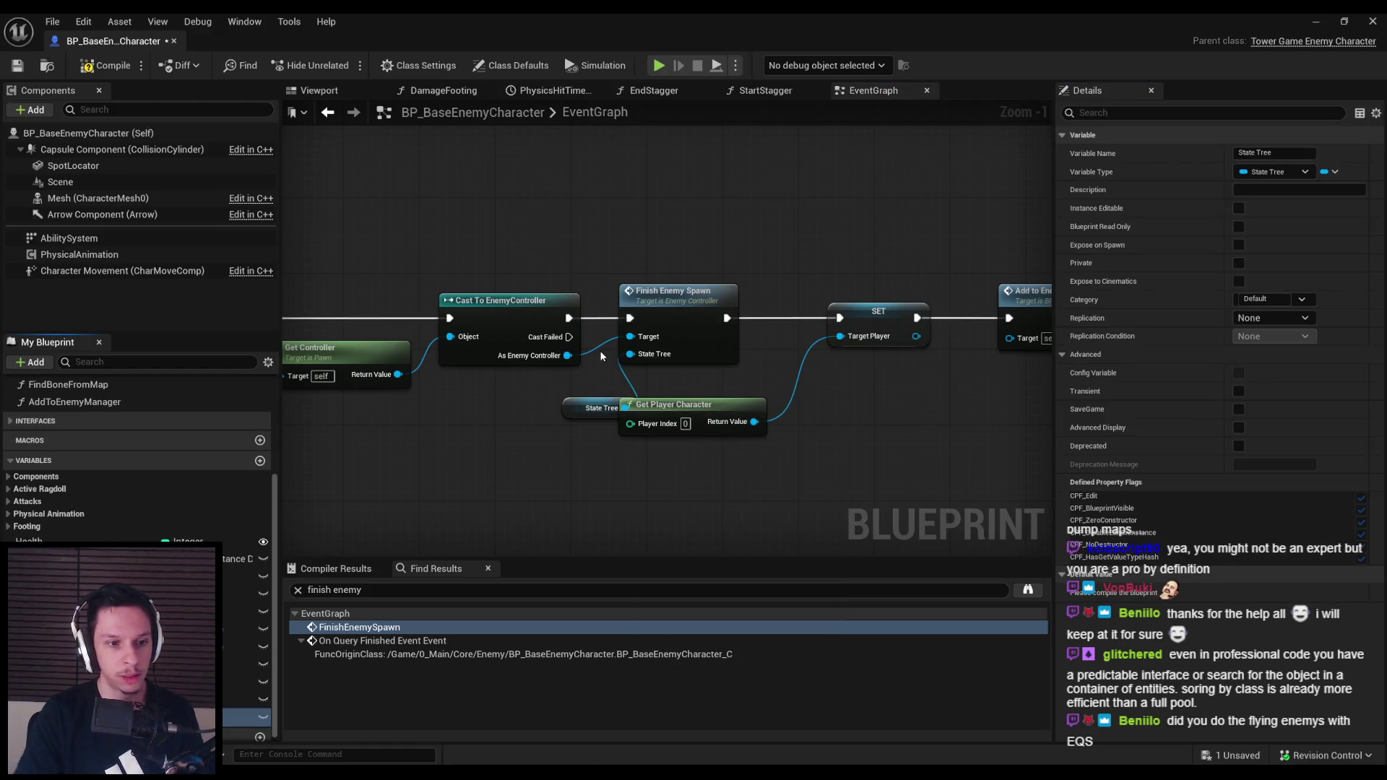
mouse_move(575, 413)
left_mouse_down()
mouse_move(511, 396)
mouse_move(542, 389)
left_mouse_up()
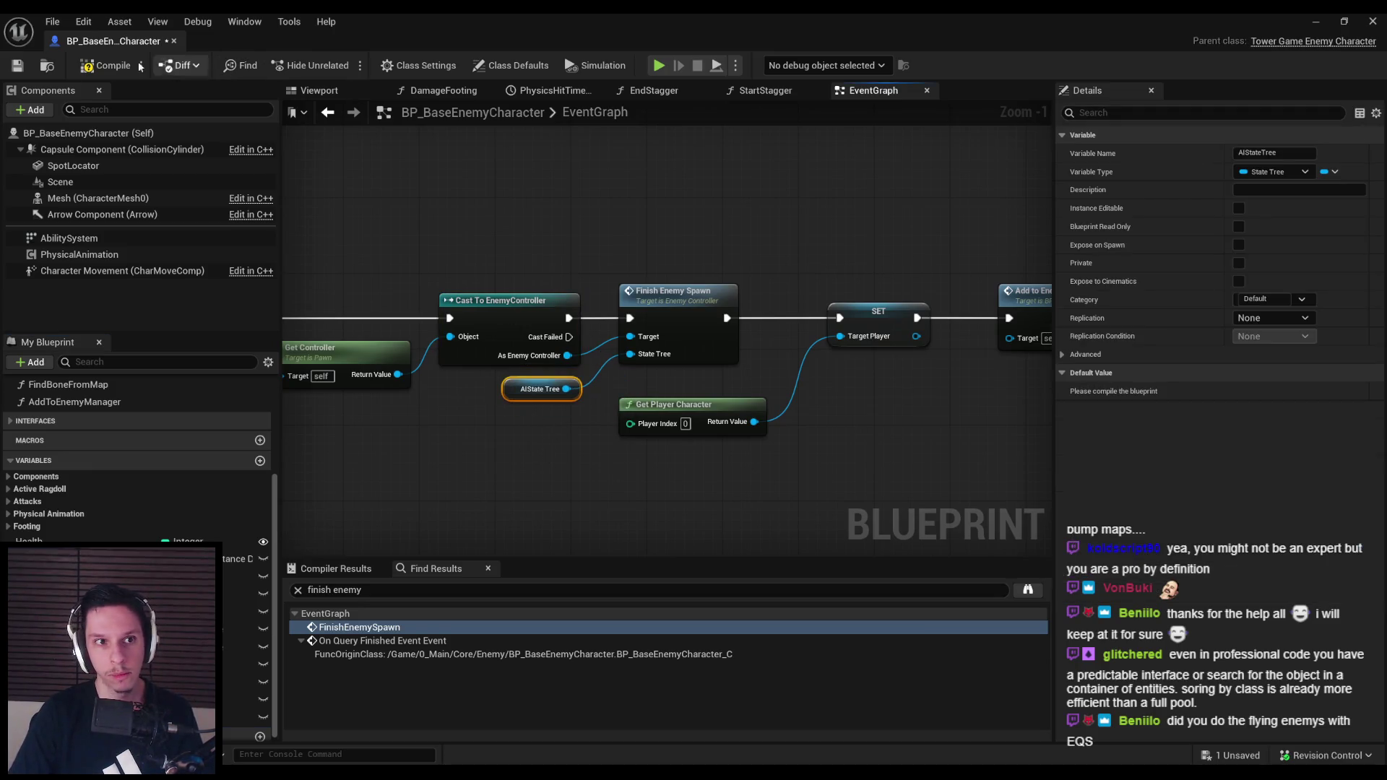
key("F7")
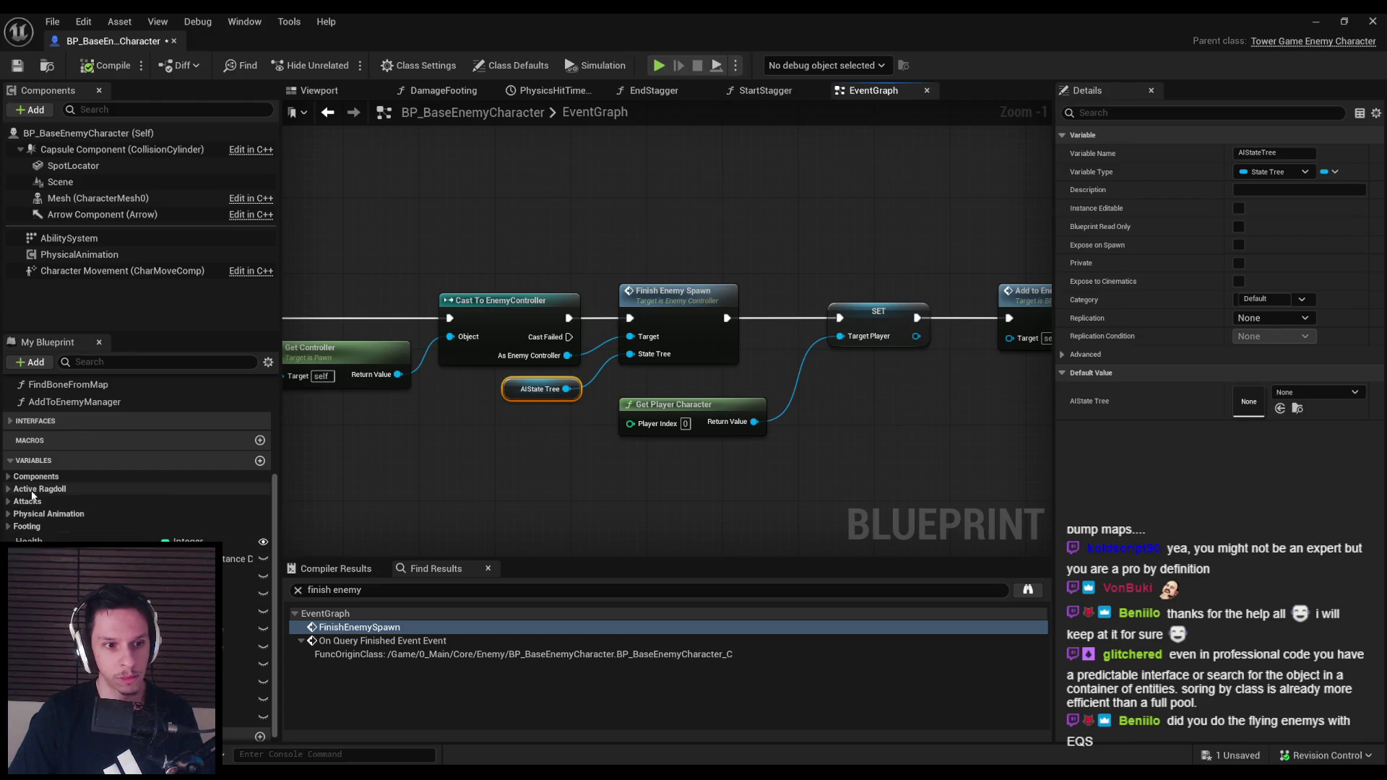
scroll(41, 513, "down", 1)
Default AIStateTree to EnemyBaseStateTree, save with check-out, and return to the level editor
left_click(223, 713)
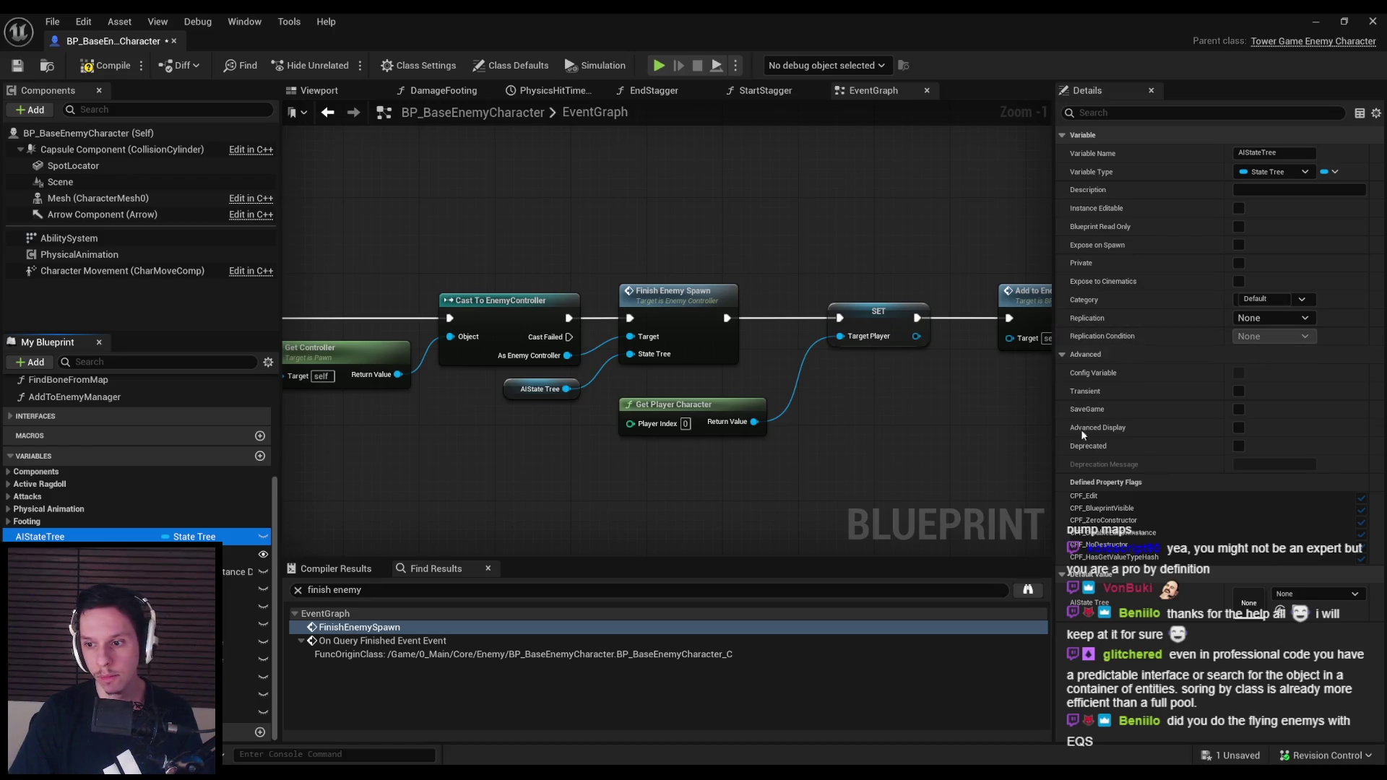
left_click(1325, 594)
left_click(1271, 428)
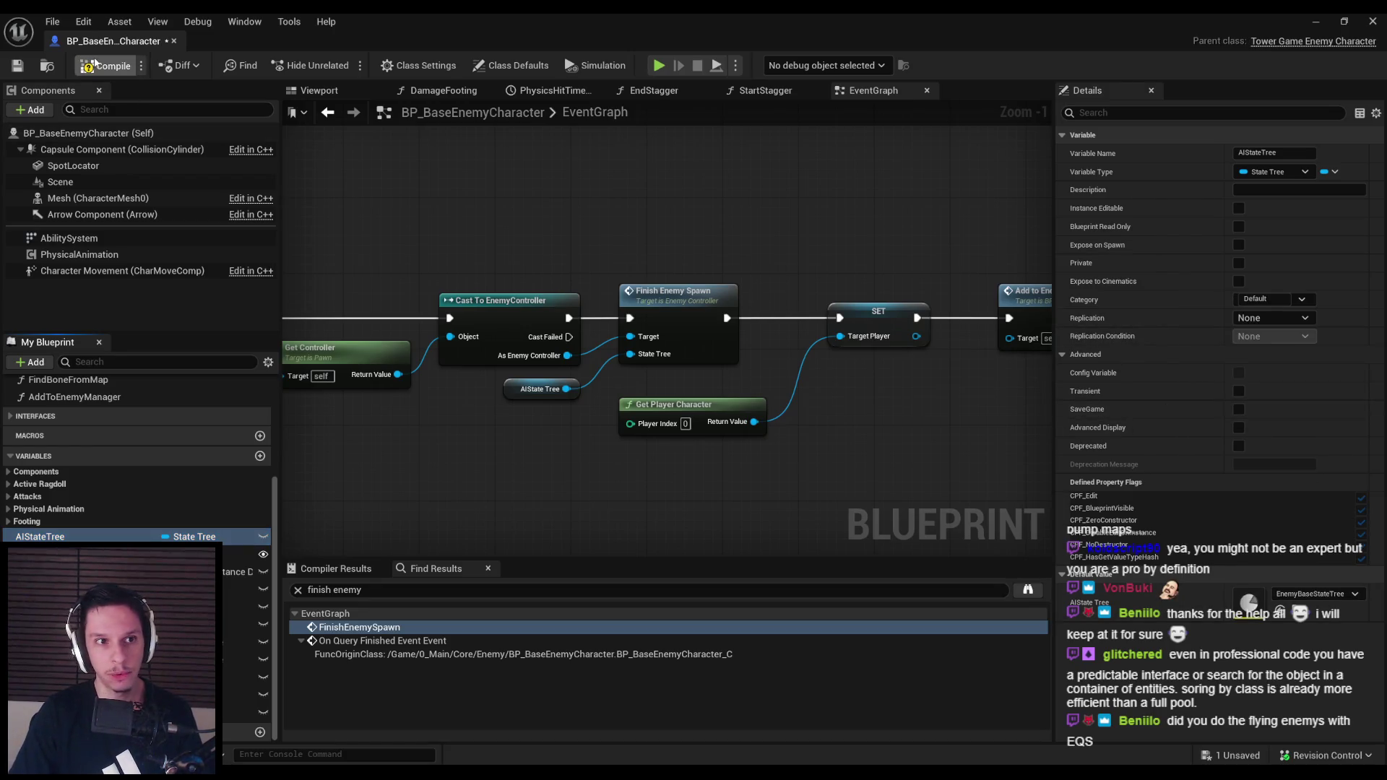
left_click(17, 66)
left_click(703, 549)
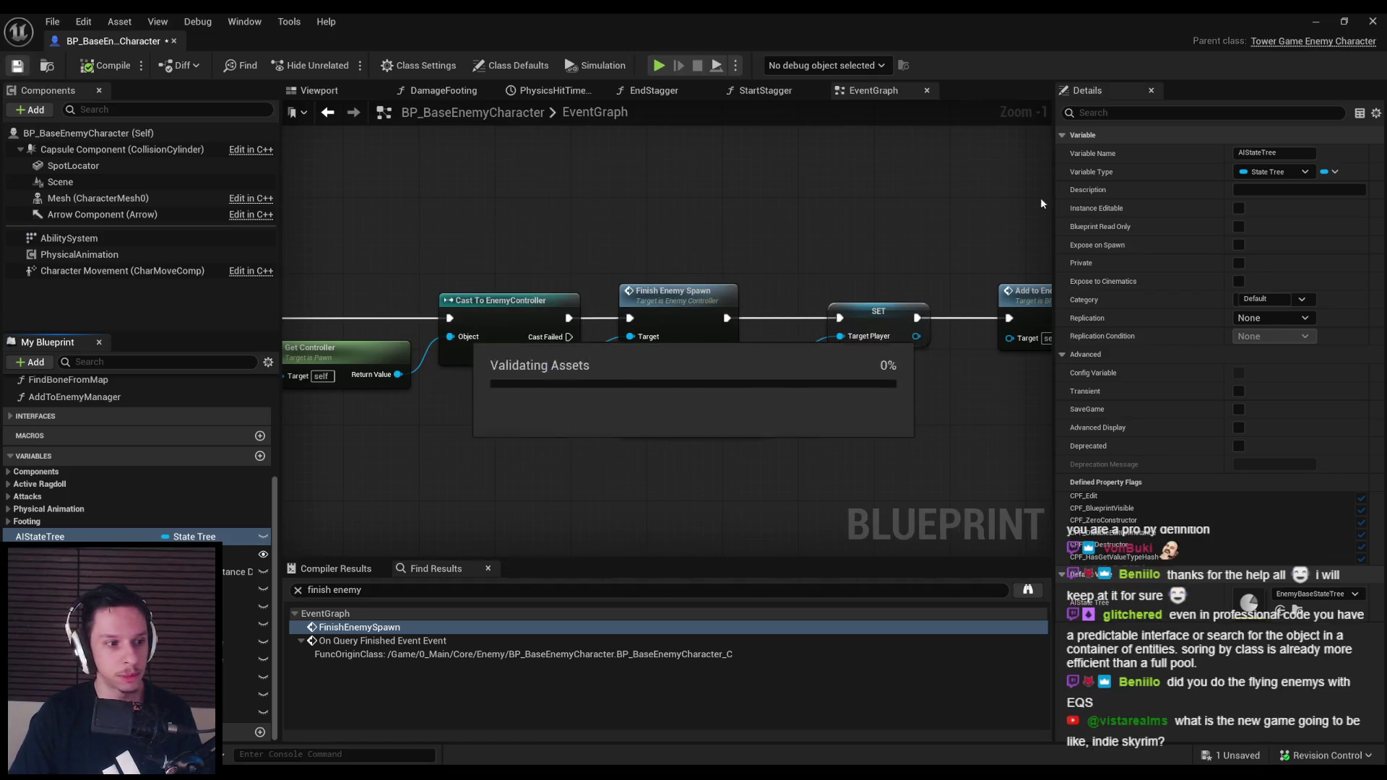
left_click(1315, 21)
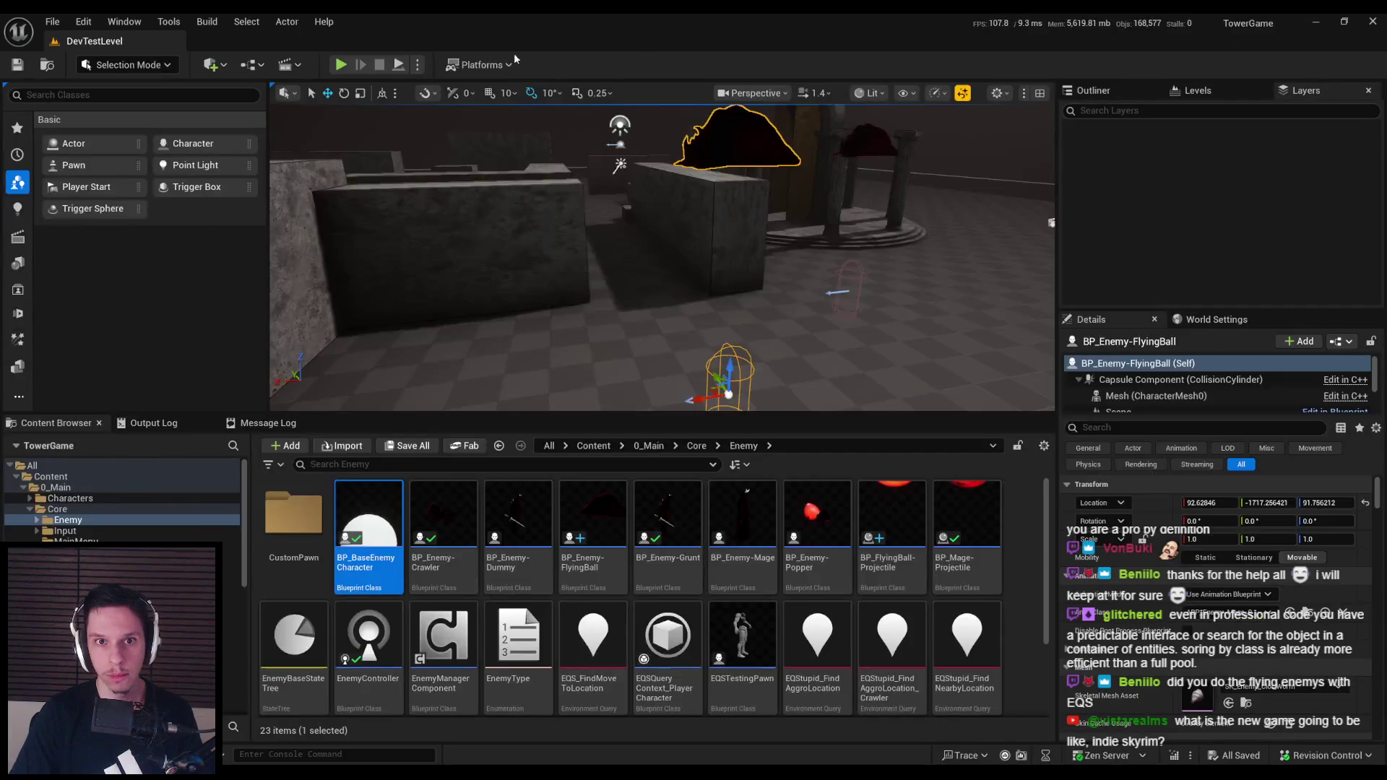
Start a full-screen DevTestLevel play-test and fire repeated arrows at the flying enemy
scroll(651, 271, "down", 6)
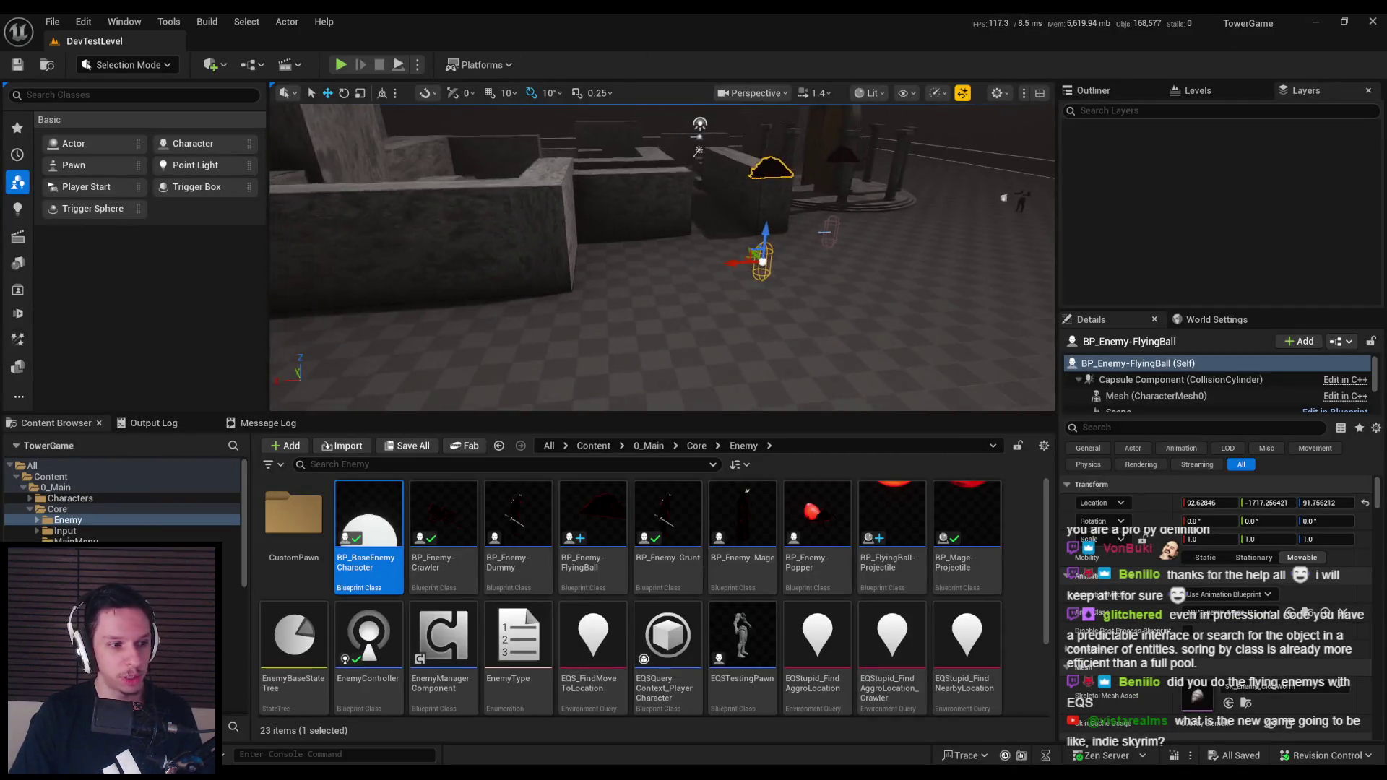
mouse_move(416, 150)
left_mouse_down()
mouse_move(397, 148)
mouse_move(416, 150)
left_mouse_up()
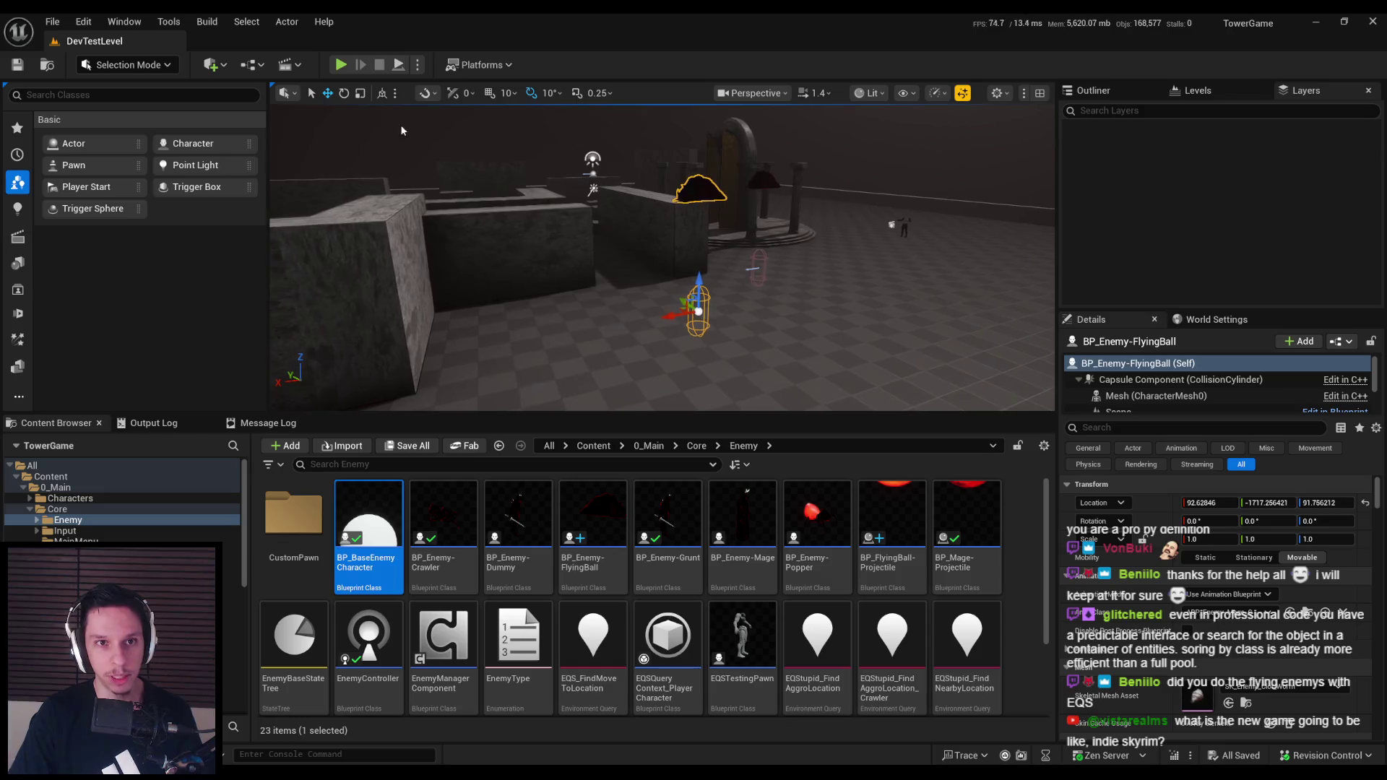
left_click(340, 64)
key("F11")
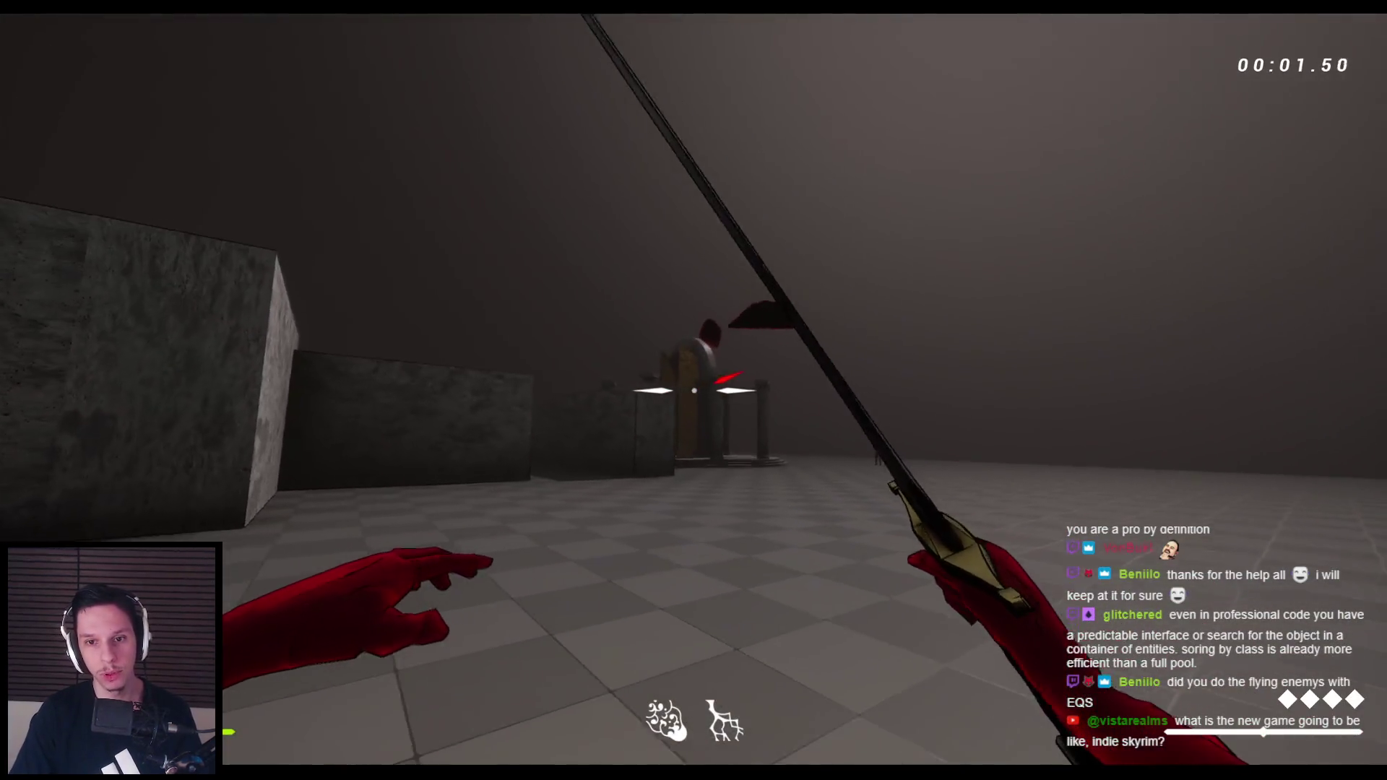
left_click(693, 390)
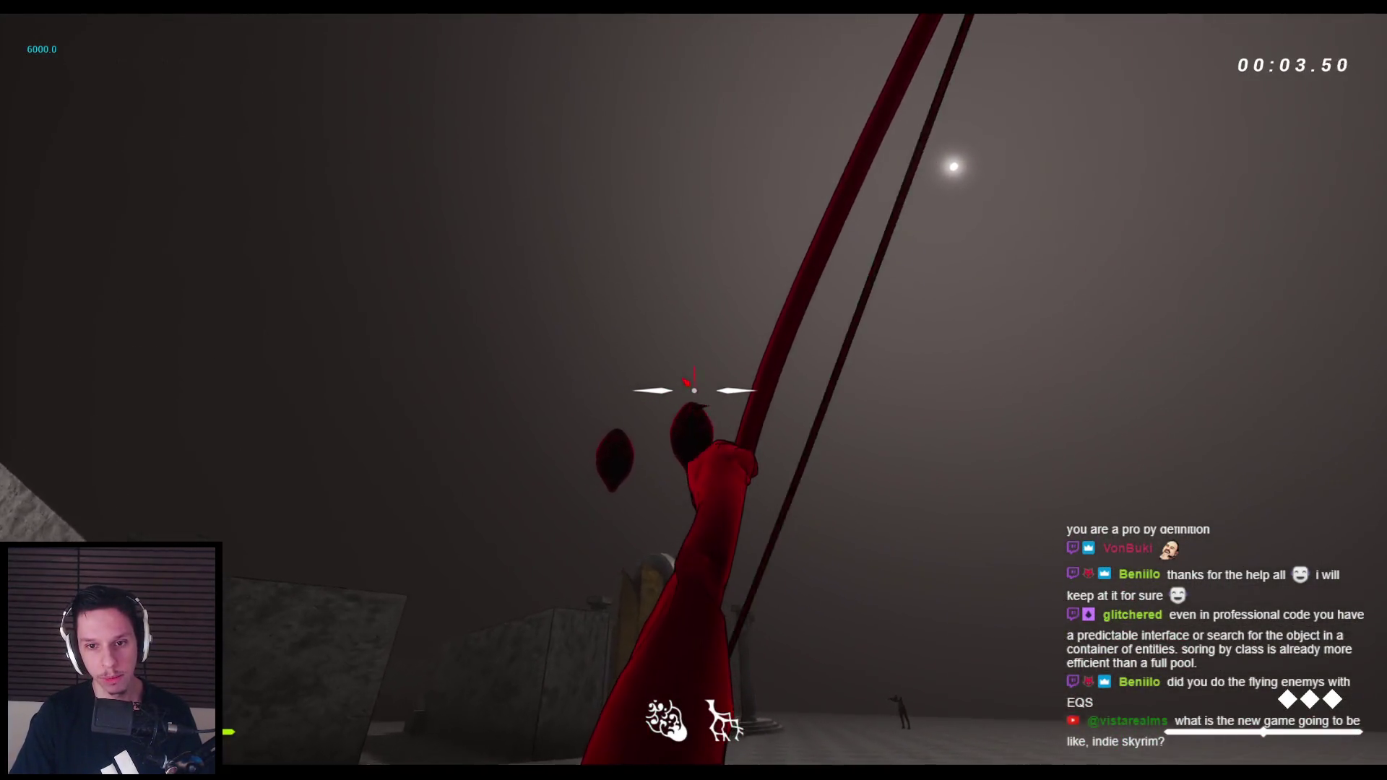
left_click(693, 390)
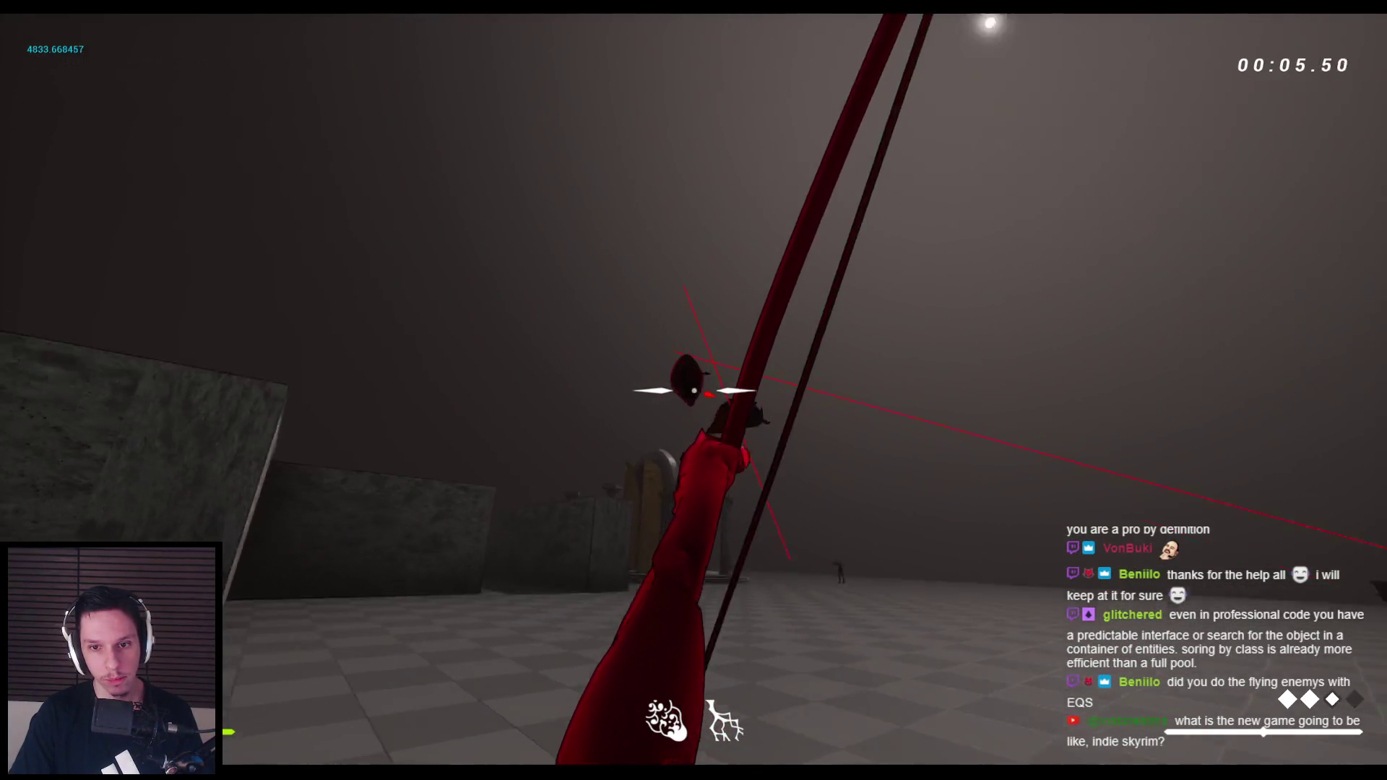
left_click(694, 390)
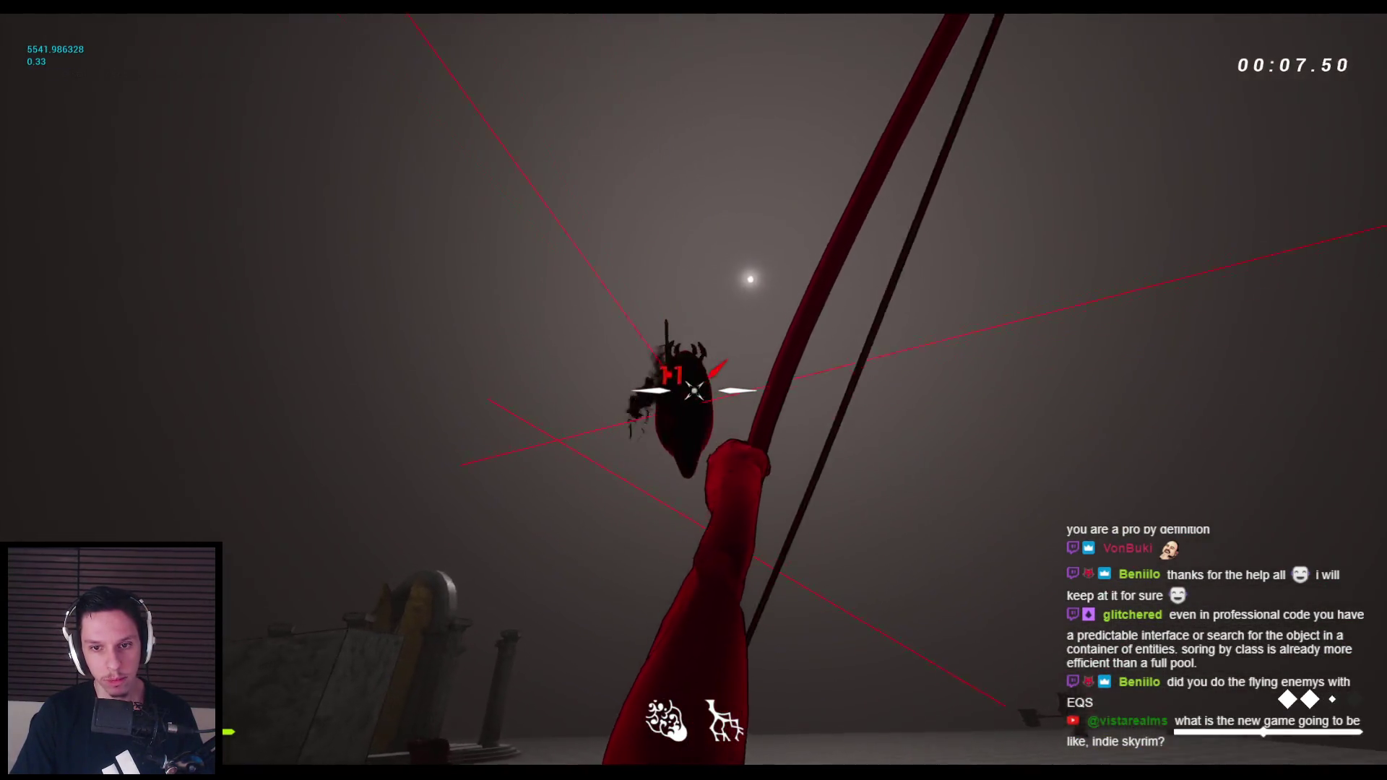
left_click(693, 390)
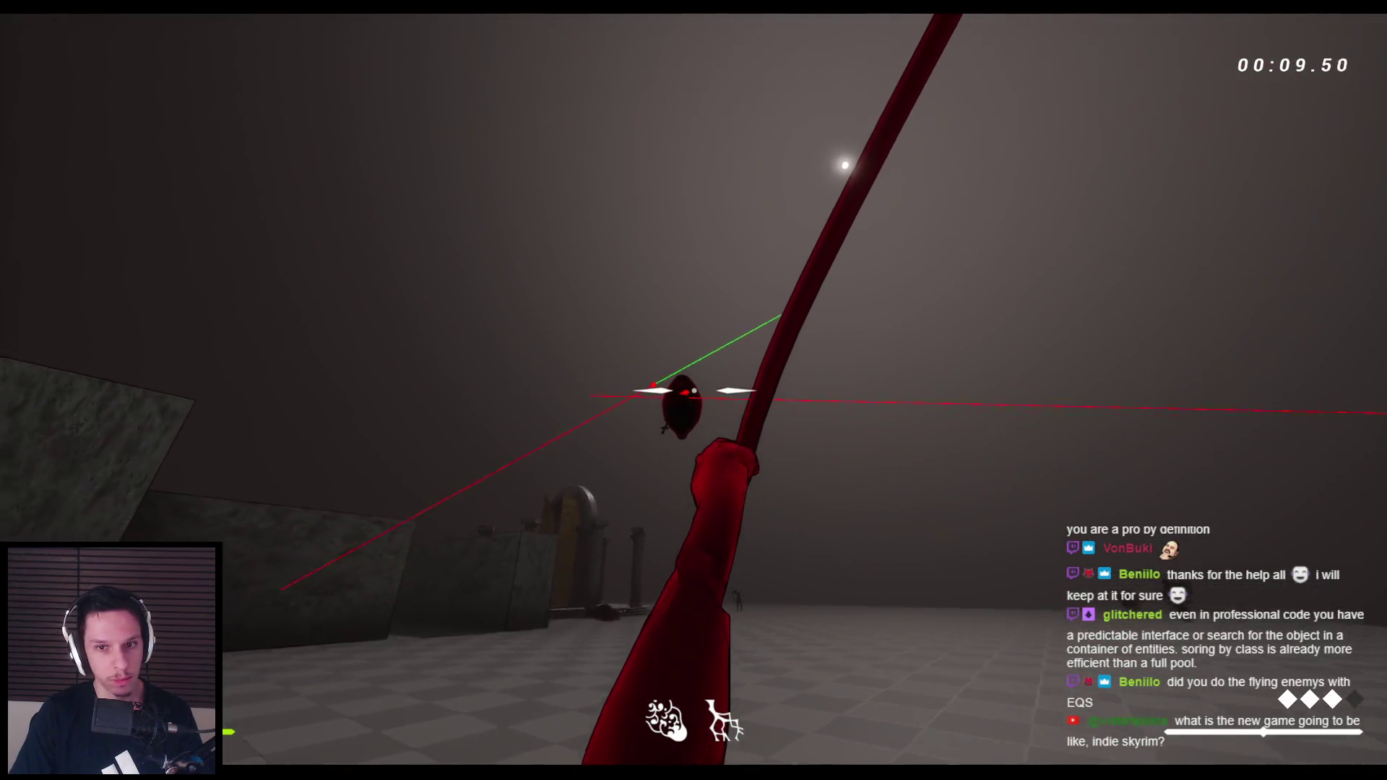
left_click(693, 390)
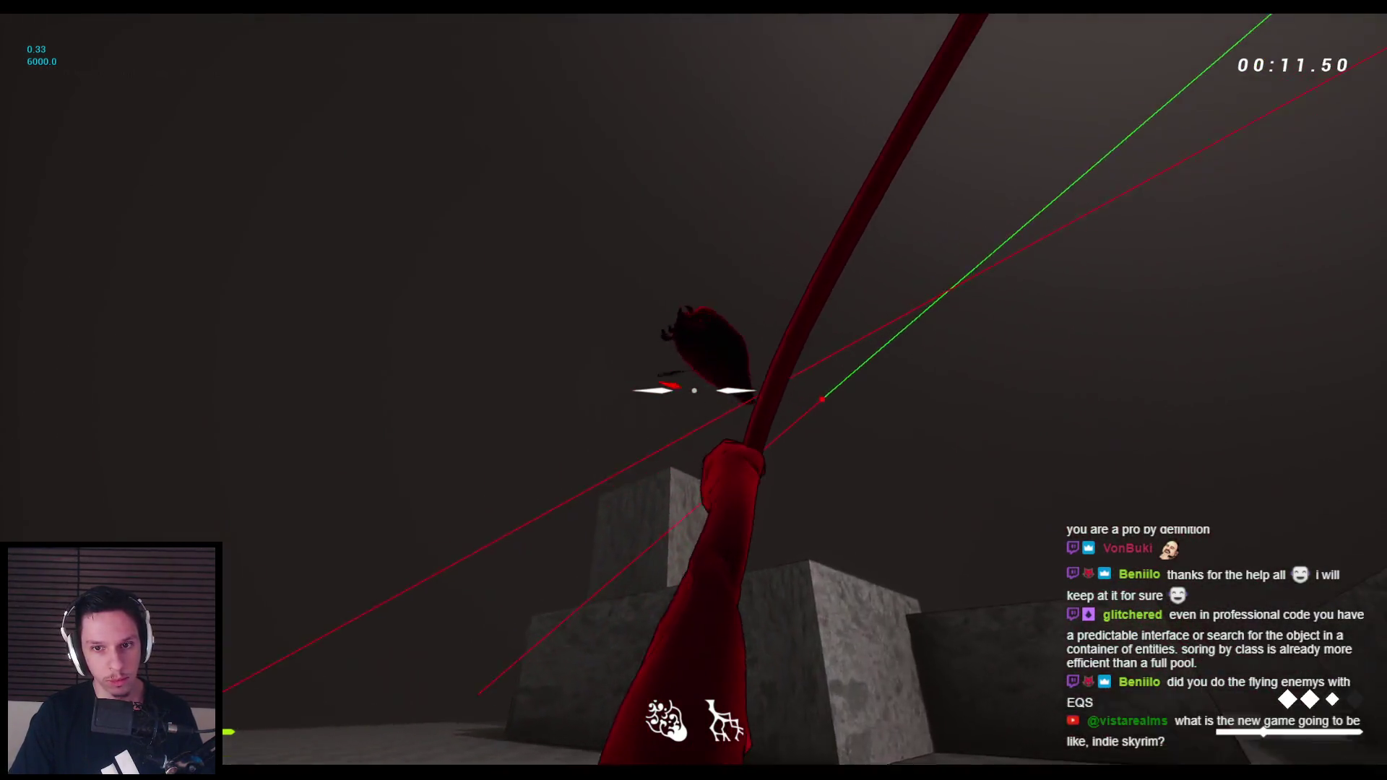
left_click(693, 390)
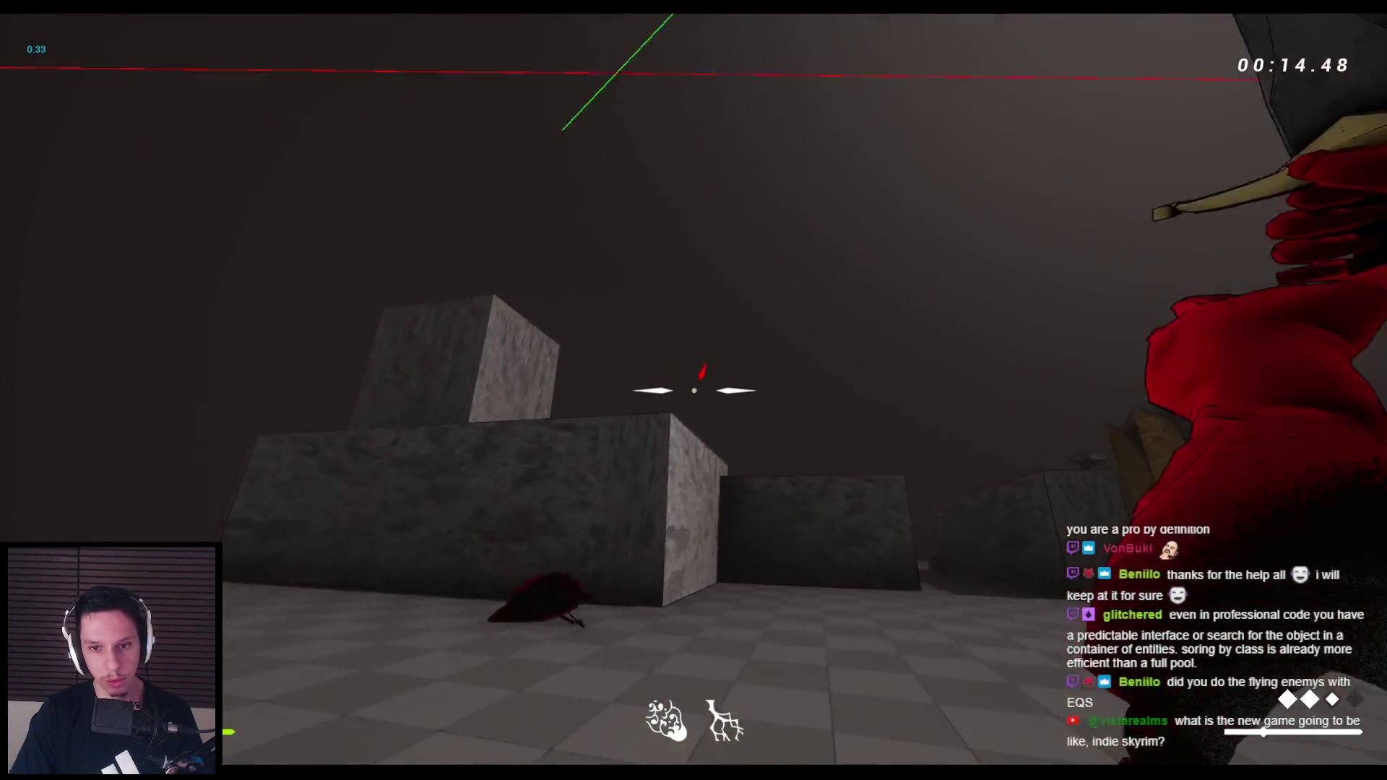
left_click(694, 390)
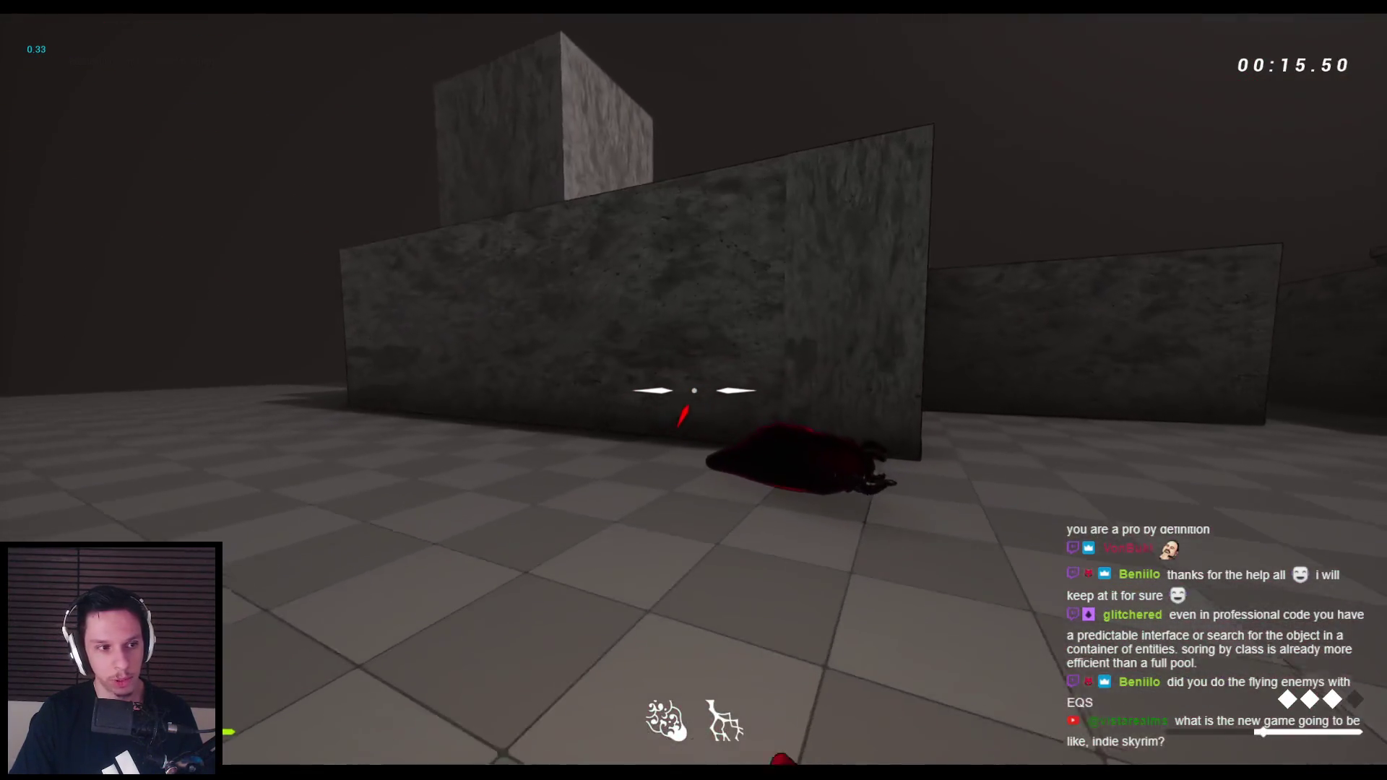
Fight on with a fireball, rooftop wall-runs and sword combos, then stop and reopen the Blueprint editor
key("space")
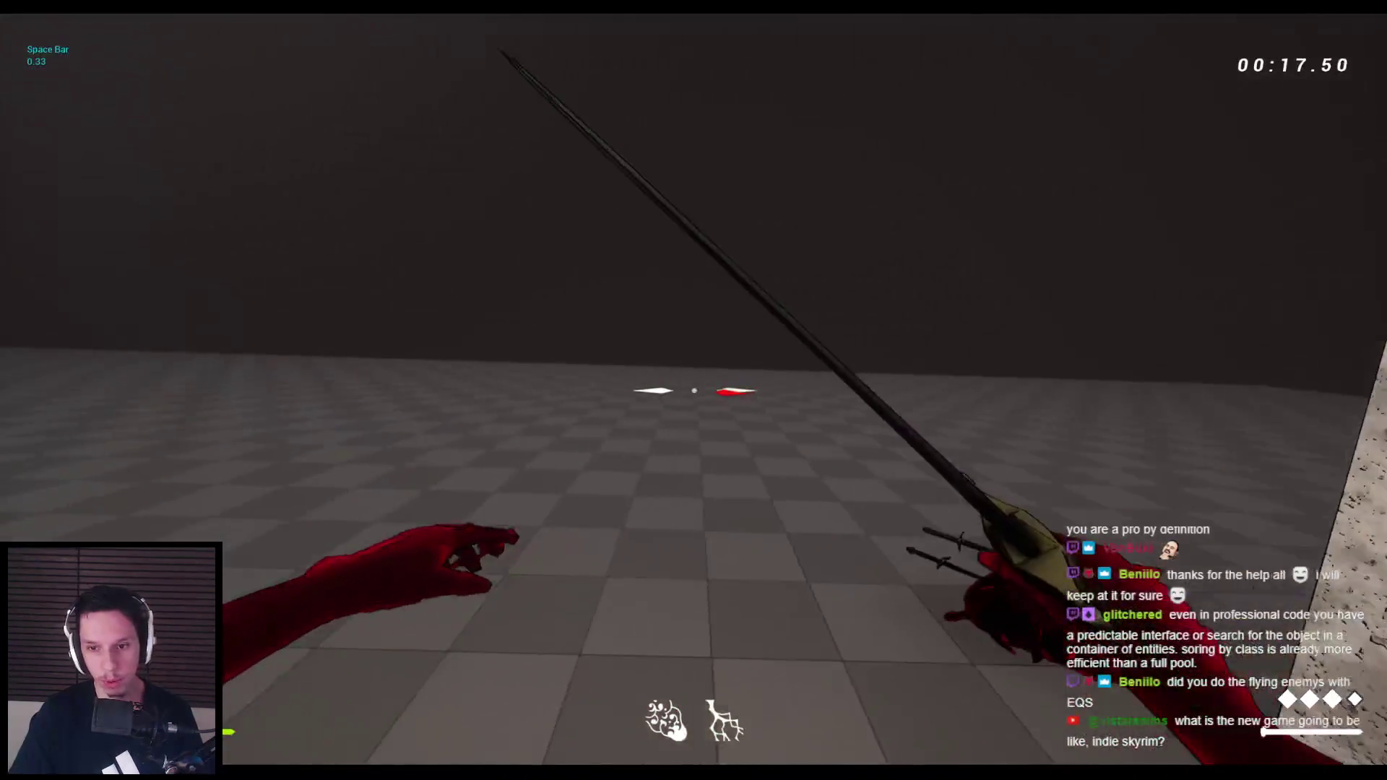
right_click(693, 390)
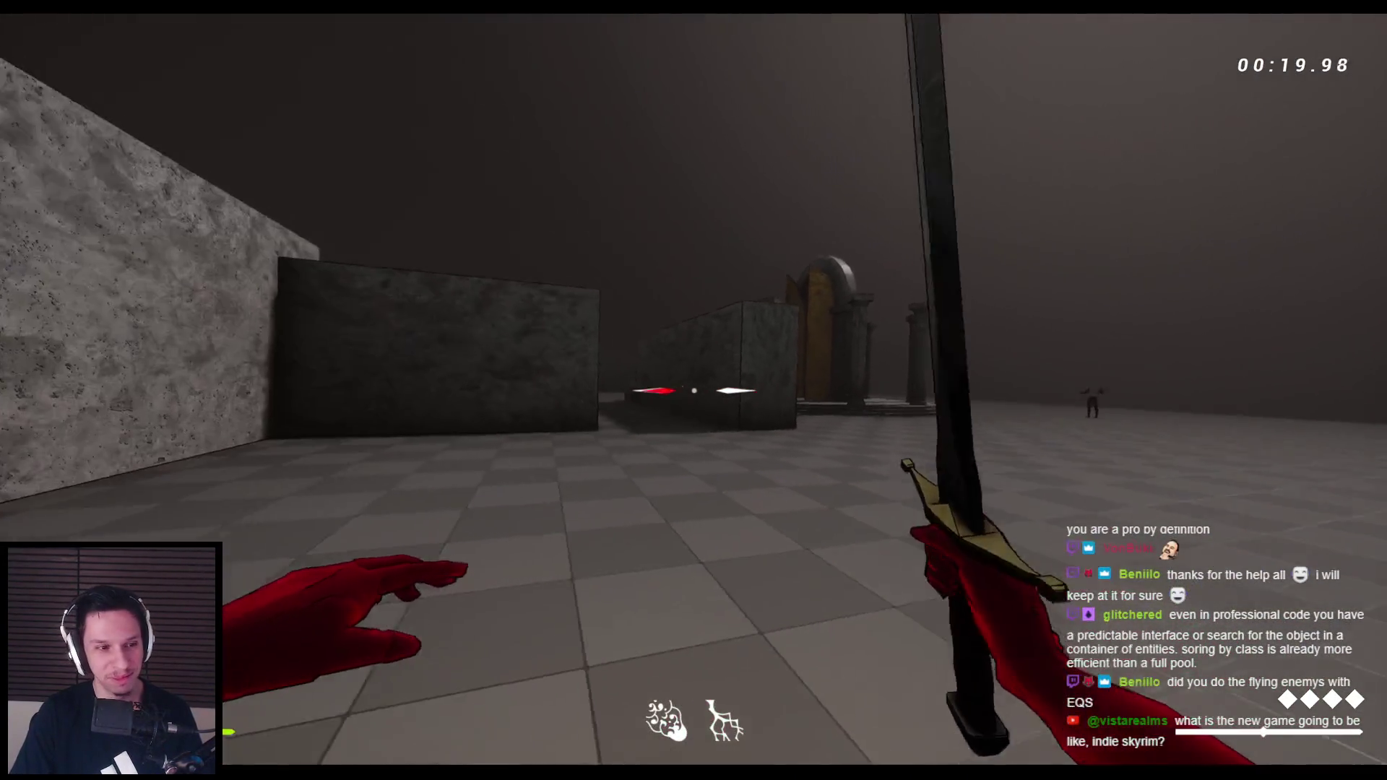
left_click(694, 390)
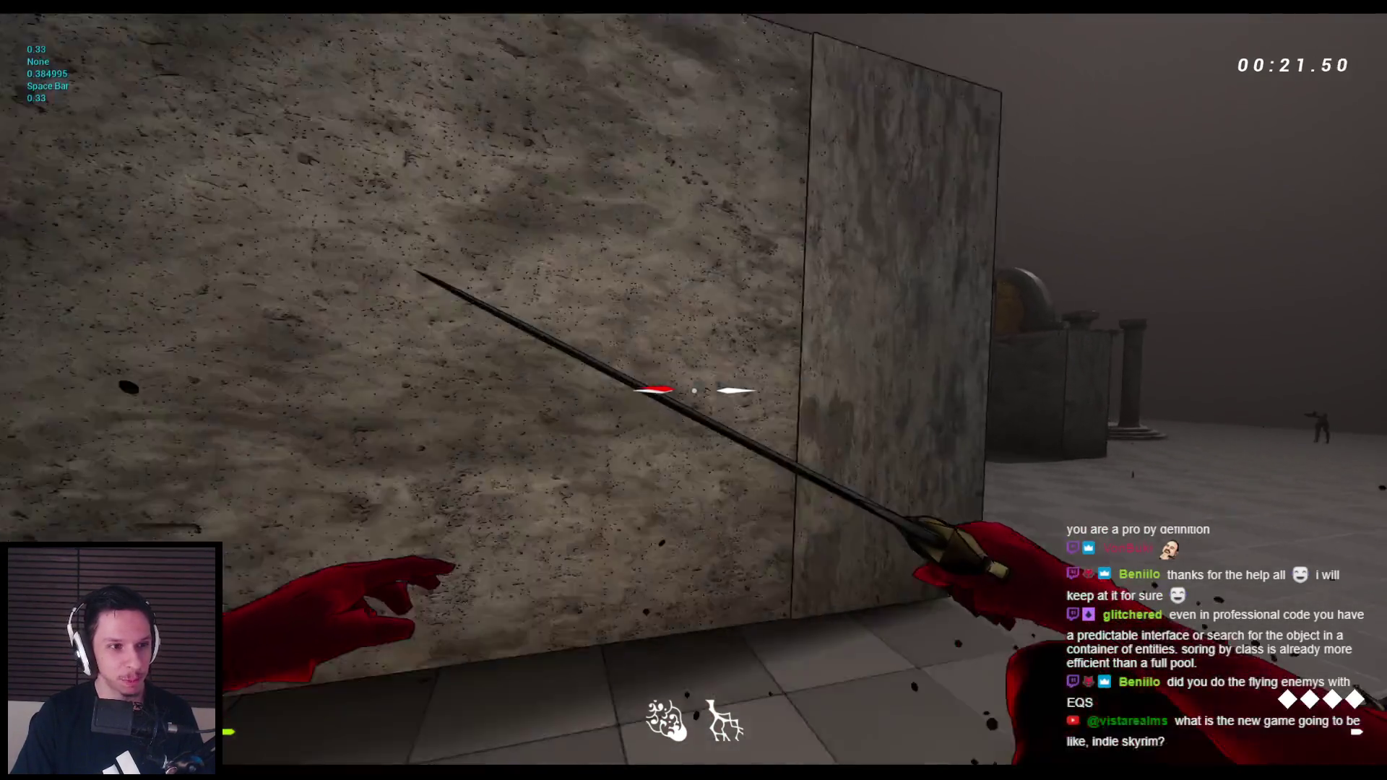
key("space")
key("space")
key("space")
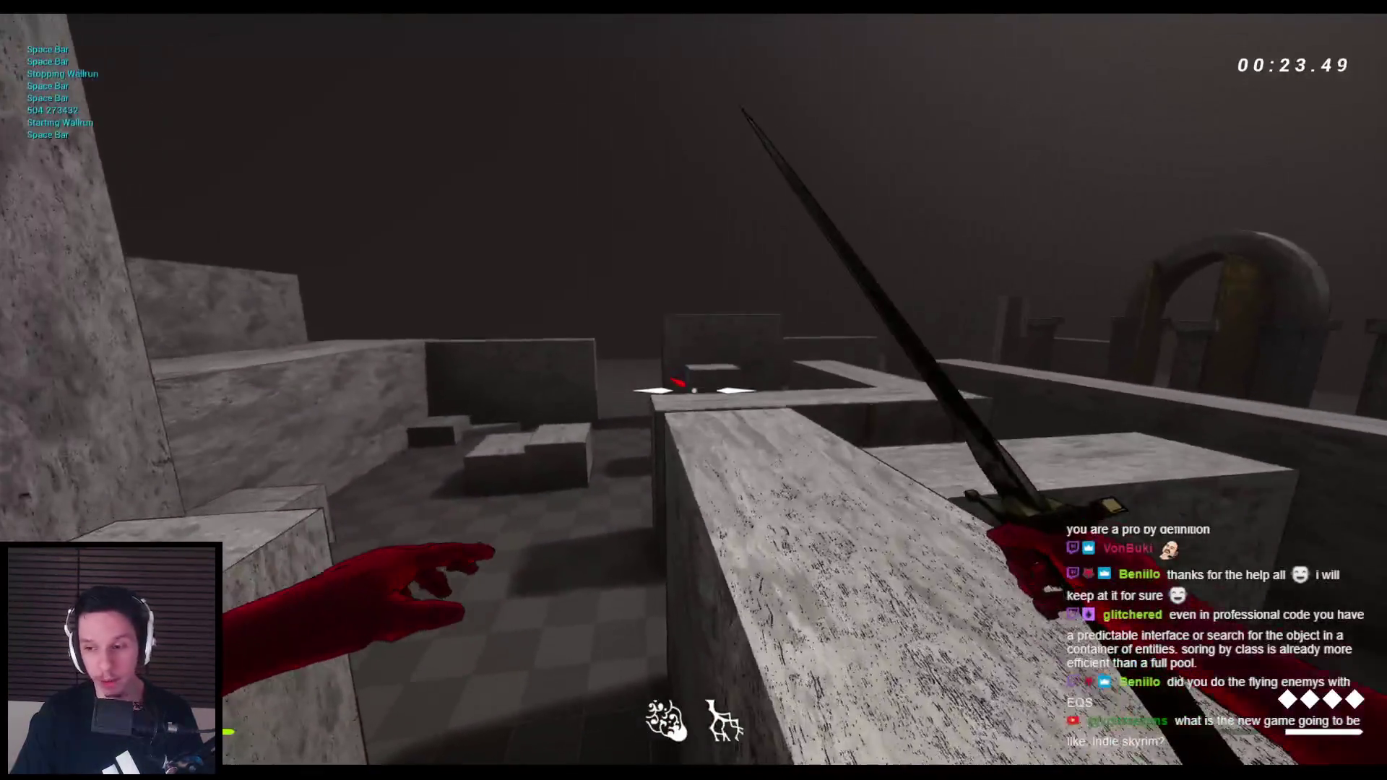
key("space")
key("space")
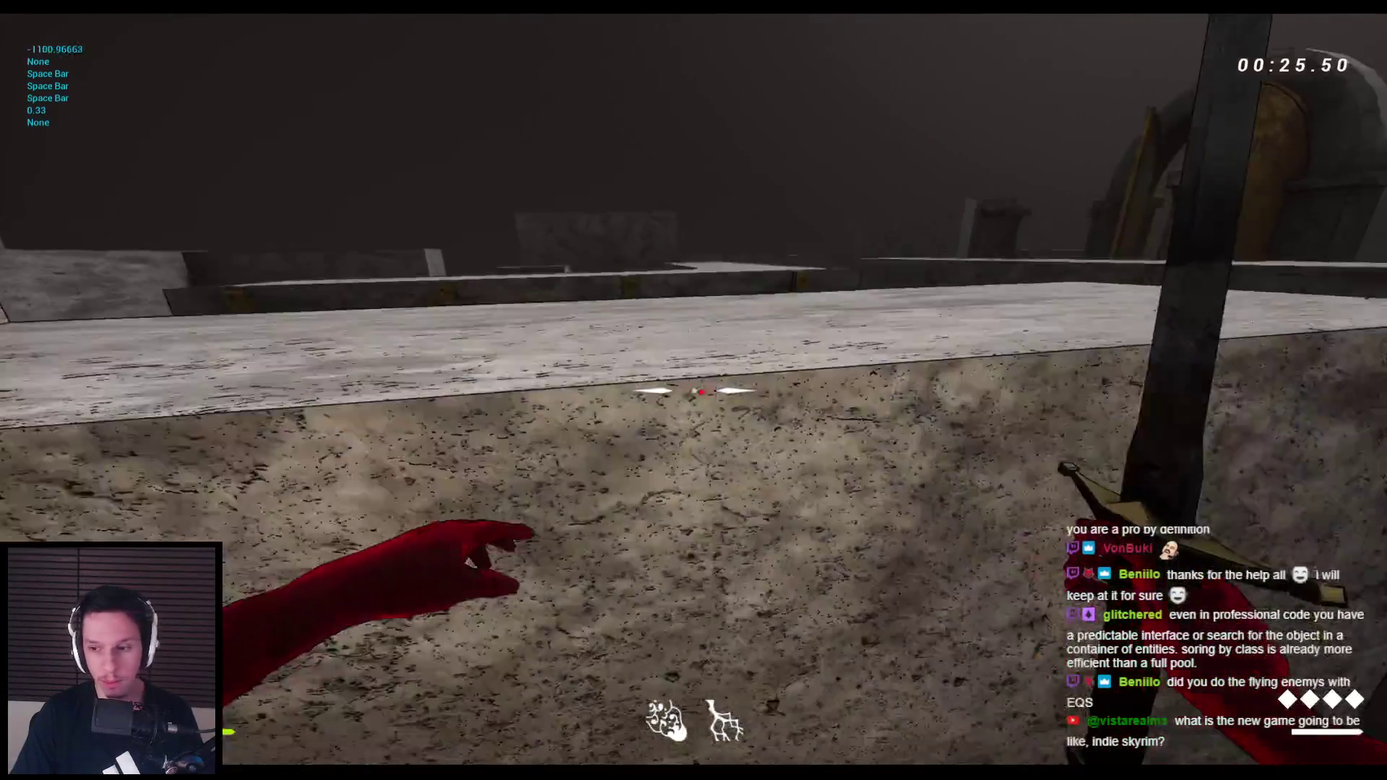
left_click(693, 390)
left_click(694, 390)
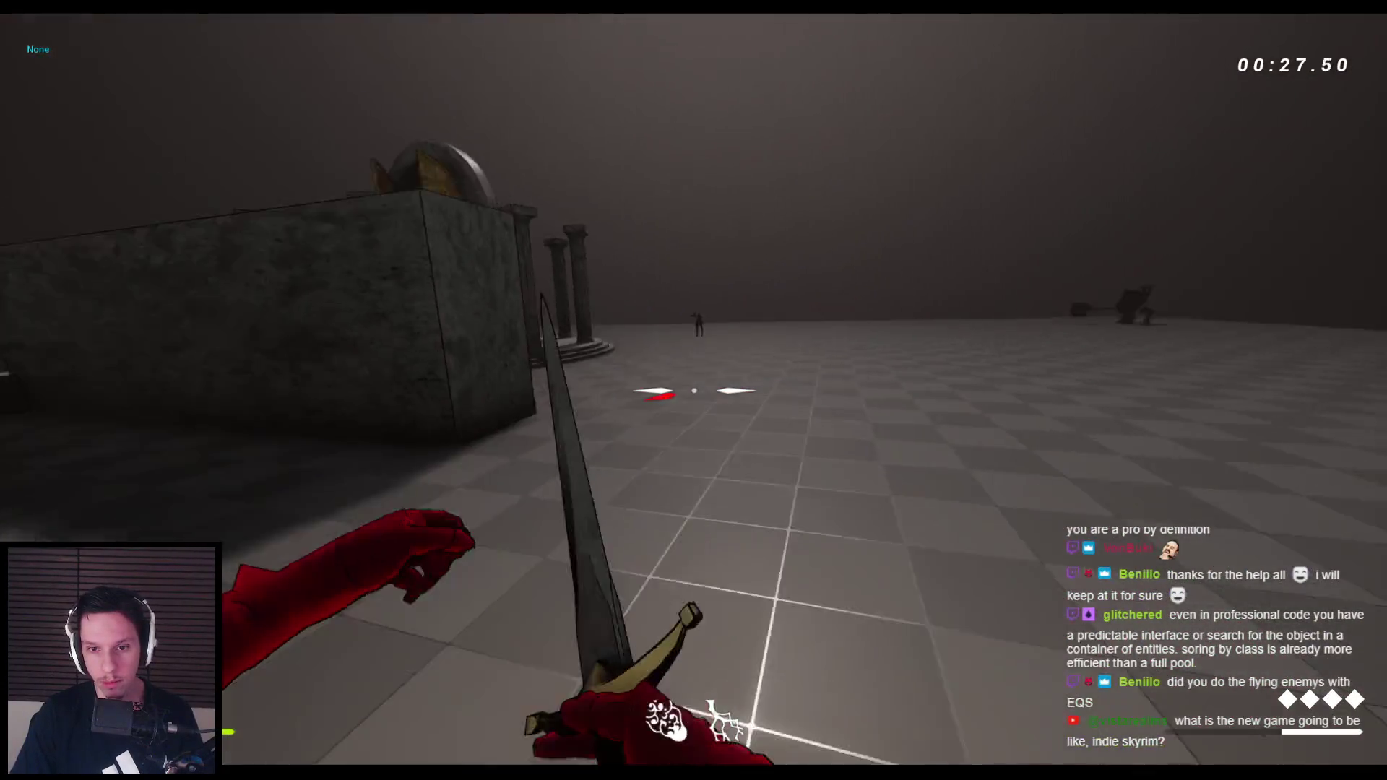
left_click(693, 390)
left_click(693, 390)
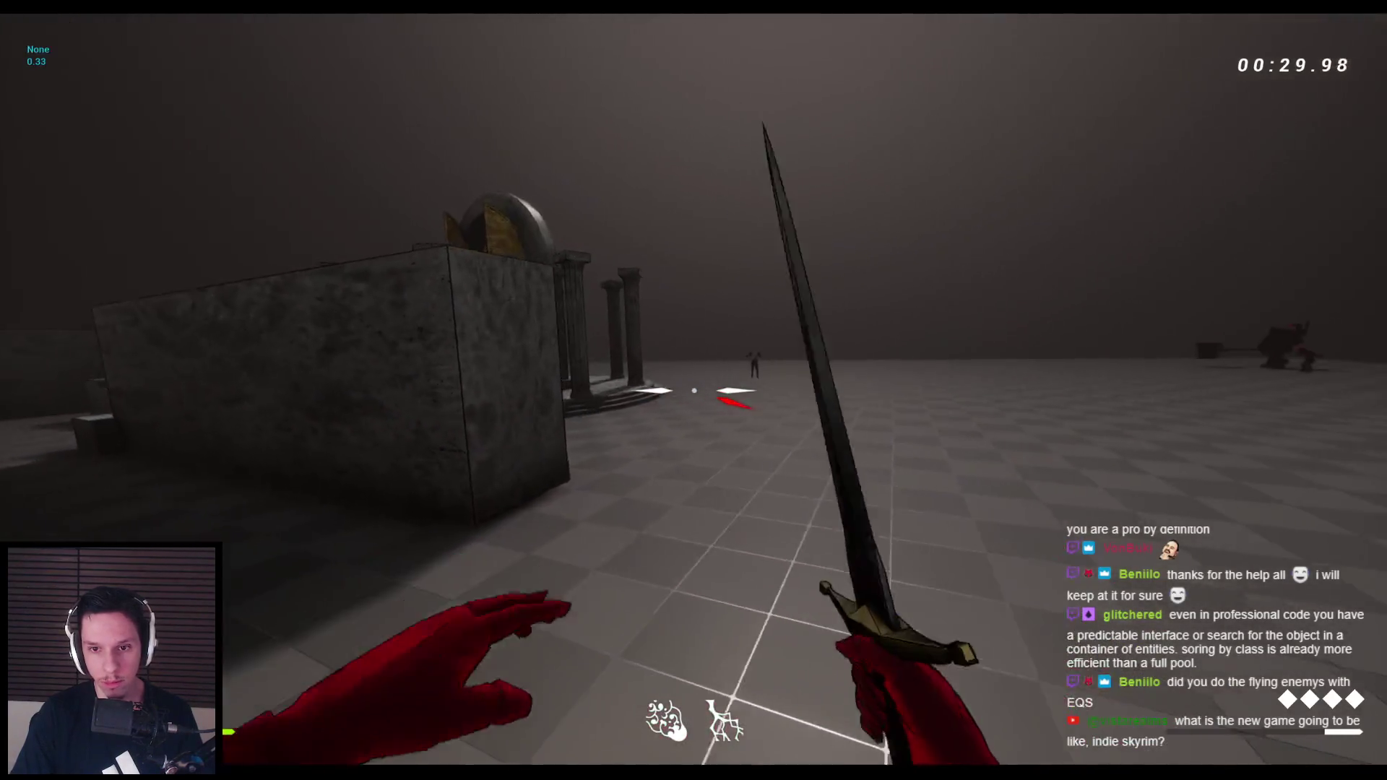
left_click(693, 390)
left_click(693, 390)
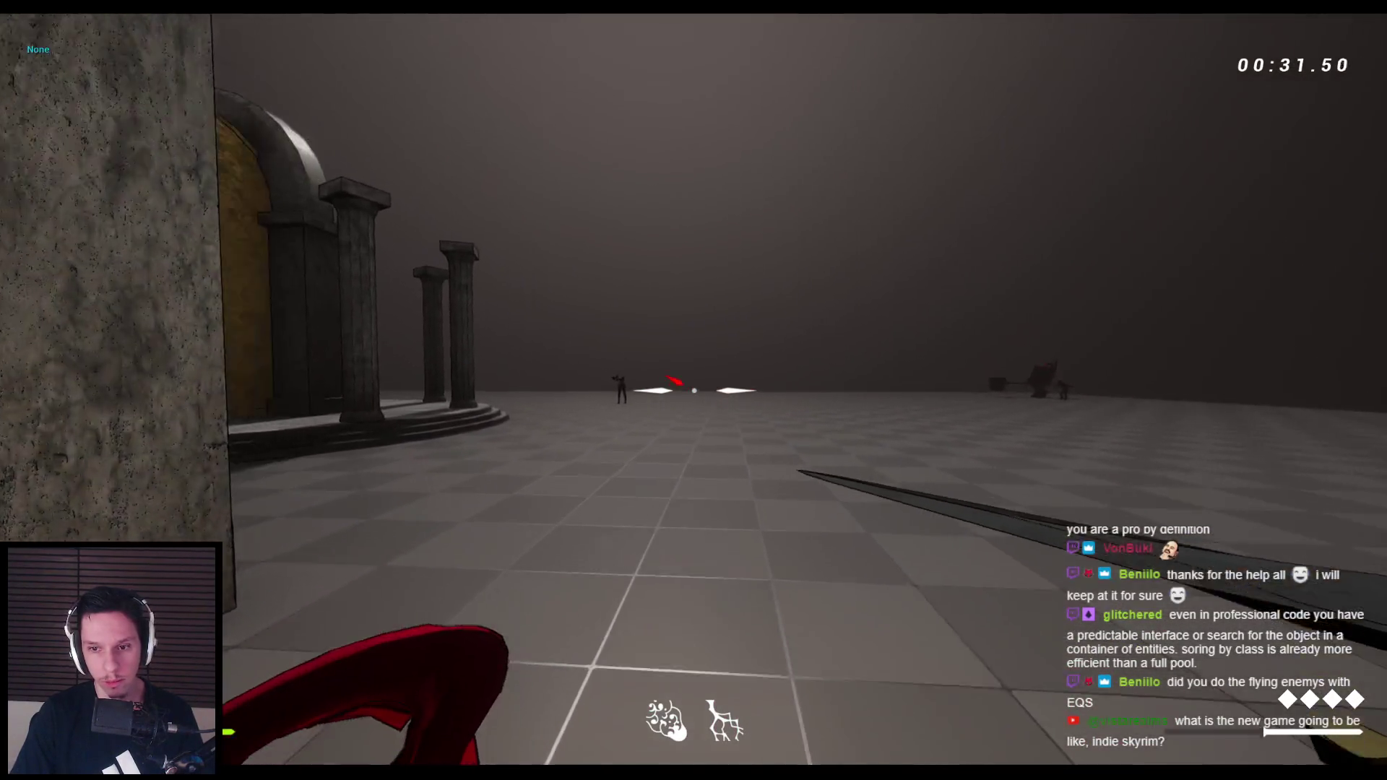
left_click(693, 390)
left_click(693, 390)
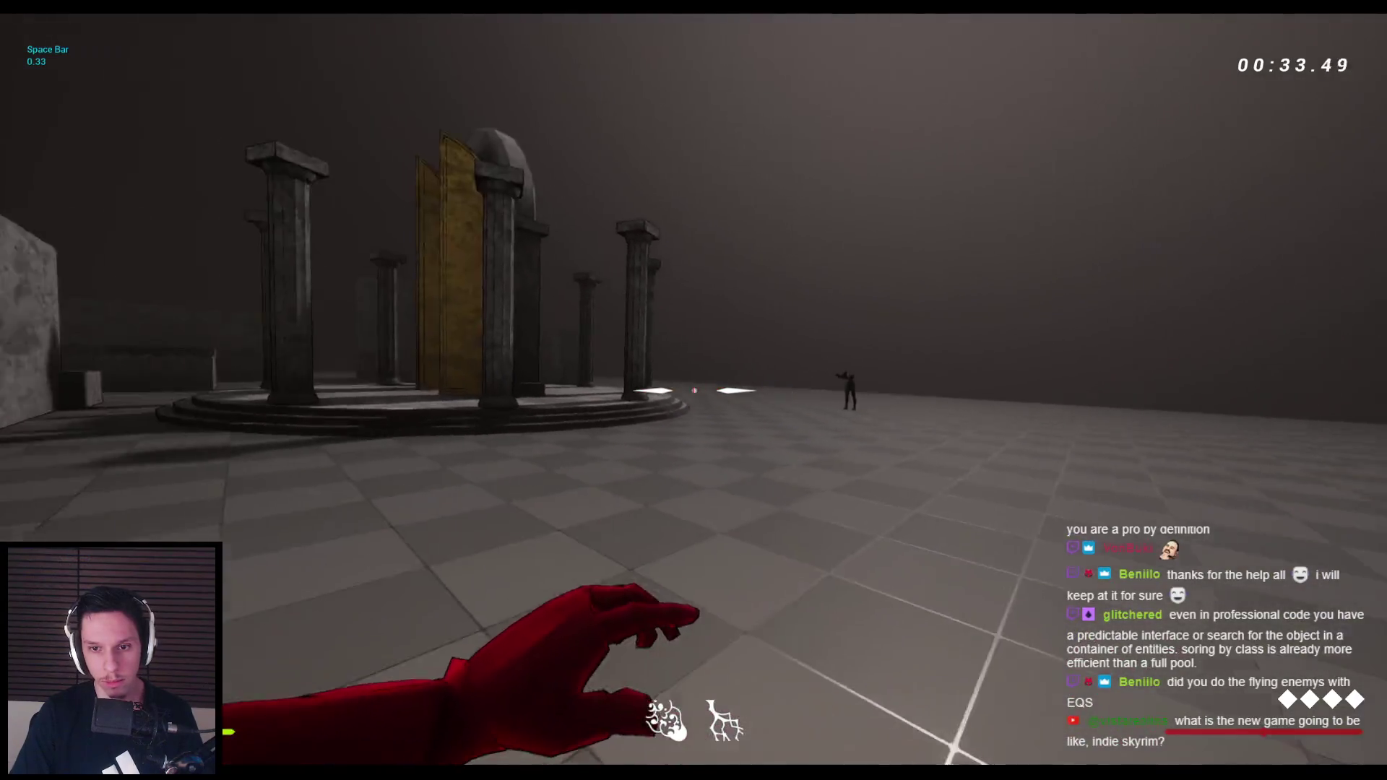
key("space")
left_click(693, 390)
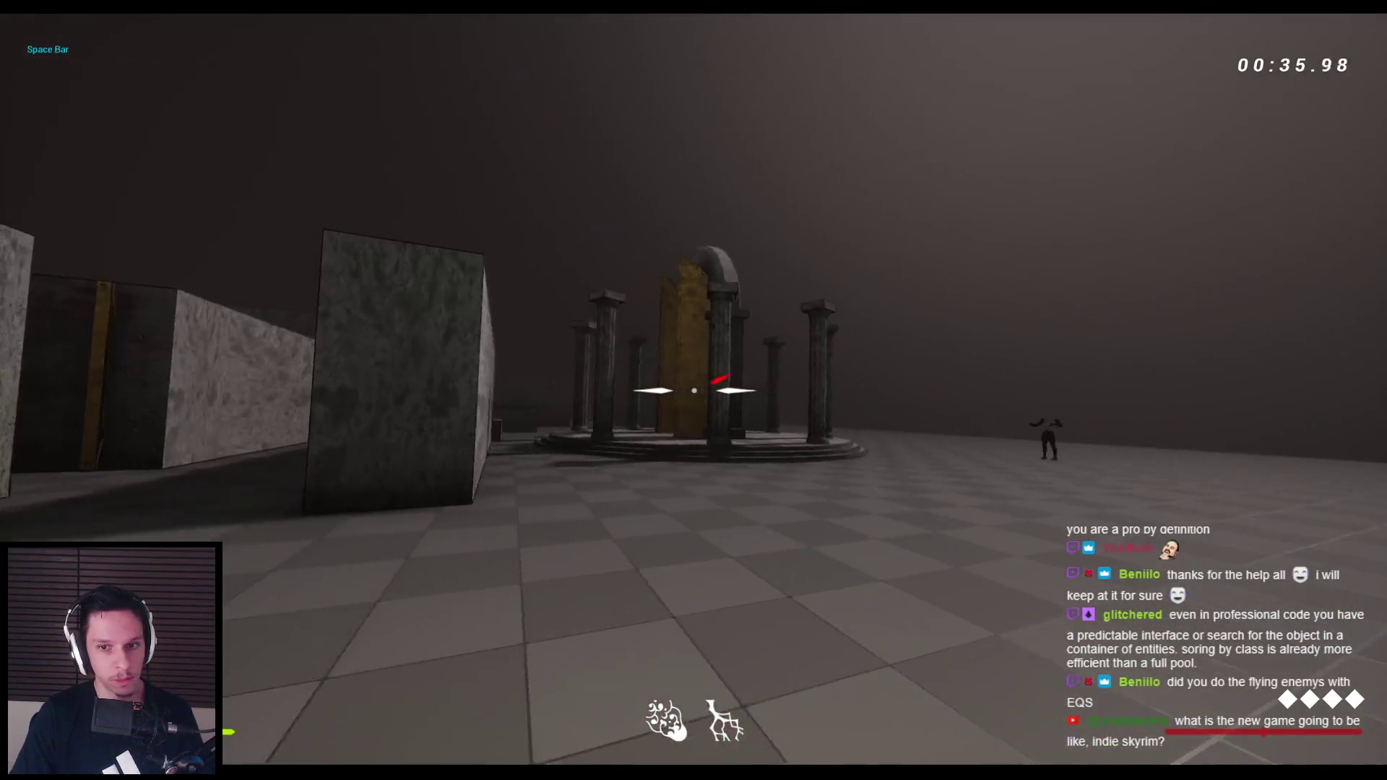
left_click(693, 390)
left_click(693, 390)
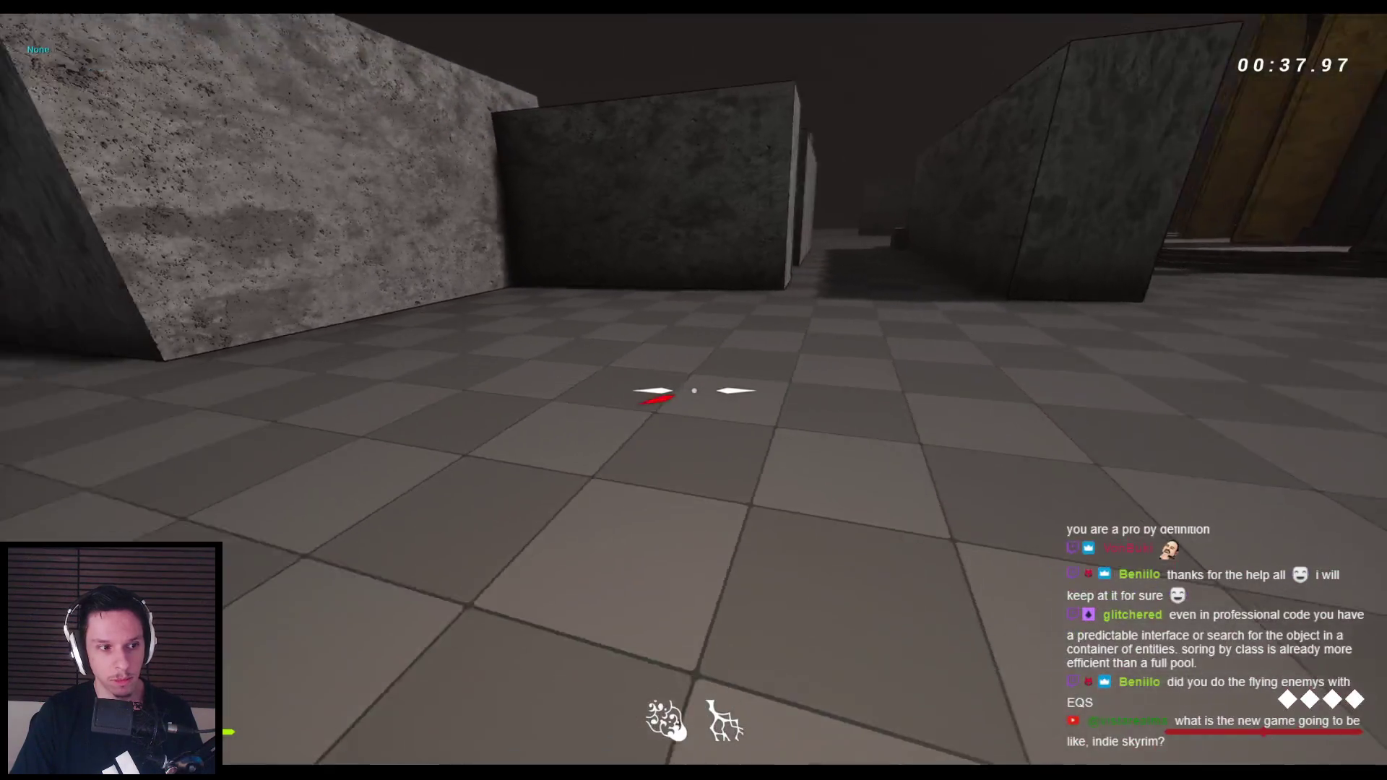
left_click(693, 390)
left_click(693, 390)
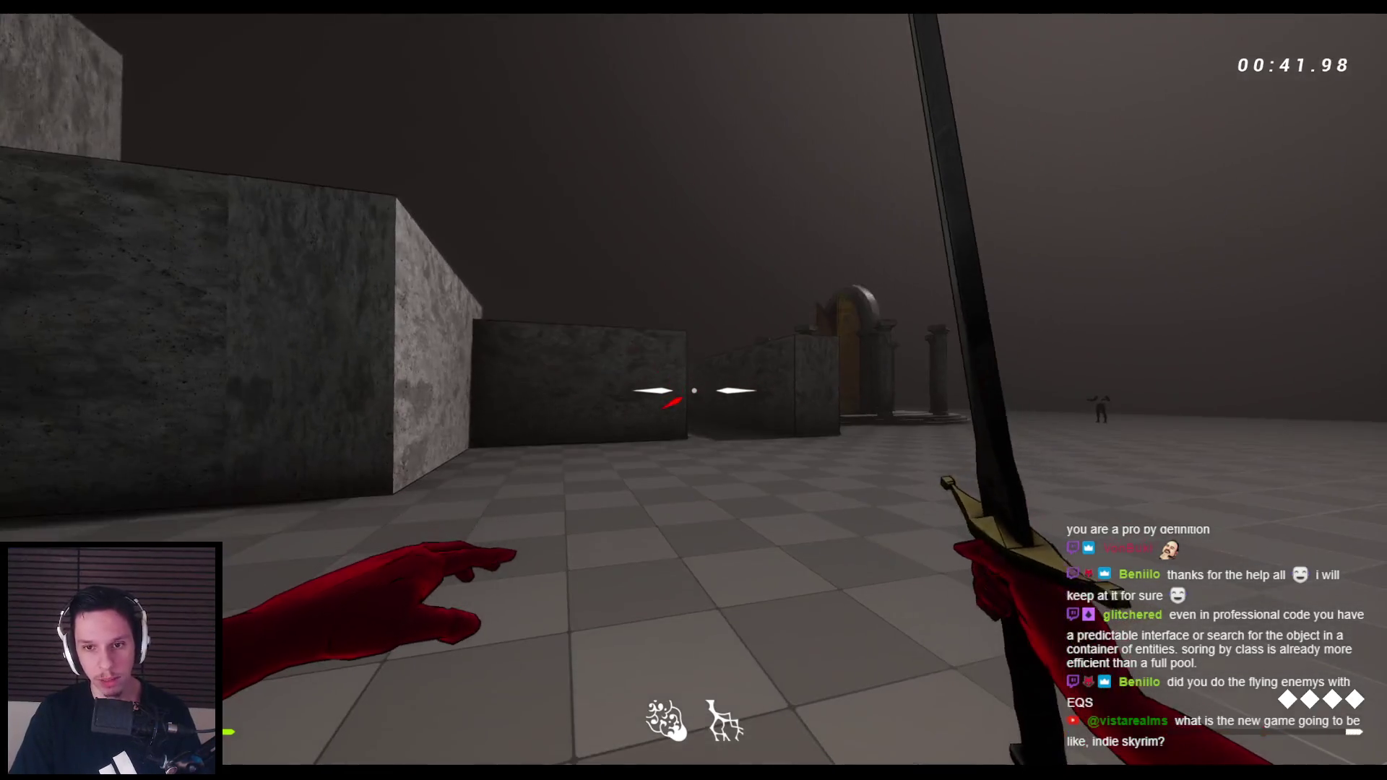
key("Escape")
left_click(462, 715)
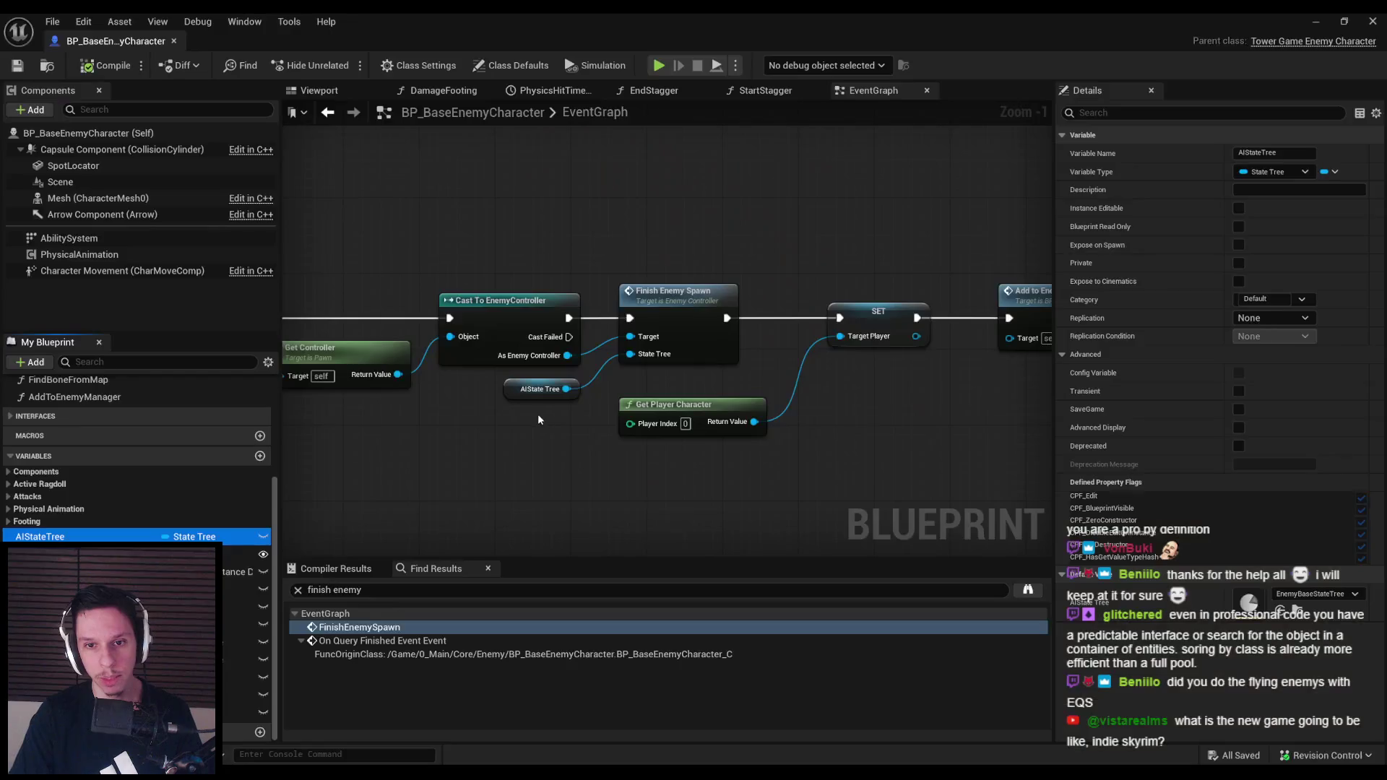
Open EnemyController from Finish Enemy Spawn and check the StateTreeAI component's properties
scroll(632, 362, "up", 1)
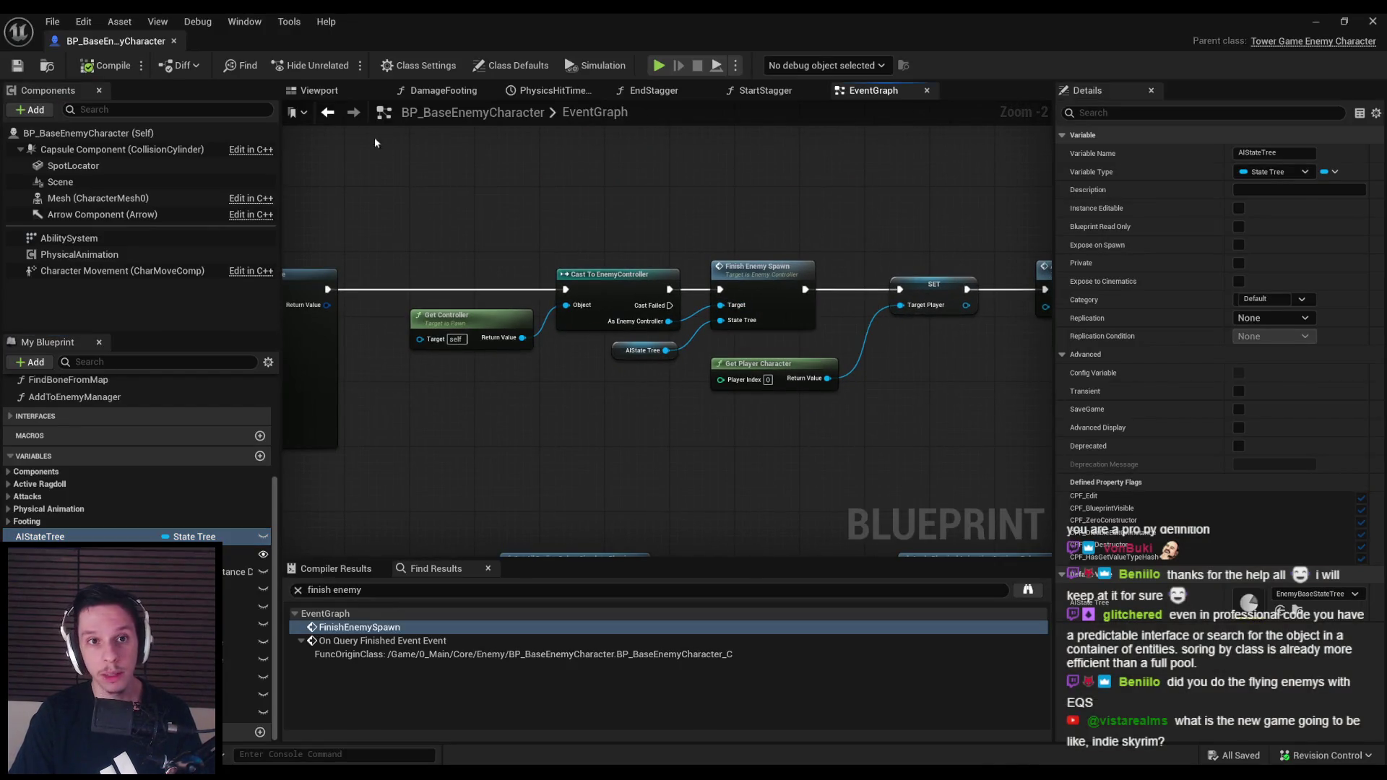
double_click(765, 313)
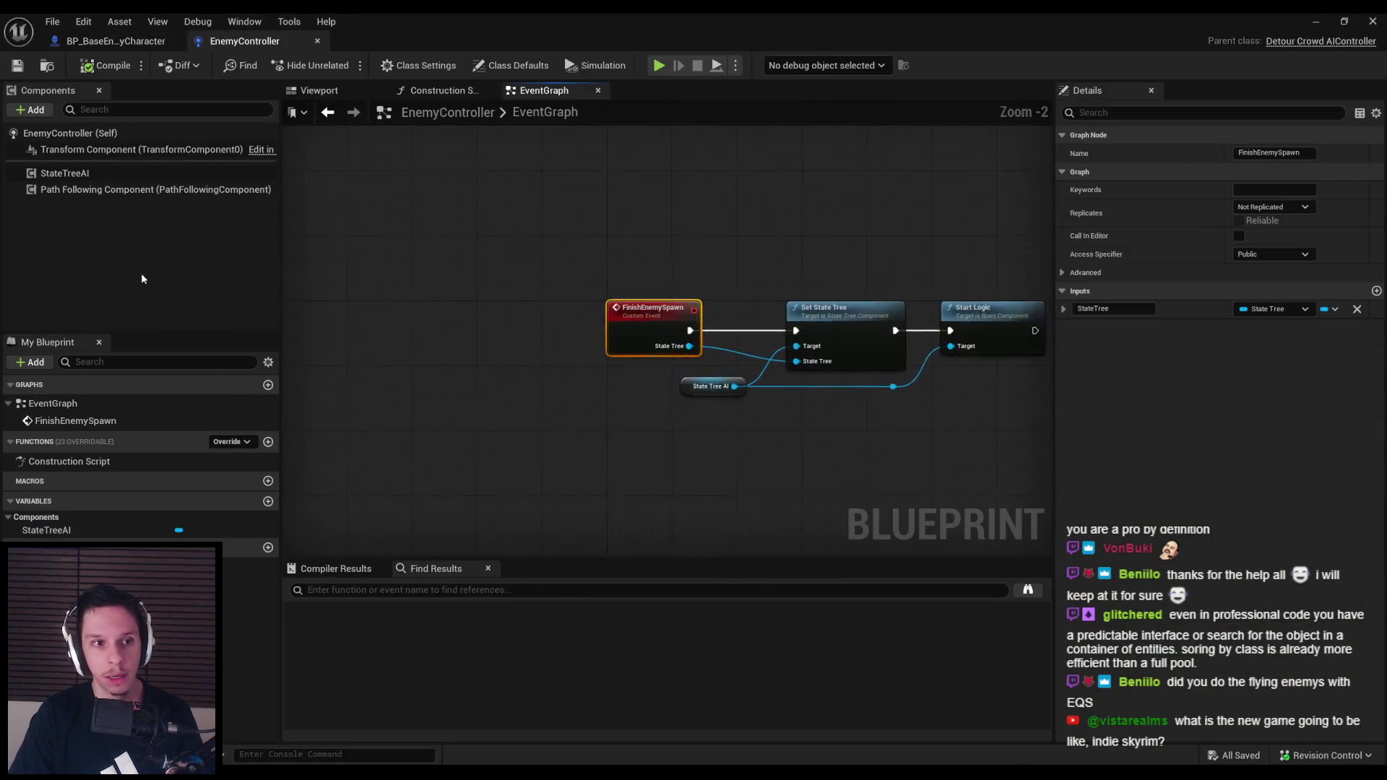
left_click(94, 173)
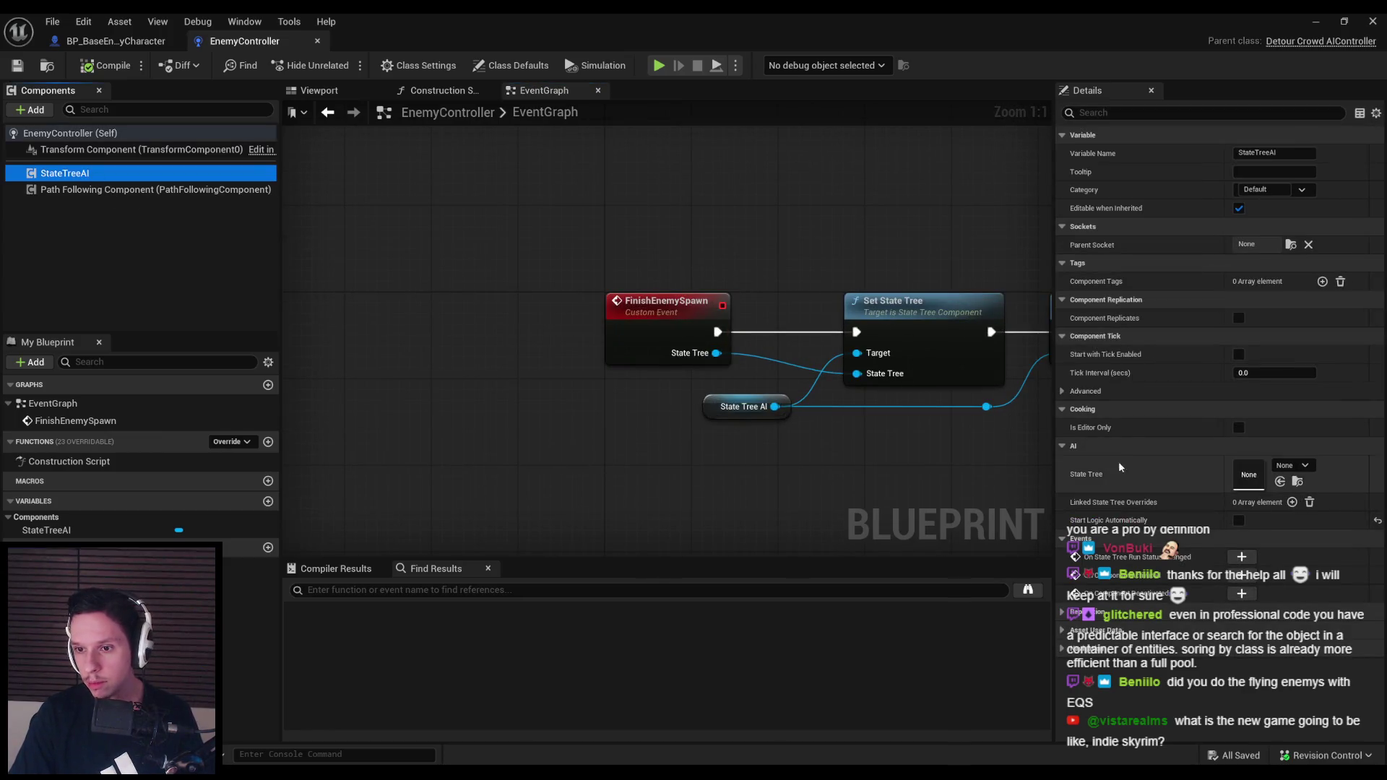
scroll(516, 410, "down", 3)
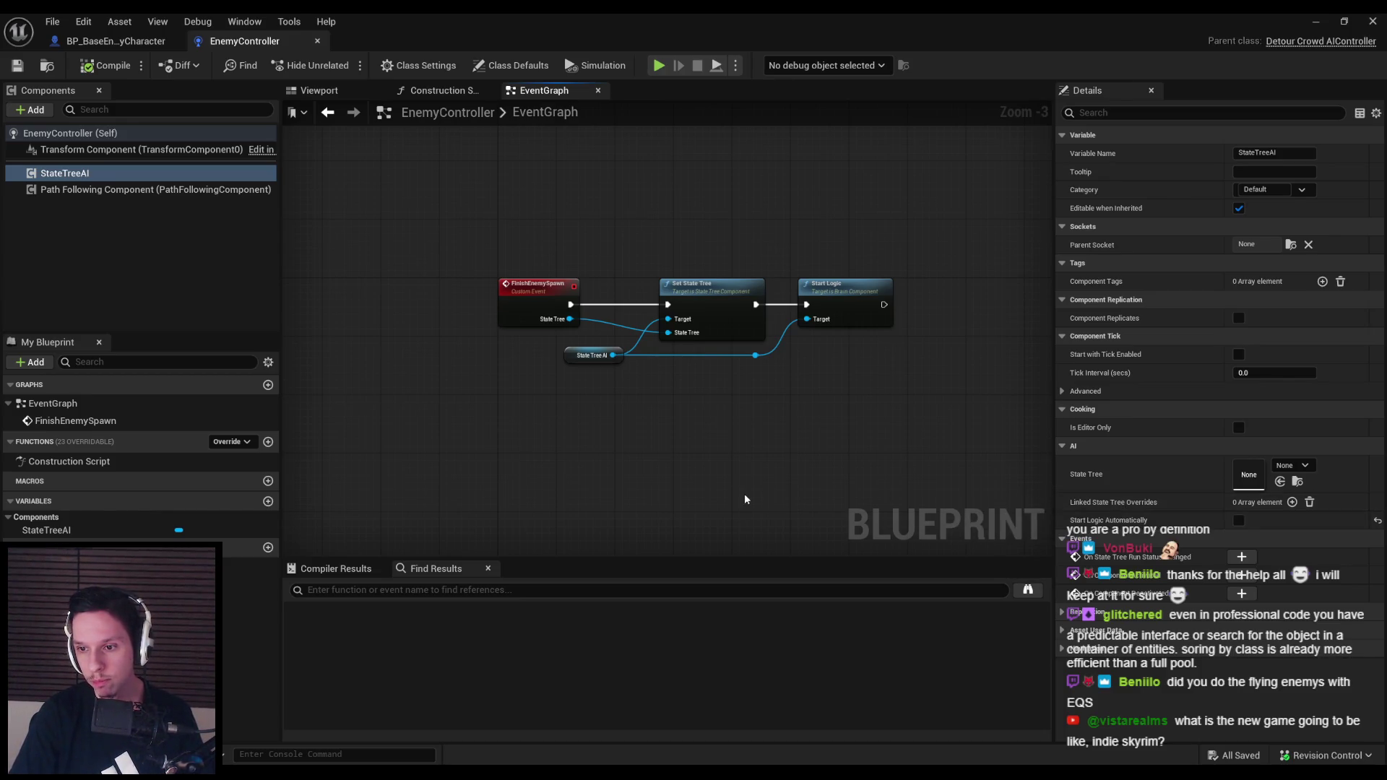
Minimize the blueprint window and select EnemyBaseStateTree in the Core/Enemy folder
left_click(116, 41)
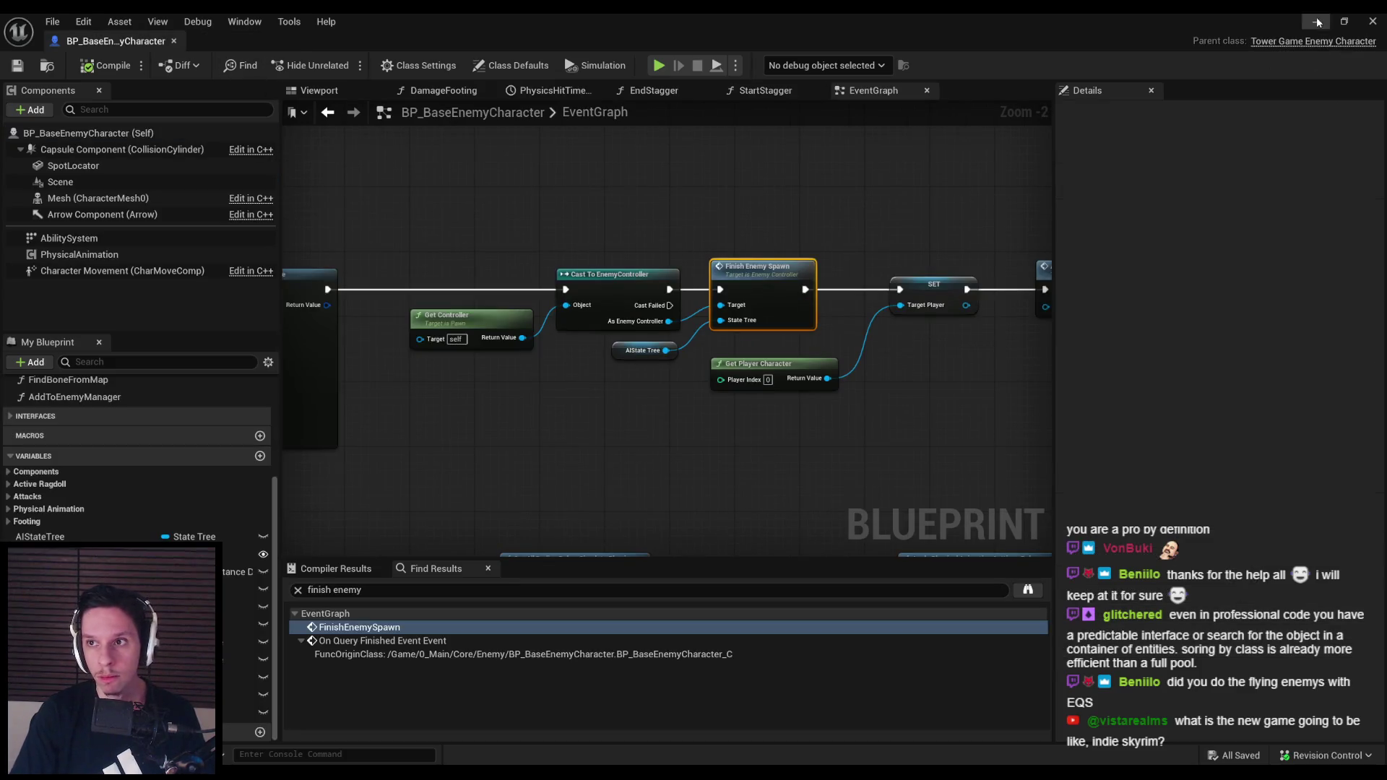
left_click(1316, 21)
scroll(316, 607, "down", 1)
left_click(304, 599)
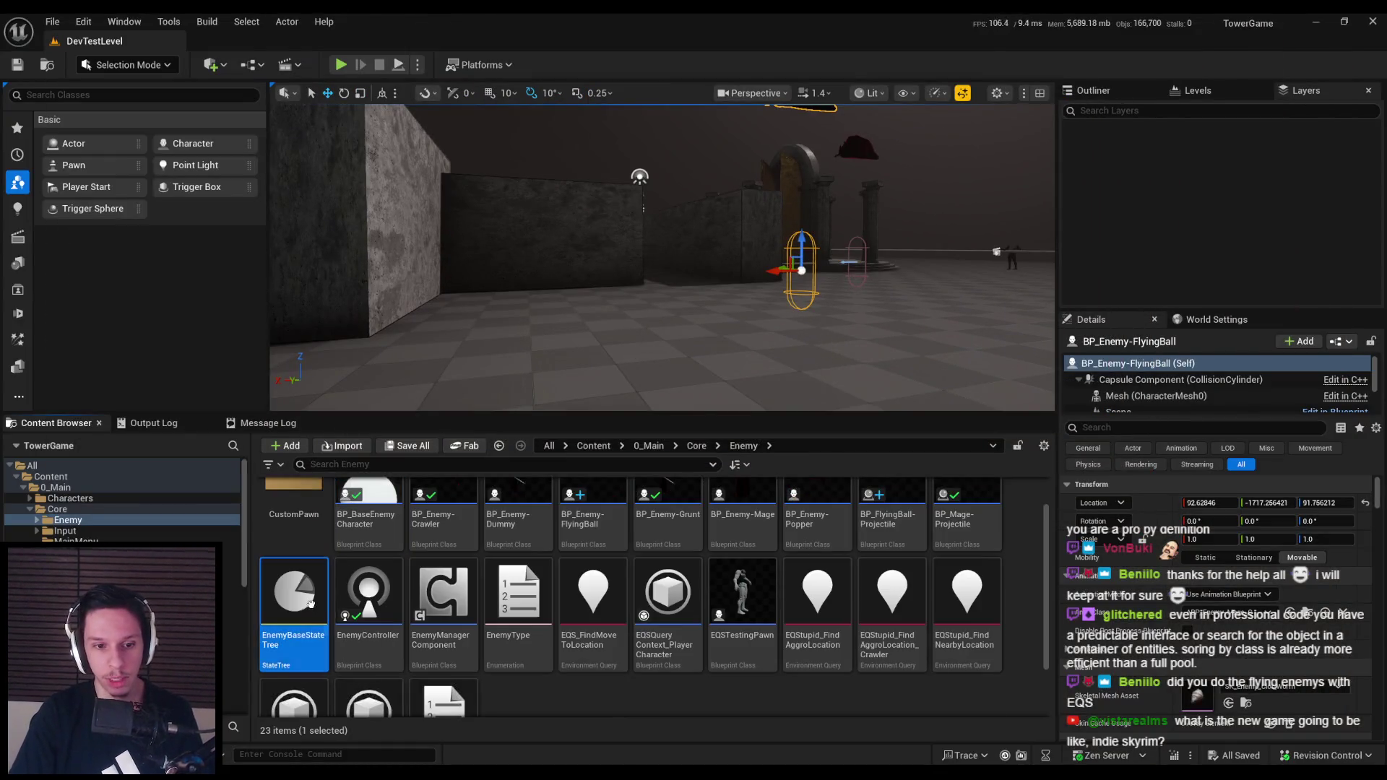
Duplicate EnemyBaseStateTree and name the copy EnemyBaseStateTree_Ranged
right_click(315, 607)
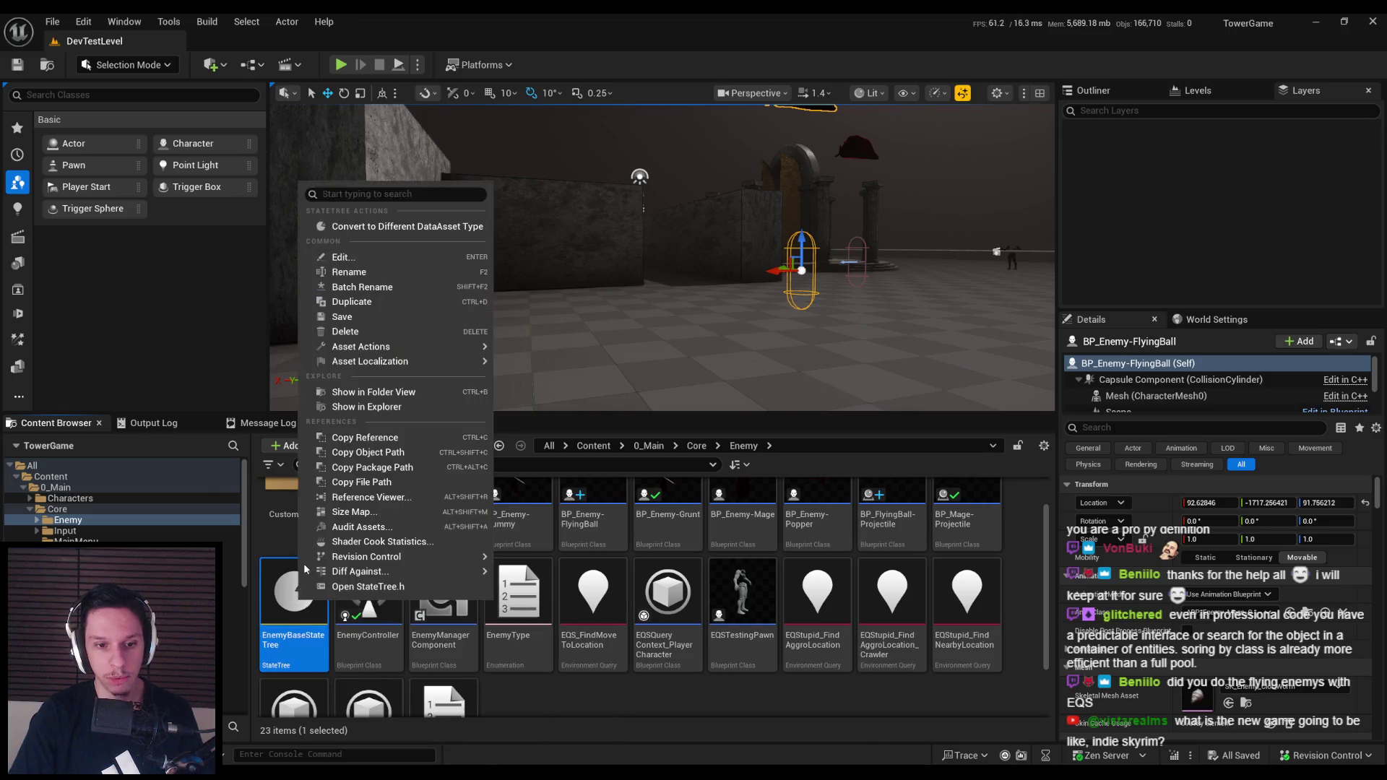
left_click(359, 310)
key("End")
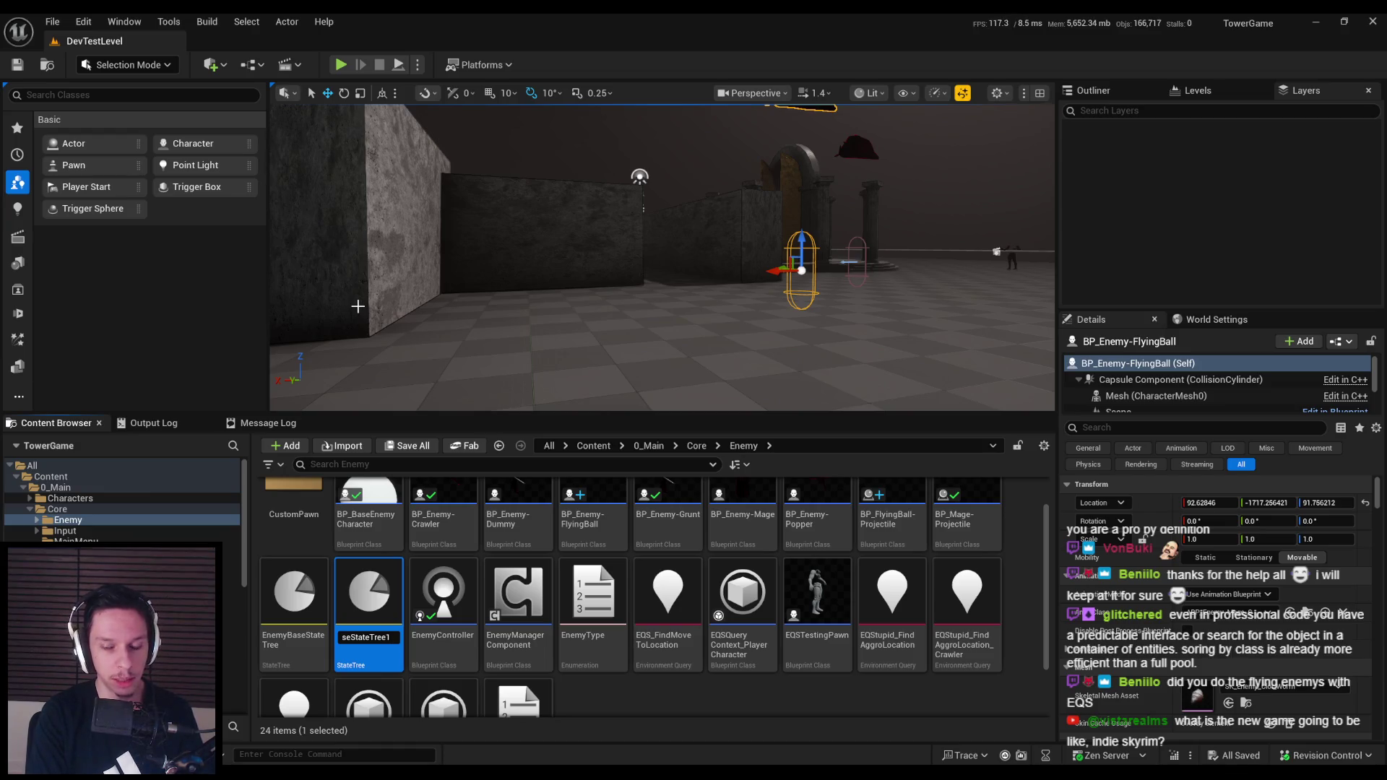
key("BackSpace")
type("_")
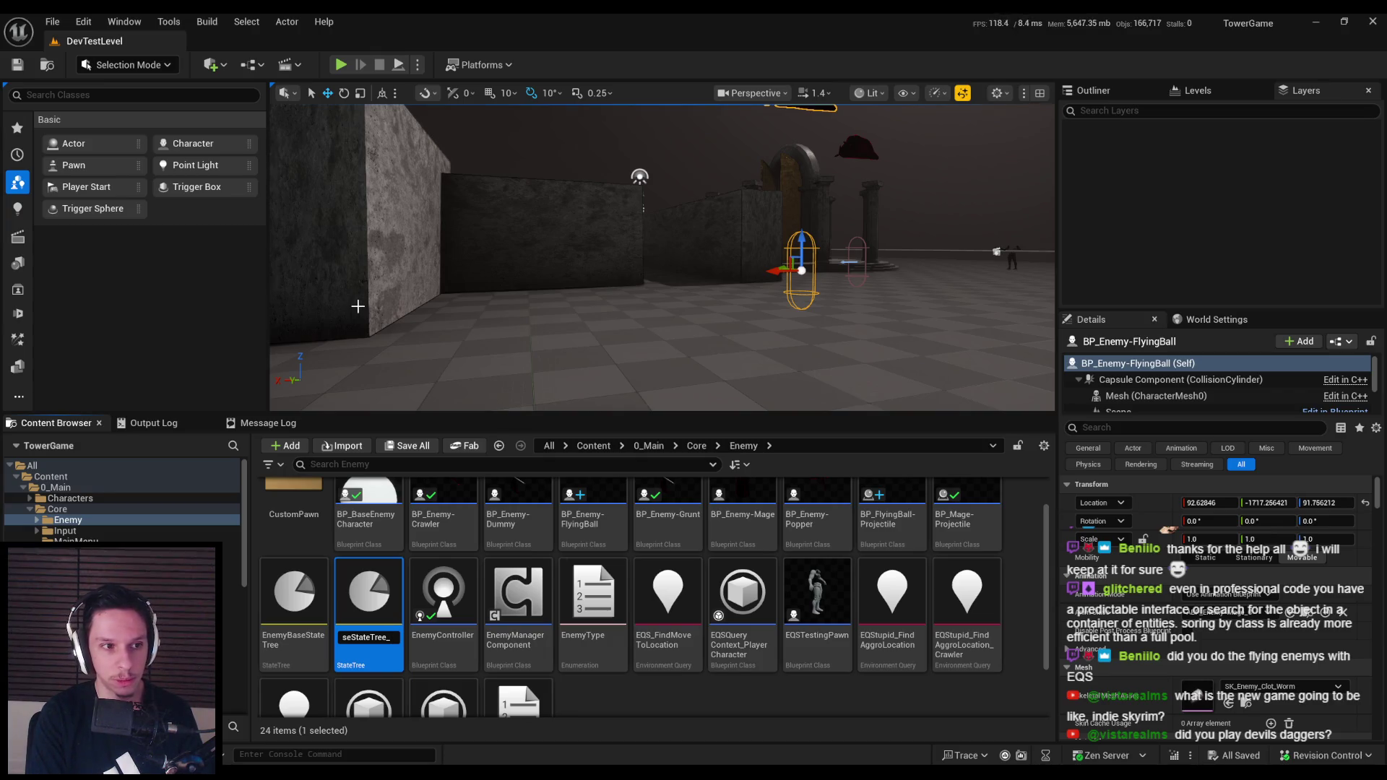
type("Ranged")
key("Return")
Open the copy briefly, then rename it to EnemyStateTree_Ranged
double_click(399, 602)
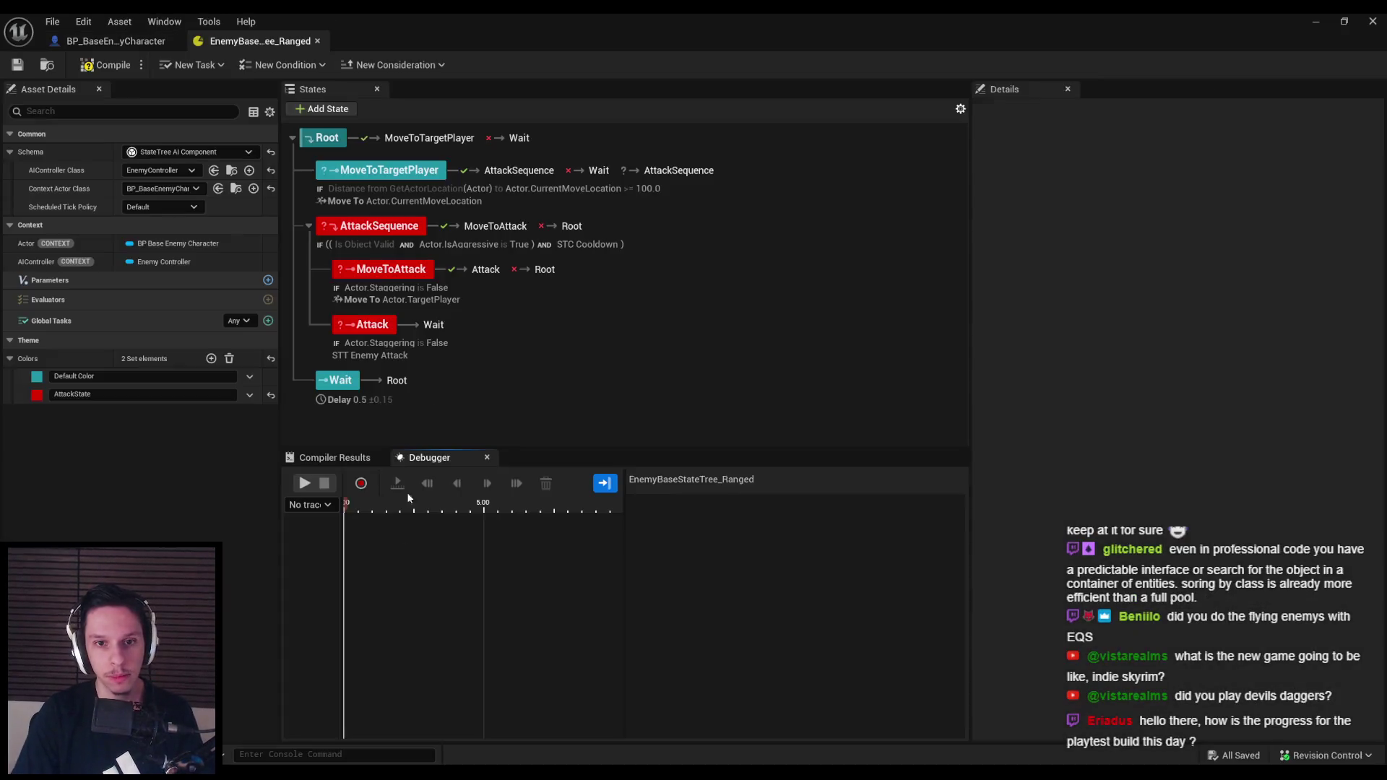
left_click(1311, 20)
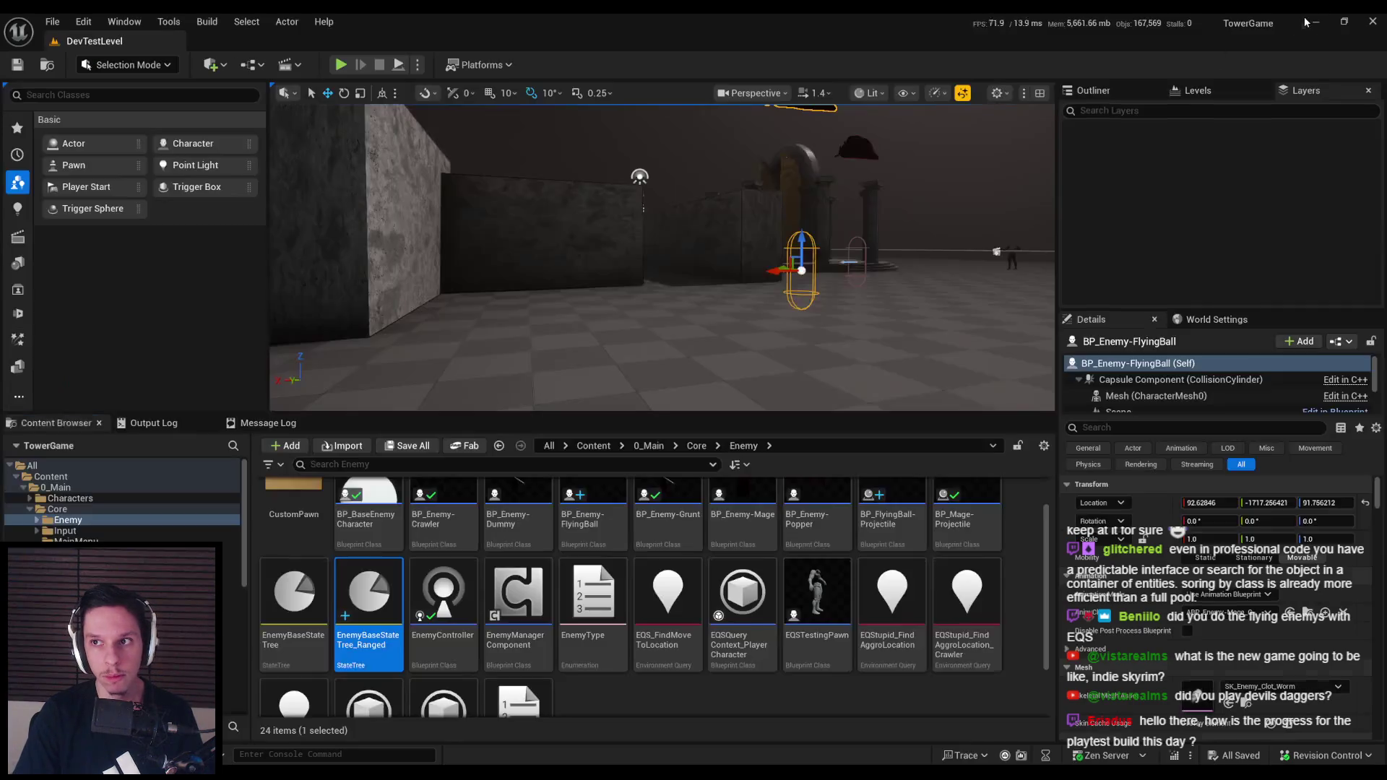
left_click(377, 638)
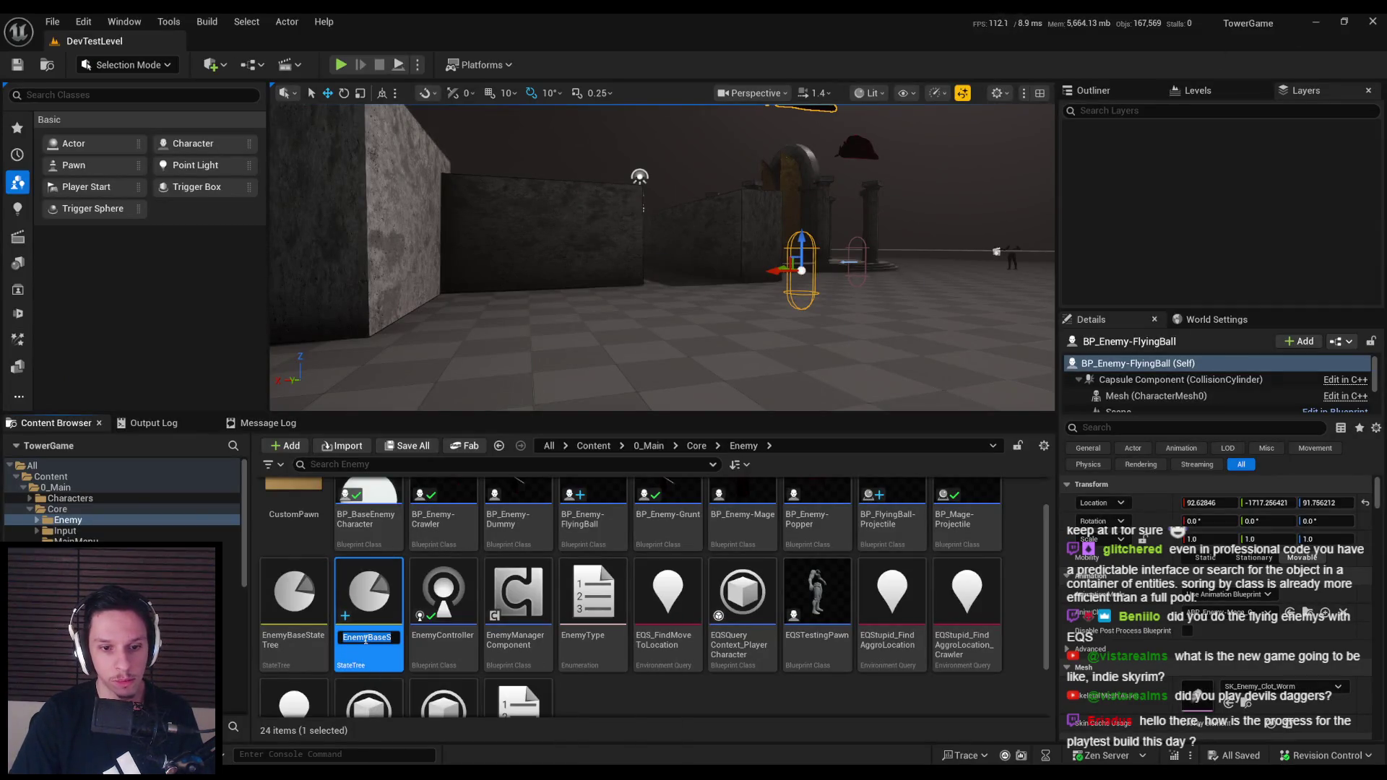
left_click(365, 637)
key("Delete")
key("Delete")
key("Delete")
key("Return")
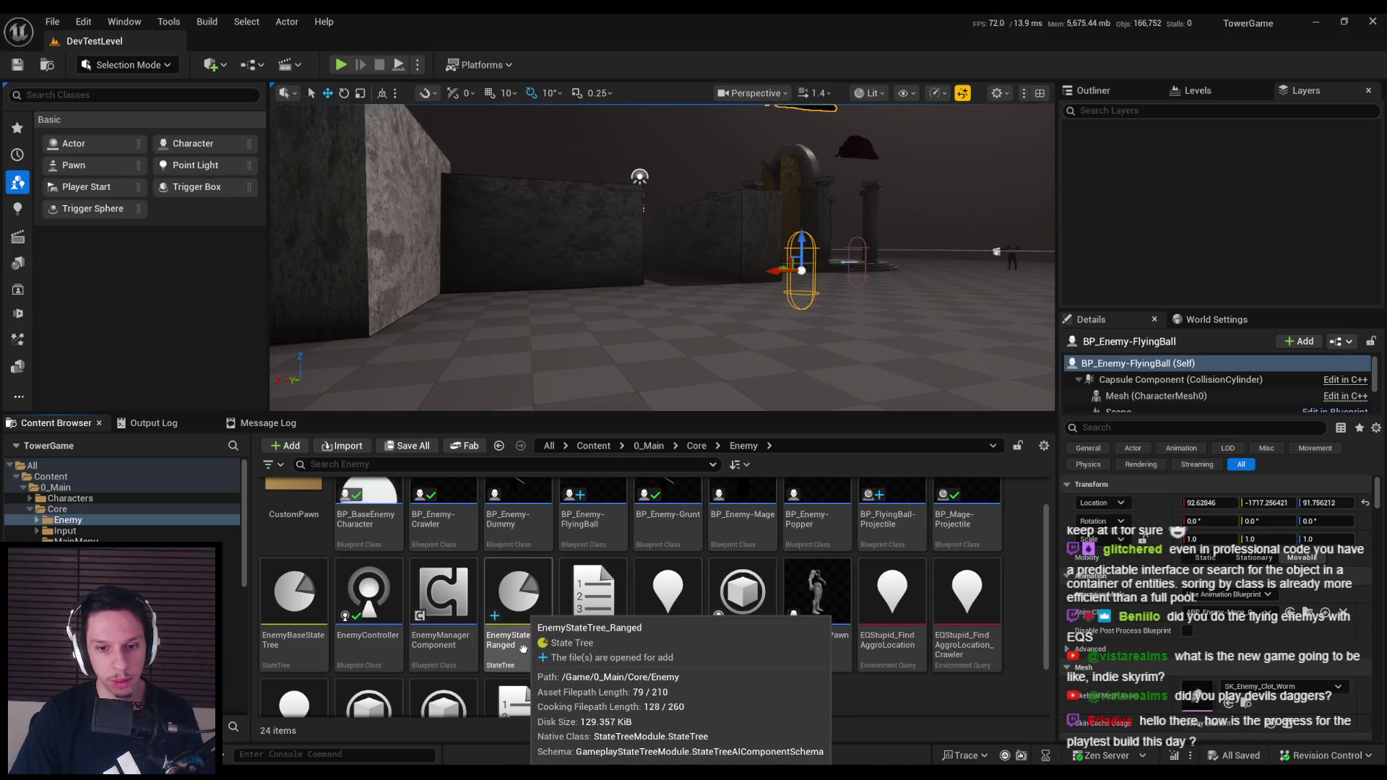
Rename the asset to EST_Ranged and open it in the state tree editor
left_click(507, 636)
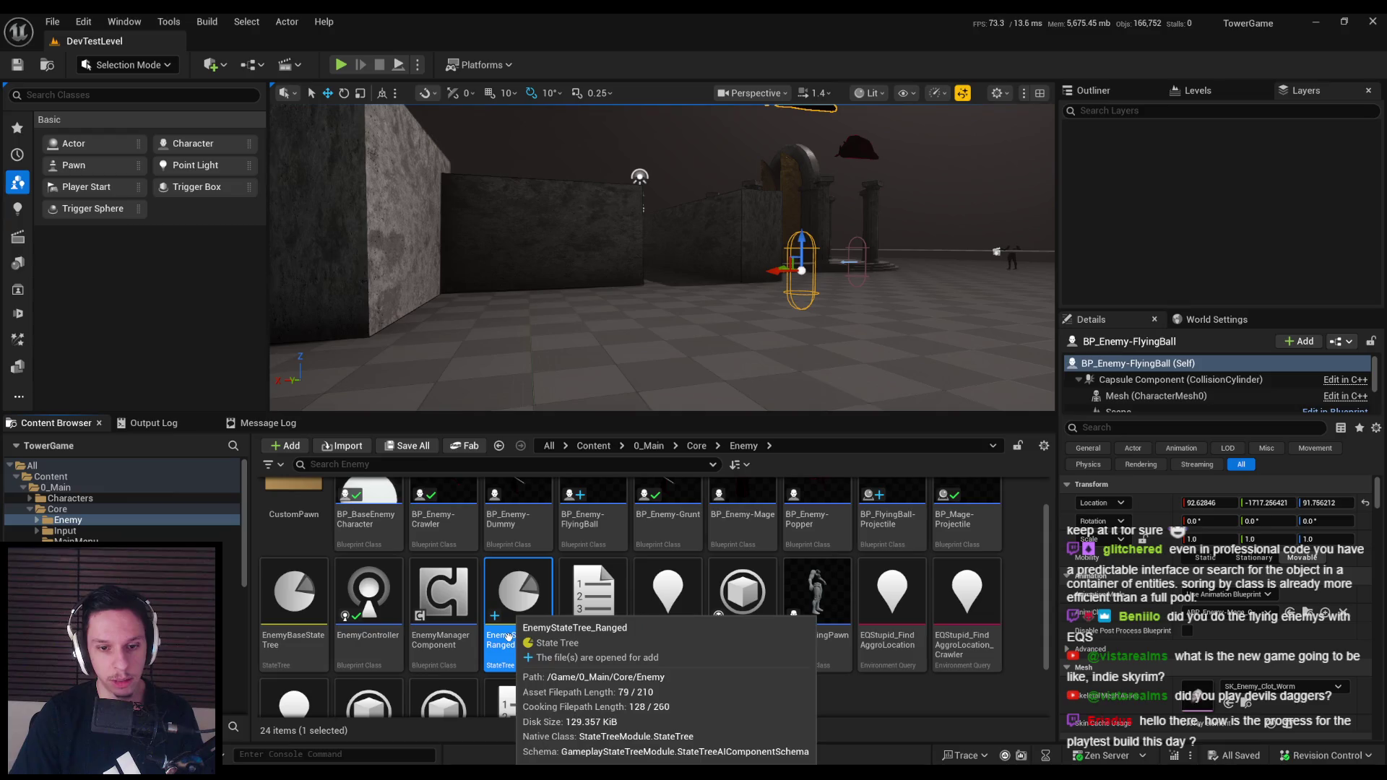
left_click(541, 638)
key("Escape")
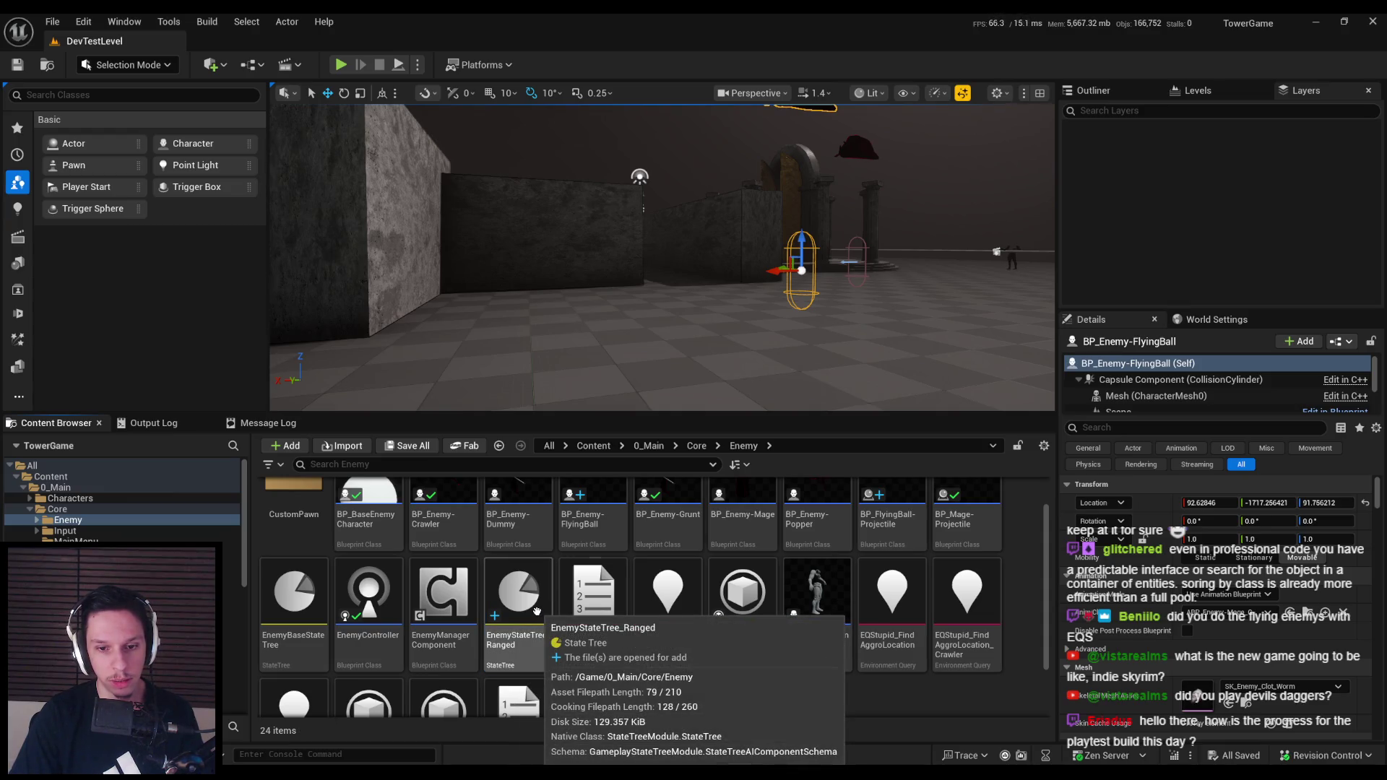
left_click(531, 635)
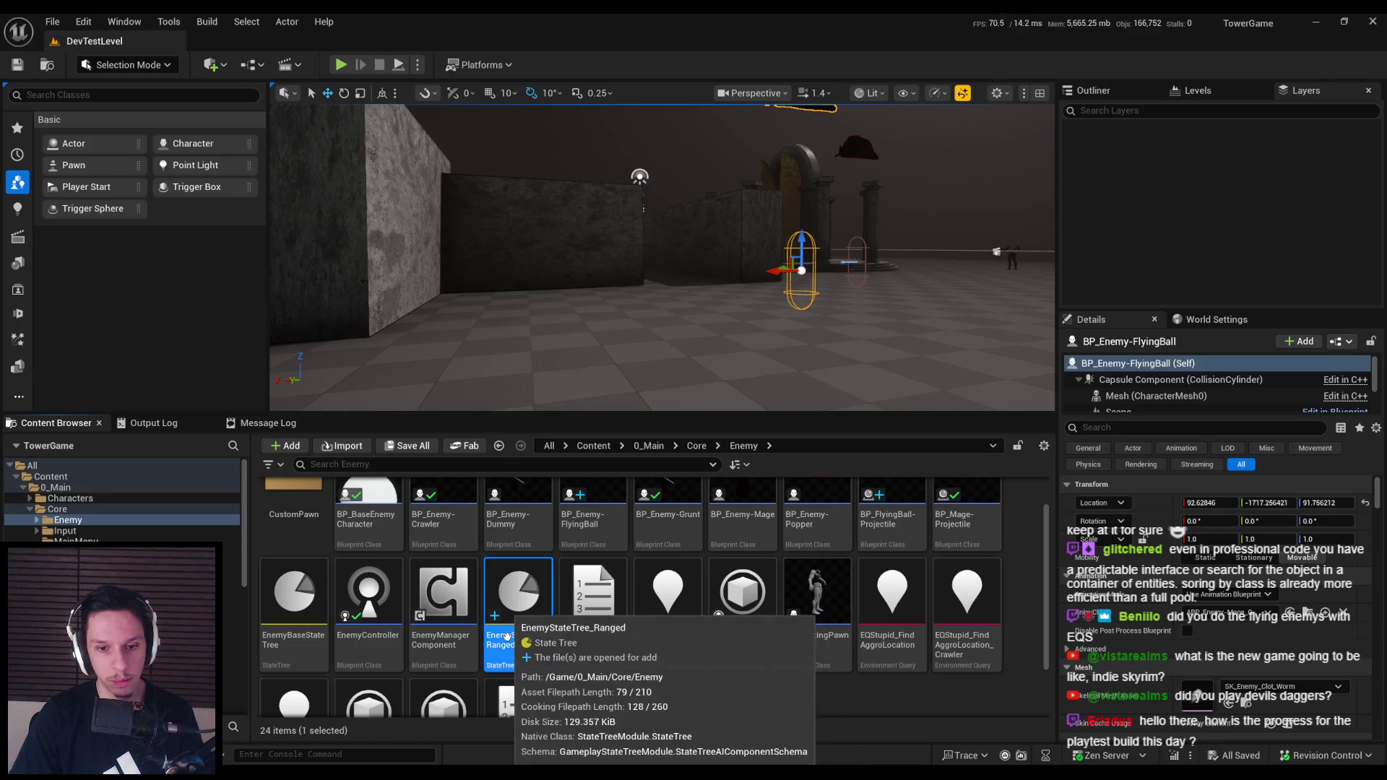
left_click(529, 639)
left_click_drag(494, 638, 540, 640)
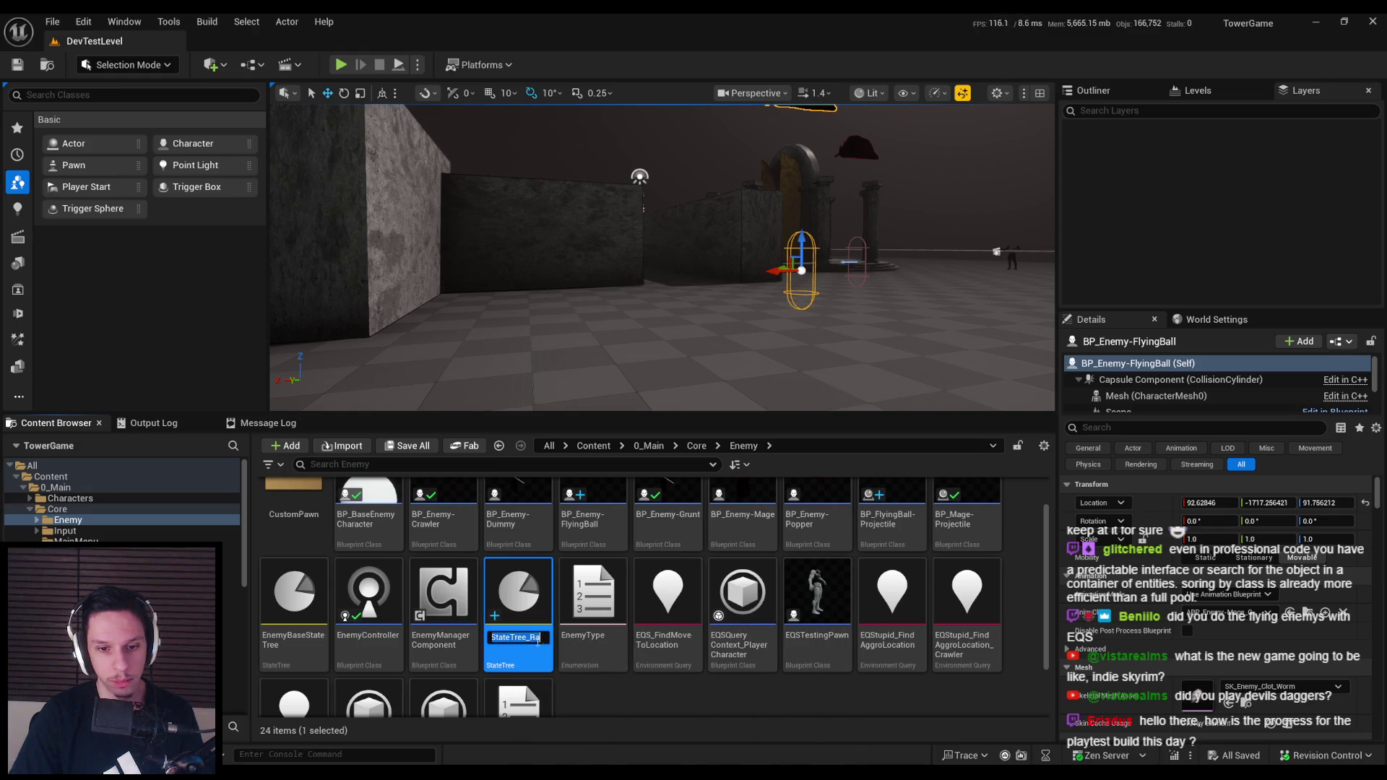
type("EST_Ranged")
key("Return")
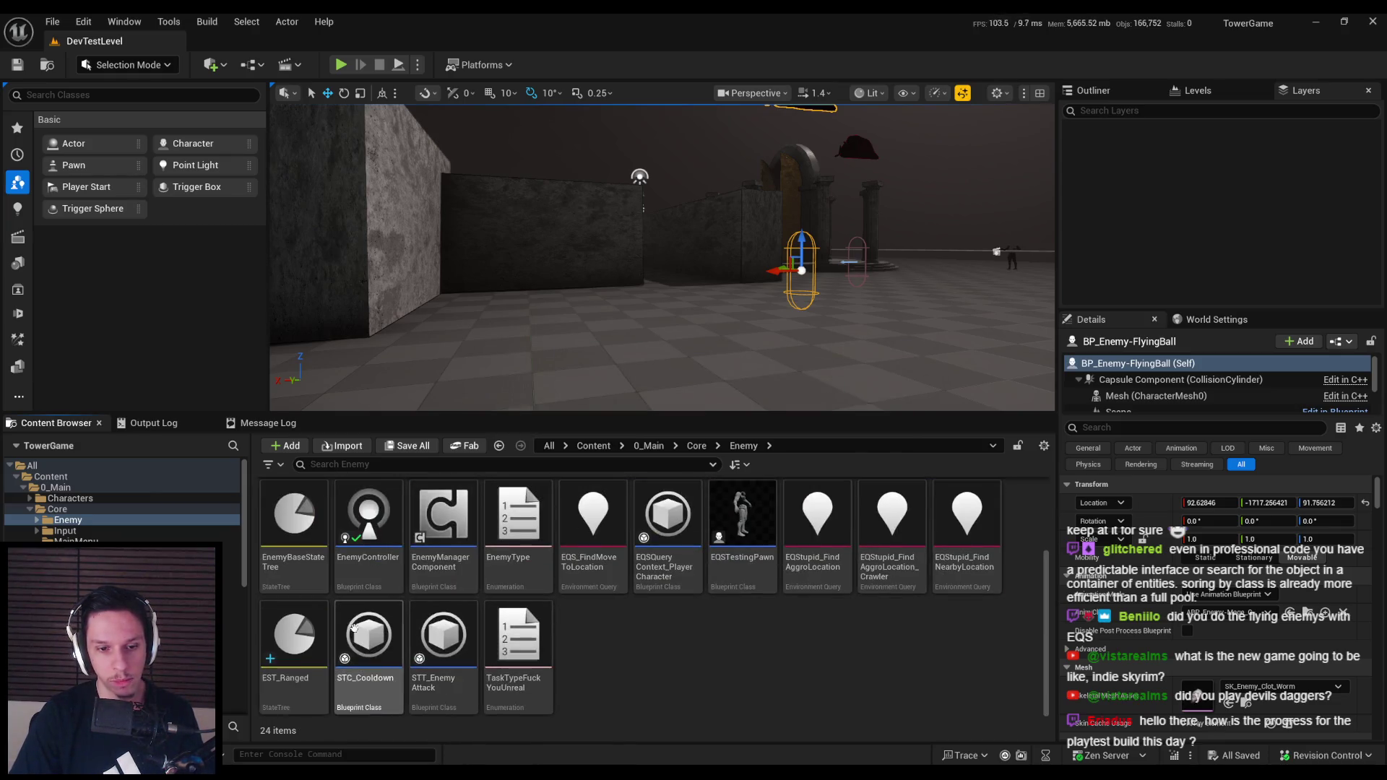
double_click(297, 632)
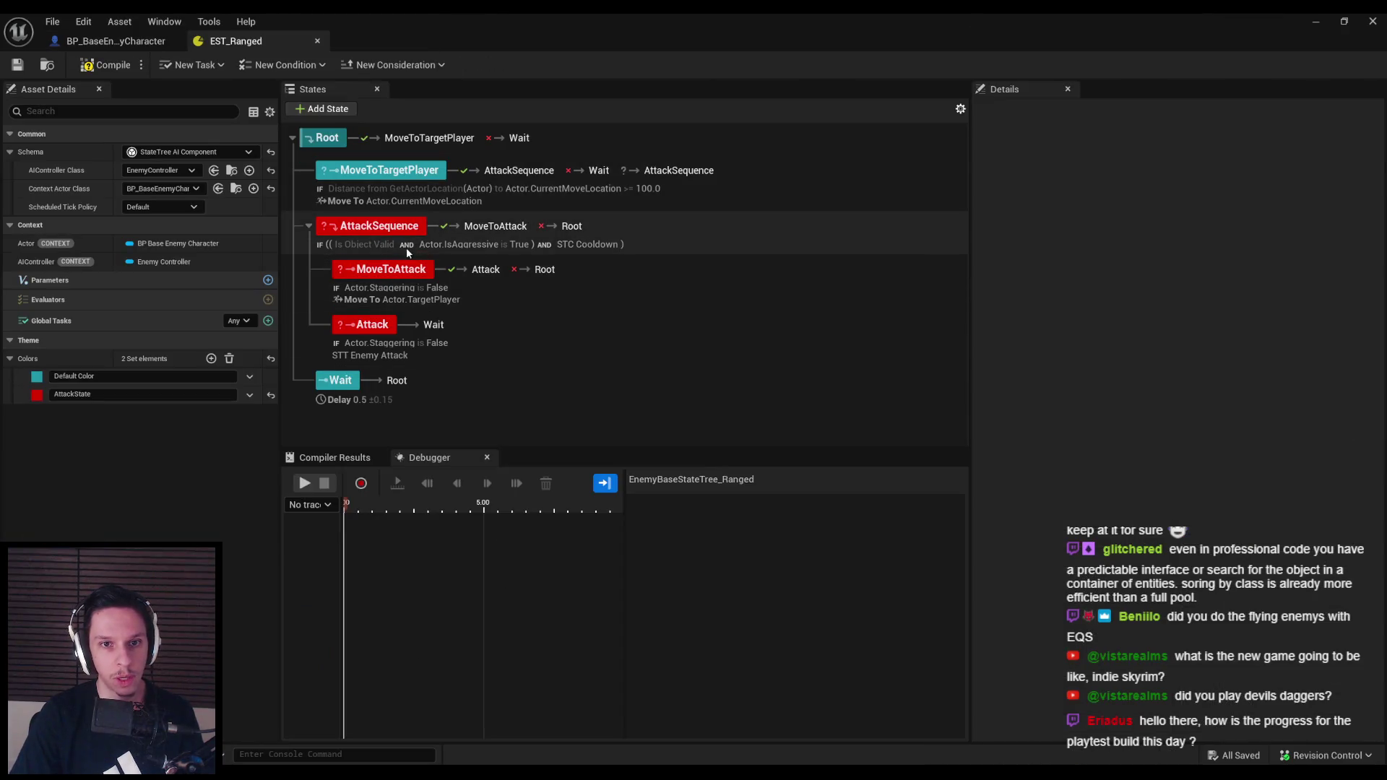
Delete AttackSequence's Actor.IsAggressive condition, save EST_Ranged, then select the MoveToAttack state
left_click(392, 228)
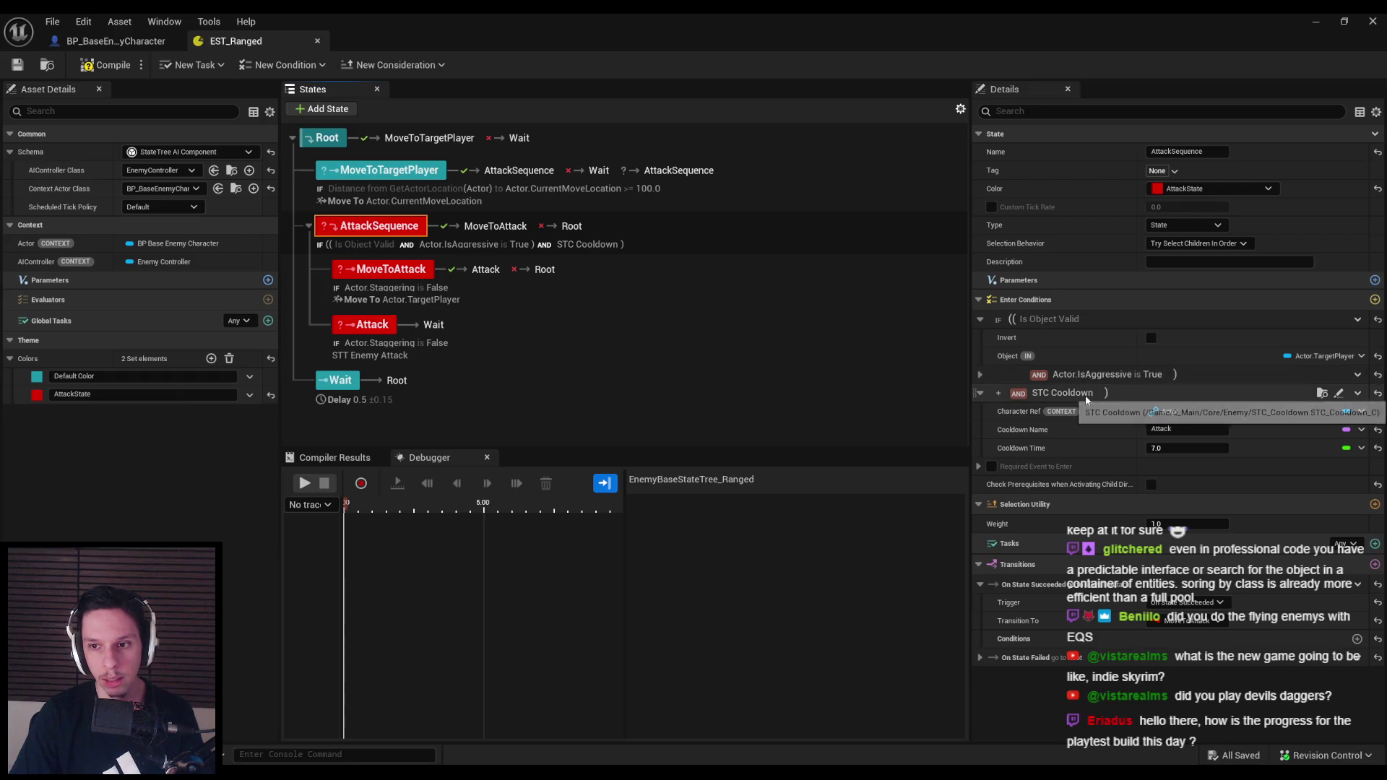
left_click(1357, 374)
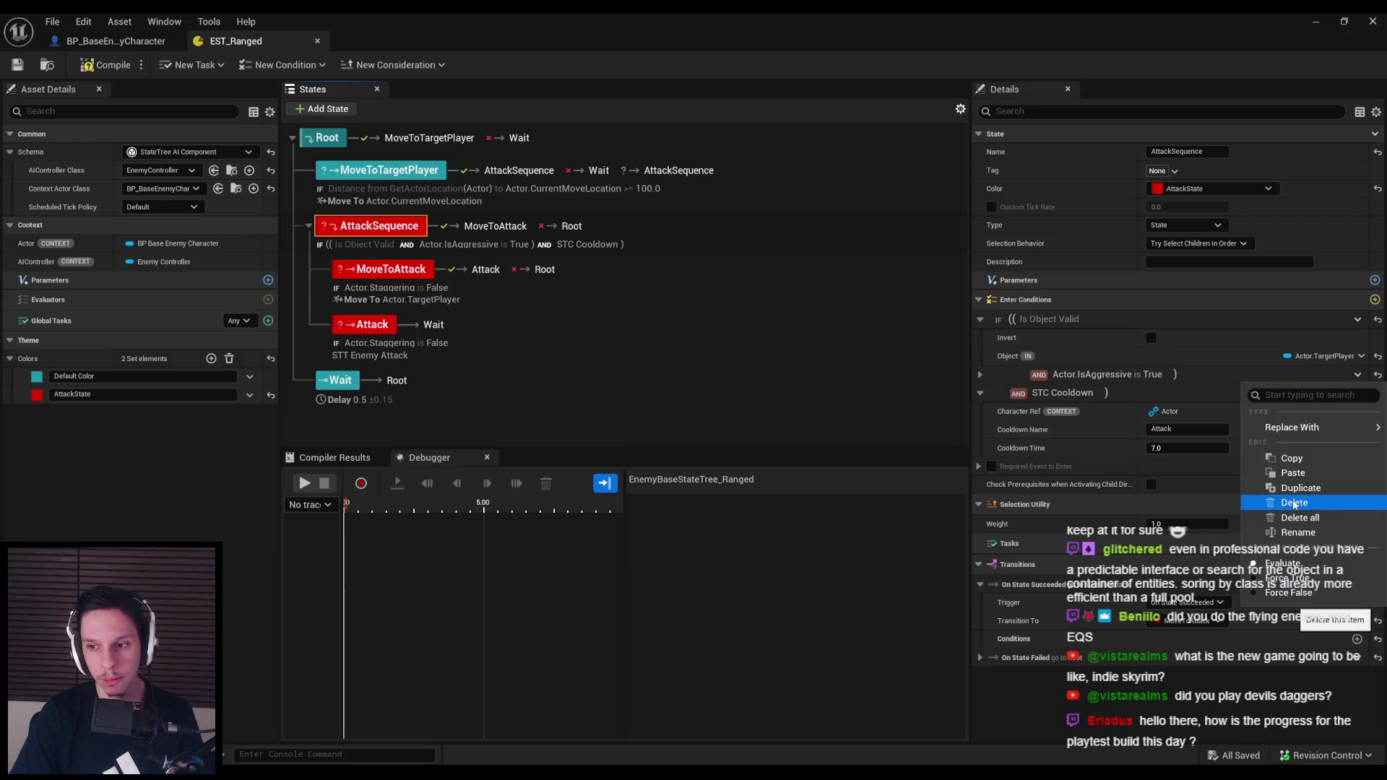
left_click(1293, 504)
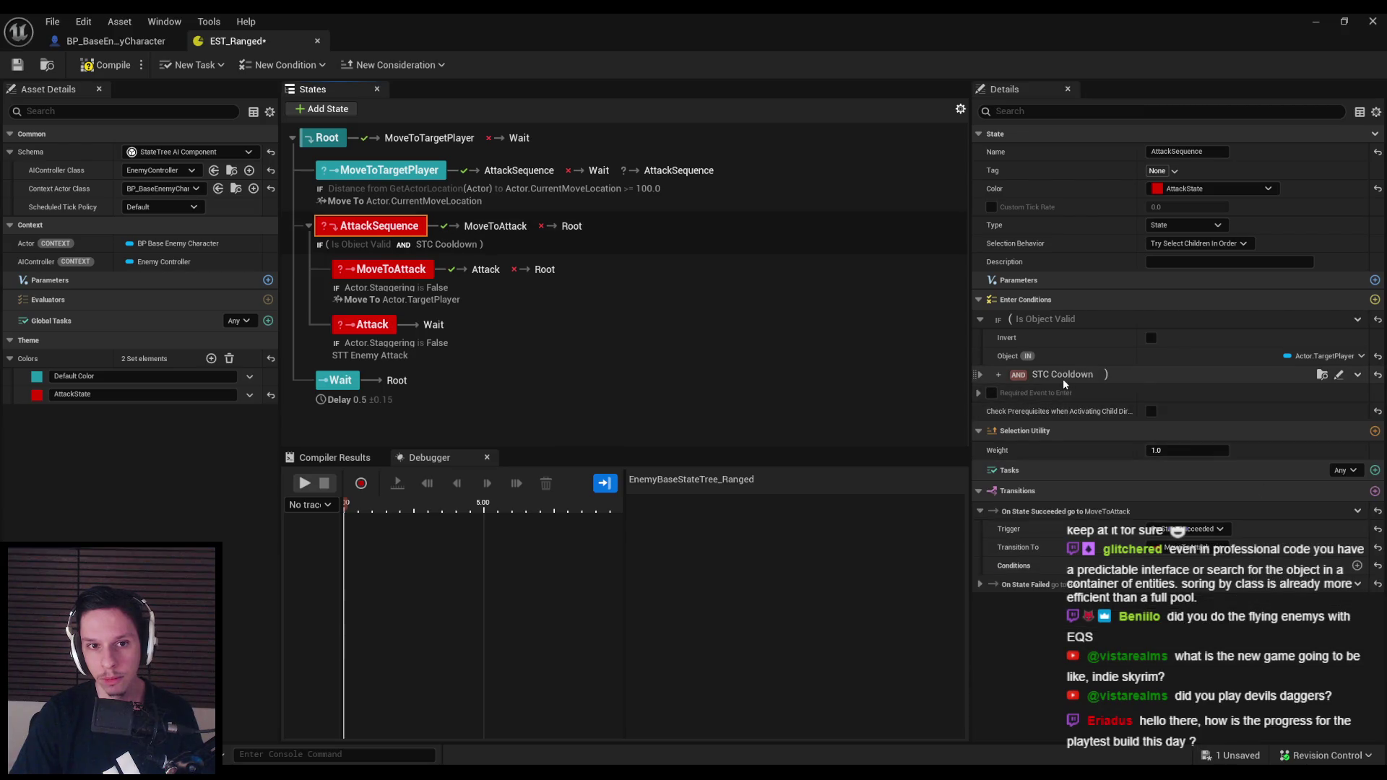
left_click(17, 65)
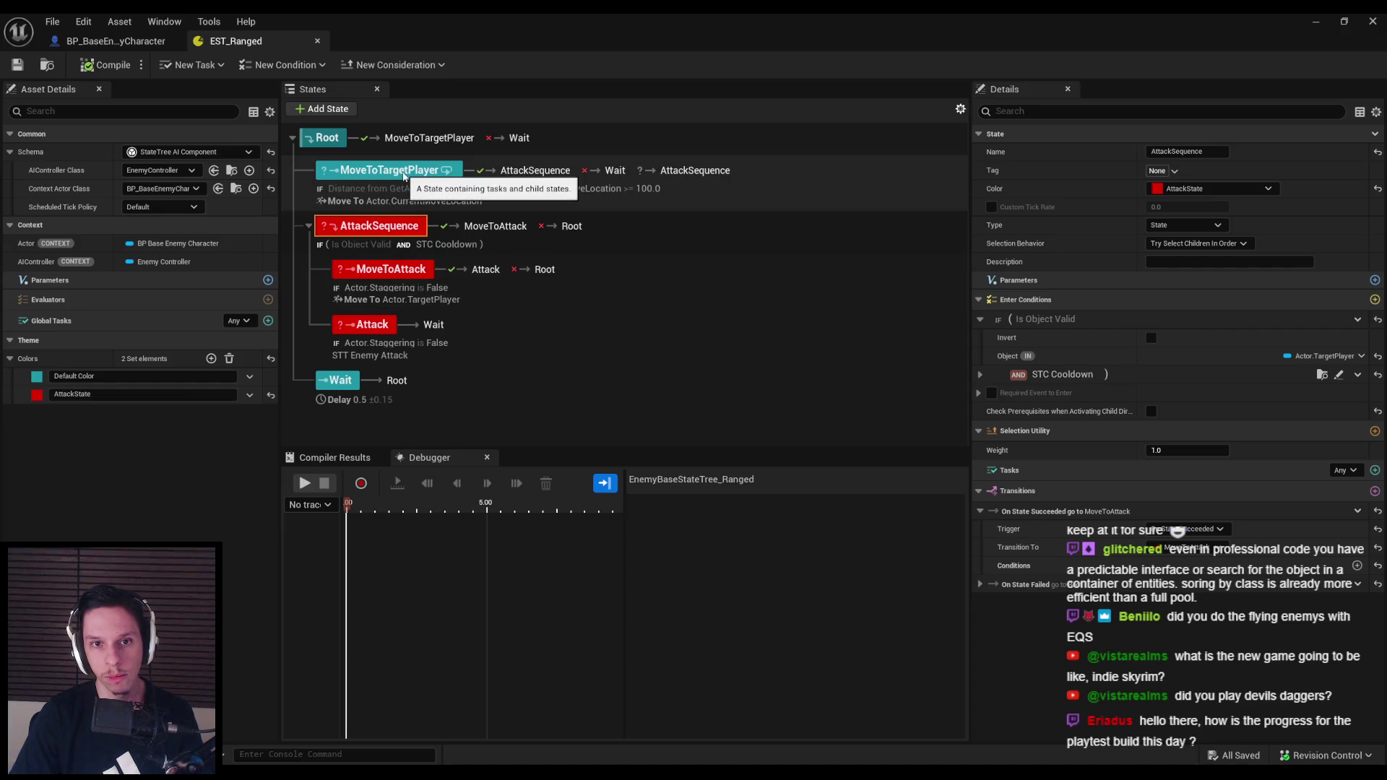
left_click(393, 277)
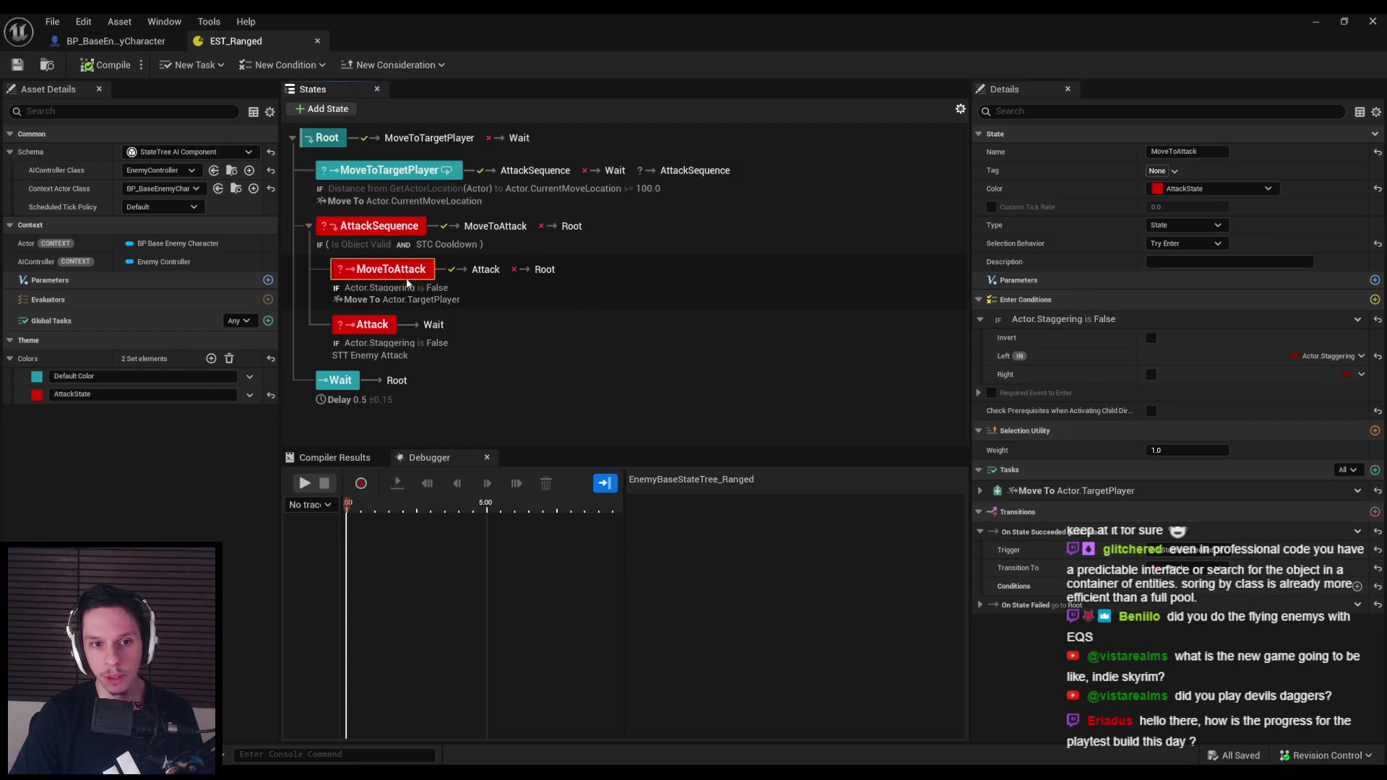
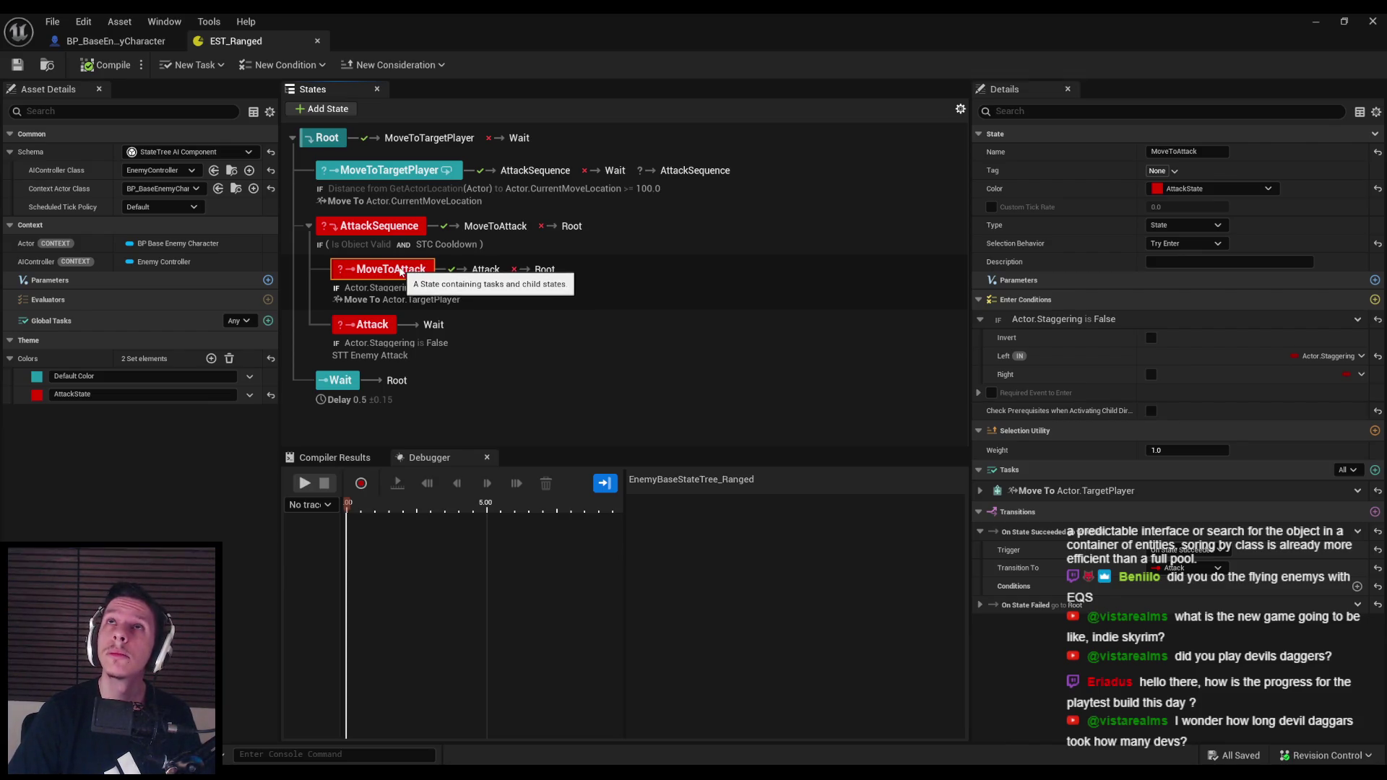
Compare the MoveToTargetPlayer and MoveToAttack state settings in the Details panel
left_click(447, 189)
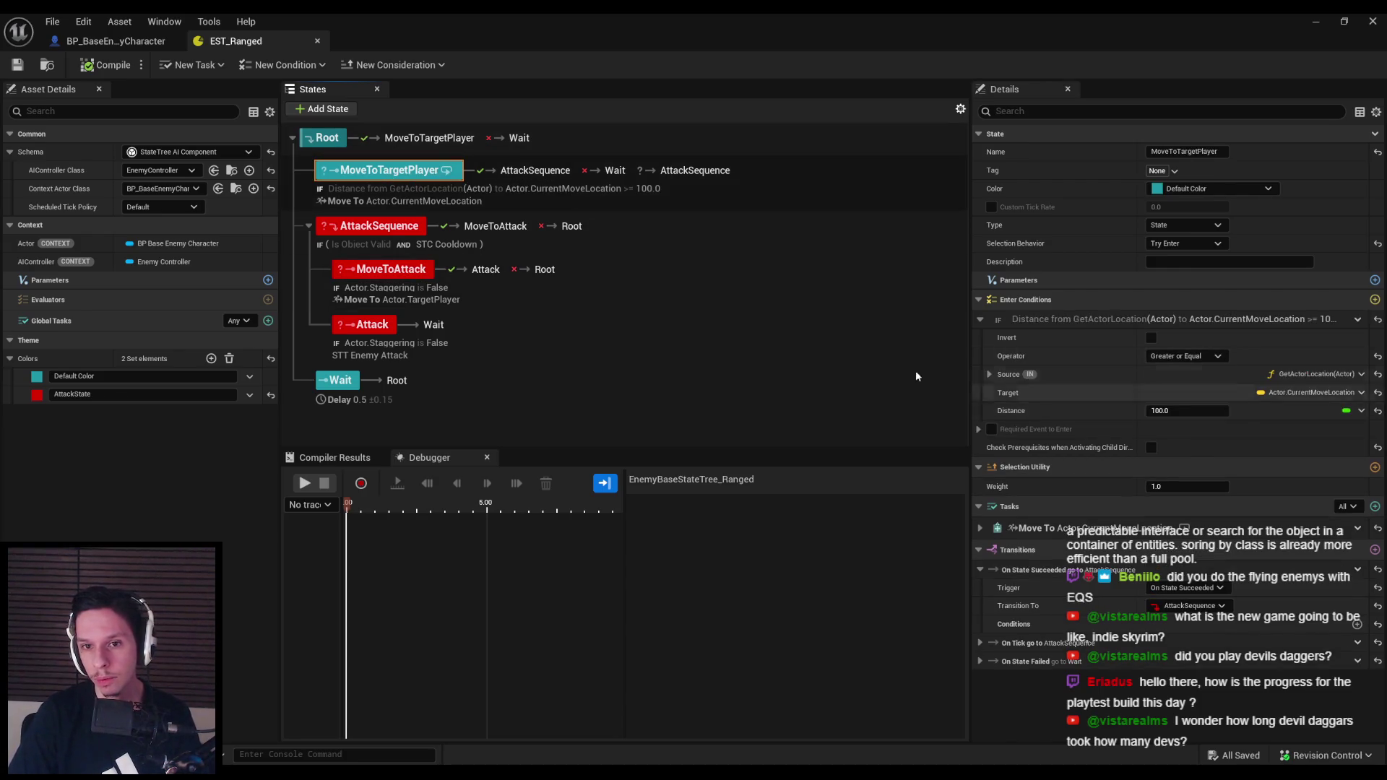
left_click(390, 270)
left_click(384, 175)
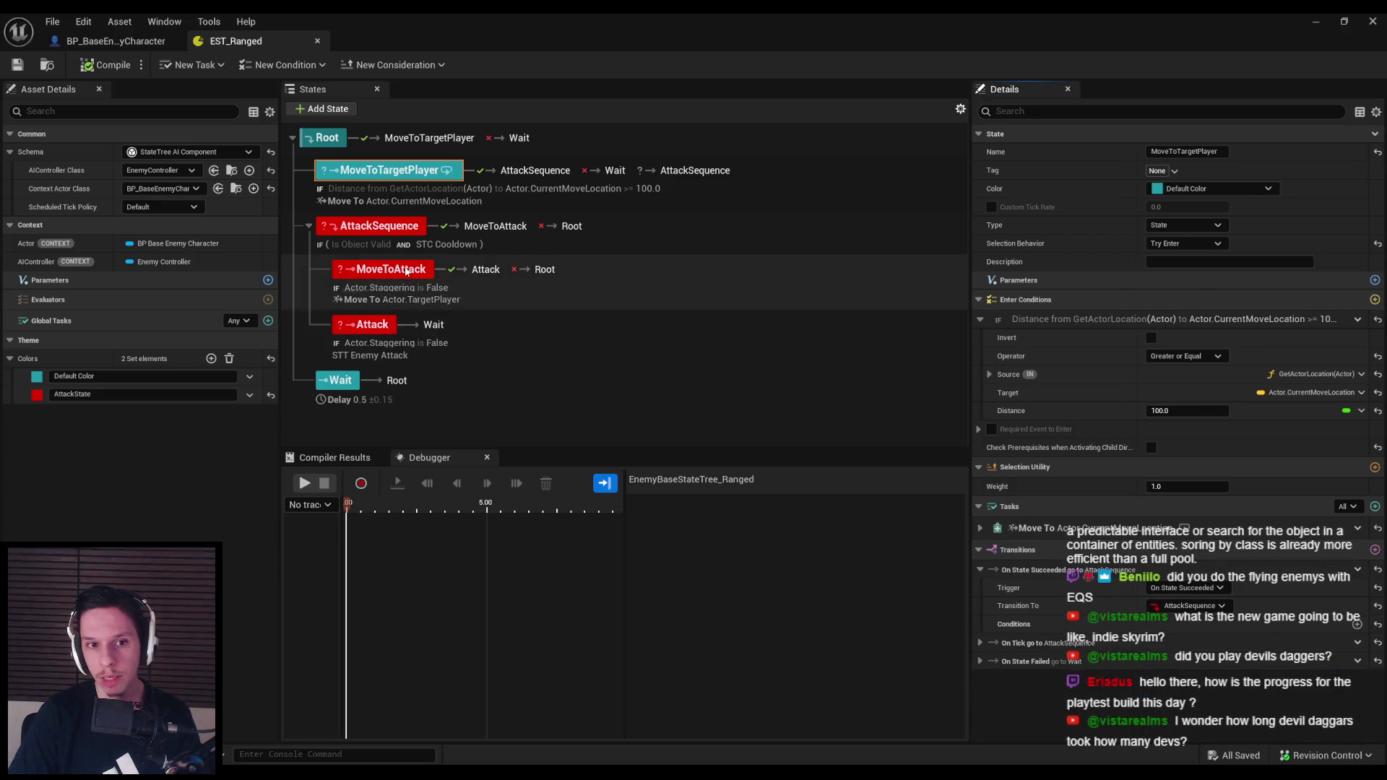
Delete the MoveToAttack state from under AttackSequence
left_click(404, 271)
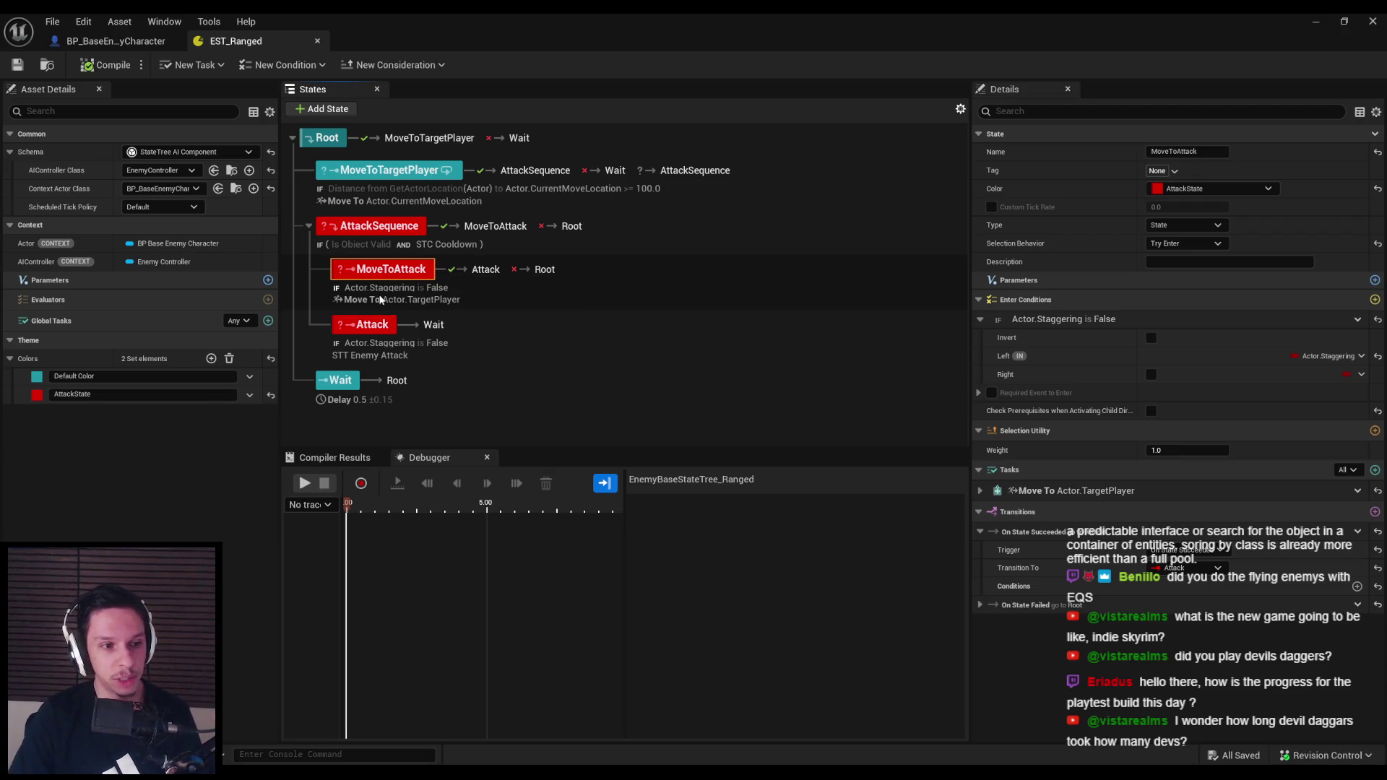
key("alt+Tab")
scroll(596, 556, "down", 8)
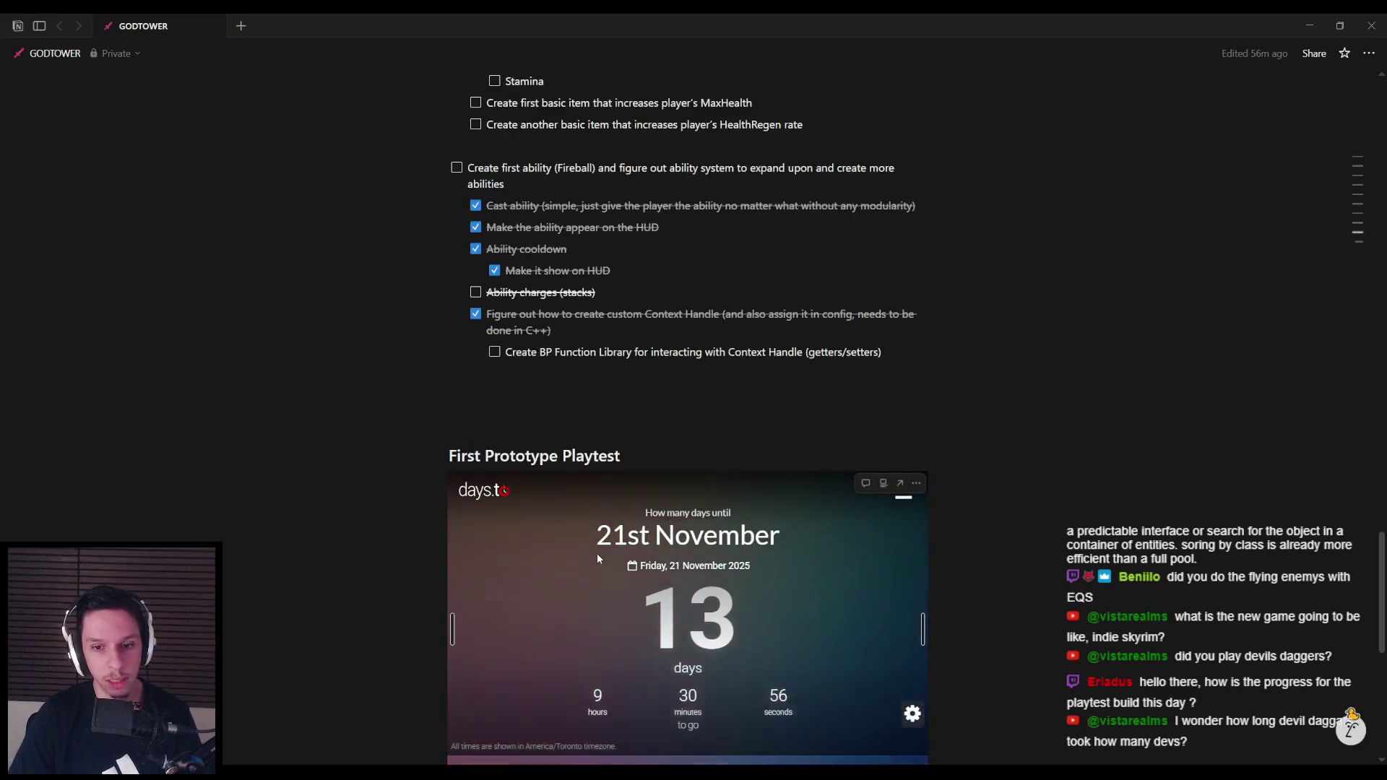
scroll(592, 549, "up", 8)
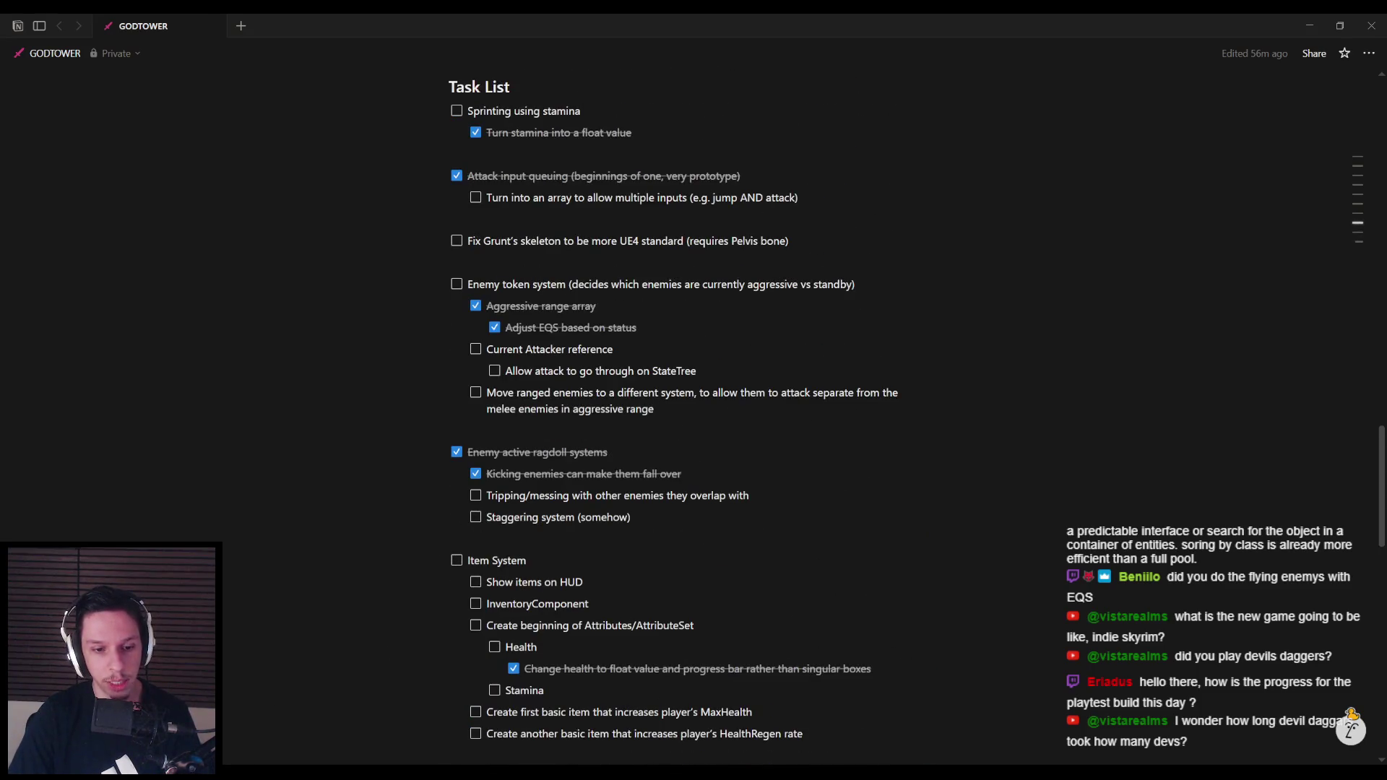
key("alt+Tab")
key("Delete")
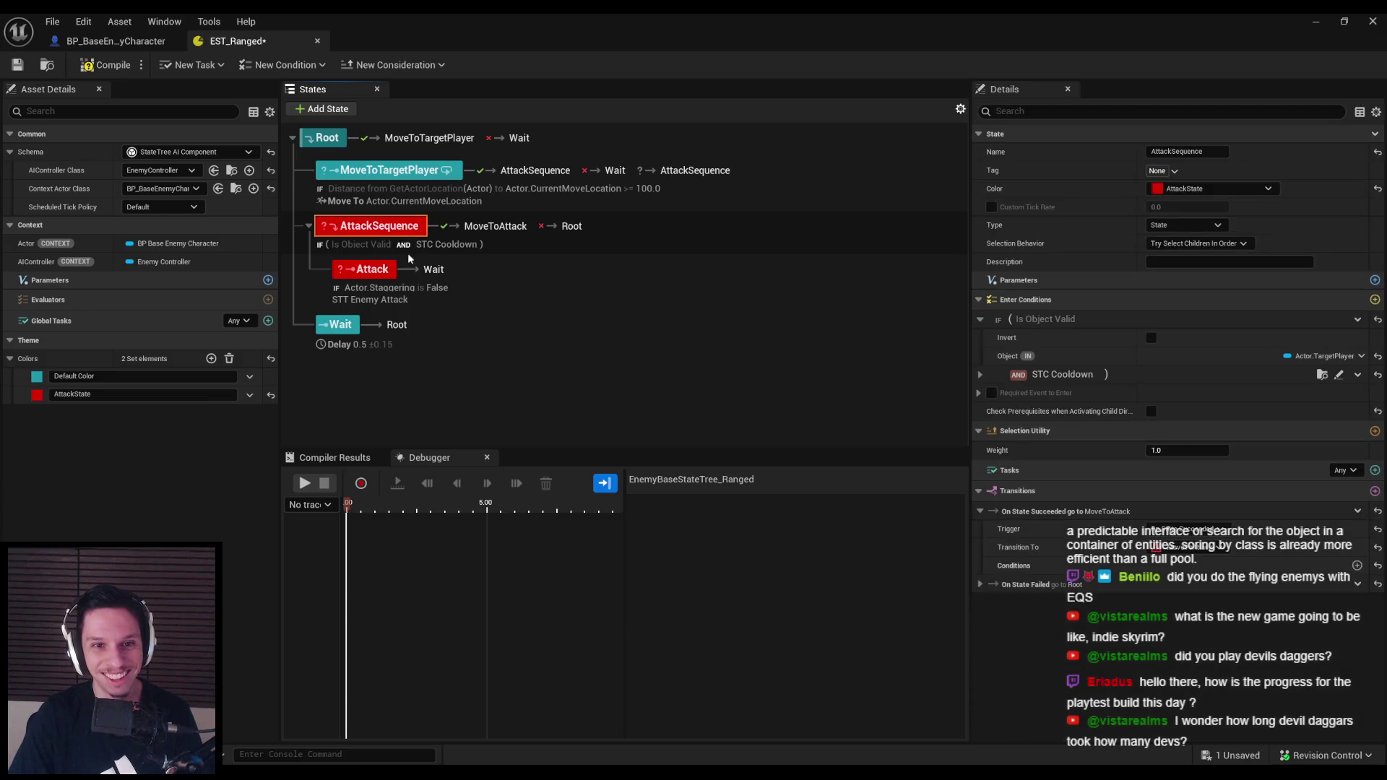
Route AttackSequence's On State Succeeded transition to Attack, then review MoveToTargetPlayer's transitions
left_click(1190, 549)
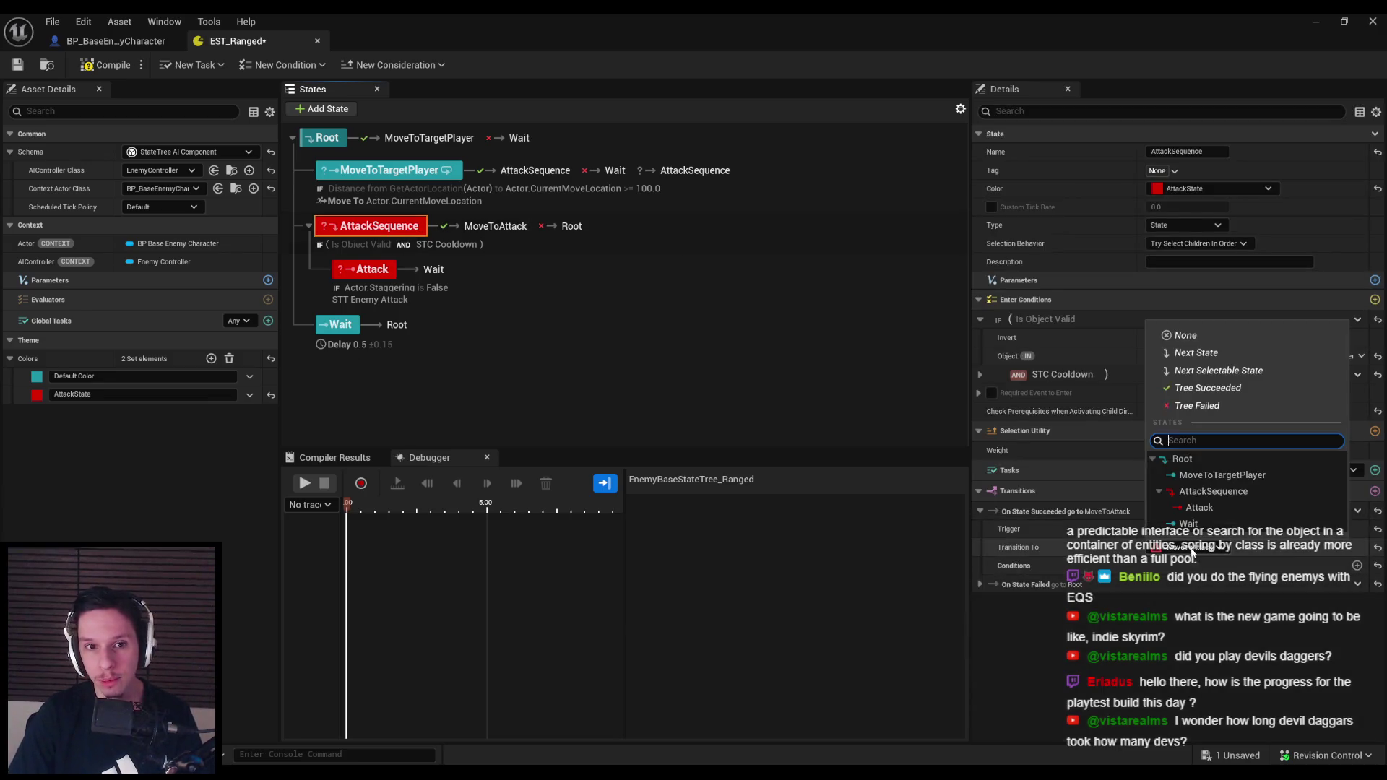
left_click(1193, 507)
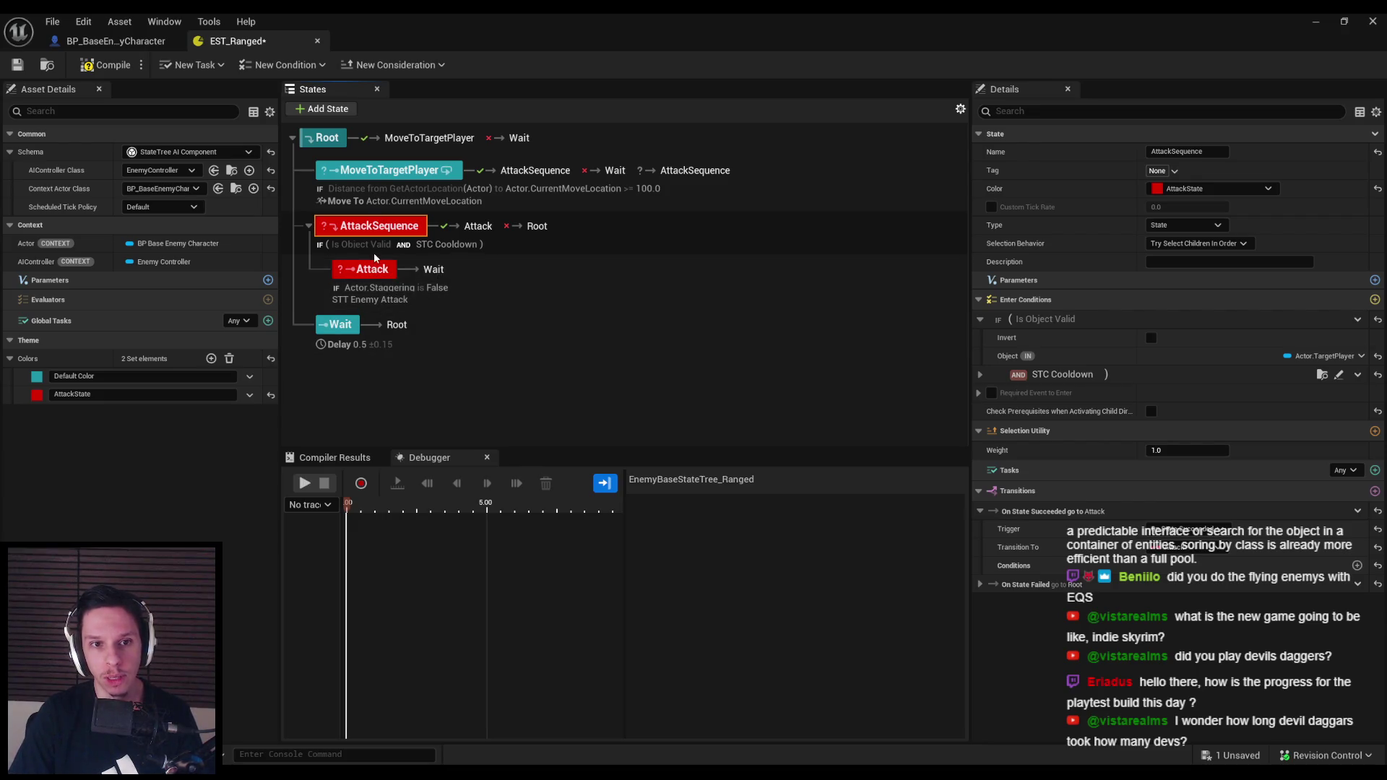
left_click(390, 171)
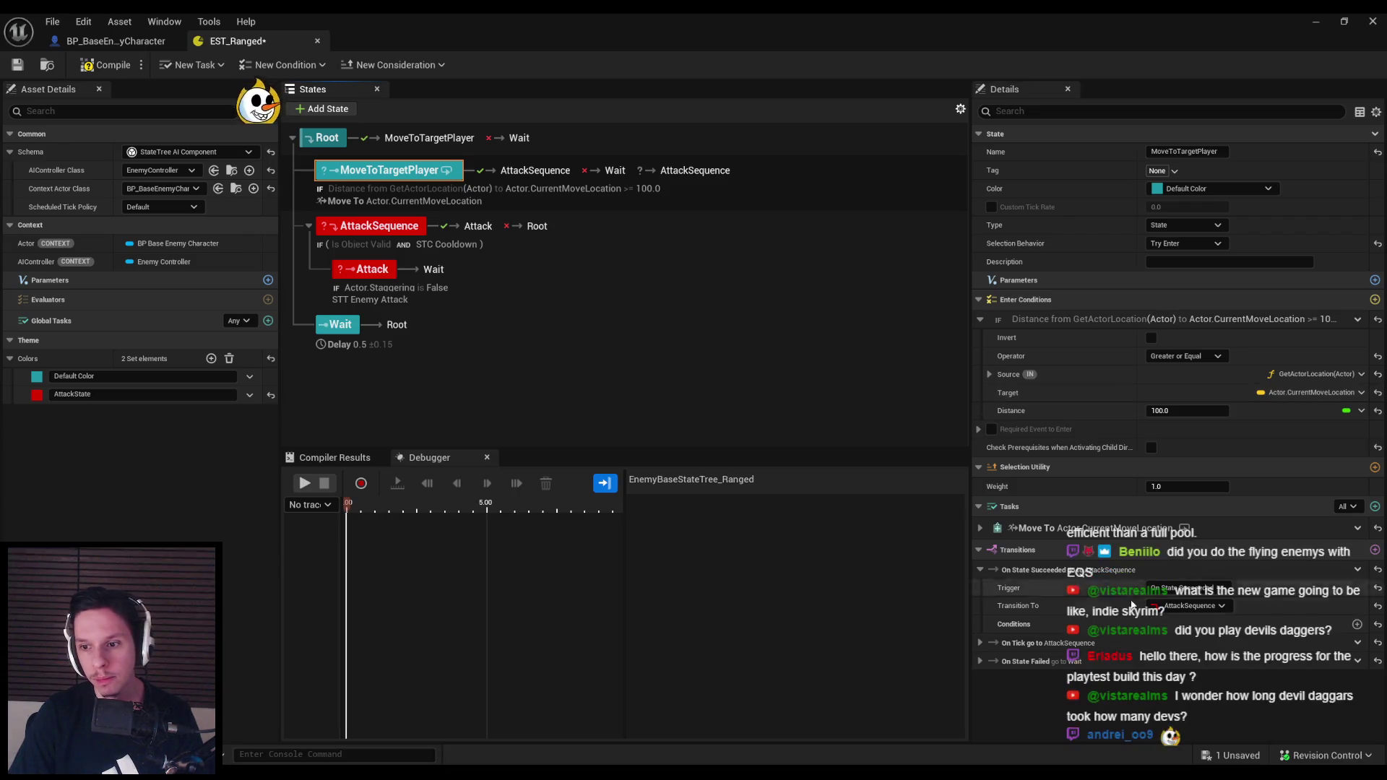
left_click(981, 644)
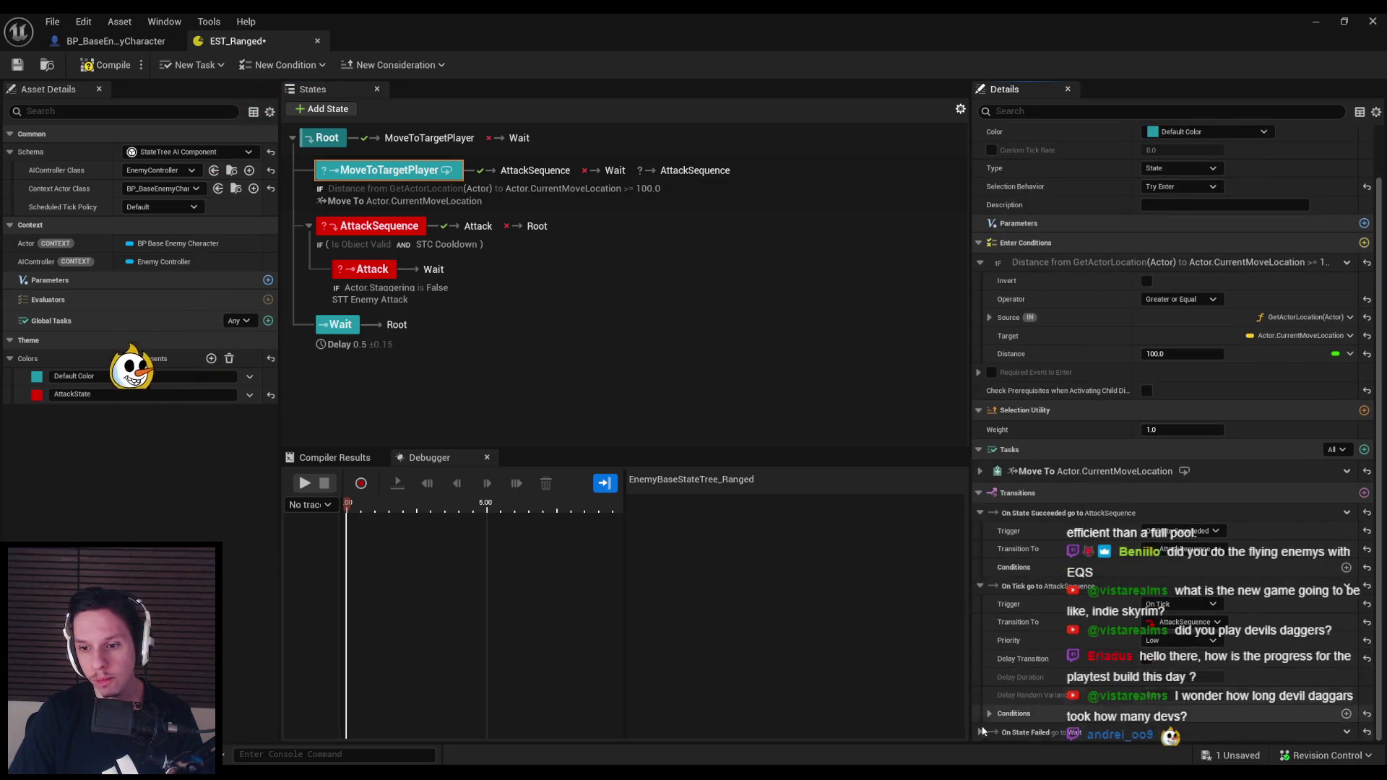
scroll(1001, 686, "down", 3)
left_click(980, 677)
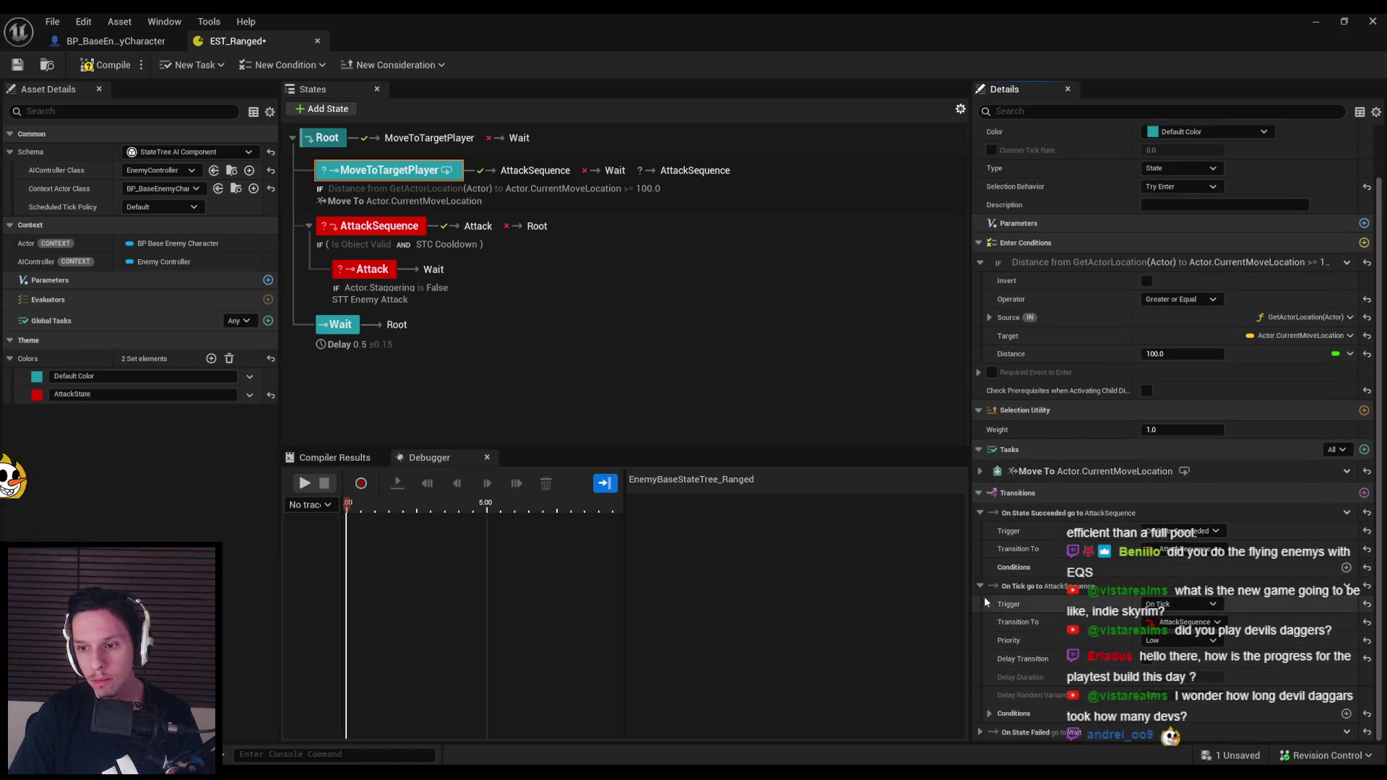
left_click(980, 585)
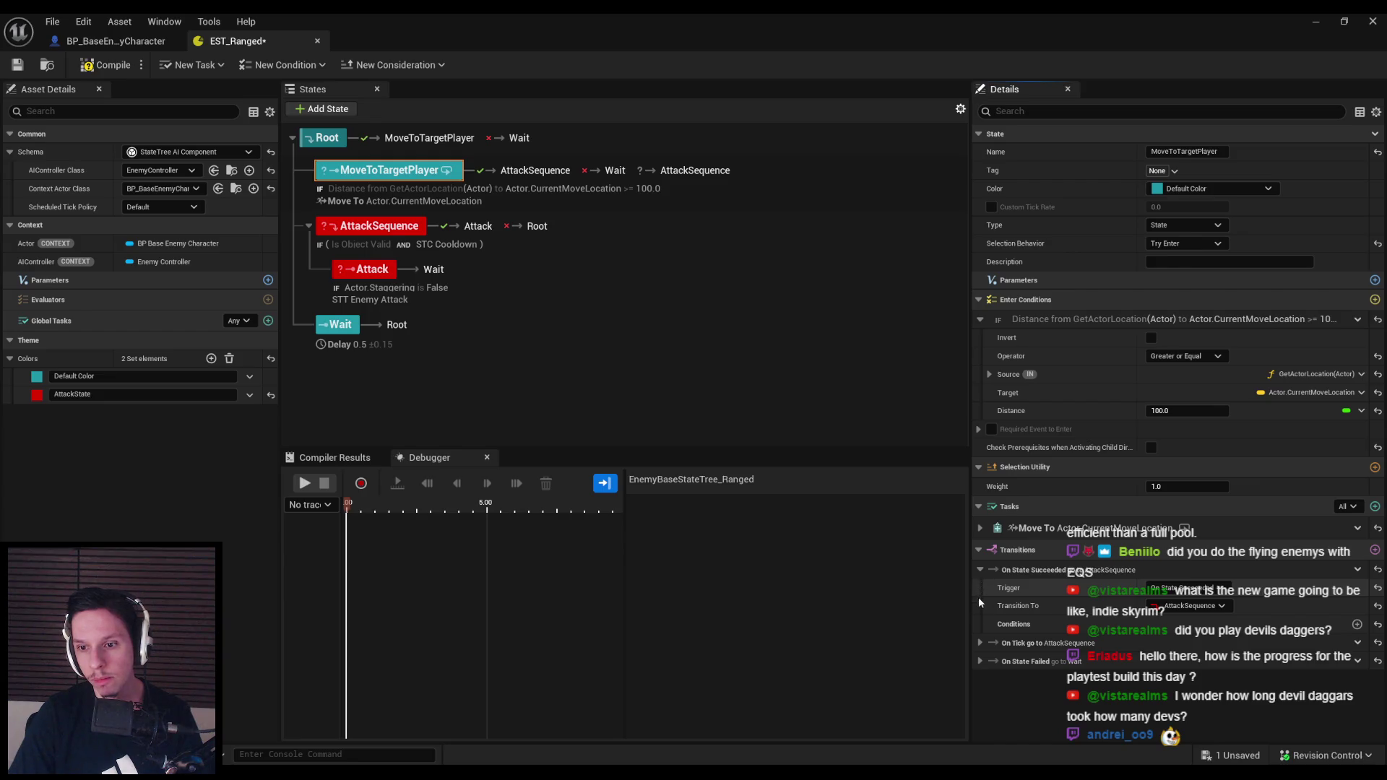
Inspect MoveToTargetPlayer's On Tick transition, keeping it, and save EST_Ranged
left_click(977, 642)
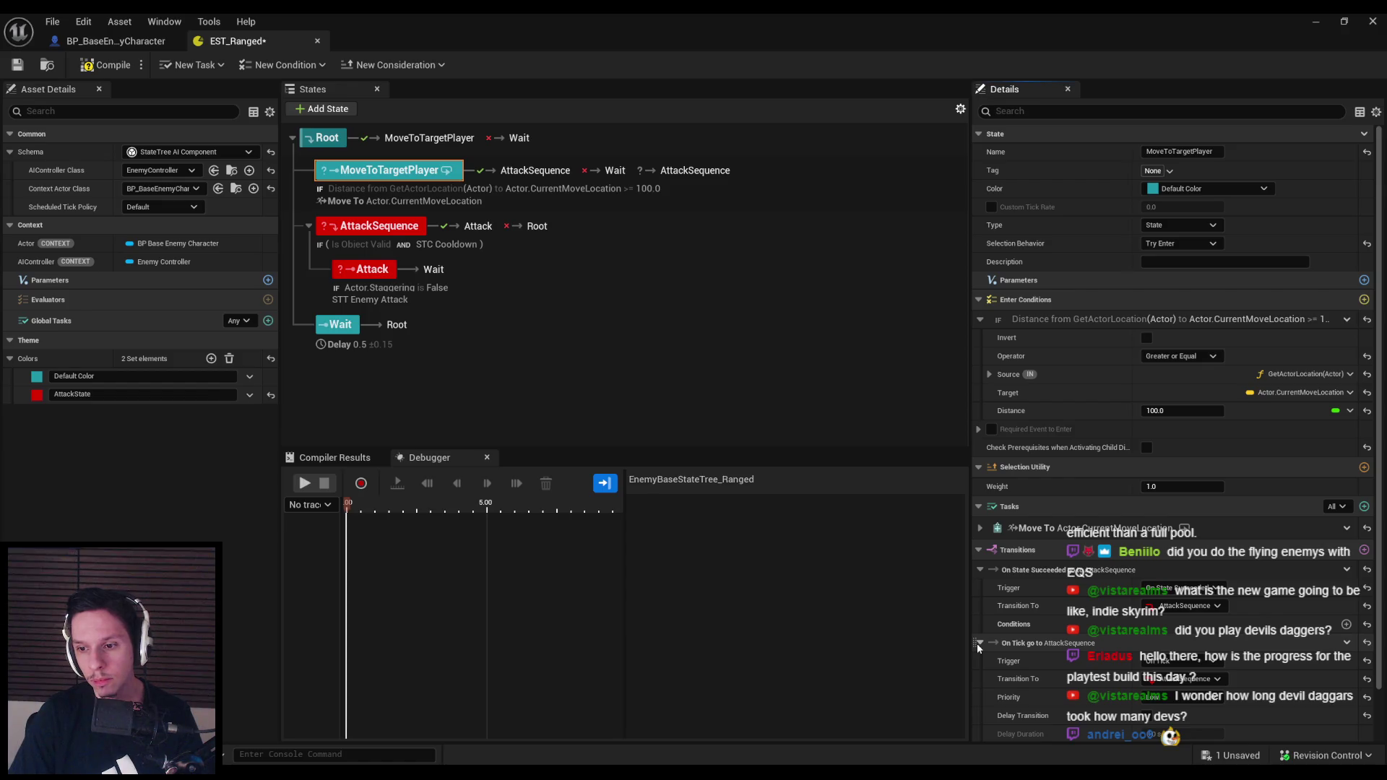
scroll(976, 643, "down", 1)
scroll(997, 701, "down", 1)
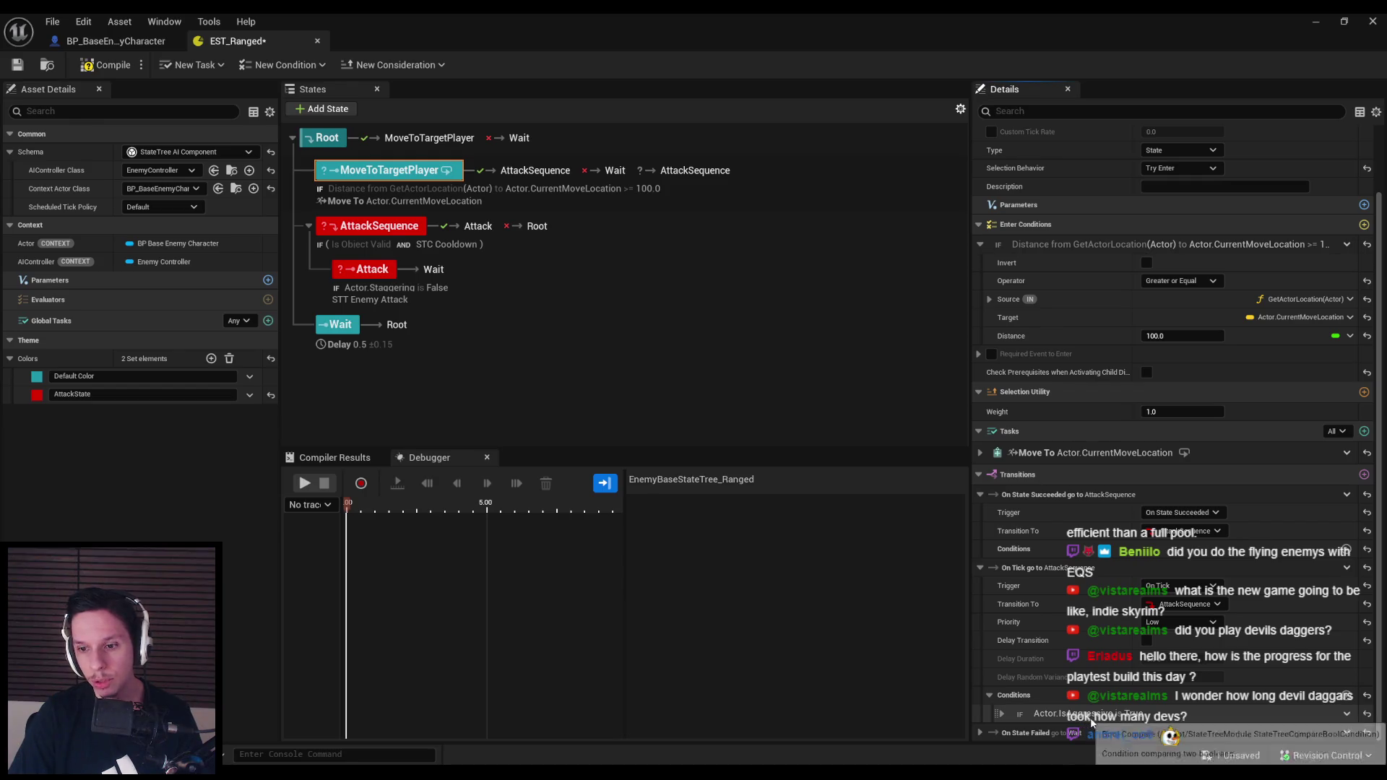
left_click(1347, 568)
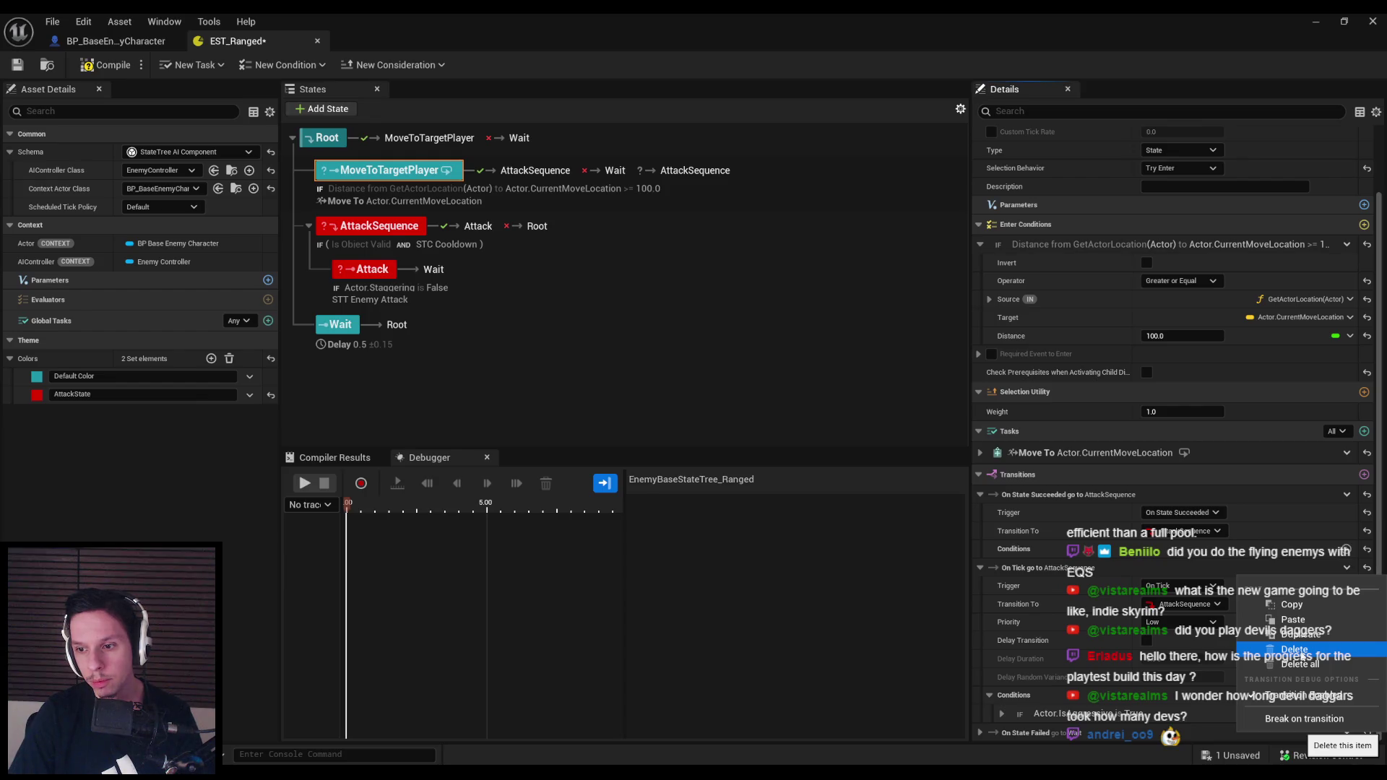
left_click(1020, 569)
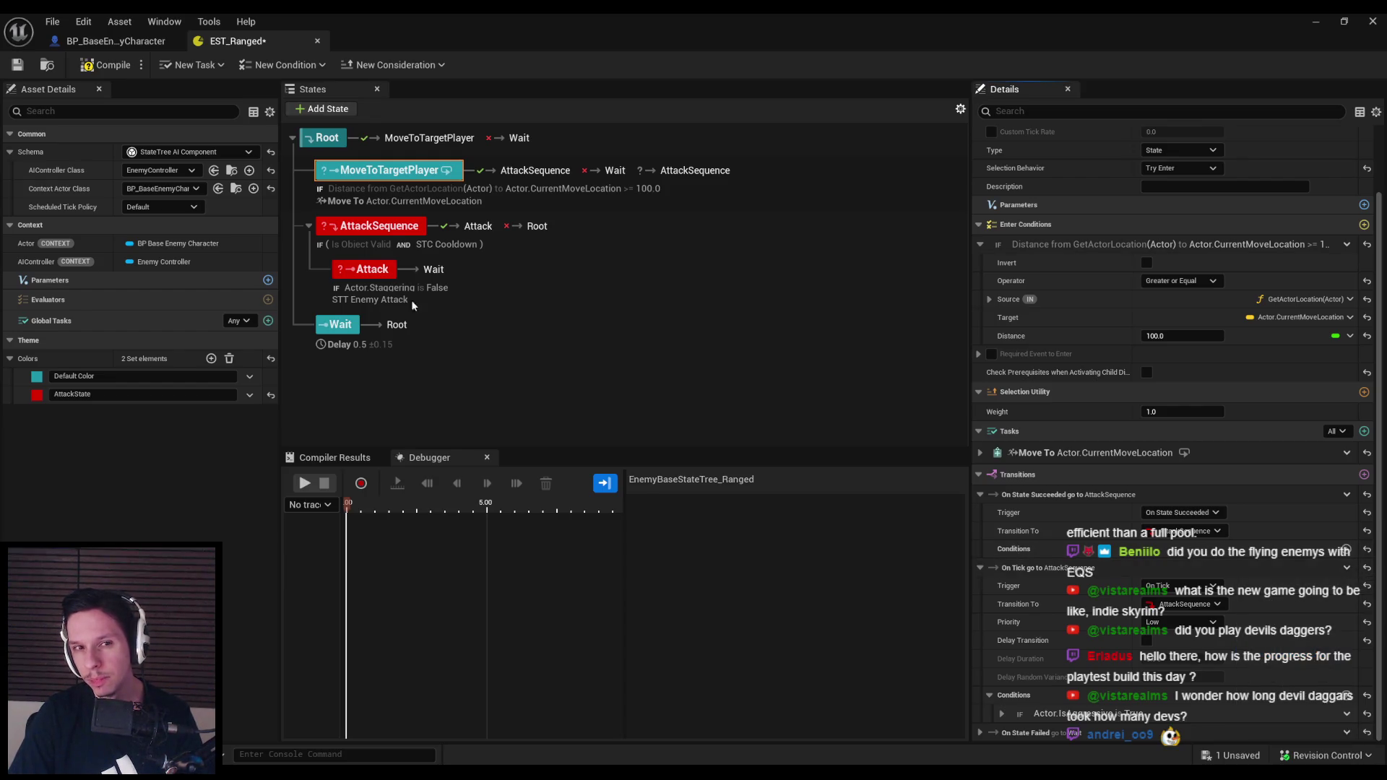
key("ctrl+s")
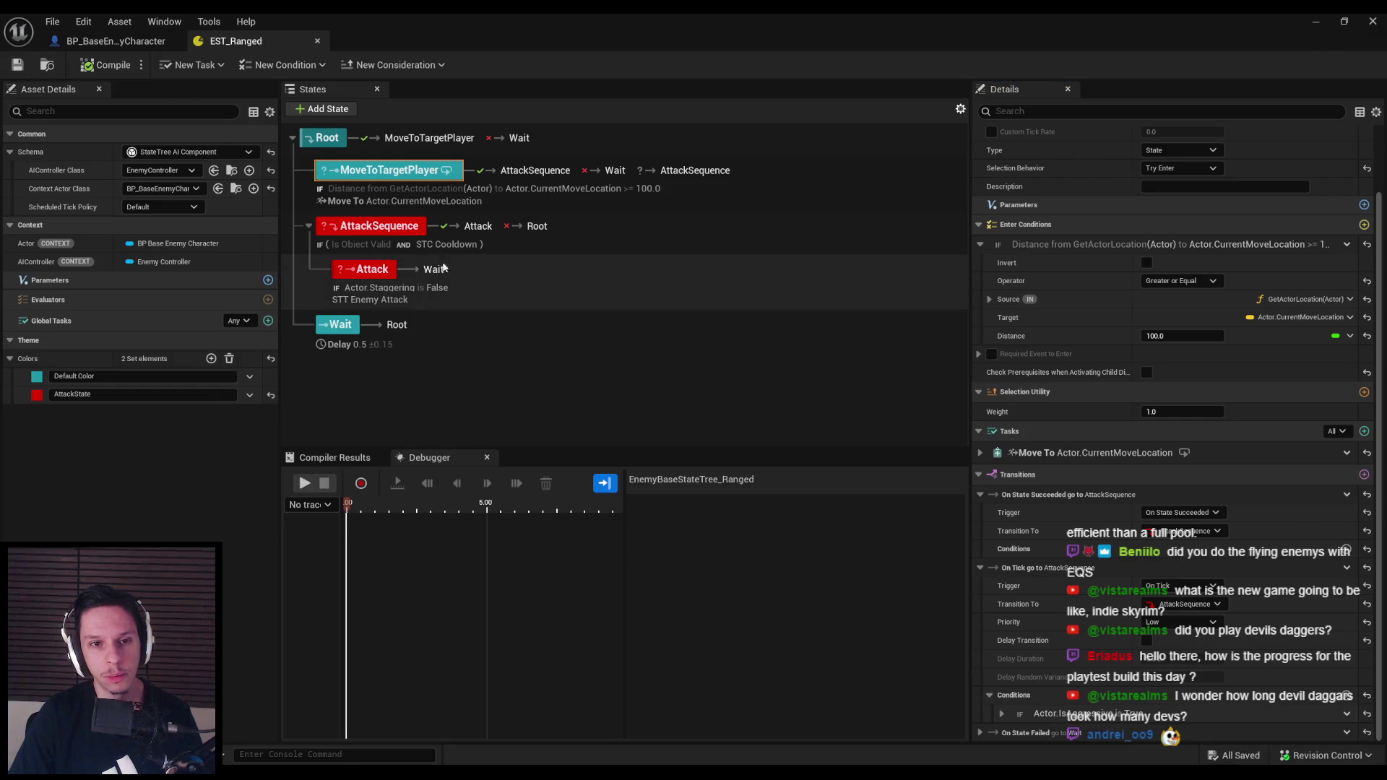
left_click(584, 388)
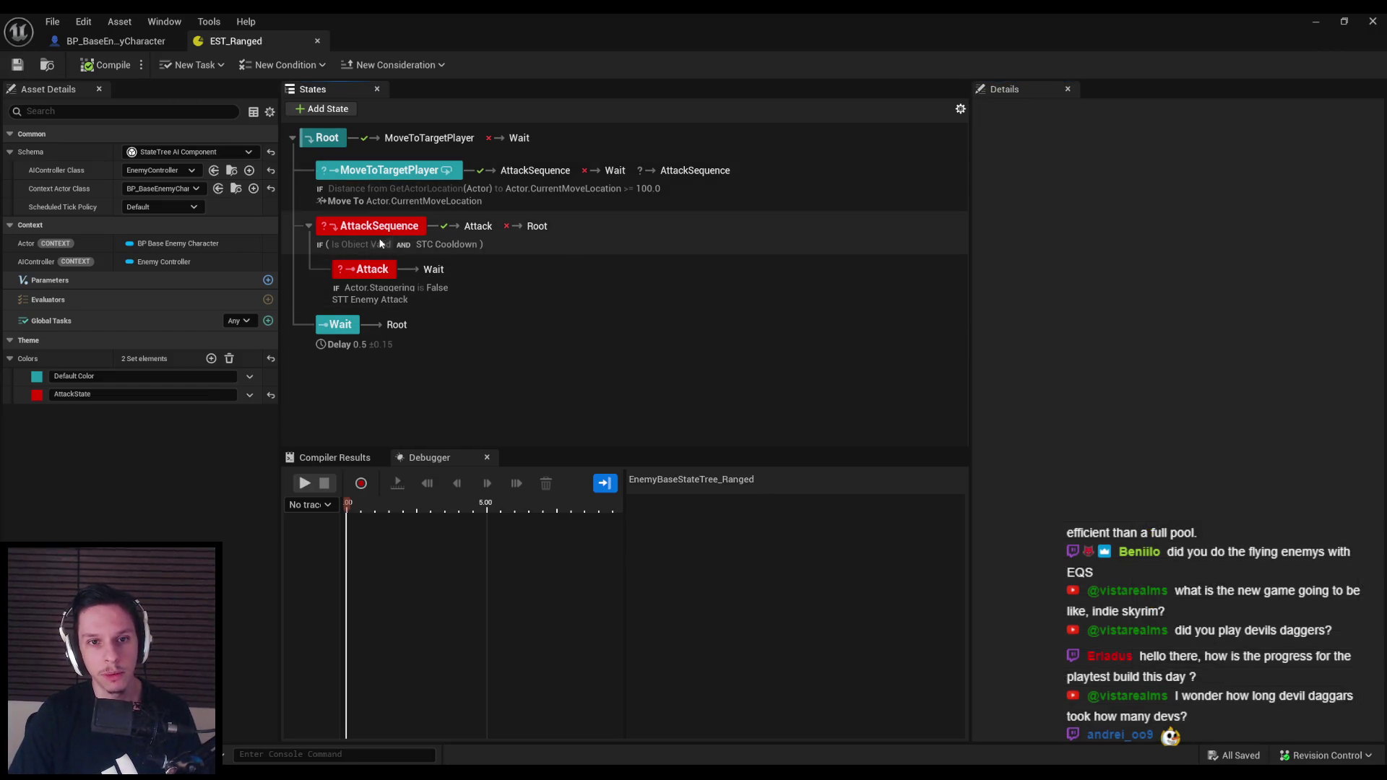
left_click(116, 41)
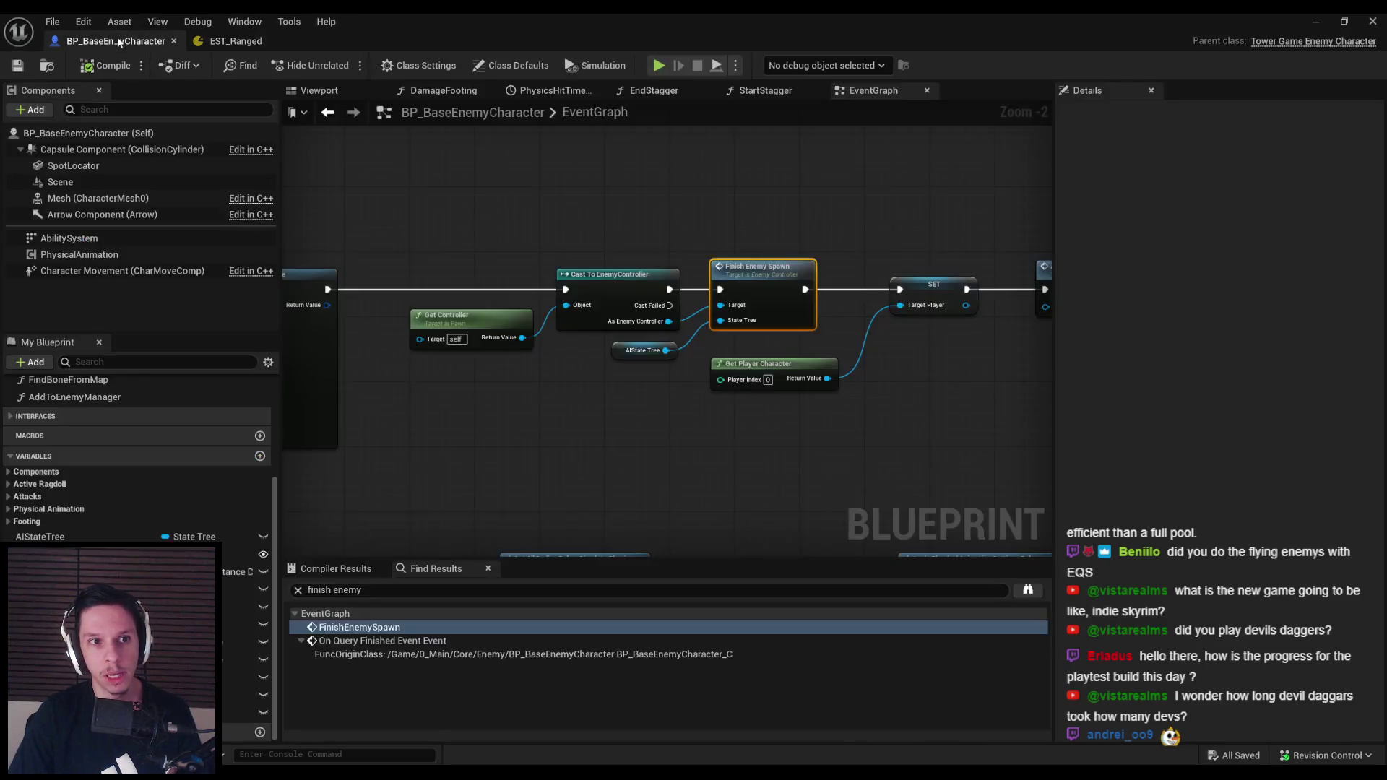
Open BP_Enemy-FlyingBall and set its AIState Tree to EST_Ranged
left_click(1372, 21)
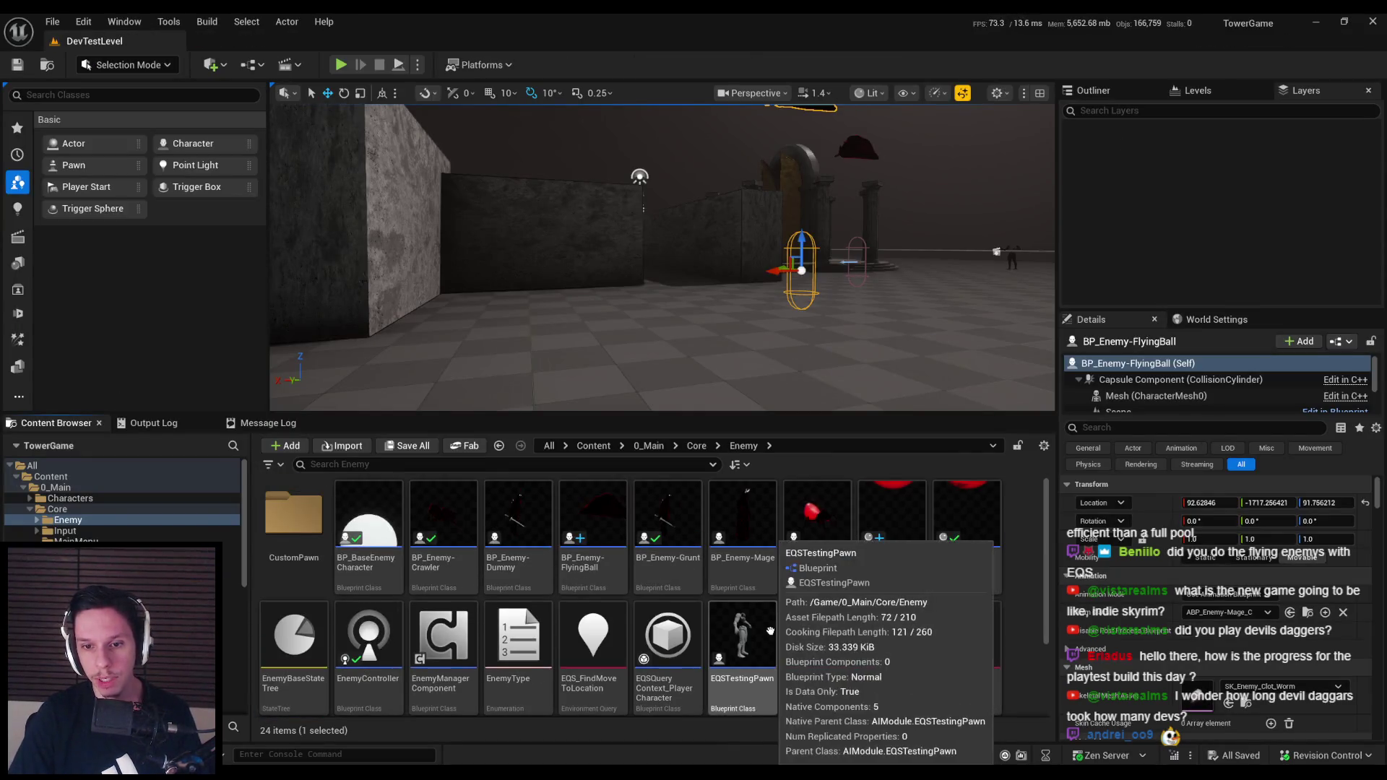
left_click(591, 569)
double_click(591, 568)
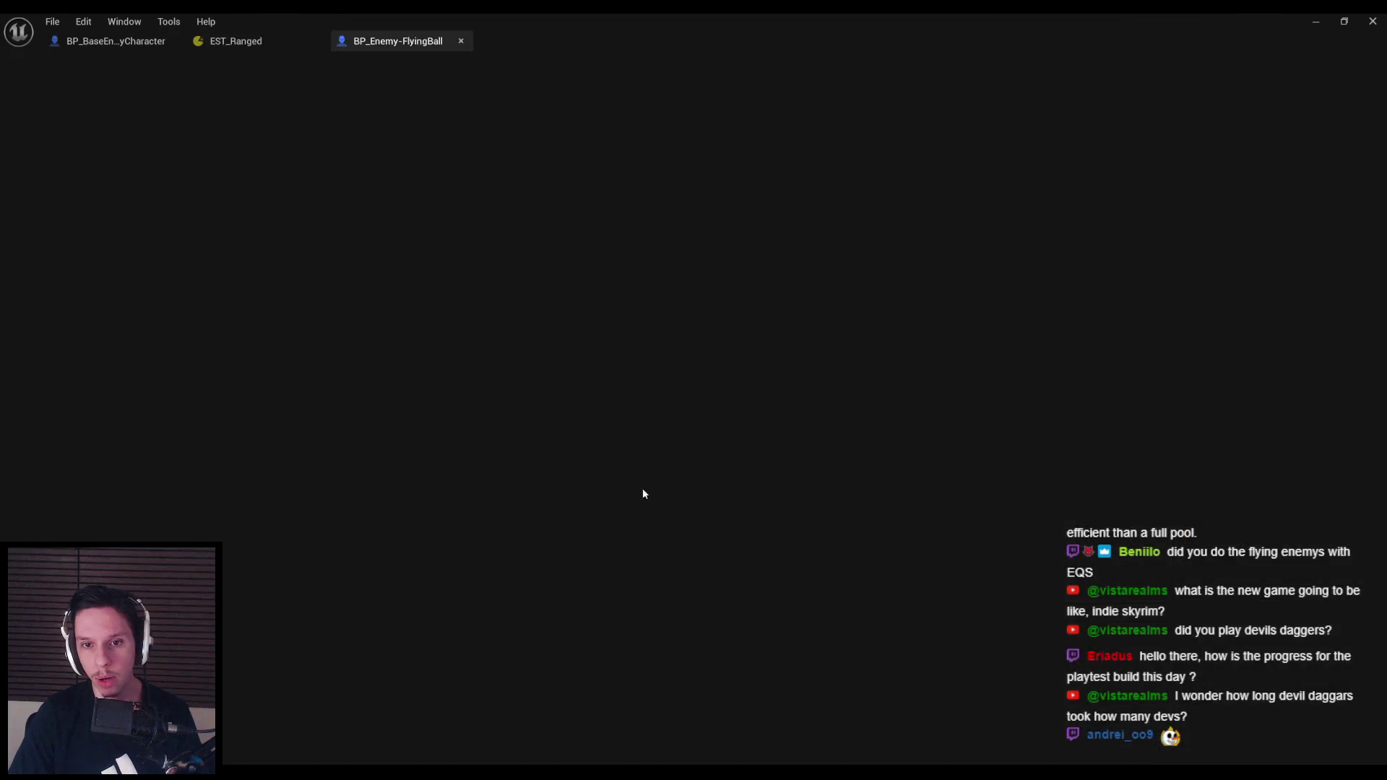
left_click(1282, 482)
left_click(1268, 352)
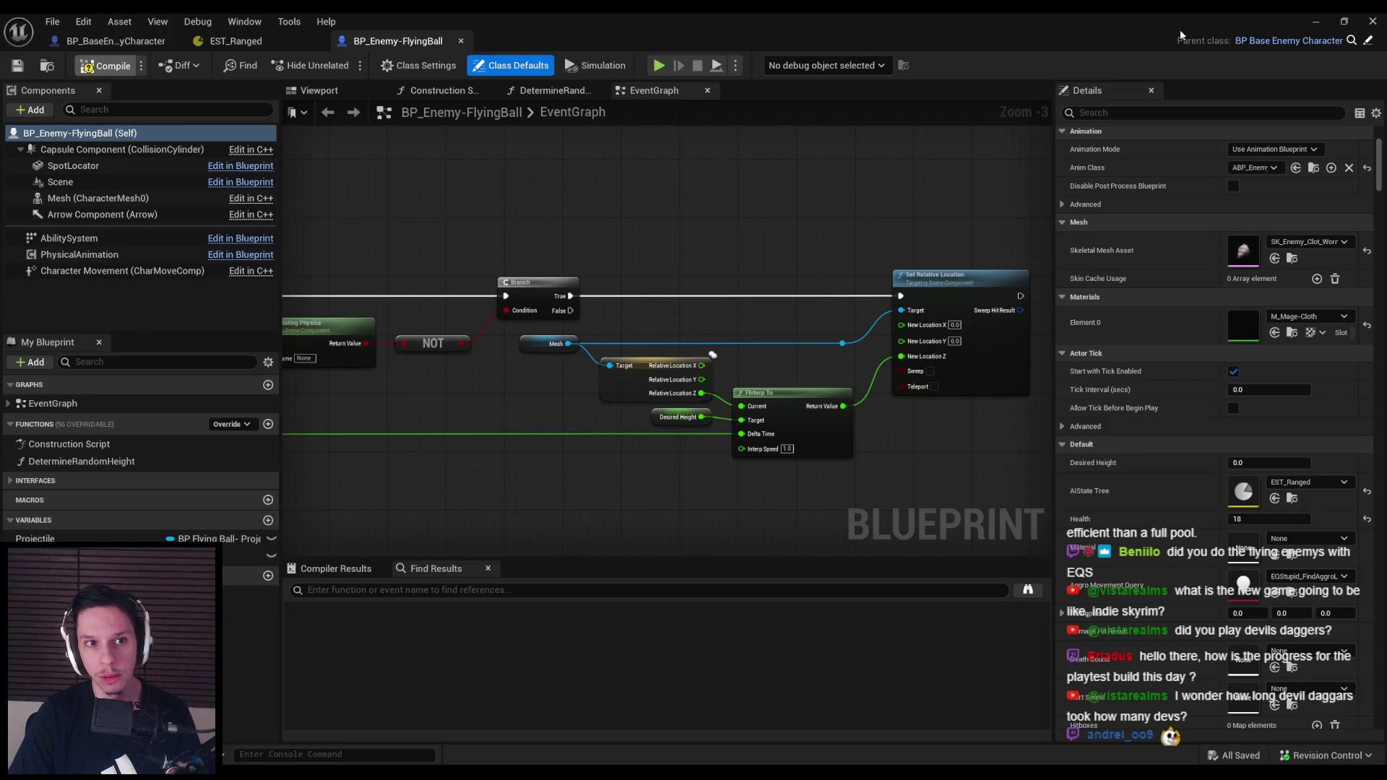
Playtest the level twice against the flying enemies, then reopen the FlyingBall blueprint
key("alt+p")
key("F11")
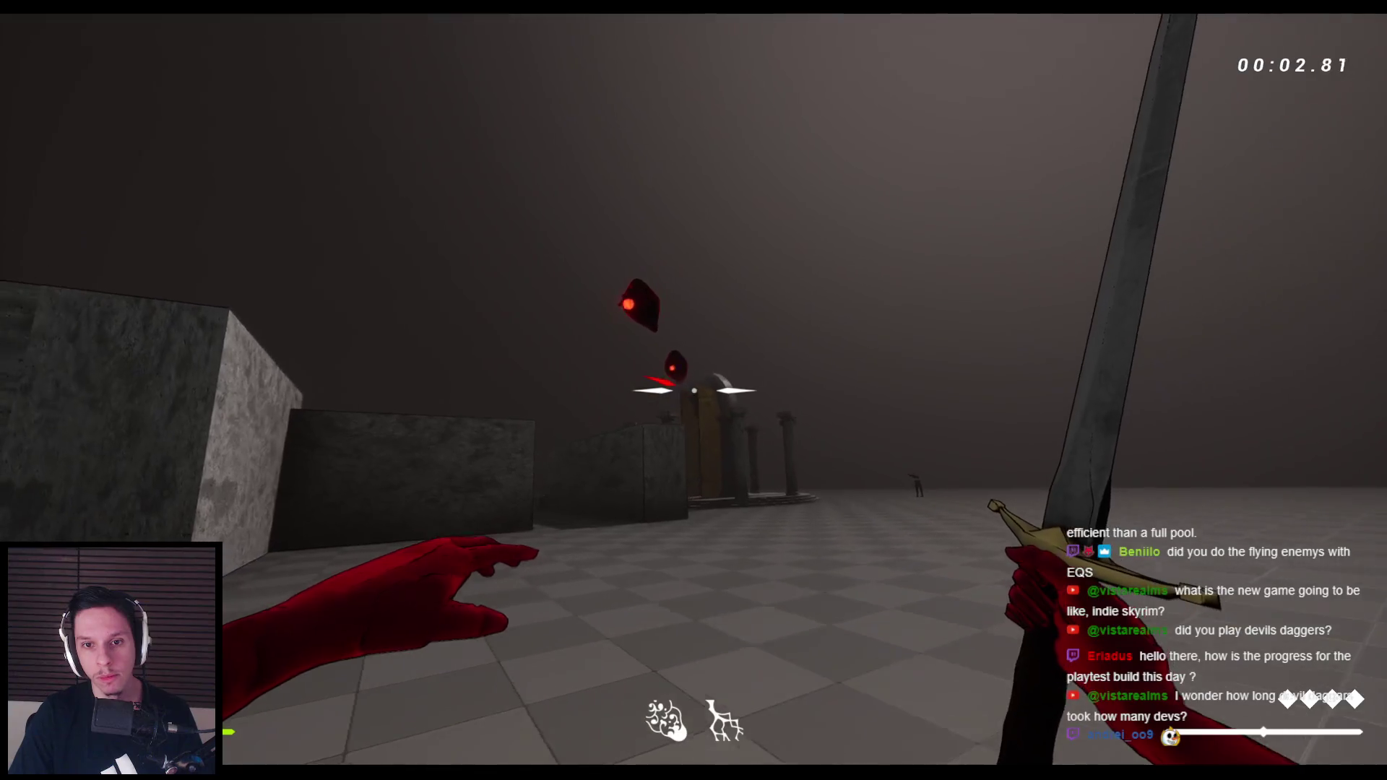
key("space")
key("w")
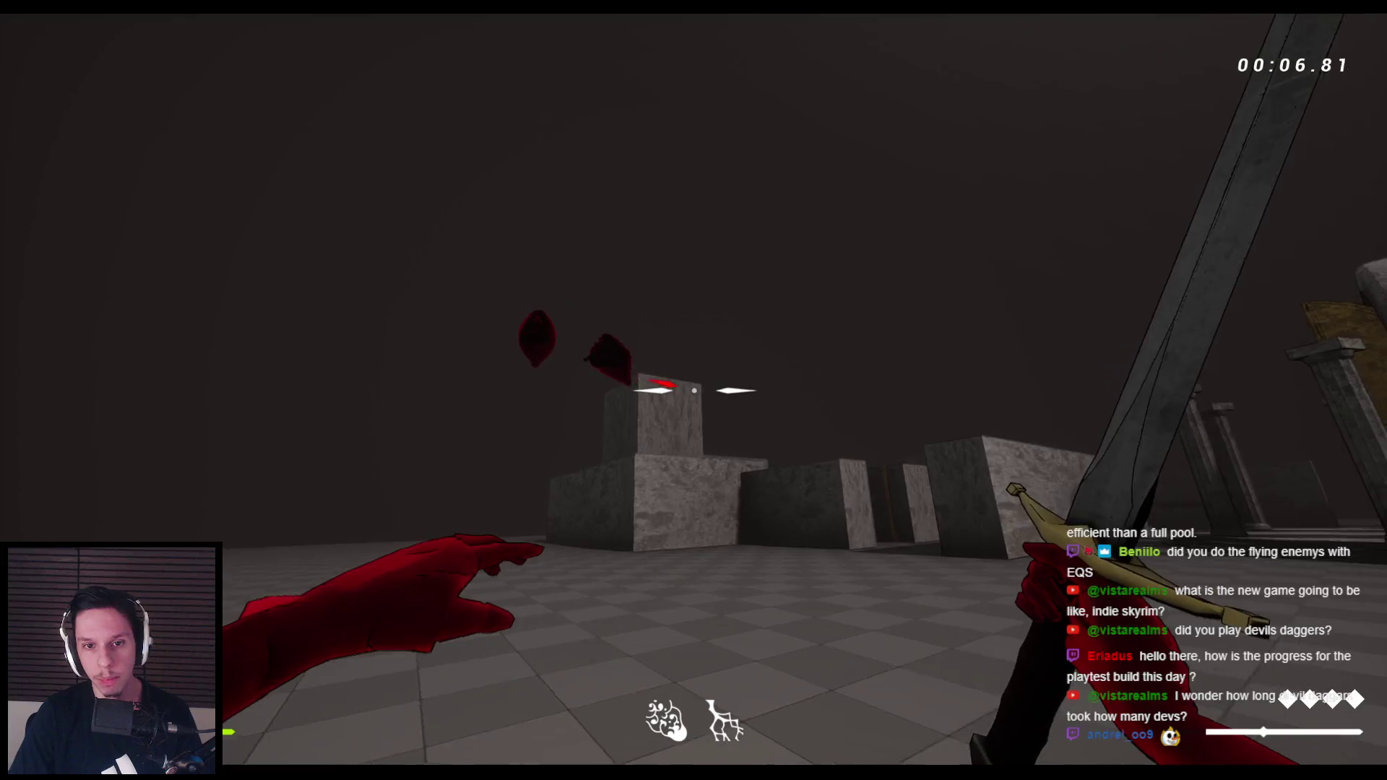
key("space")
key("Escape")
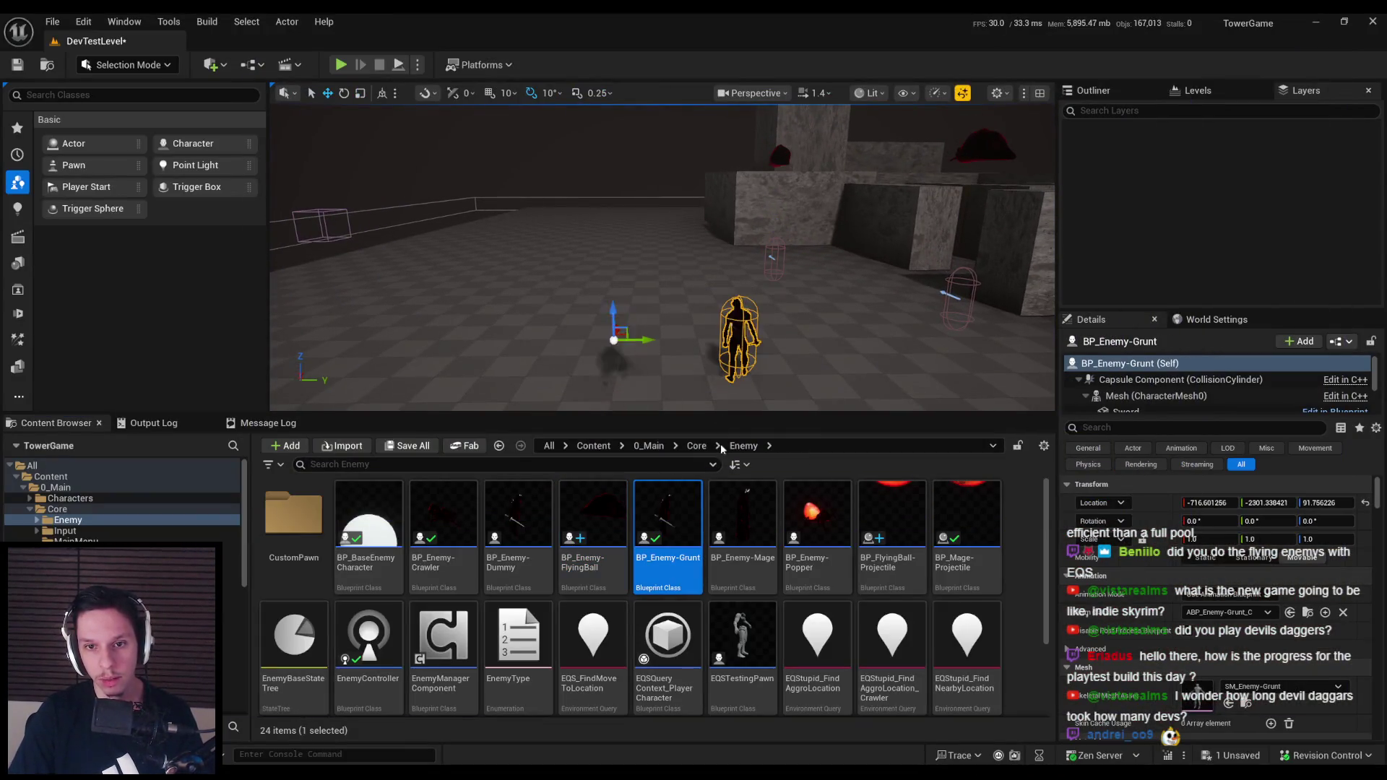
key("alt+p")
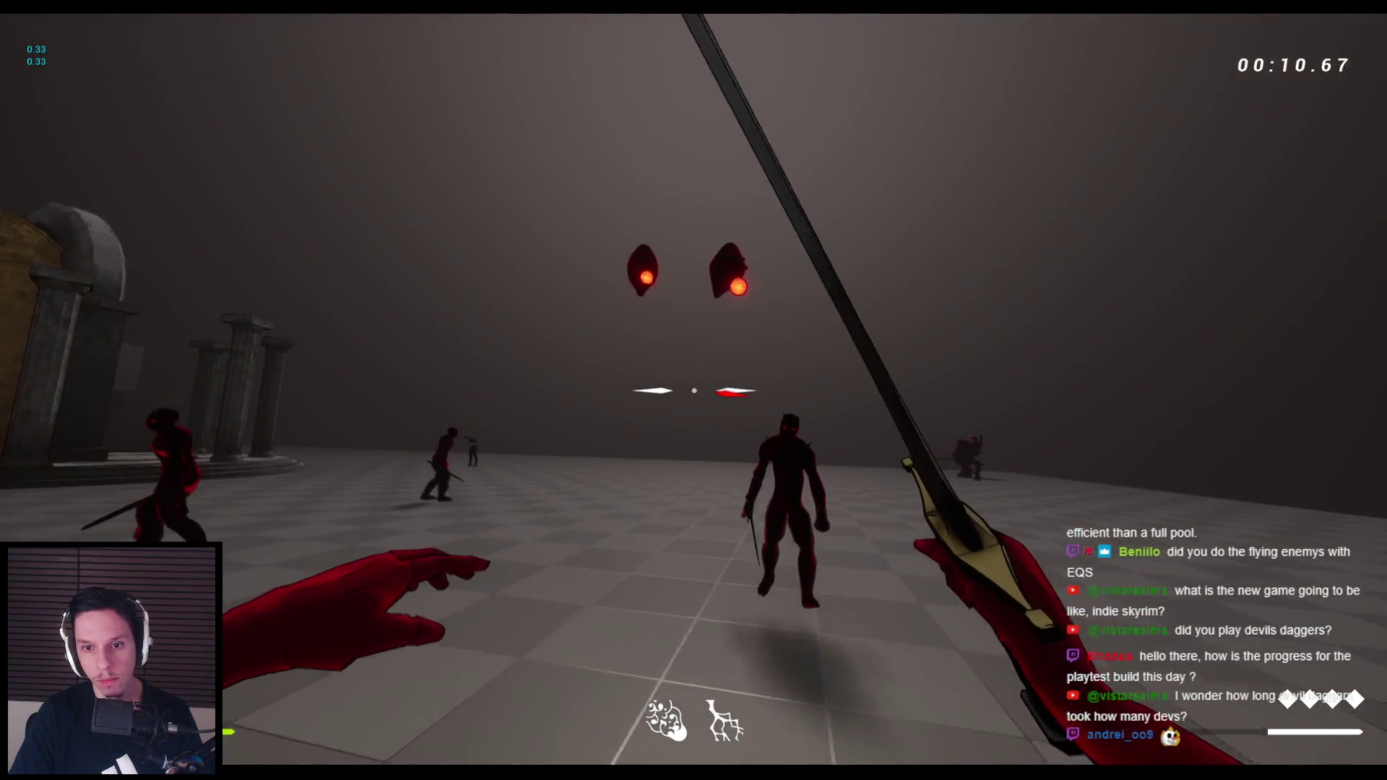
key("Escape")
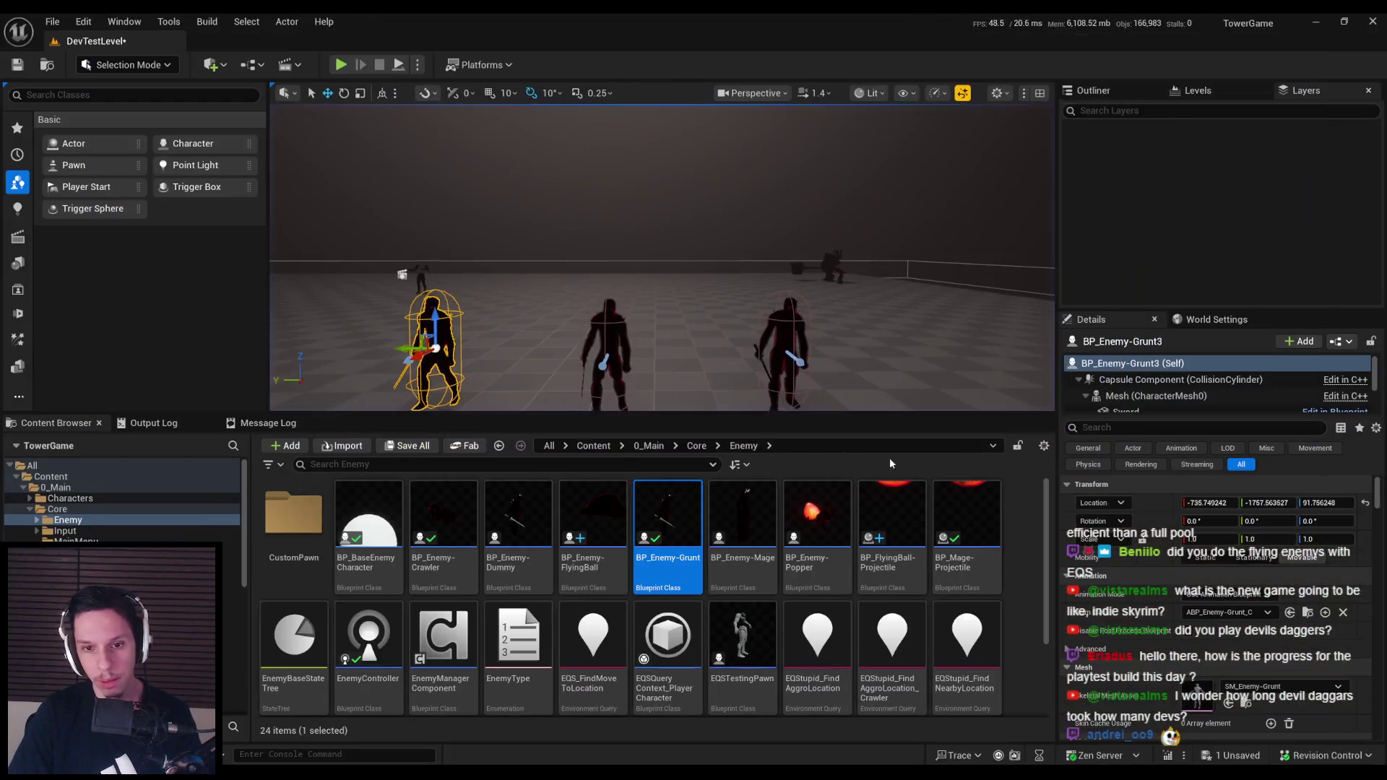
double_click(593, 527)
Open BP_BaseEnemyCharacter's AddToEnemyManager function graph from My Blueprint and zoom out
scroll(530, 407, "down", 3)
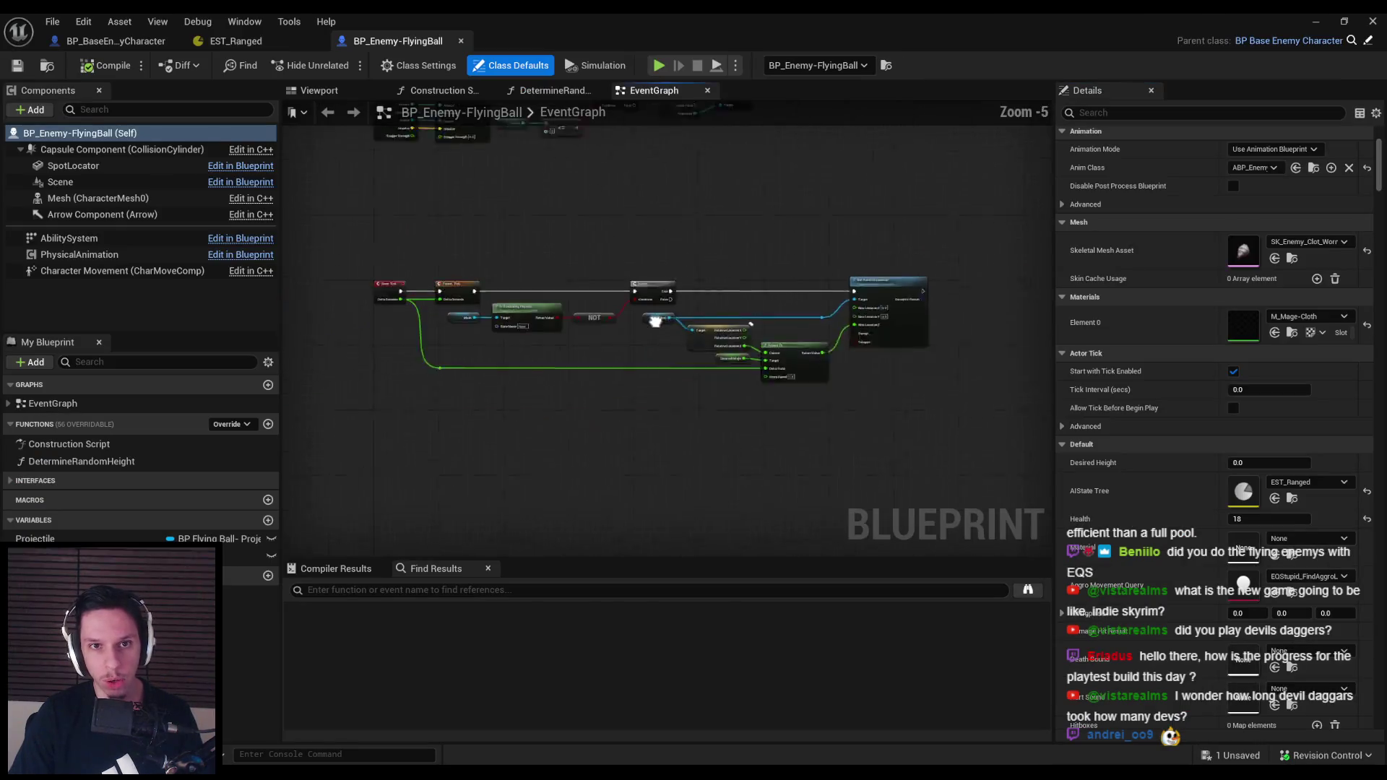
left_click_drag(379, 230, 344, 315)
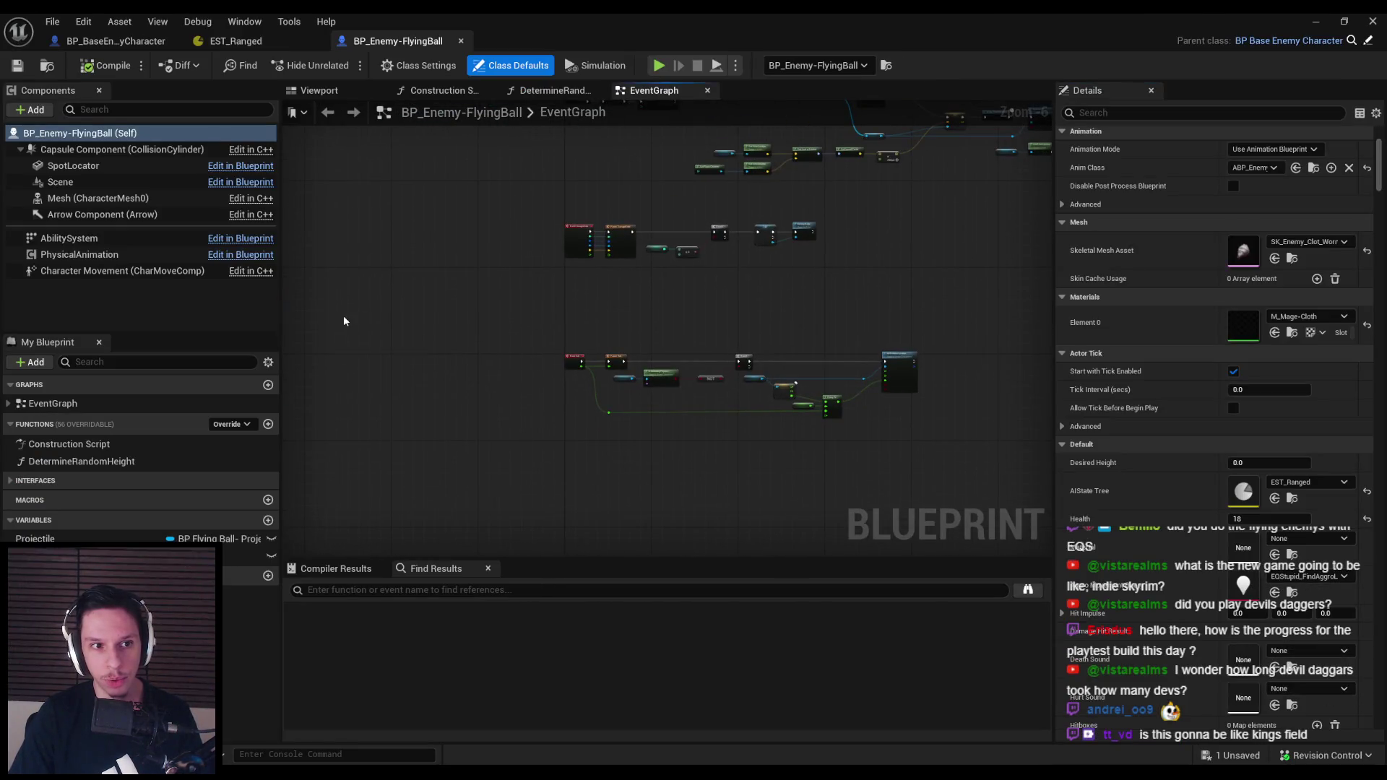
left_click(116, 41)
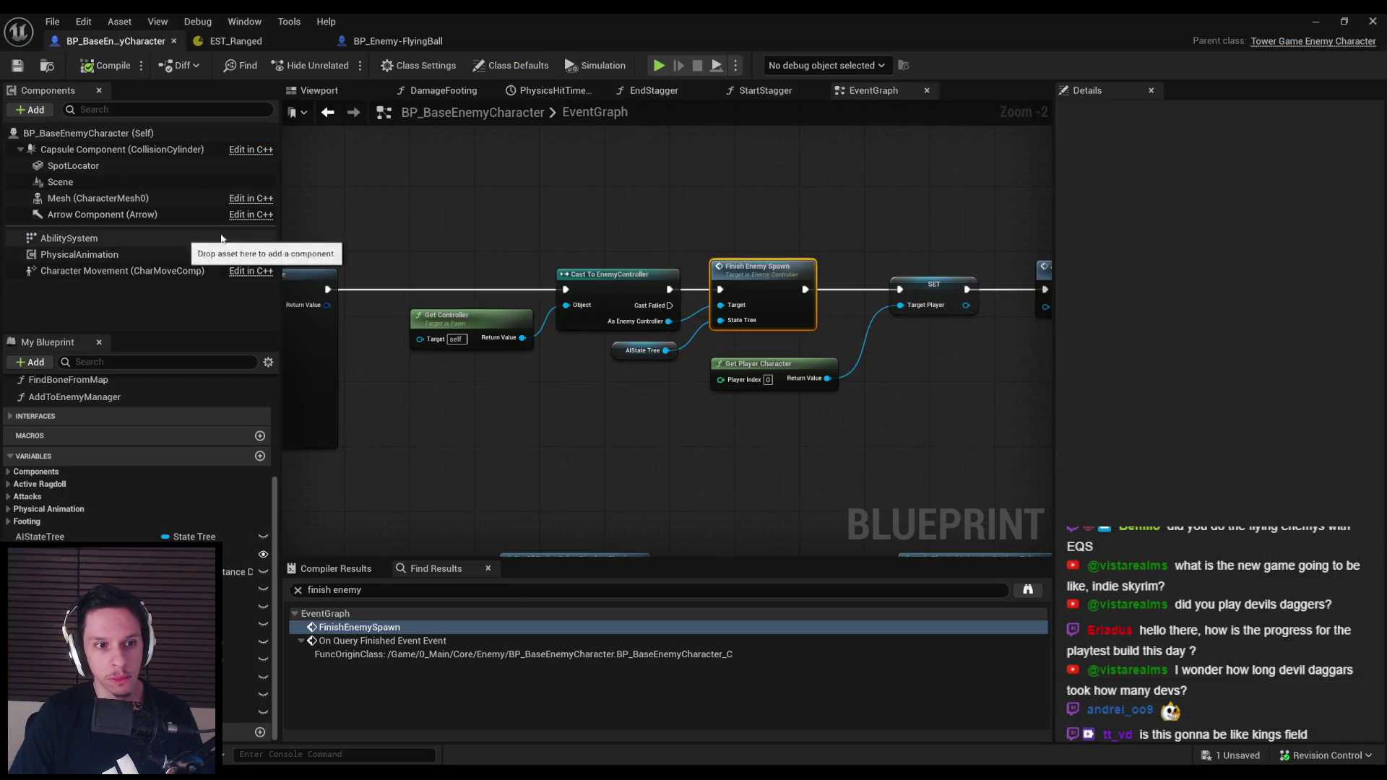
double_click(132, 398)
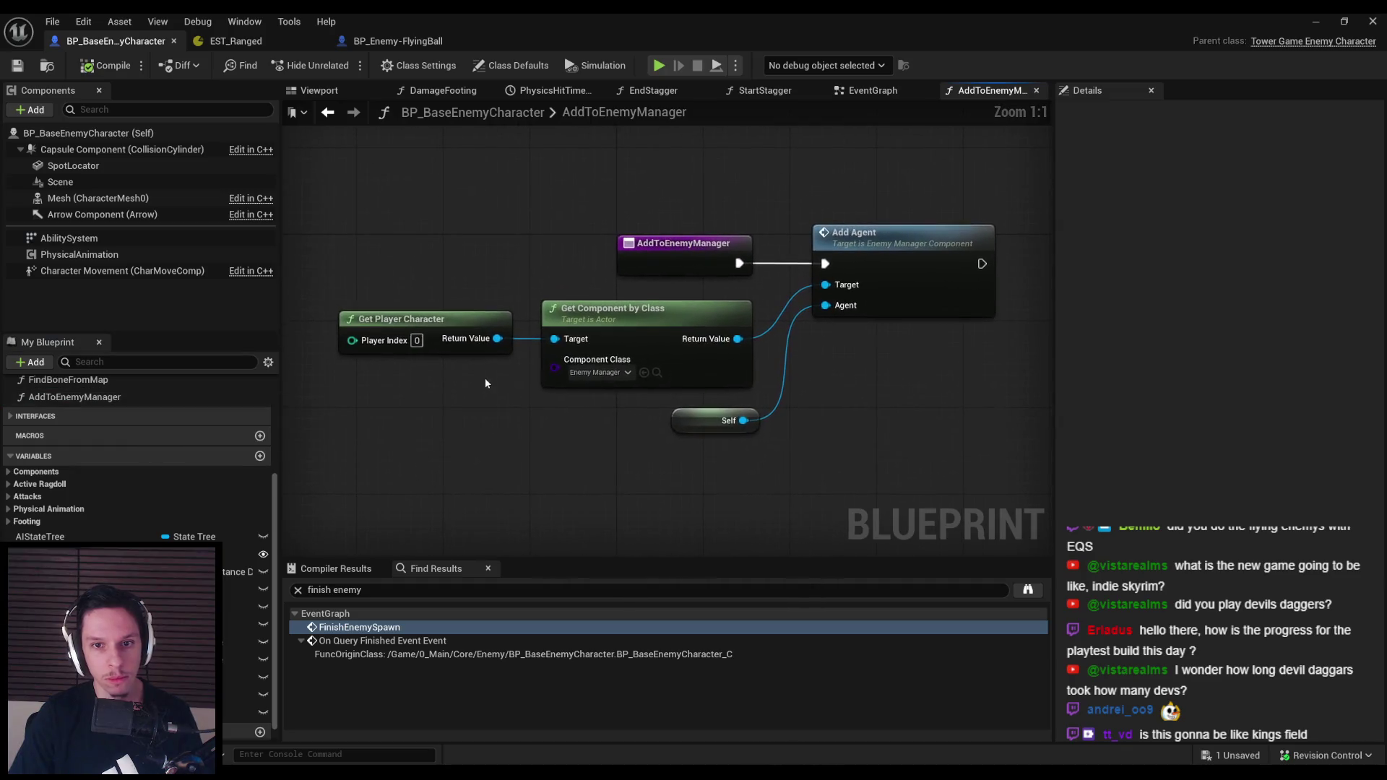
scroll(473, 403, "down", 1)
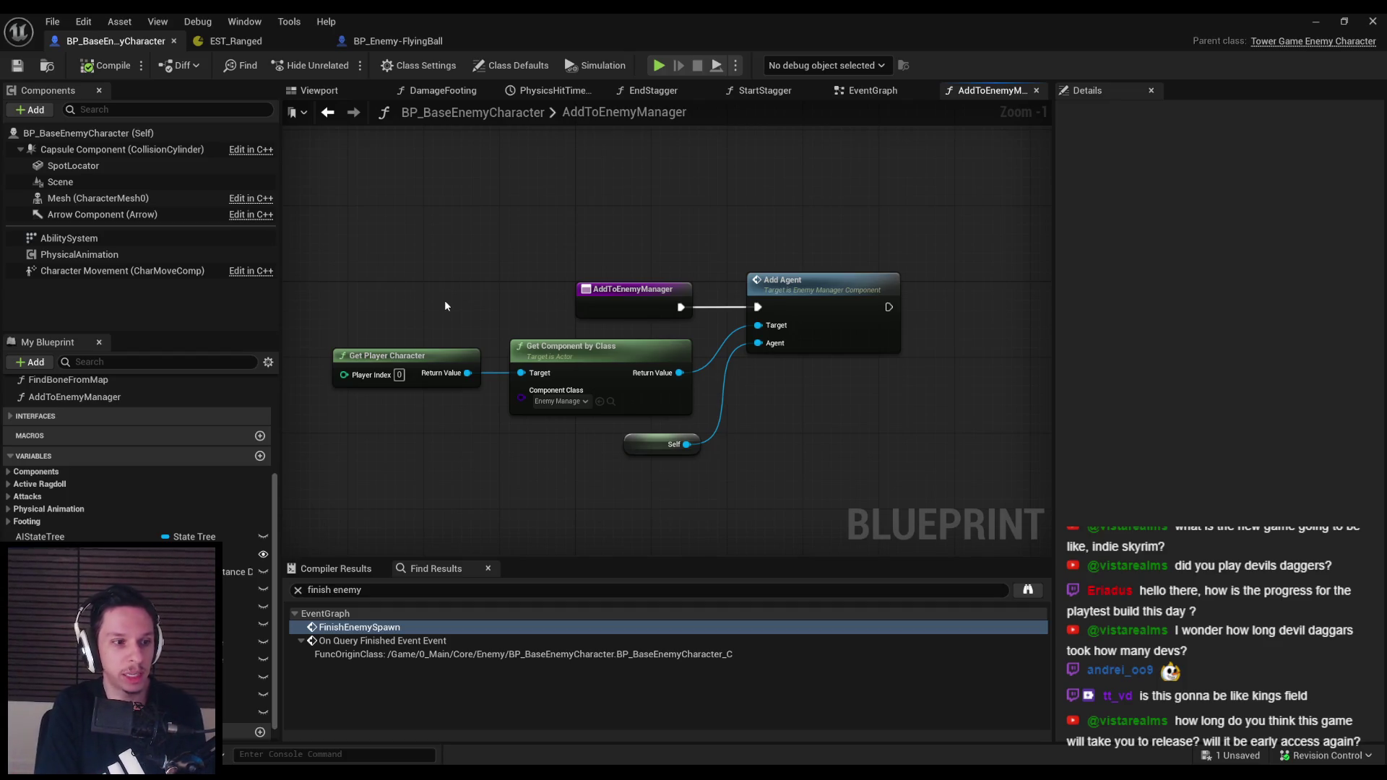
left_click(1202, 672)
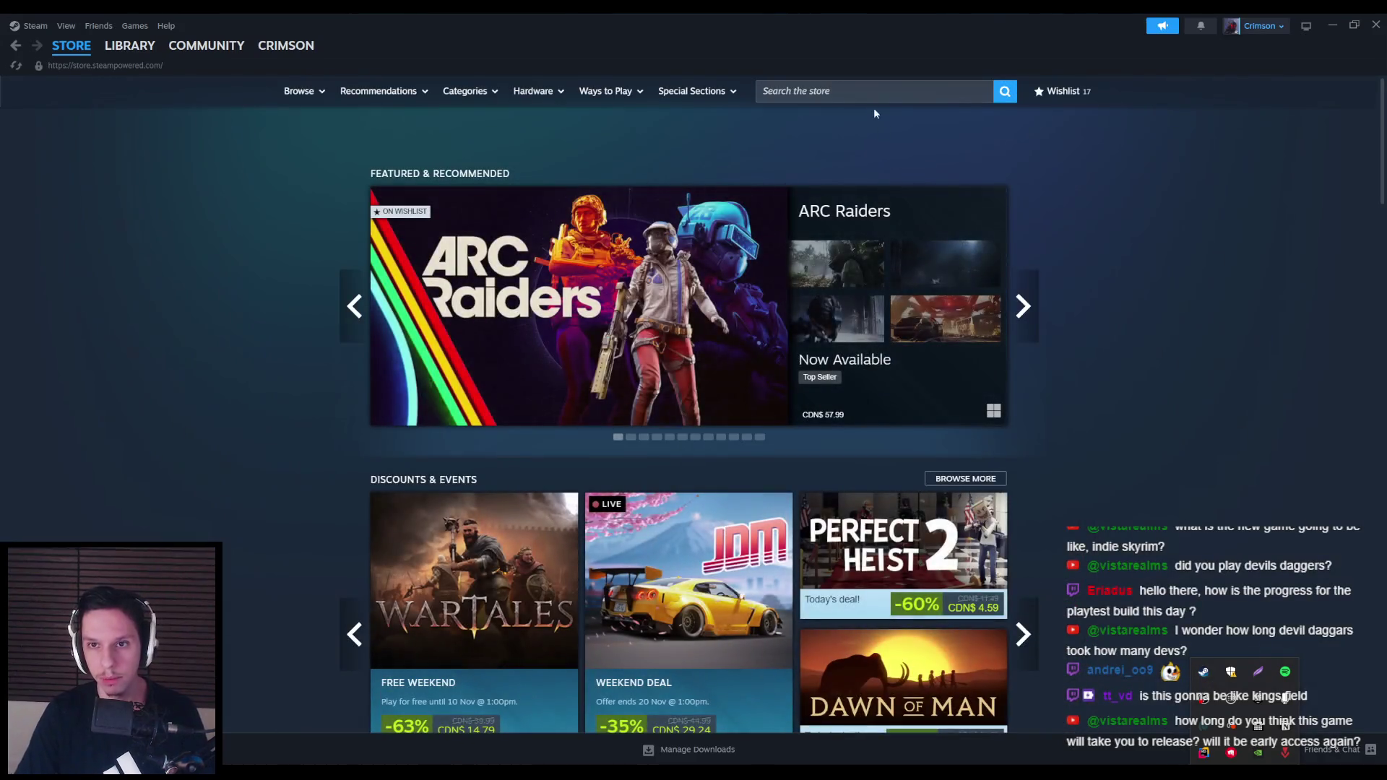
Search the Steam store for 'kingsfield' and scroll through the results
left_click(868, 92)
type("kingsfield")
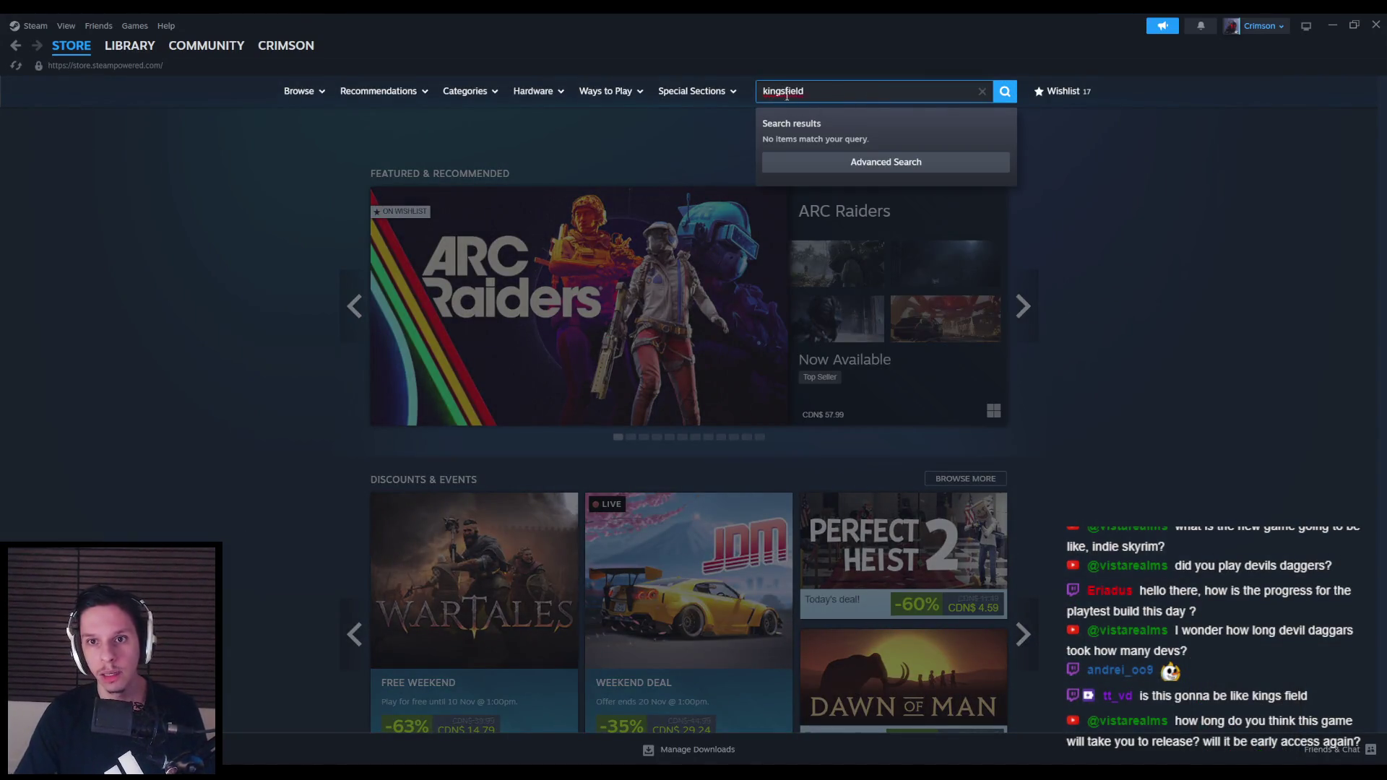
key("Return")
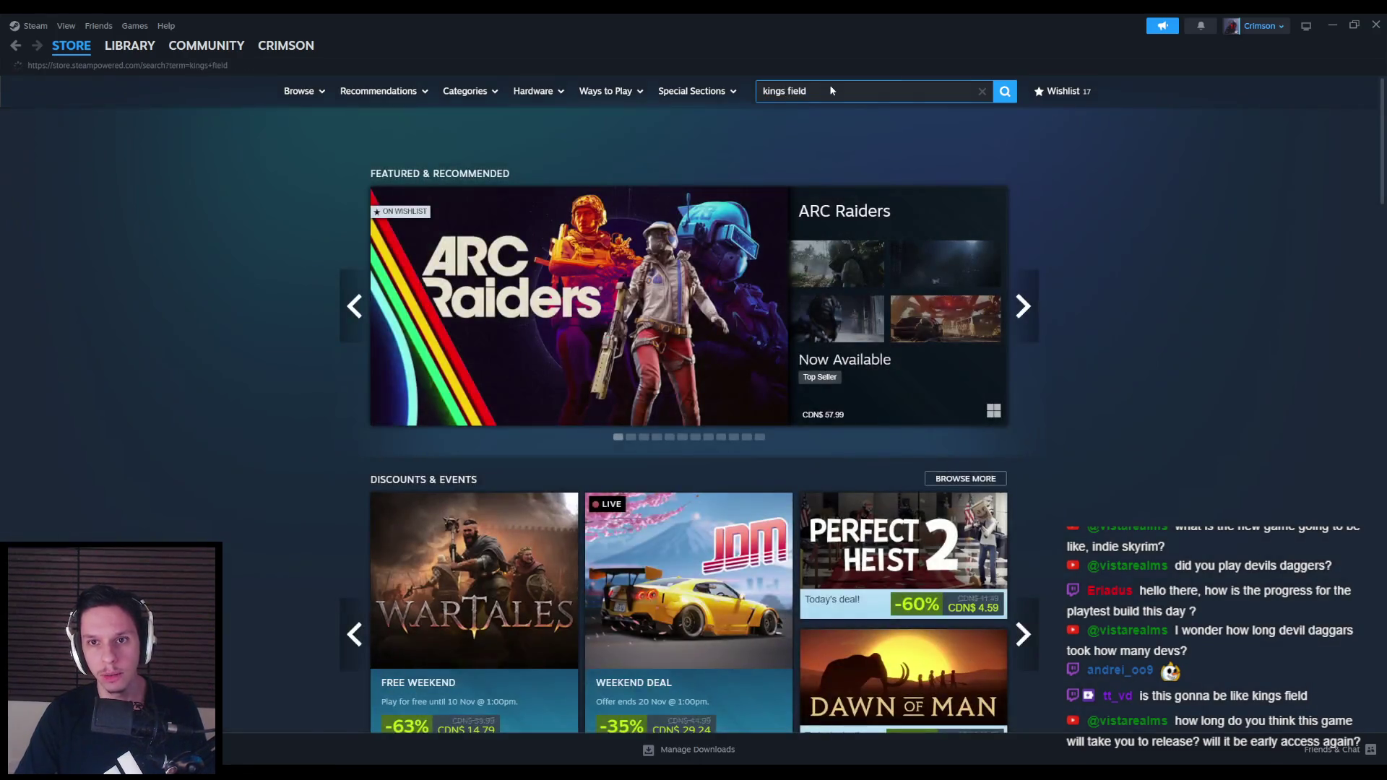
scroll(212, 216, "down", 2)
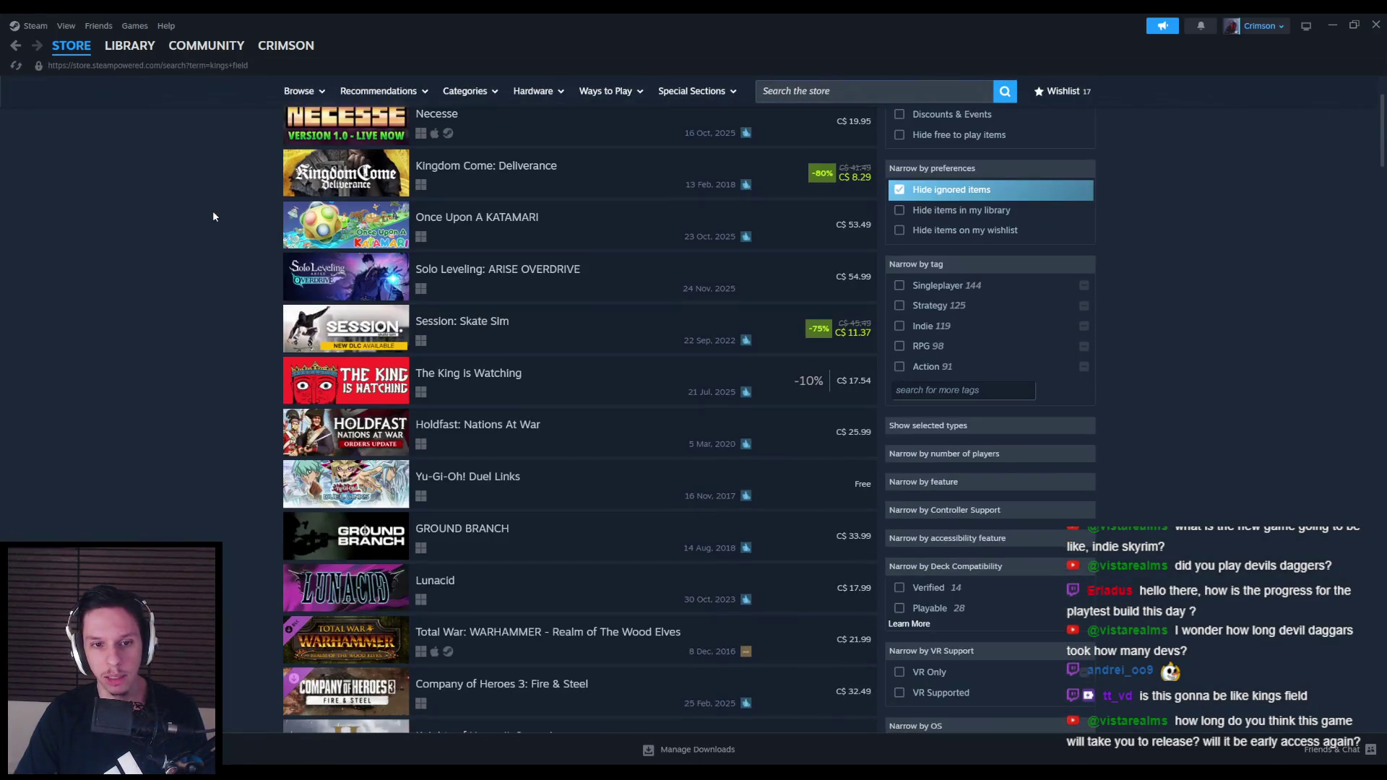
scroll(213, 216, "down", 4)
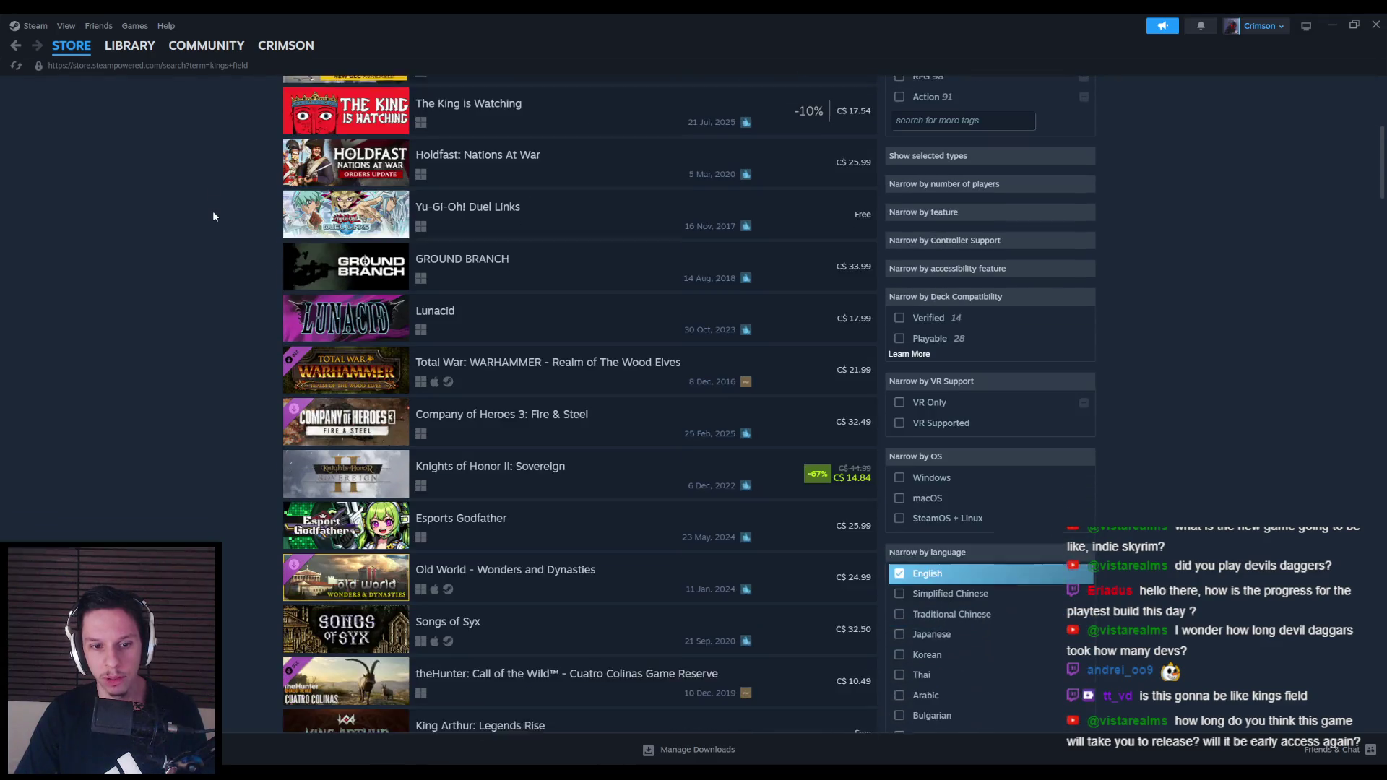
scroll(212, 216, "down", 3)
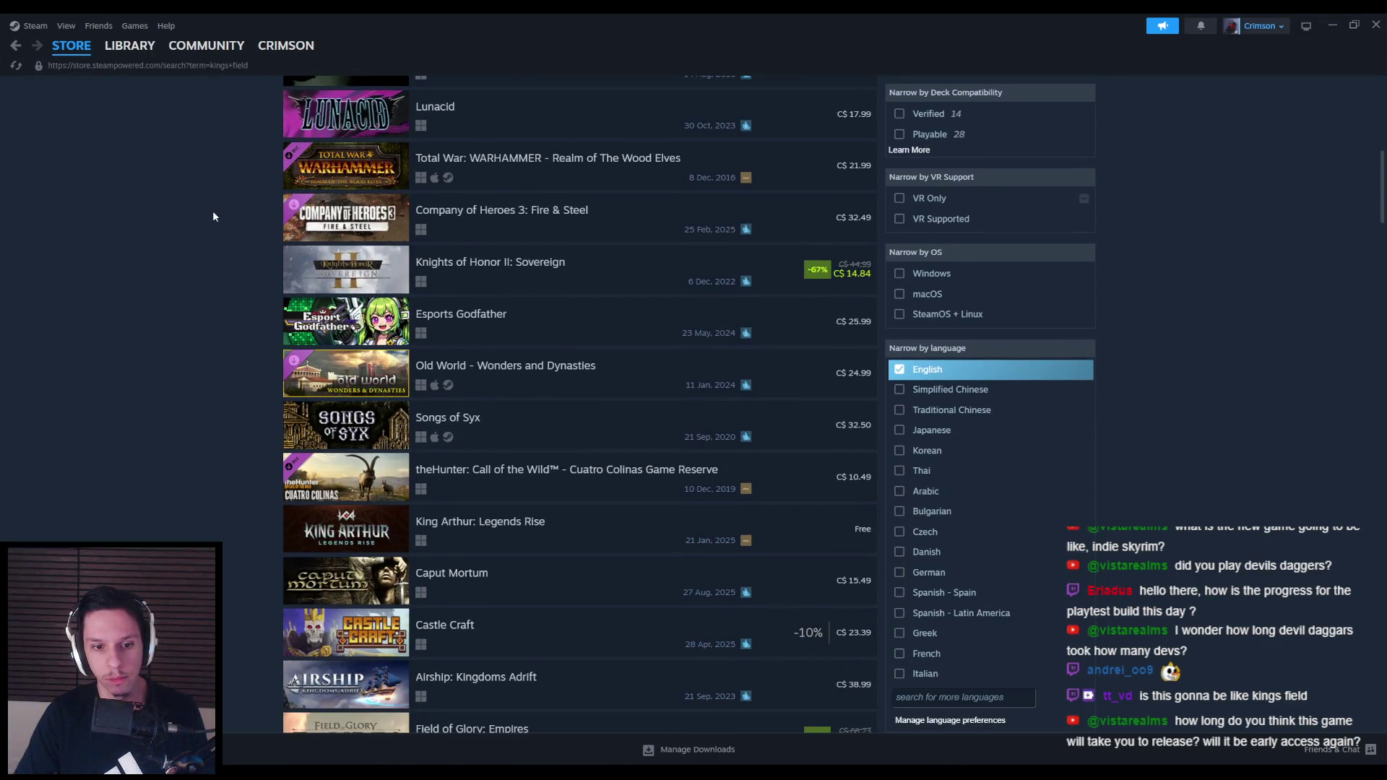
scroll(212, 216, "down", 4)
scroll(218, 315, "down", 3)
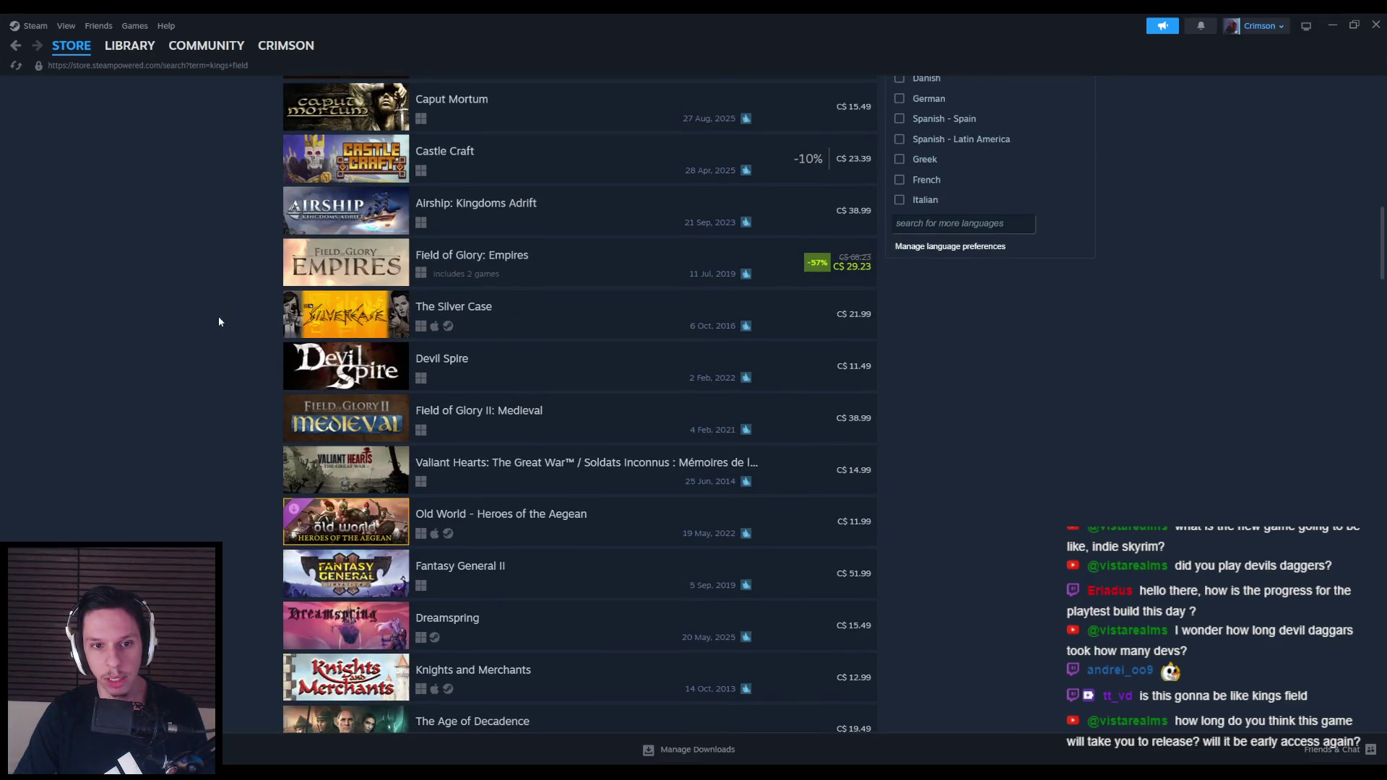
Finish browsing the King's Field results and close the Steam store window
mouse_move(529, 374)
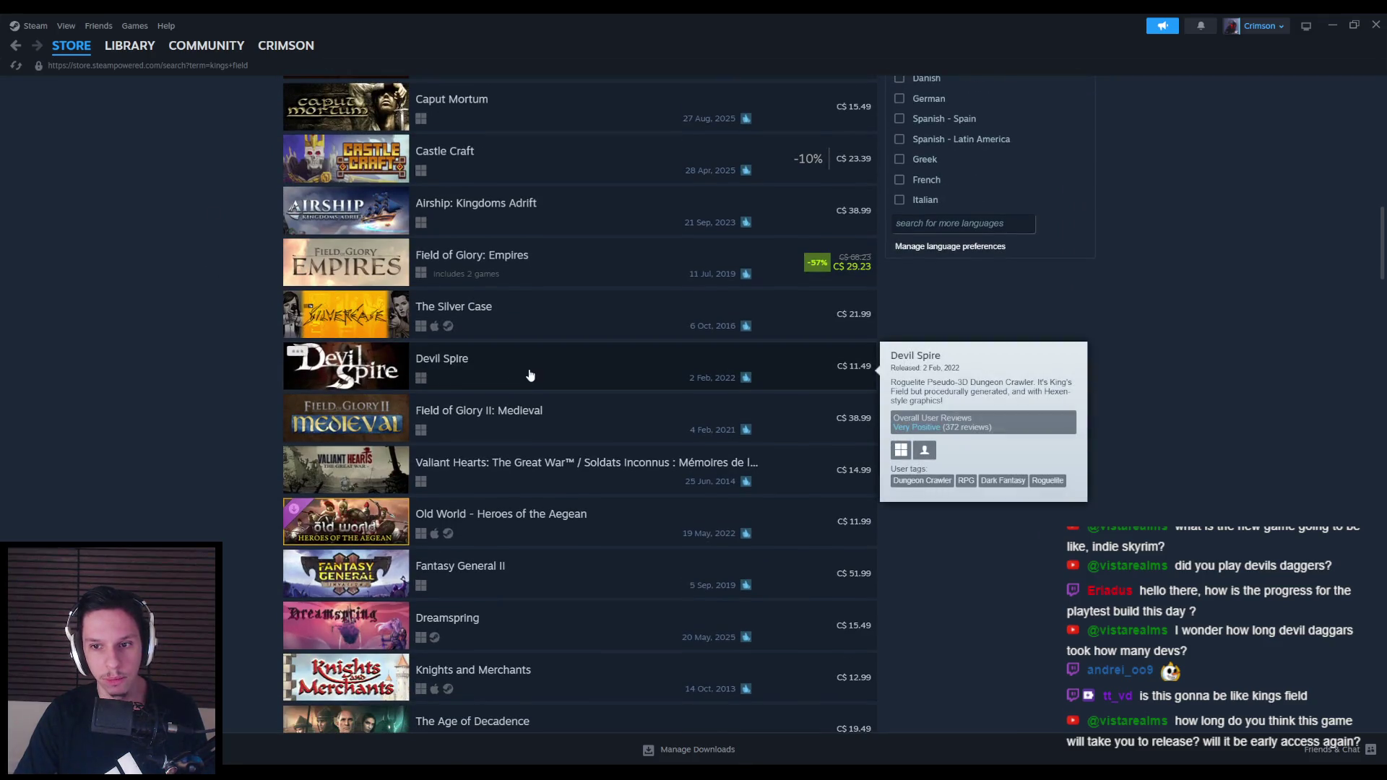
scroll(161, 343, "down", 5)
middle_click(157, 331)
scroll(184, 164, "up", 10)
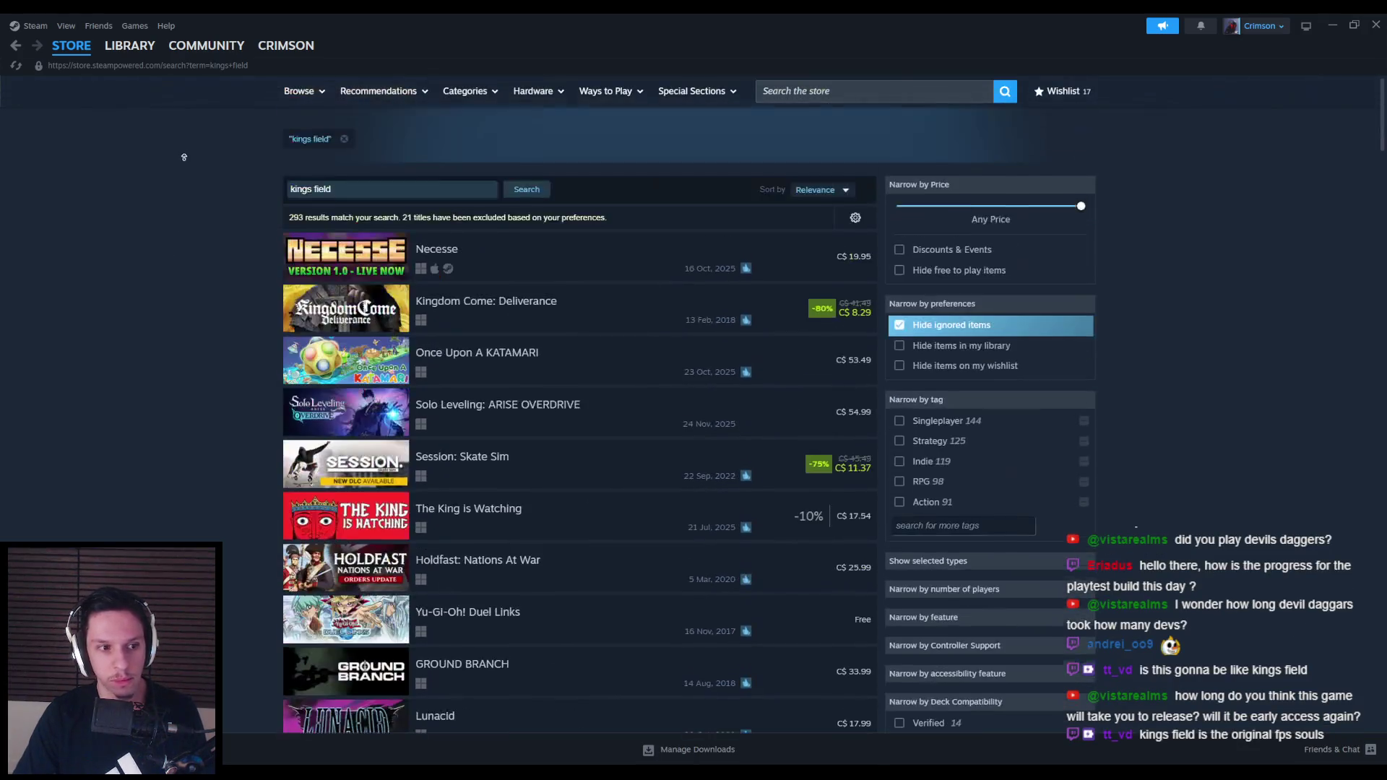
left_click(1375, 24)
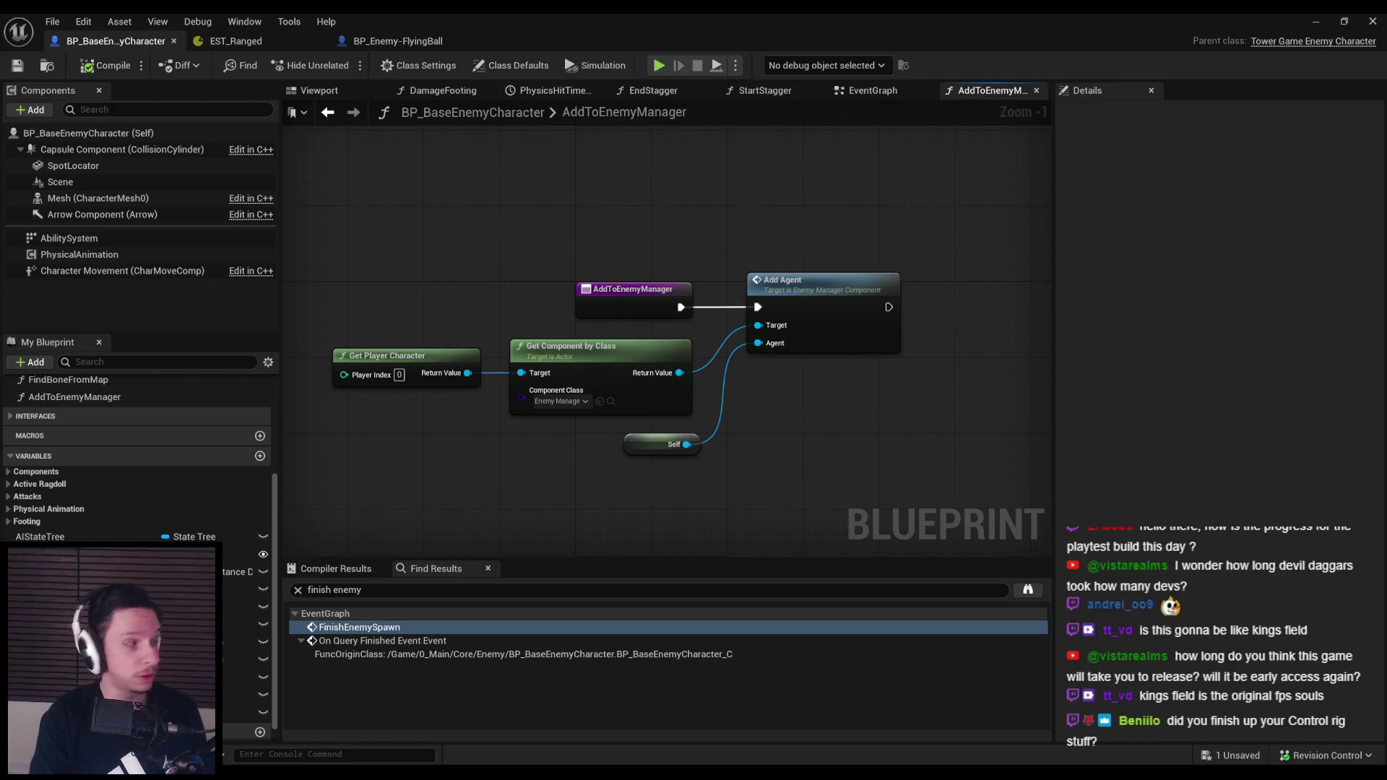
key("alt+Tab")
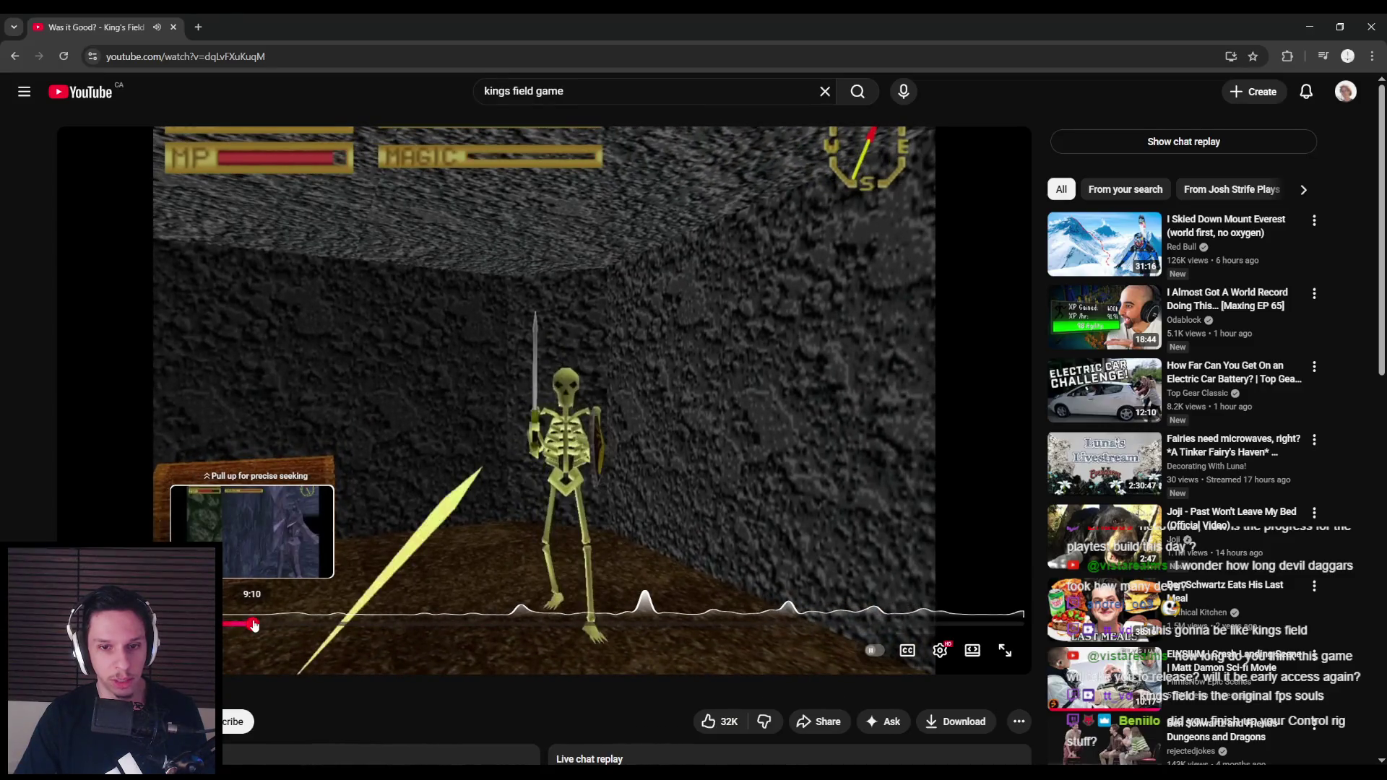
Skip forward through several later scenes of the King's Field video, then return to Unreal
left_click_drag(253, 626, 347, 627)
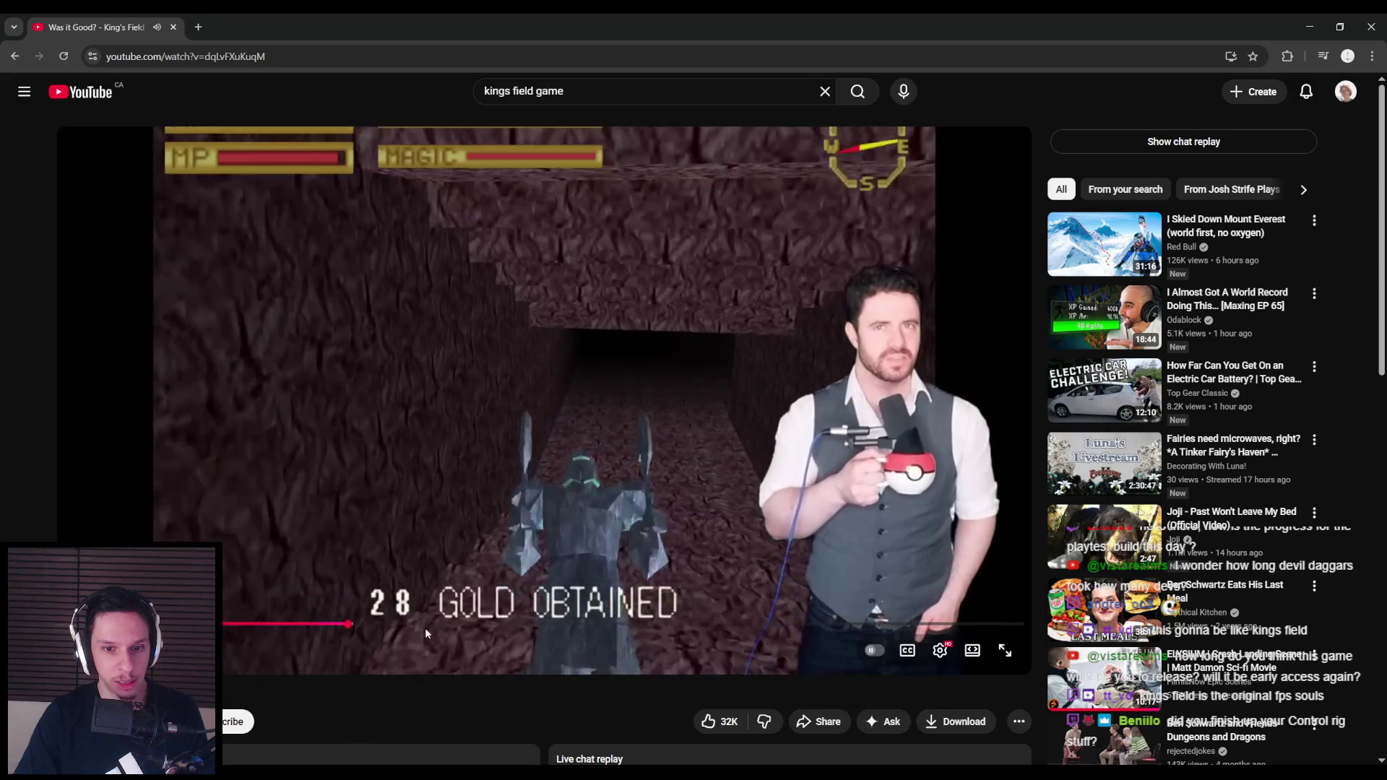
left_click(440, 625)
left_click(542, 623)
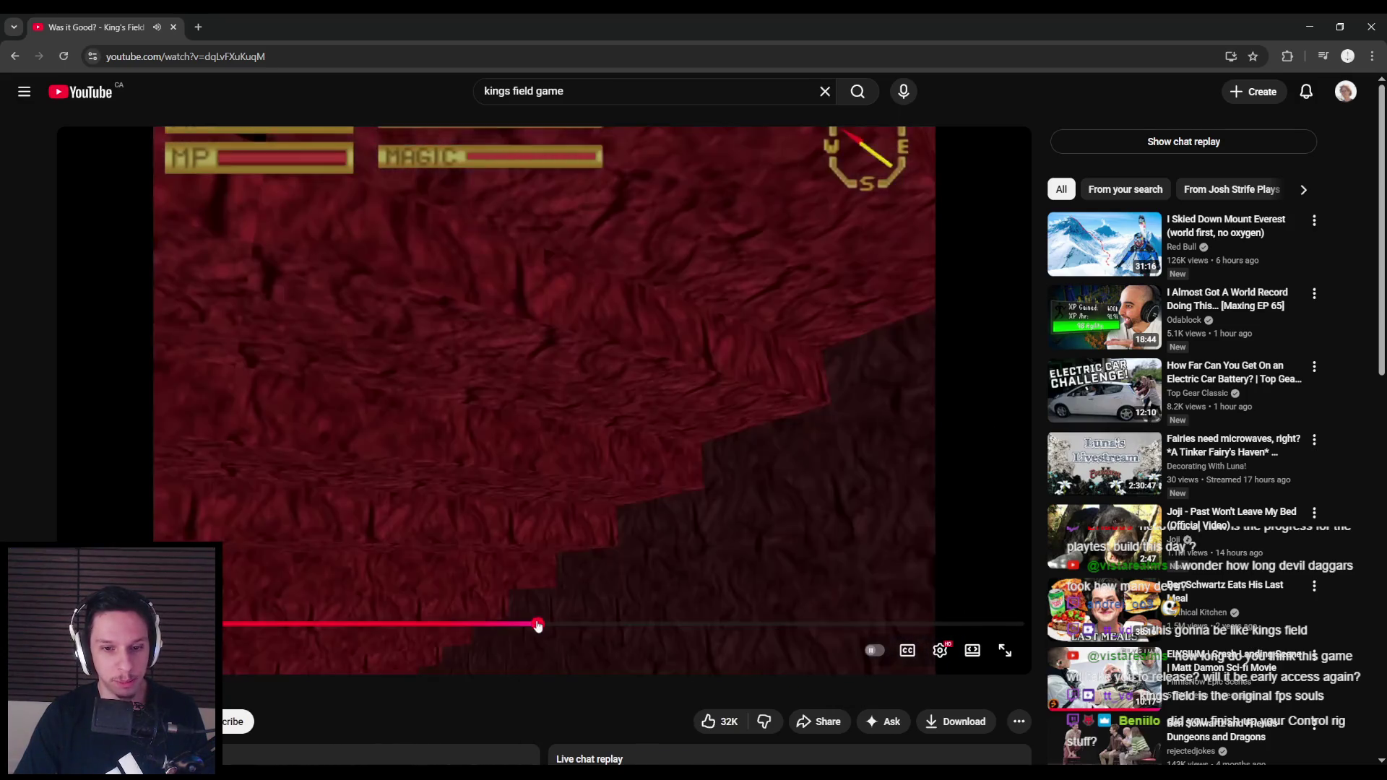
left_click(641, 625)
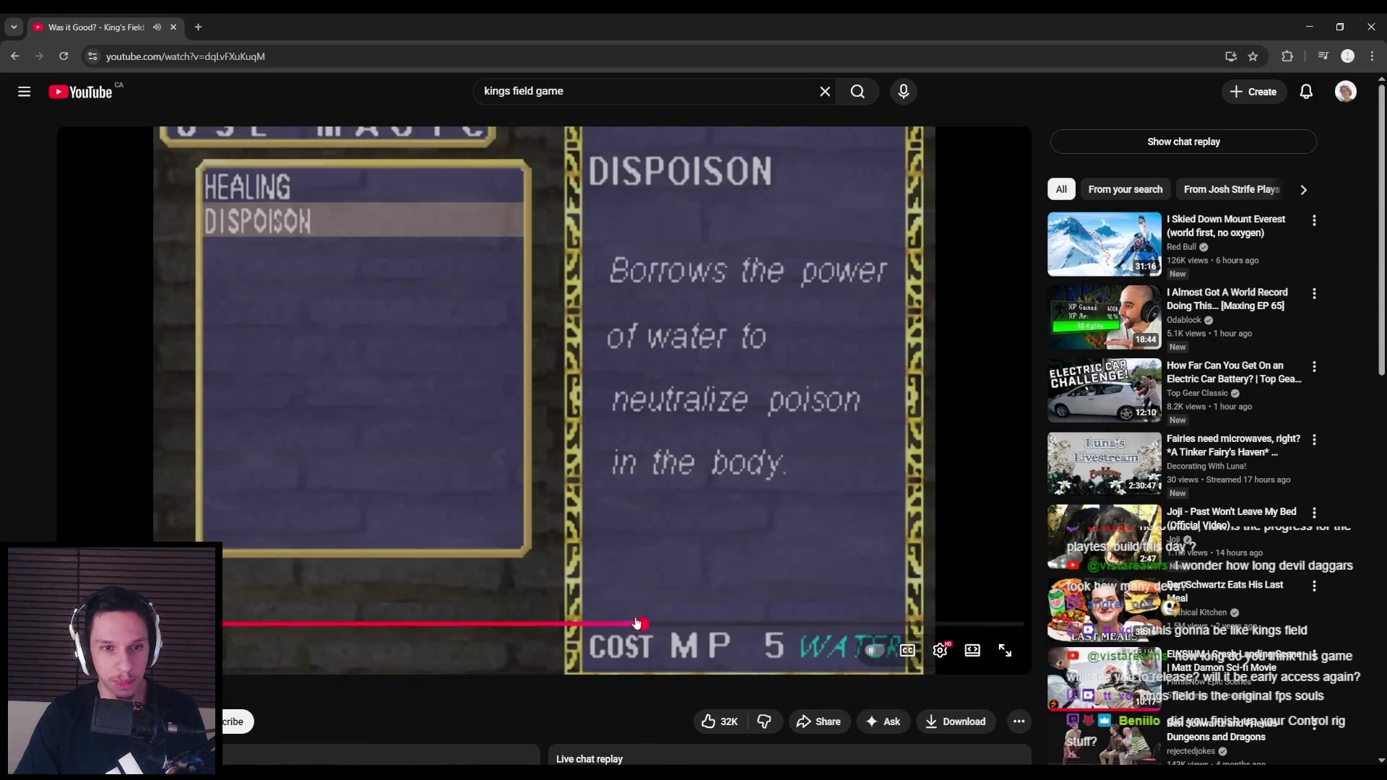
key("alt+Tab")
left_click_drag(503, 427, 509, 425)
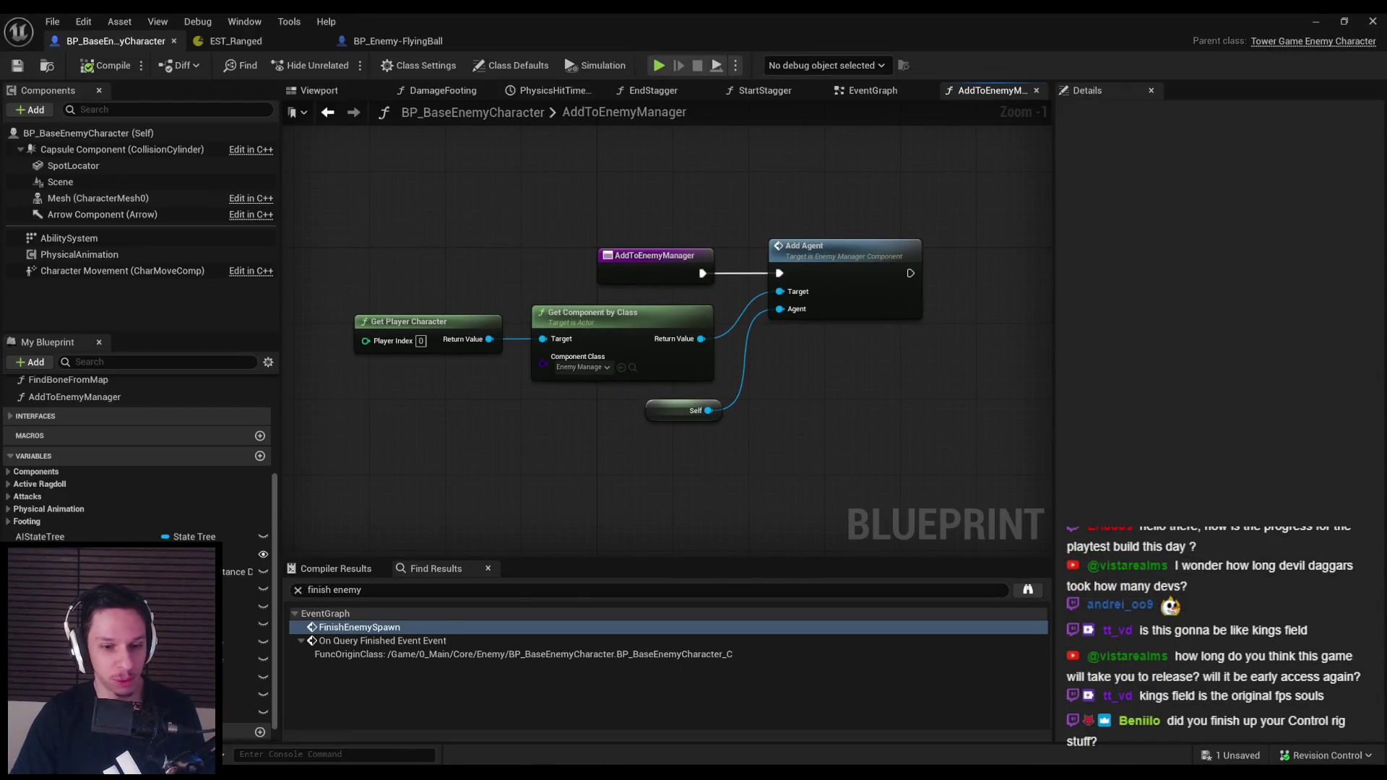
Select the AddToEnemyManager, component and Self nodes, then save BP_BaseEnemyCharacter
key("alt+Tab")
key("alt+Tab")
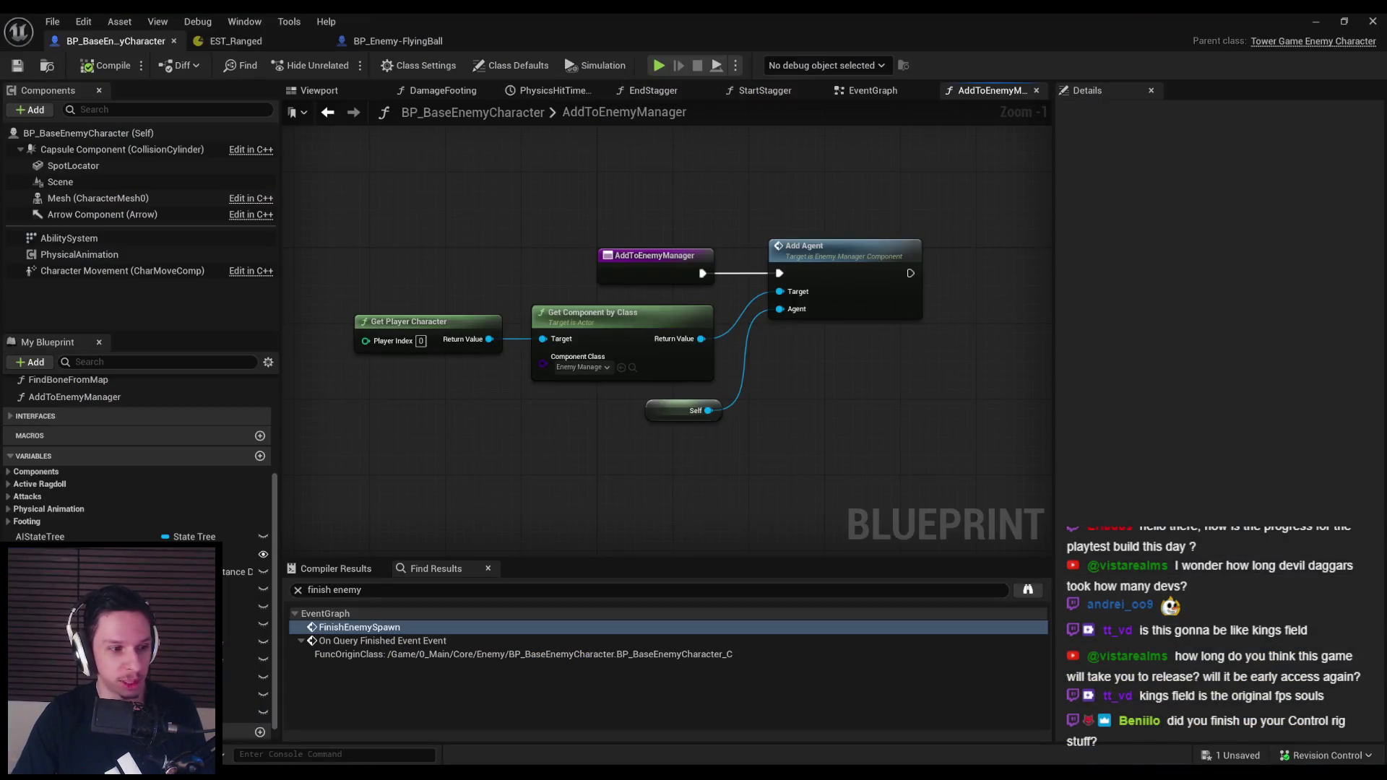
scroll(396, 403, "down", 2)
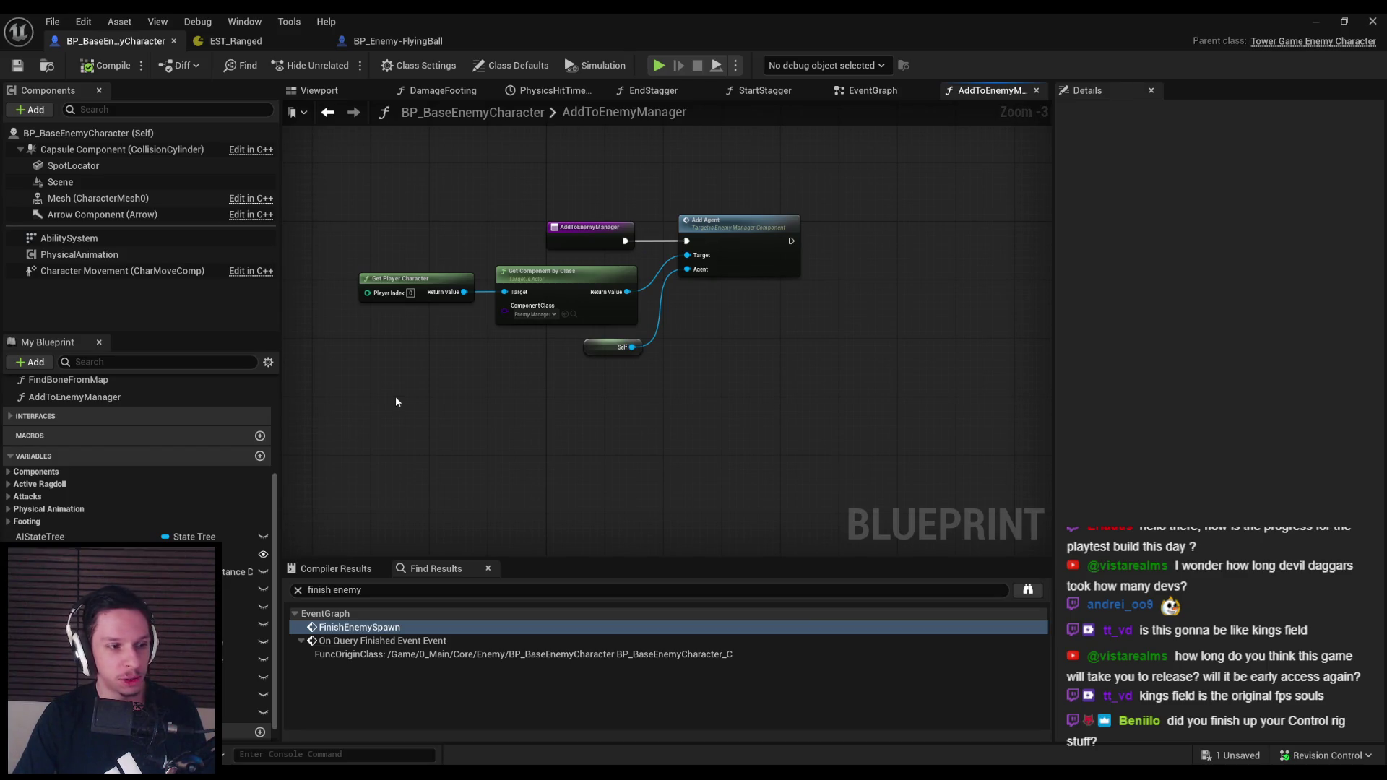
scroll(396, 403, "up", 2)
scroll(468, 441, "down", 1)
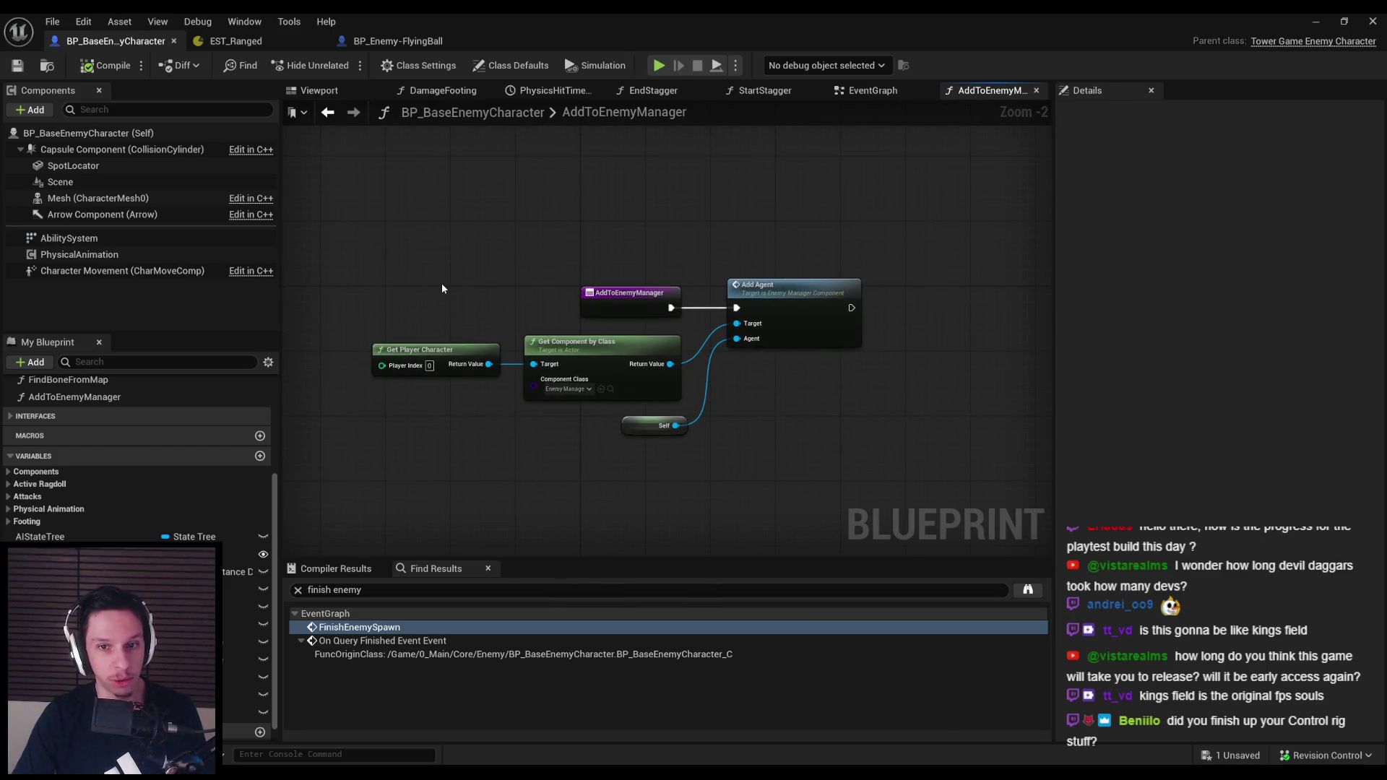
left_click_drag(693, 442, 565, 296)
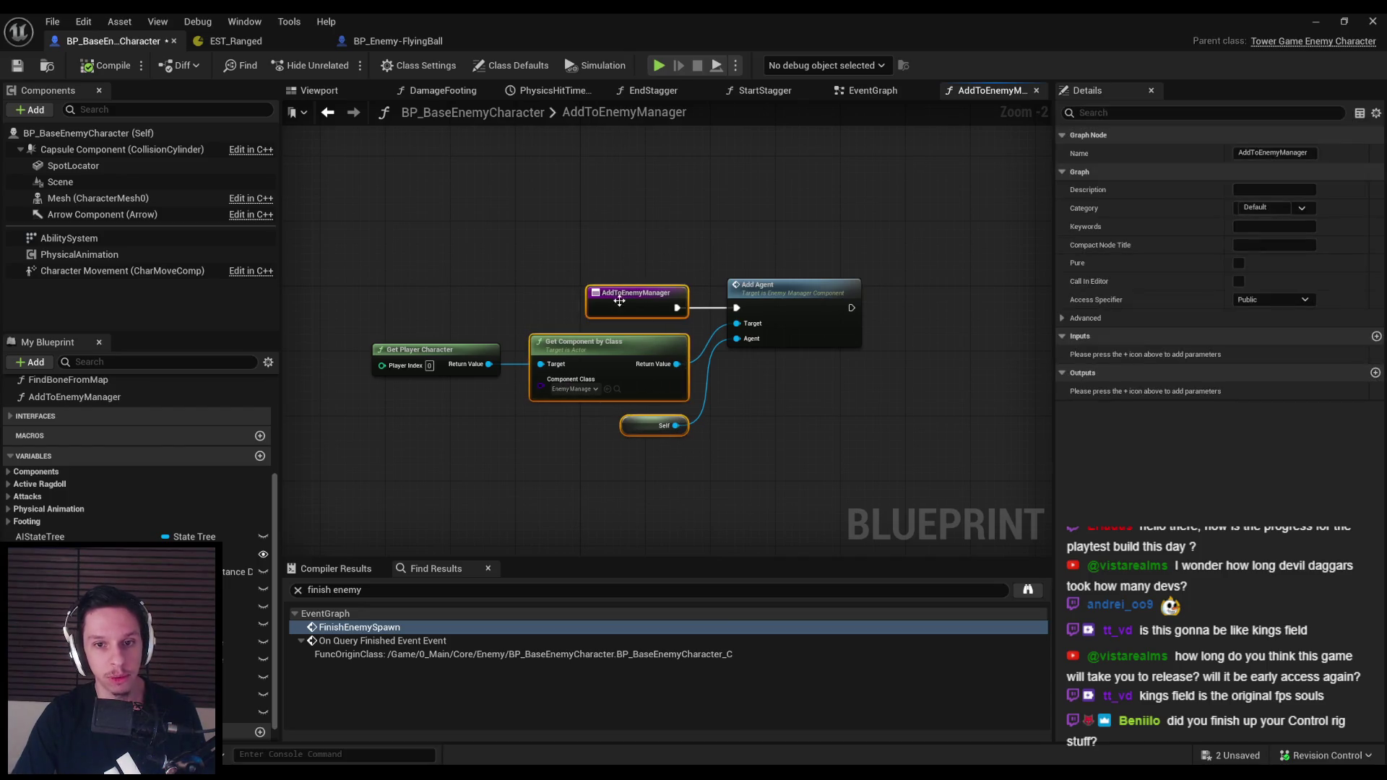
left_click(565, 296)
key("ctrl+s")
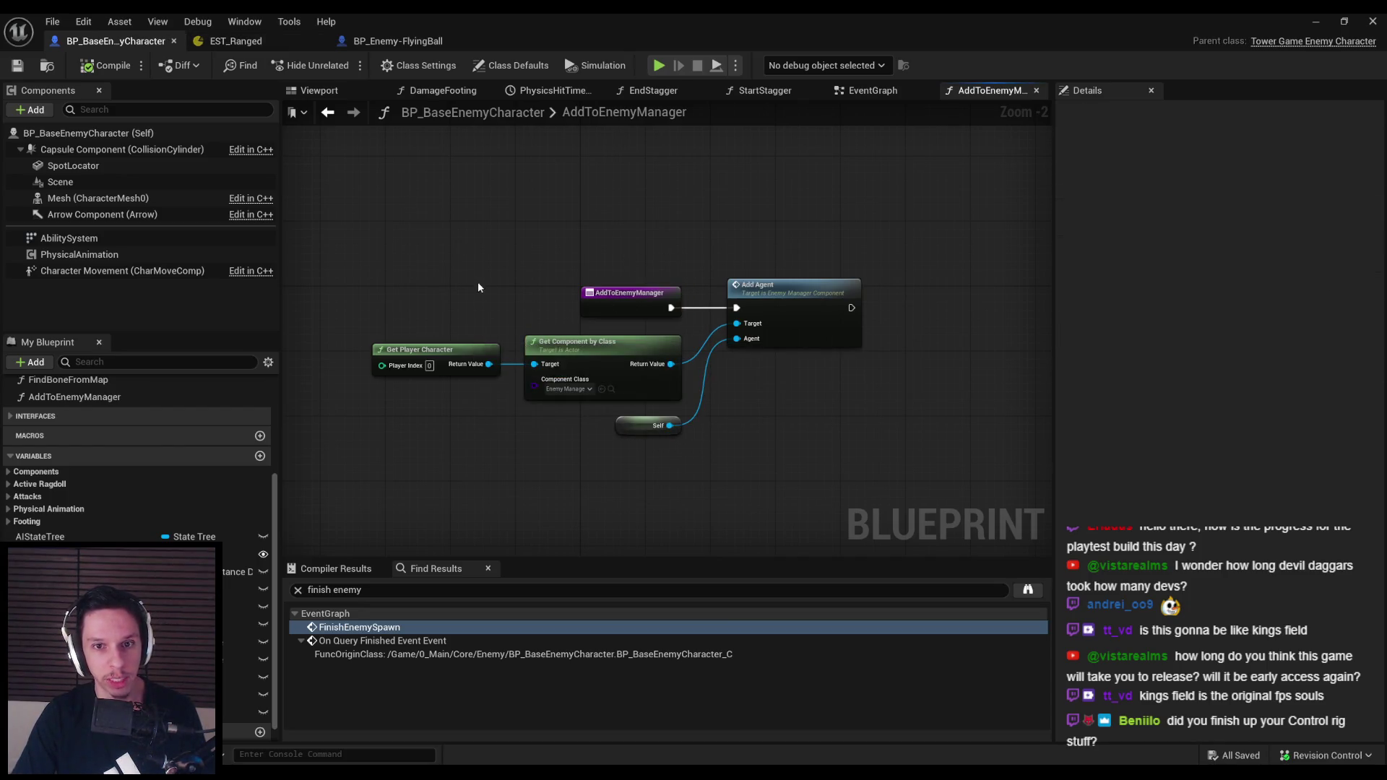
Check the FlyingBall and EST_Ranged tabs, then return to BP_BaseEnemyCharacter's AddToEnemyManager graph
scroll(473, 289, "up", 2)
scroll(471, 304, "down", 1)
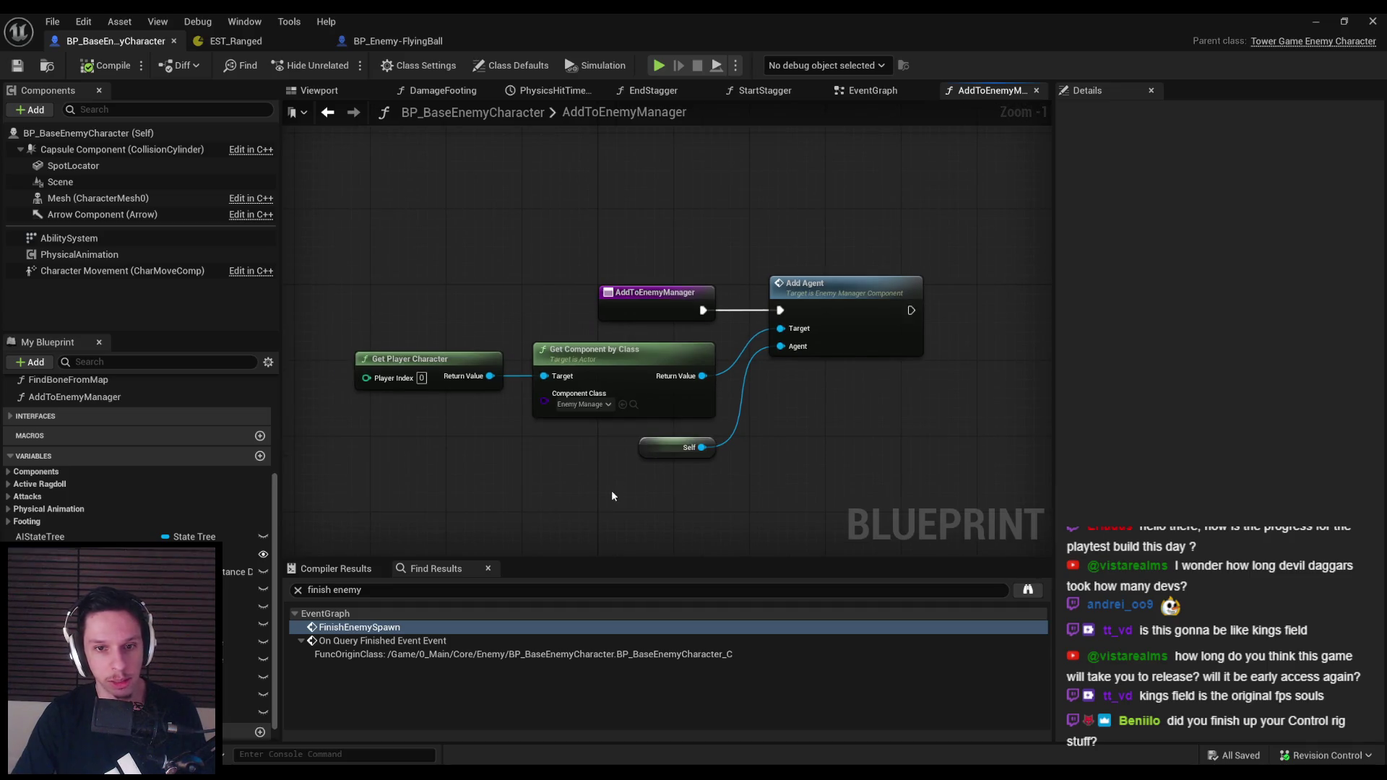
scroll(469, 447, "down", 2)
scroll(409, 217, "up", 1)
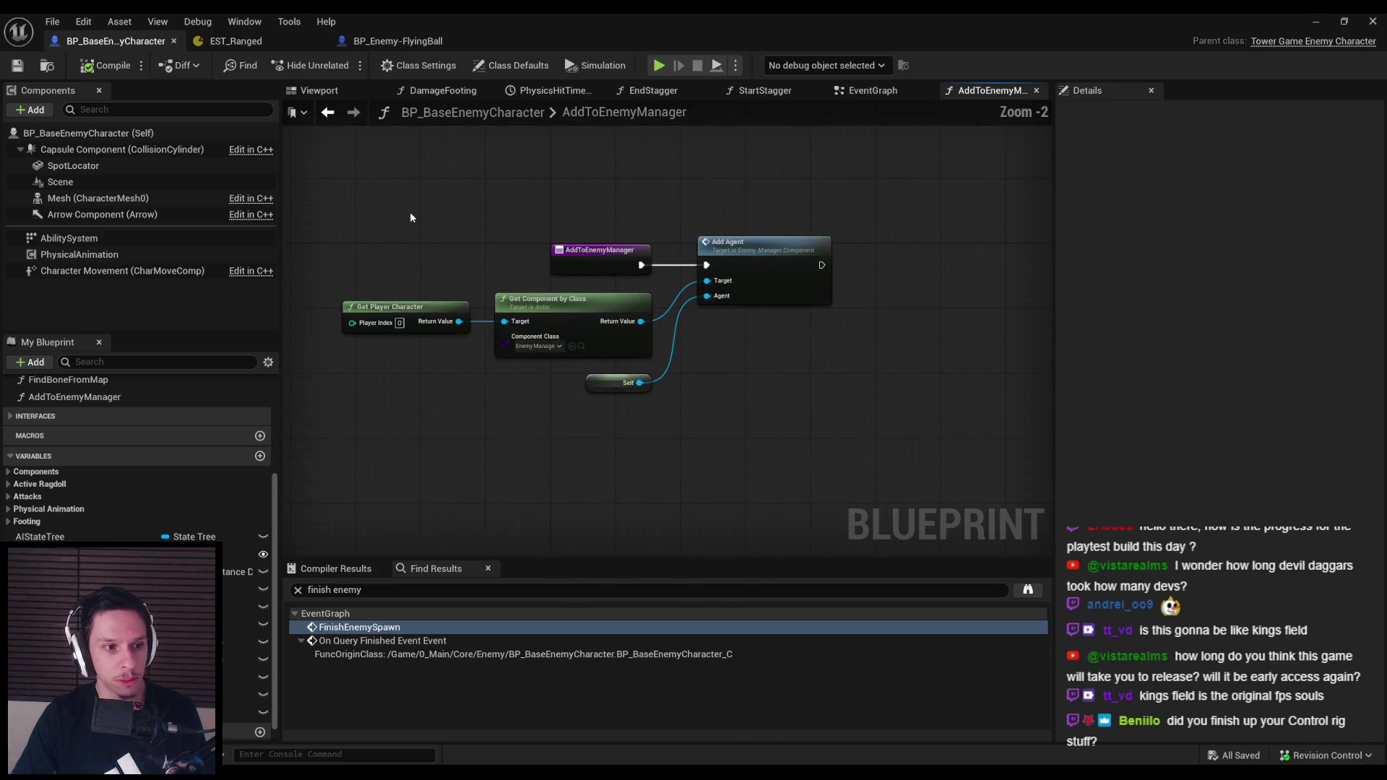
scroll(412, 258, "up", 2)
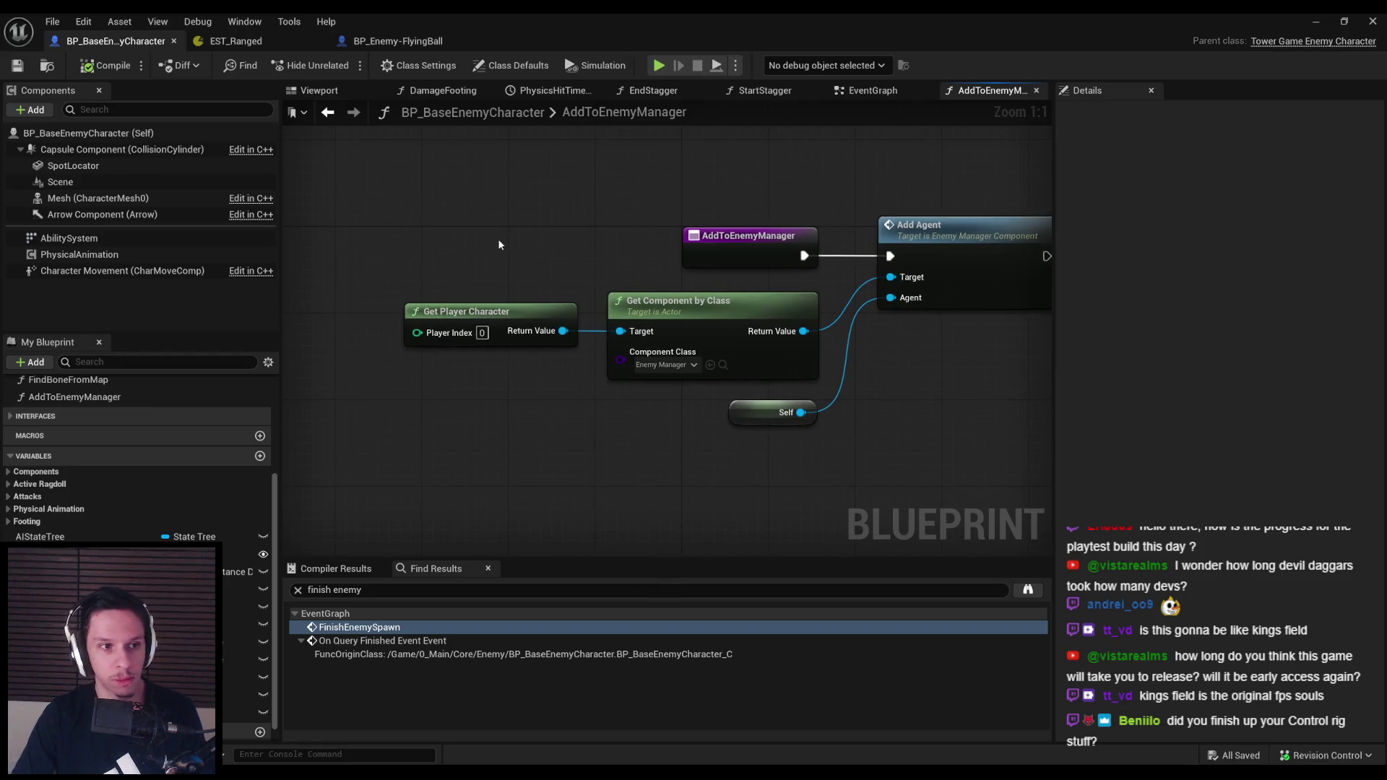
scroll(497, 248, "down", 2)
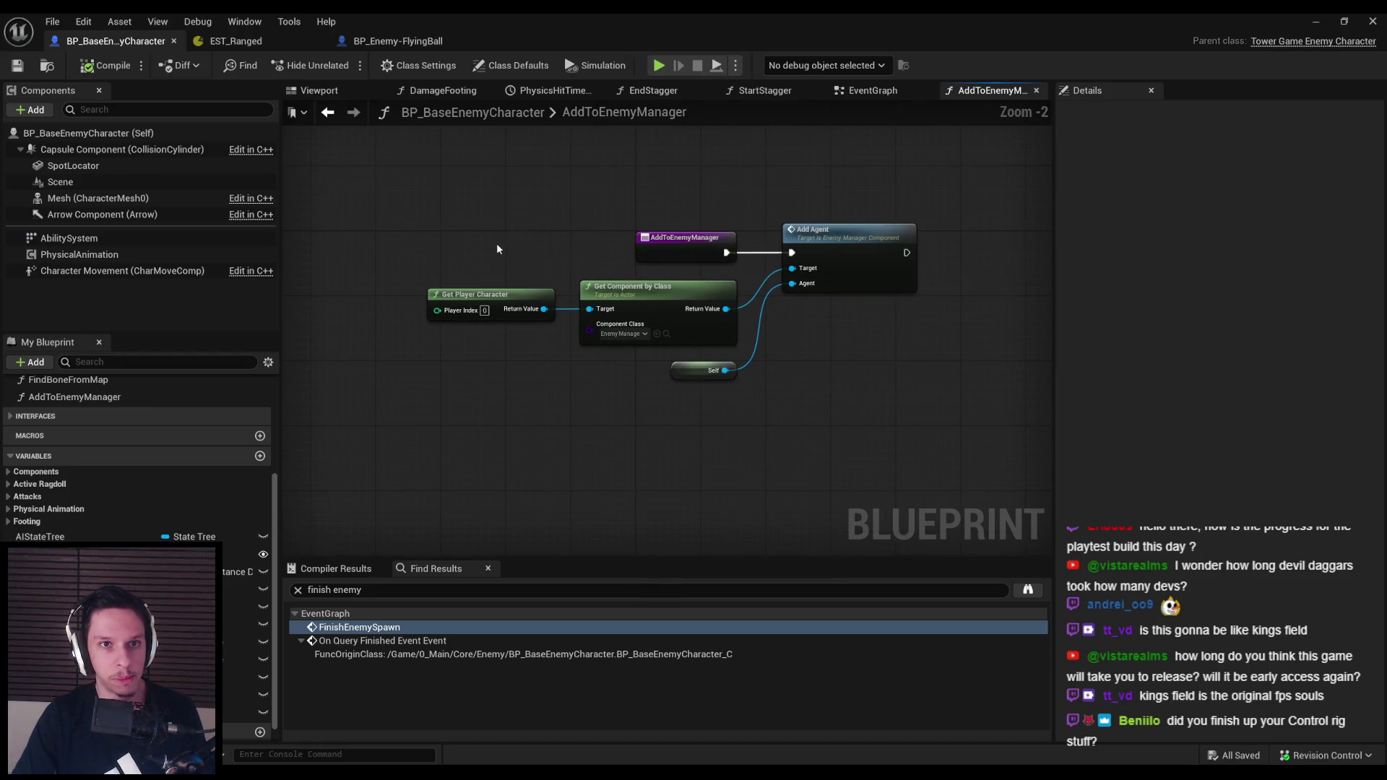
left_click(403, 41)
left_click(238, 41)
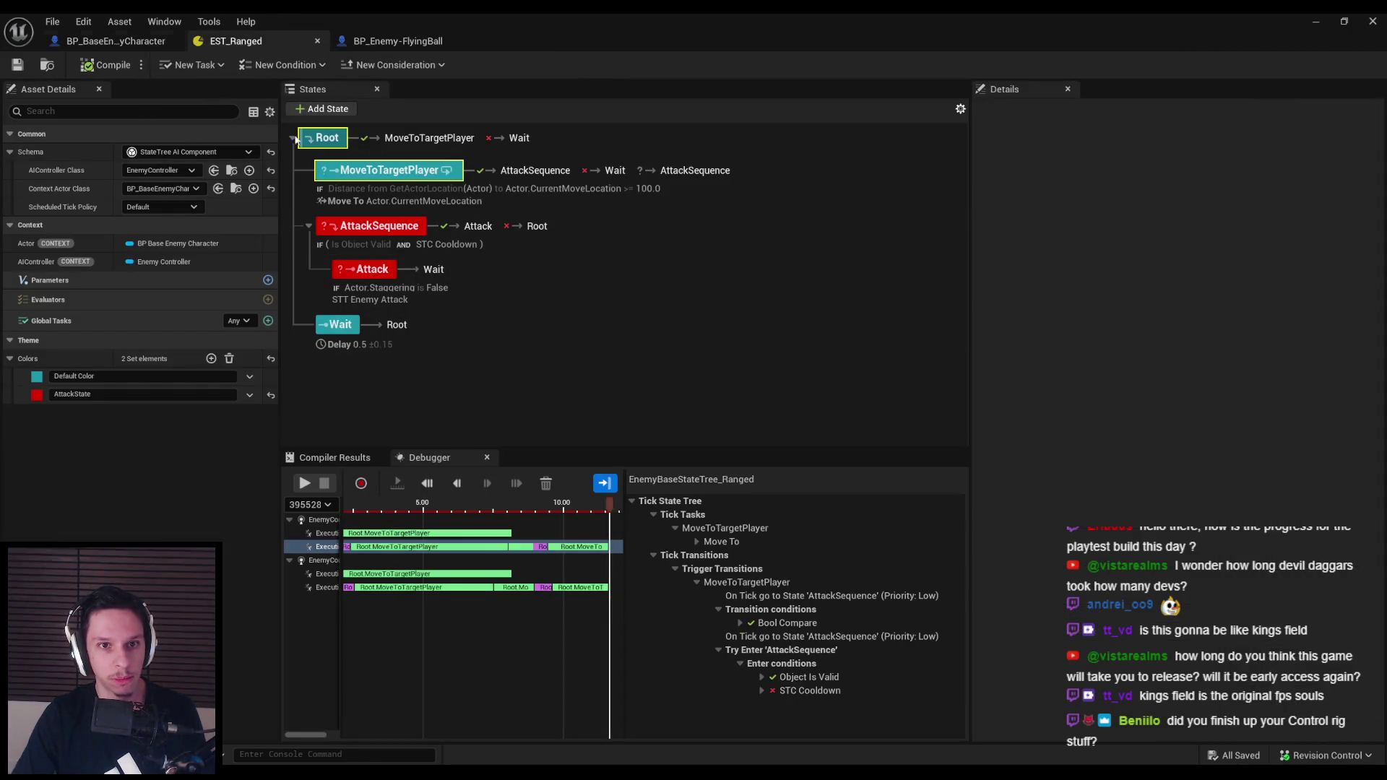
left_click(116, 40)
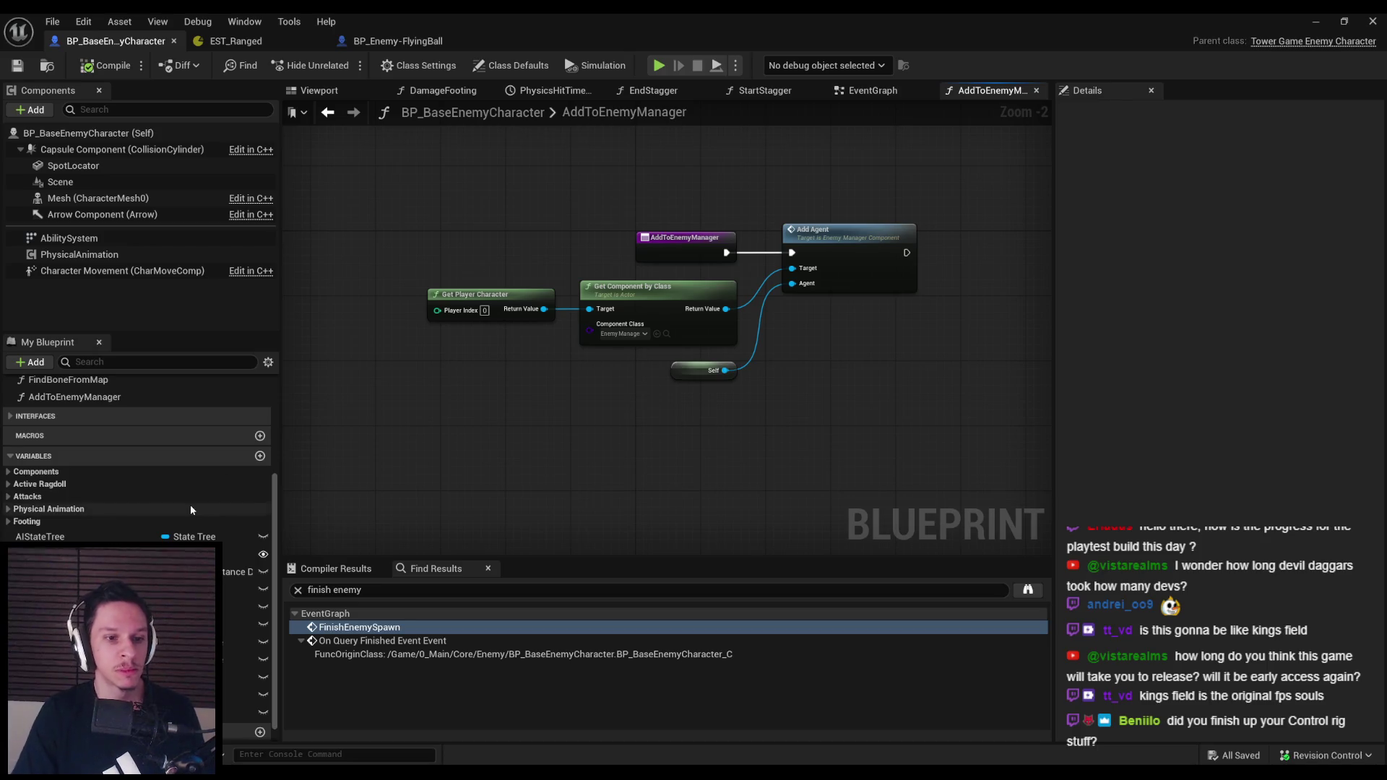
scroll(189, 504, "up", 5)
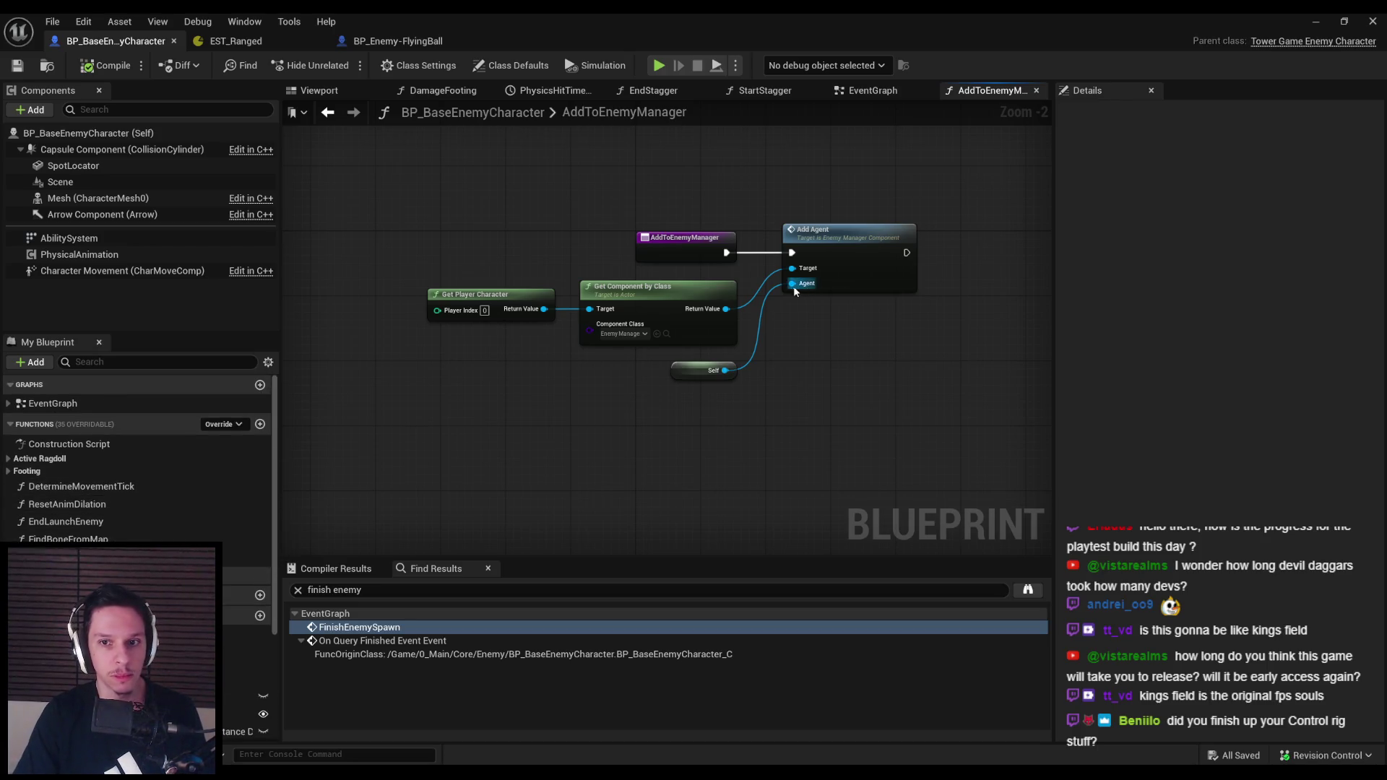
scroll(137, 448, "down", 5)
scroll(138, 470, "down", 2)
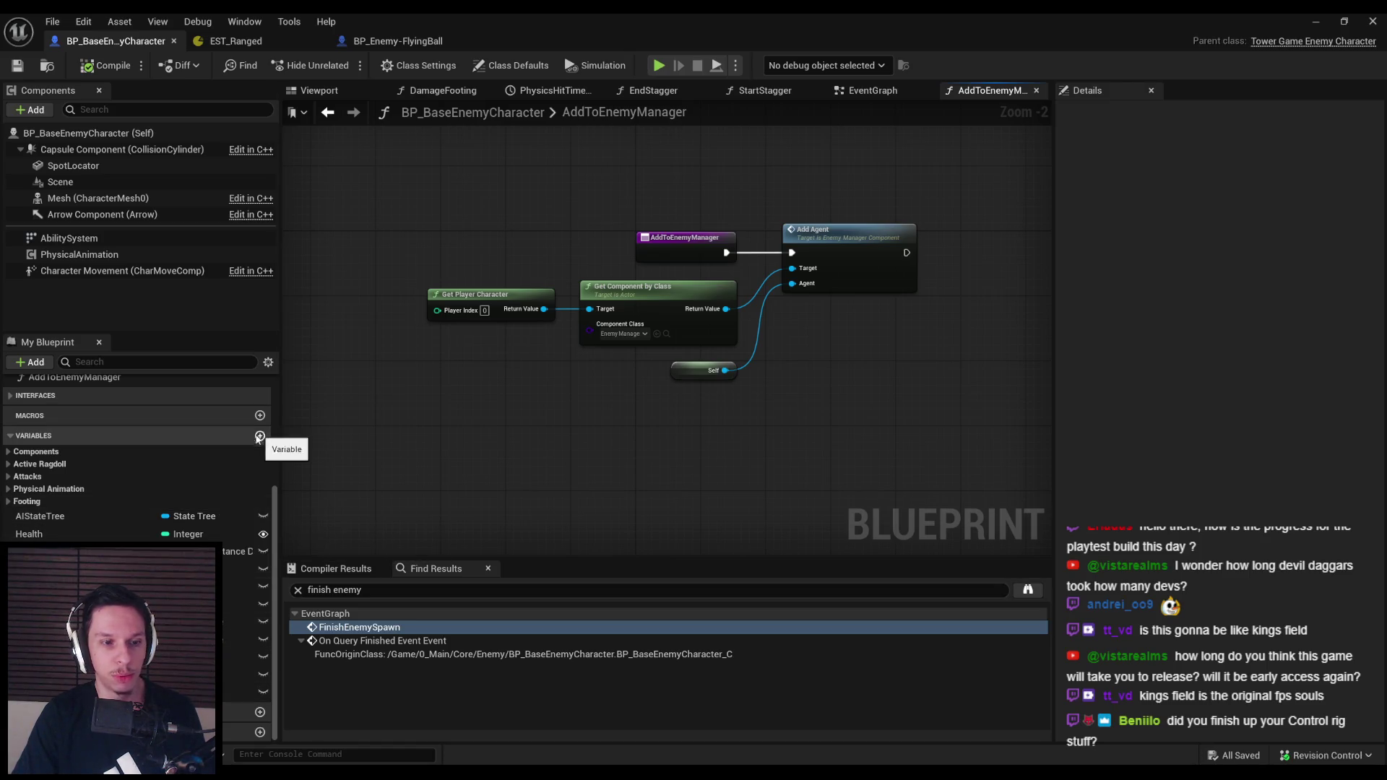
Move the AIStateTree variable into the AI Behavior category
left_click(8, 503)
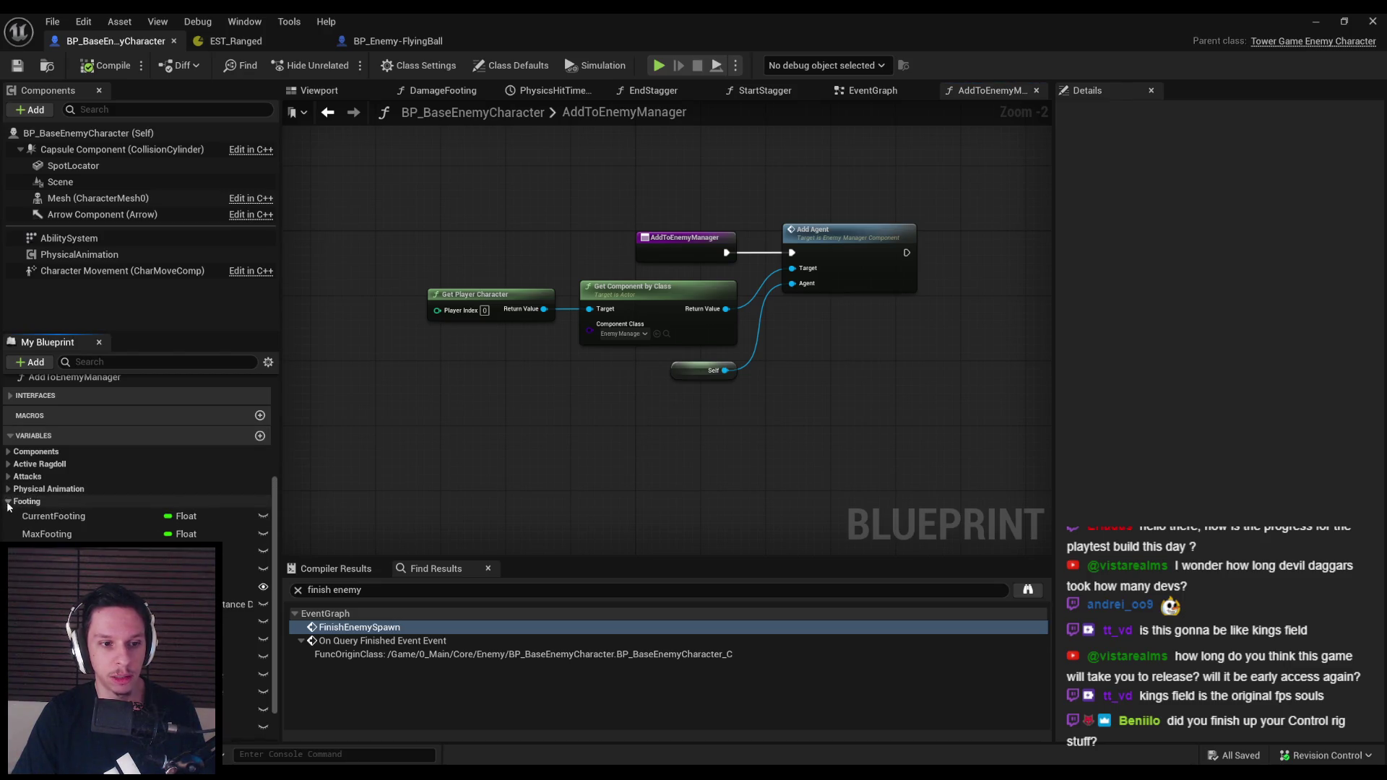
left_click(8, 501)
left_click(39, 516)
left_click(1262, 298)
type("AU")
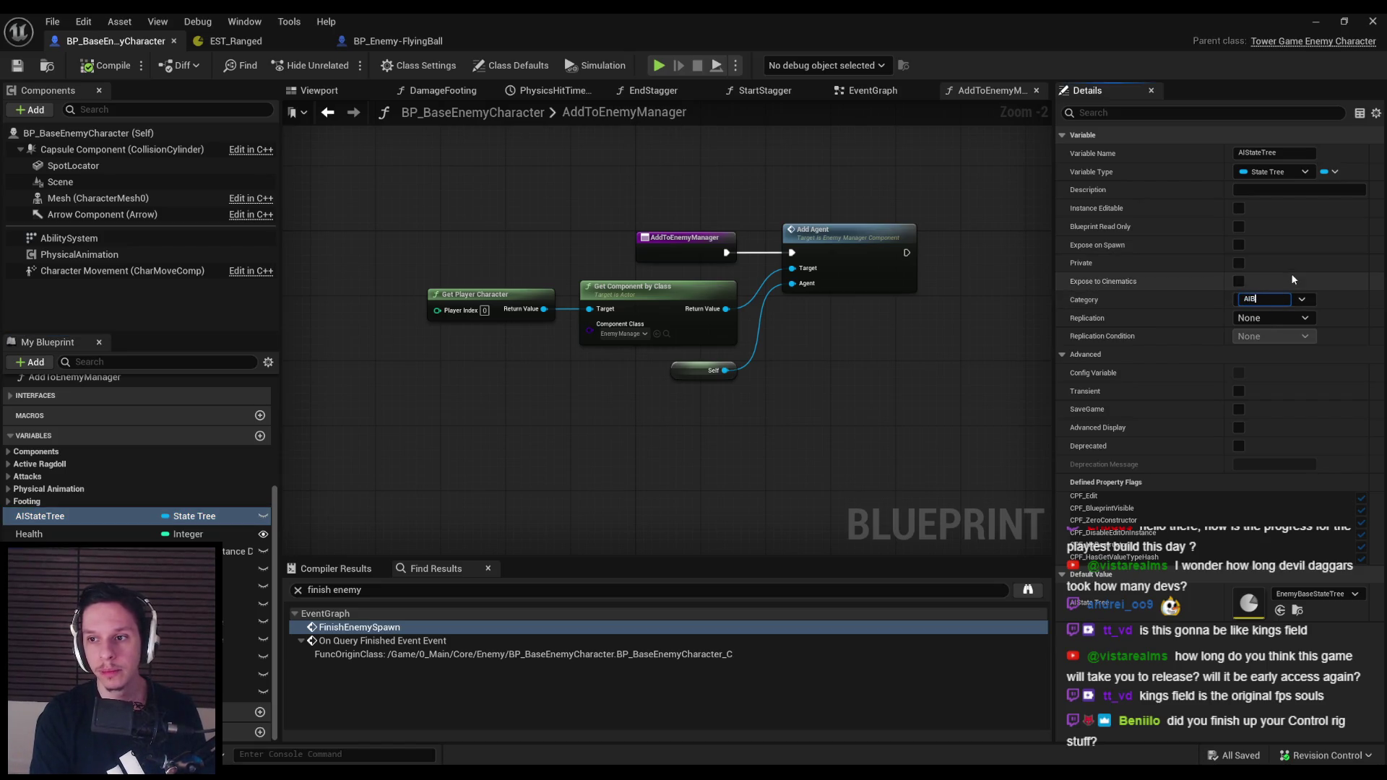
type("r")
key("Return")
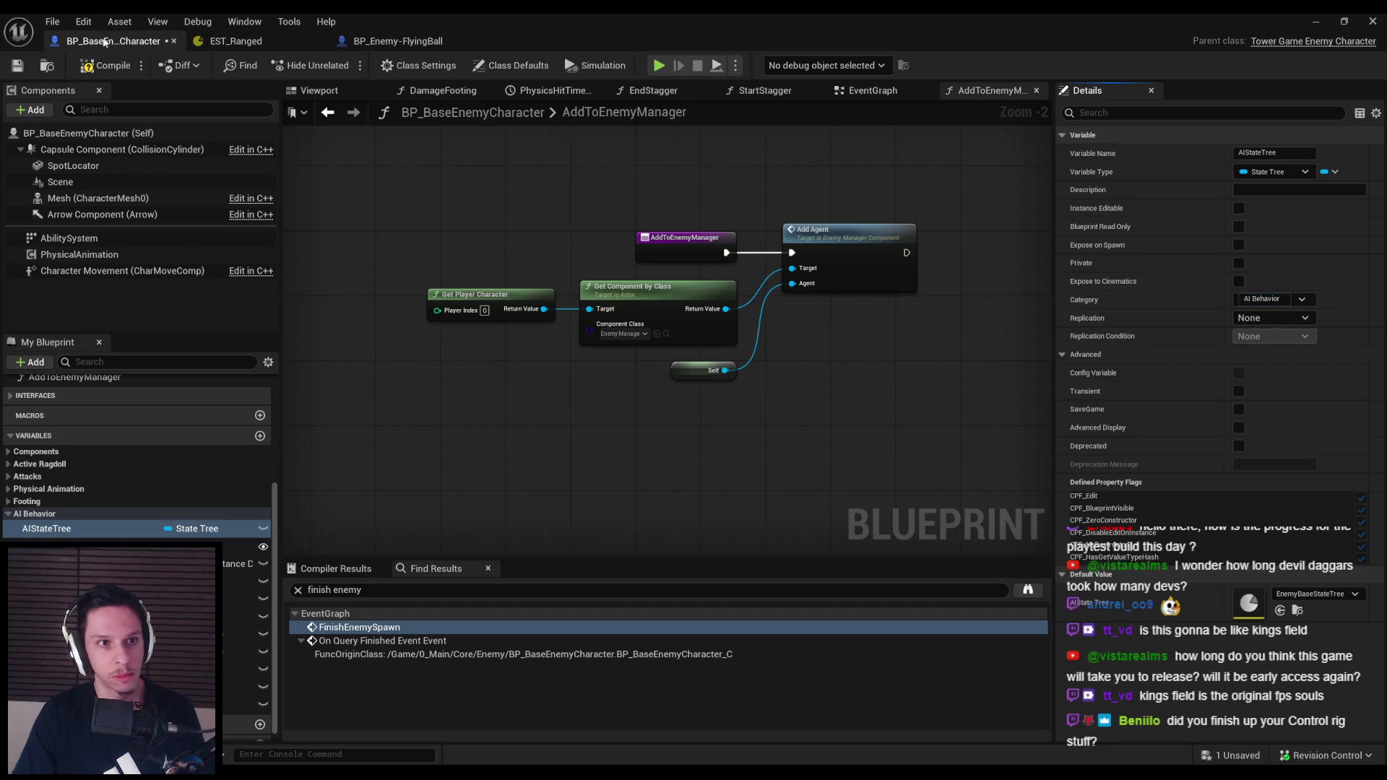
Add a RequiresAggression Boolean under AI Behavior, default true, then compile and save
left_click(29, 362)
left_click(55, 387)
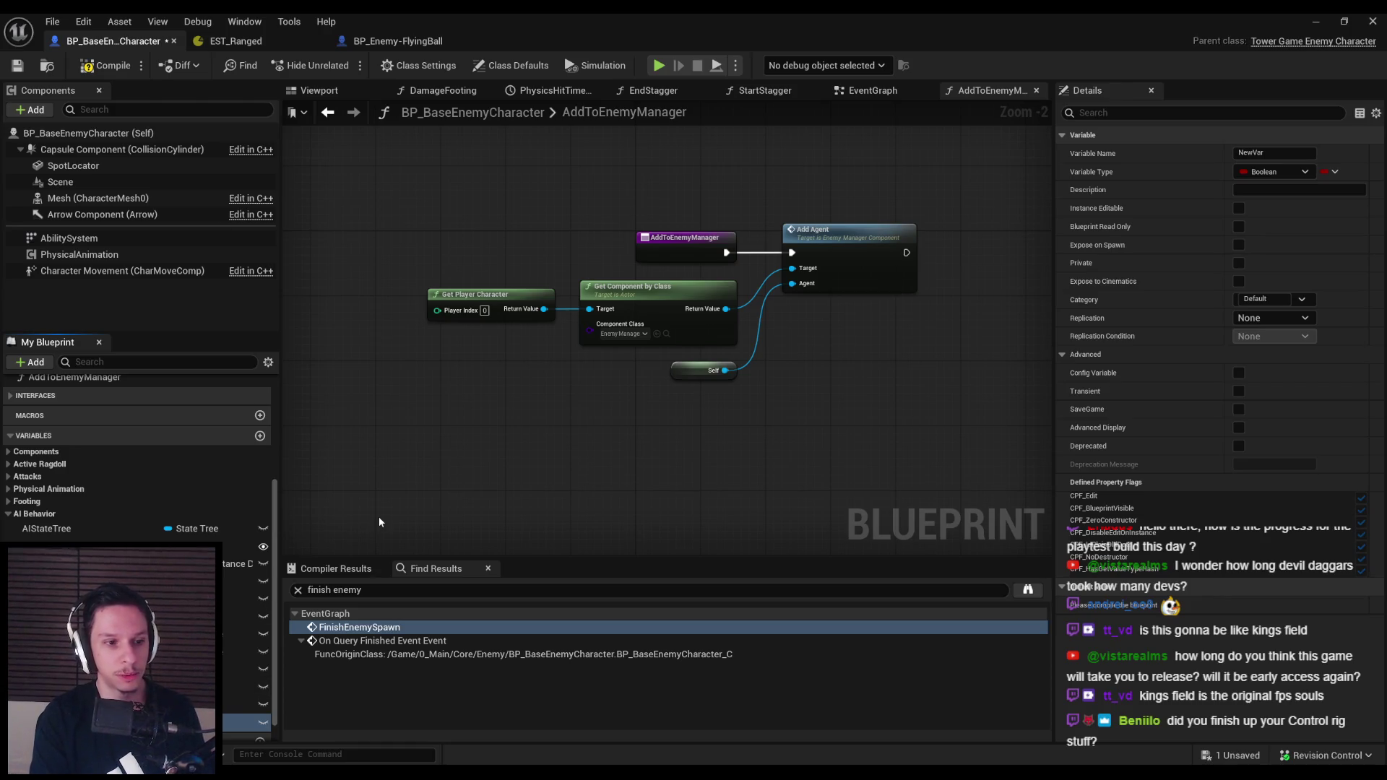
key("Return")
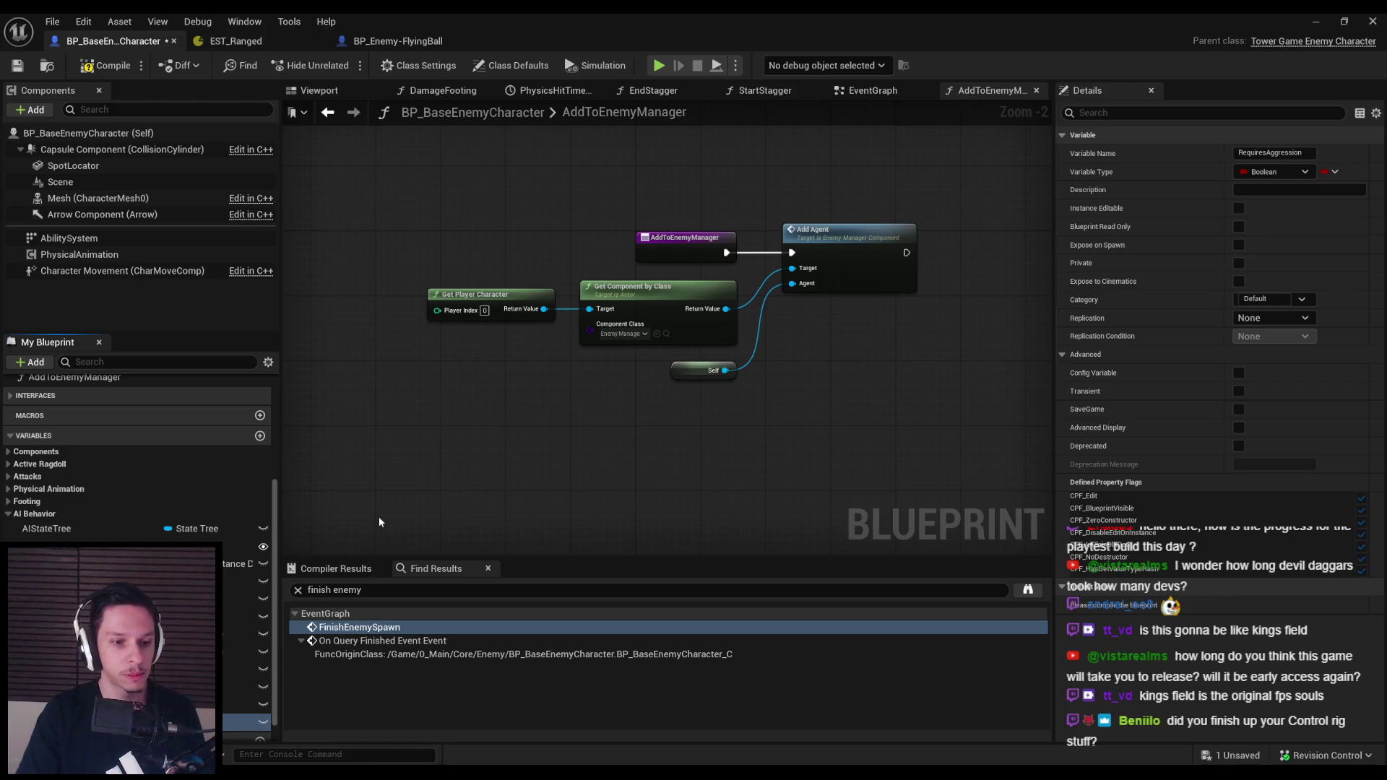
left_click_drag(108, 722, 72, 513)
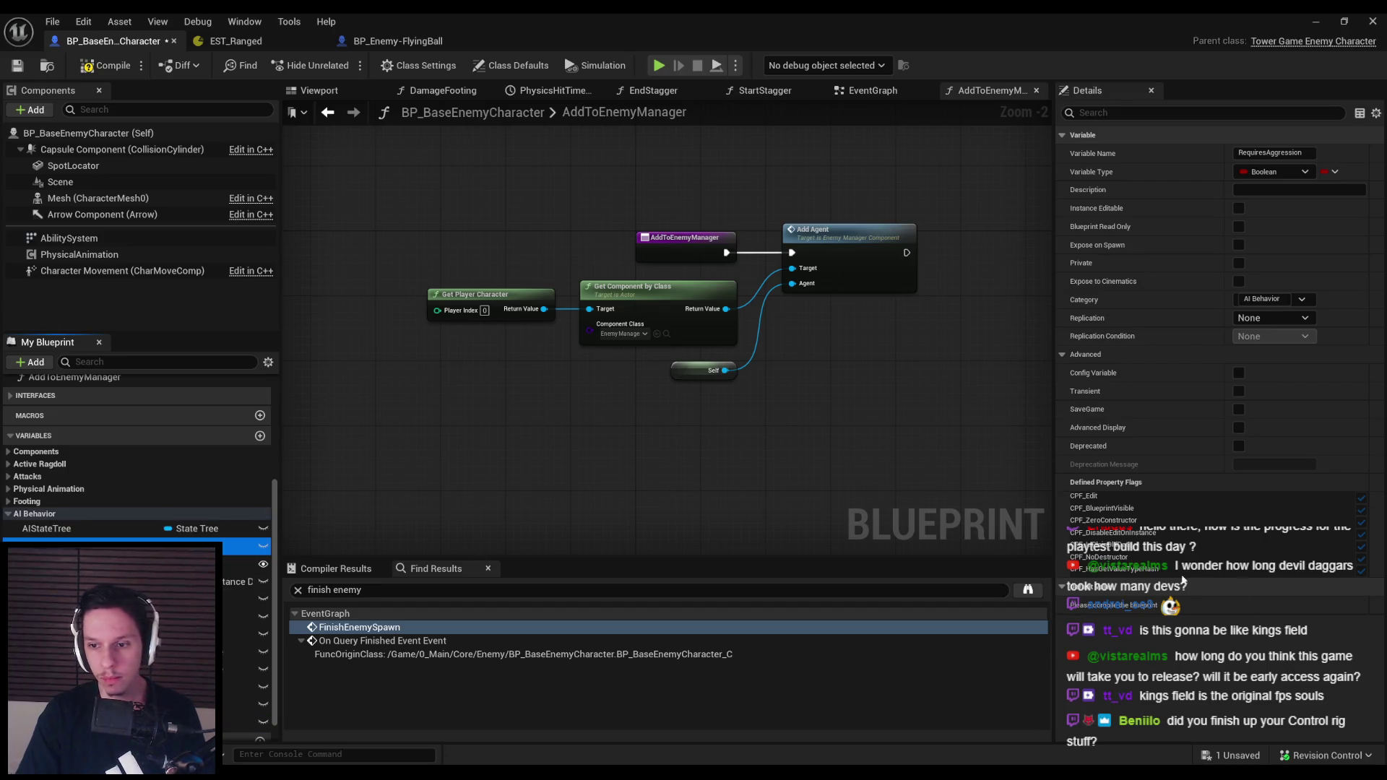
left_click(105, 65)
left_click(1238, 605)
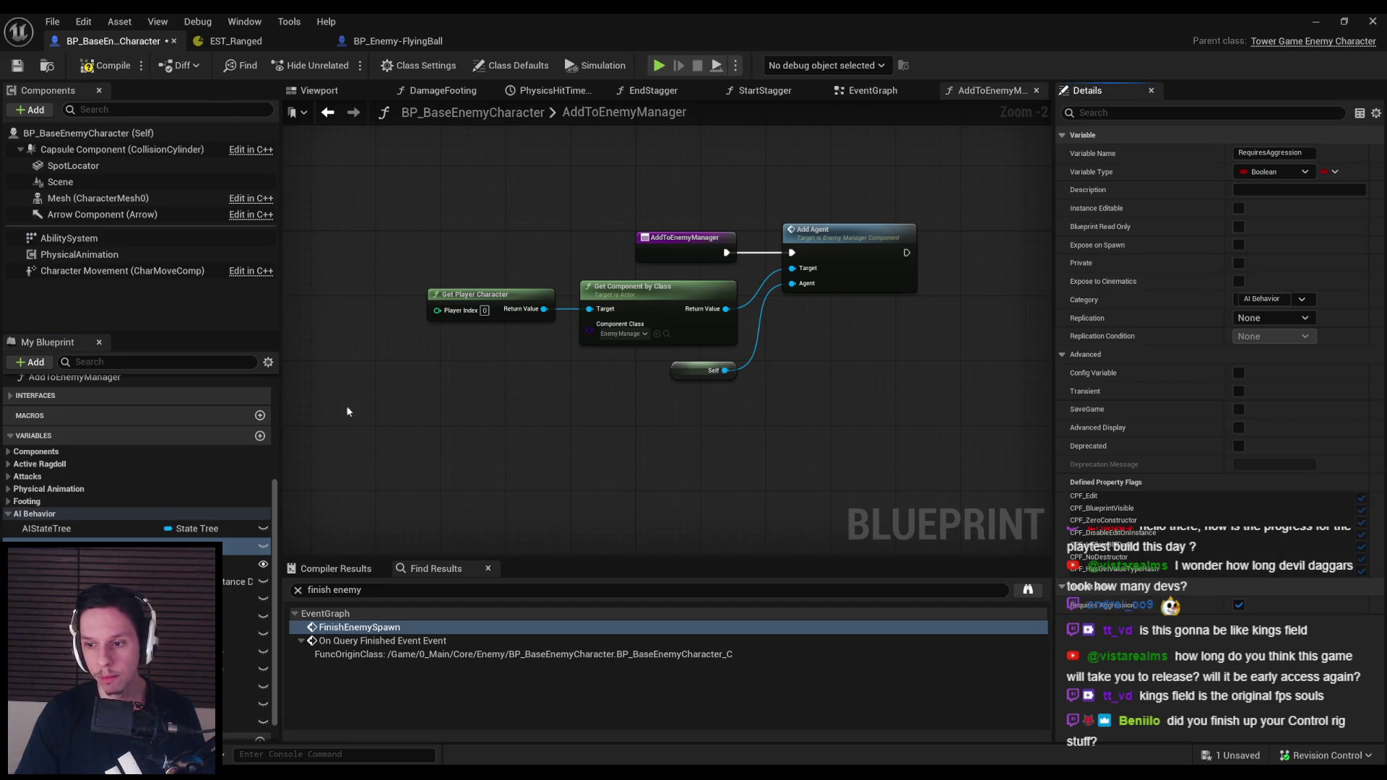
left_click(104, 65)
key("ctrl+s")
scroll(442, 409, "down", 1)
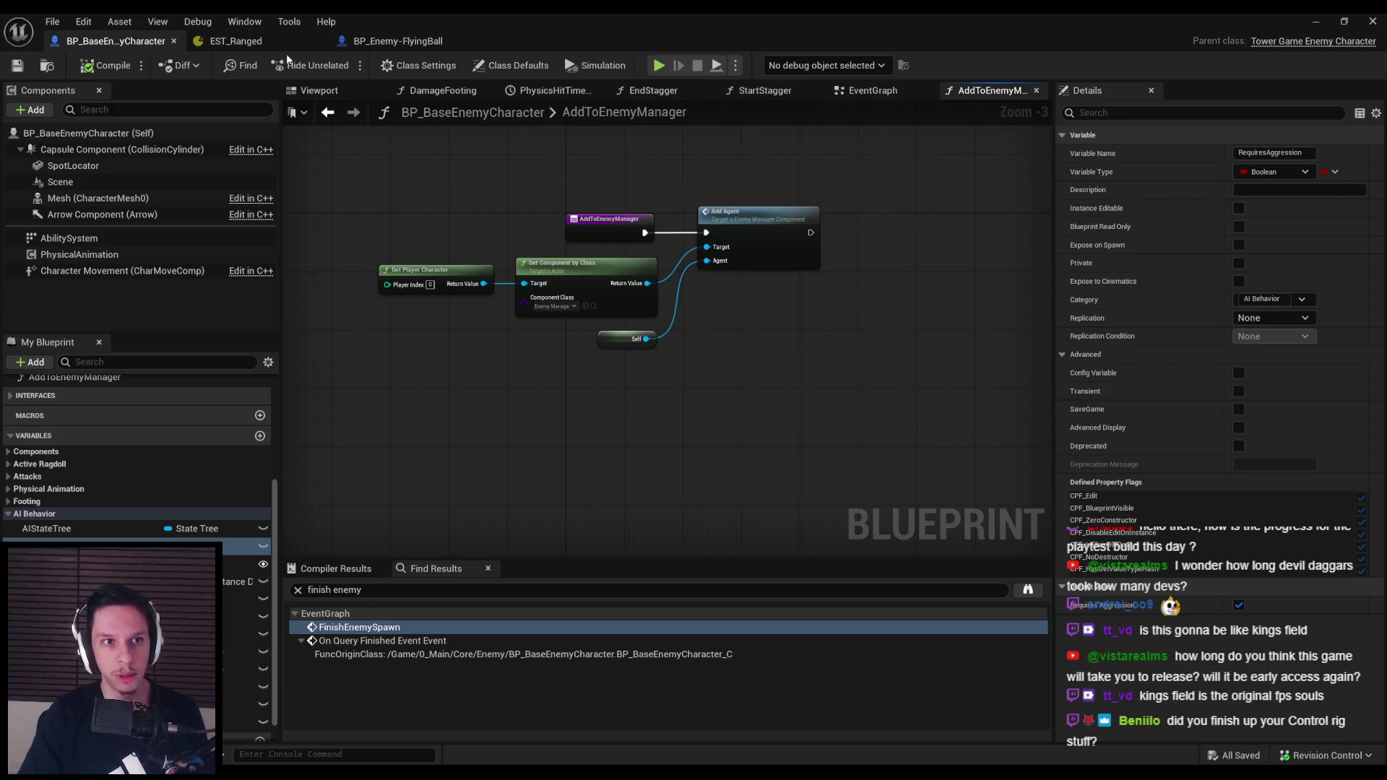
Clear EST_Ranged's debugger recording and return to the DevTestLevel level editor
left_click(390, 41)
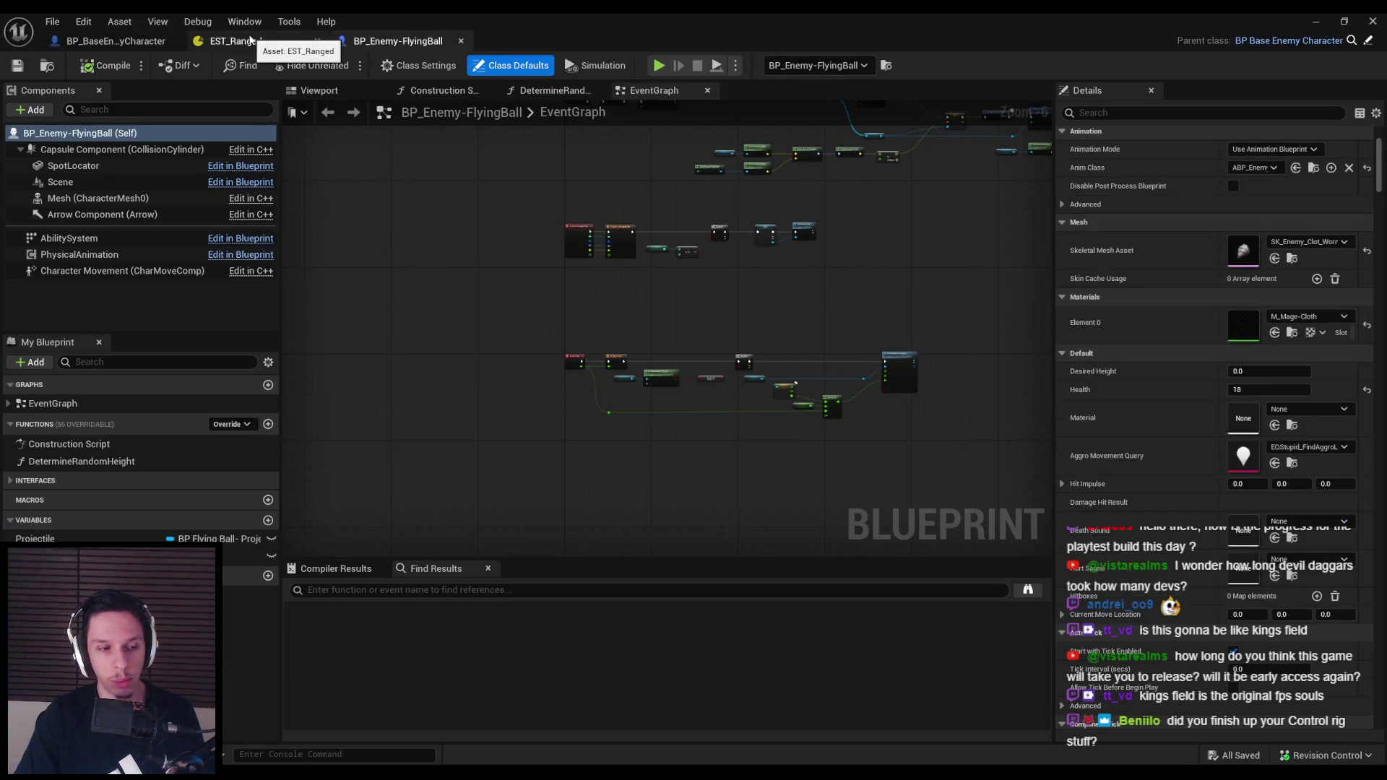
left_click(251, 40)
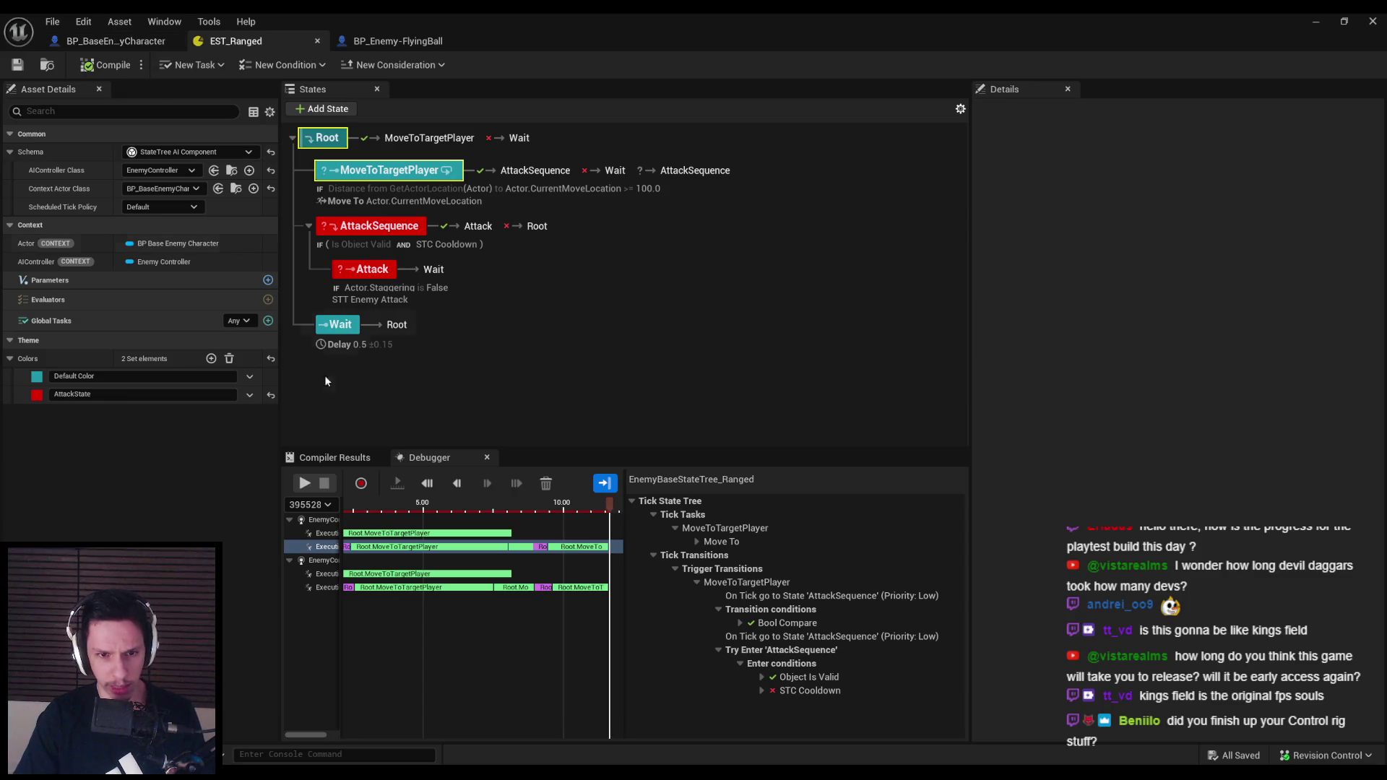
left_click(546, 483)
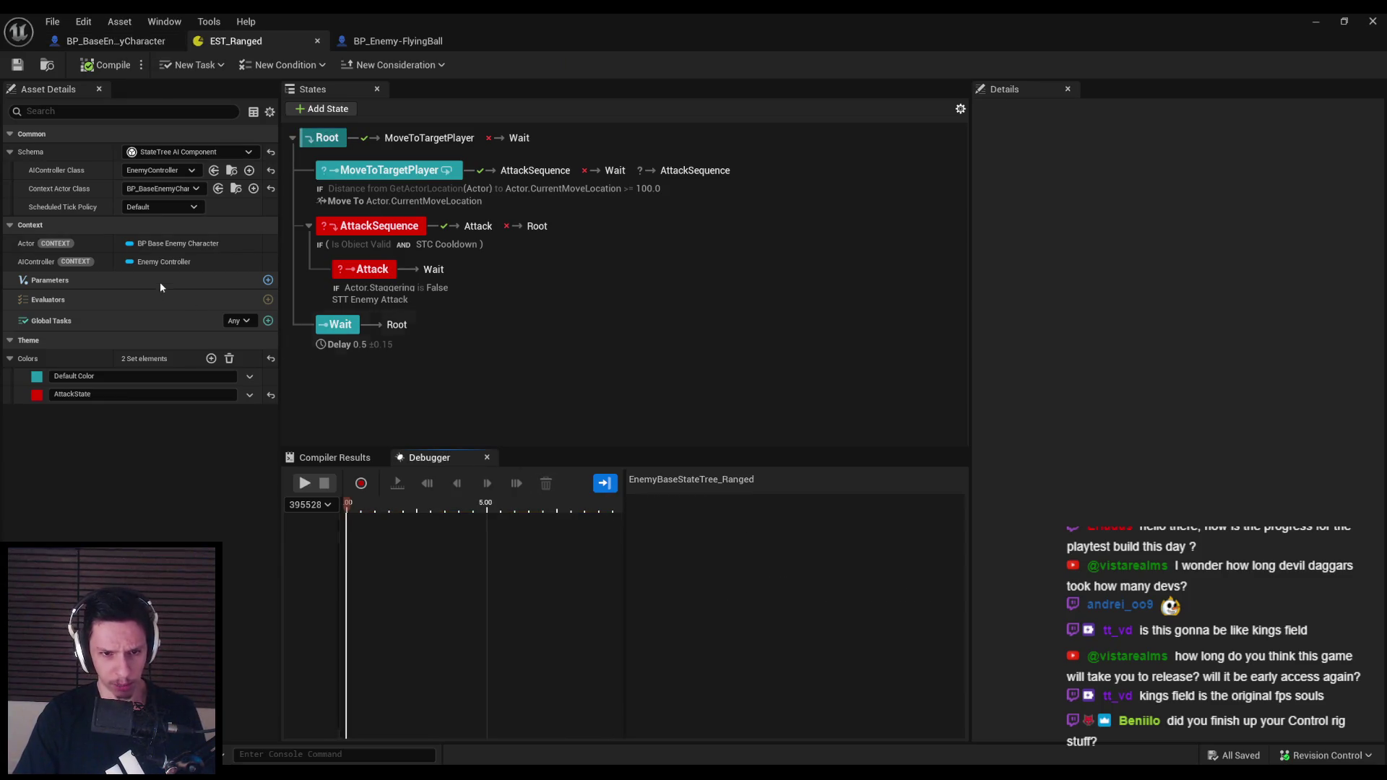
left_click(110, 41)
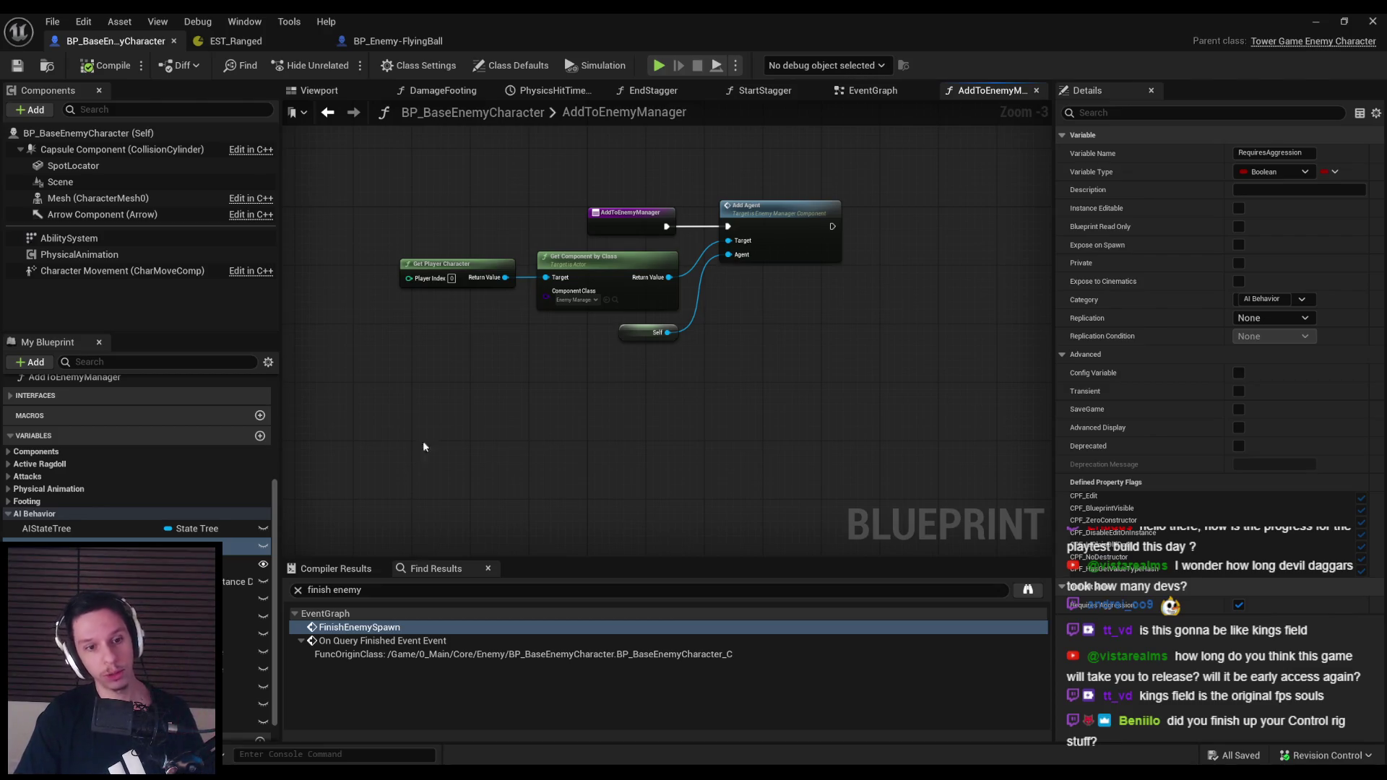
left_click(1314, 21)
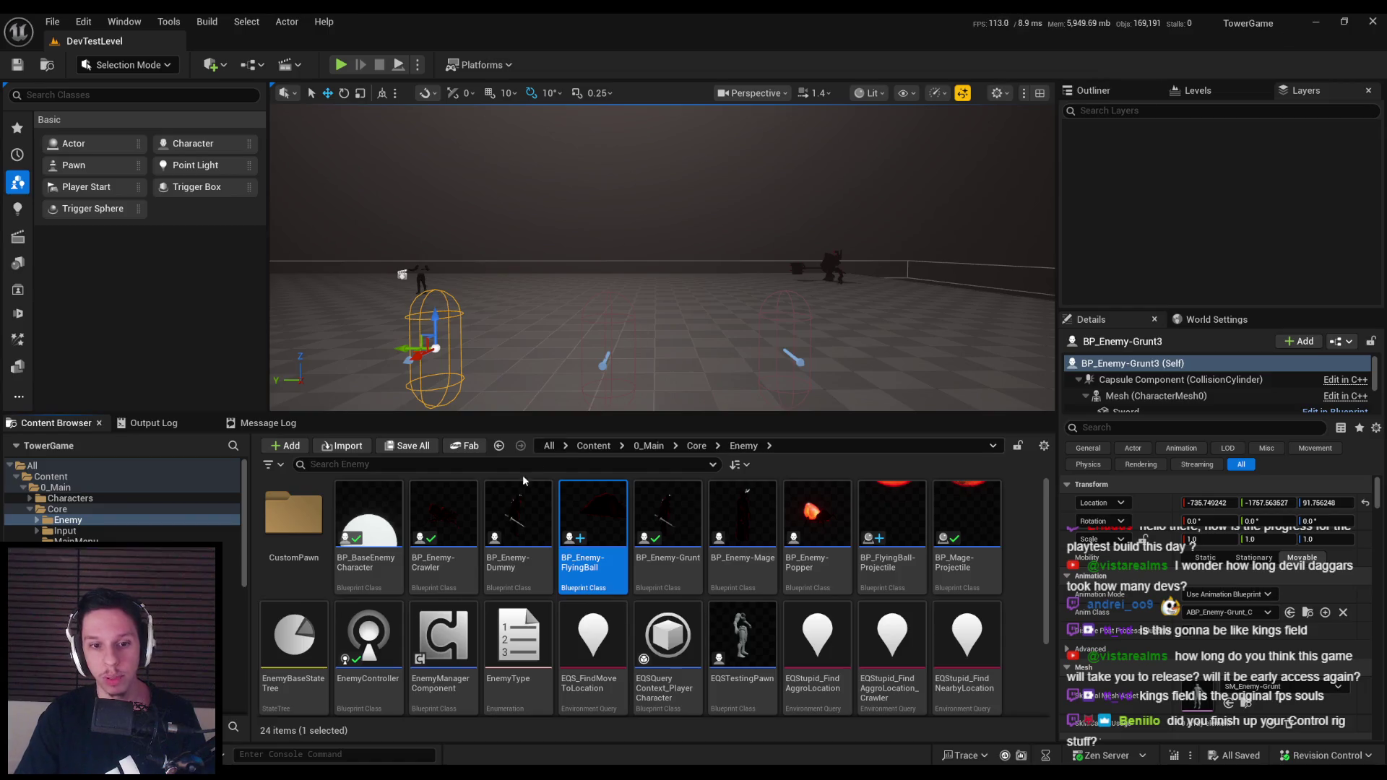
Open EnemyManagerComponent and paste a Current Agent getter below the Staggering check
double_click(462, 628)
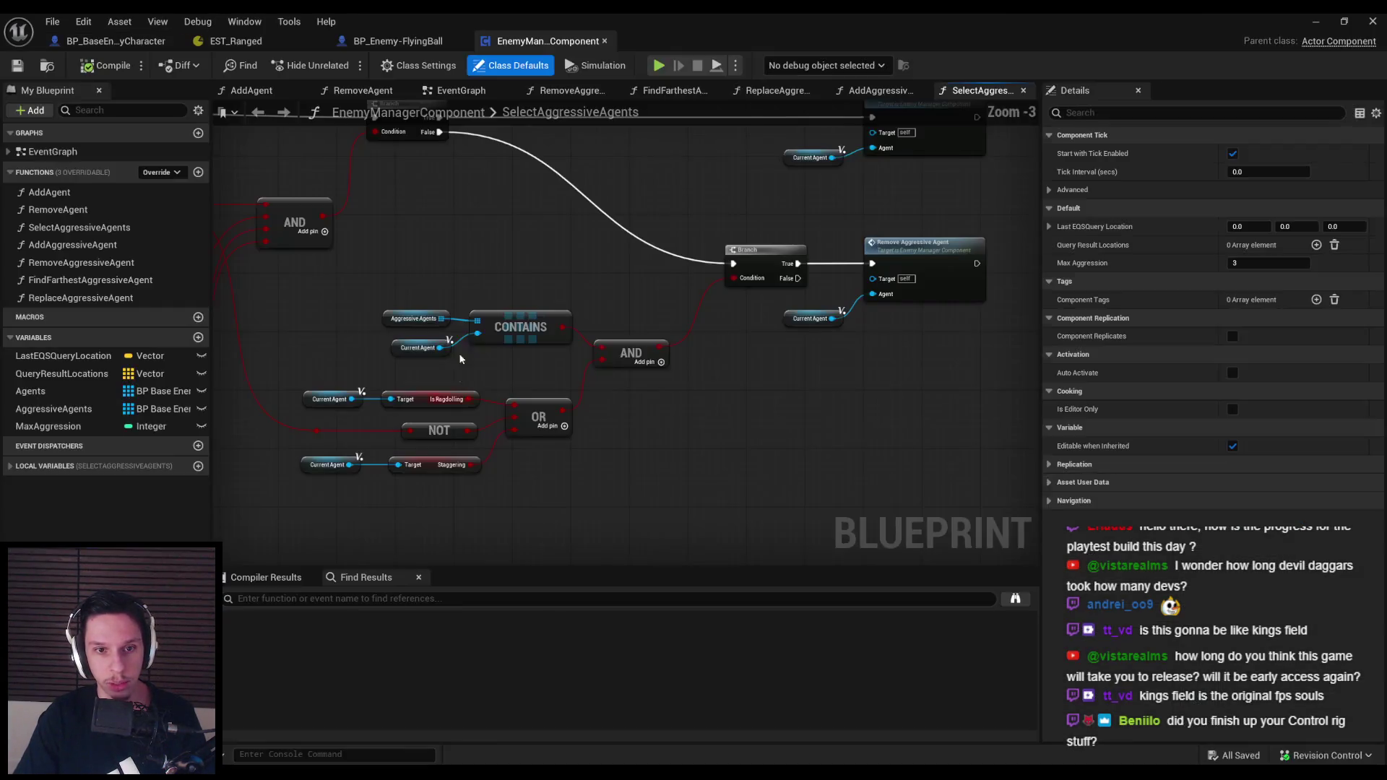
mouse_move(596, 275)
left_mouse_down()
mouse_move(671, 355)
mouse_move(608, 365)
left_mouse_up()
scroll(608, 365, "up", 1)
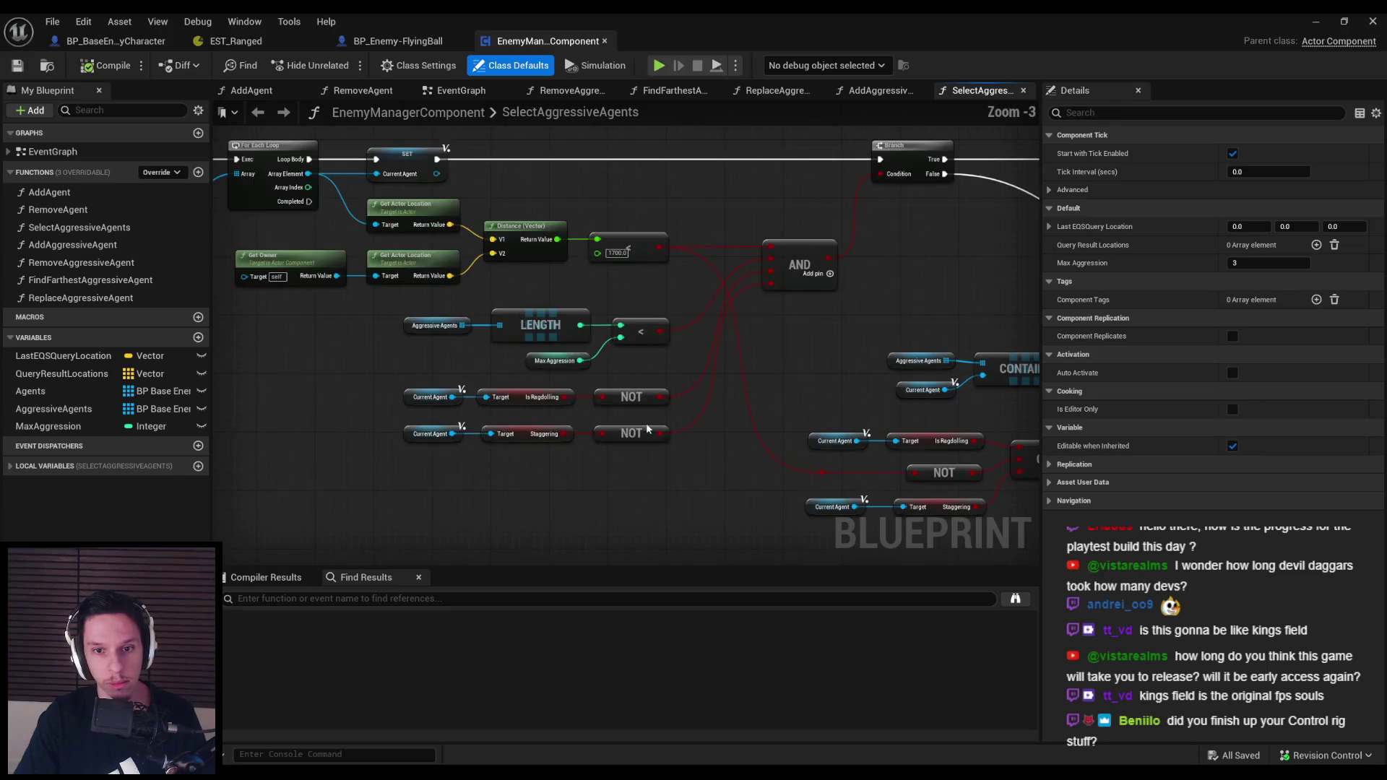
mouse_move(417, 474)
left_mouse_down()
mouse_move(616, 479)
mouse_move(400, 480)
left_mouse_up()
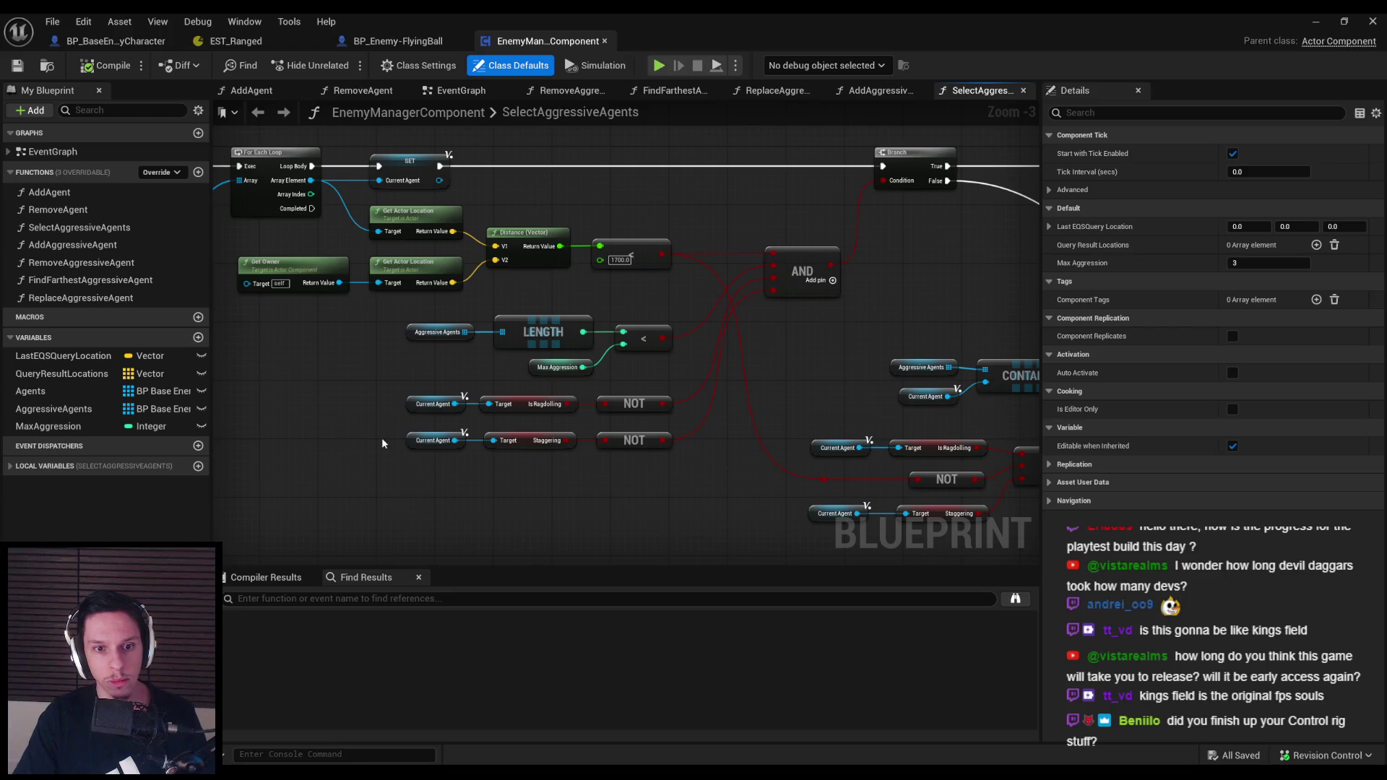
left_click(434, 439)
key("ctrl+c")
key("ctrl+v")
left_click(464, 479)
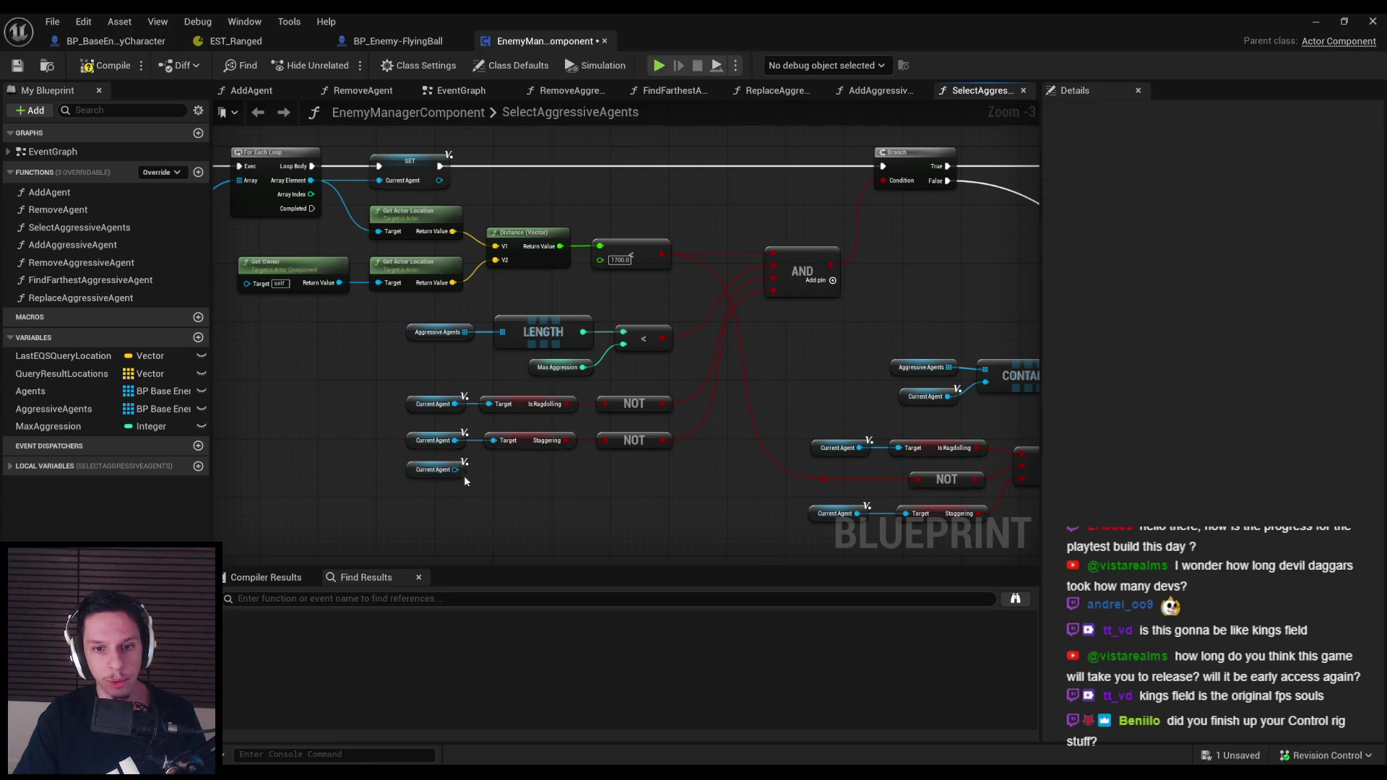
Get Requires Aggression from Current Agent and wire it into a new pin on the upper AND node
left_click_drag(455, 469, 494, 469)
type("requires")
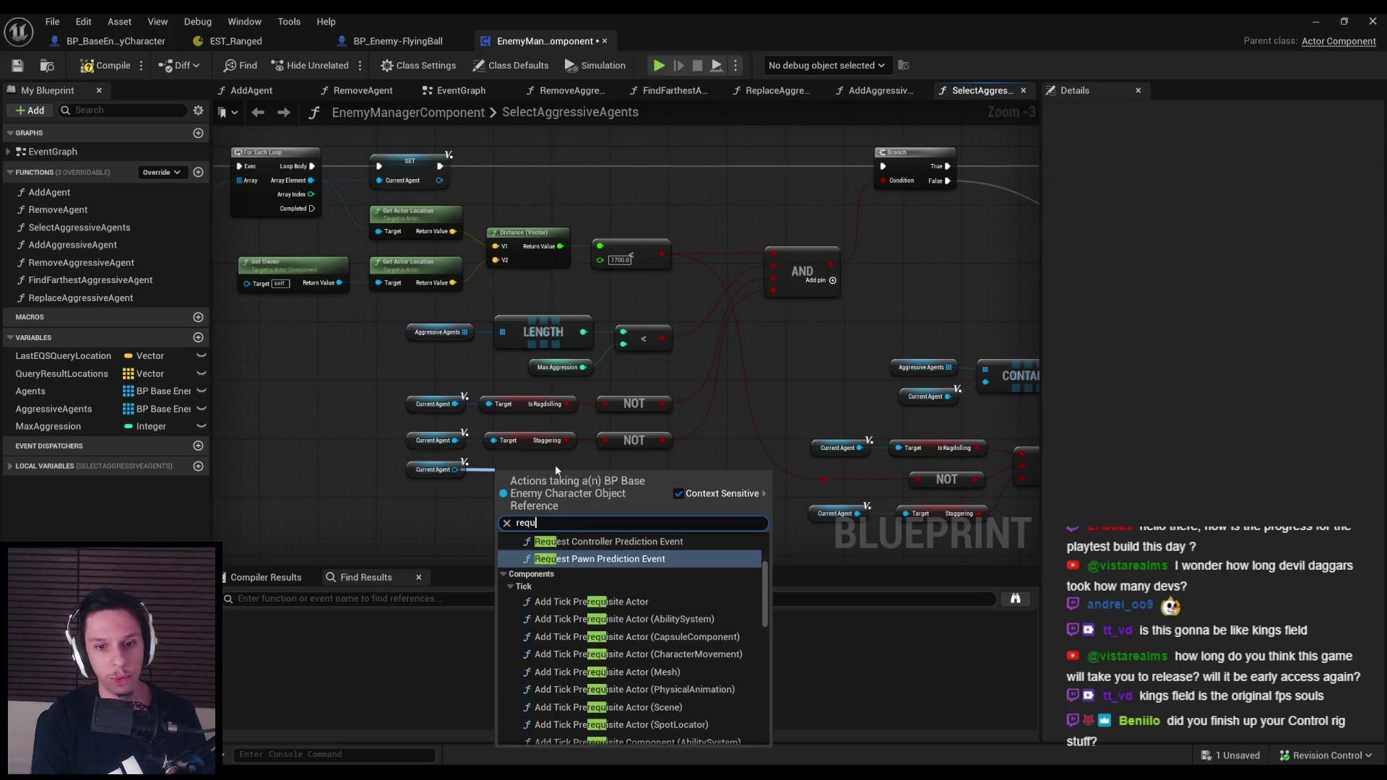
key("Return")
left_click_drag(555, 482, 548, 474)
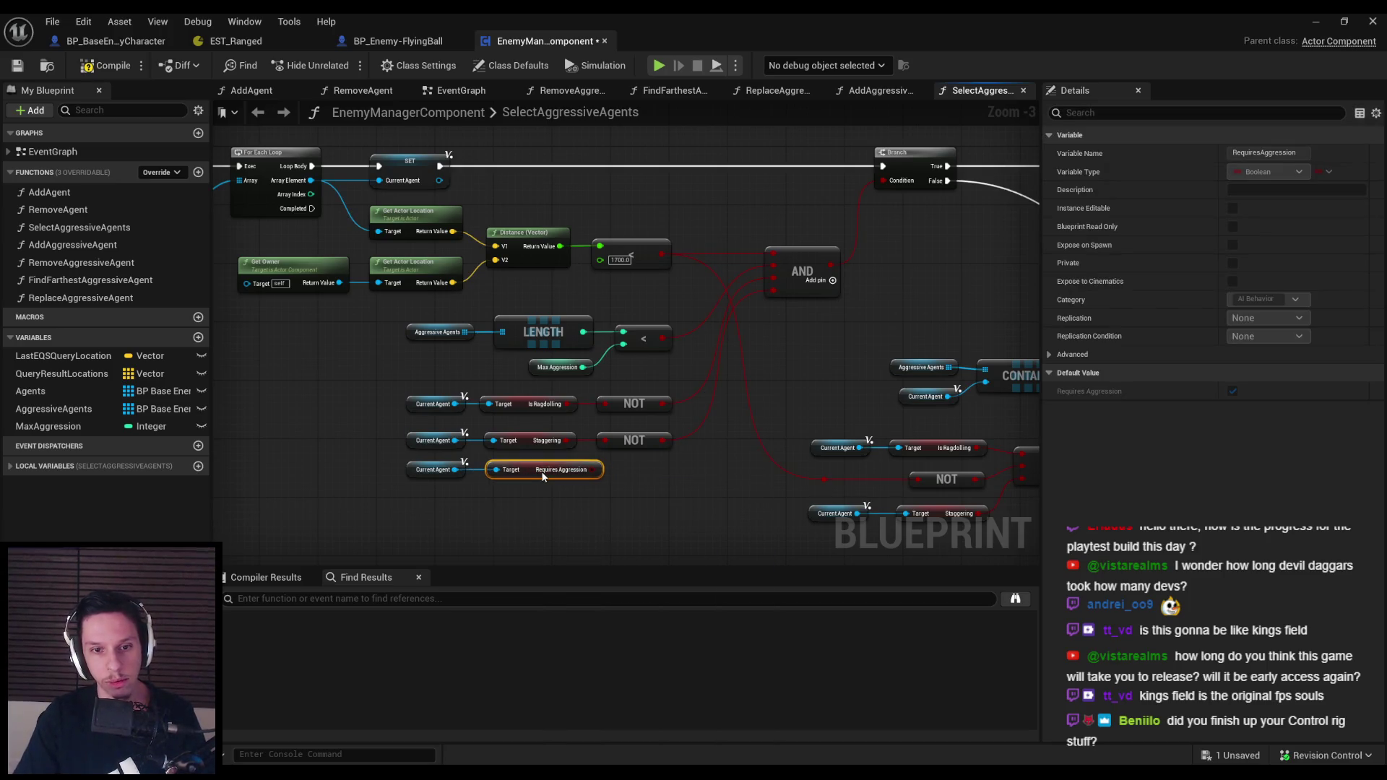
left_click(846, 296)
left_click(832, 285)
mouse_move(773, 301)
left_mouse_down()
mouse_move(588, 480)
mouse_move(431, 470)
left_mouse_up()
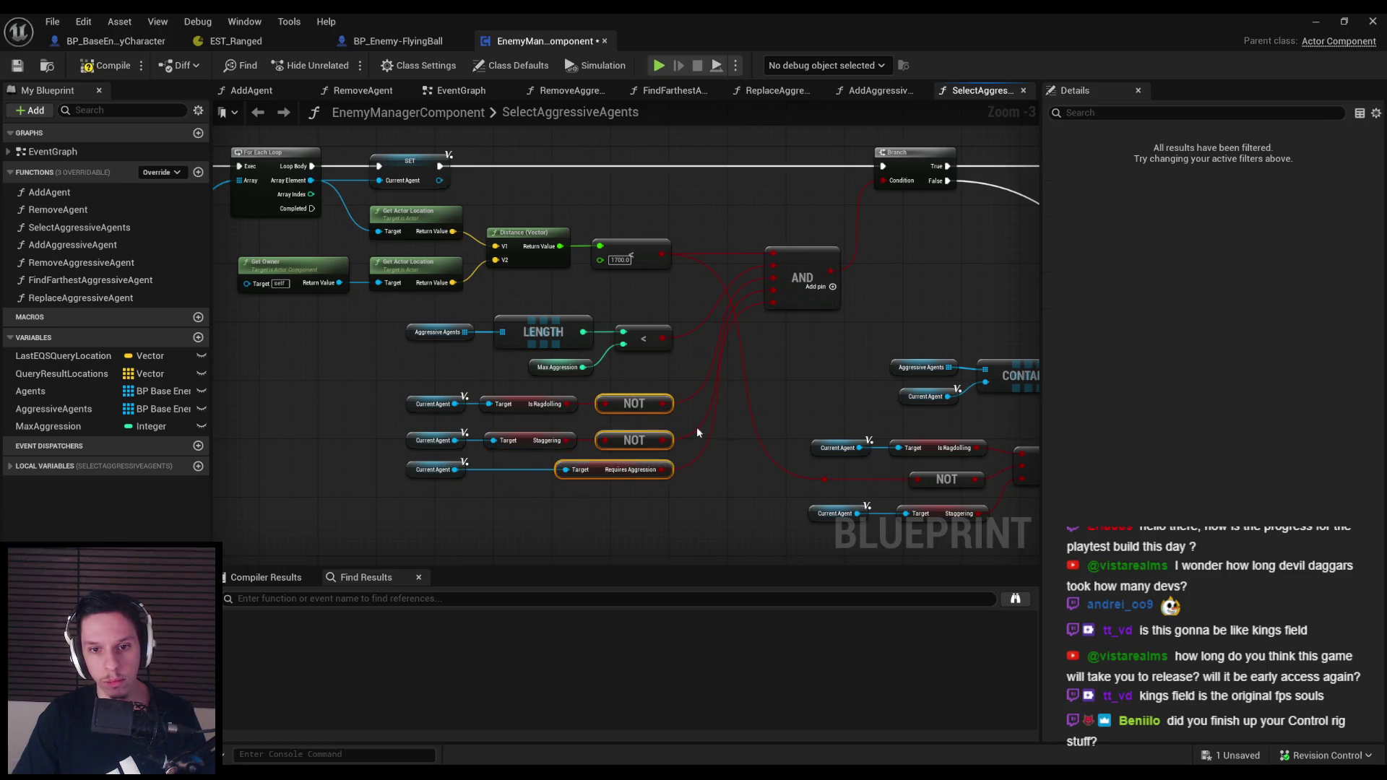
left_click_drag(674, 415, 399, 471)
left_click(399, 470)
Duplicate the Current Agent and Requires Aggression getter pair under the lower Staggering check
mouse_move(408, 378)
left_mouse_down()
mouse_move(387, 371)
mouse_move(762, 370)
mouse_move(483, 359)
mouse_move(507, 344)
mouse_move(289, 423)
left_mouse_up()
mouse_move(341, 429)
left_mouse_down()
mouse_move(680, 413)
mouse_move(276, 369)
left_mouse_up()
key("ctrl+c")
key("ctrl+v")
left_click_drag(622, 444, 689, 432)
left_click_drag(498, 429, 508, 429)
key("f")
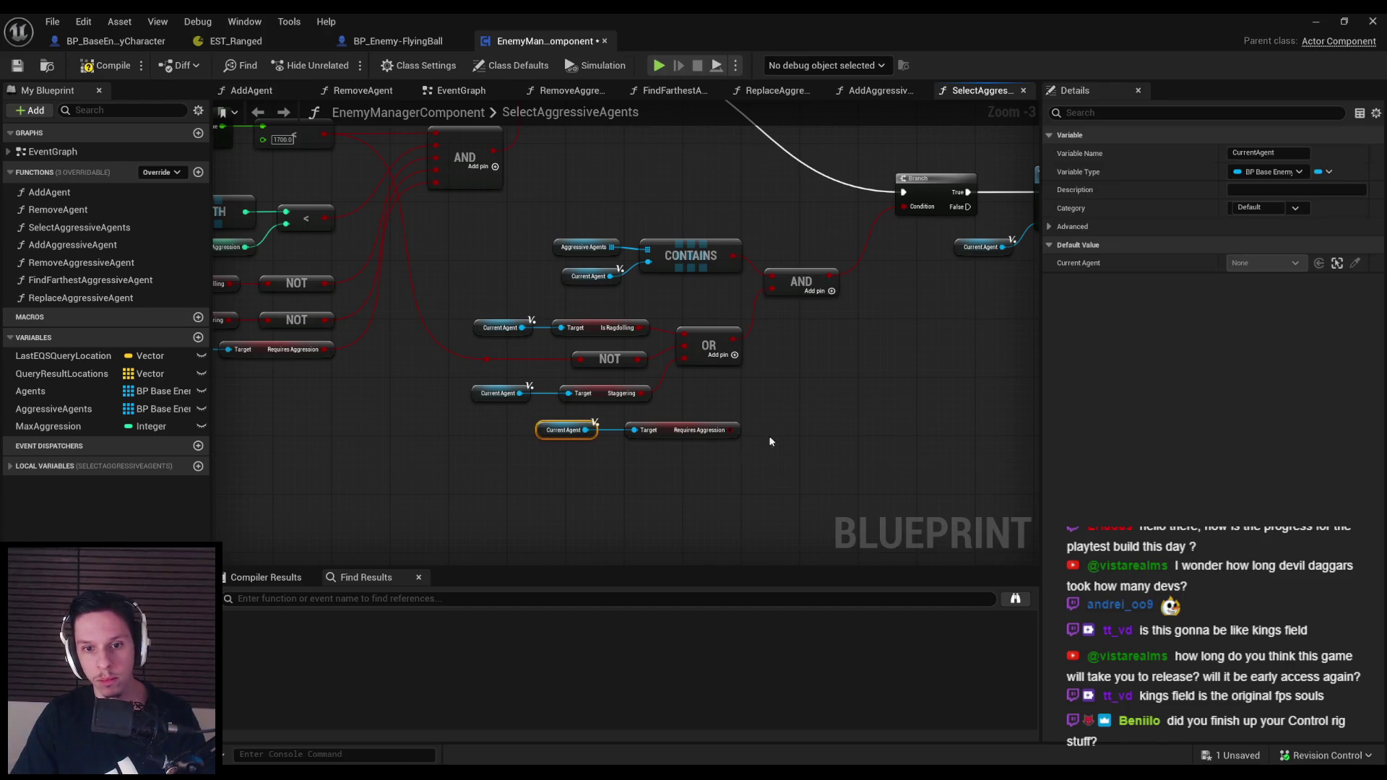
left_click(799, 399)
Add a third input pin to the lower AND node and nudge it right
left_click(832, 291)
mouse_move(797, 289)
left_mouse_down()
mouse_move(742, 319)
mouse_move(763, 319)
left_mouse_up()
left_click(742, 319)
left_click(773, 404)
left_click_drag(774, 406, 706, 472)
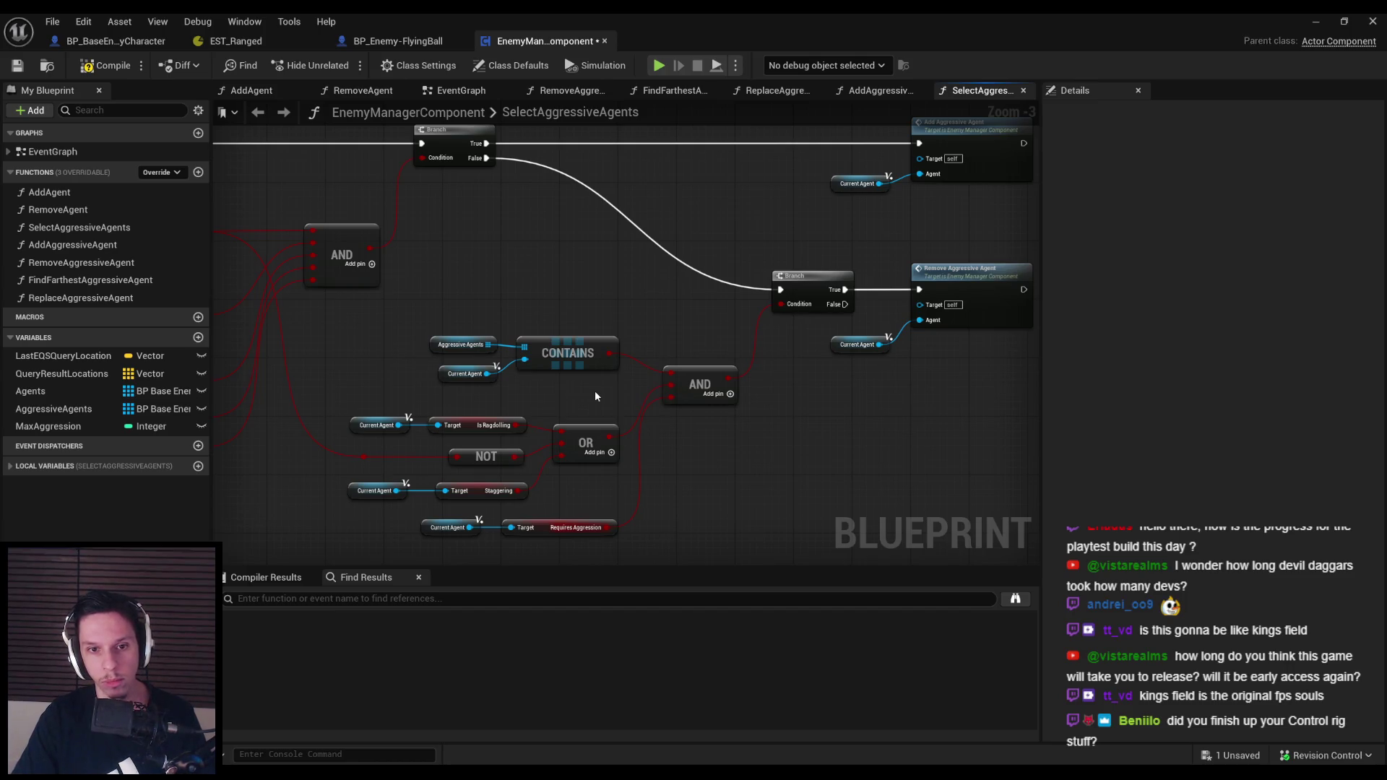
Delete the pasted pair, remove the unused third AND input, then compile and save
left_click_drag(737, 511, 539, 486)
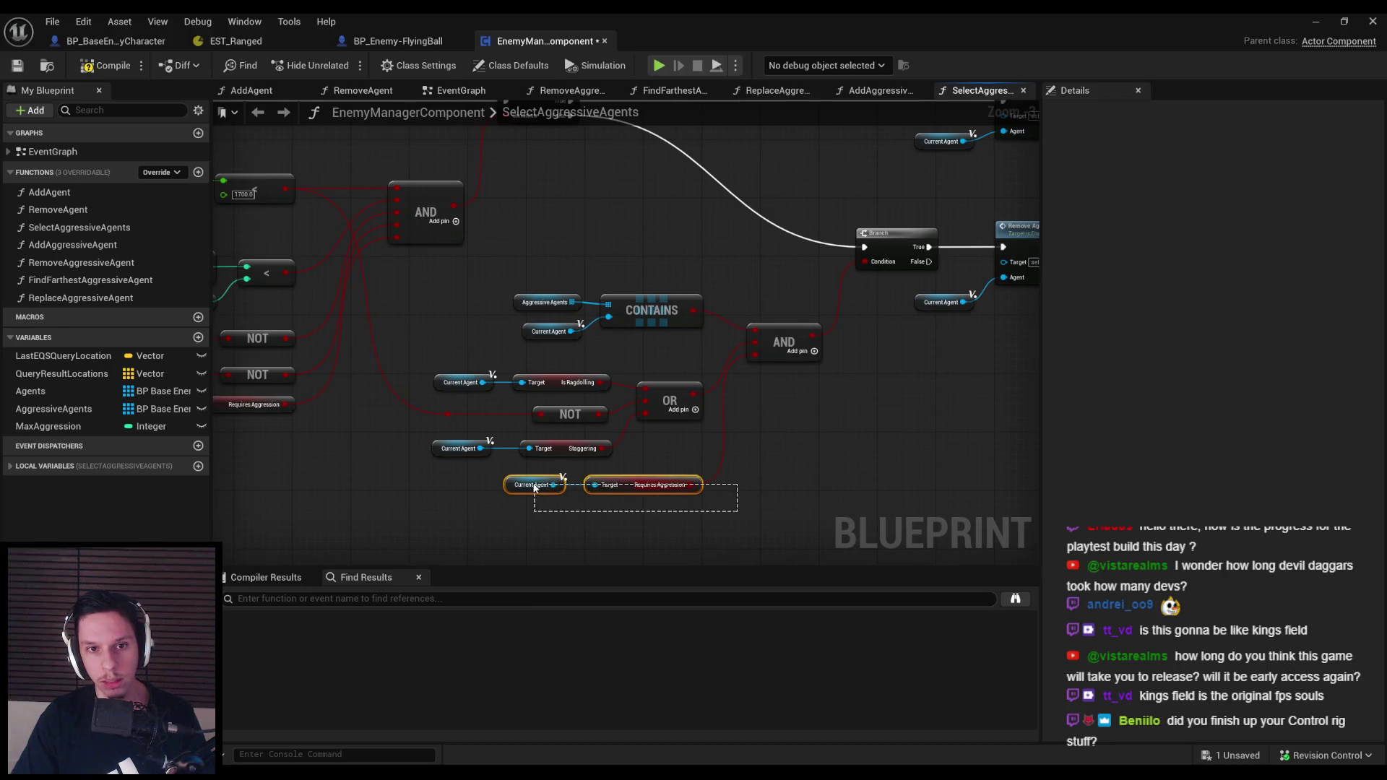
key("Delete")
right_click(757, 355)
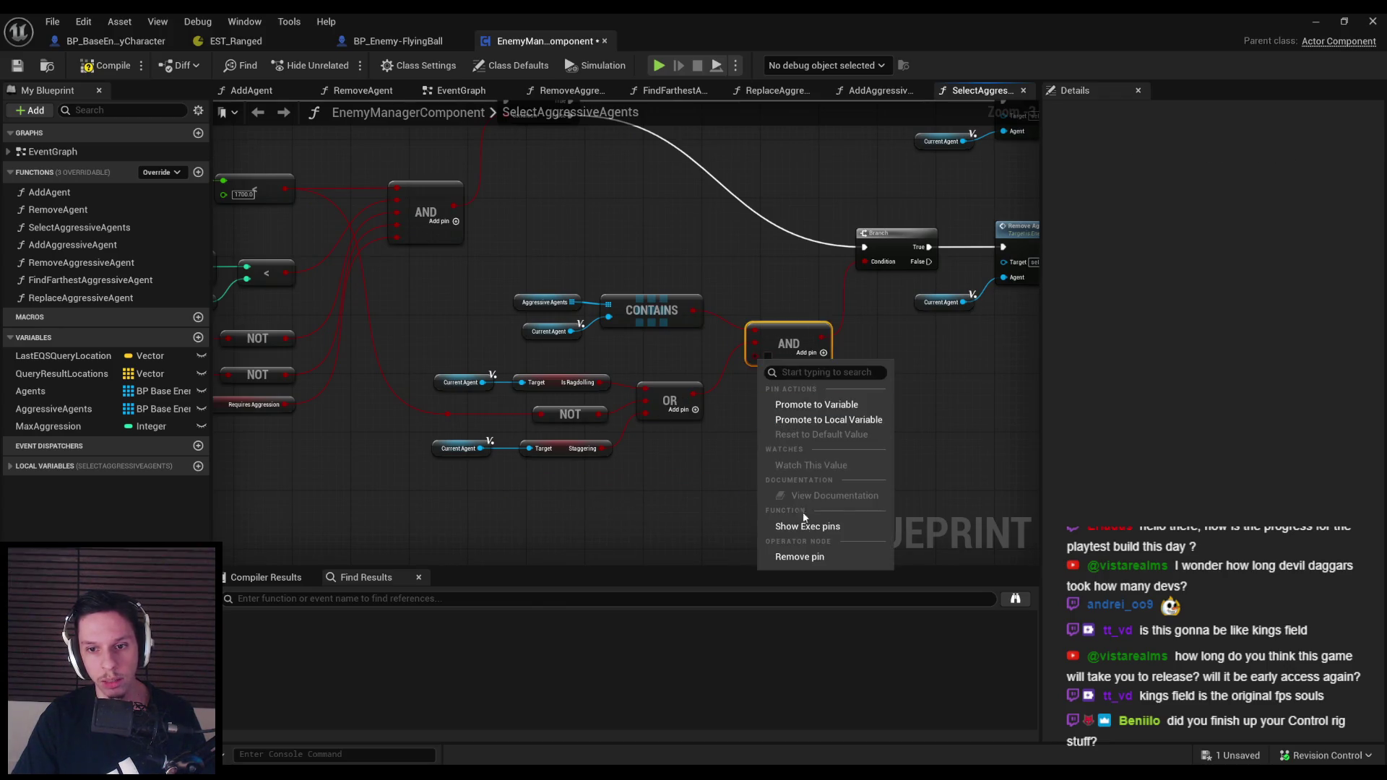
left_click(811, 556)
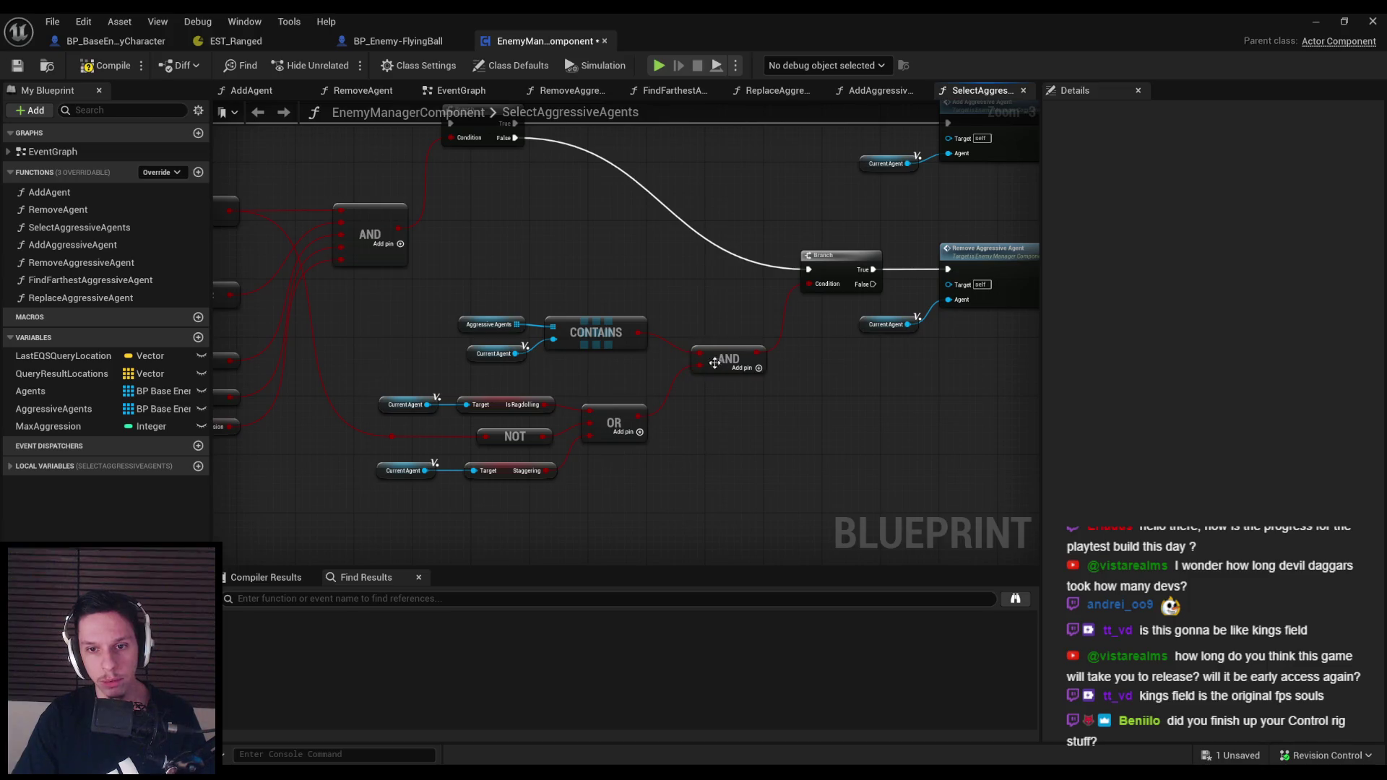
key("ctrl+s")
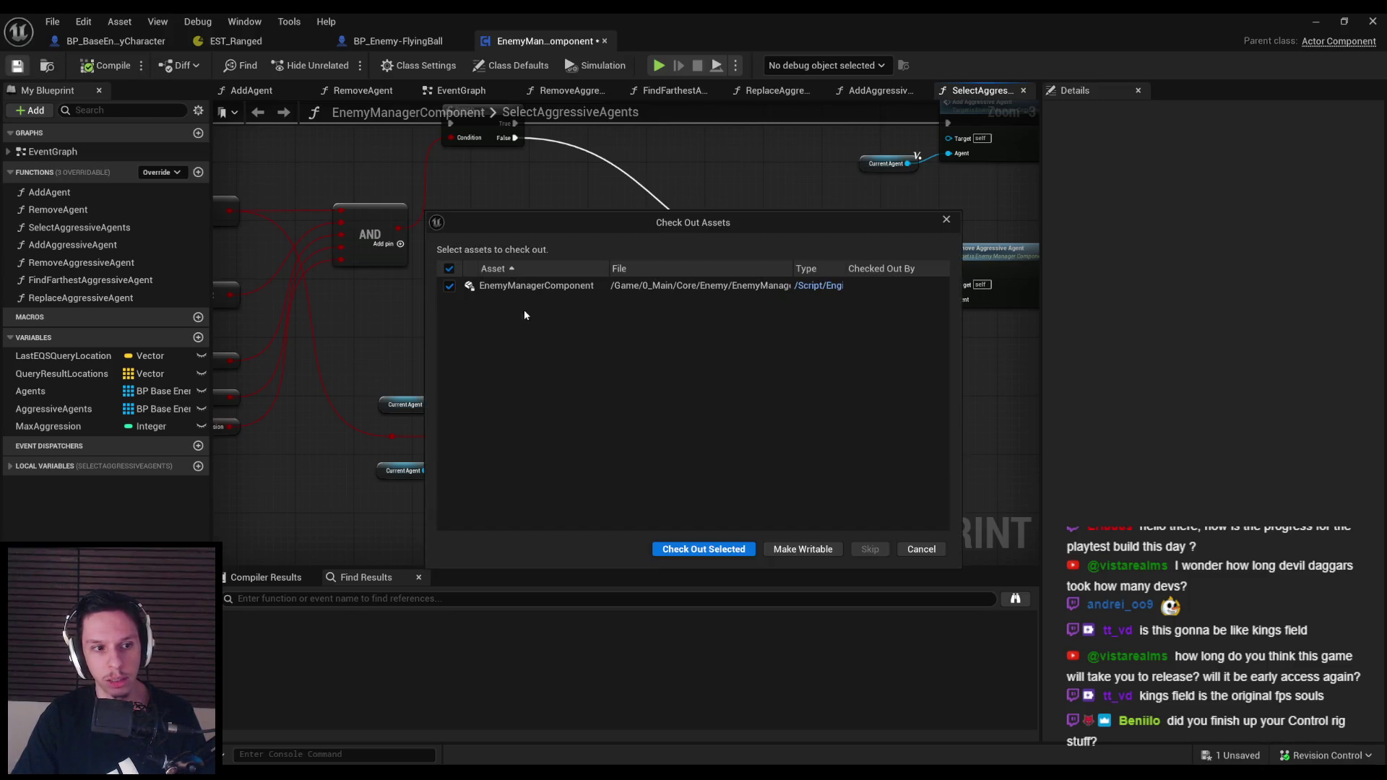
Confirm saving EnemyManagerComponent and look over the Branch and AND checks
left_click(697, 549)
scroll(599, 352, "down", 1)
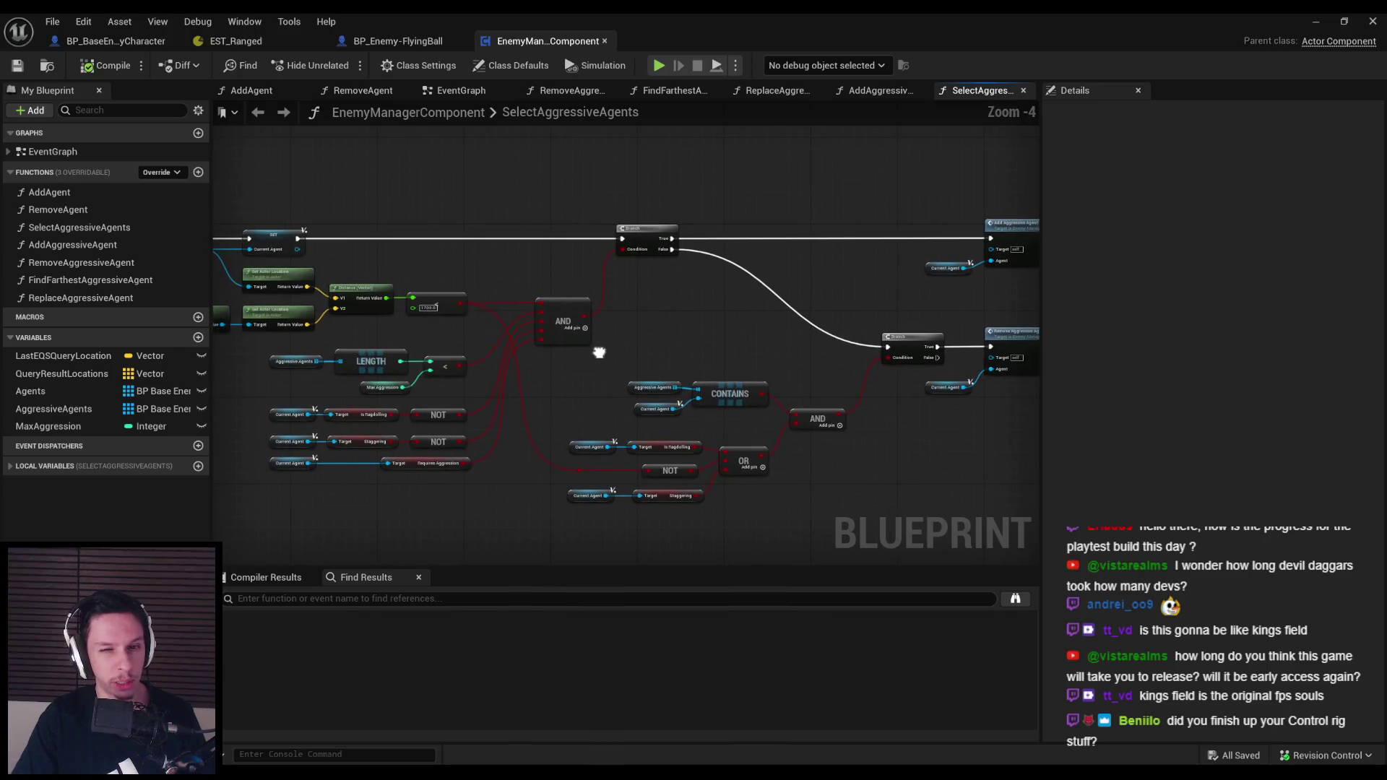
left_click_drag(584, 376, 501, 360)
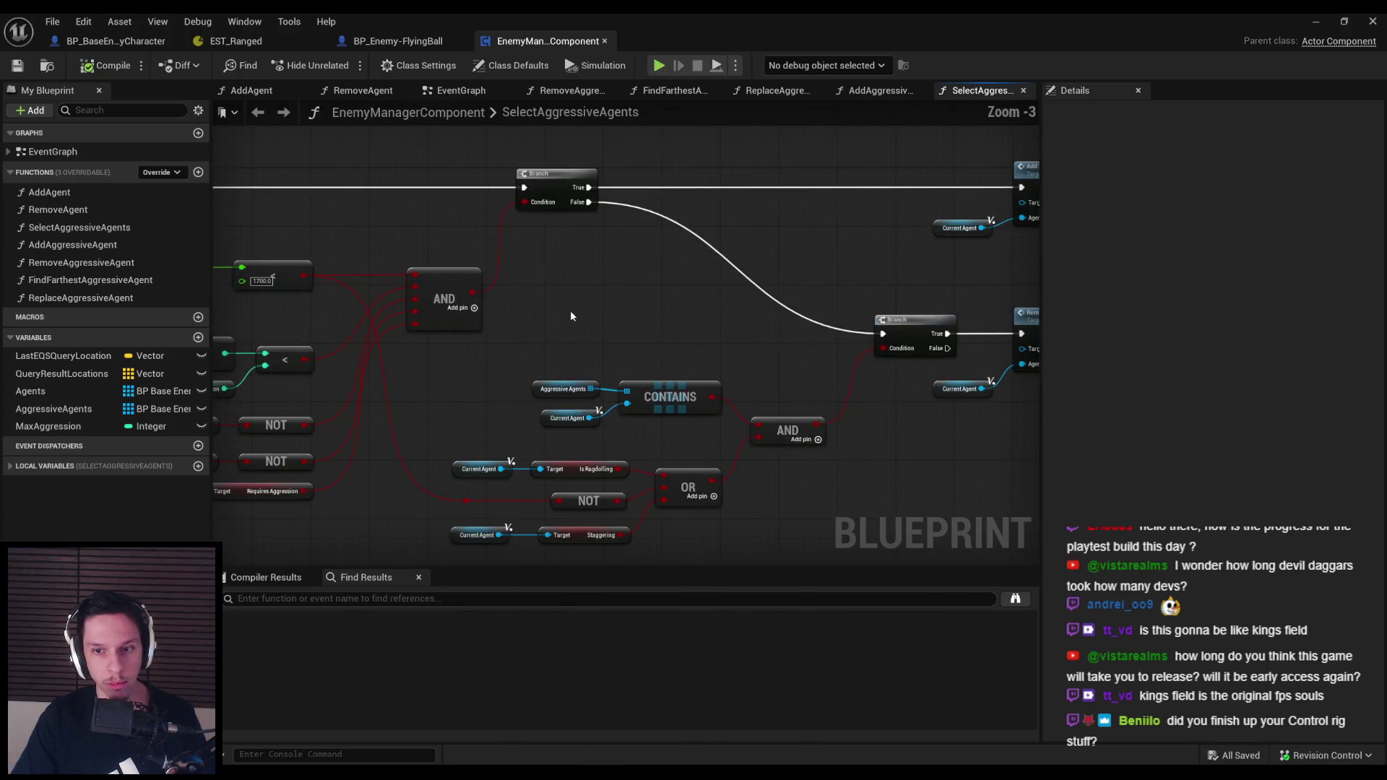
mouse_move(560, 315)
left_mouse_down()
mouse_move(957, 402)
mouse_move(825, 405)
mouse_move(743, 341)
mouse_move(571, 342)
left_mouse_up()
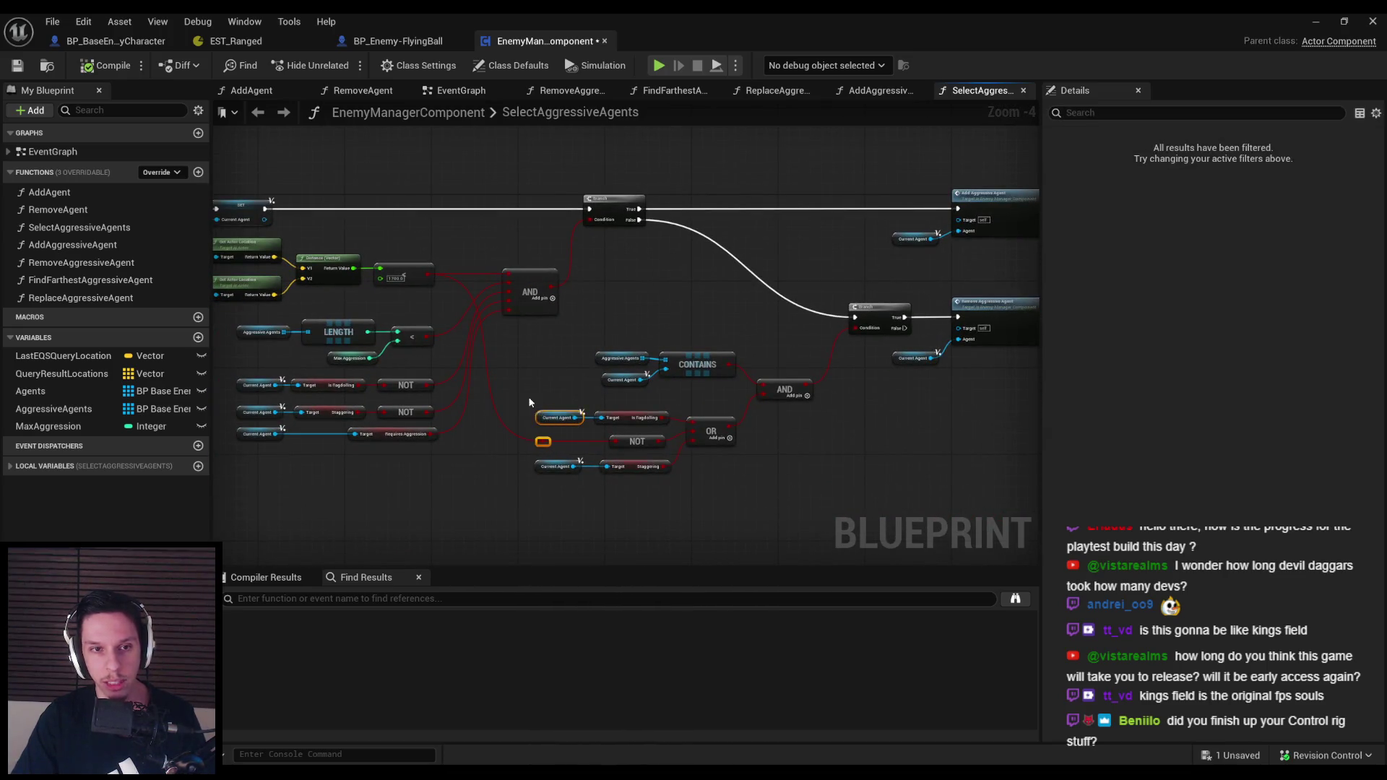
Pan to the For Each Loop and entry nodes, then open AddAggressiveAgent
left_click(262, 146)
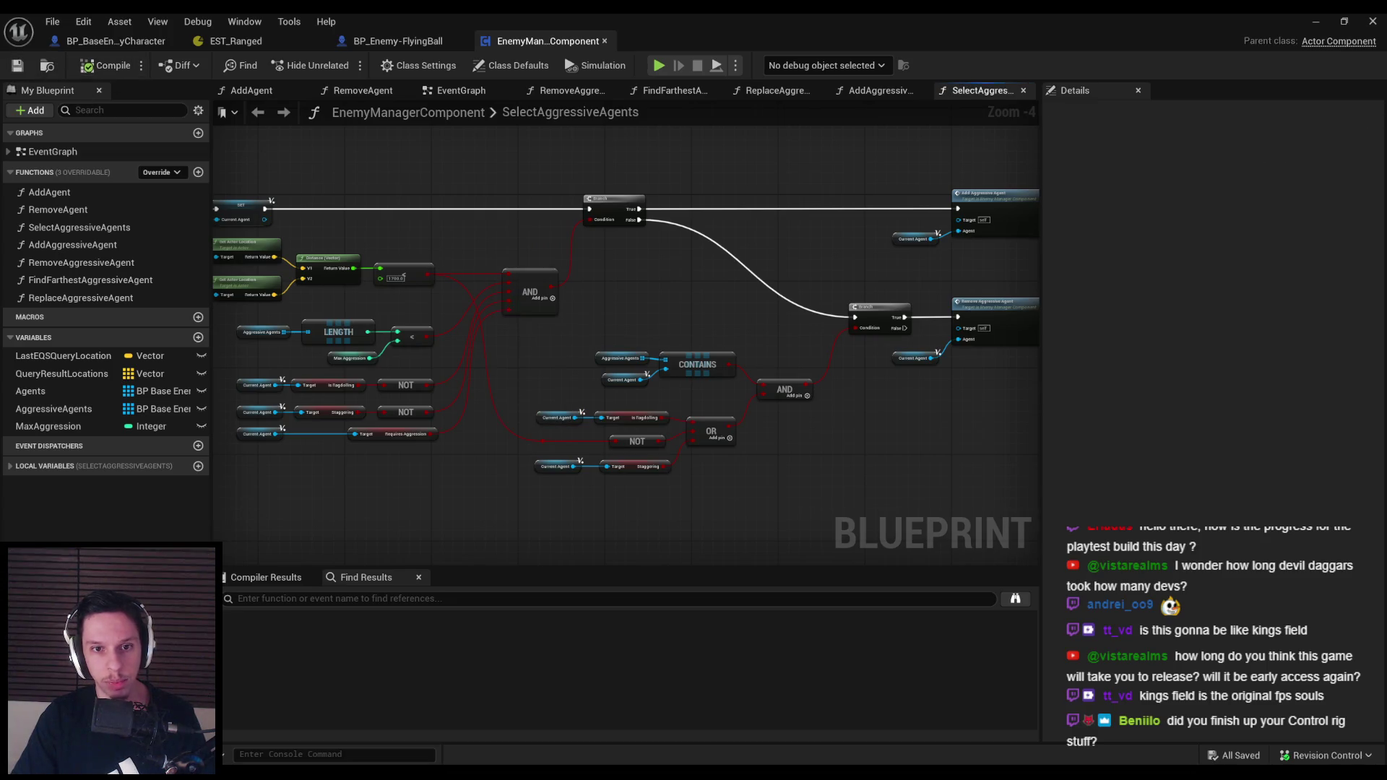
left_click_drag(527, 338, 661, 339)
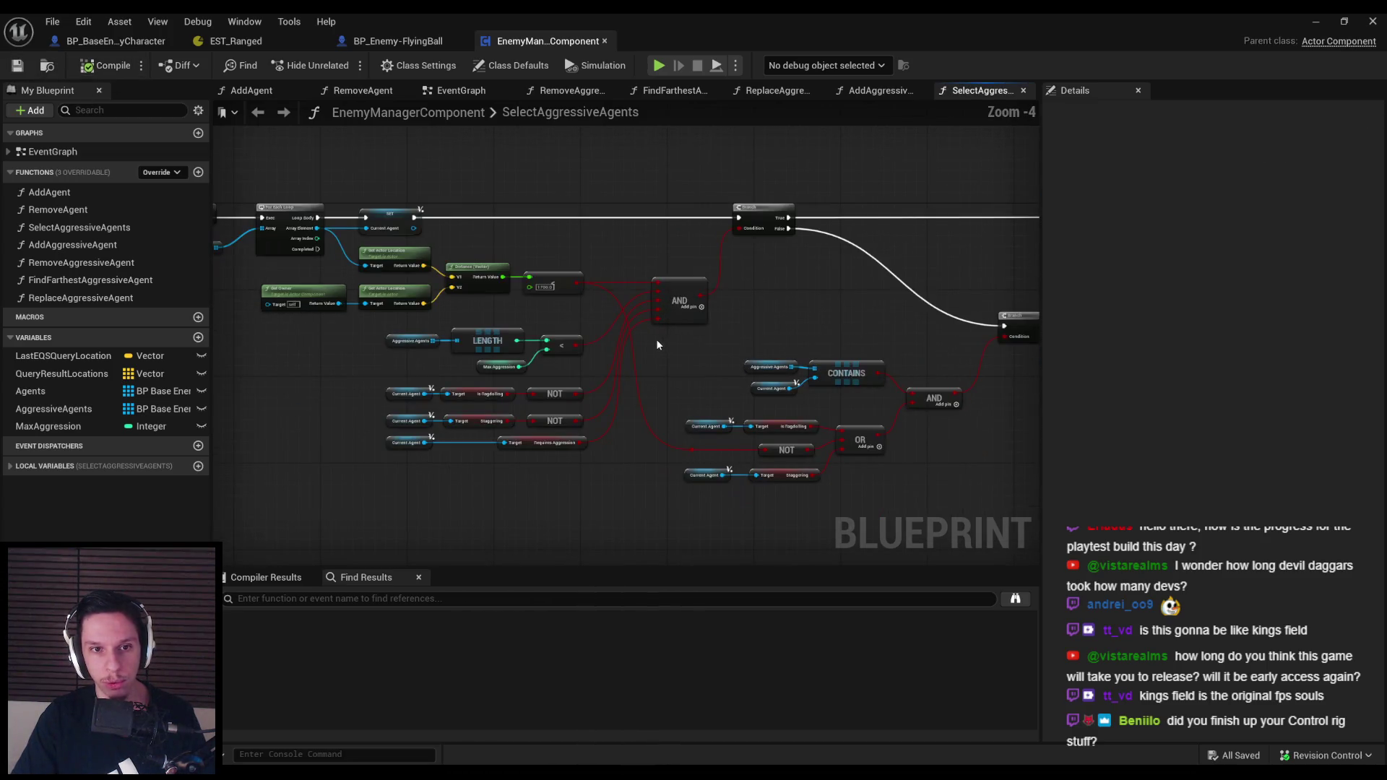
mouse_move(592, 250)
left_mouse_down()
mouse_move(719, 246)
mouse_move(549, 210)
left_mouse_up()
left_click(874, 92)
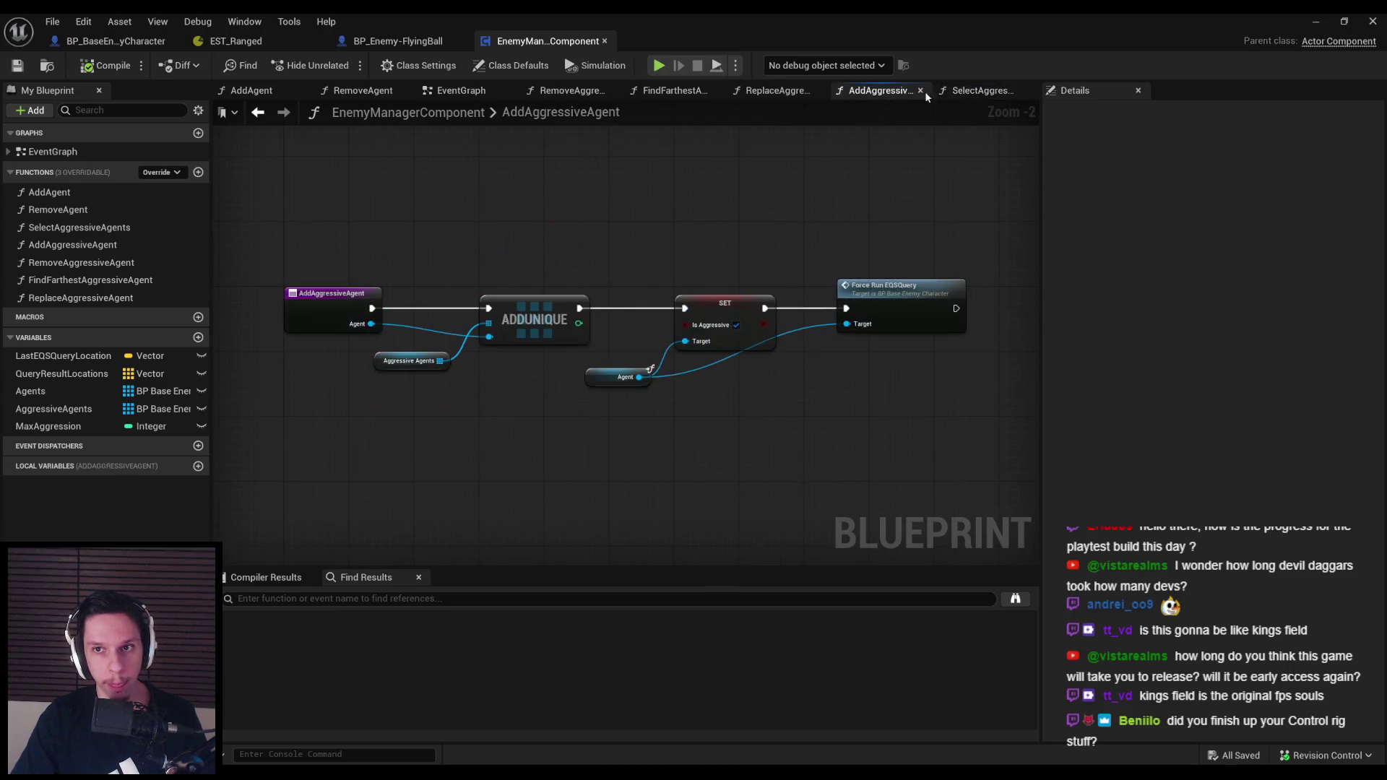
Return to SelectAggressiveAgents, pan to its entry node, and close the blueprint editor
left_click(995, 93)
mouse_move(556, 219)
left_mouse_down()
mouse_move(726, 245)
mouse_move(706, 216)
left_mouse_up()
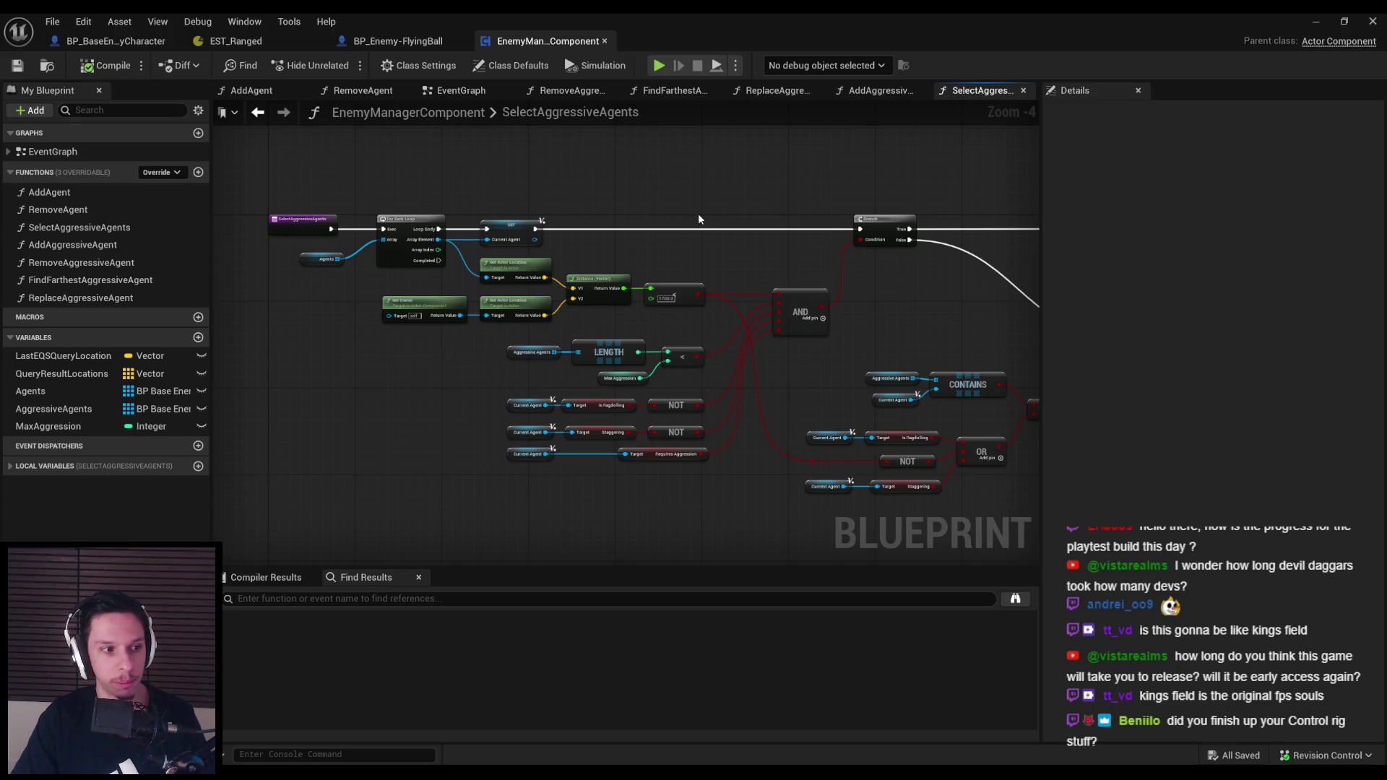
left_click_drag(698, 215, 659, 223)
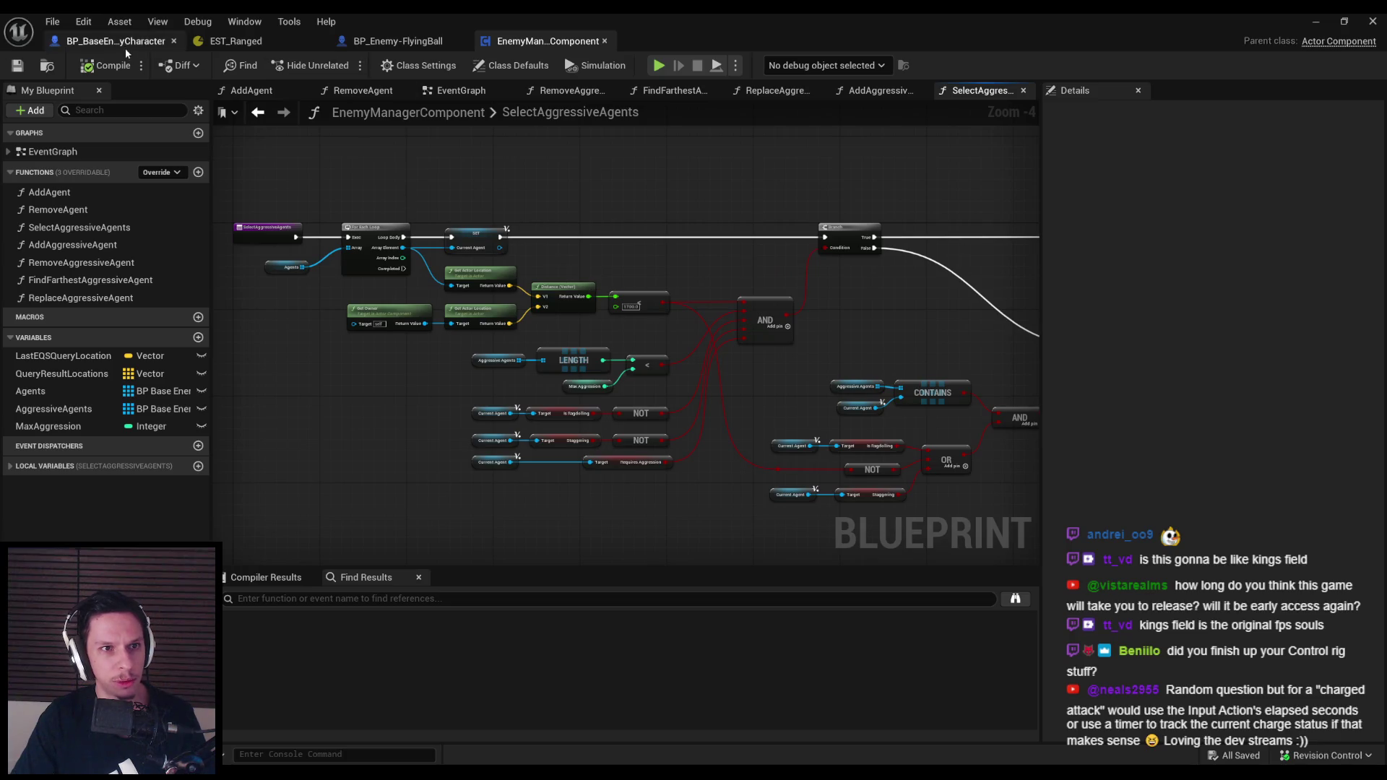
left_click(1377, 20)
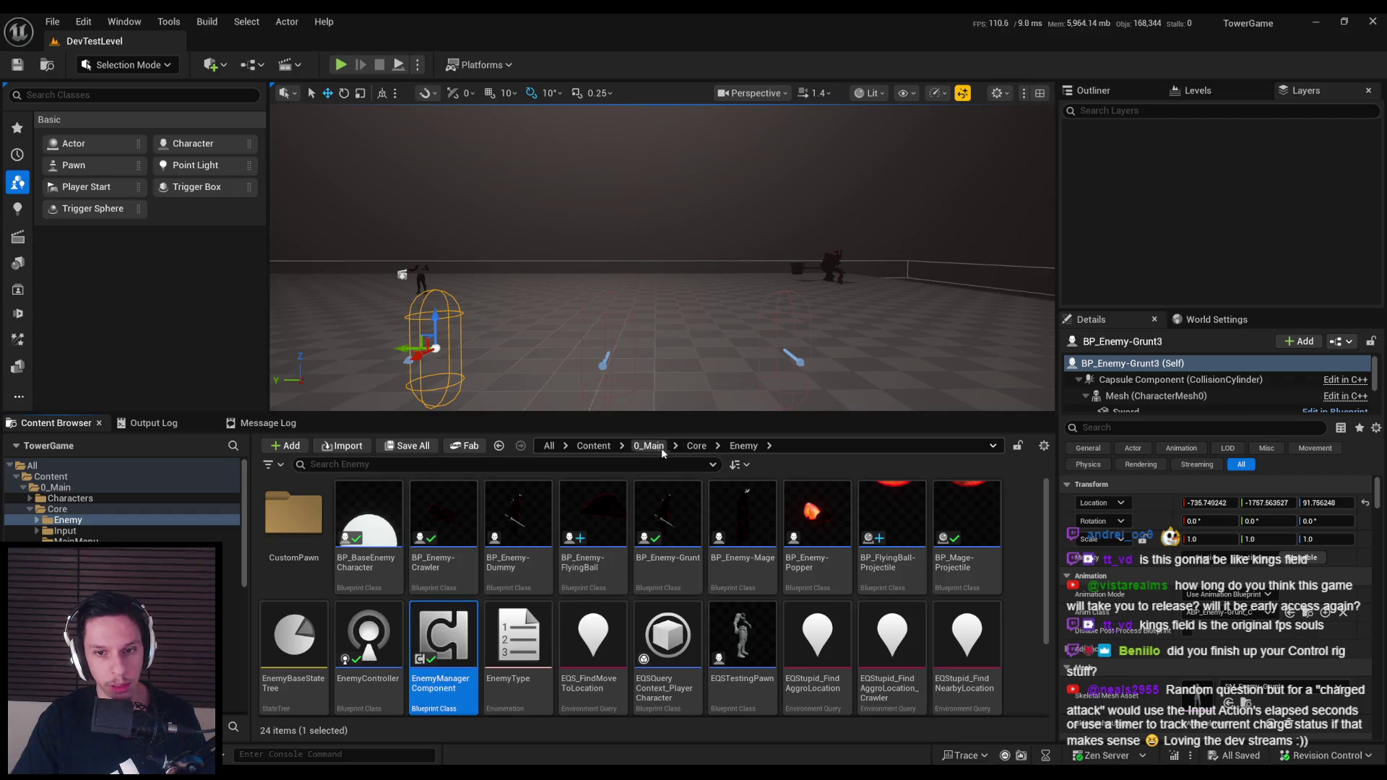
Open BP_FirstPersonCharacter from the Core folder and view the IA_Interact and PunchRelease section
left_click(696, 446)
double_click(800, 557)
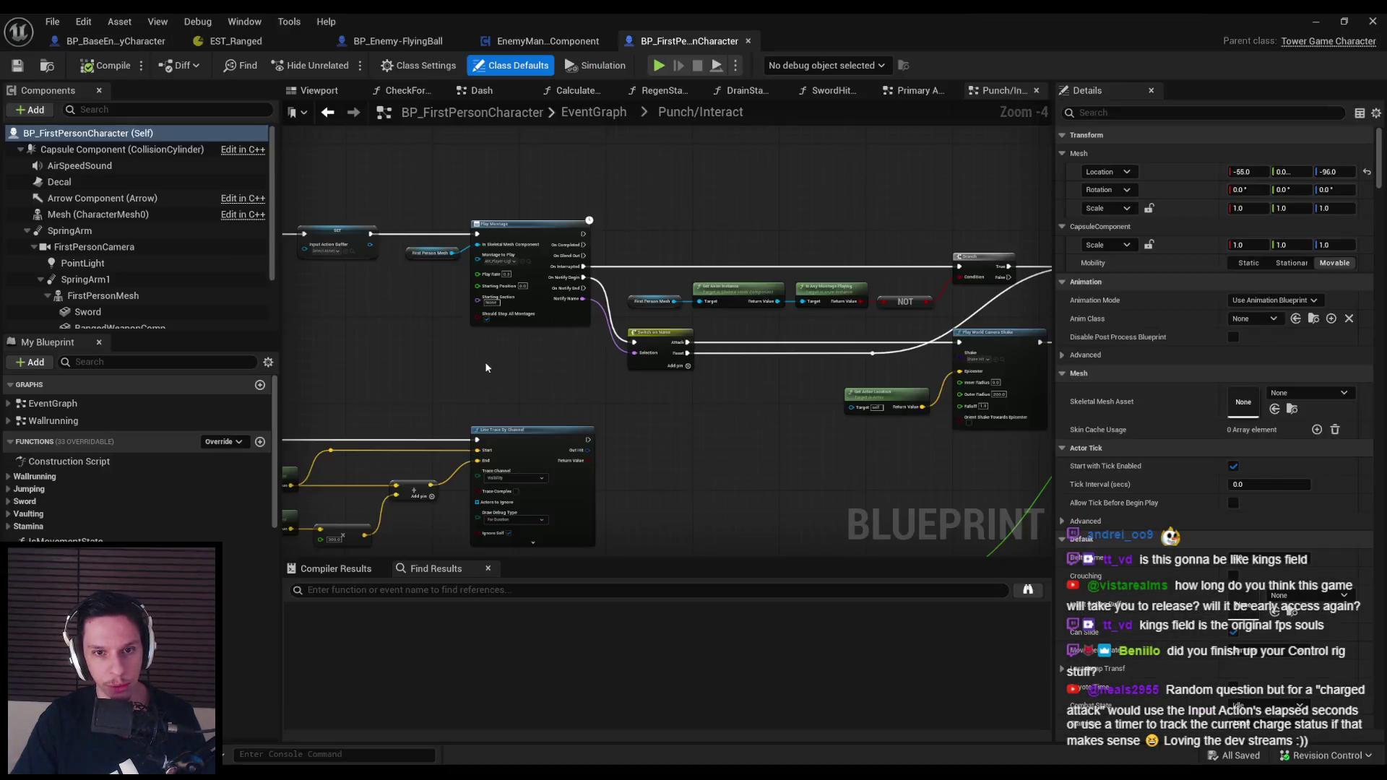
scroll(484, 362, "down", 3)
scroll(620, 260, "up", 3)
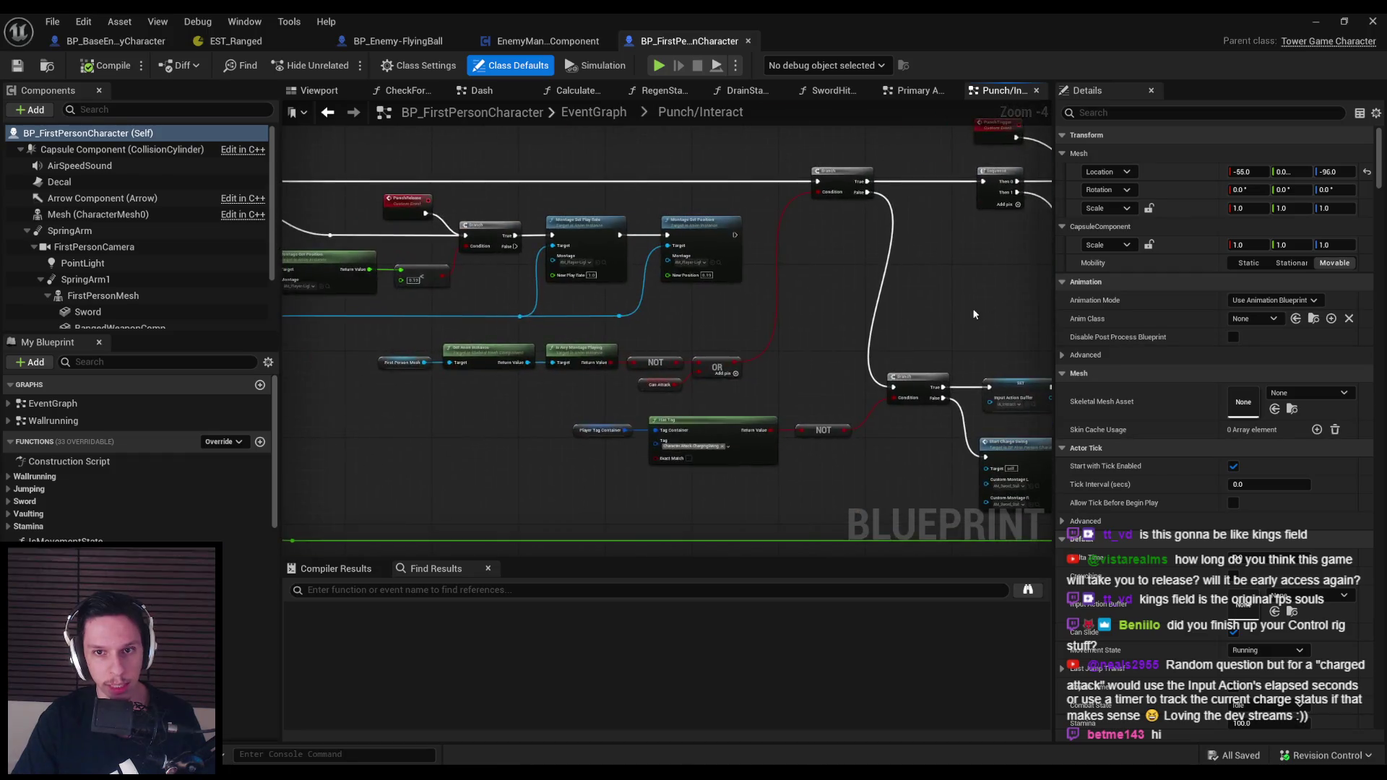
left_click_drag(756, 319, 739, 366)
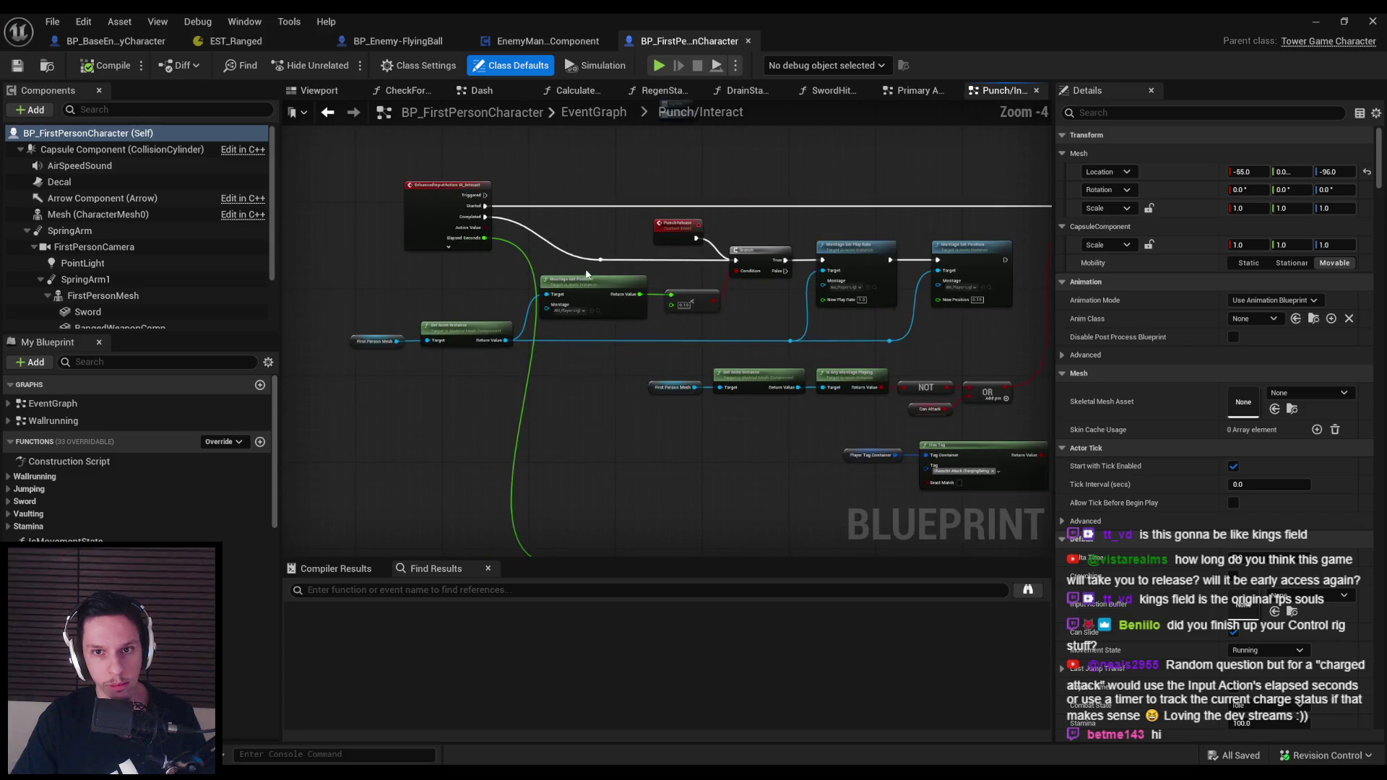
scroll(588, 278, "down", 1)
scroll(600, 297, "up", 3)
scroll(600, 297, "down", 4)
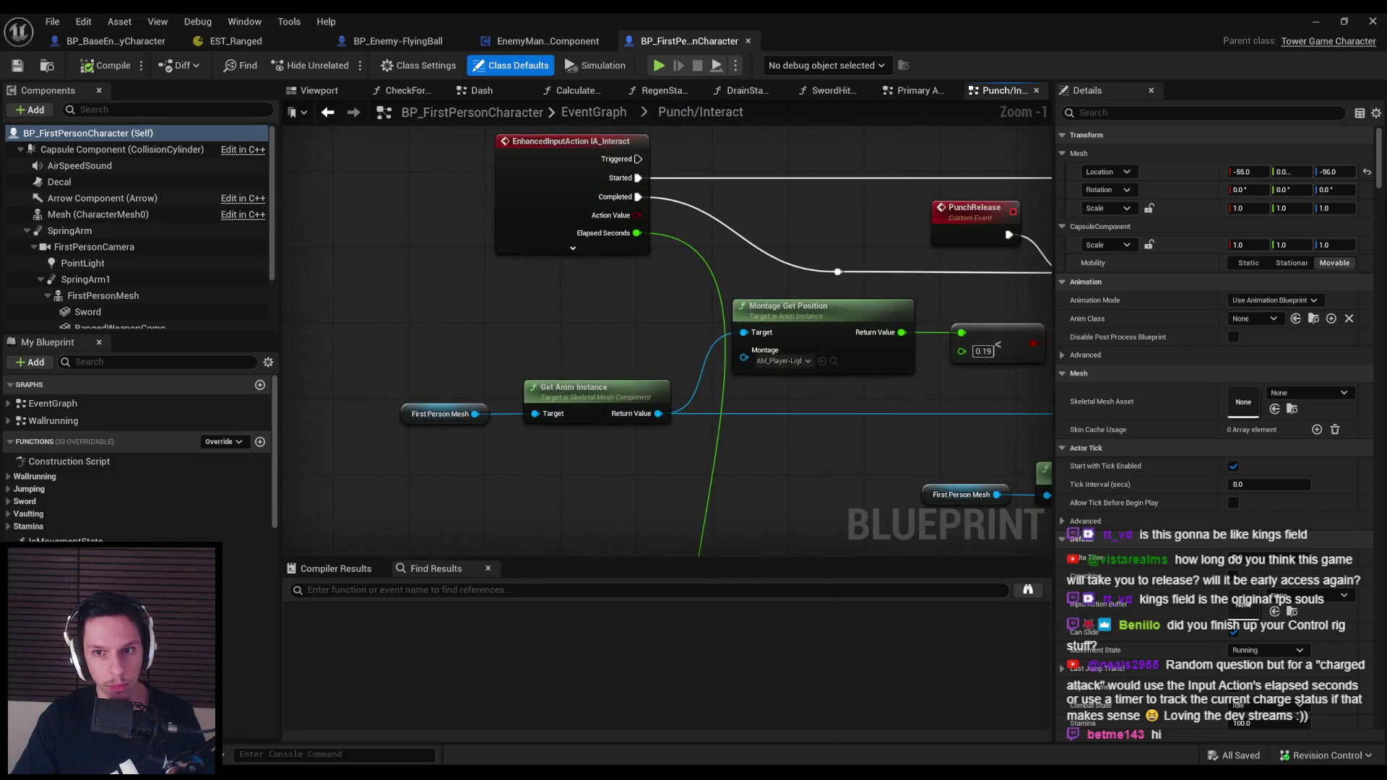
left_click_drag(492, 312, 497, 322)
Move the Spring Arm, Get Forward Vector and Add node group in Punch/Interact
scroll(497, 321, "up", 2)
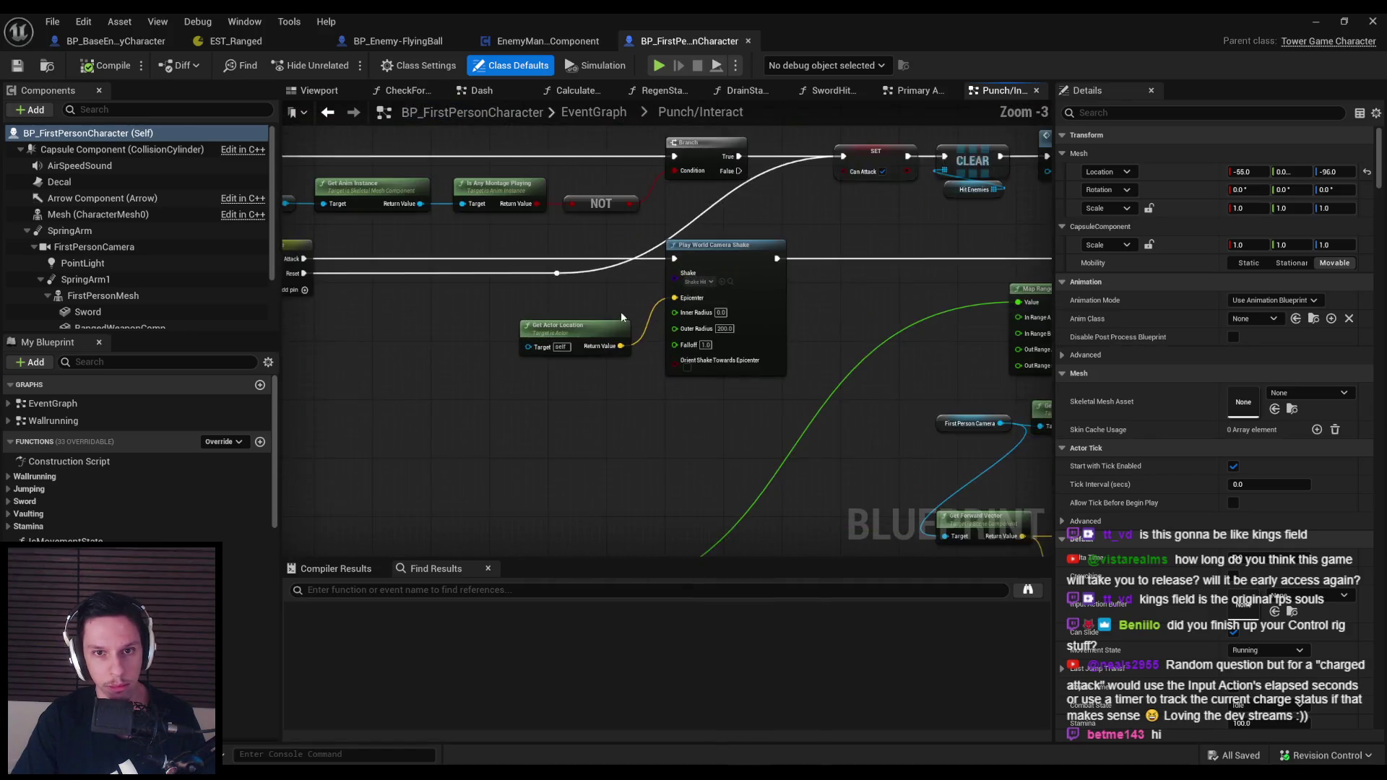
scroll(453, 388, "down", 1)
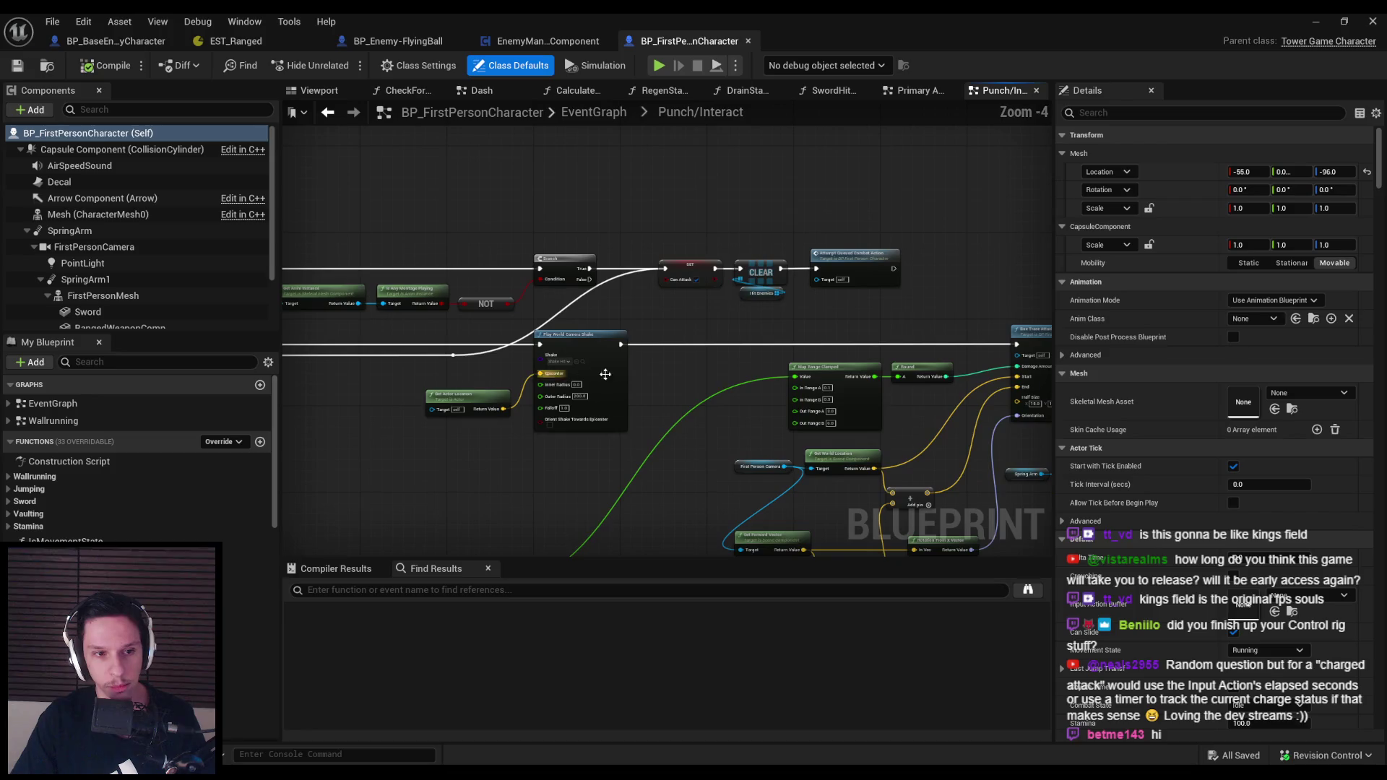
mouse_move(651, 379)
left_mouse_down()
mouse_move(704, 285)
mouse_move(635, 349)
mouse_move(648, 349)
left_mouse_up()
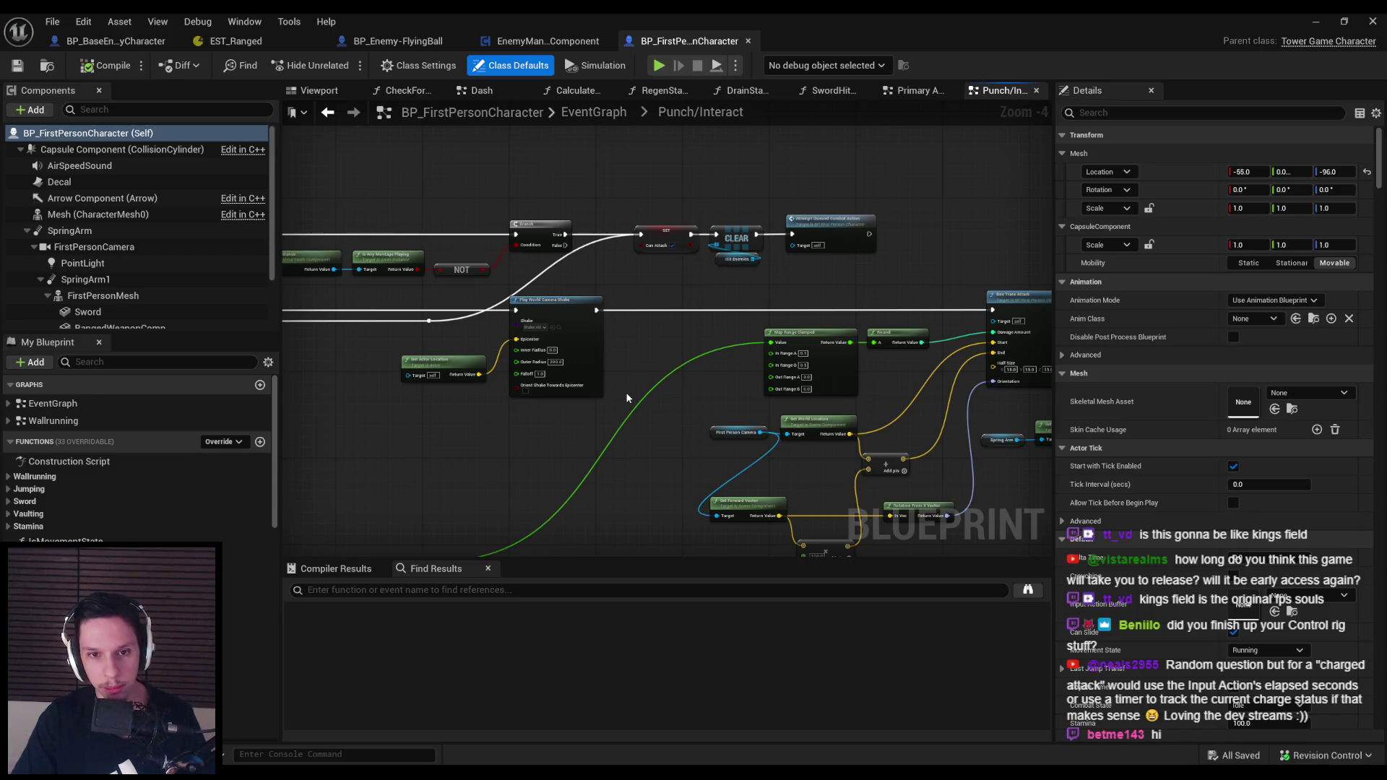
scroll(626, 390, "up", 1)
mouse_move(576, 377)
left_mouse_down()
mouse_move(563, 400)
mouse_move(534, 379)
left_mouse_up()
scroll(691, 339, "up", 2)
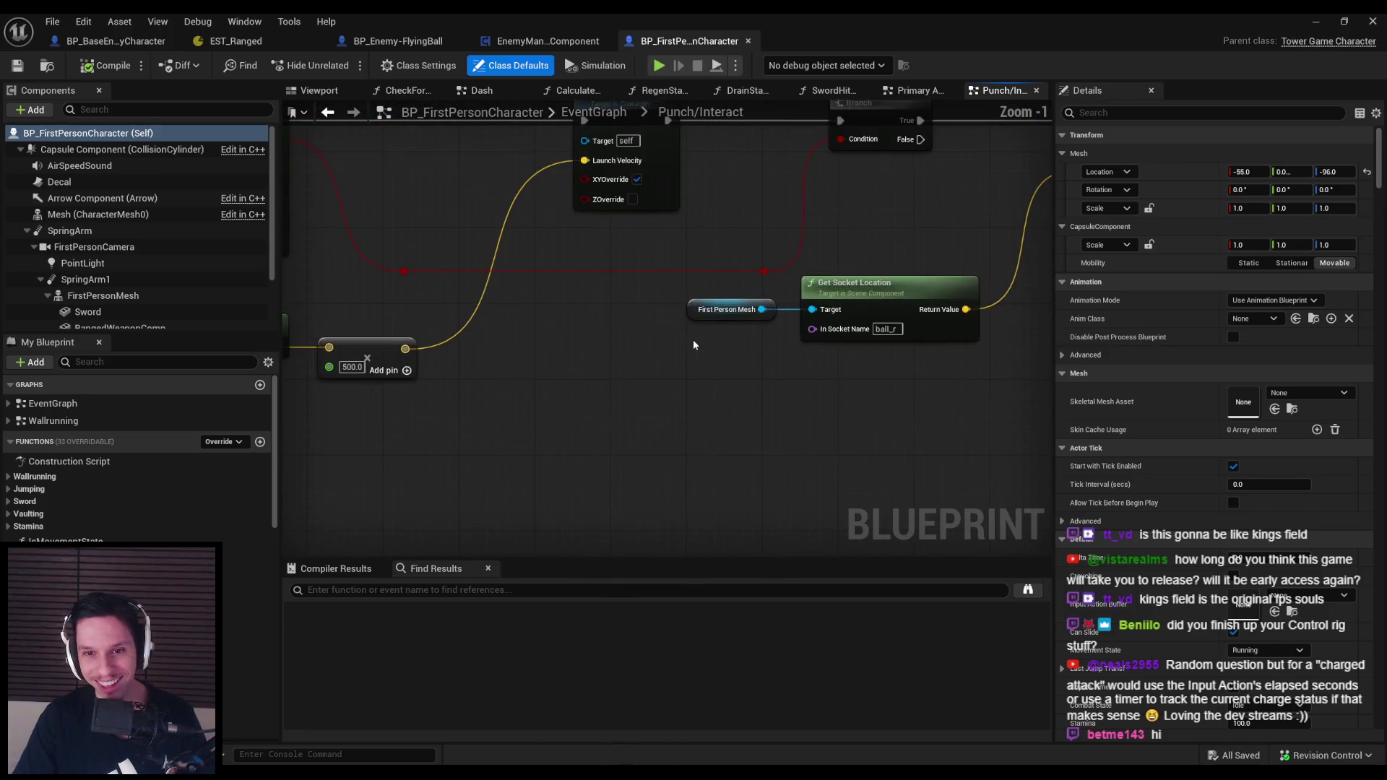
scroll(693, 345, "down", 2)
mouse_move(795, 429)
left_mouse_down()
mouse_move(888, 429)
mouse_move(702, 392)
mouse_move(801, 395)
mouse_move(786, 380)
left_mouse_up()
left_click(882, 377)
left_click(874, 410)
mouse_move(874, 410)
left_mouse_down()
mouse_move(705, 399)
mouse_move(715, 416)
mouse_move(652, 419)
left_mouse_up()
Align the Get Socket Location and Branch nodes and straighten their wires
scroll(743, 414, "down", 1)
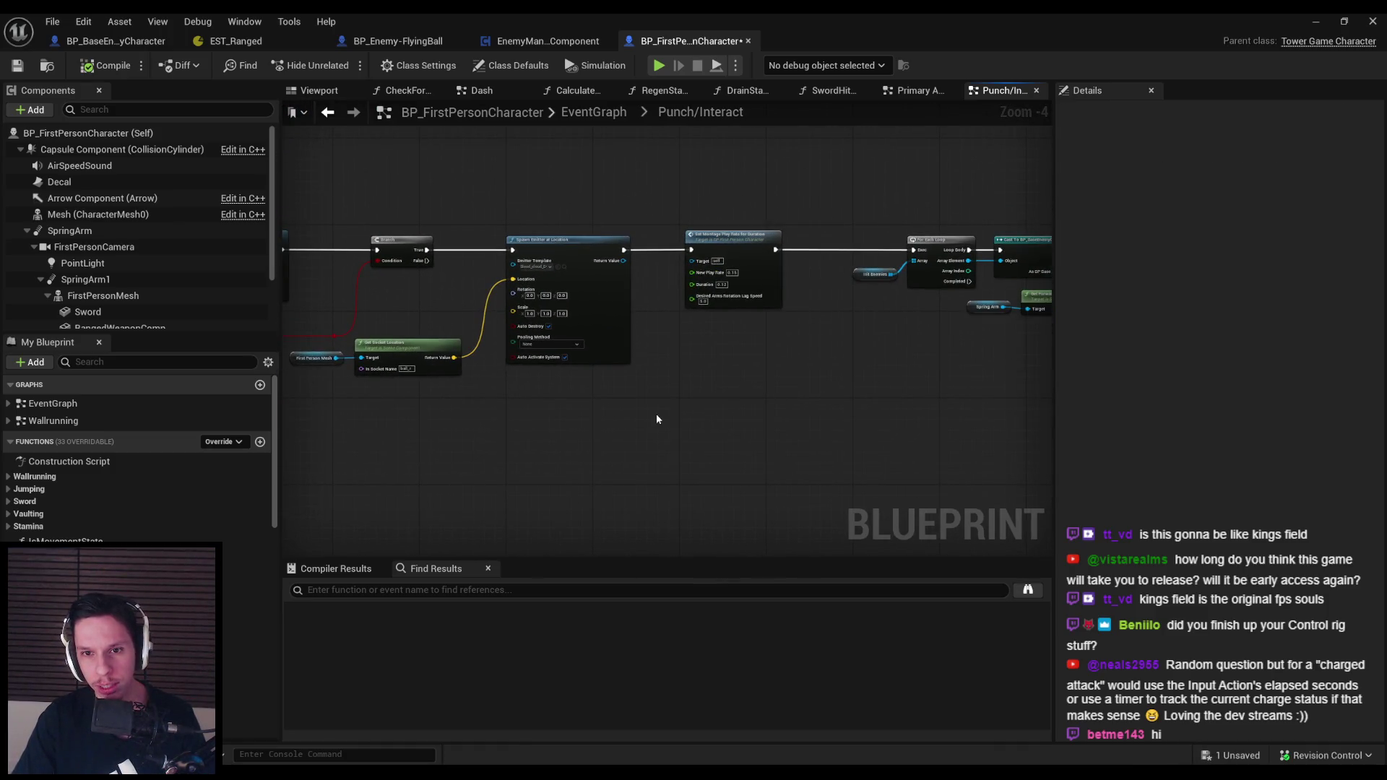
scroll(652, 419, "up", 2)
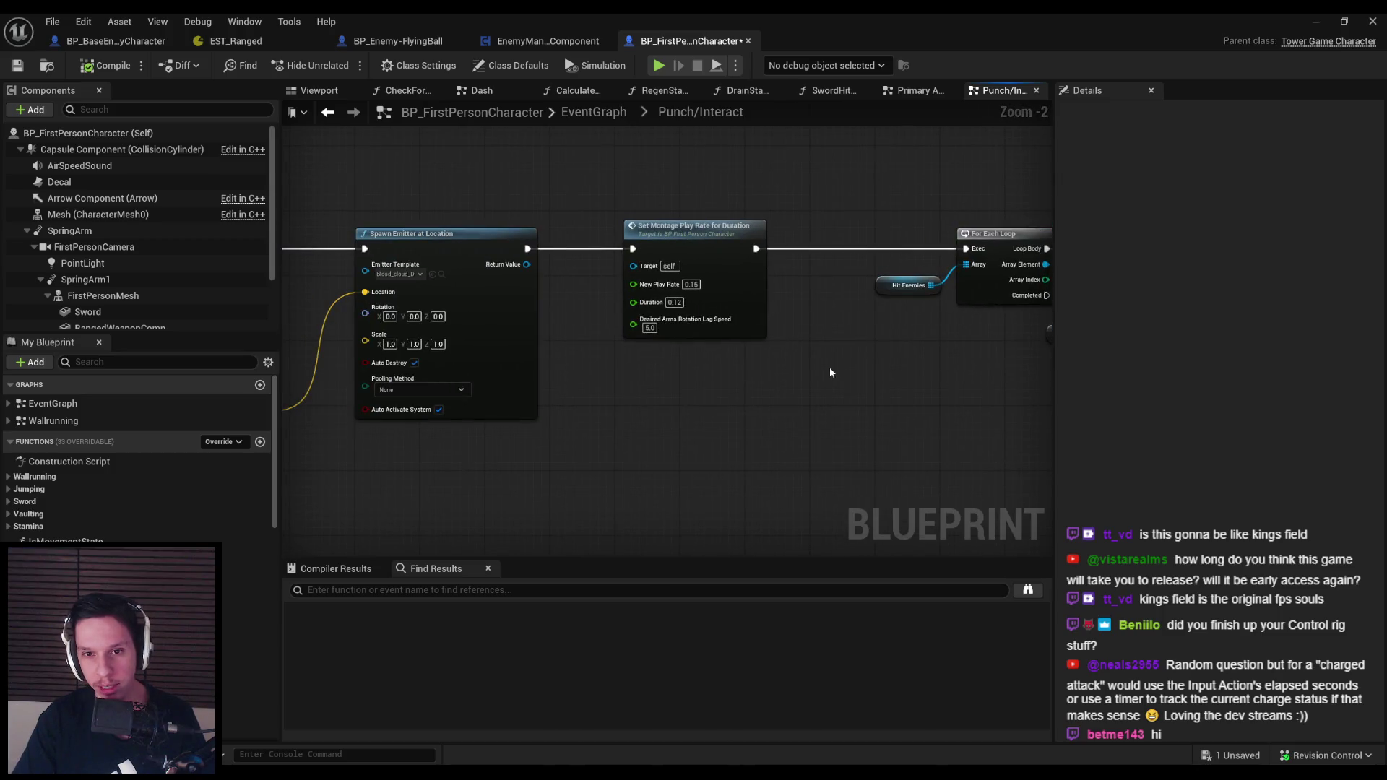
mouse_move(664, 393)
left_mouse_down()
mouse_move(709, 336)
mouse_move(898, 344)
left_mouse_up()
scroll(709, 337, "up", 1)
scroll(712, 343, "down", 1)
left_click(902, 407)
left_click(875, 235, "ctrl")
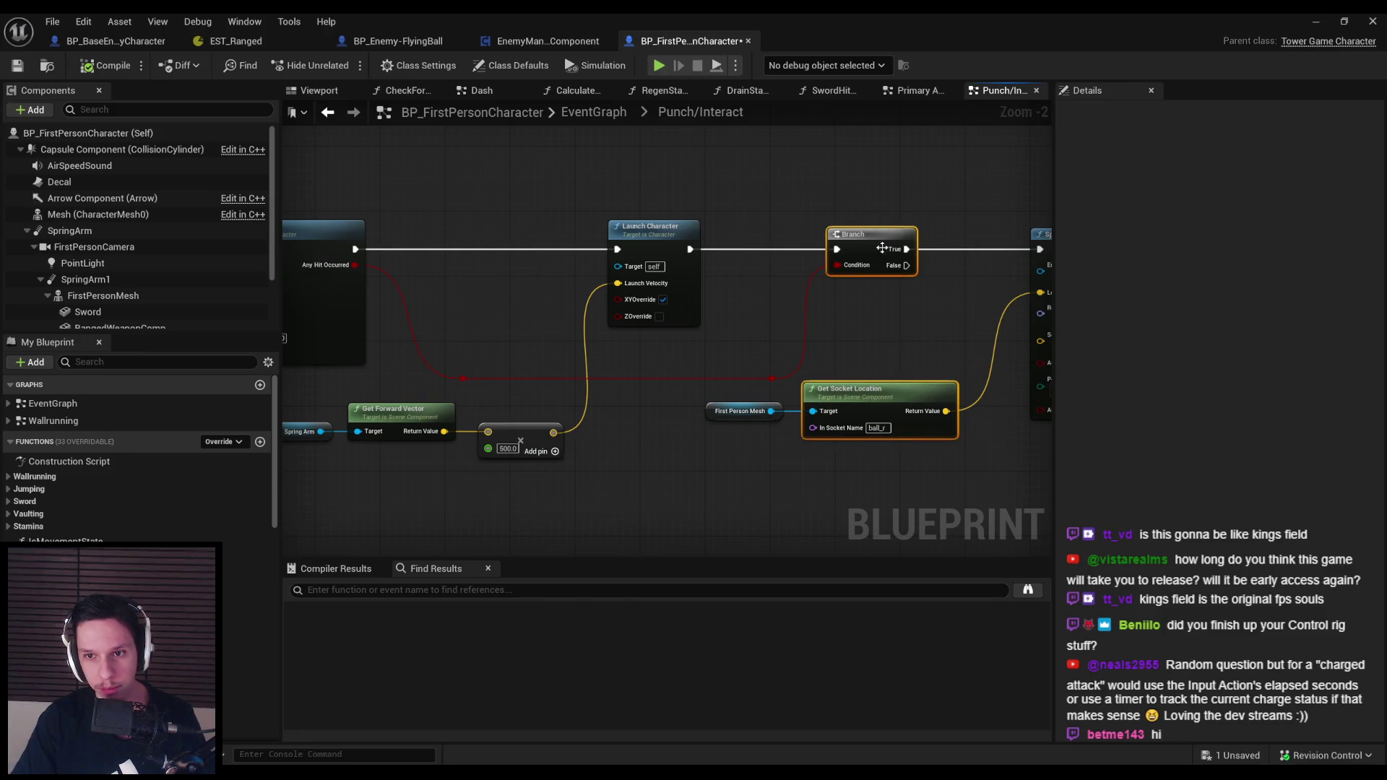
key("shift+a")
key("q")
left_click(891, 314)
Save BP_FirstPersonCharacter and return to its parent EventGraph
left_click(18, 65)
scroll(839, 271, "down", 2)
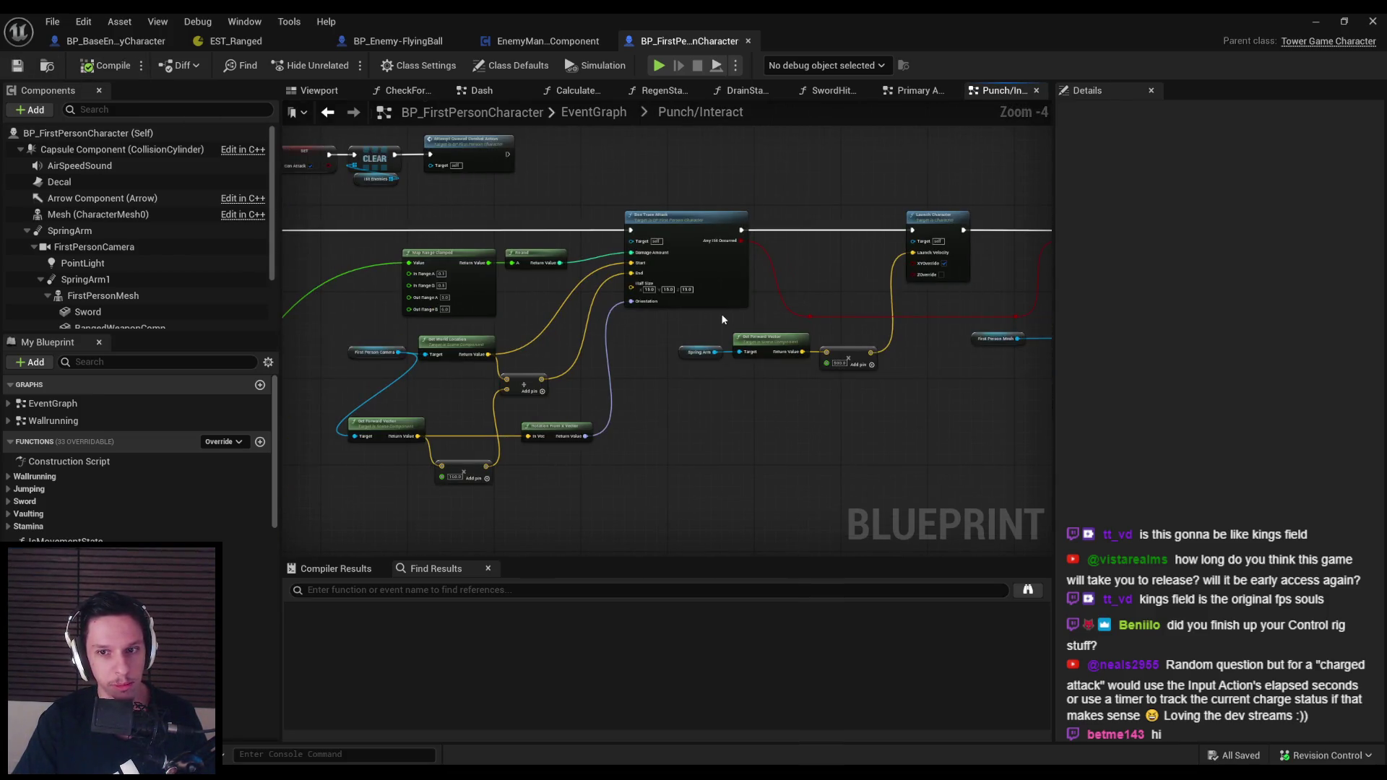
scroll(721, 314, "up", 3)
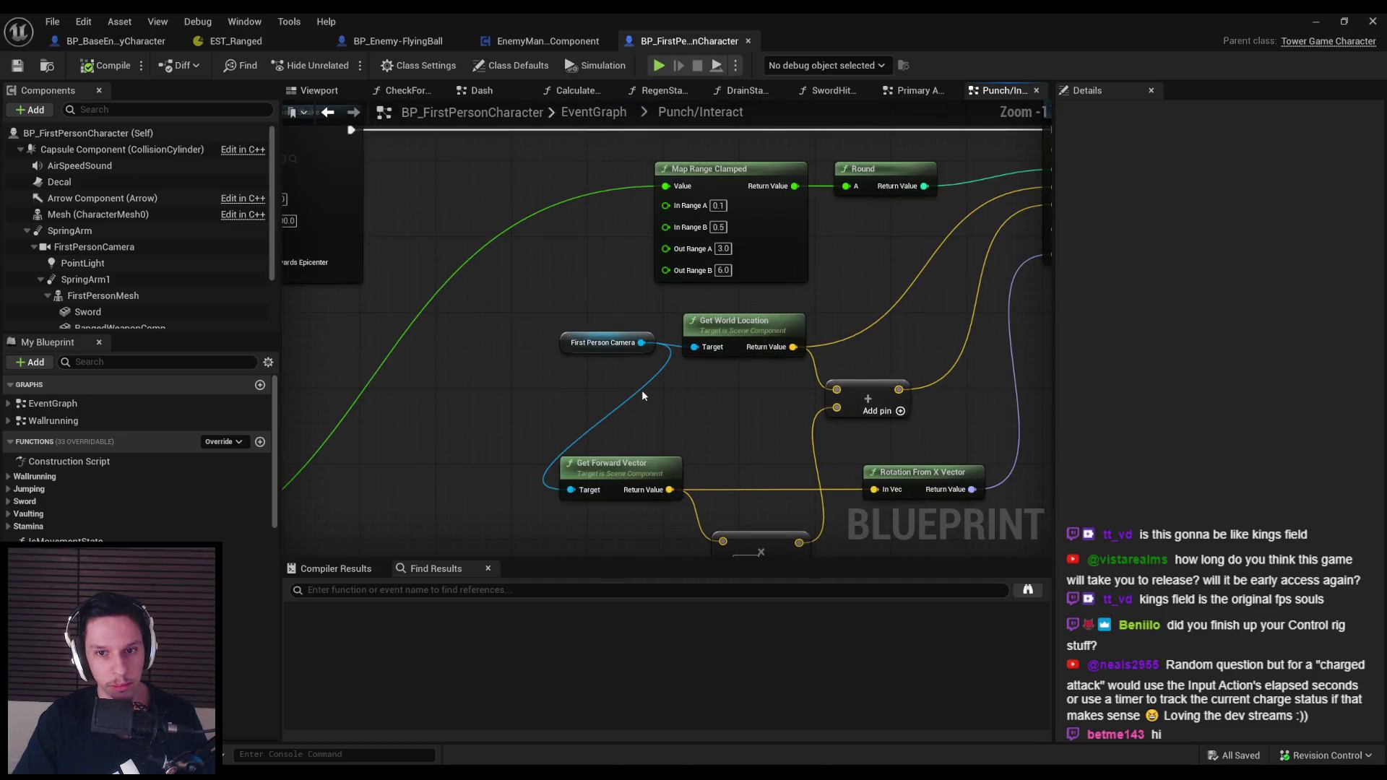
scroll(642, 389, "down", 3)
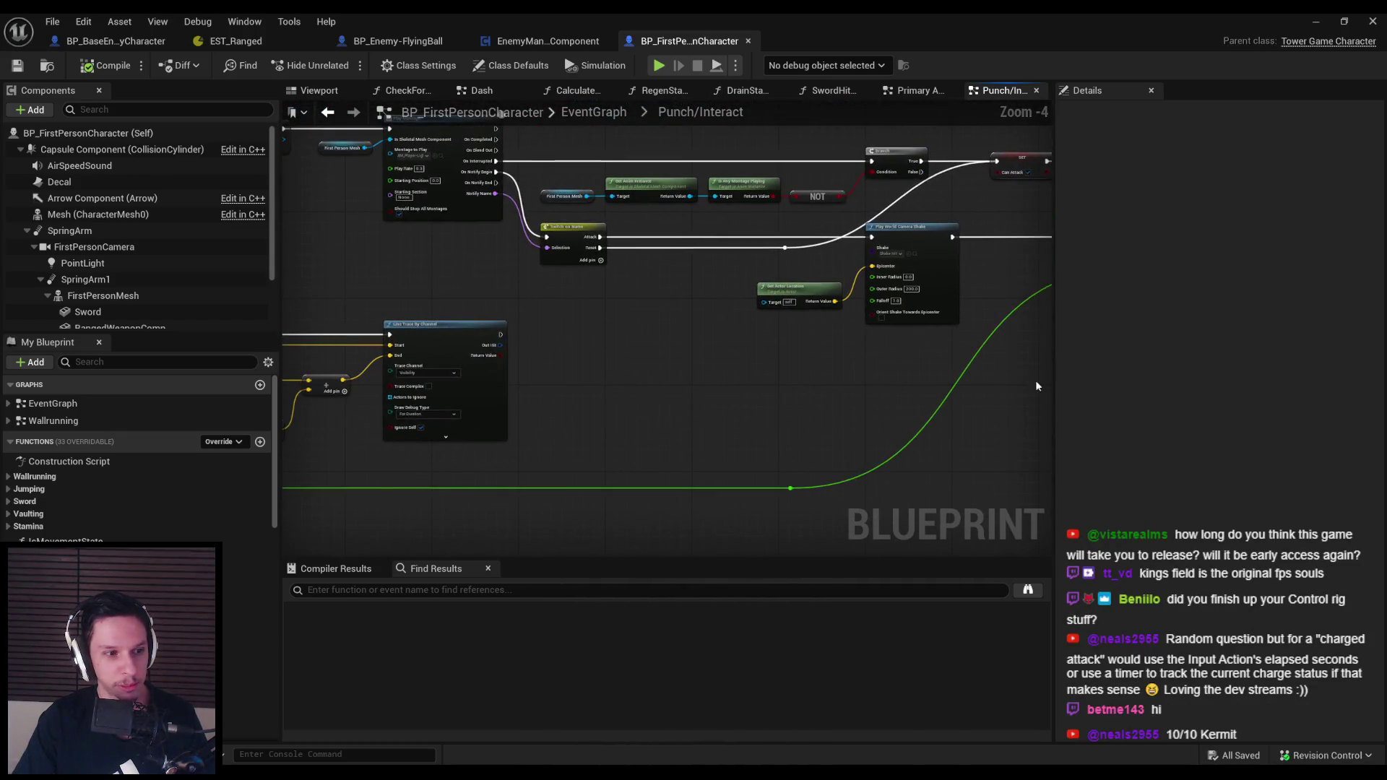
scroll(848, 340, "down", 1)
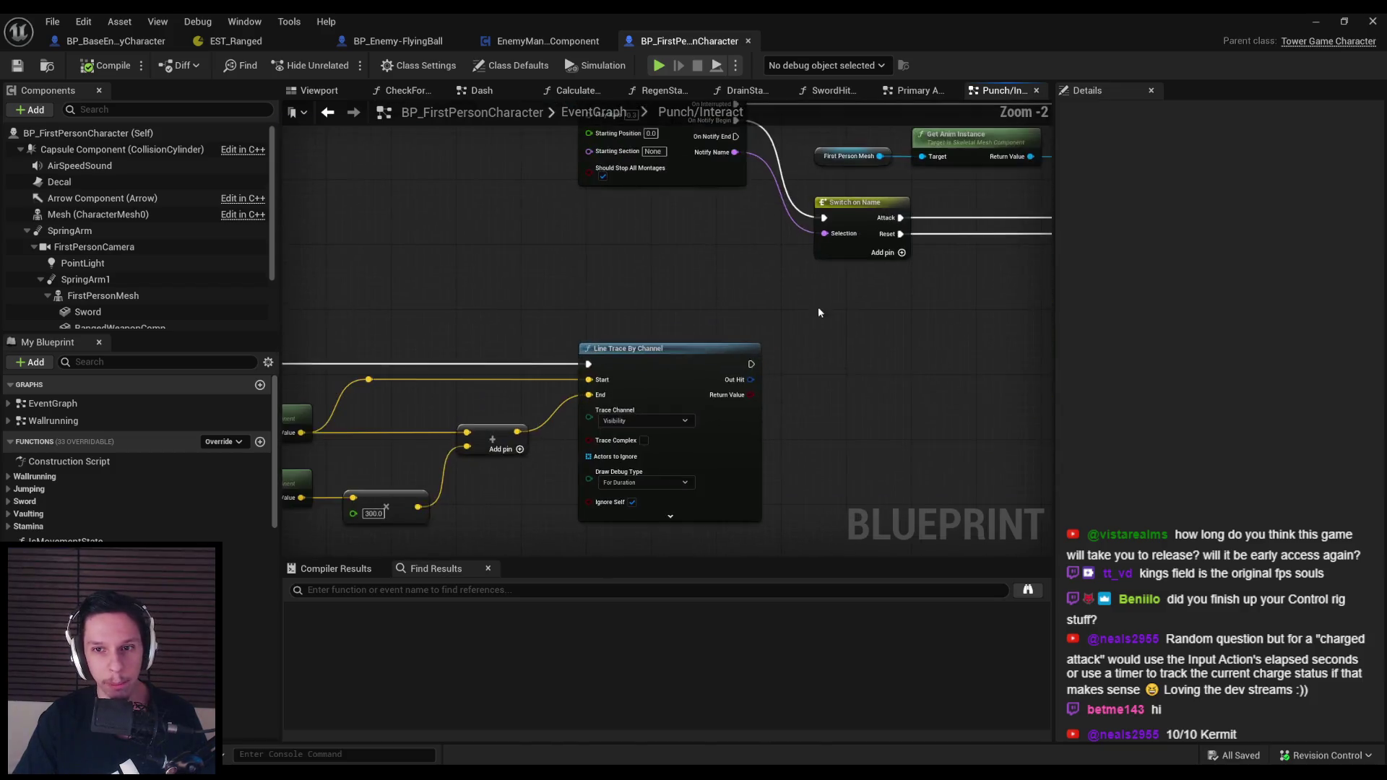
scroll(434, 238, "up", 3)
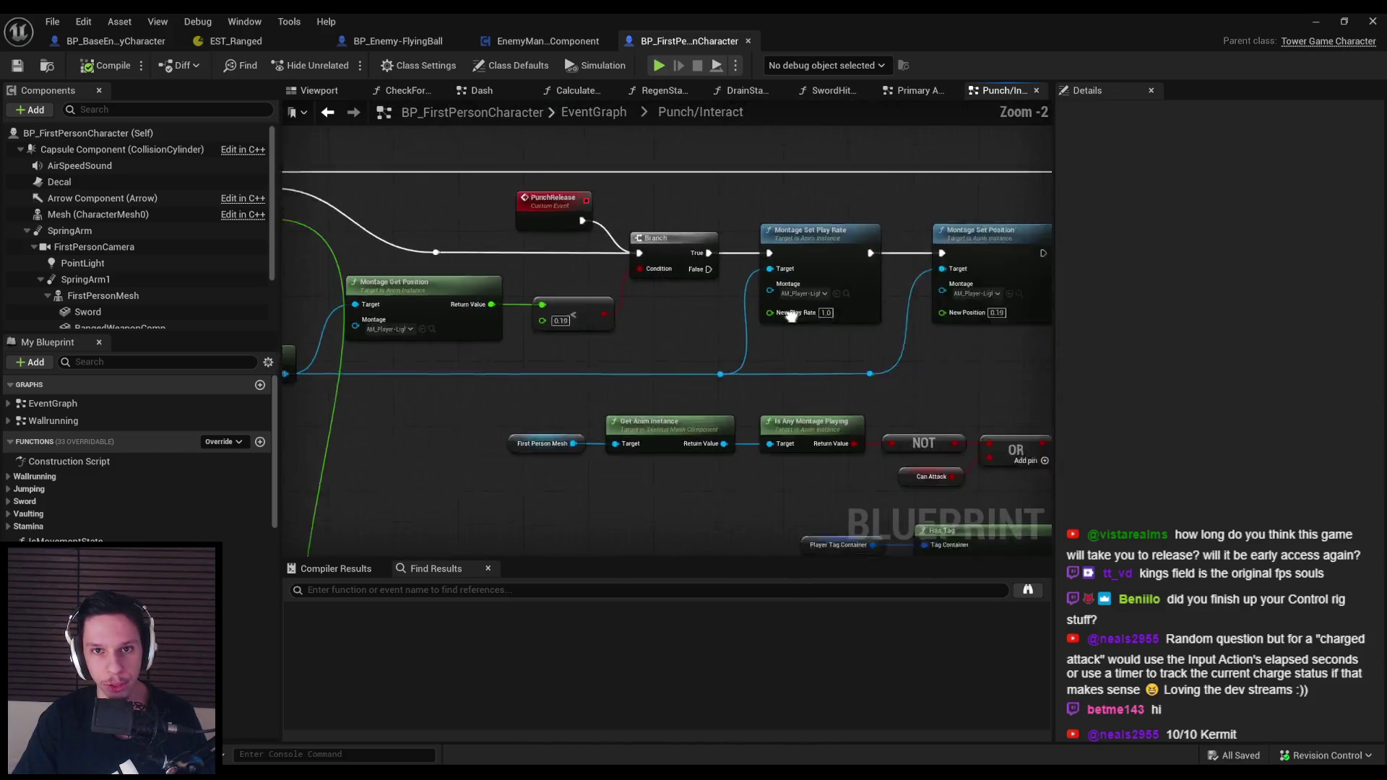
left_click(591, 120)
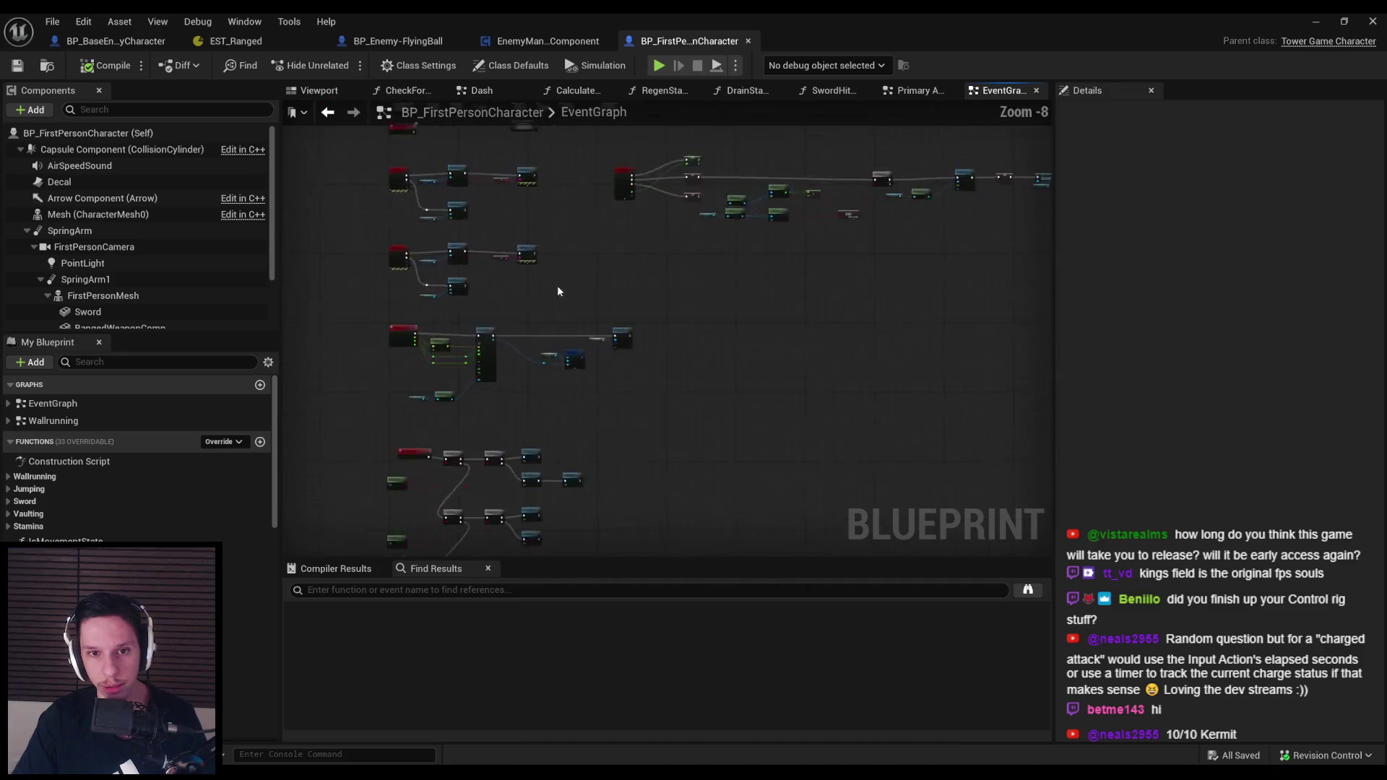
Open the Kick collapsed graph and inspect its trigger, montage and Map Range Clamped nodes
double_click(664, 356)
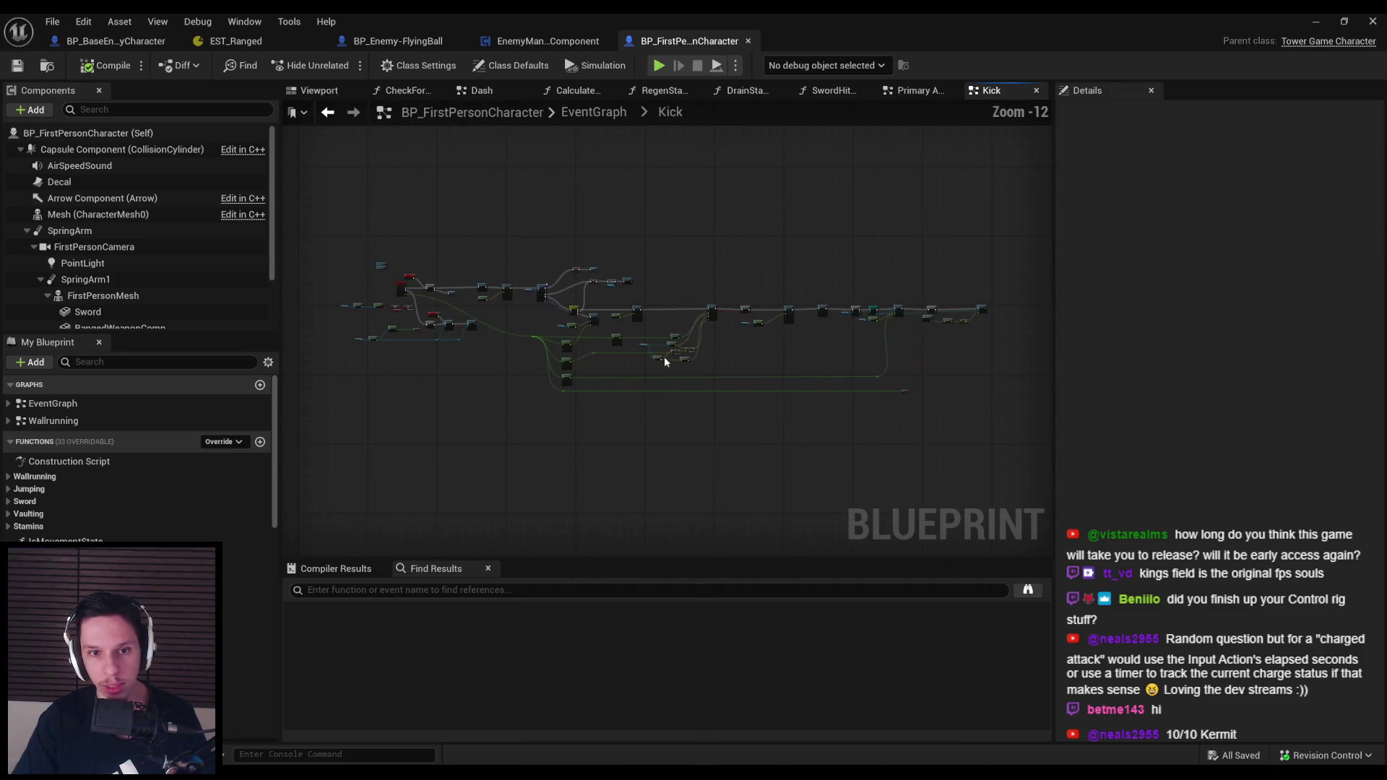
scroll(644, 374, "down", 4)
scroll(503, 307, "up", 4)
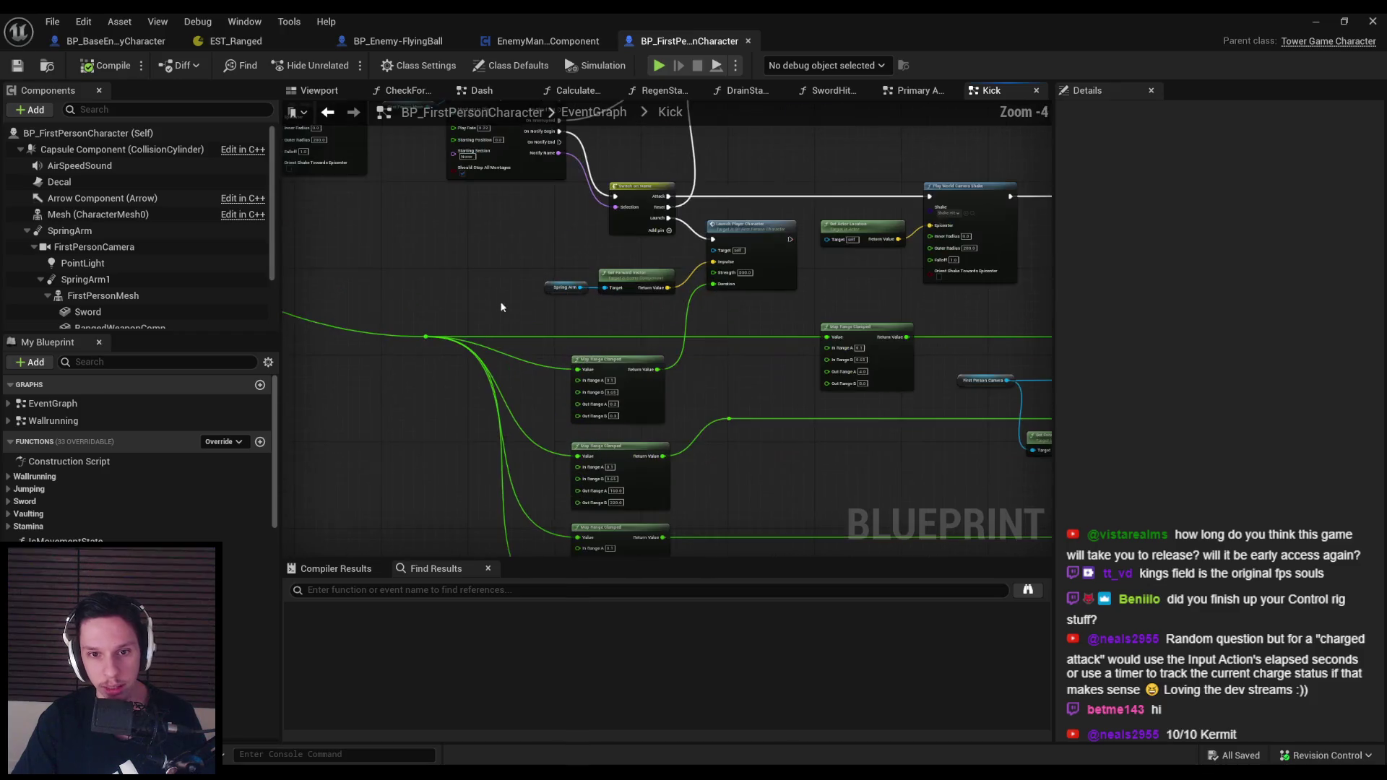
mouse_move(436, 302)
left_mouse_down()
mouse_move(903, 394)
mouse_move(425, 370)
mouse_move(625, 422)
left_mouse_up()
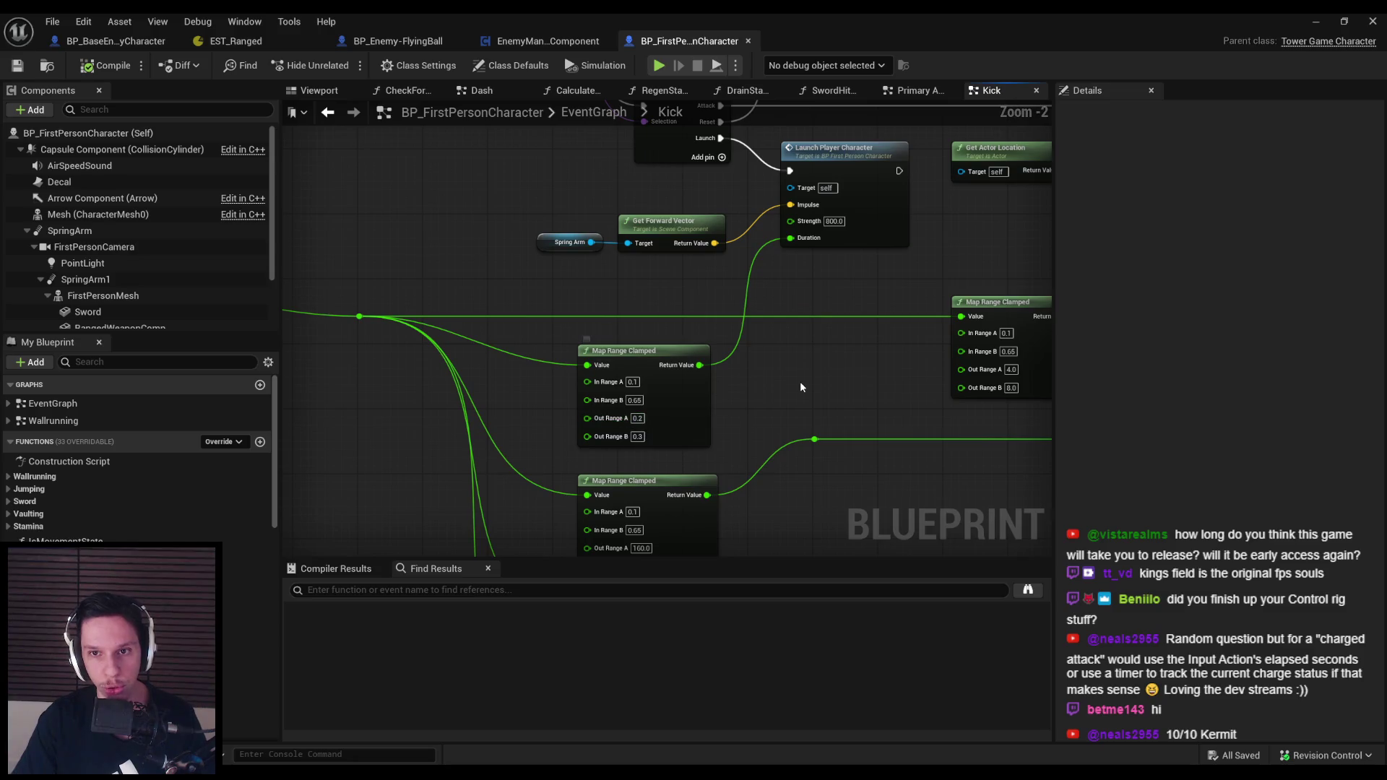
scroll(799, 382, "up", 1)
left_click_drag(800, 382, 754, 354)
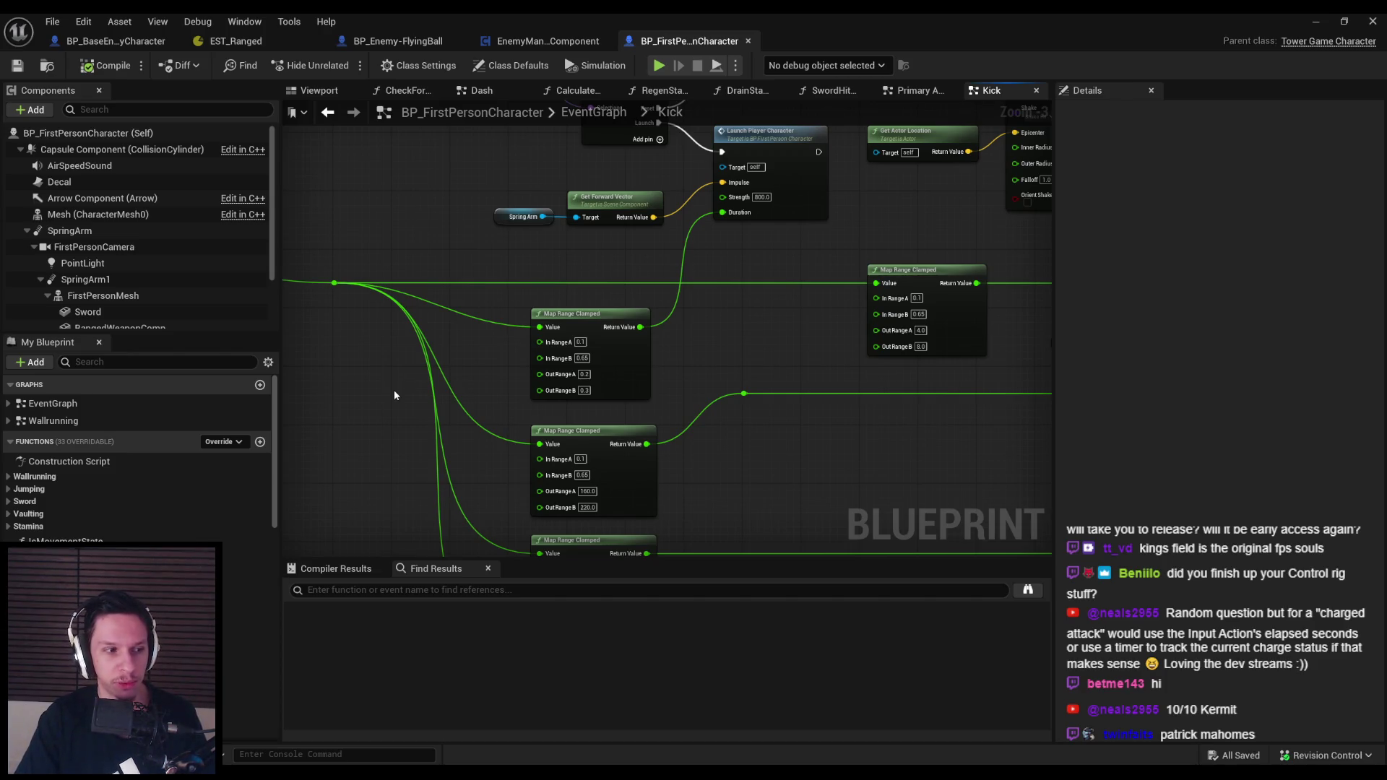
Look over the rest of the Kick graph, then close BP_FirstPersonCharacter
mouse_move(395, 397)
left_mouse_down()
mouse_move(495, 397)
mouse_move(495, 383)
mouse_move(486, 390)
mouse_move(804, 405)
mouse_move(496, 309)
left_mouse_up()
scroll(495, 383, "down", 1)
left_click_drag(742, 352, 465, 317)
scroll(466, 318, "down", 1)
scroll(717, 327, "up", 1)
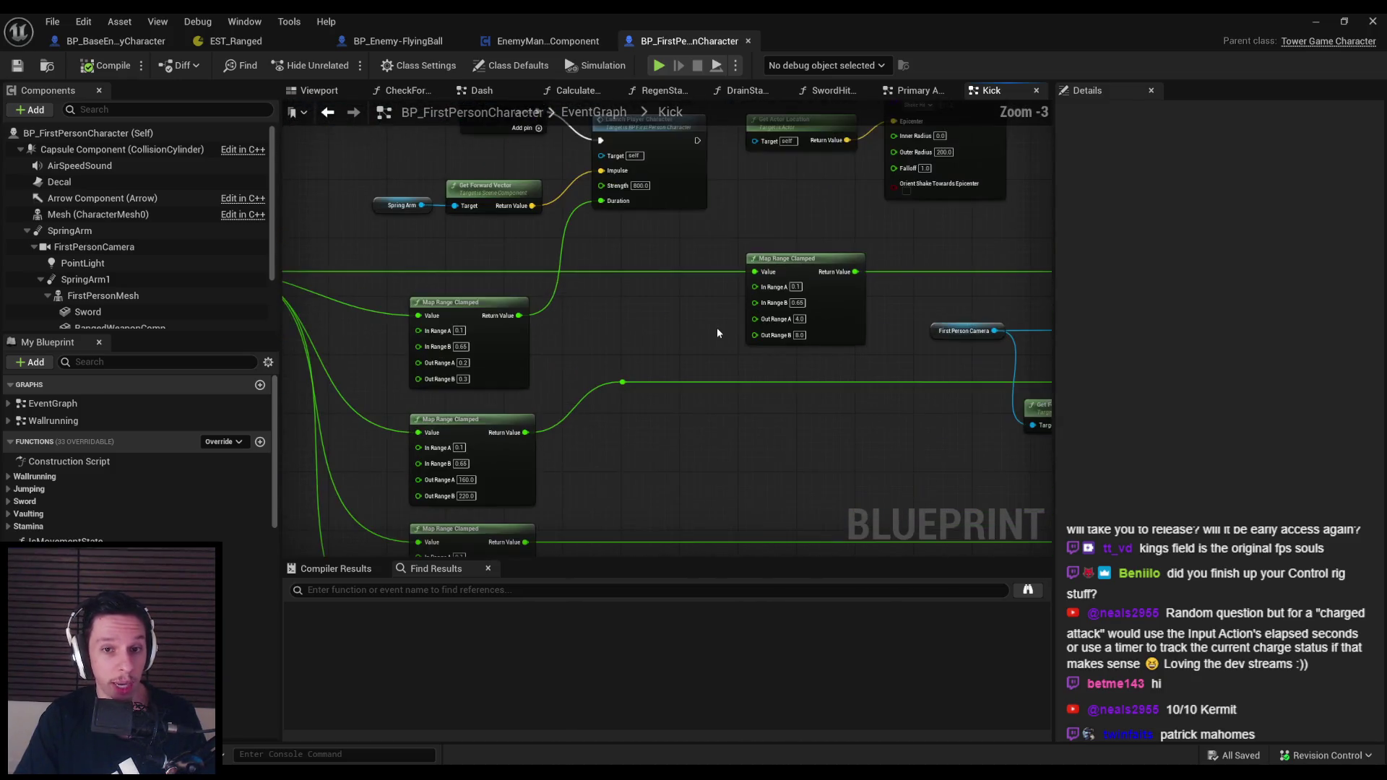
mouse_move(698, 407)
left_mouse_down()
mouse_move(484, 357)
mouse_move(684, 383)
left_mouse_up()
scroll(486, 361, "down", 1)
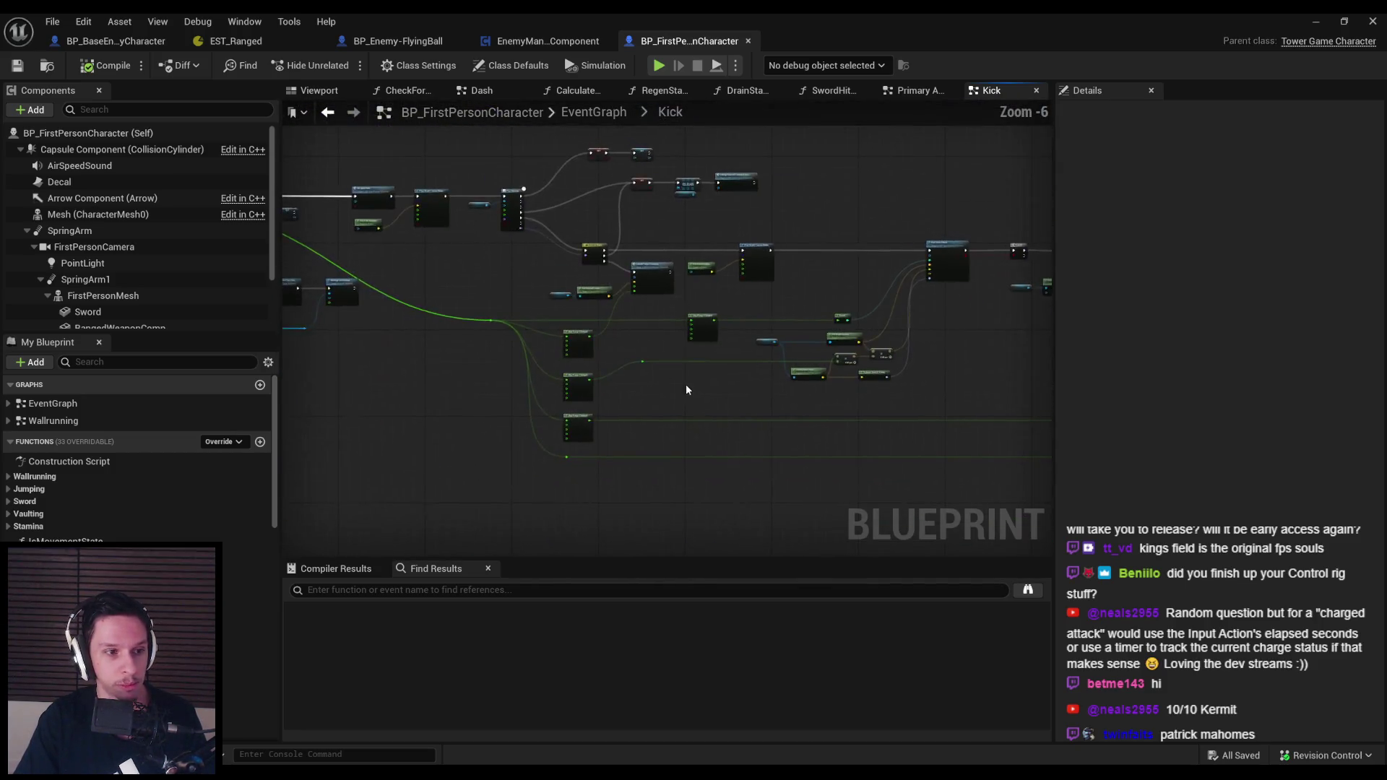
scroll(684, 383, "up", 1)
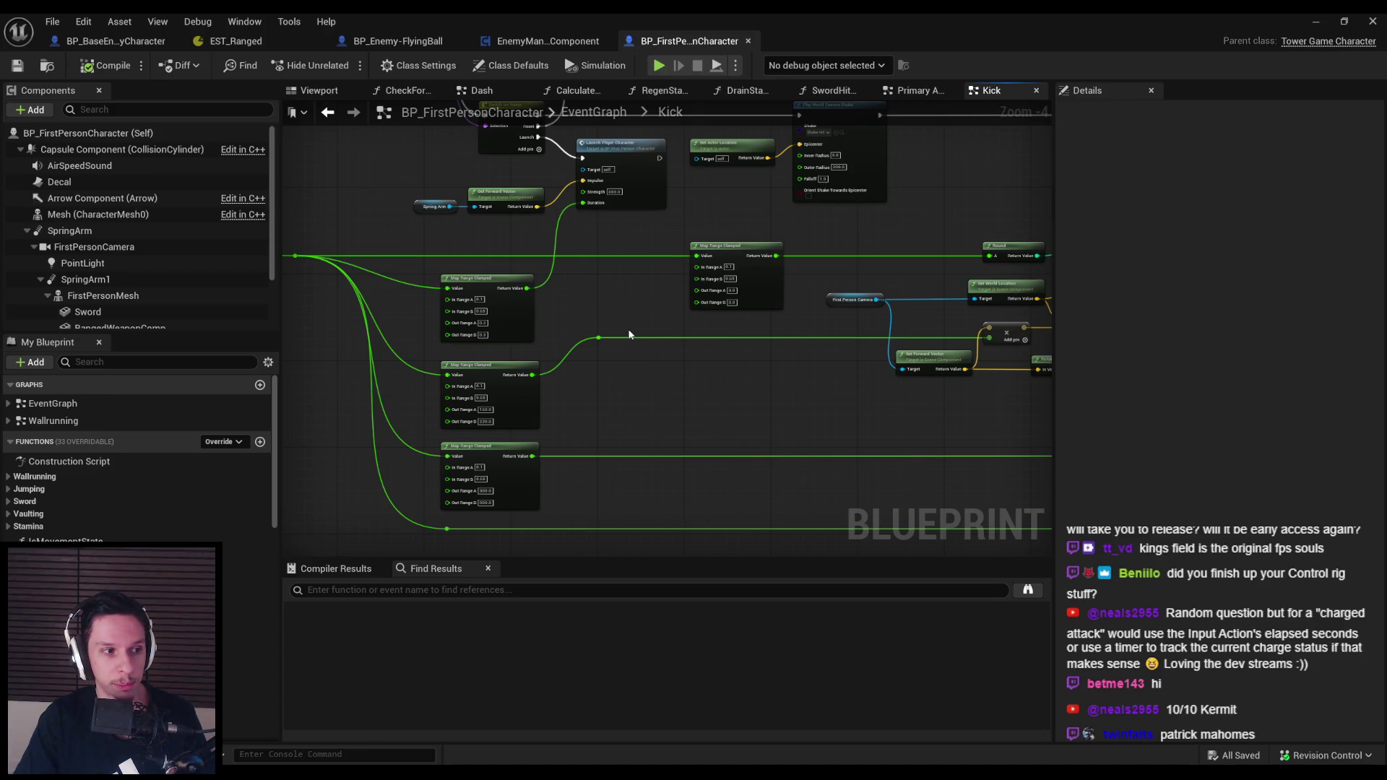
middle_click(657, 42)
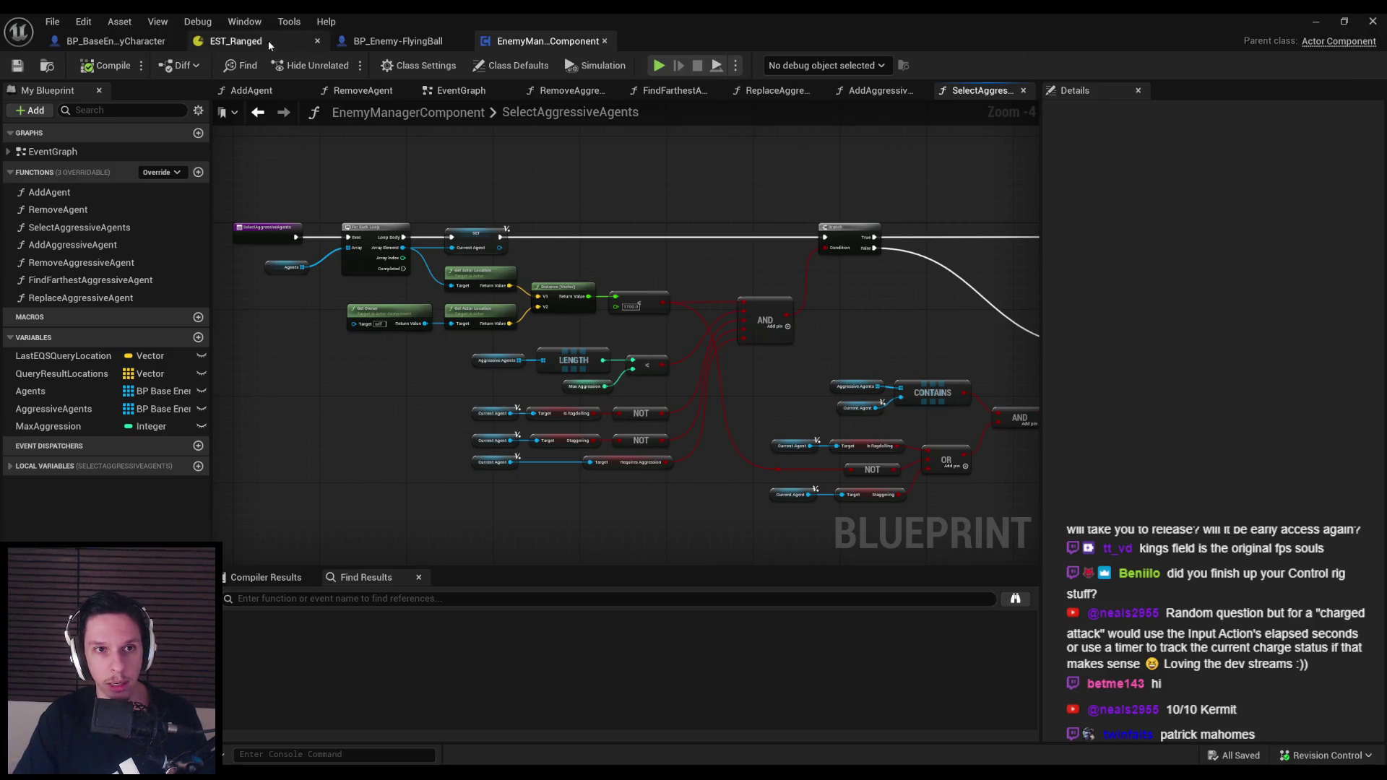
Uncheck Requires Aggression in BP_Enemy-FlyingBall's Details, filtered with 'aav'
left_click(397, 41)
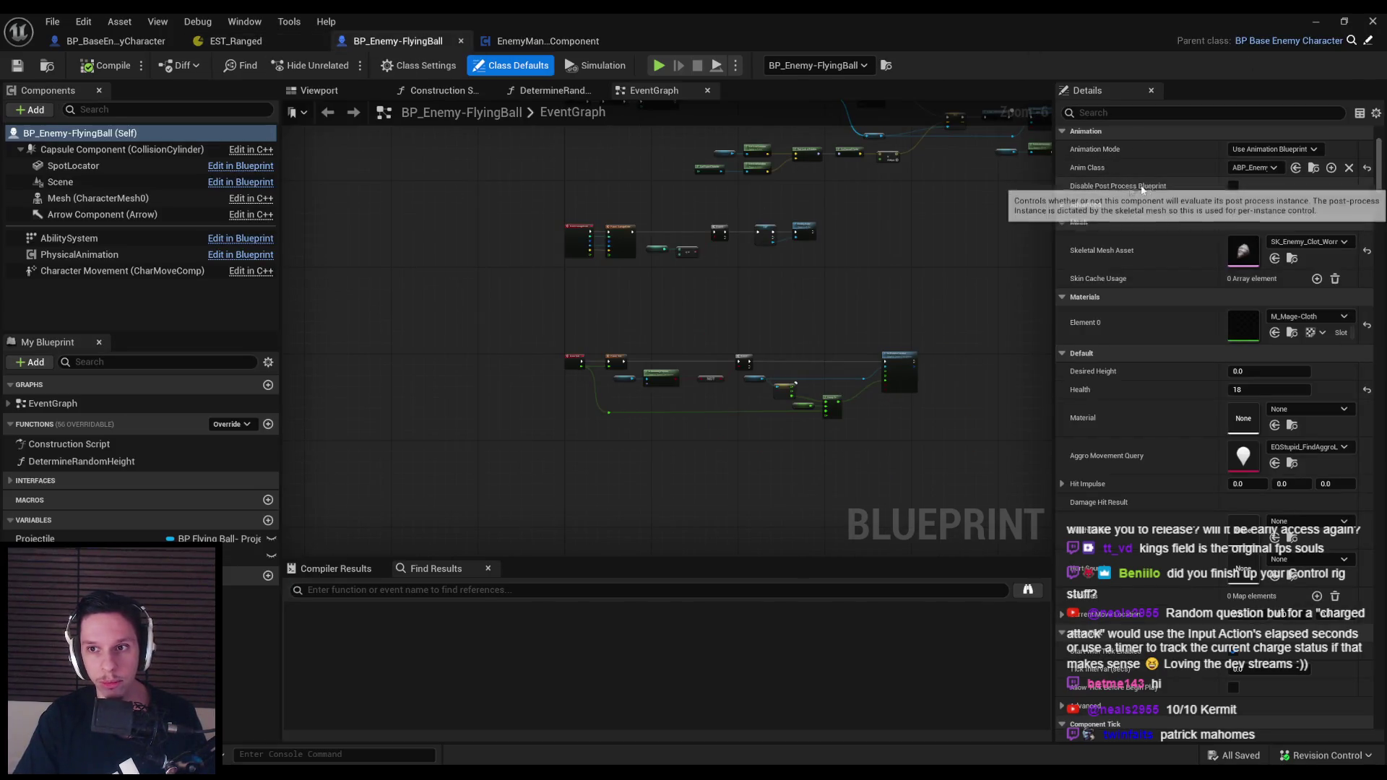
scroll(1115, 427, "down", 3)
scroll(1115, 426, "up", 2)
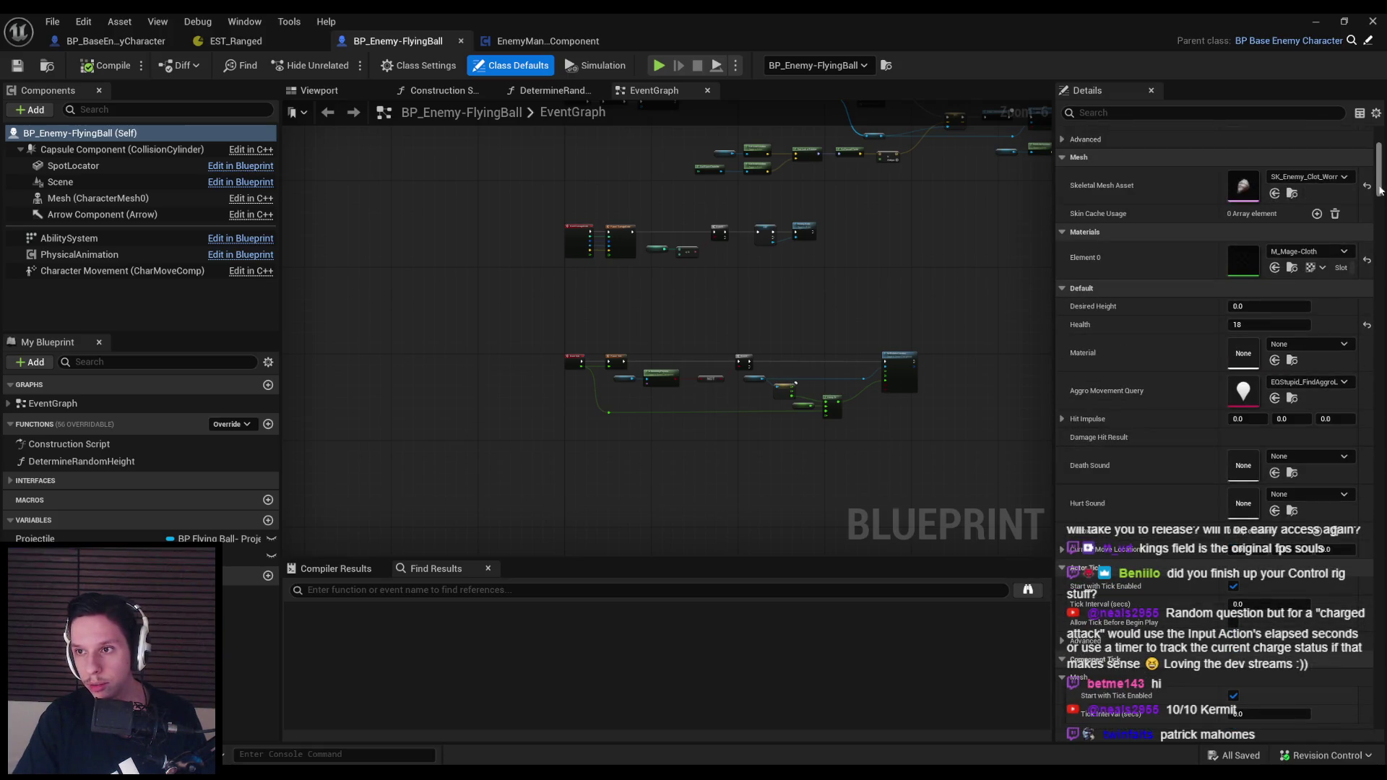
left_click_drag(1378, 190, 1379, 354)
left_click(1272, 112)
type("ai behav")
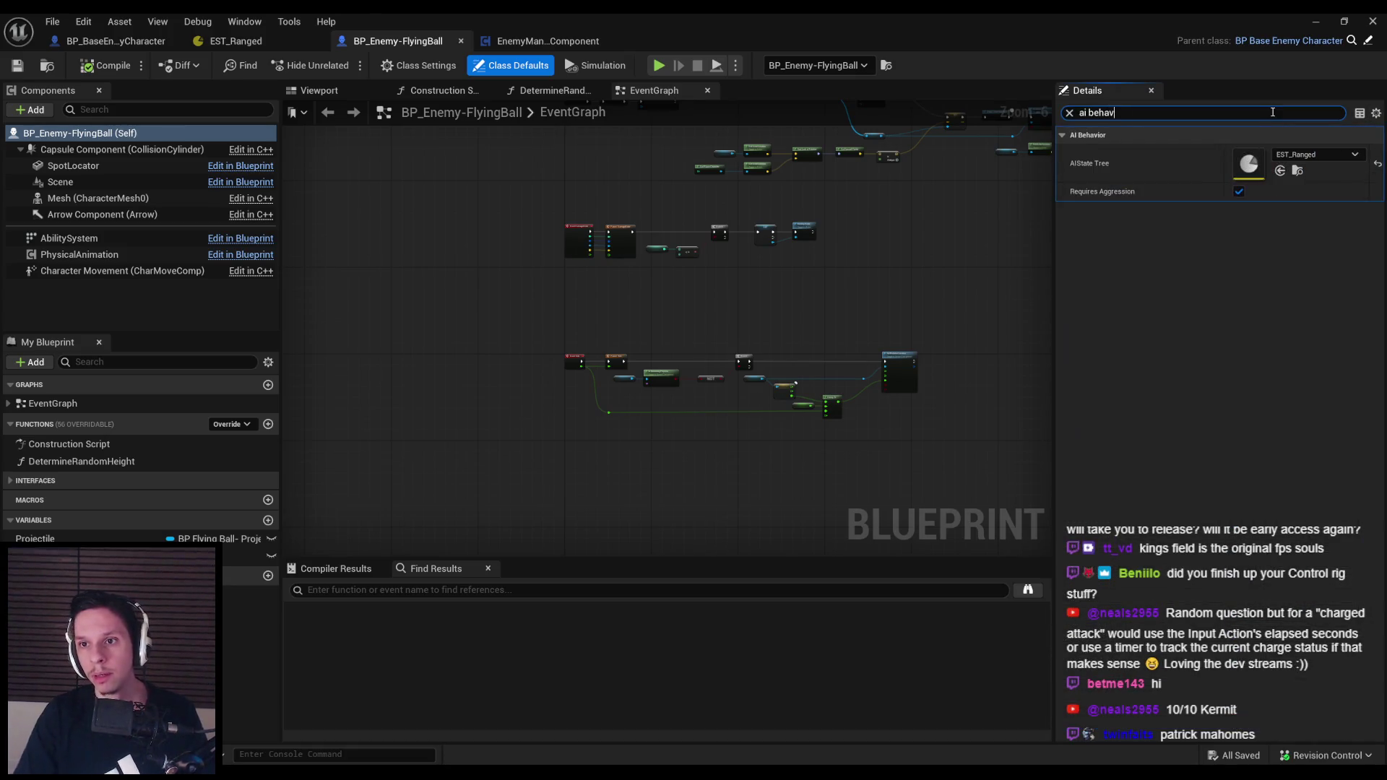
left_click(1237, 191)
Compile the FlyingBall blueprint, minimize it, and orbit the level view
left_click(112, 66)
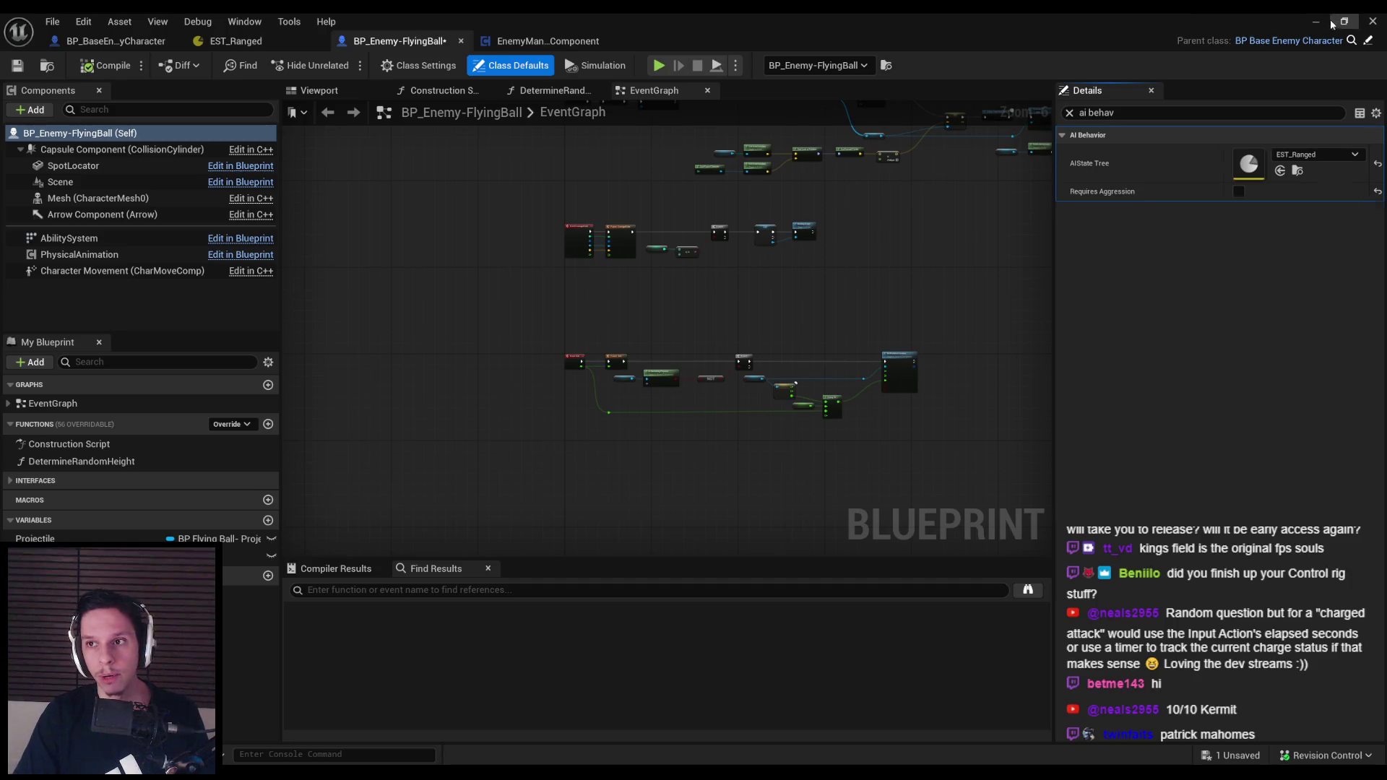
left_click(1315, 22)
left_click_drag(650, 289, 548, 296)
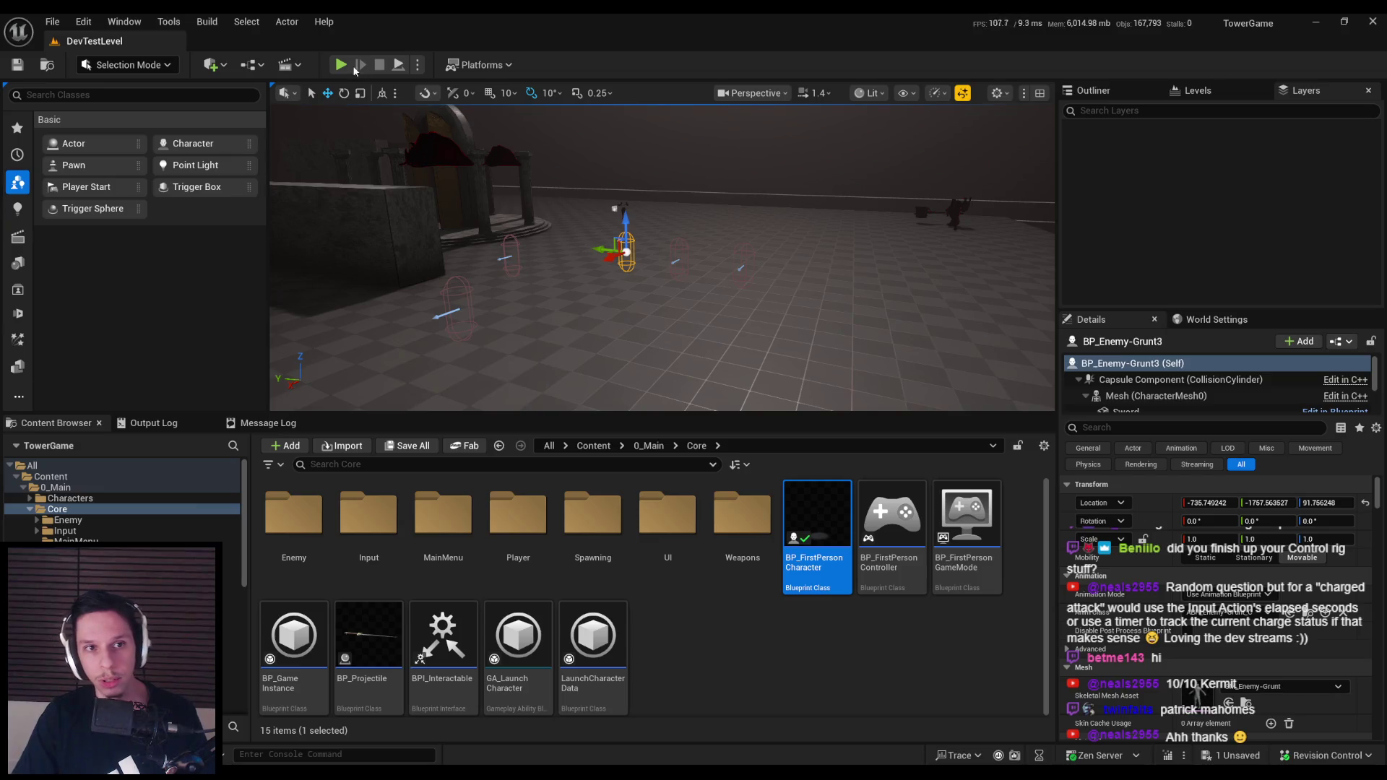
Start Play and slash the grunt enemies with the sword, jumping between groups
left_click(341, 65)
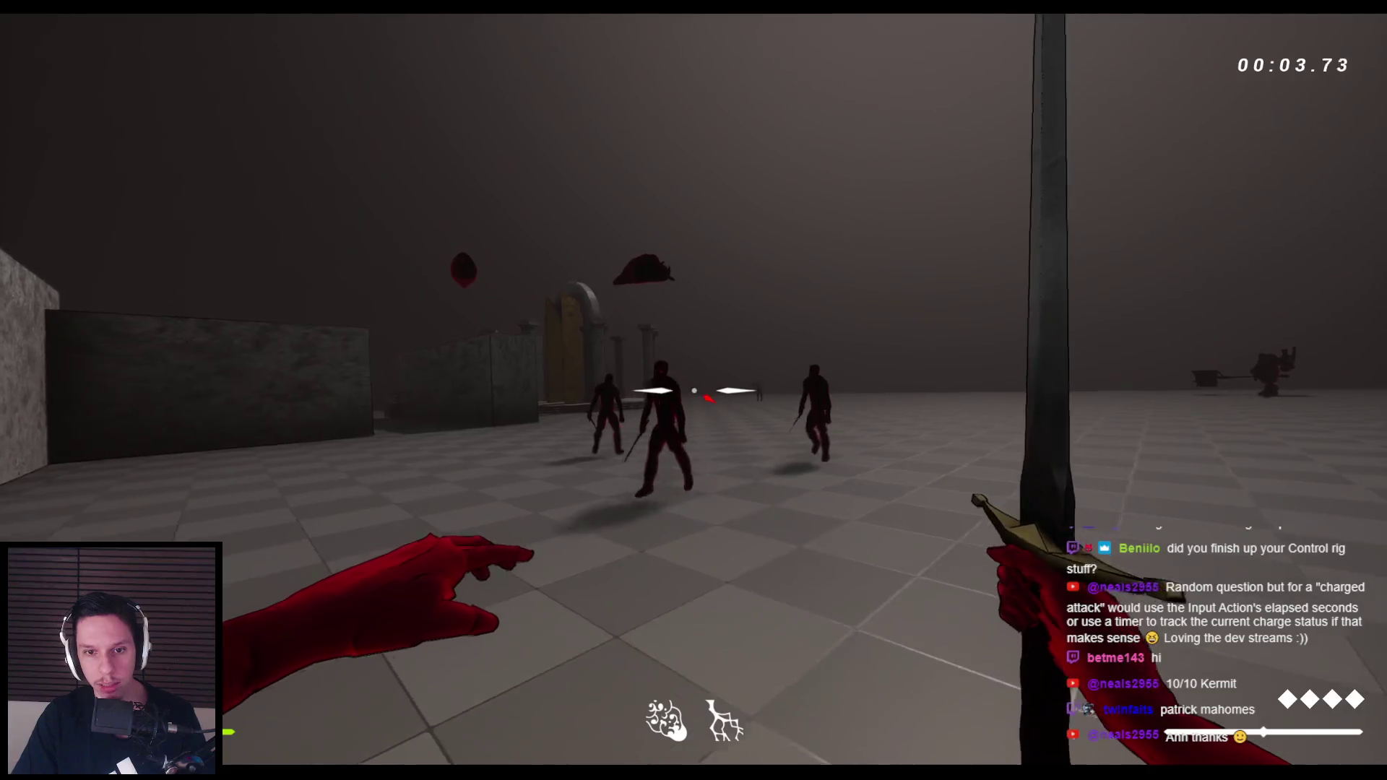
left_click(693, 390)
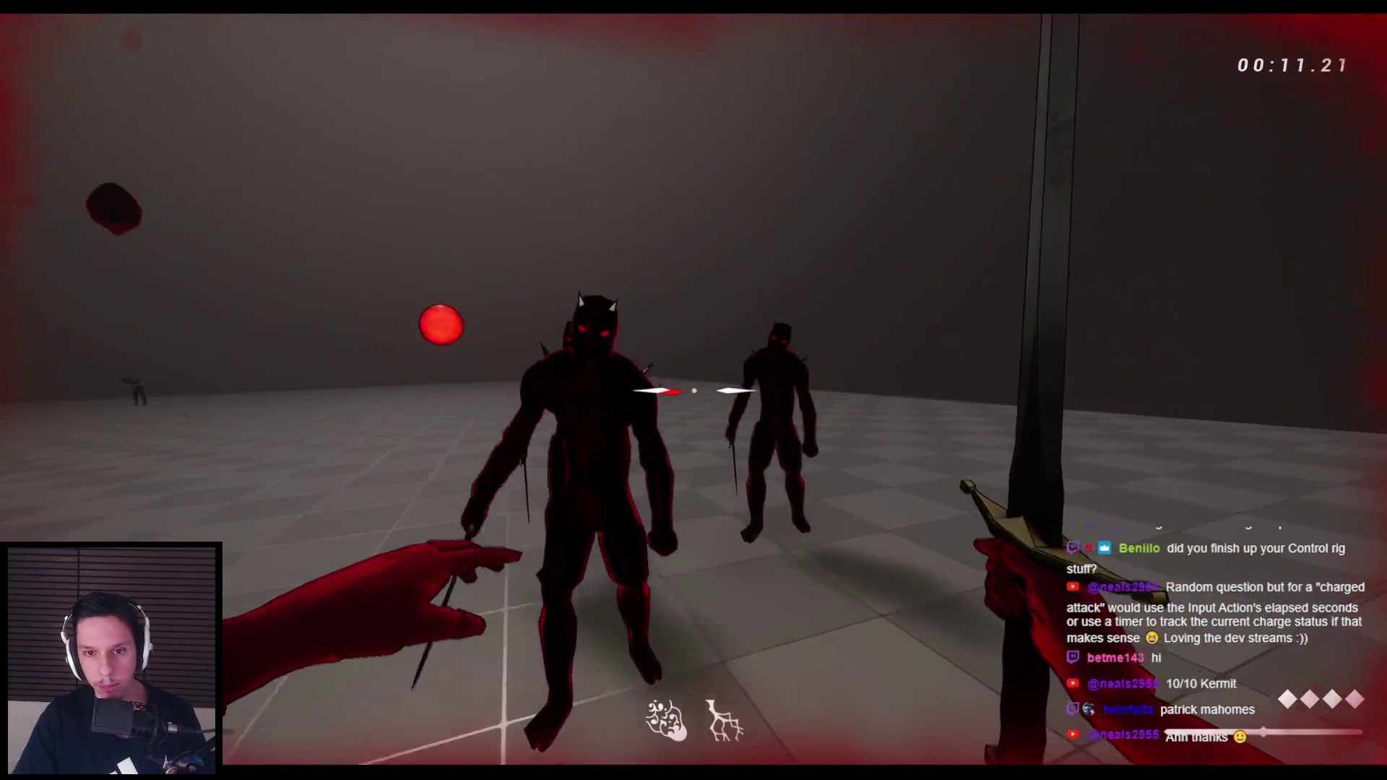
left_click(693, 390)
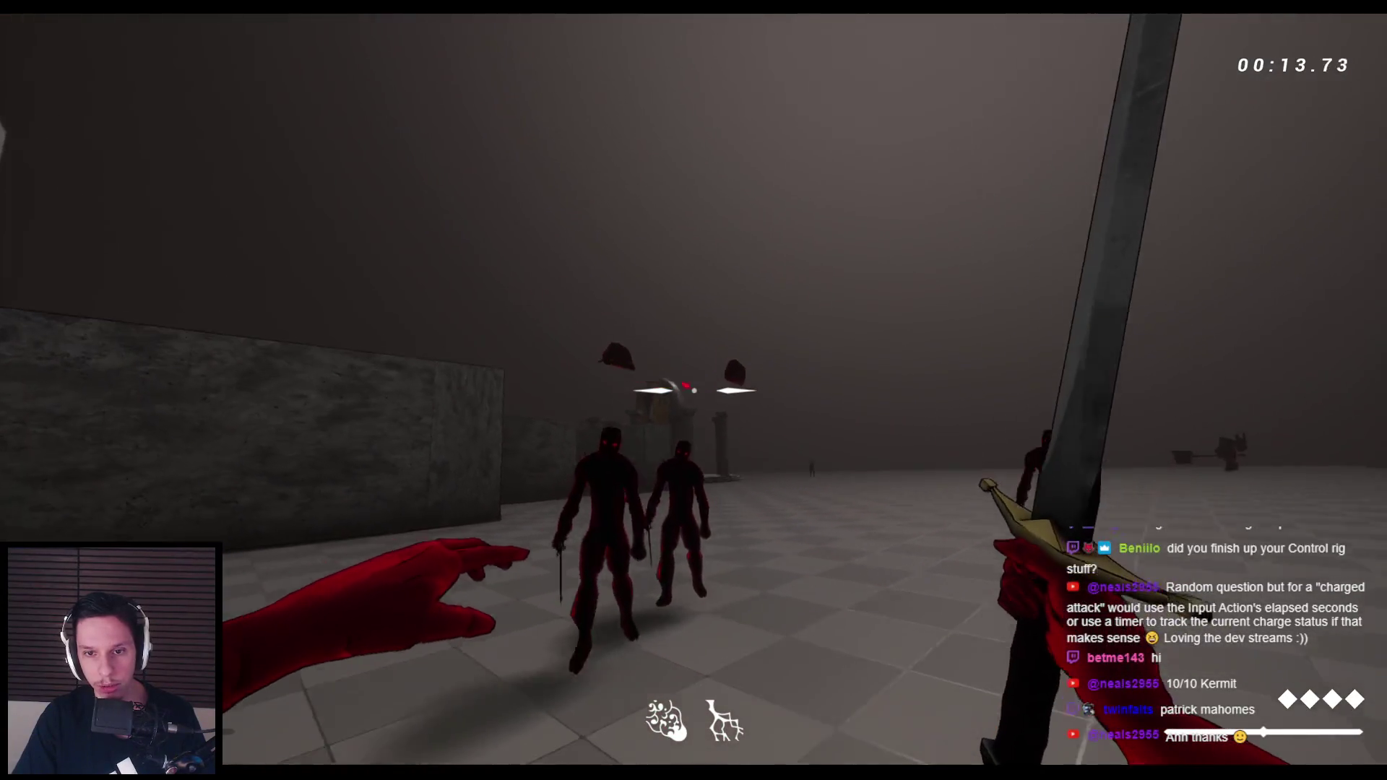
left_click(694, 390)
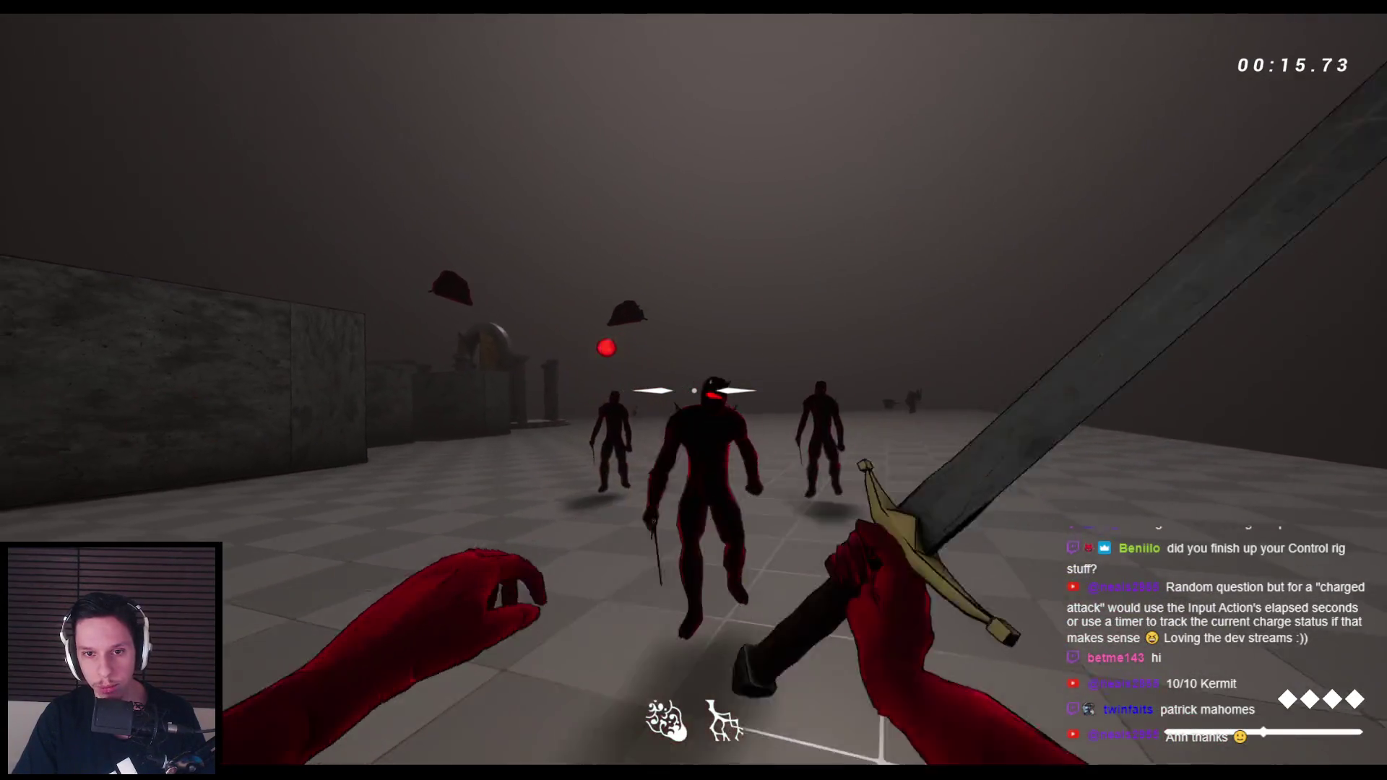
left_click(693, 390)
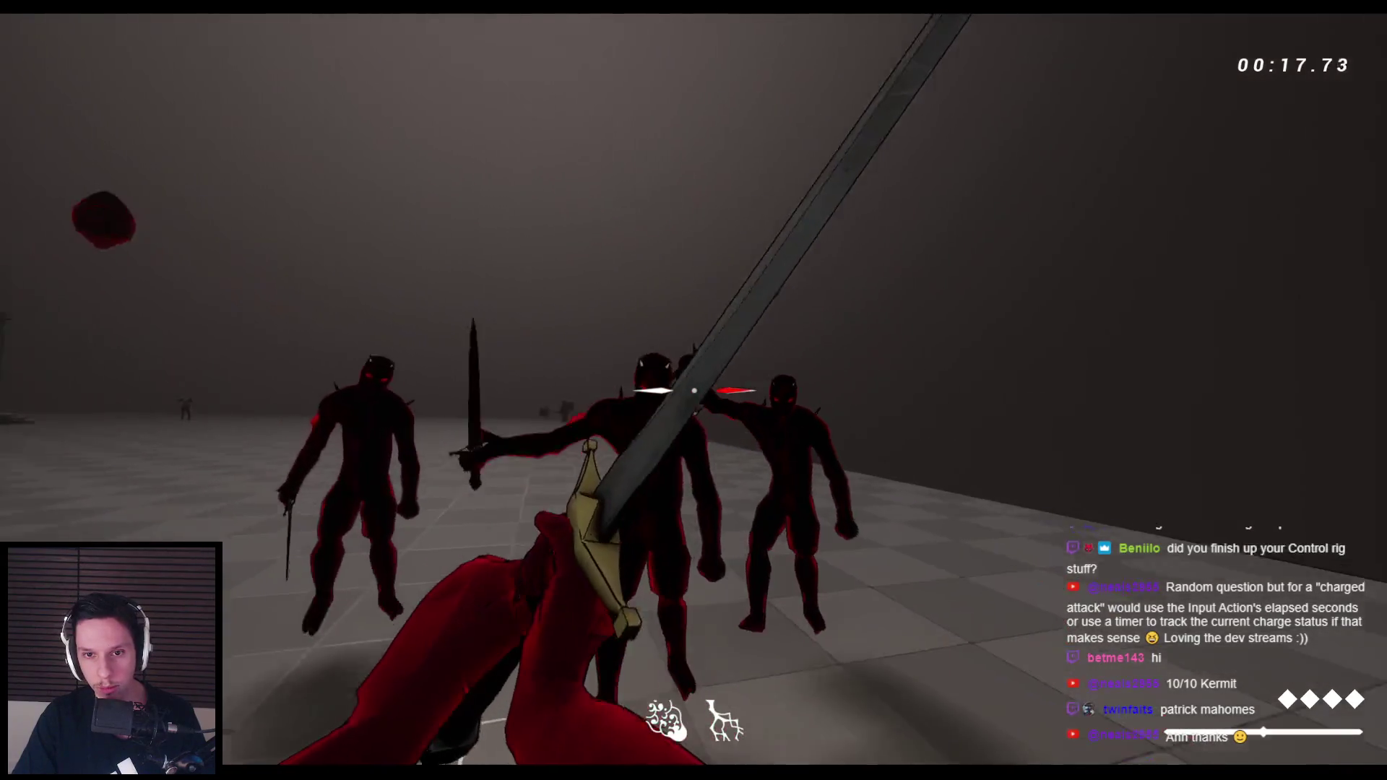
left_click(694, 390)
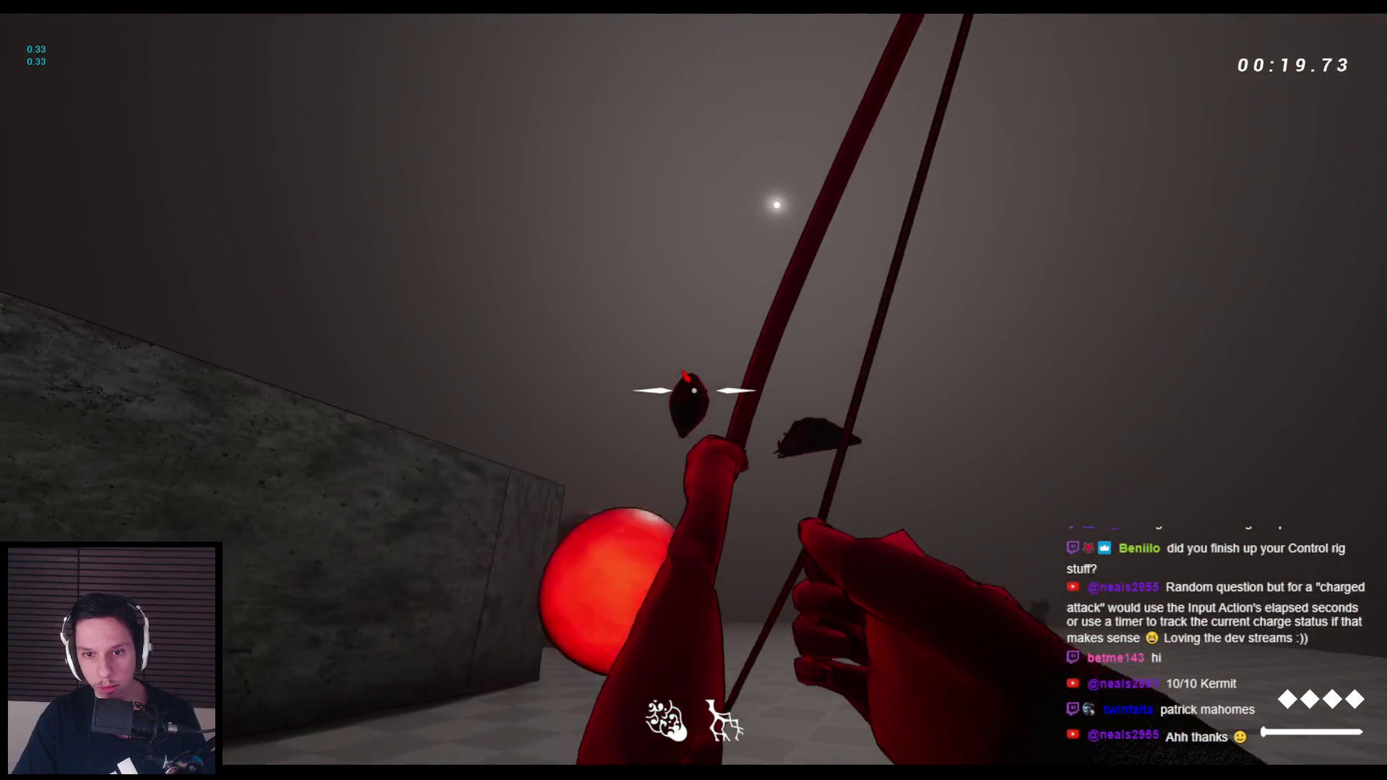
key("space")
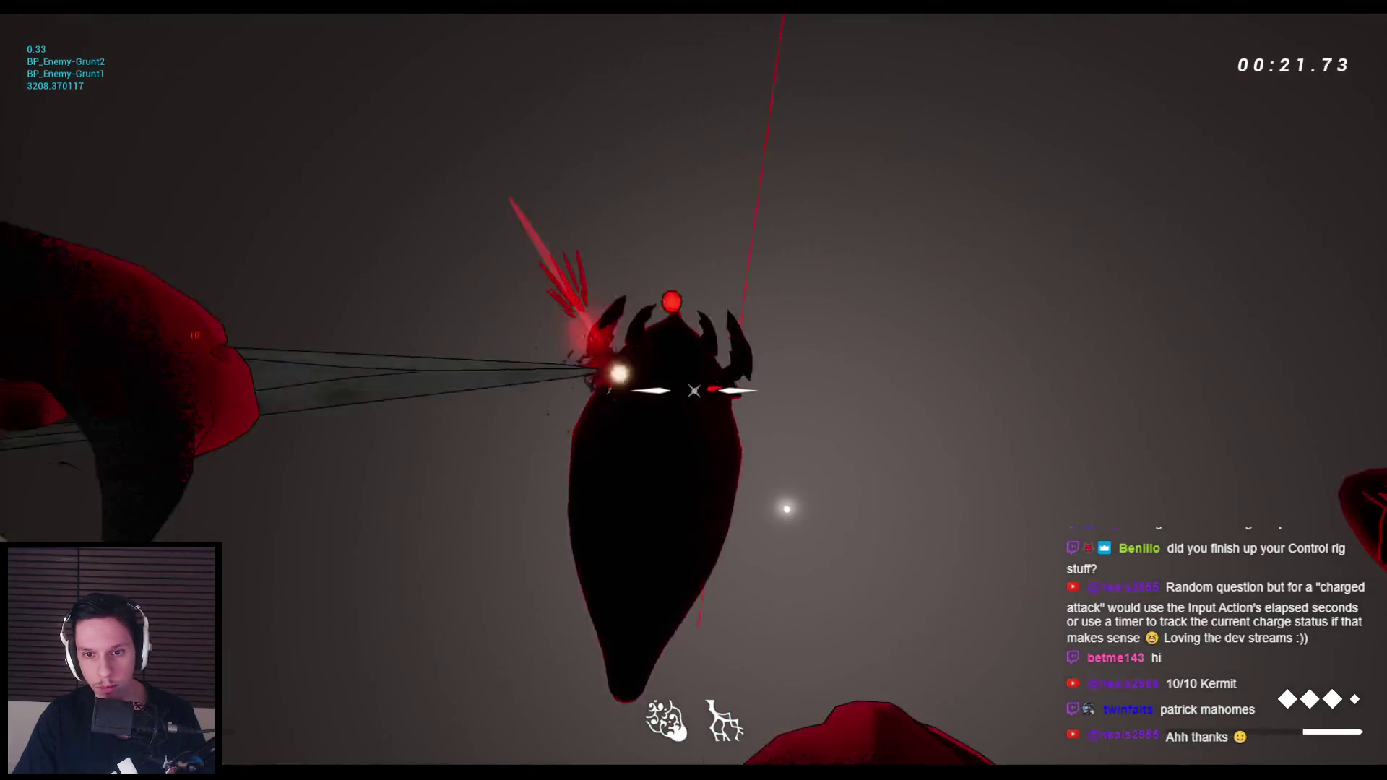
left_click(693, 390)
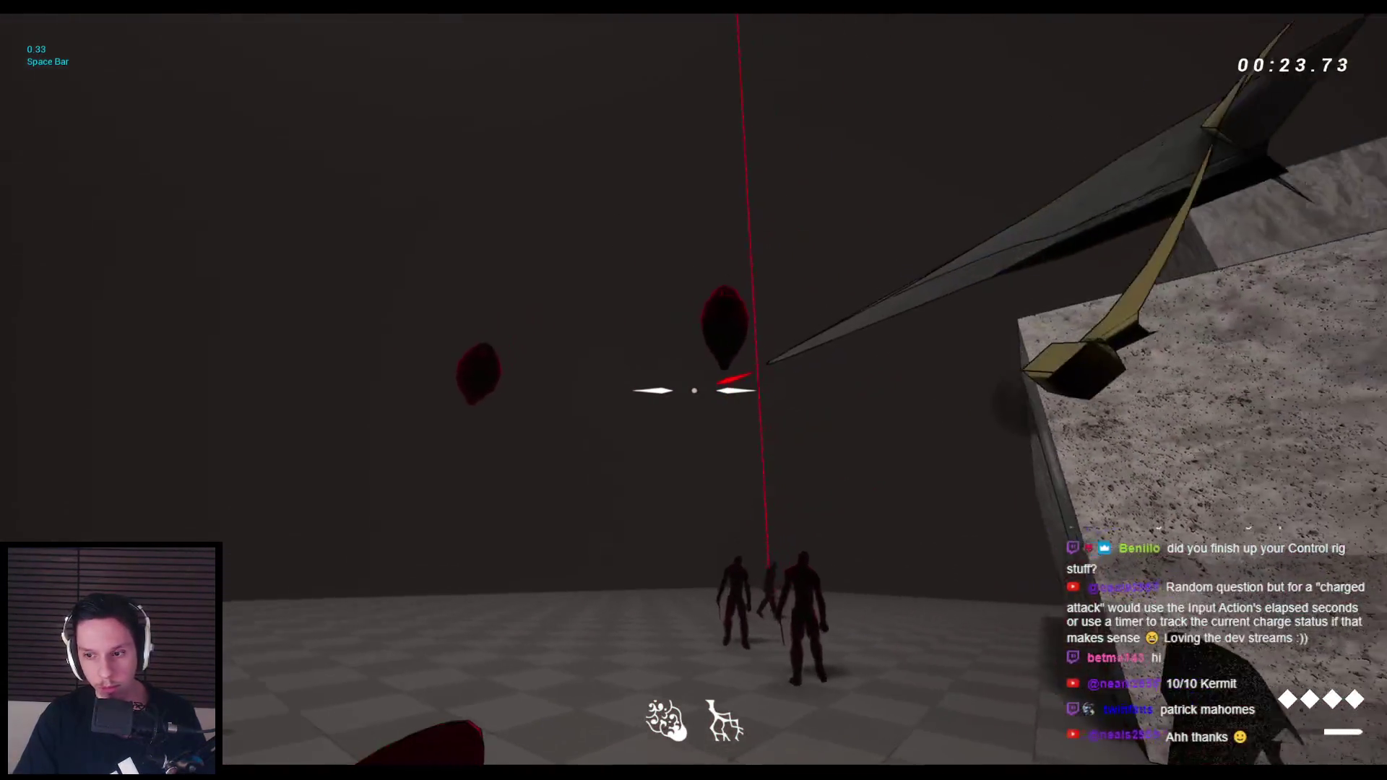
left_click(693, 390)
key("space")
left_click(693, 390)
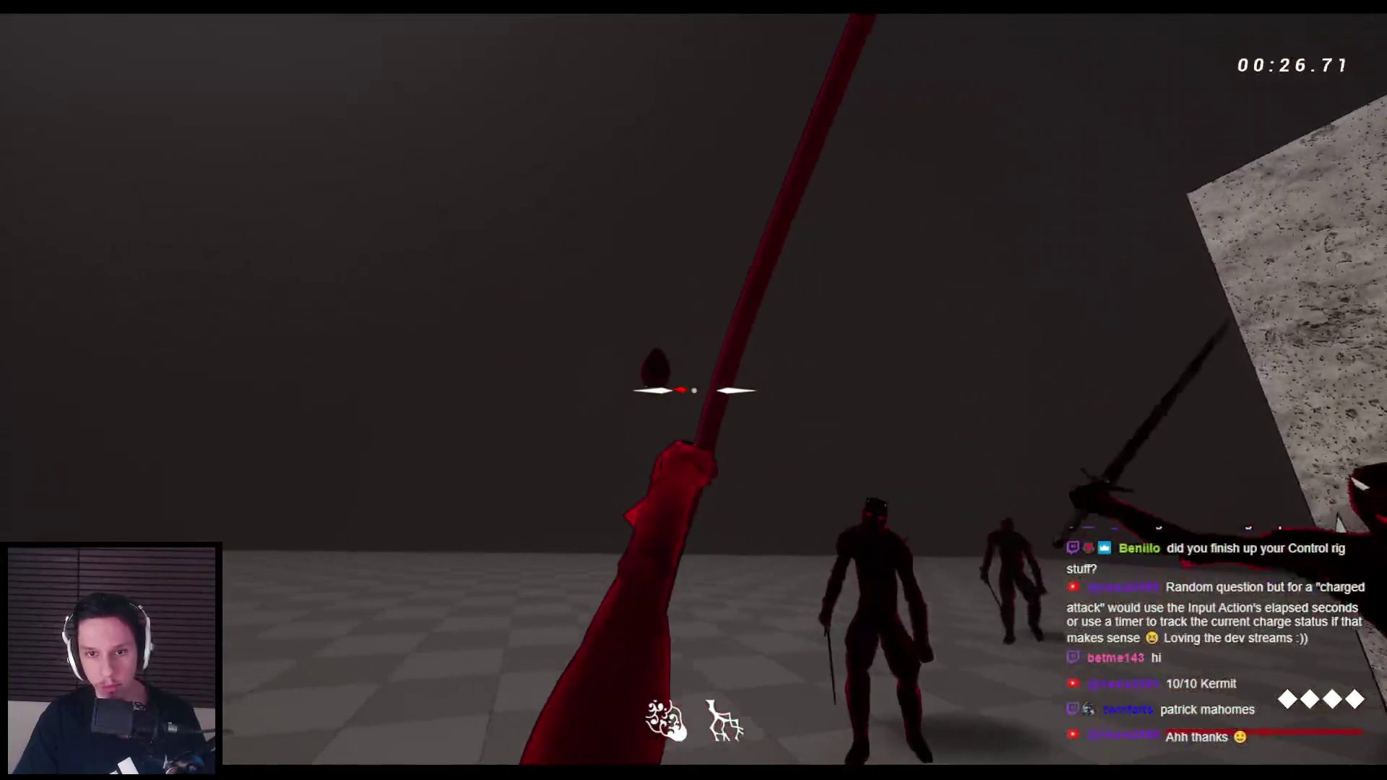
Switch to the bow with key 2, fire an arrow, then finish the enemies
key("2")
left_click(693, 390)
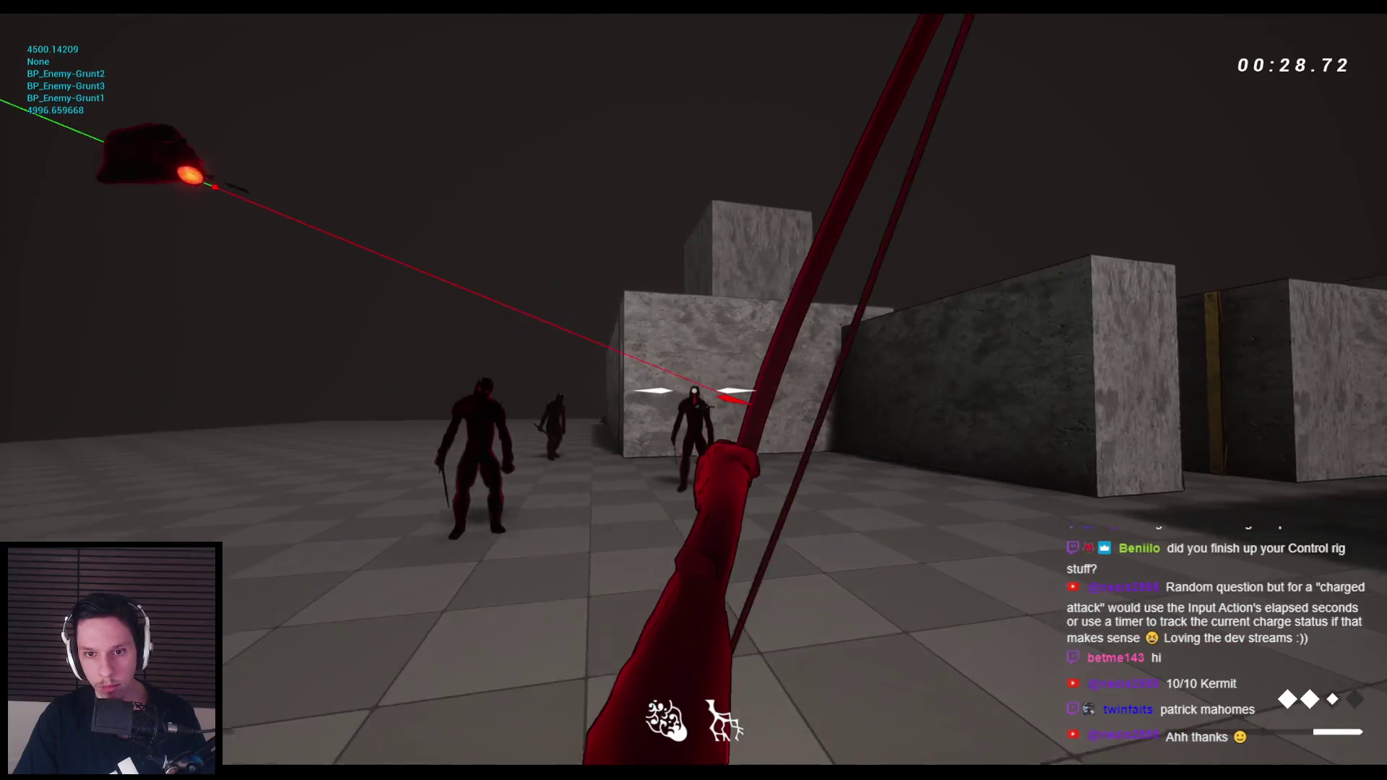
left_click(693, 390)
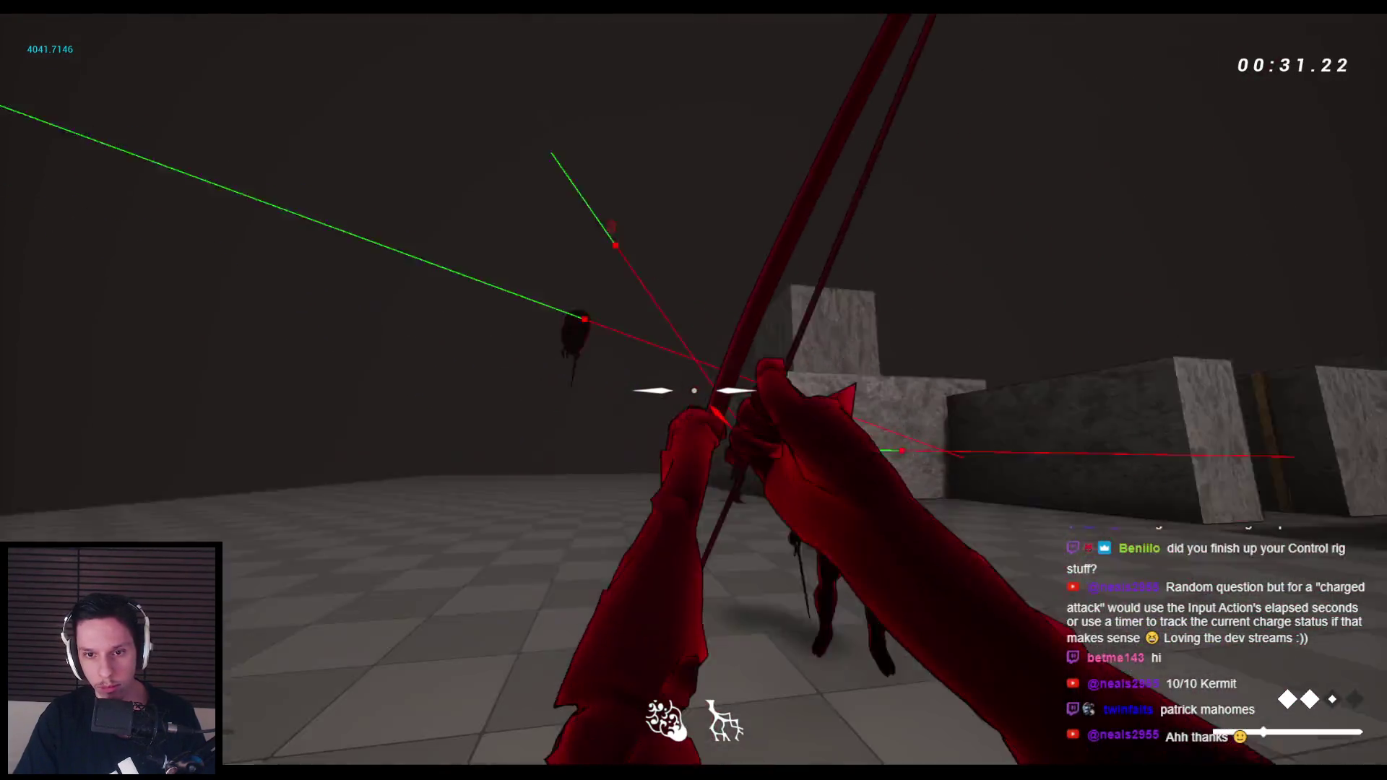
left_click(693, 390)
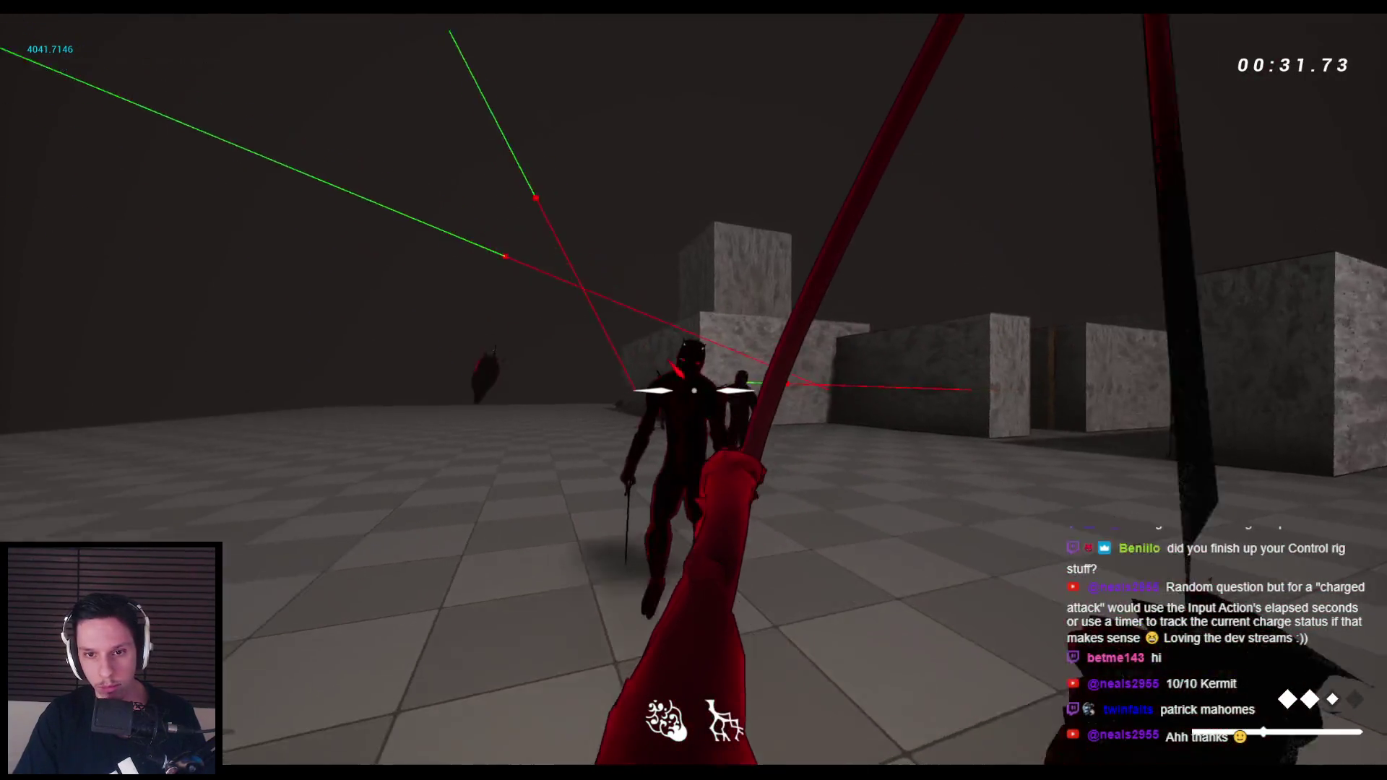
left_click(694, 390)
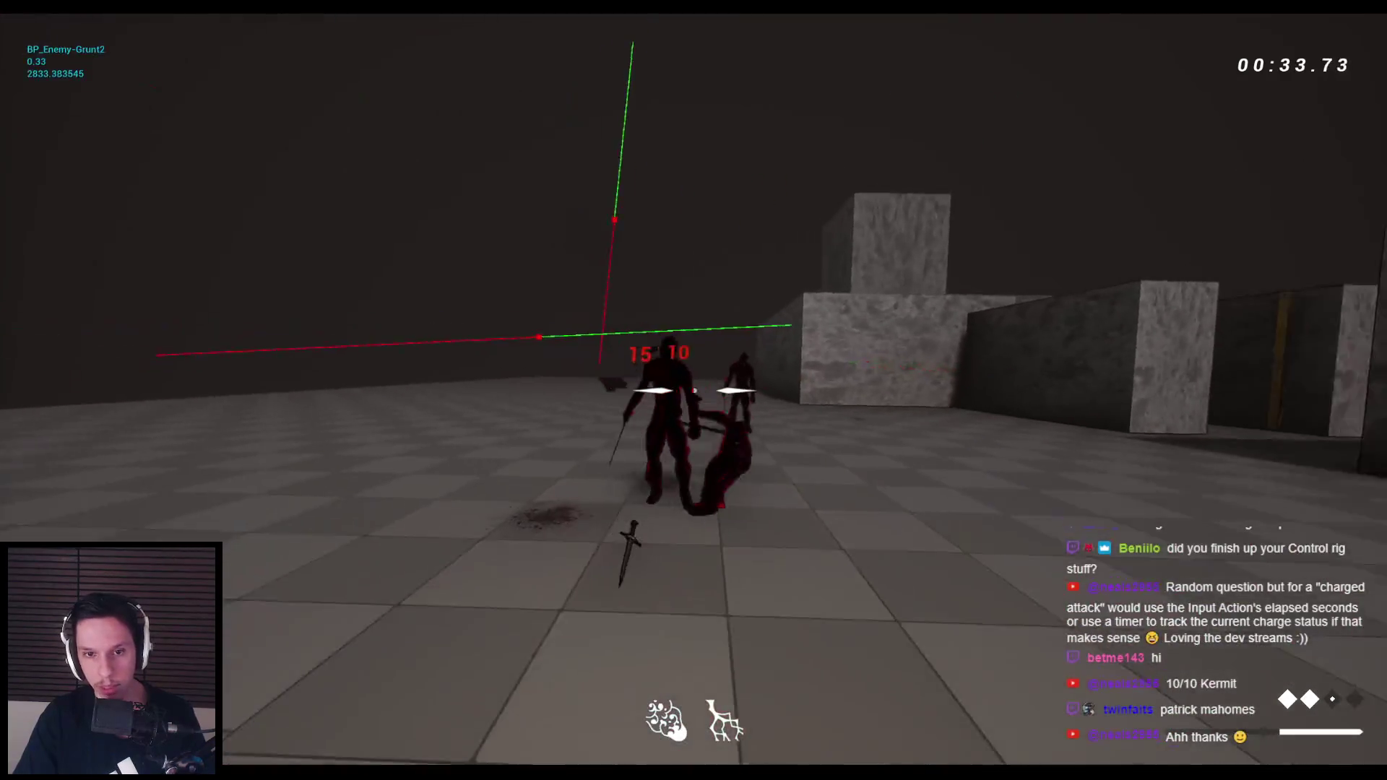
left_click(693, 390)
left_click(693, 390)
left_click(693, 390)
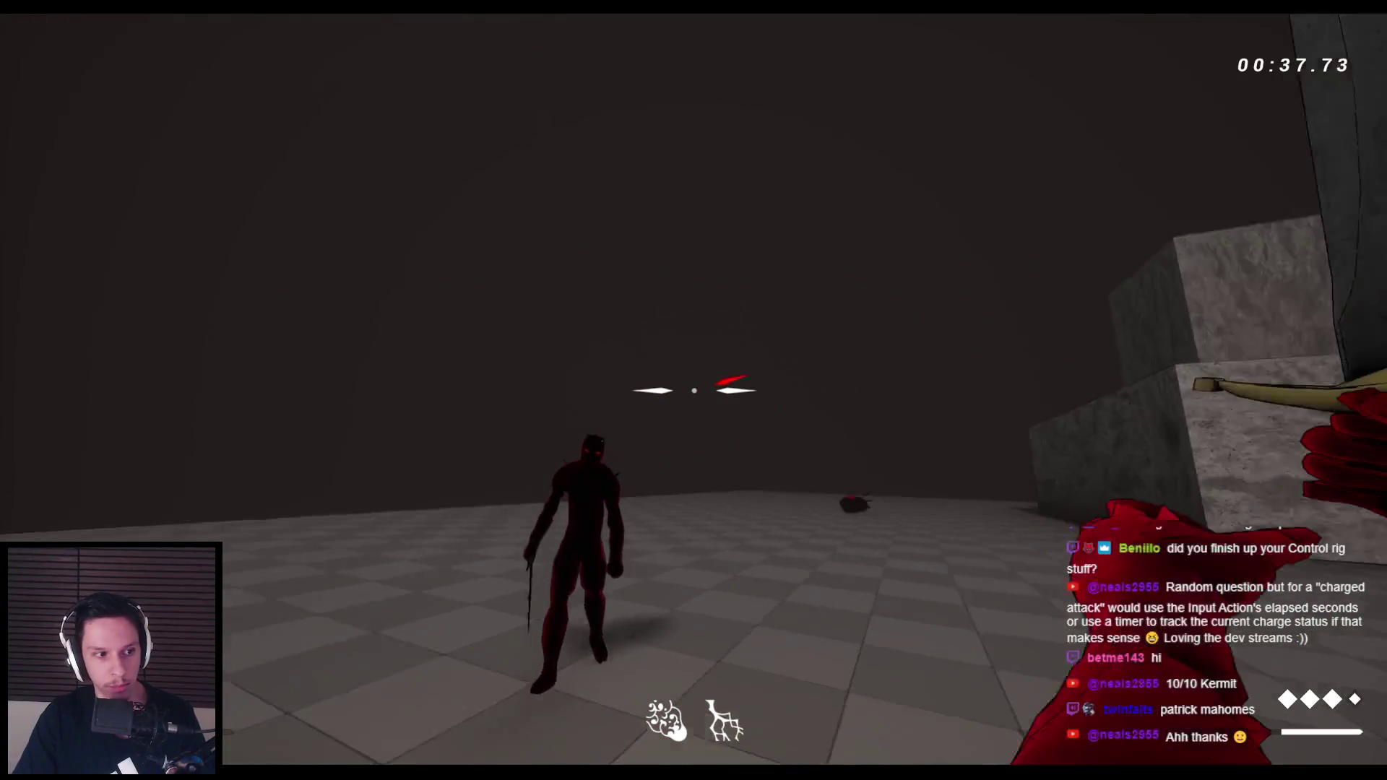
left_click(693, 390)
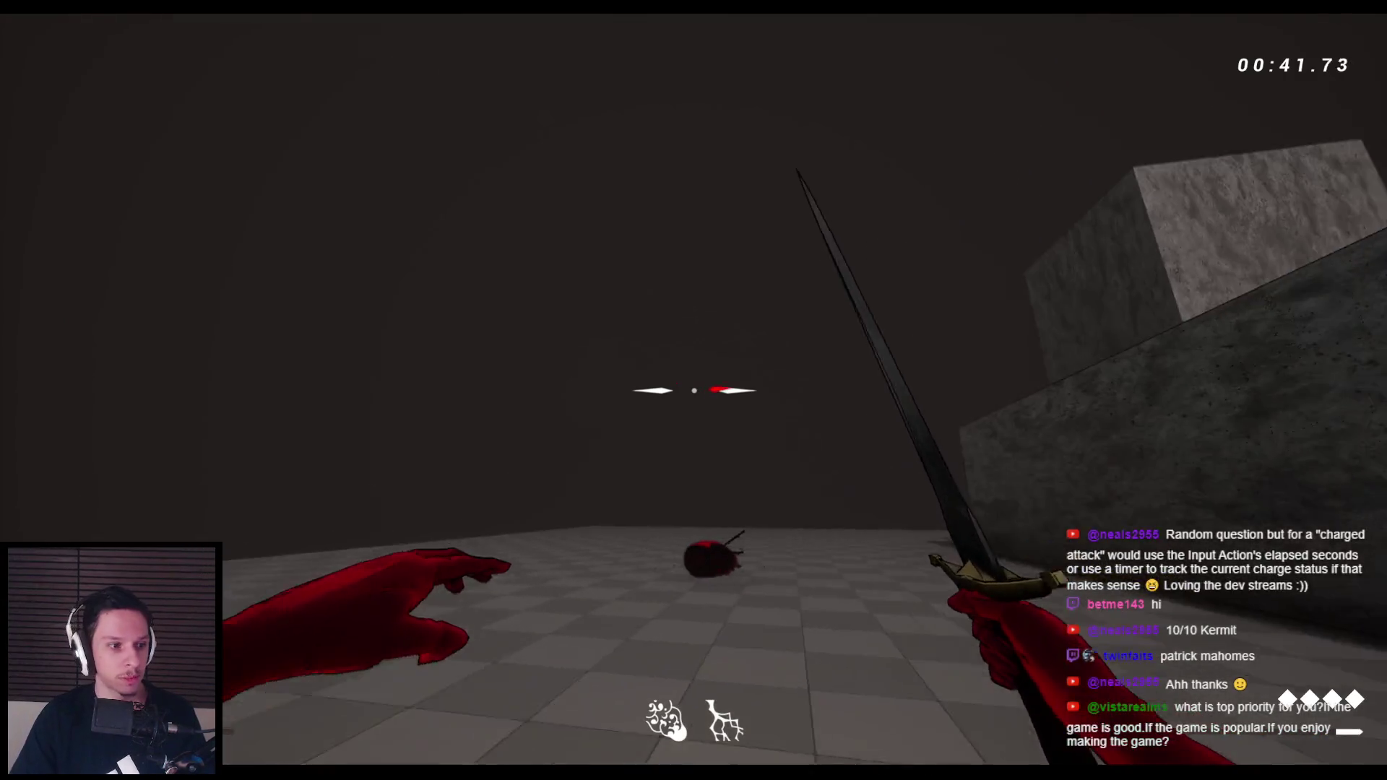
Jump across the stone blocks and ledges toward the arches
key("space")
key("space")
key("space")
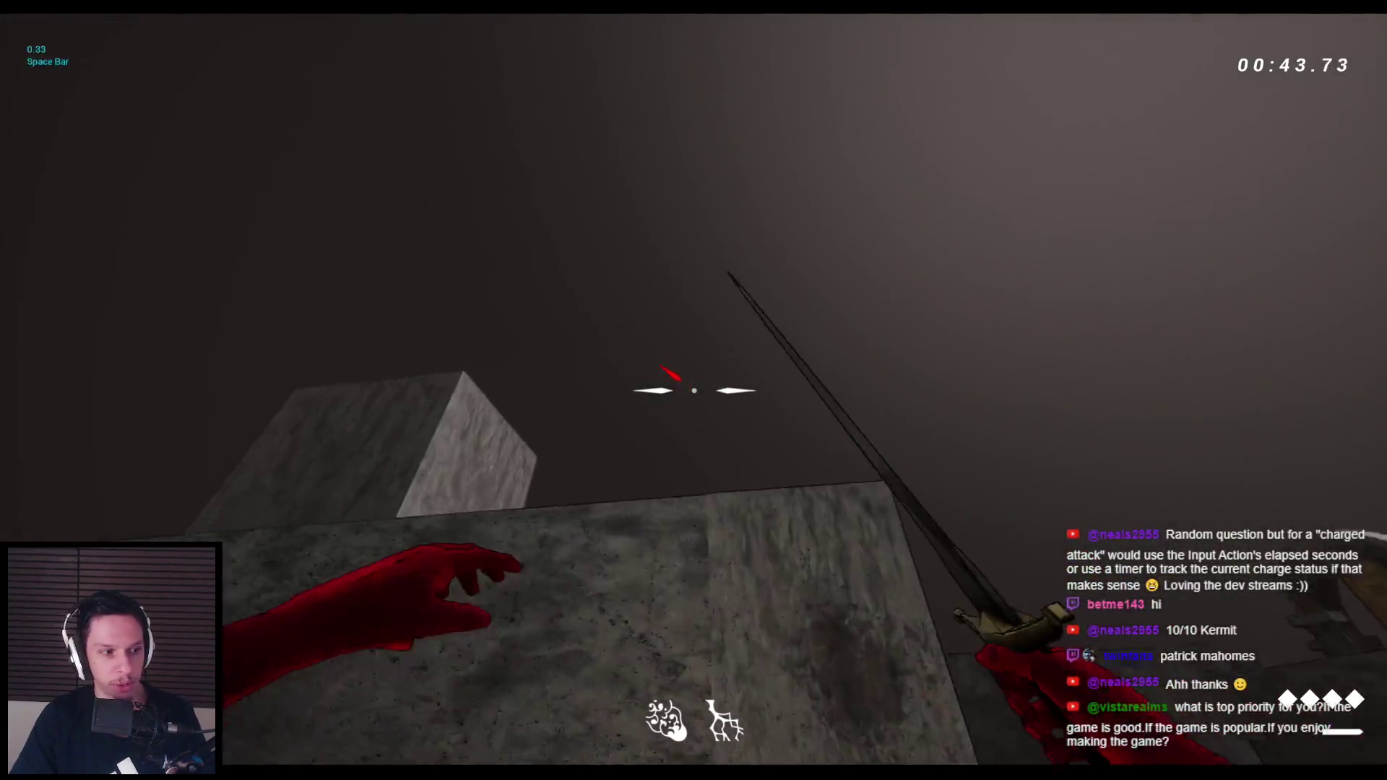
key("space")
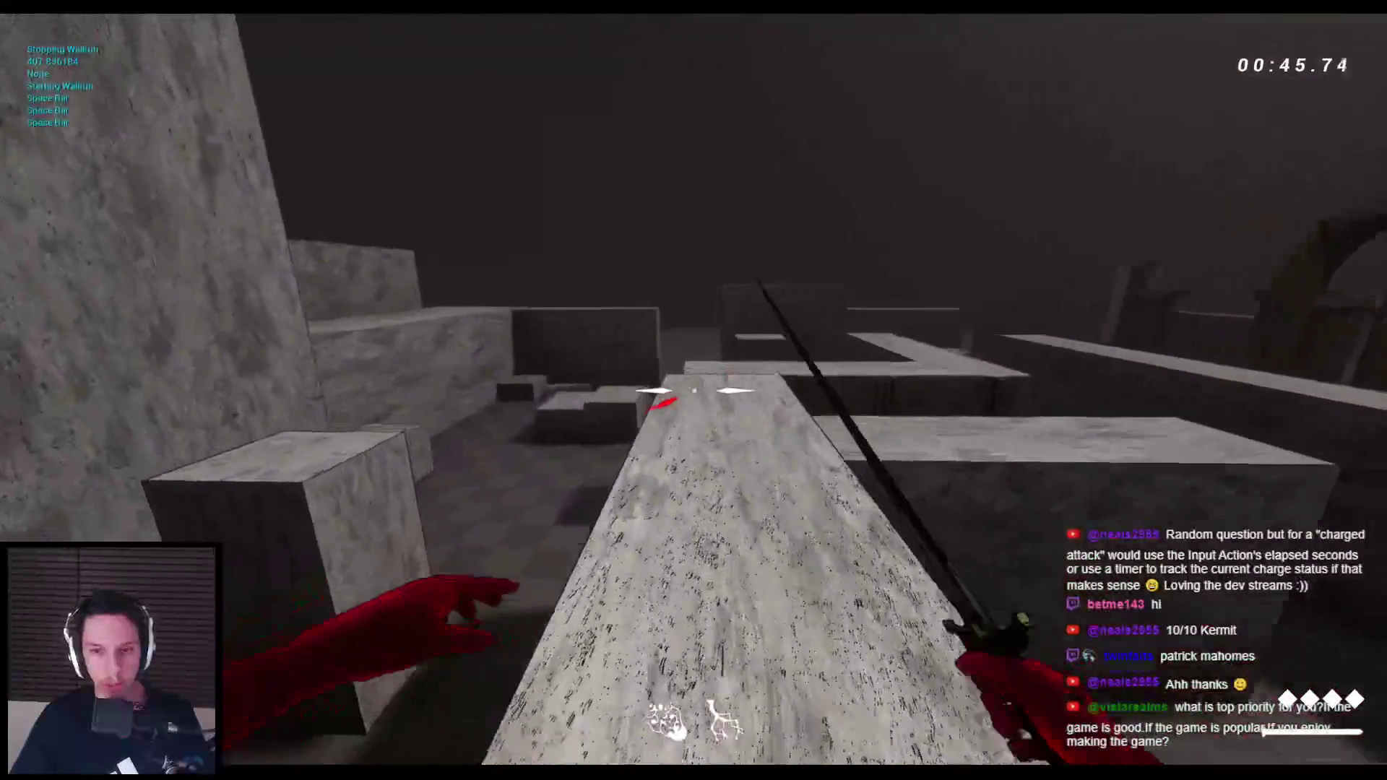
key("space")
key("space")
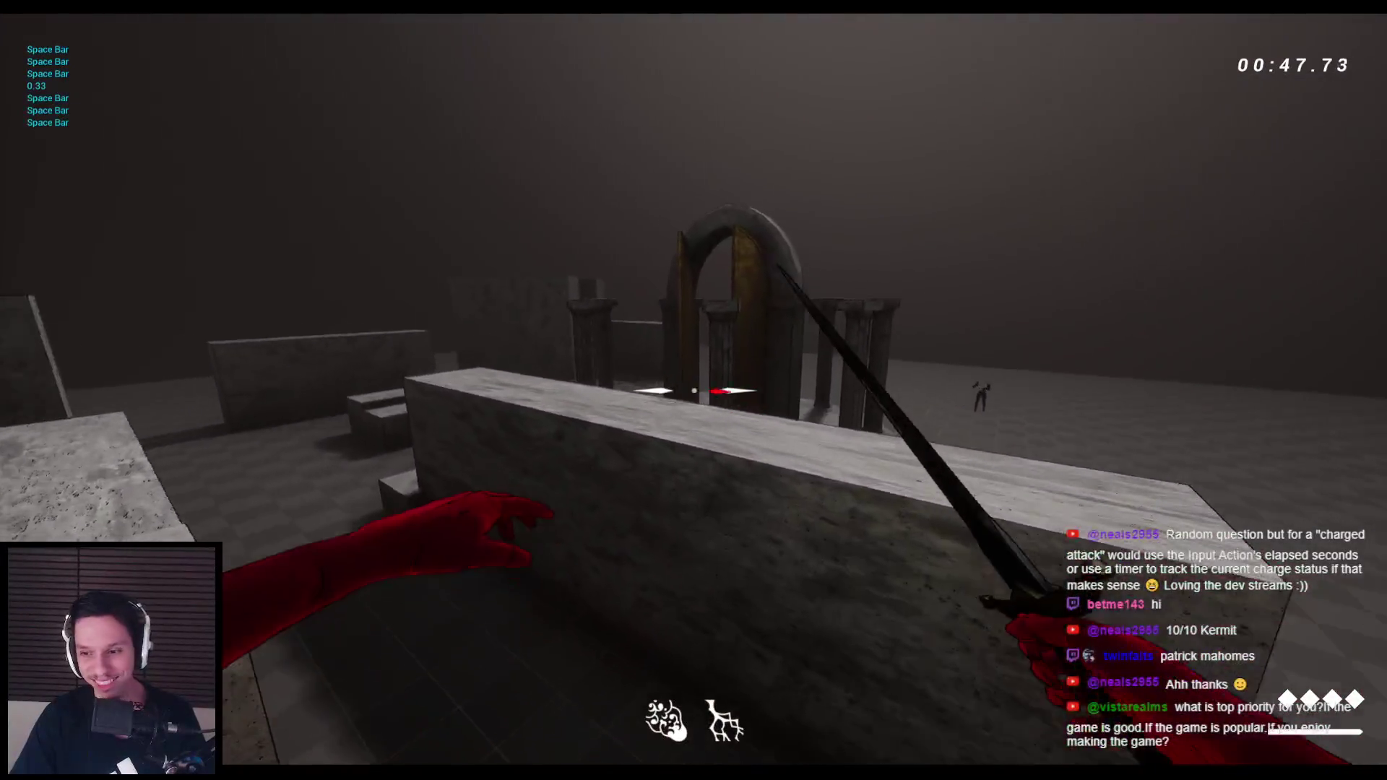
key("space")
key("space")
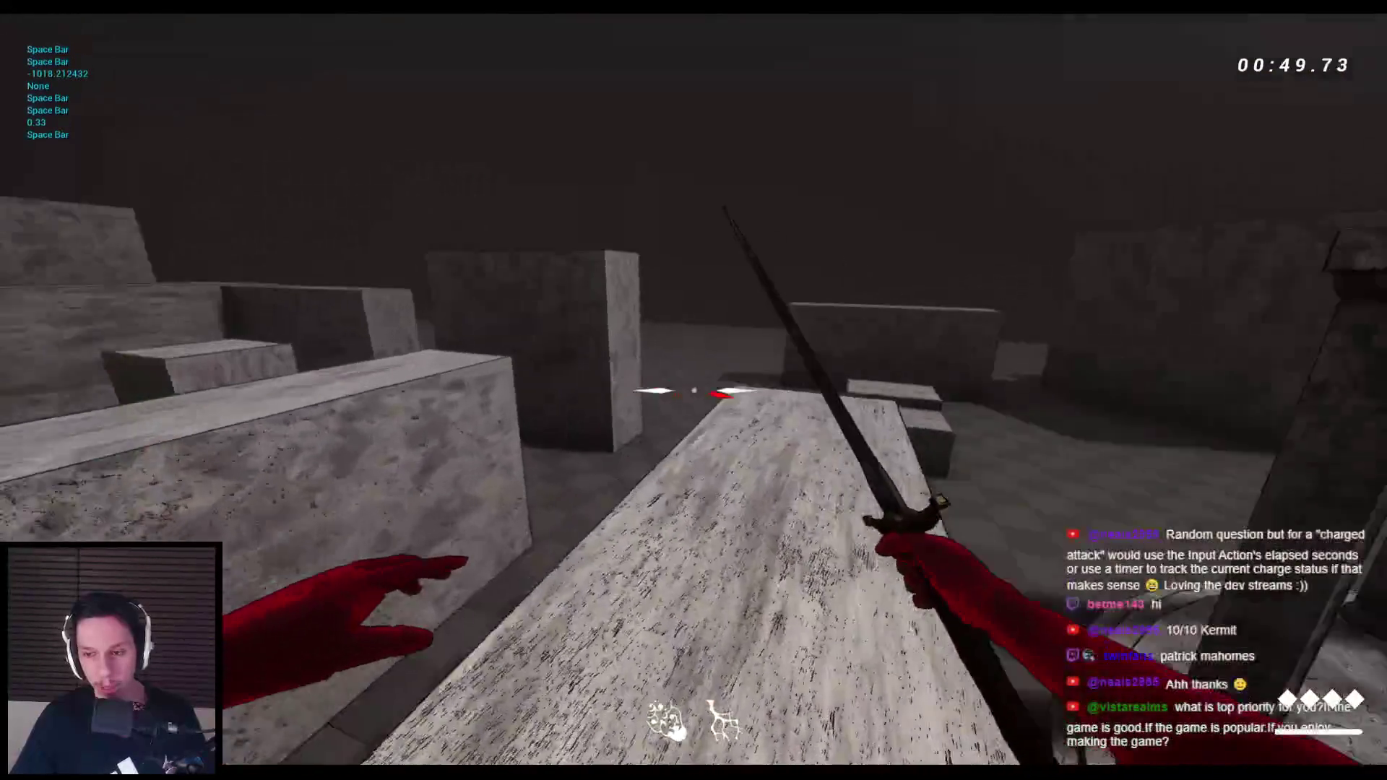
key("w")
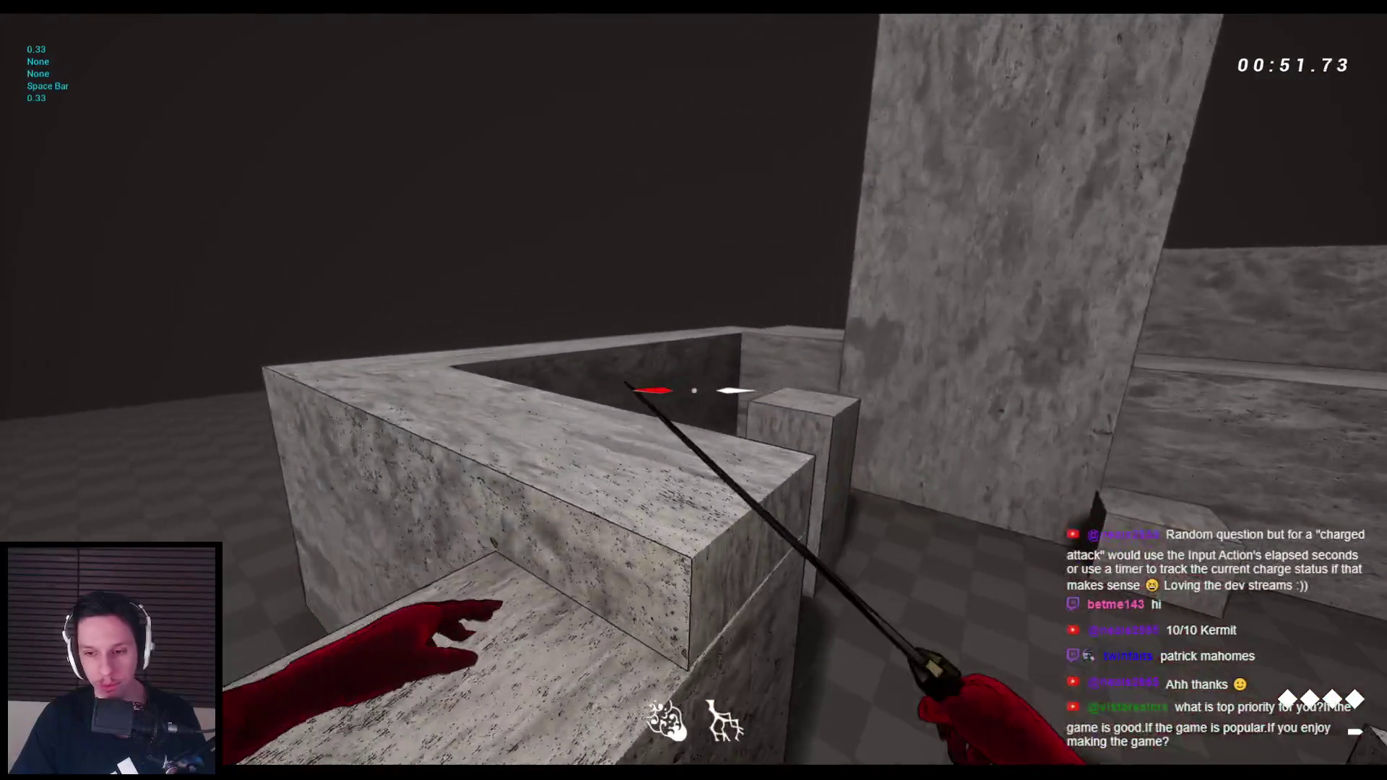
key("space")
key("space")
key("space")
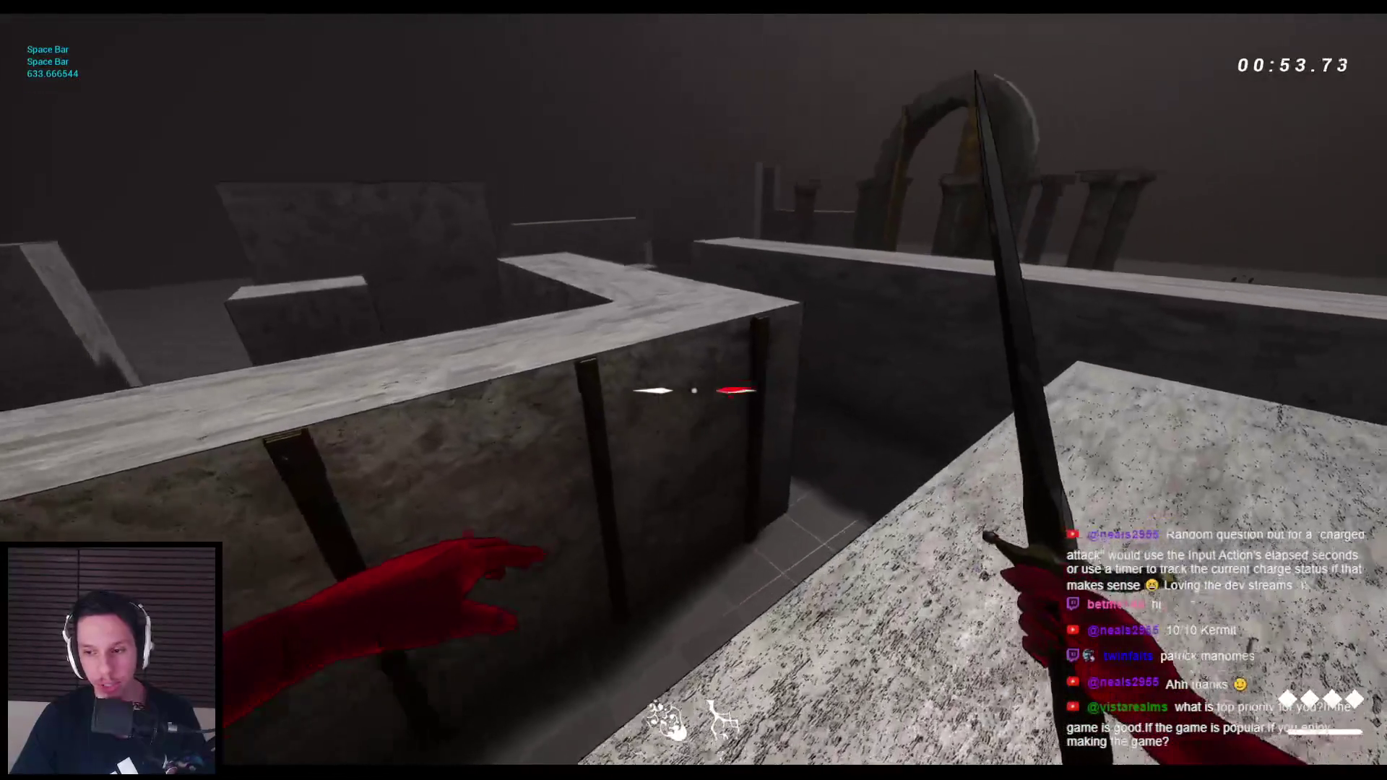
key("w")
key("space")
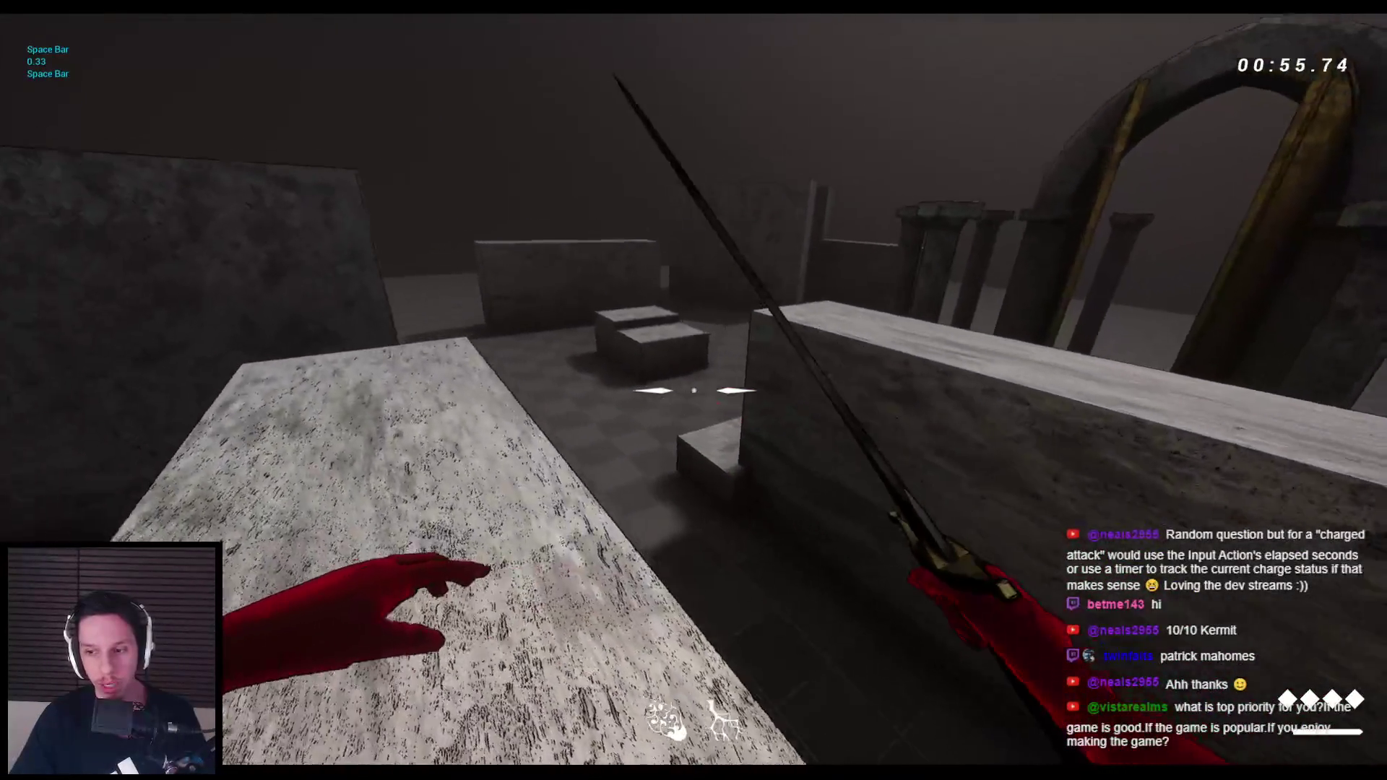
key("space")
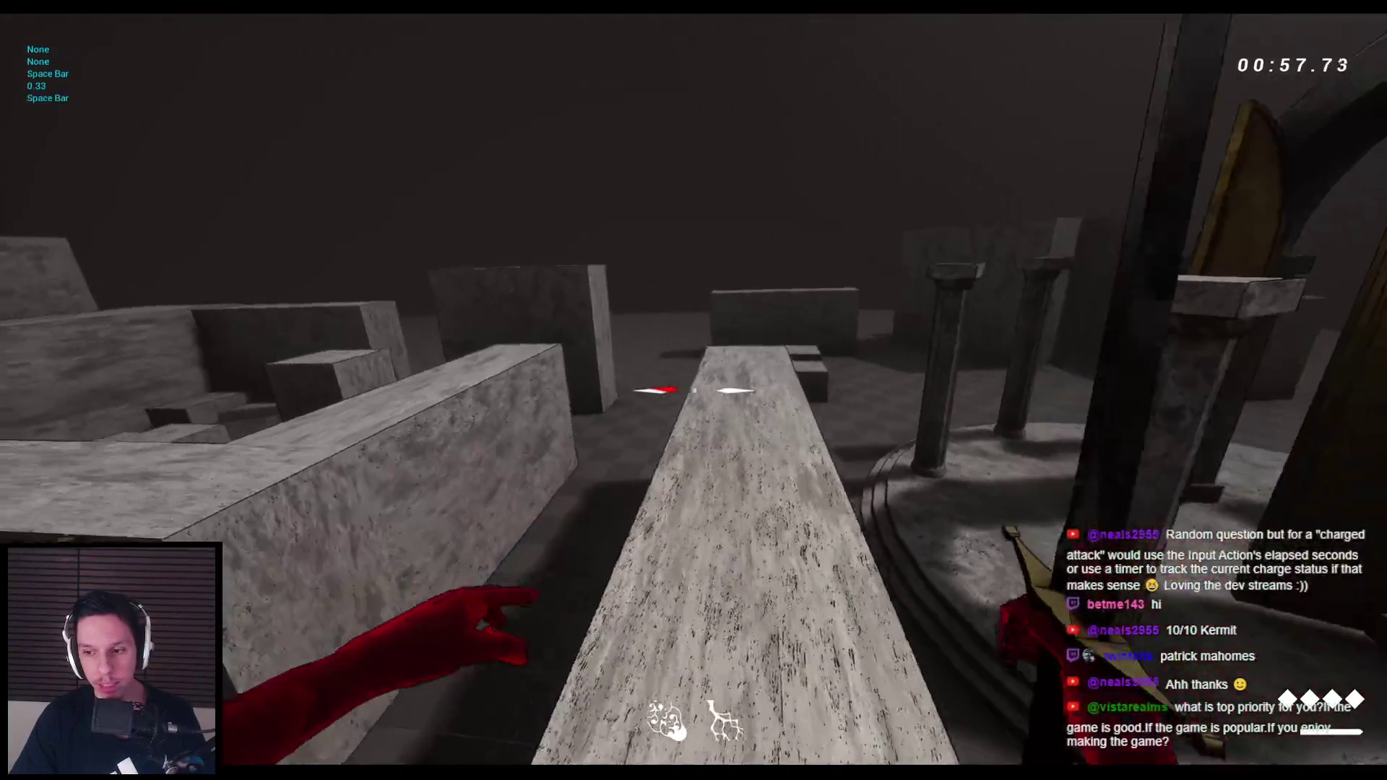
key("w")
key("w")
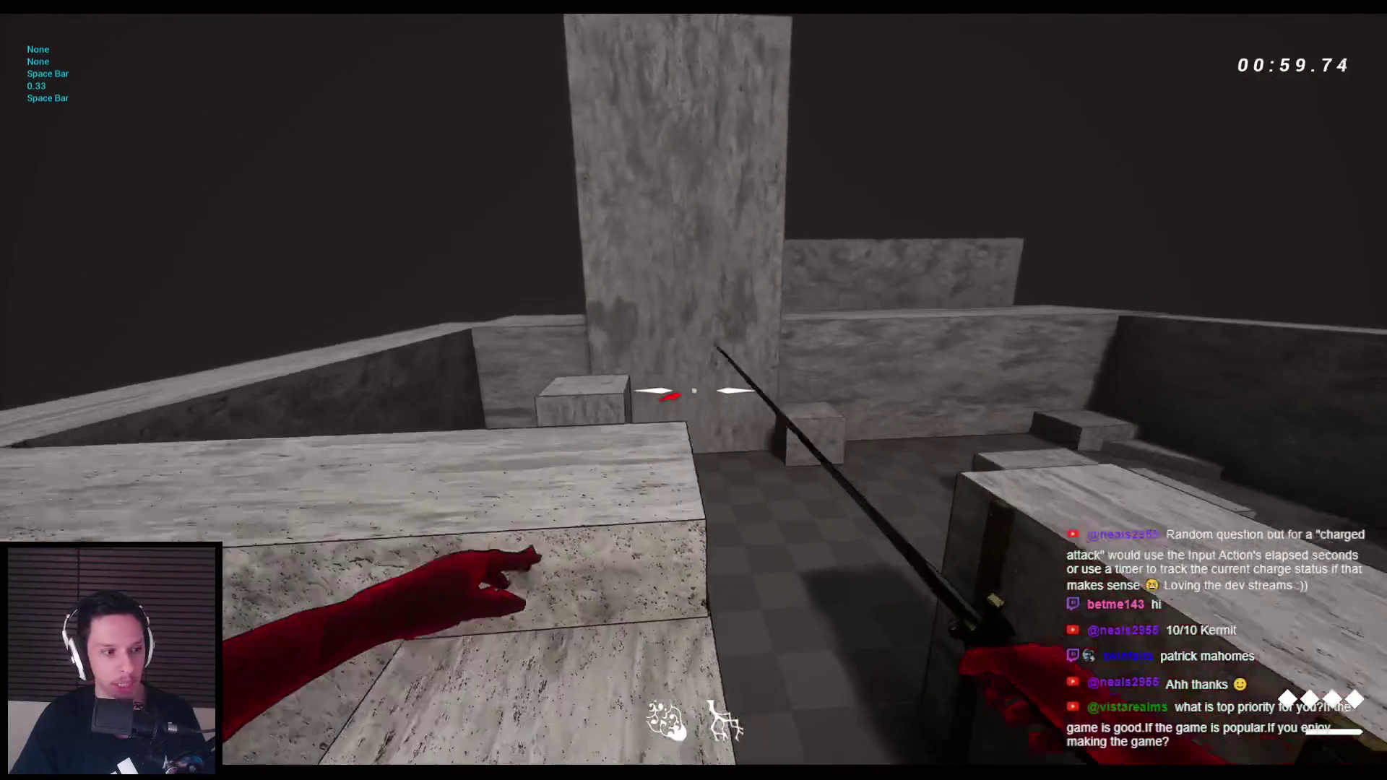
key("space")
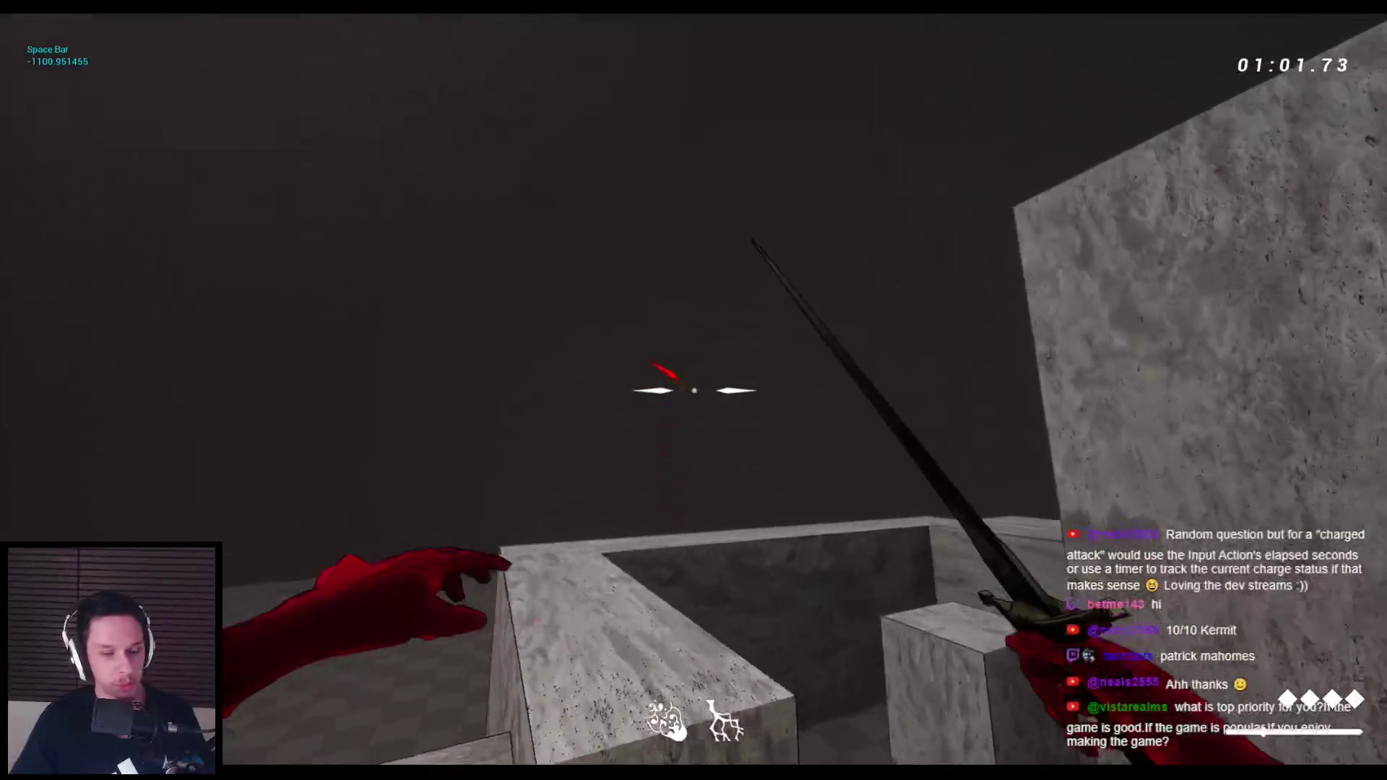
Wallrun up the tall wall, cross the block tops past the pillar, and reach the archway wall
key("w")
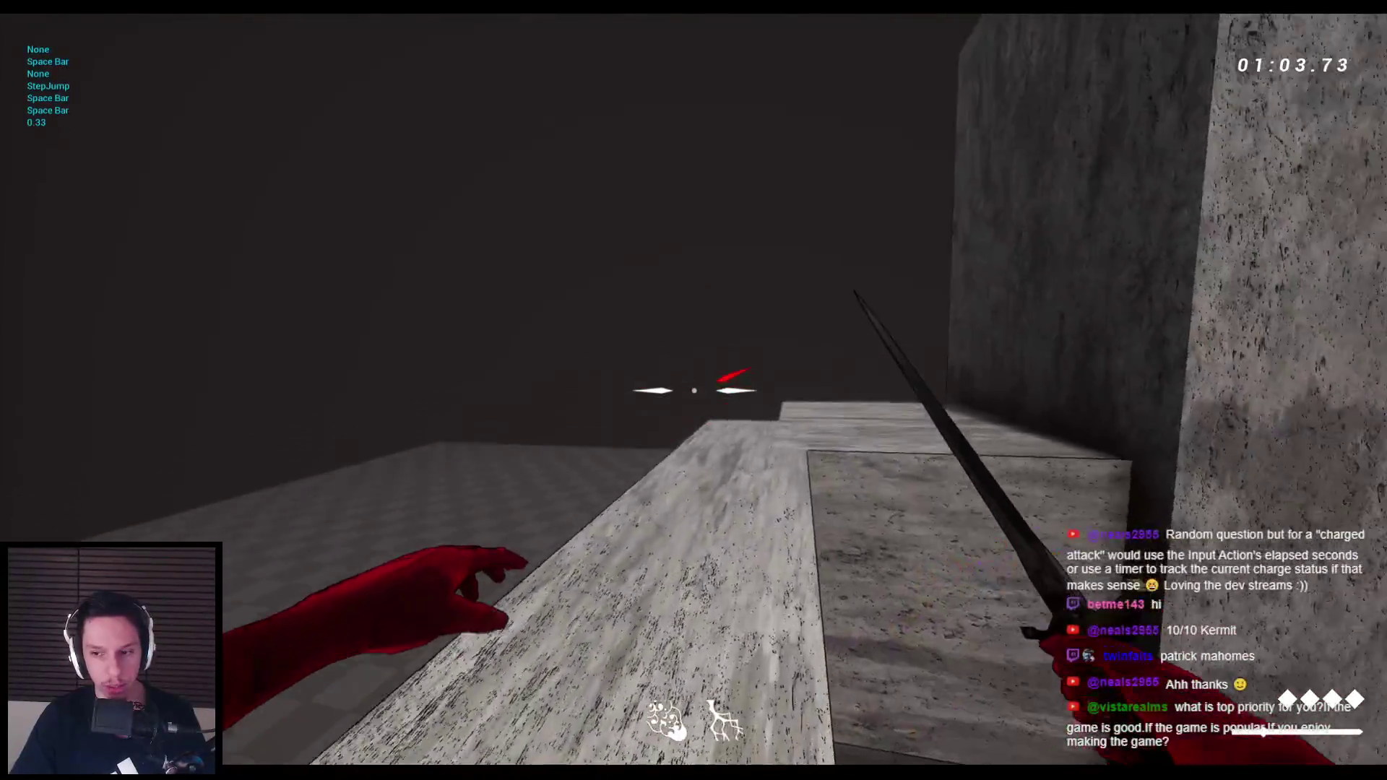
key("space")
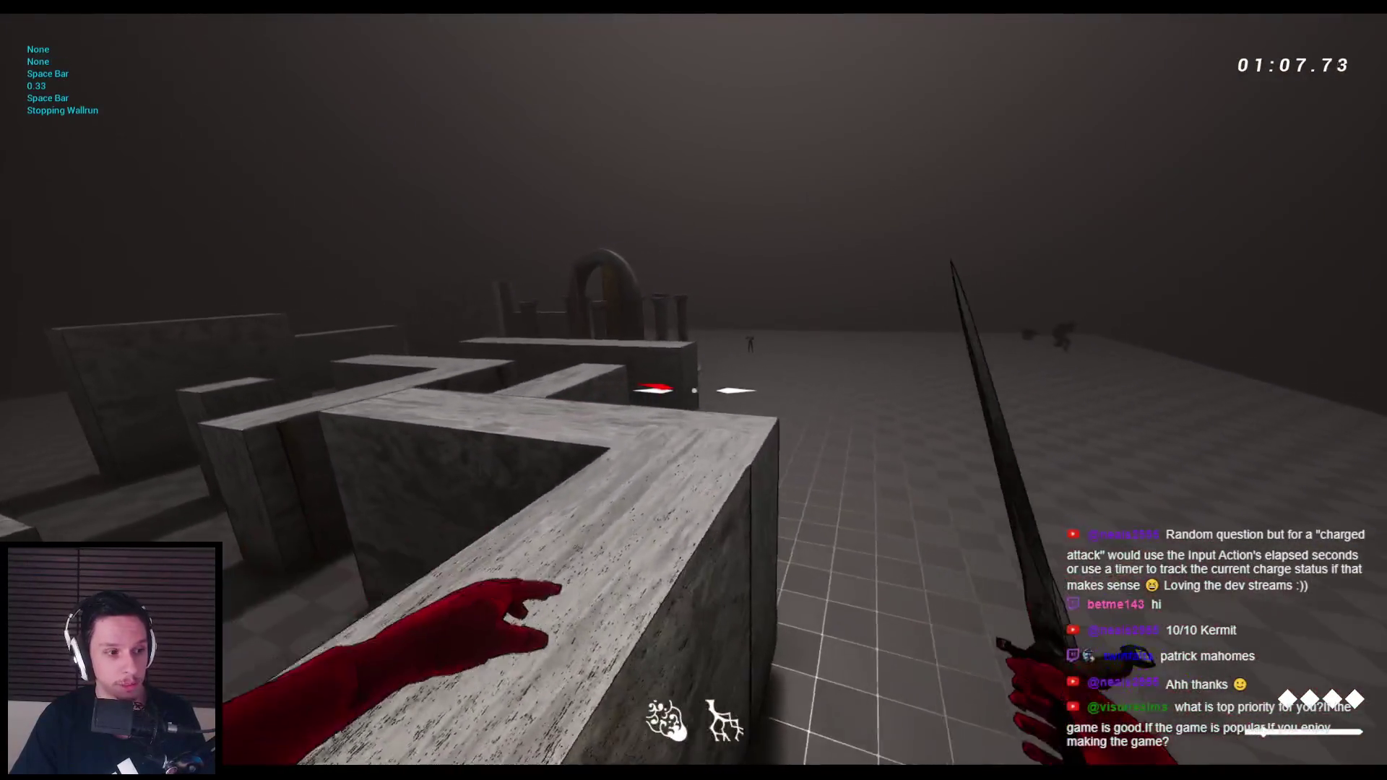
key("space")
key("space")
key("w")
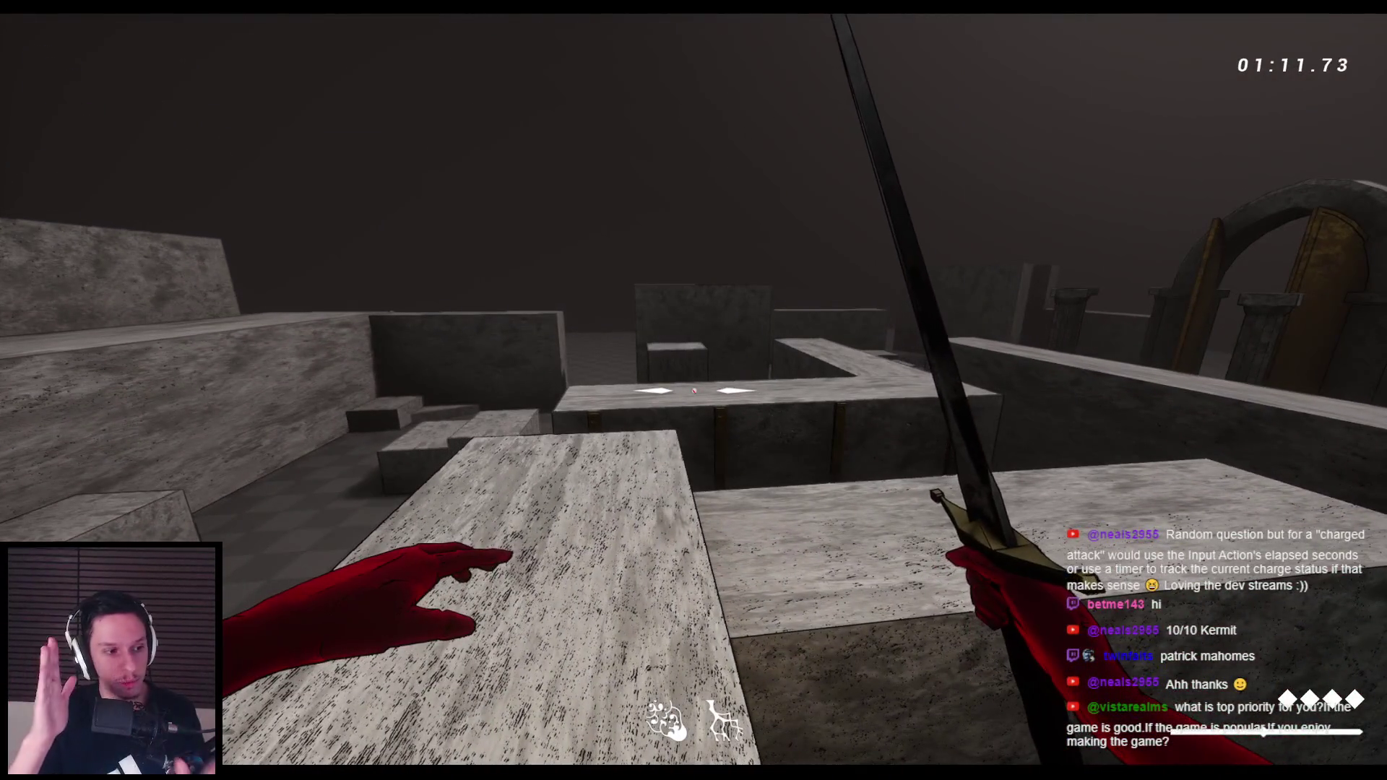
key("space")
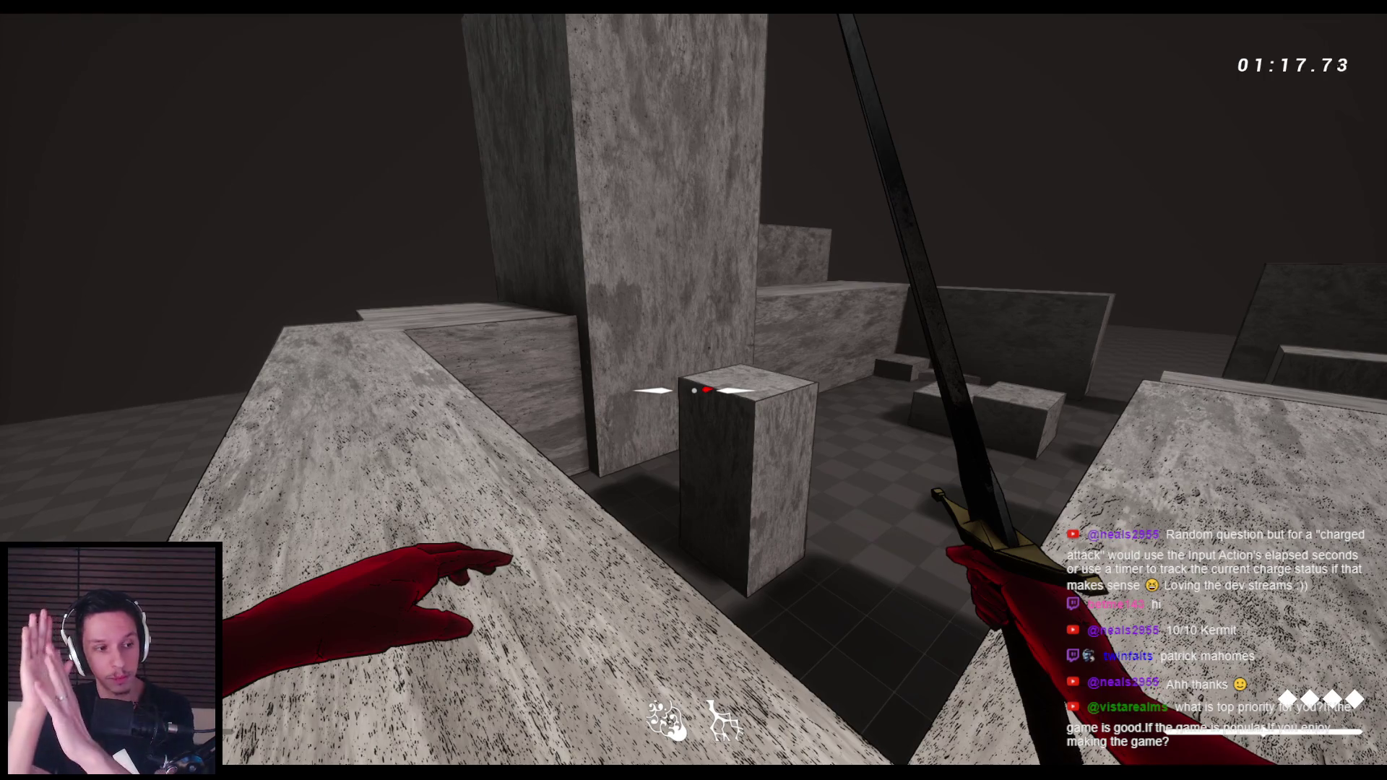
key("space")
key("w")
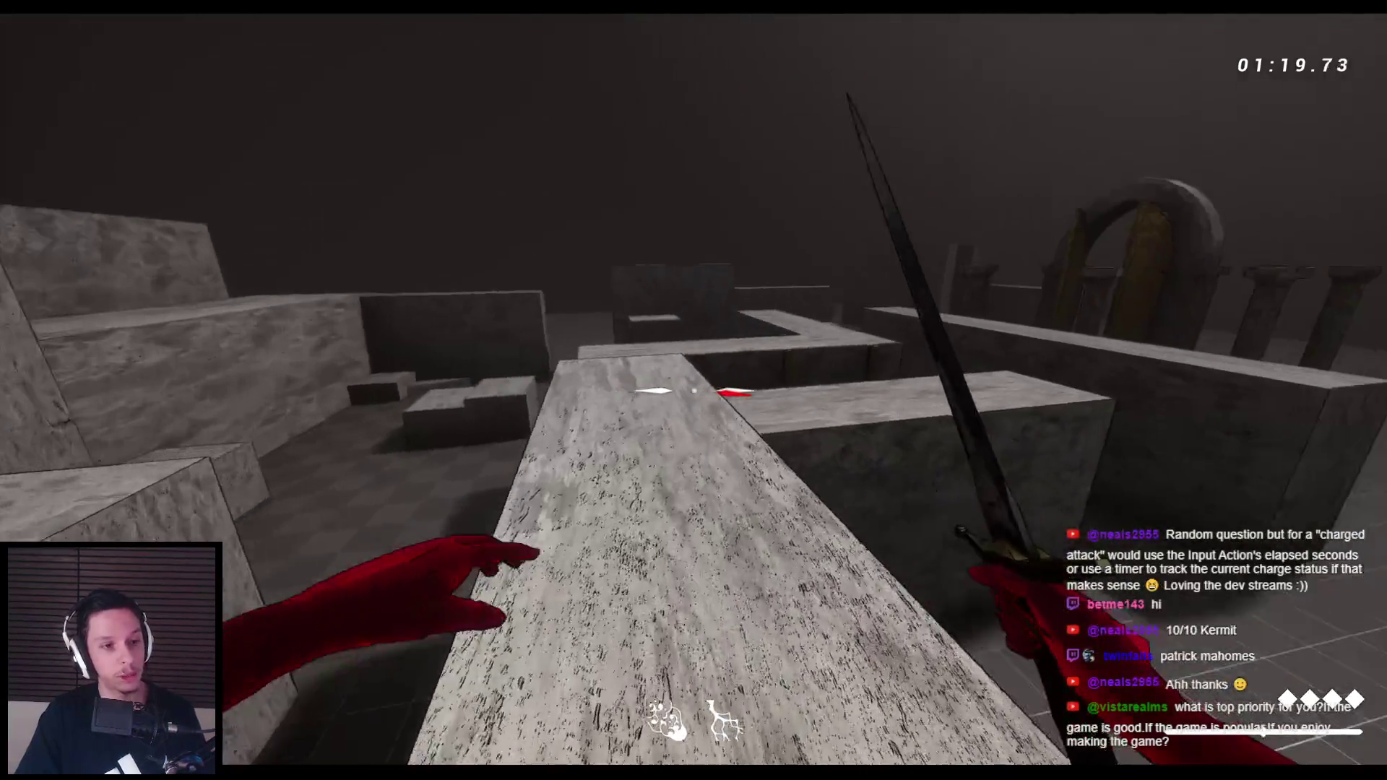
key("space")
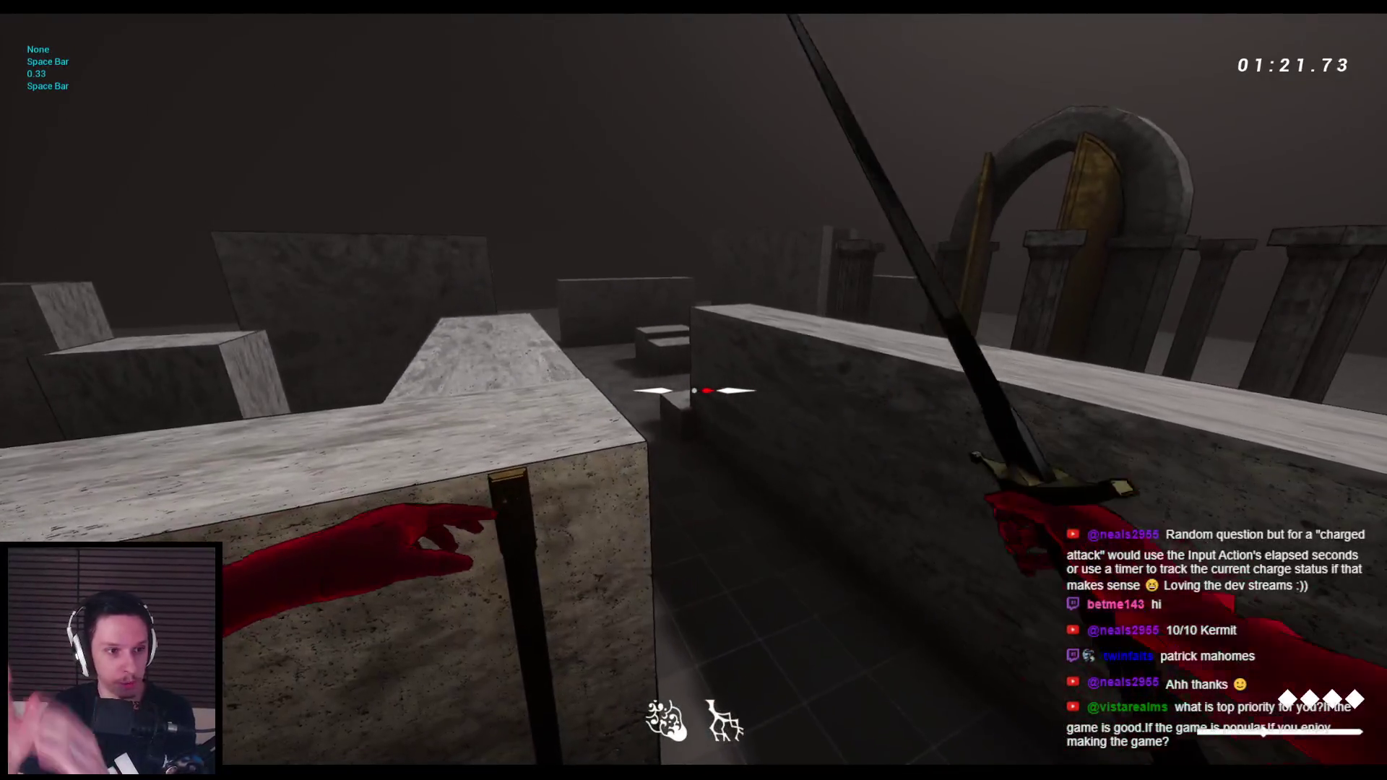
key("space")
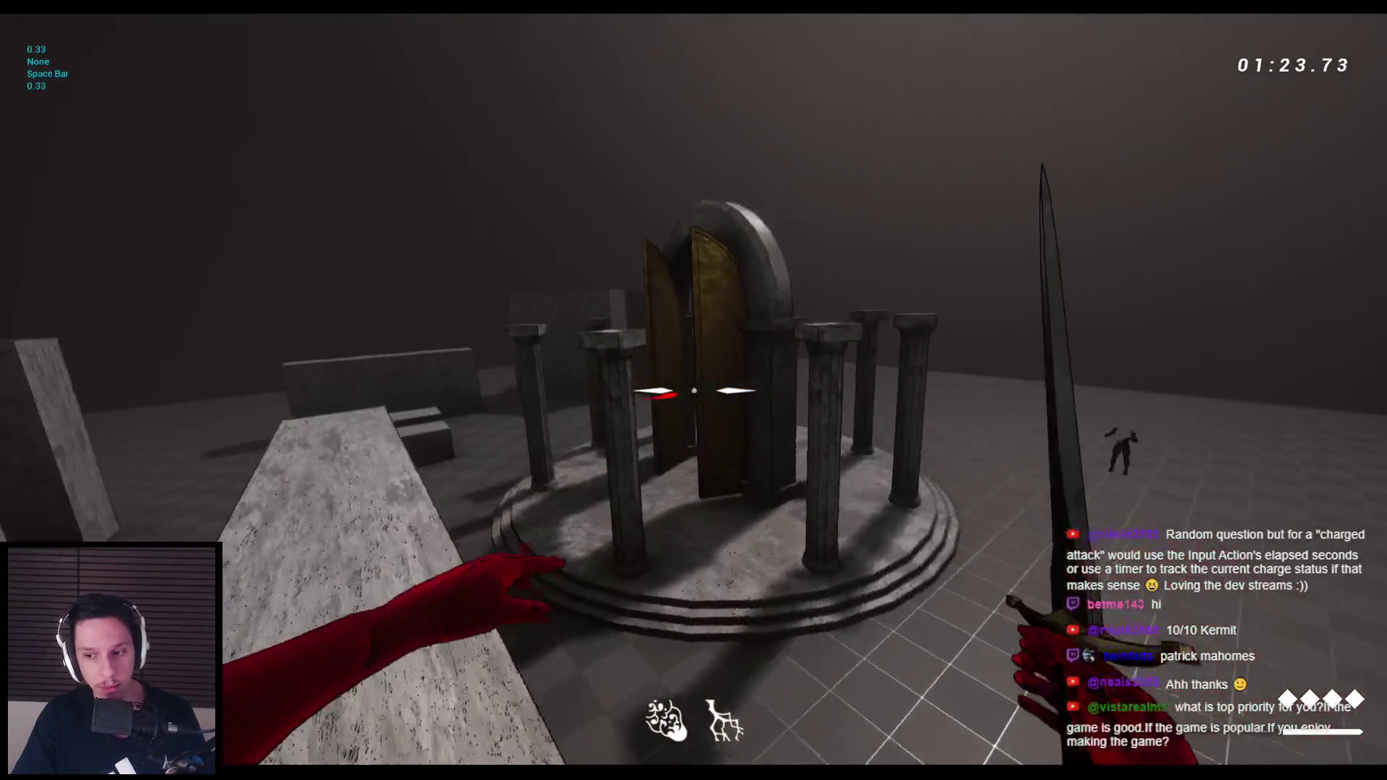
key("w")
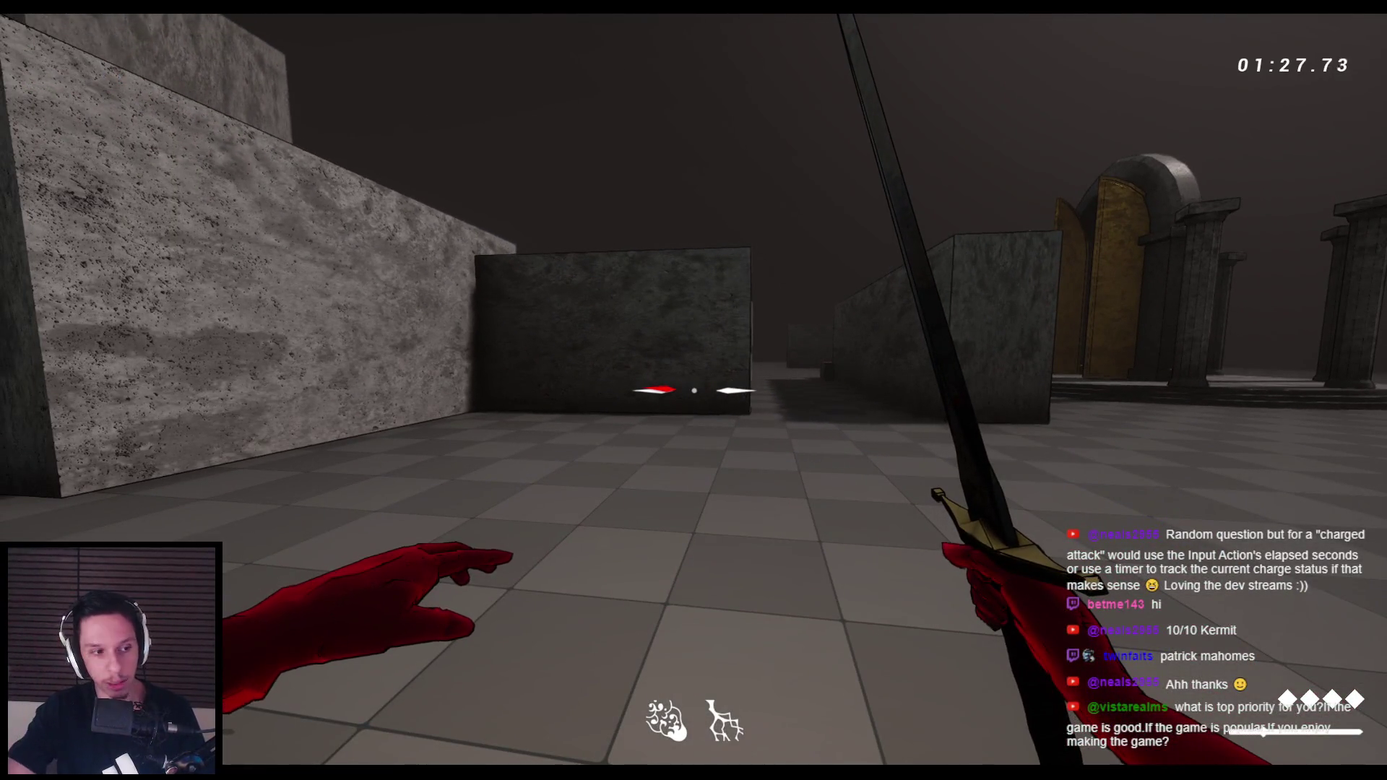
Run along the stone wall, jump through the arena and corridor, then end the play session
key("w")
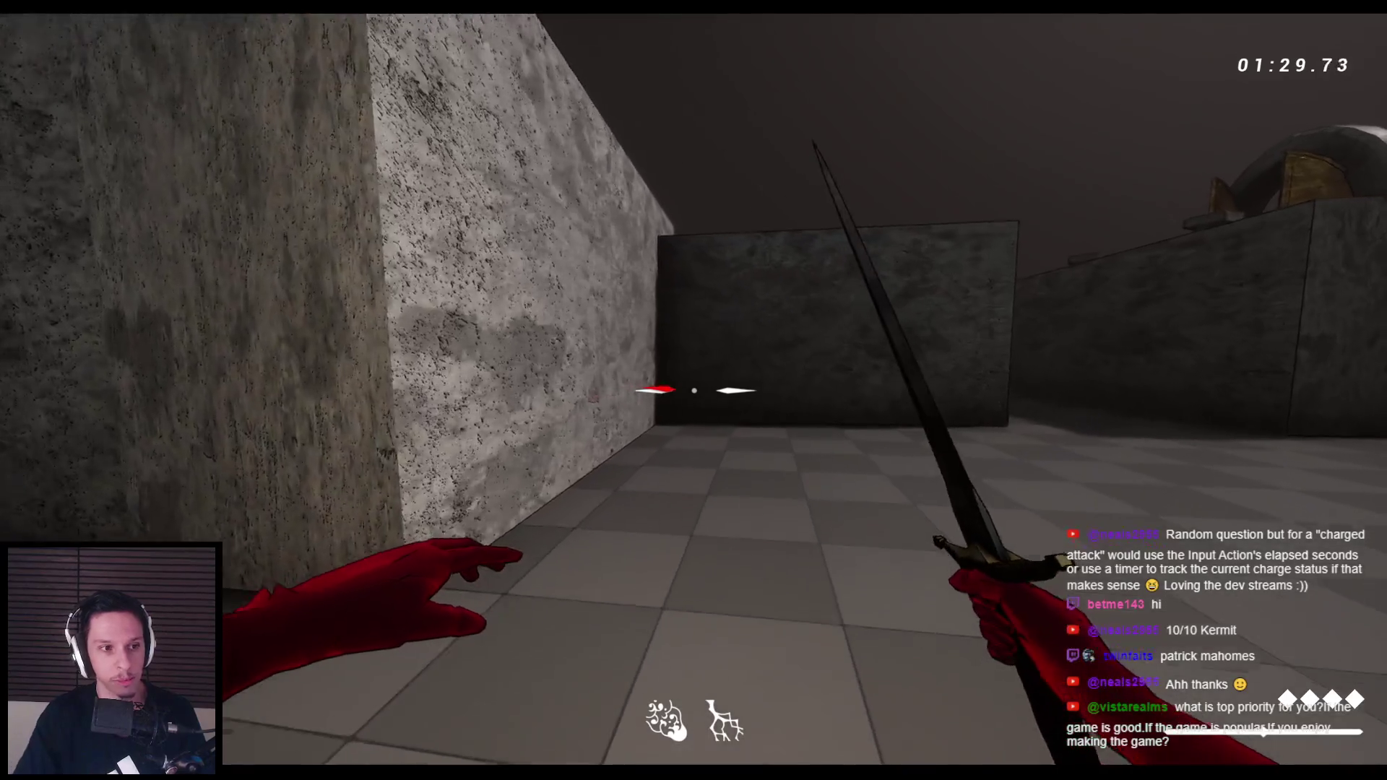
key("space")
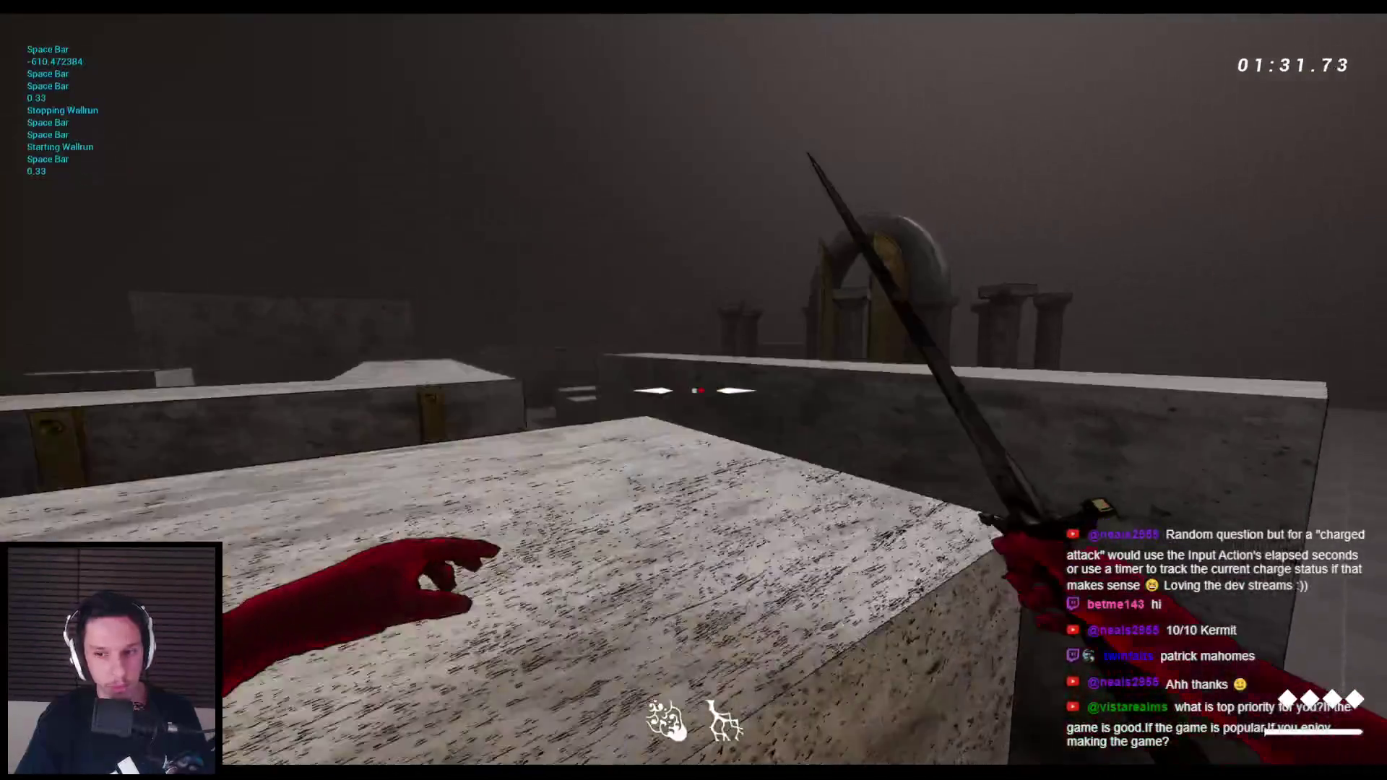
key("space")
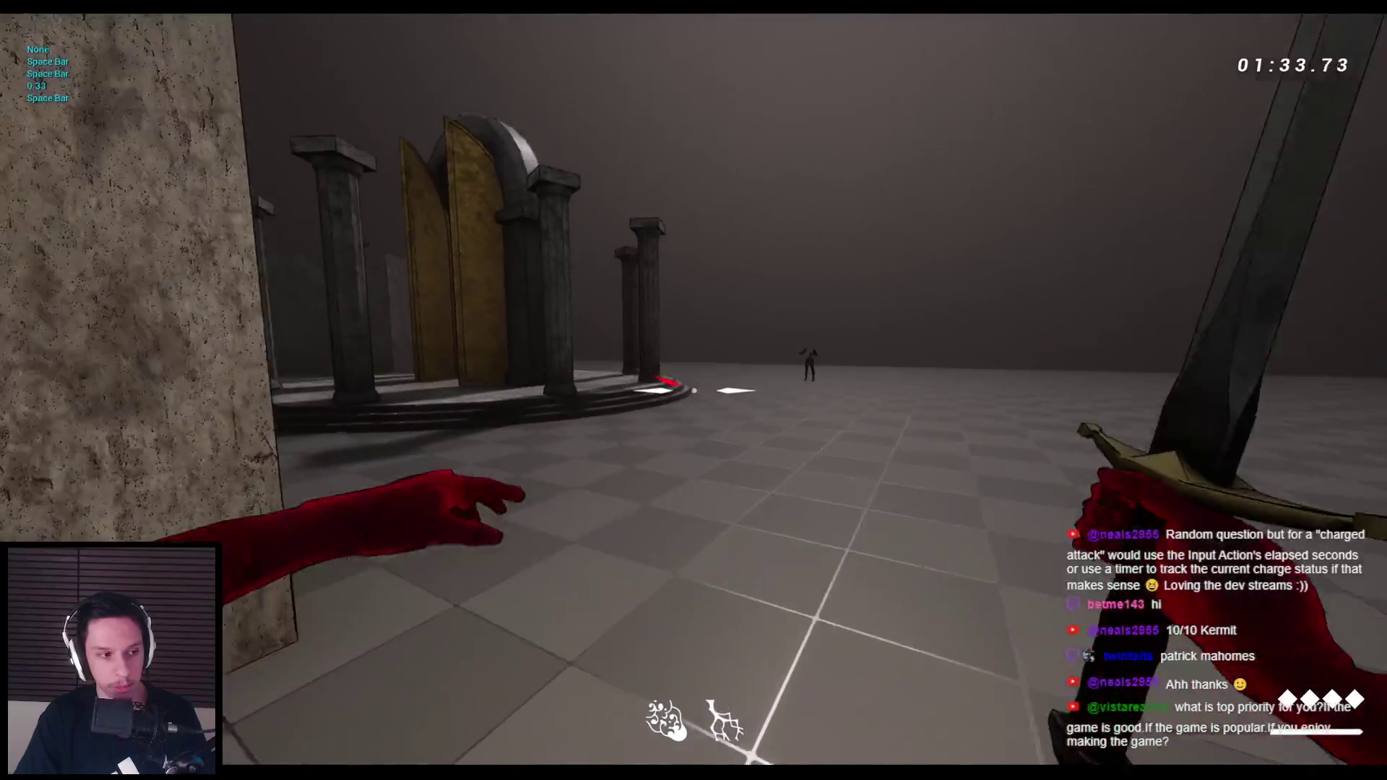
key("space")
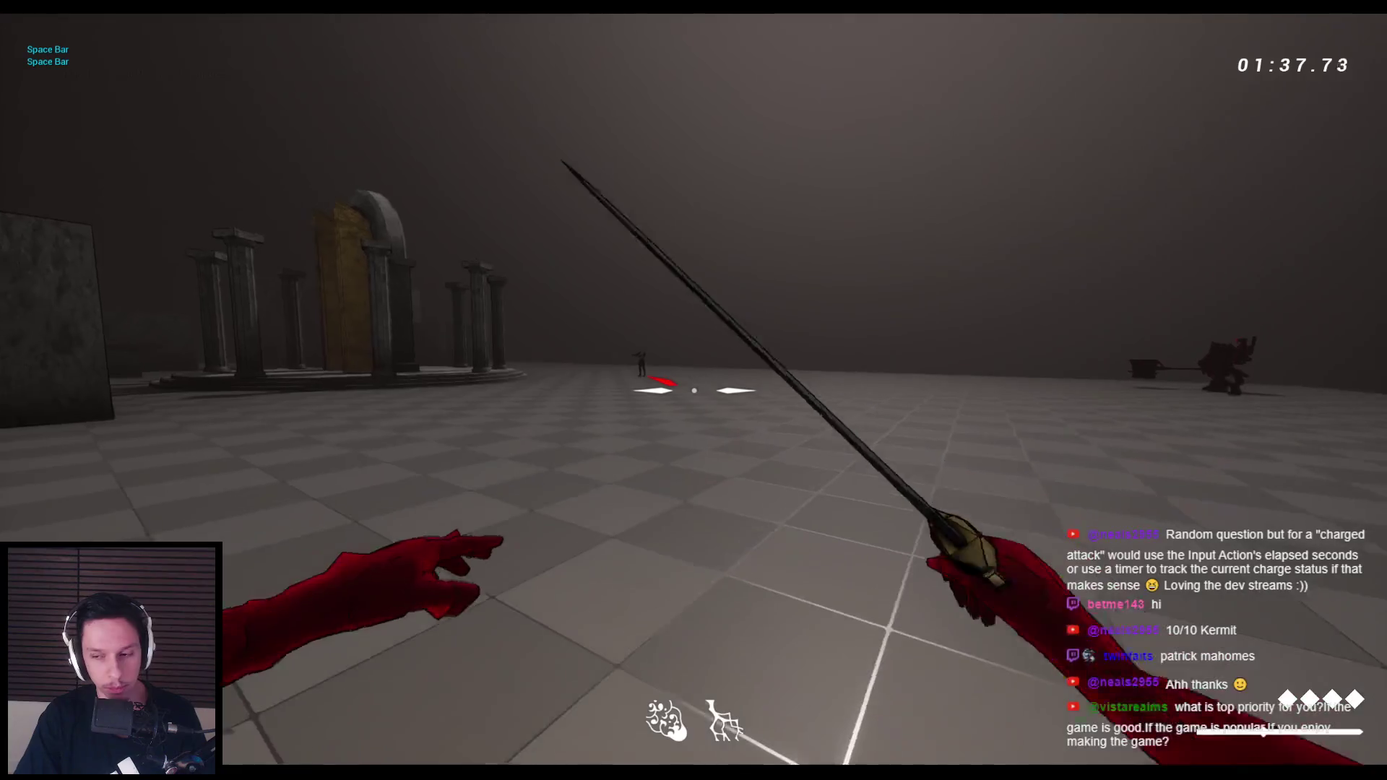
key("space")
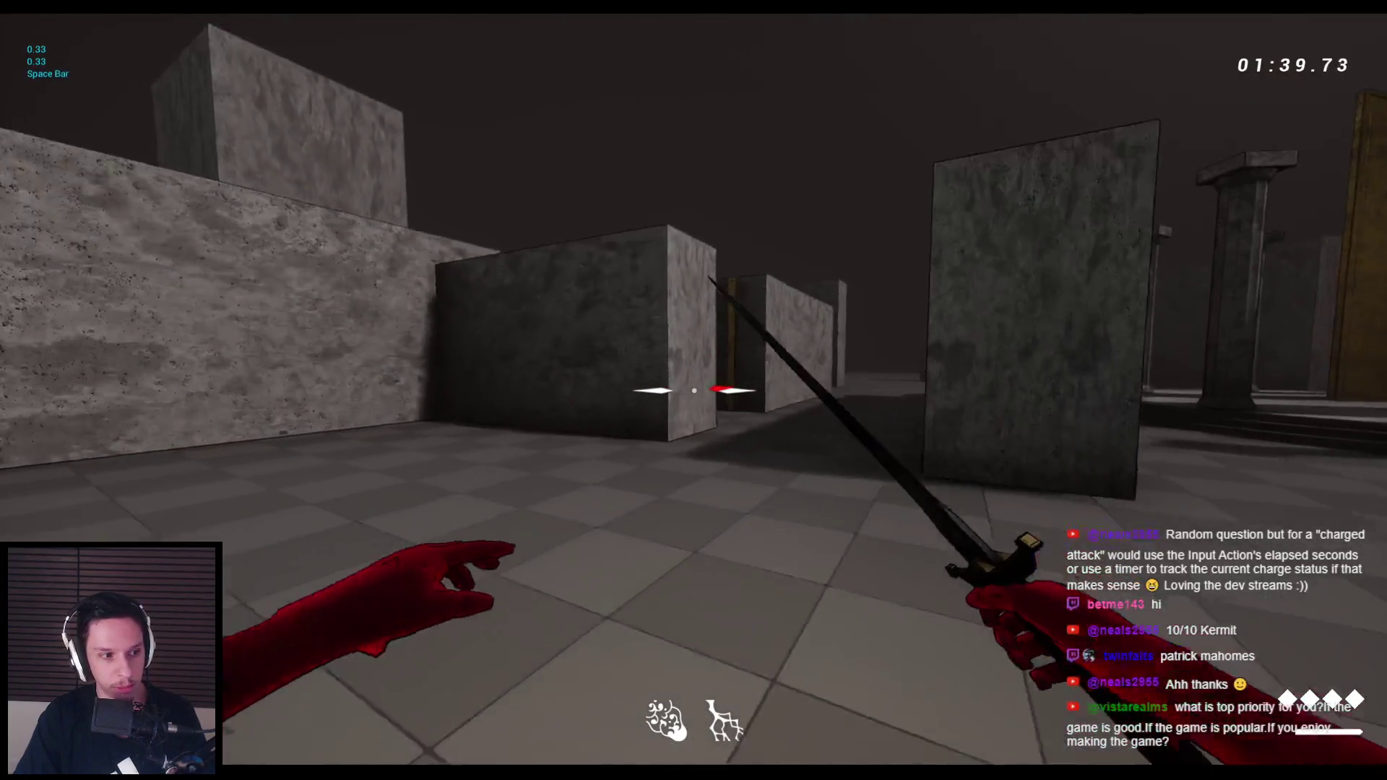
key("space")
key("space")
key("space")
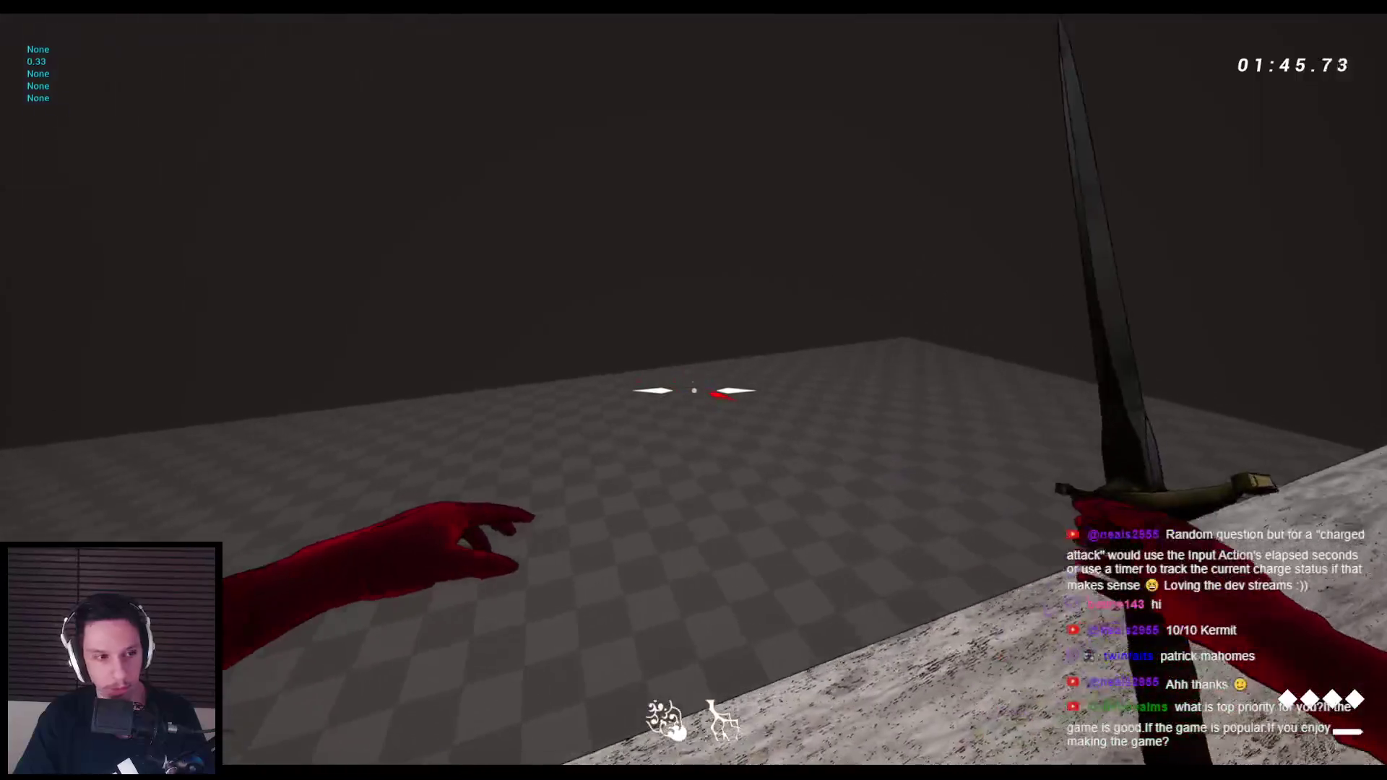
key("w")
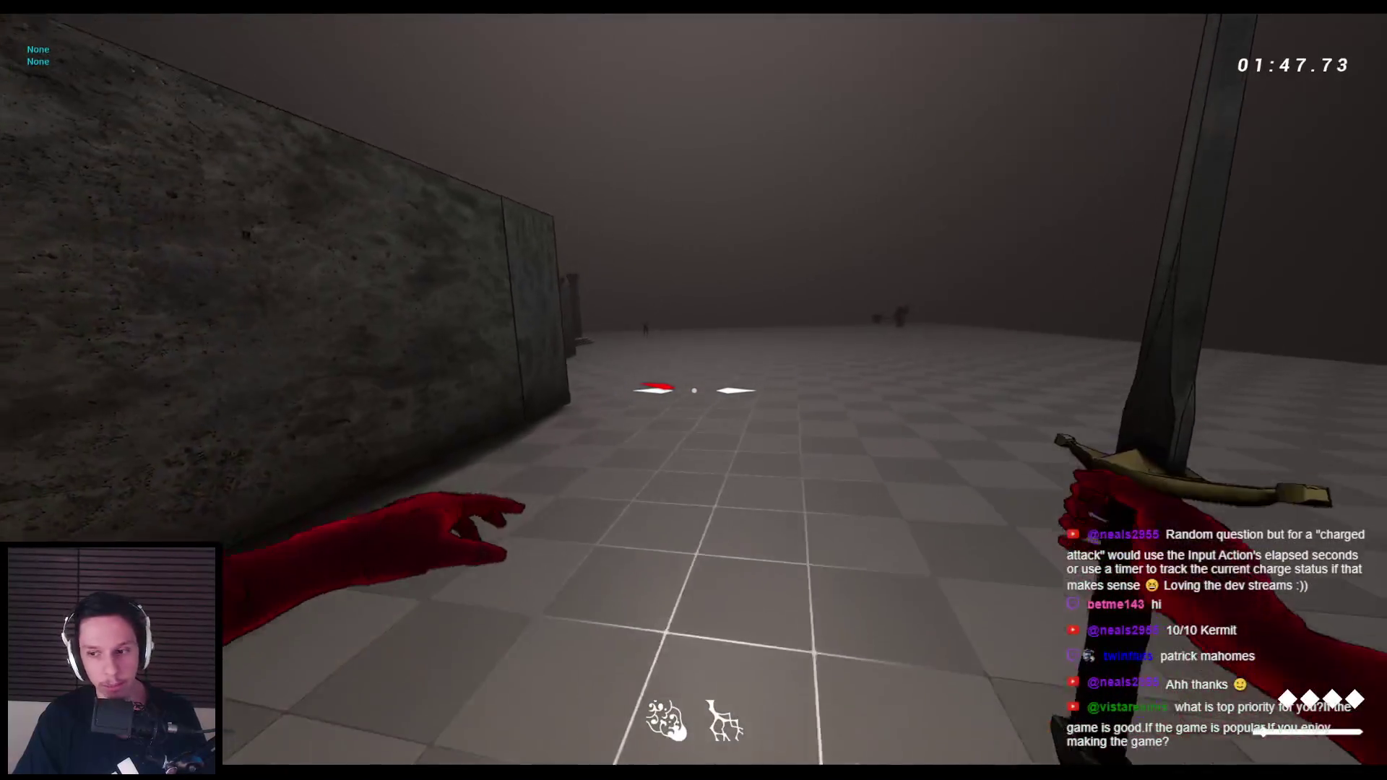
key("Escape")
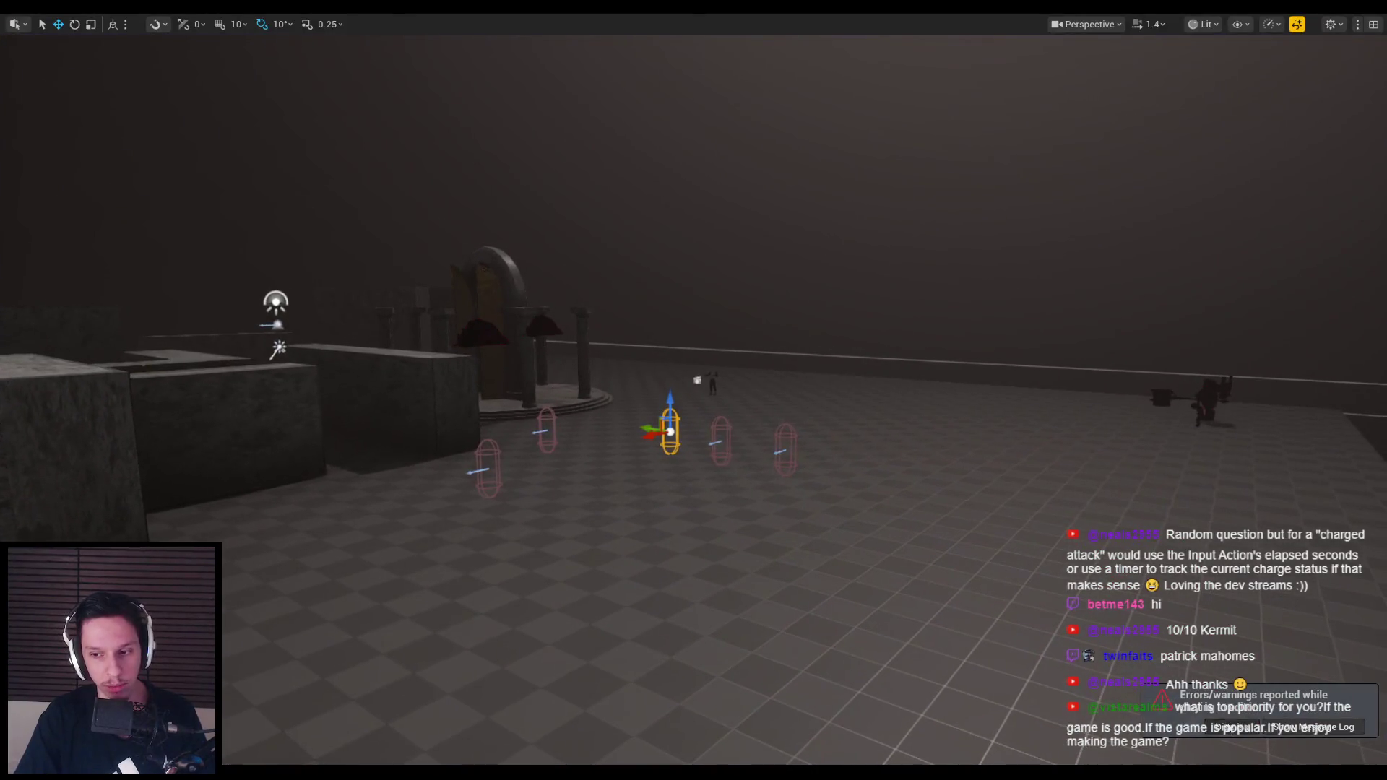
left_click_drag(693, 361, 693, 405)
key("alt+p")
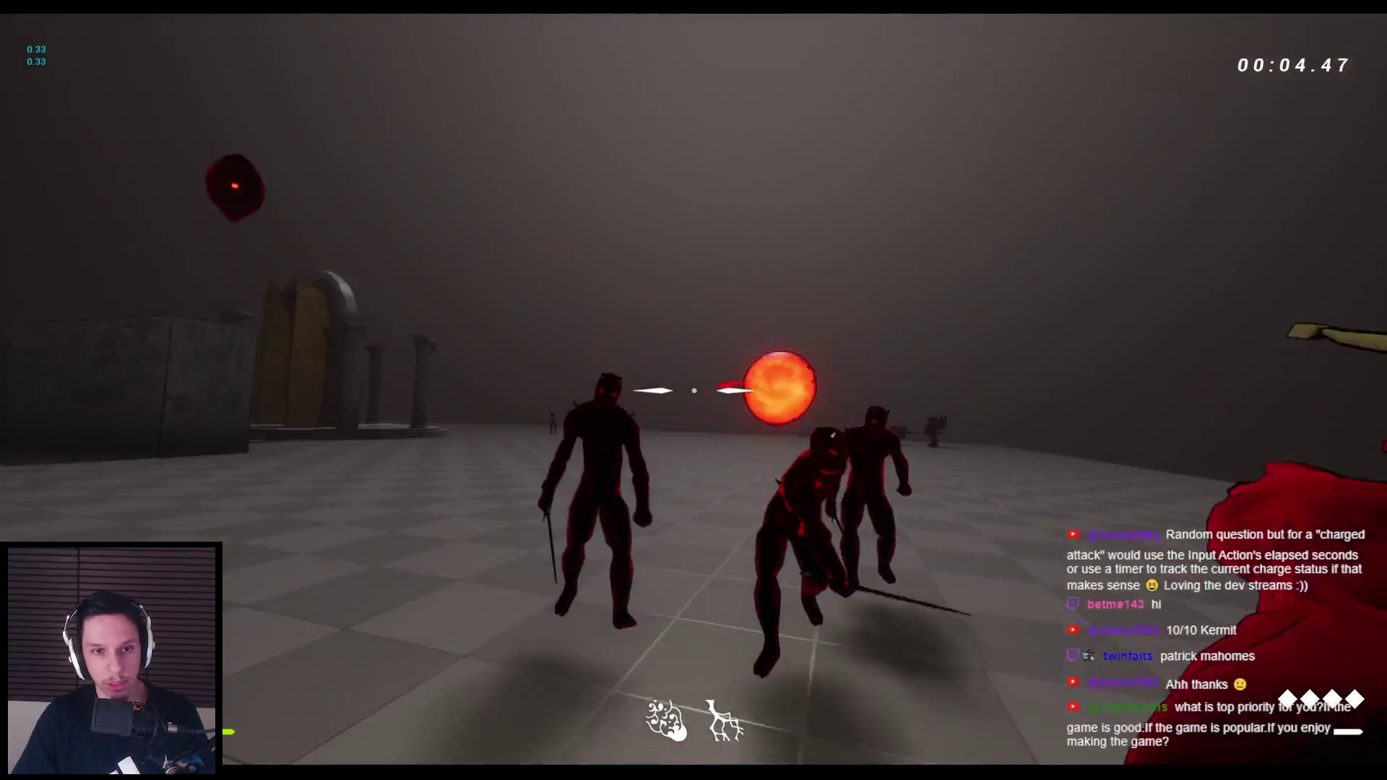
left_click(693, 390)
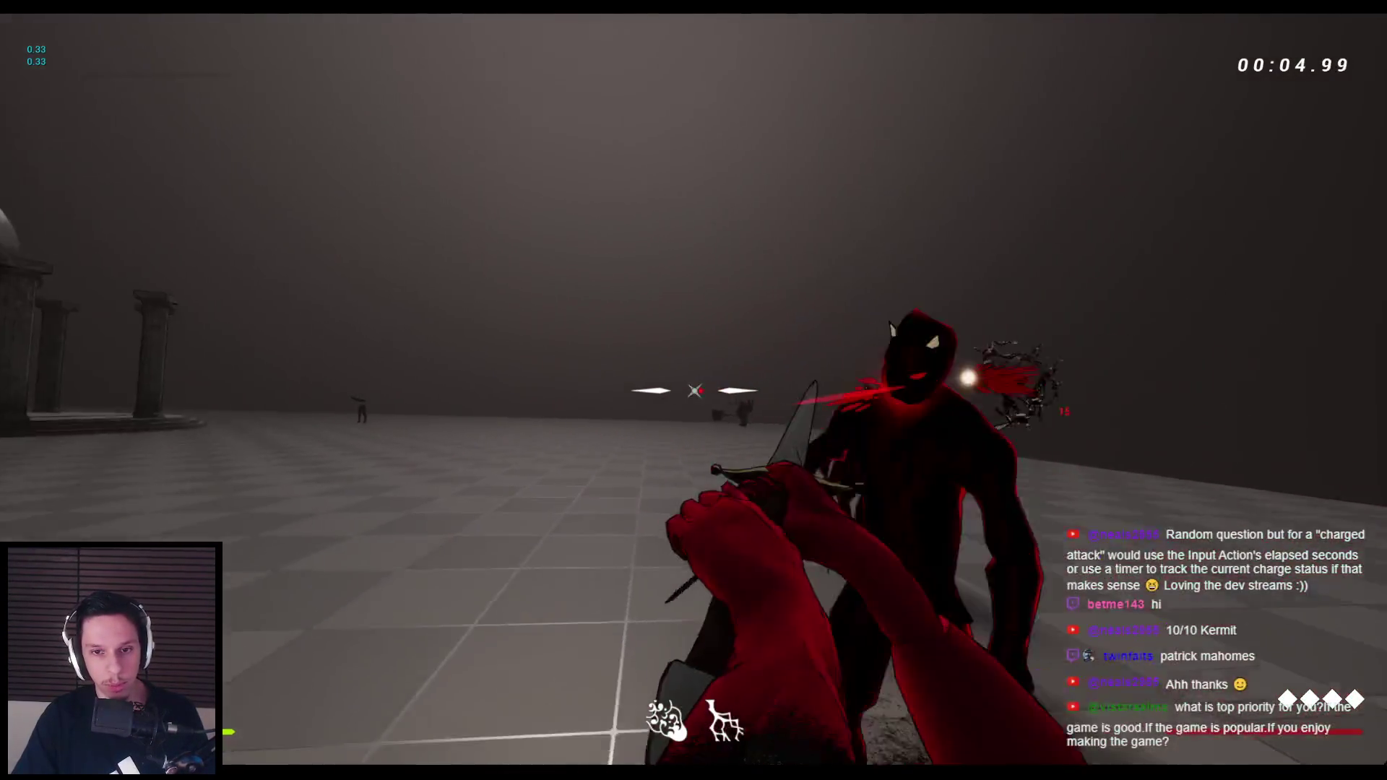
left_click(694, 390)
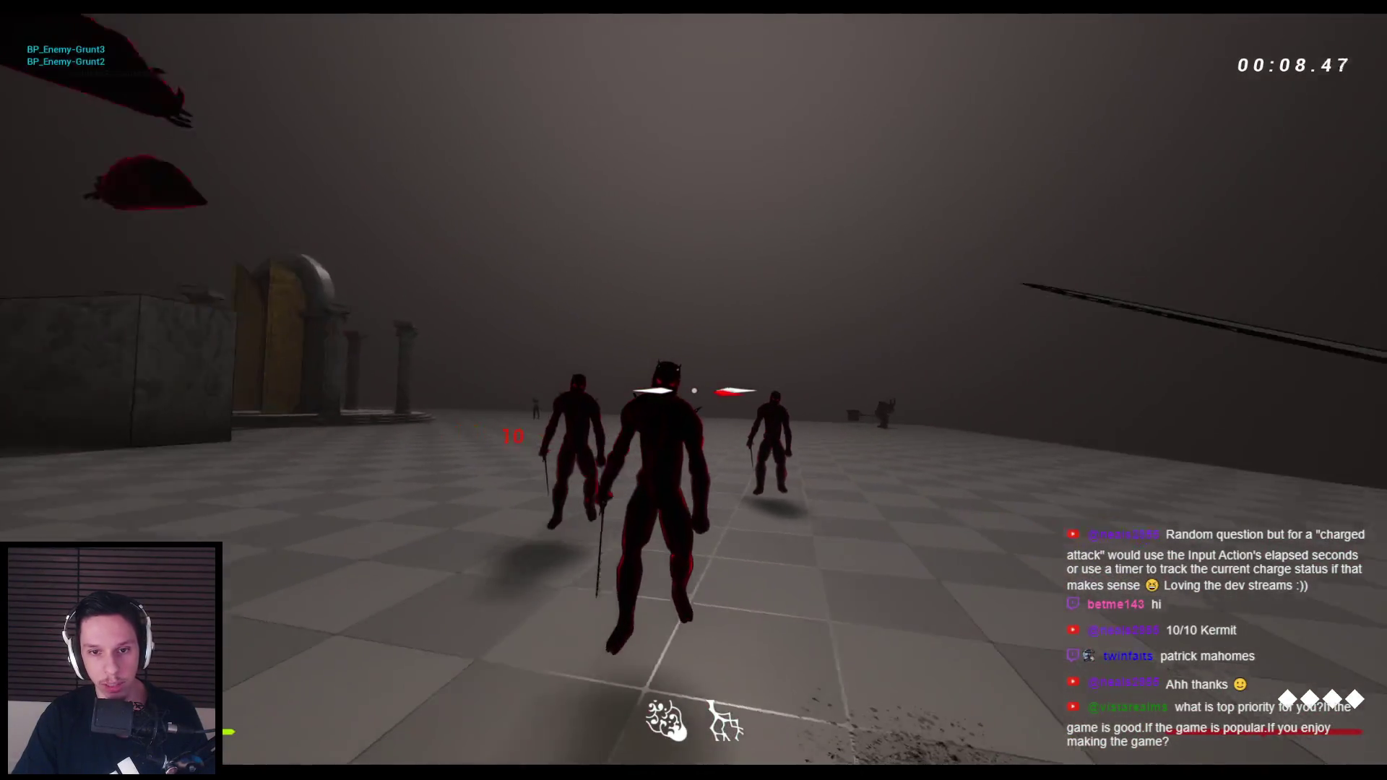
left_click(694, 390)
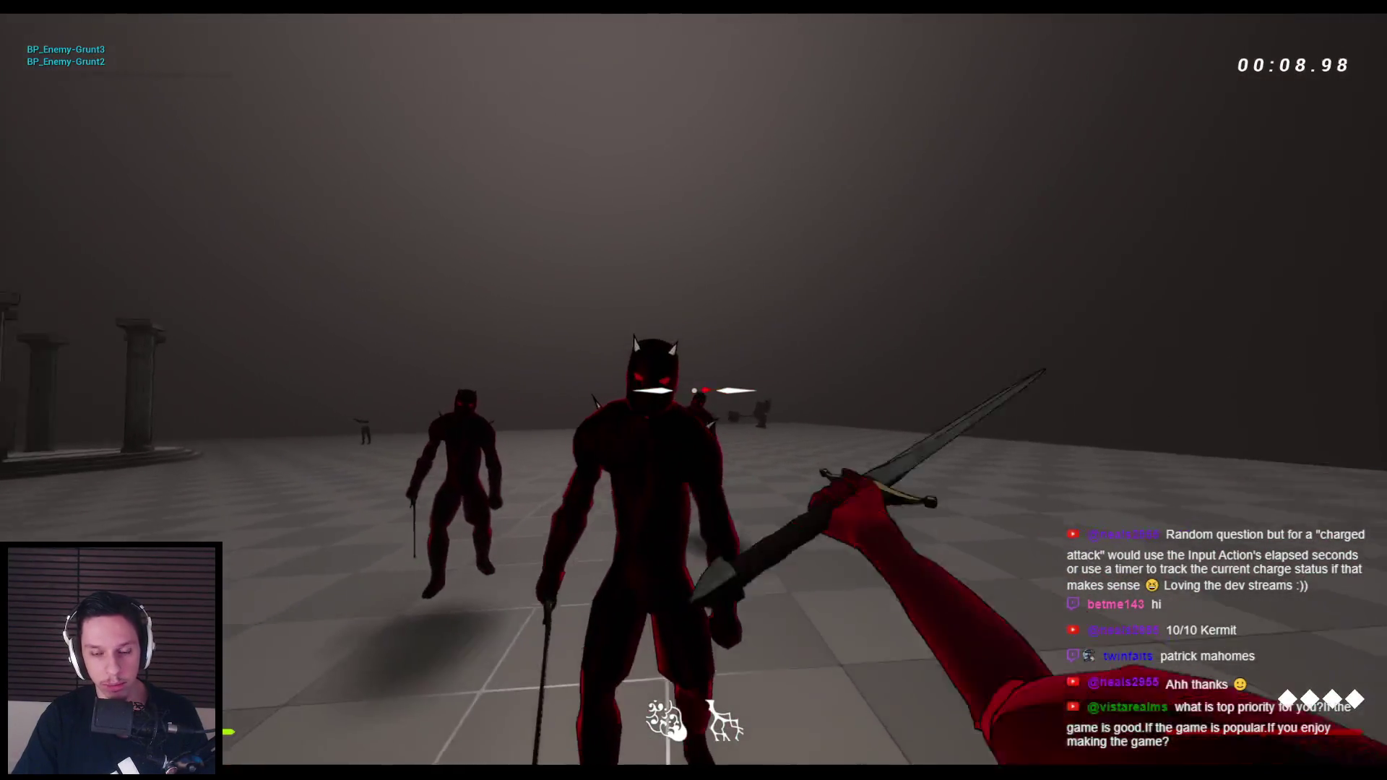
left_click(693, 390)
left_click(693, 390)
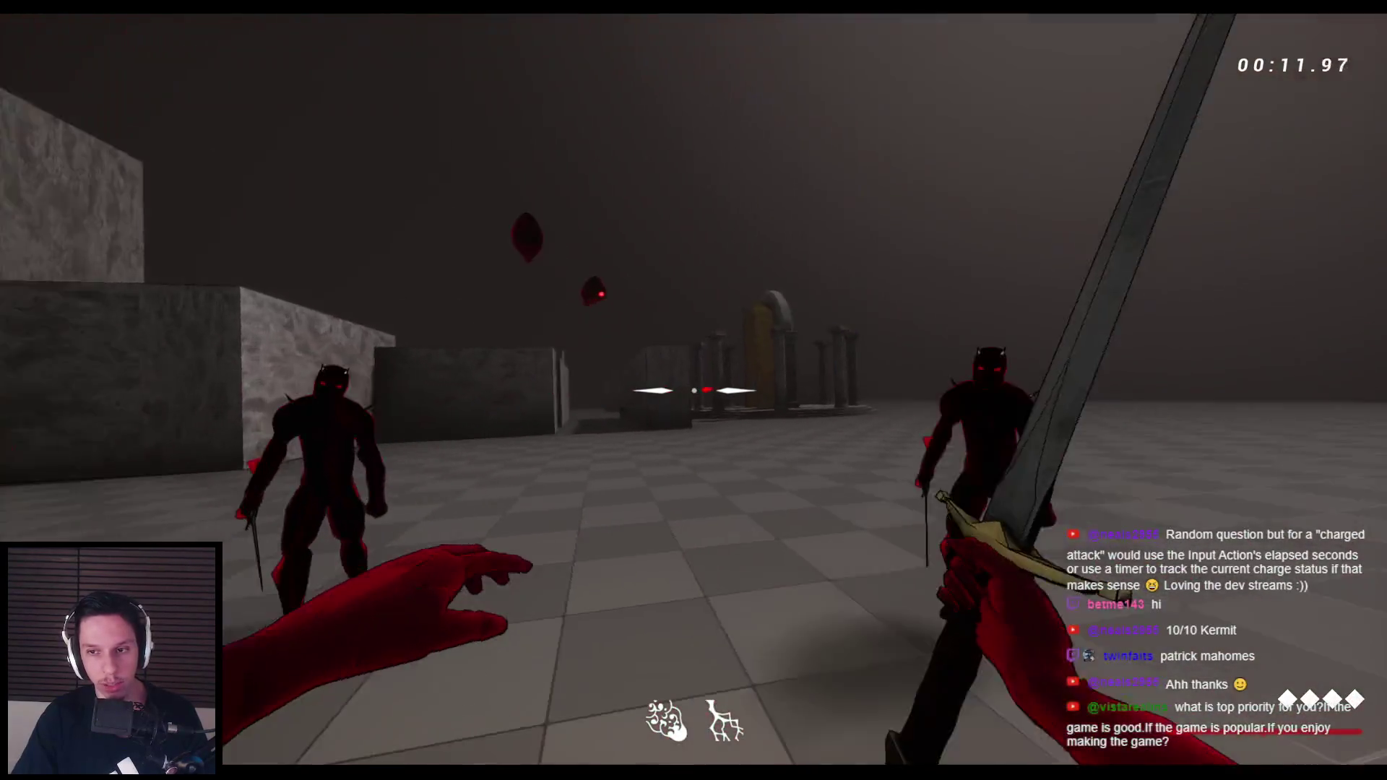
left_click(693, 389)
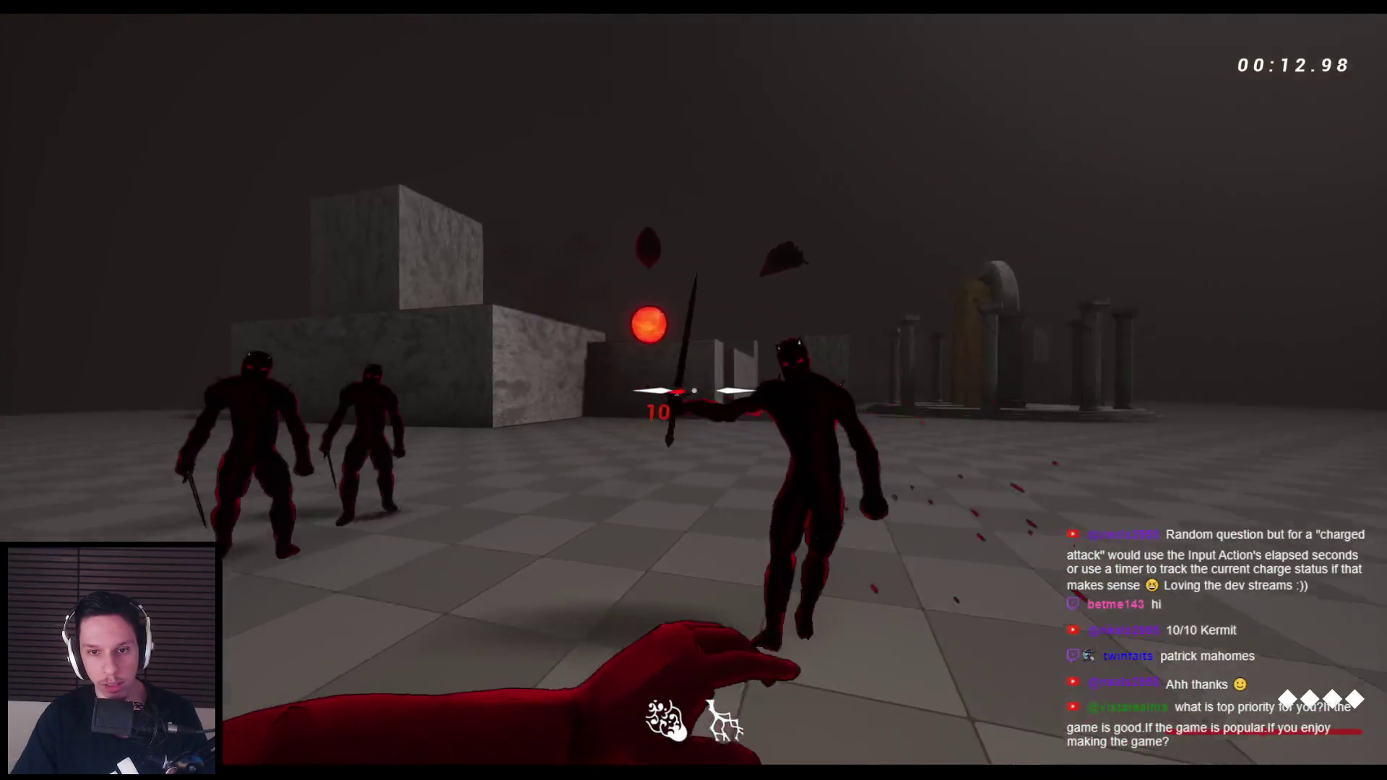
left_click(693, 390)
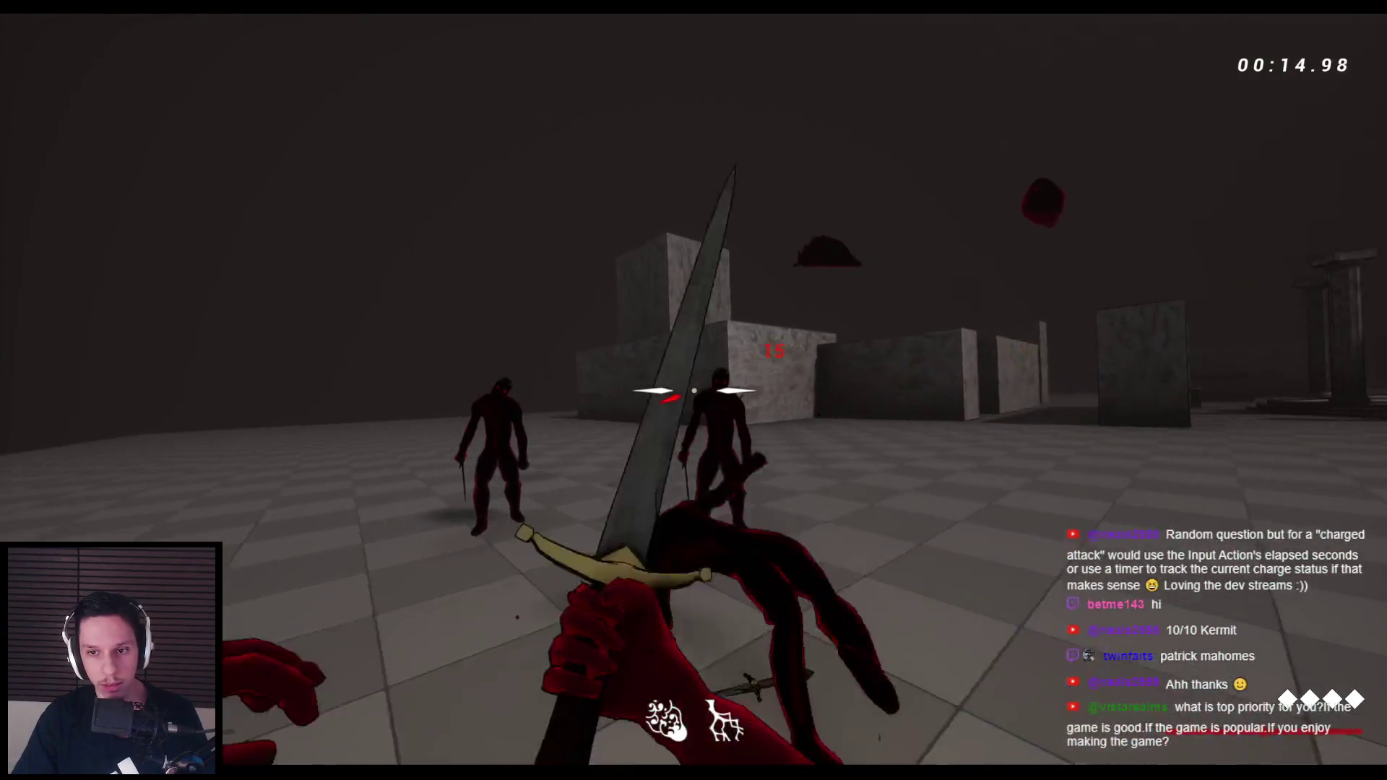
left_click(693, 390)
left_click(693, 390)
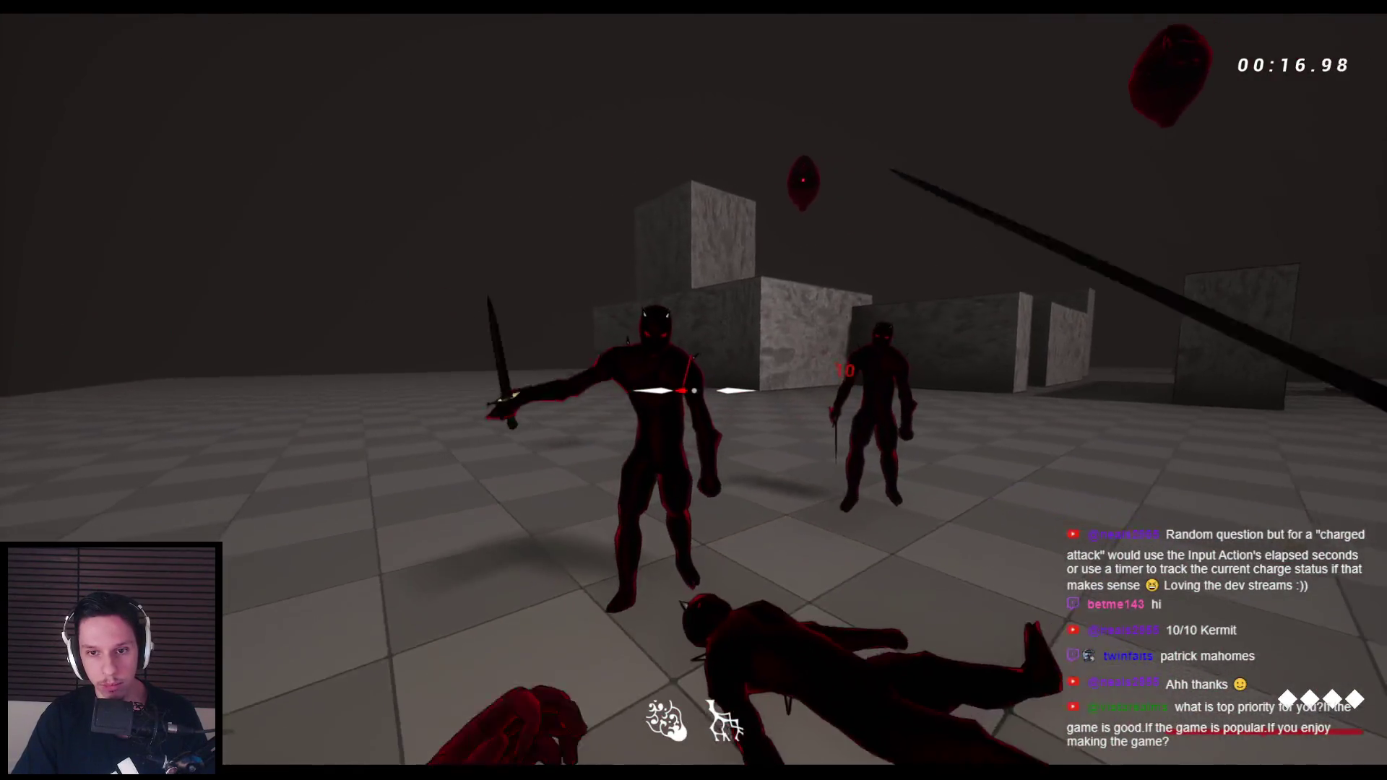
left_click(693, 390)
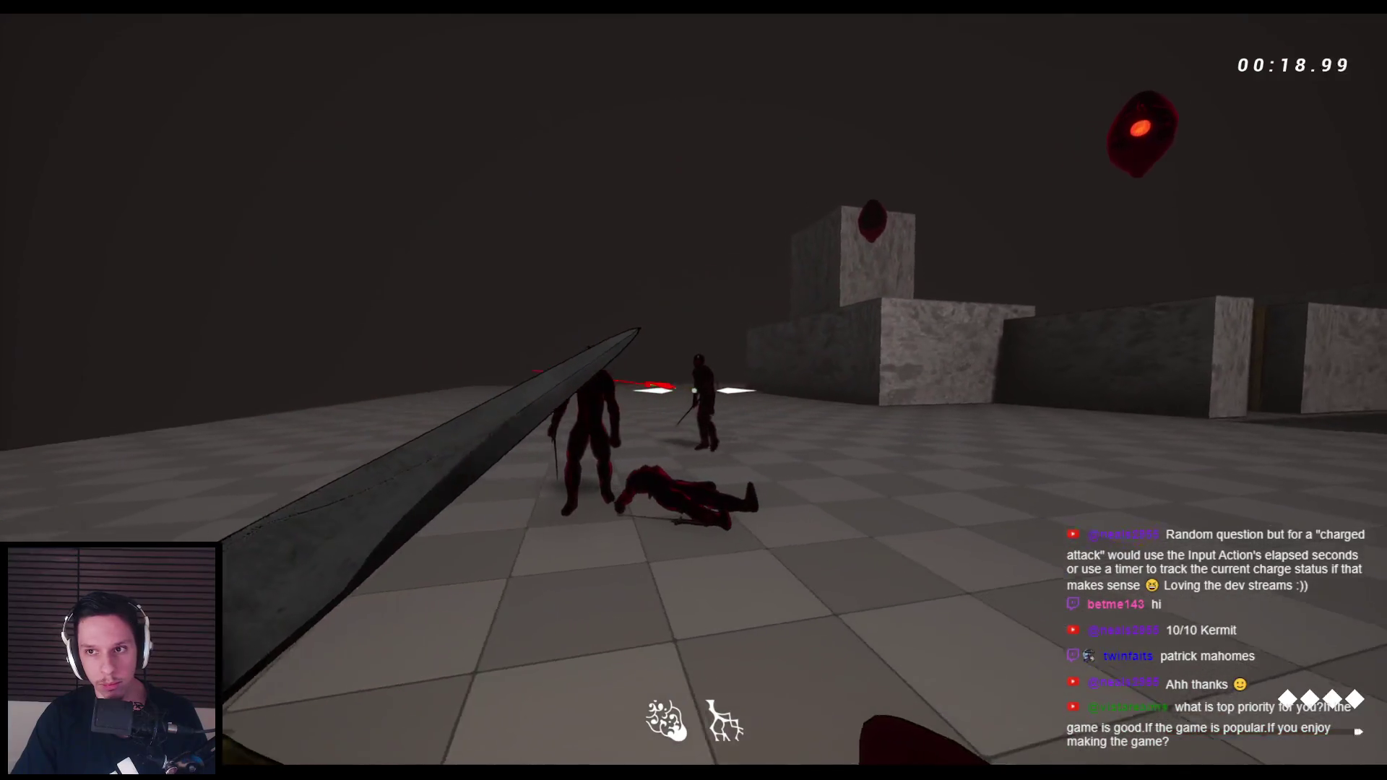
left_click(693, 390)
left_click(693, 390)
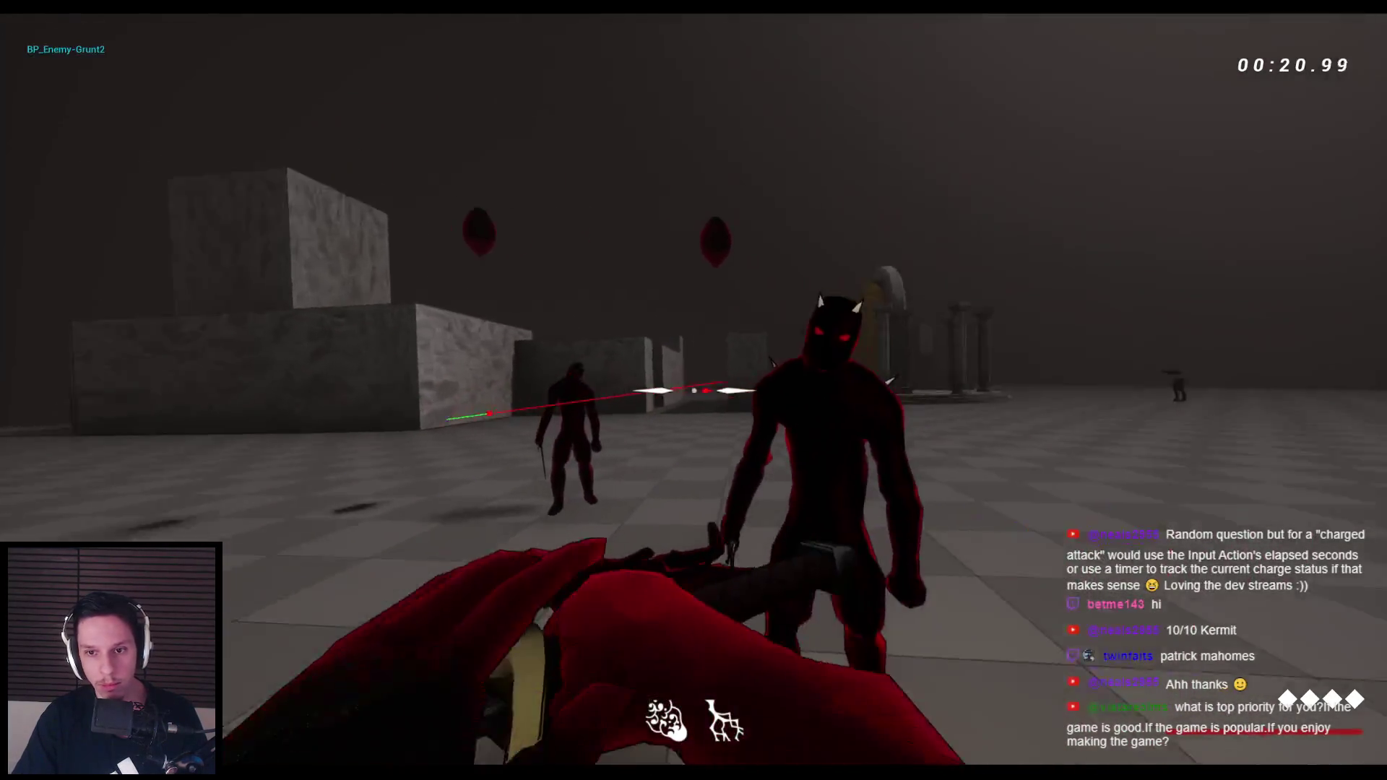
left_click(693, 390)
left_click(694, 390)
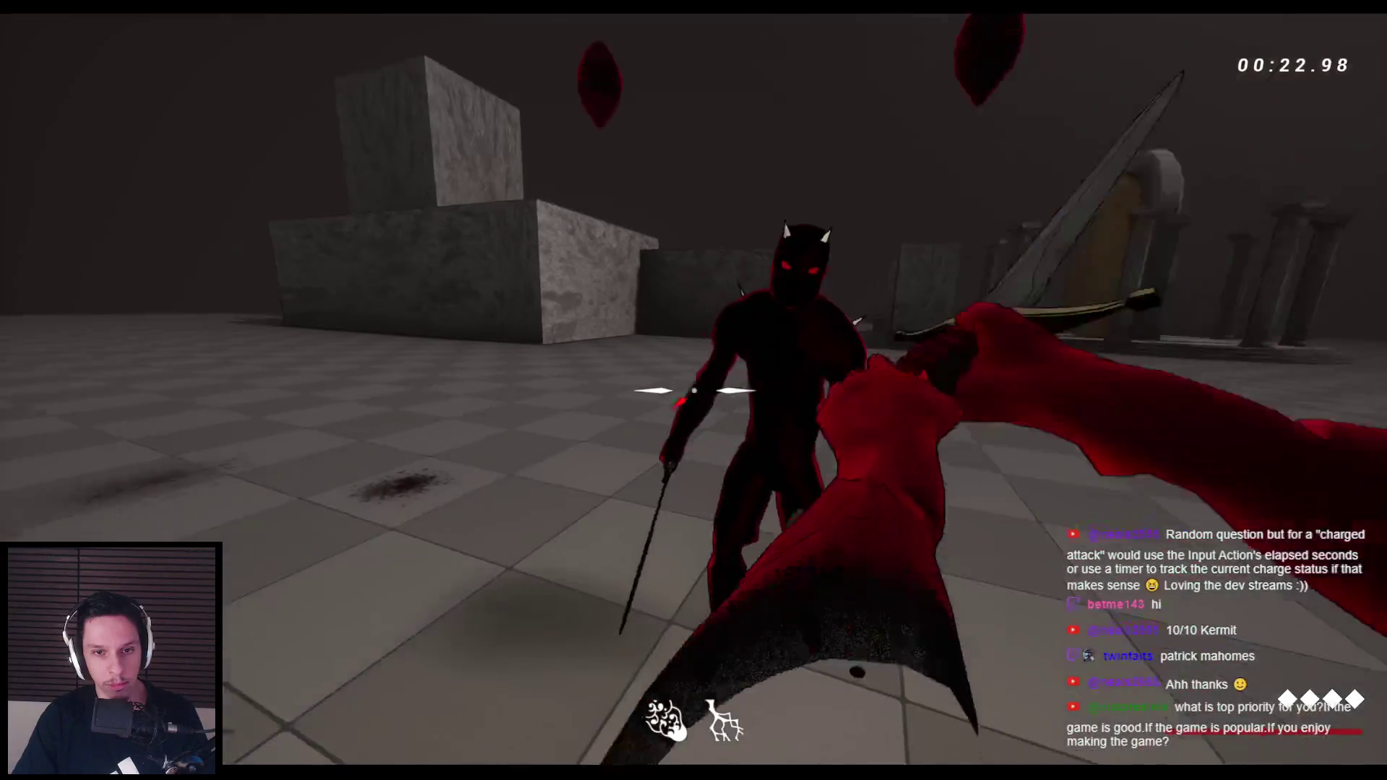
left_click(694, 390)
left_click(693, 390)
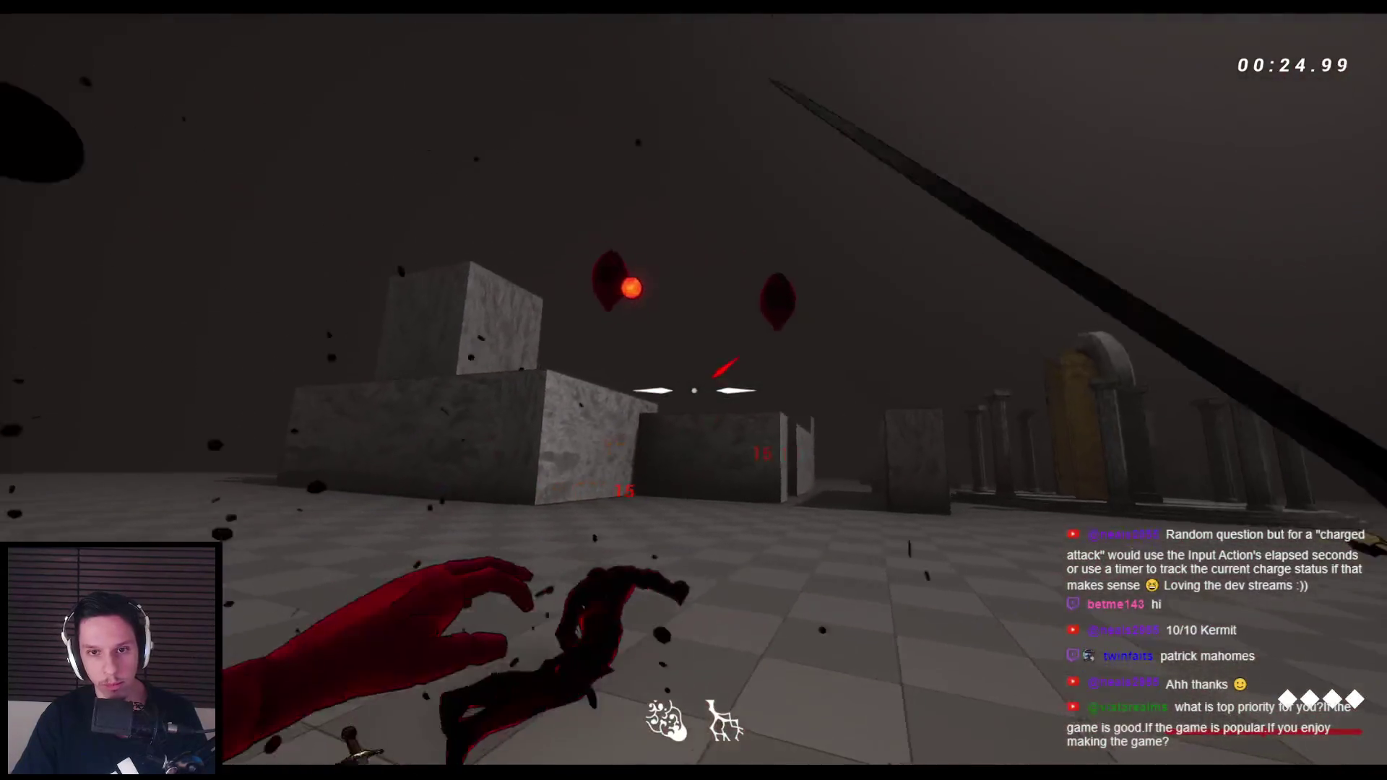
left_click(693, 390)
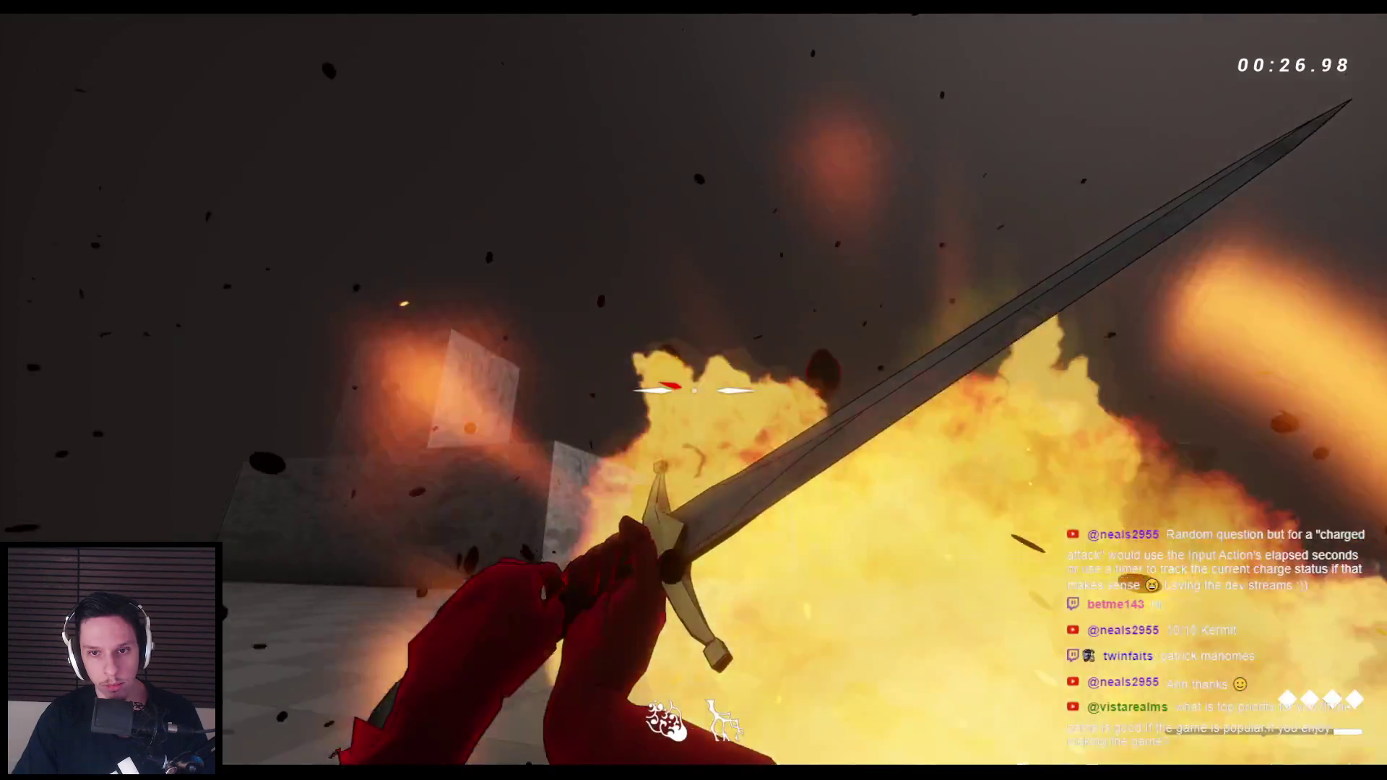
left_click(694, 390)
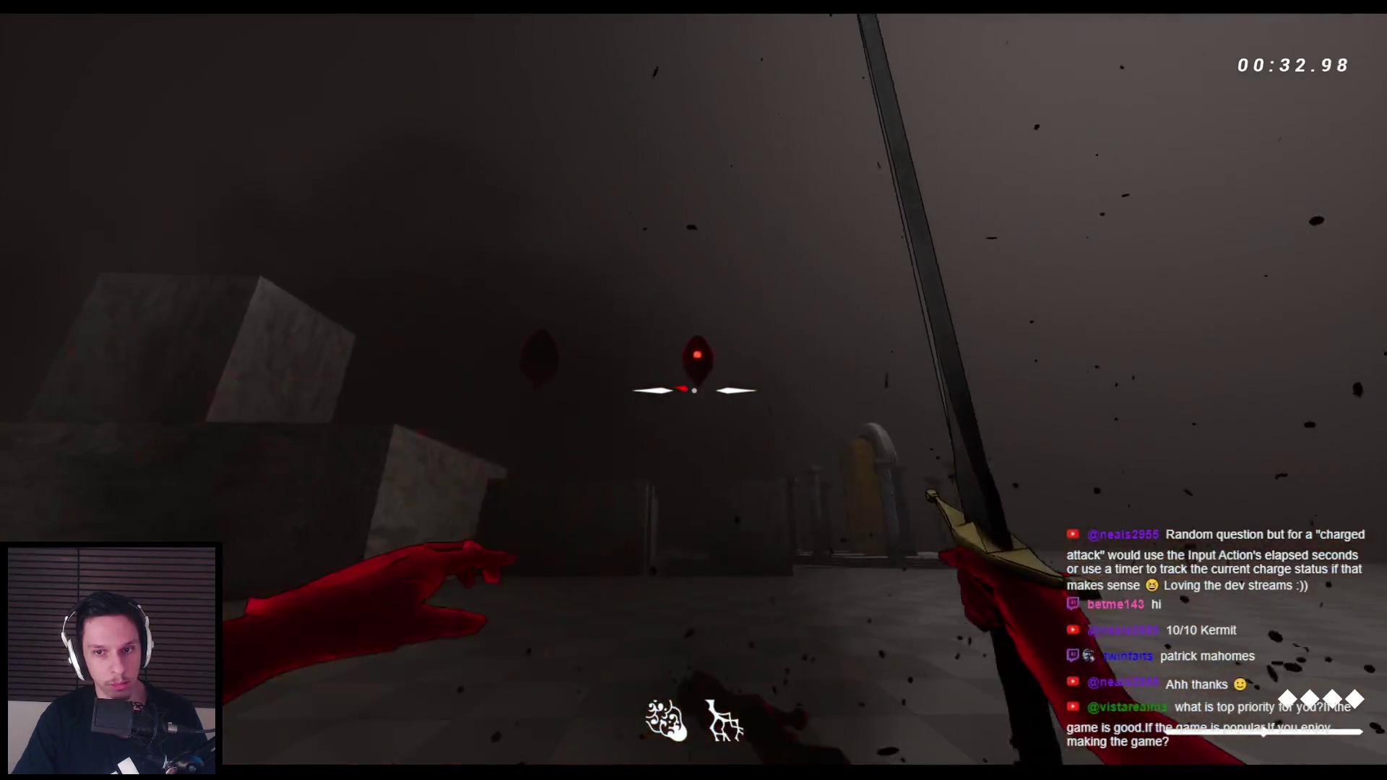
left_click(694, 390)
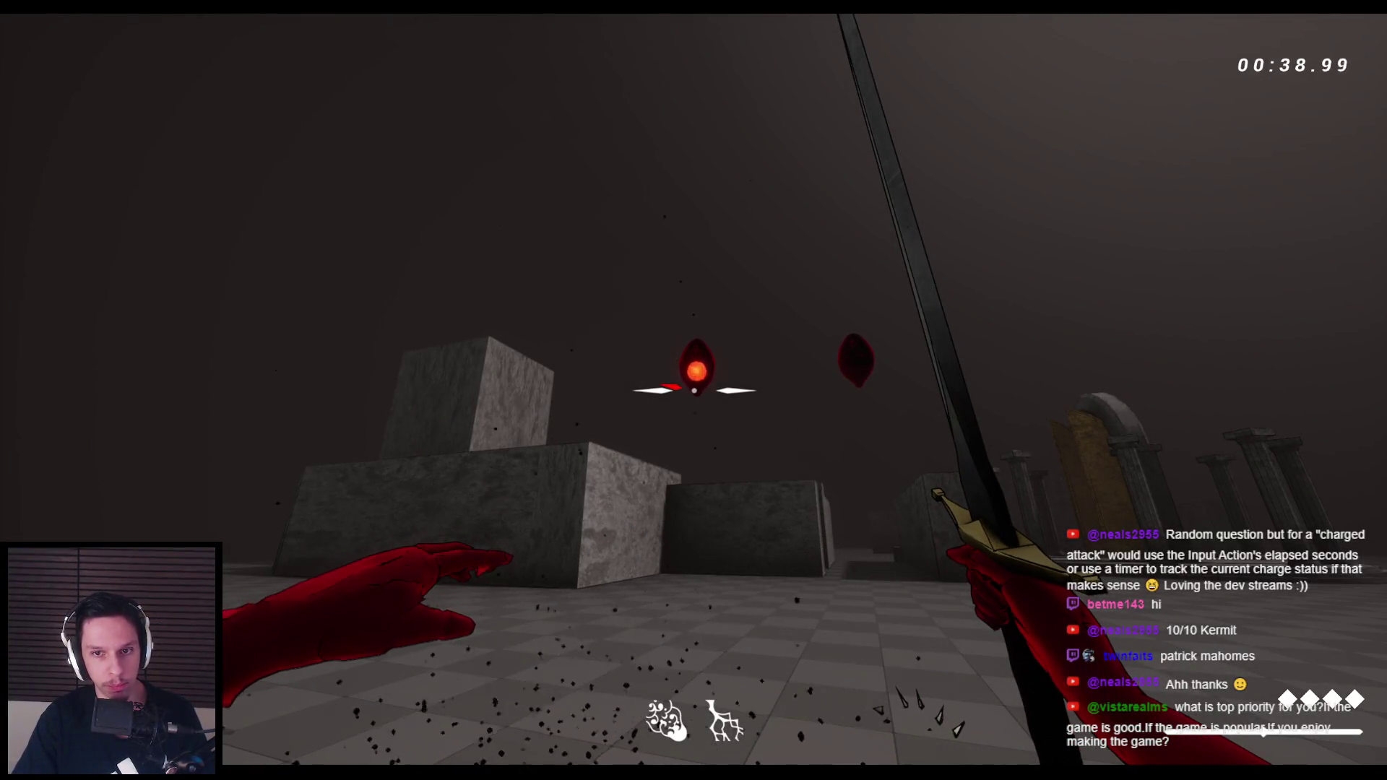
left_click(694, 390)
left_click(694, 390)
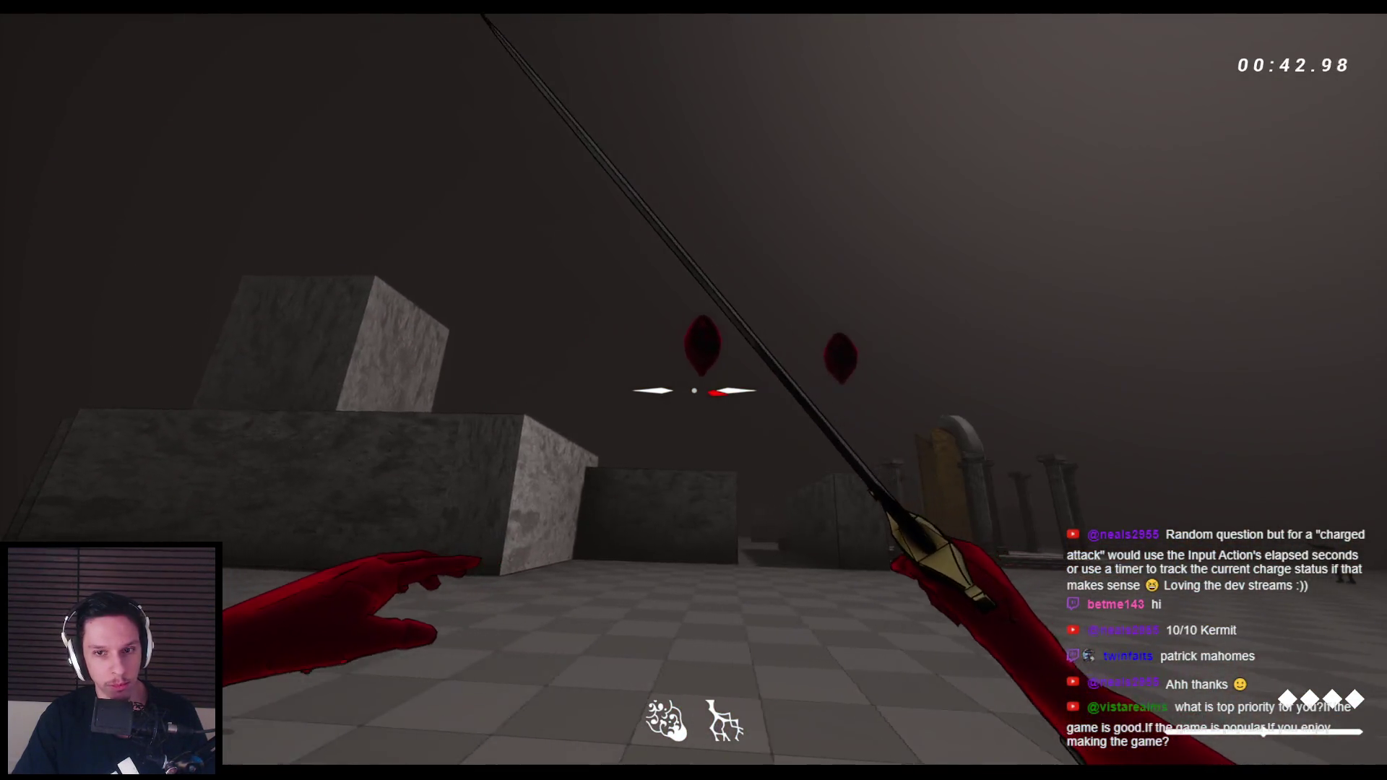
key("space")
key("space")
key("space")
key("space")
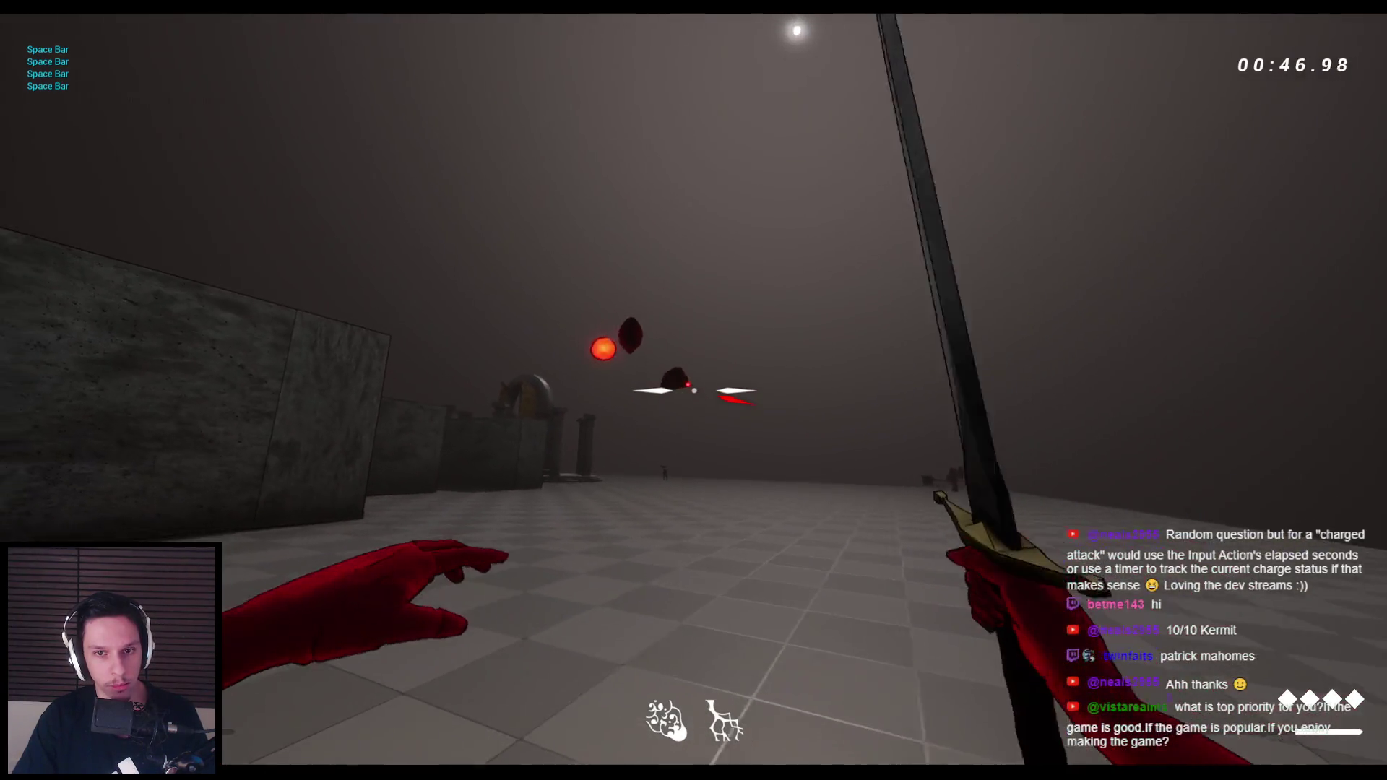
left_click(693, 390)
left_click(694, 390)
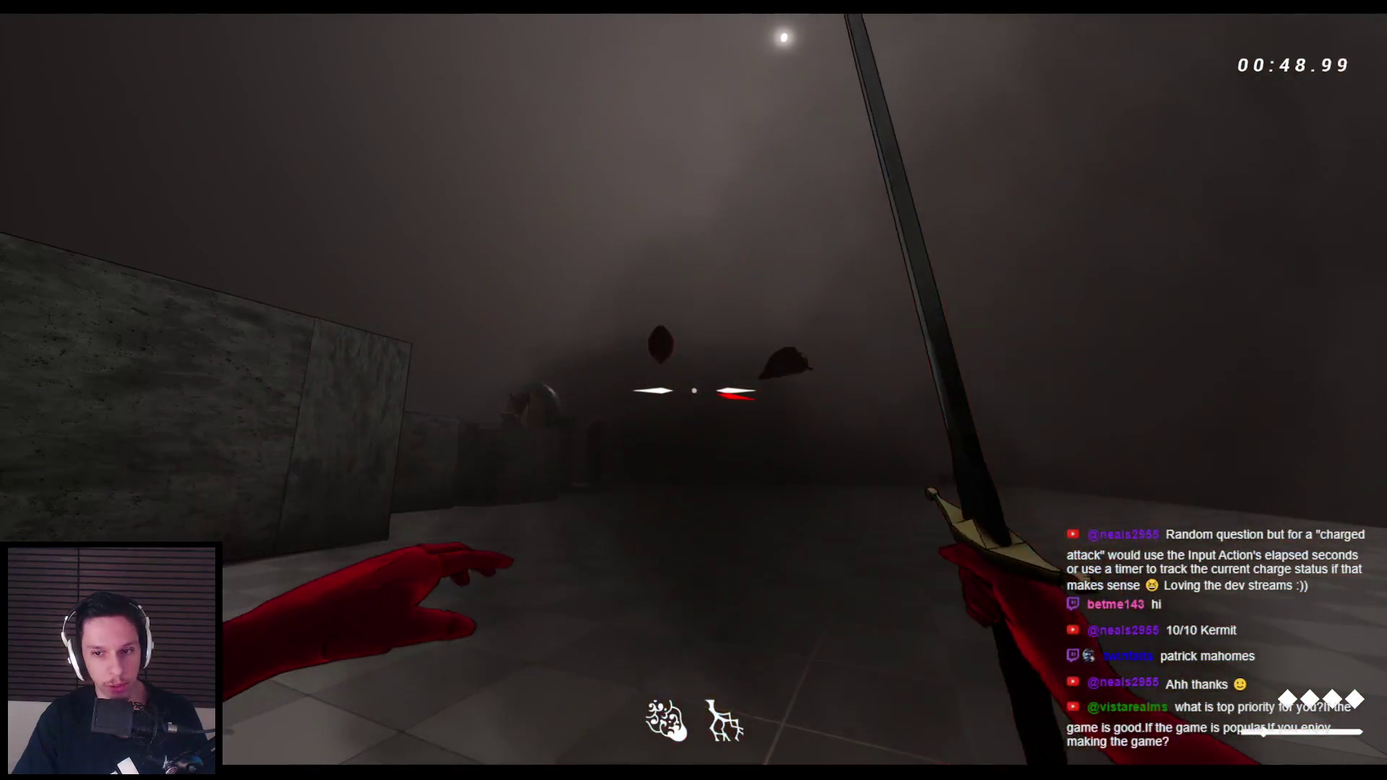
left_click(693, 390)
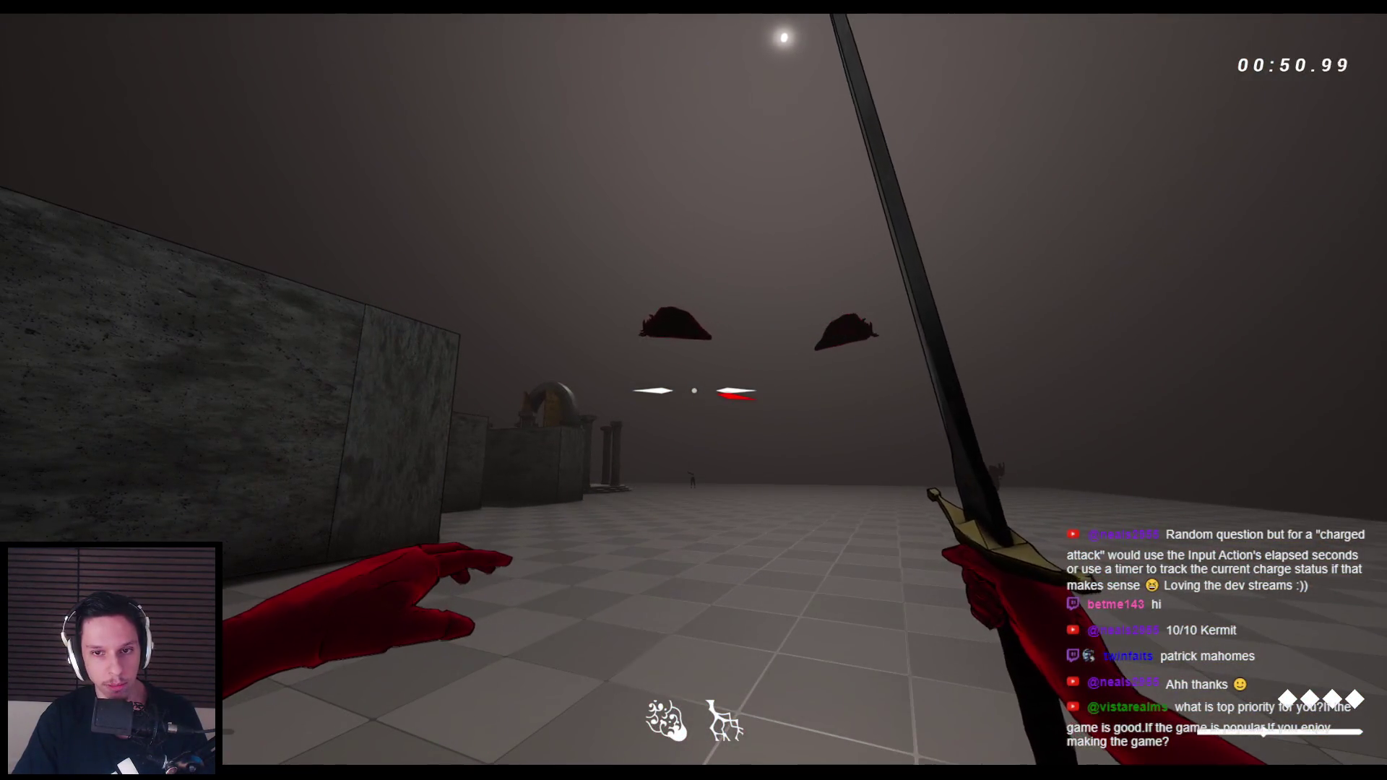
left_click(694, 390)
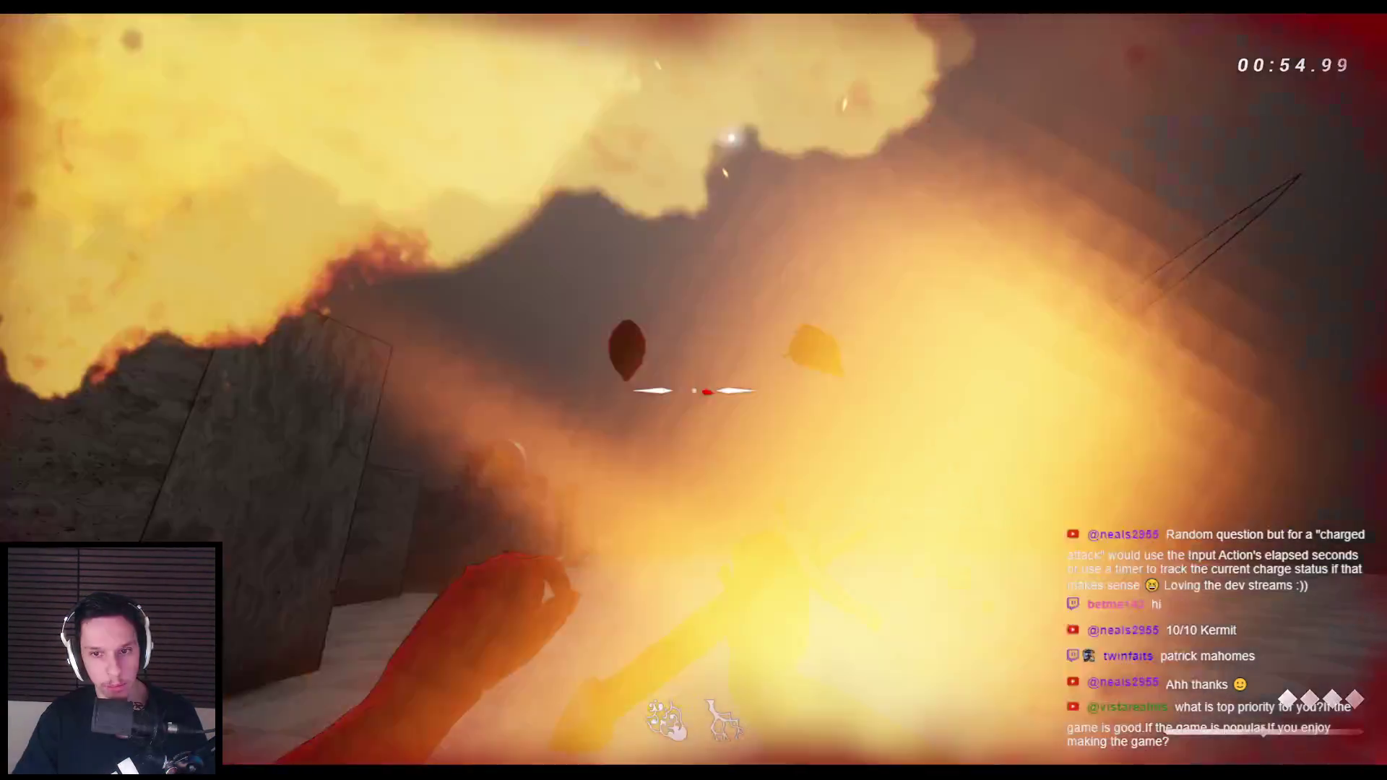
key("space")
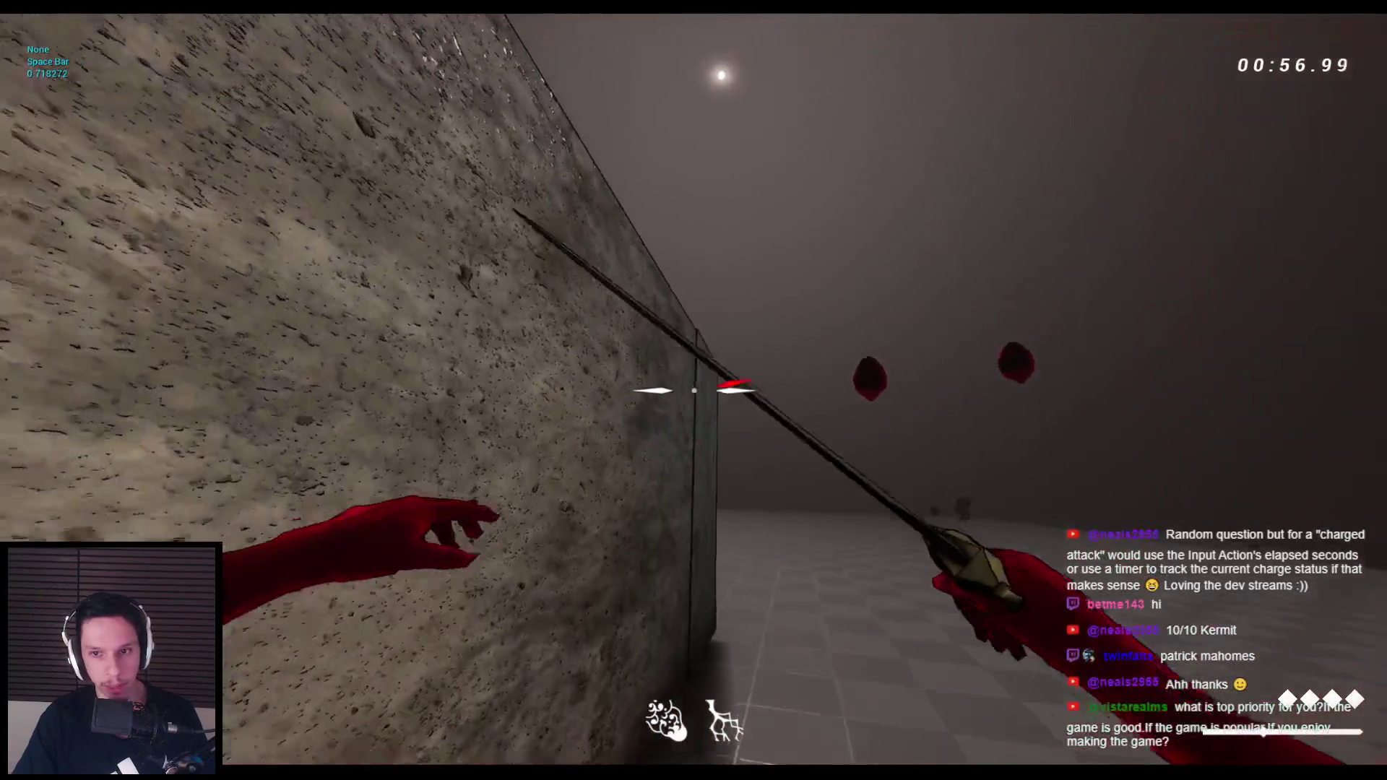
Climb the maze walls, switch to the bow and shoot two arrows at the flying enemy
key("space")
key("space")
key("space")
key("space")
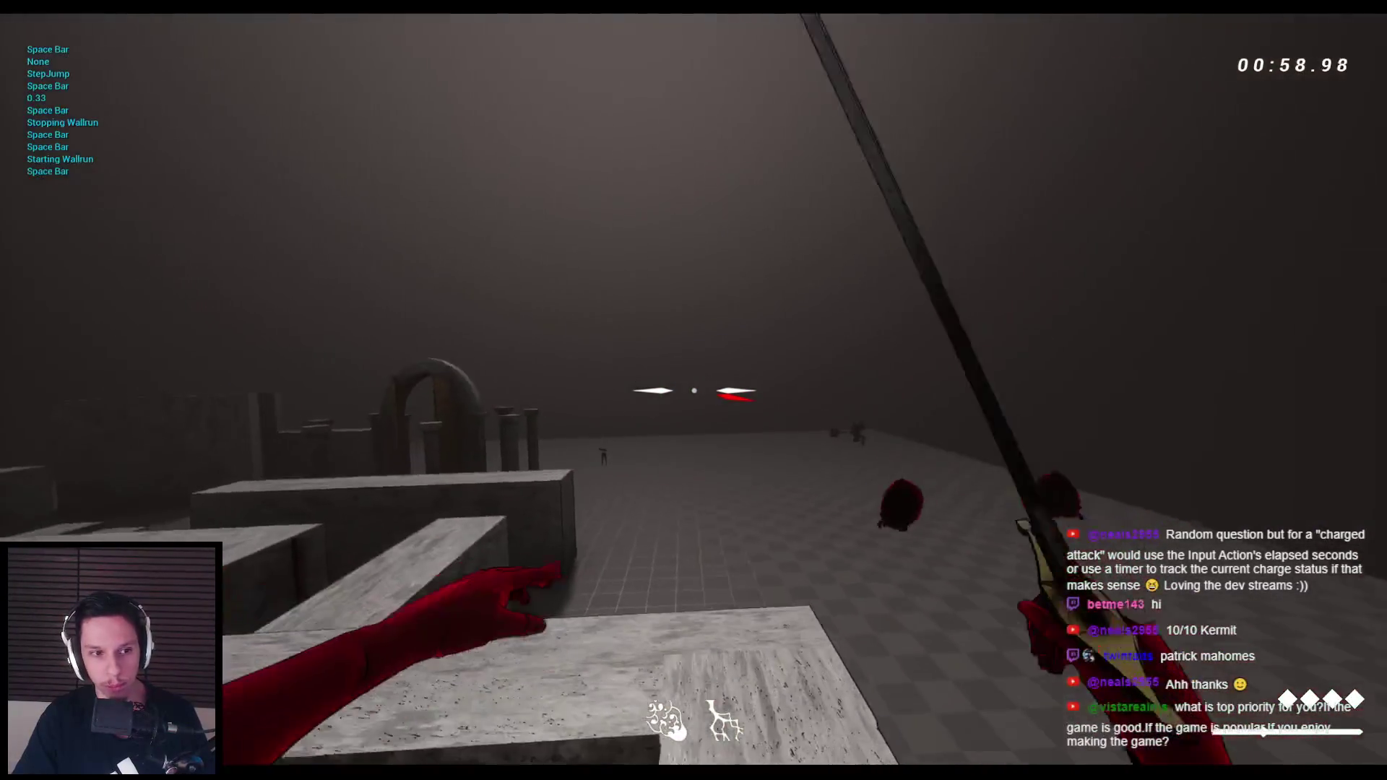
scroll(693, 390, "down", 1)
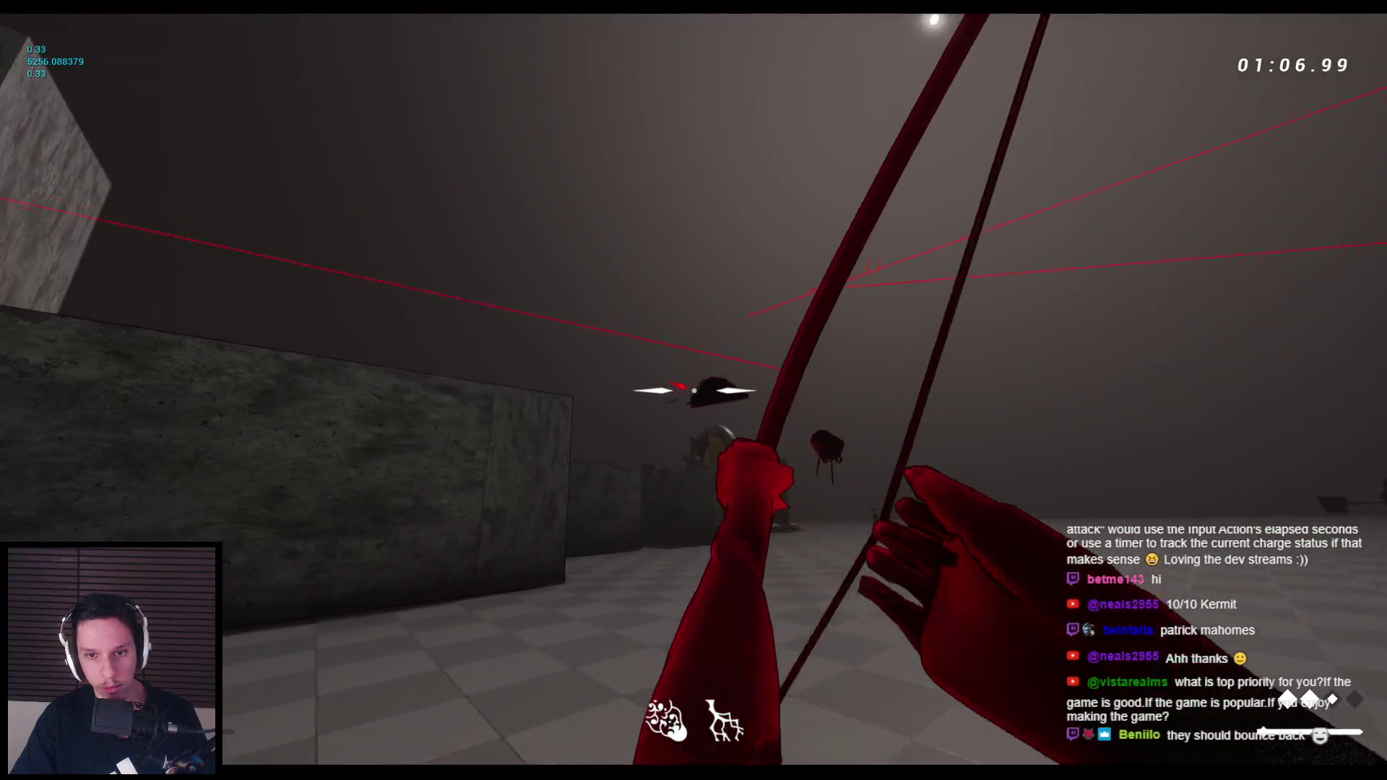
left_click(694, 390)
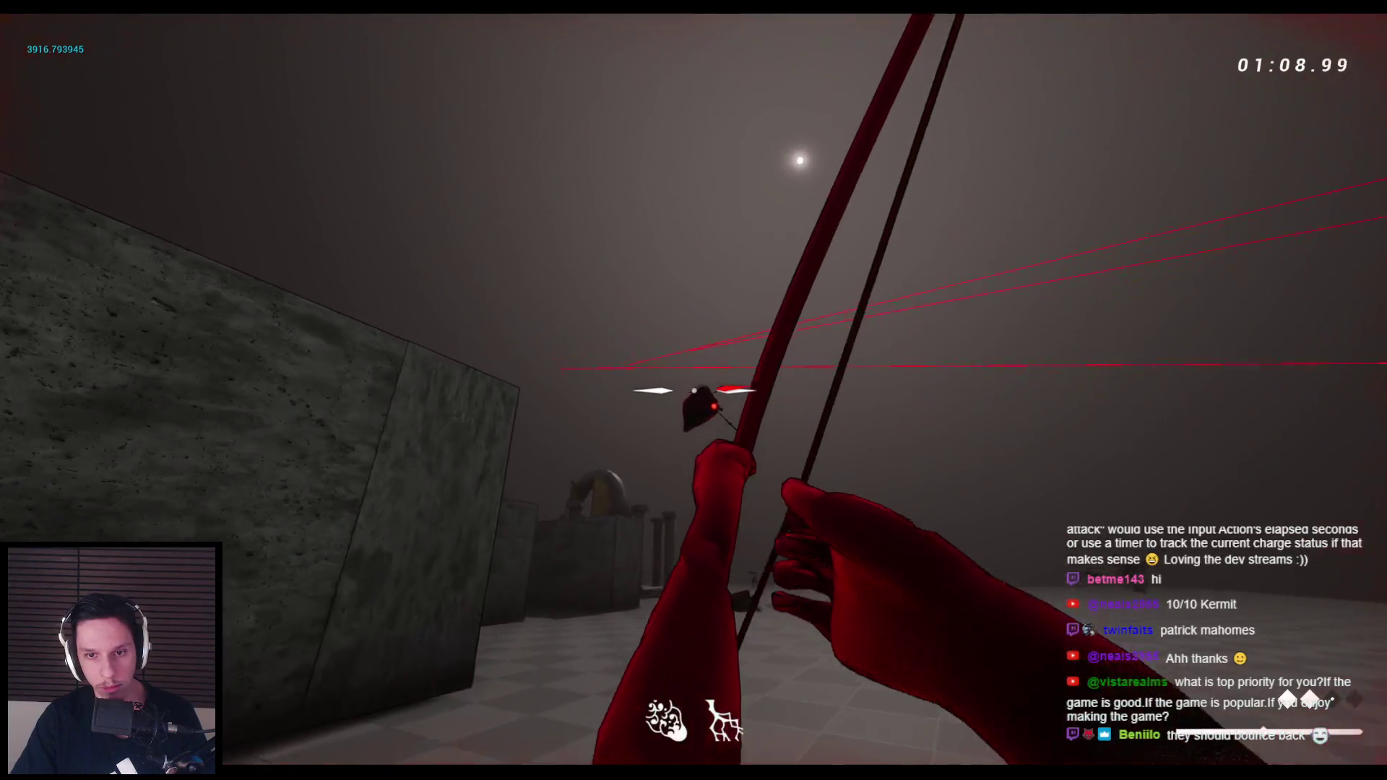
left_click(694, 390)
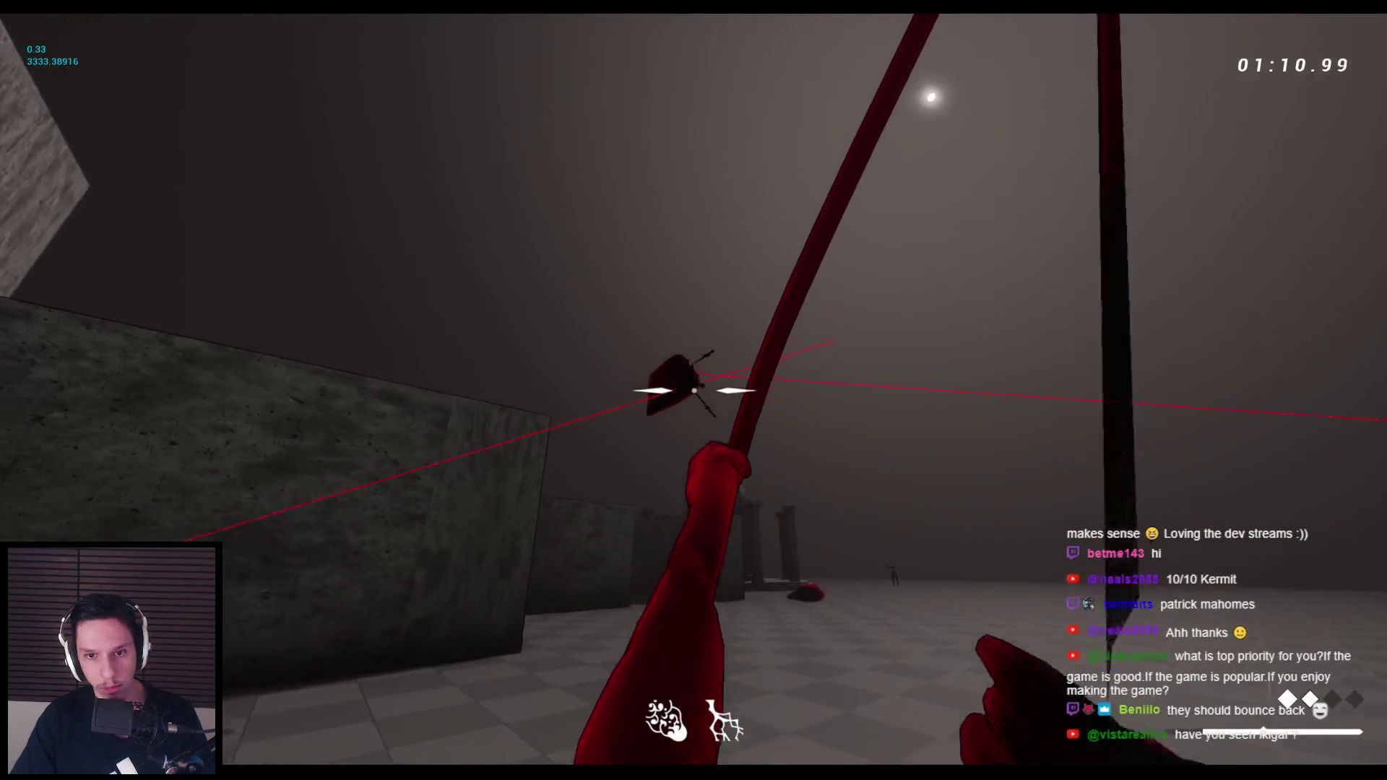
Return to the sword, wall-run across several ledges, then stop play and return to the editor
key("space")
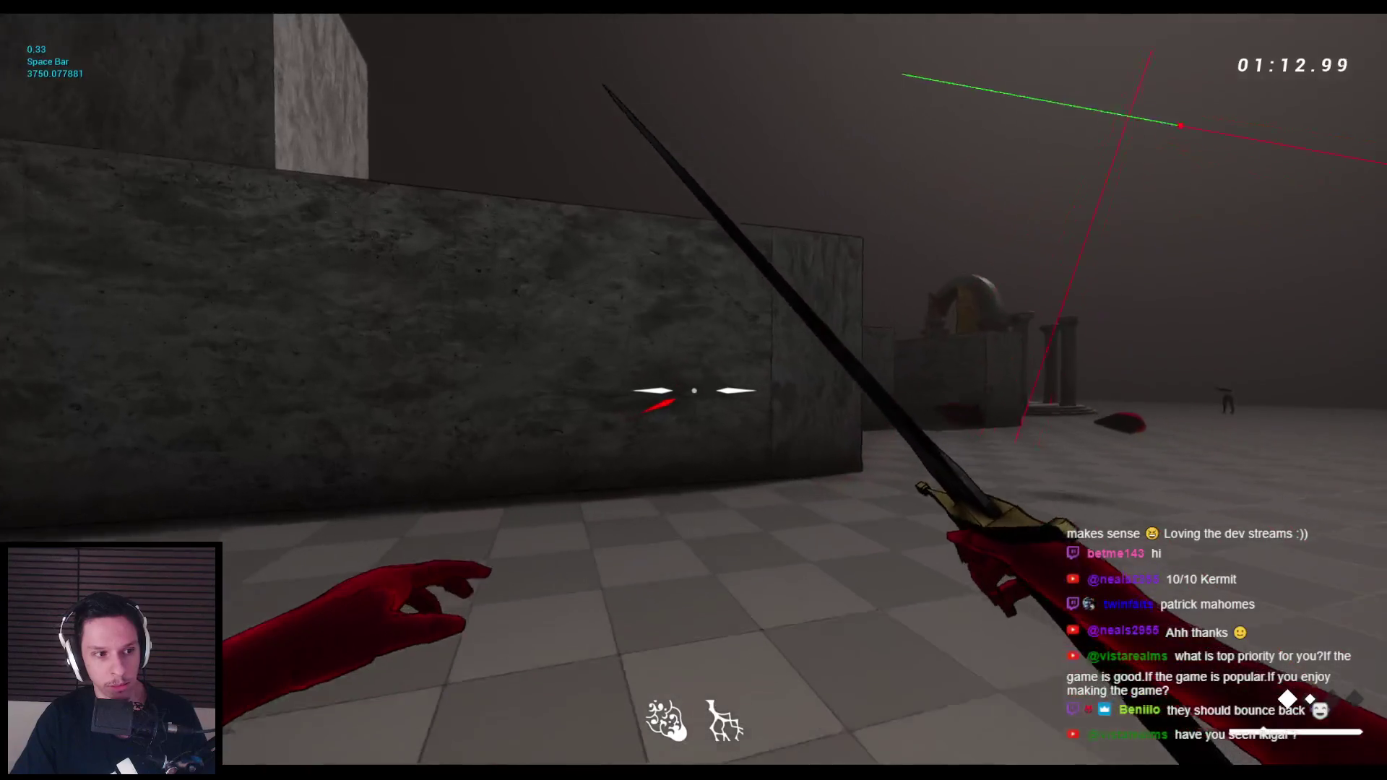
key("space")
key("space")
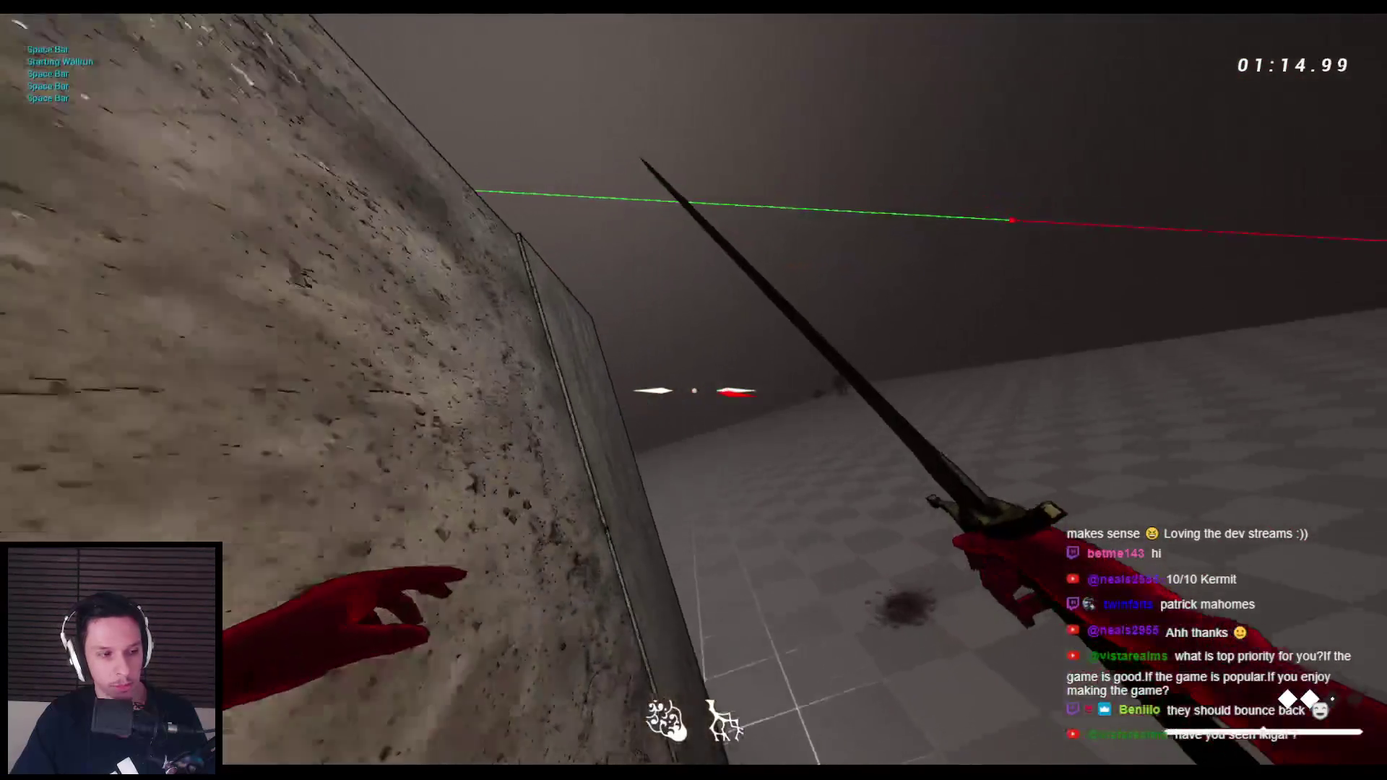
key("space")
key("space")
key("space")
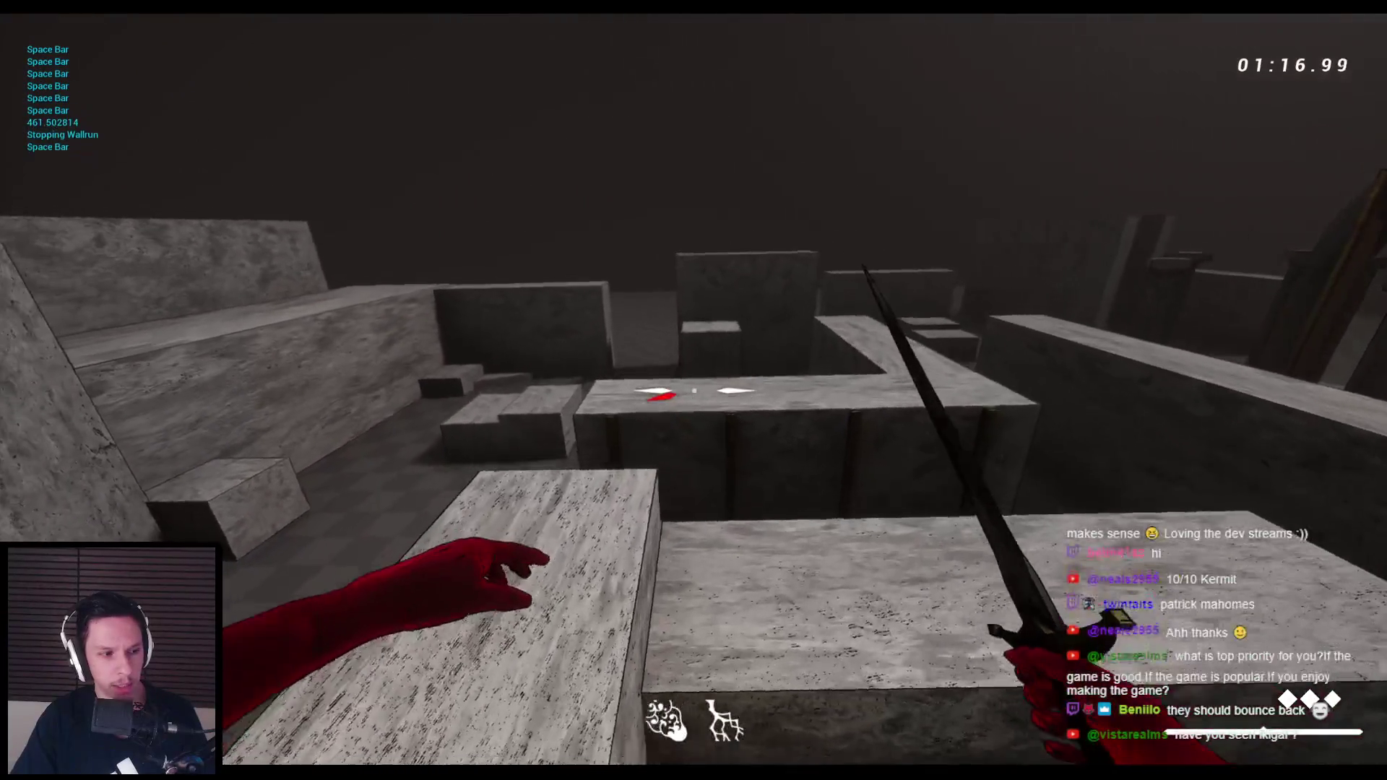
key("space")
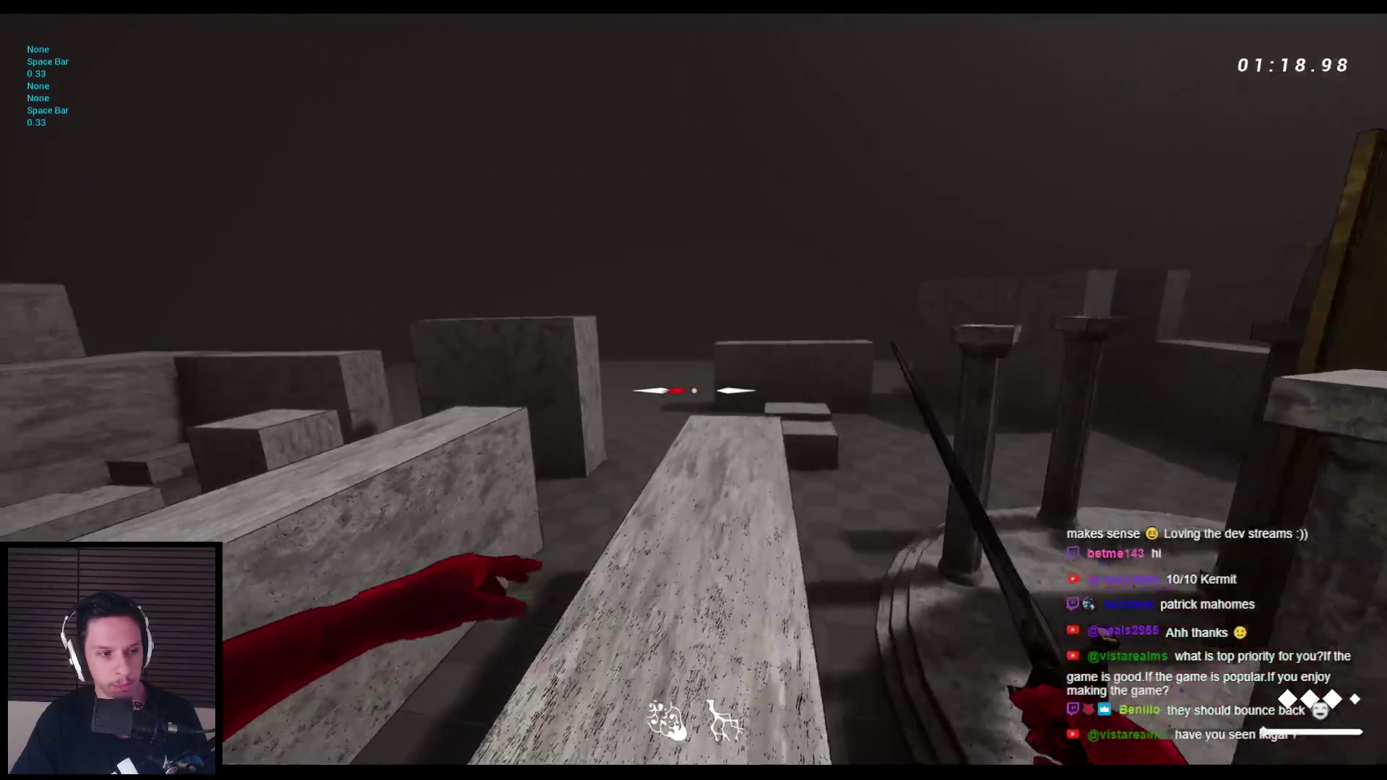
key("space")
key("space")
key("space")
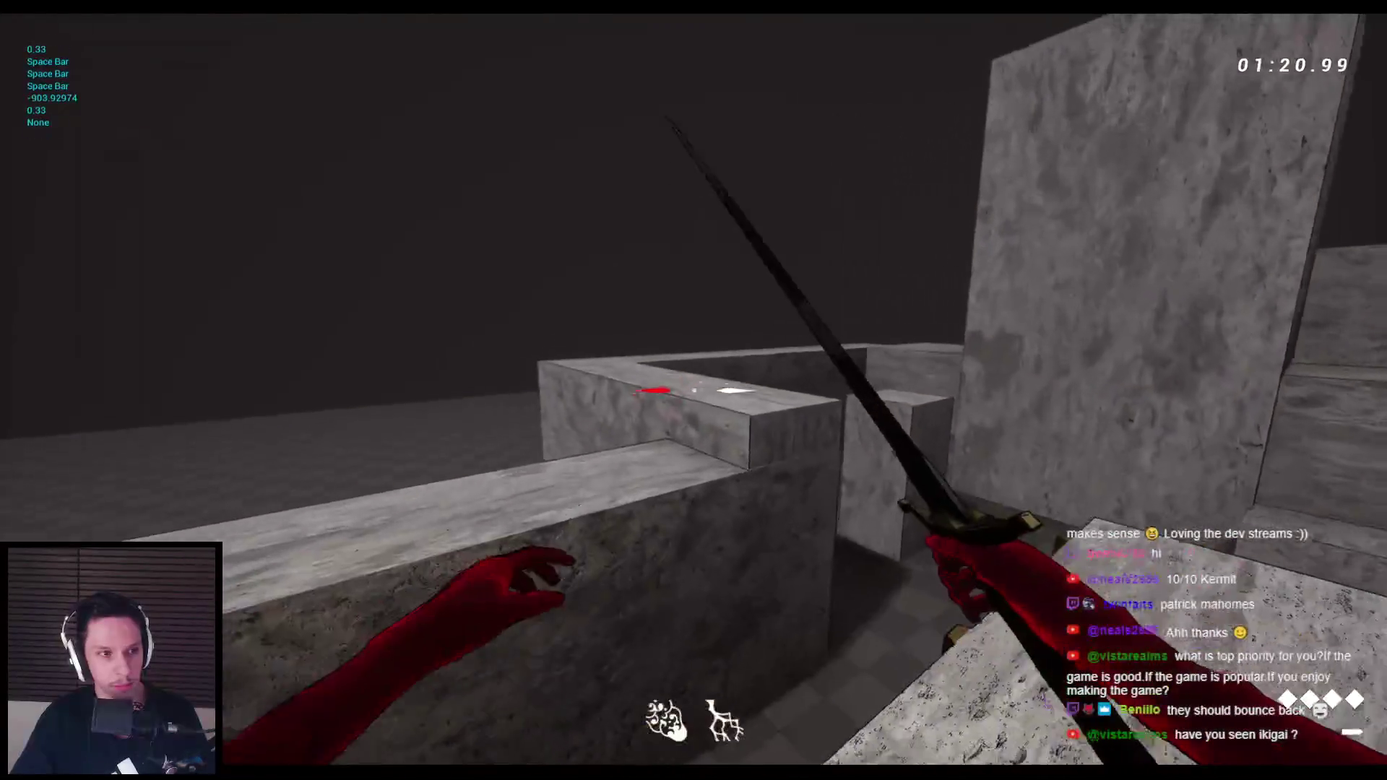
key("space")
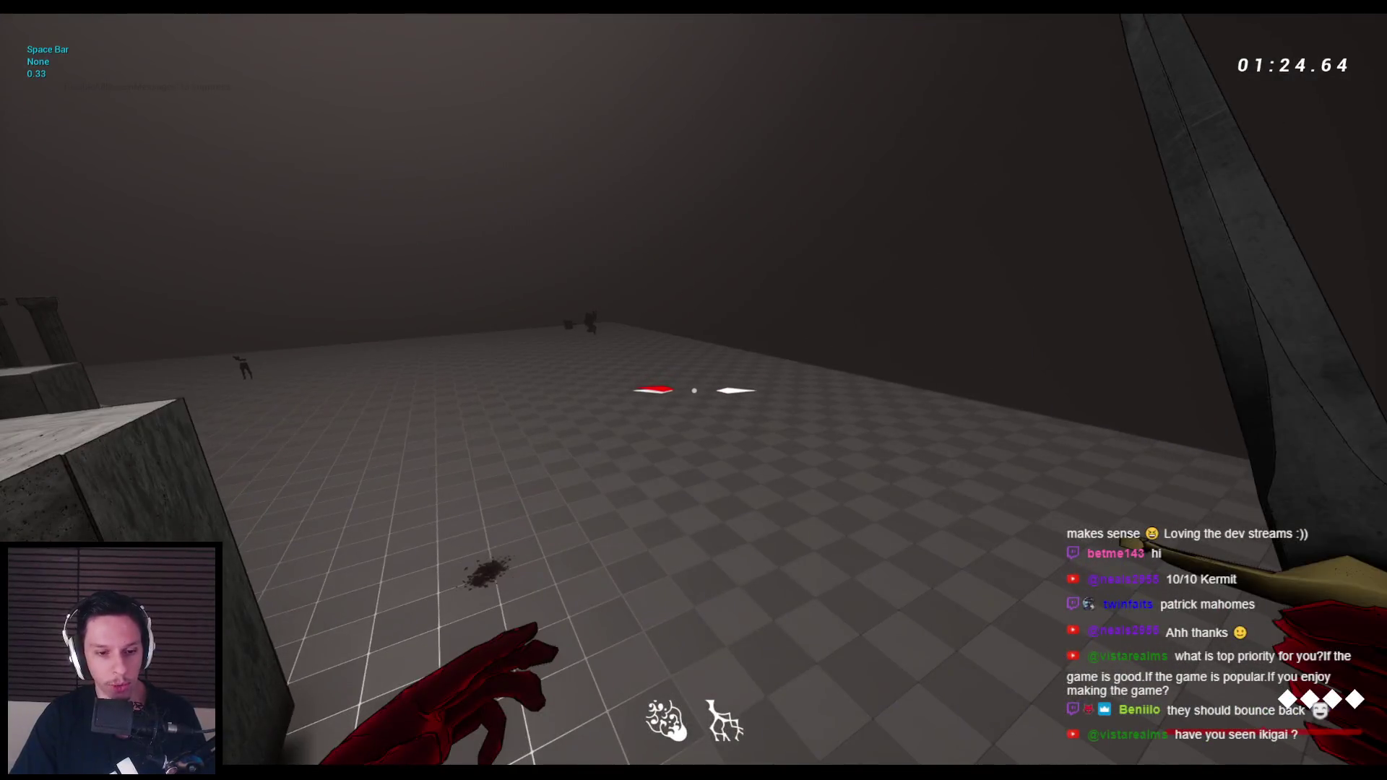
key("Escape")
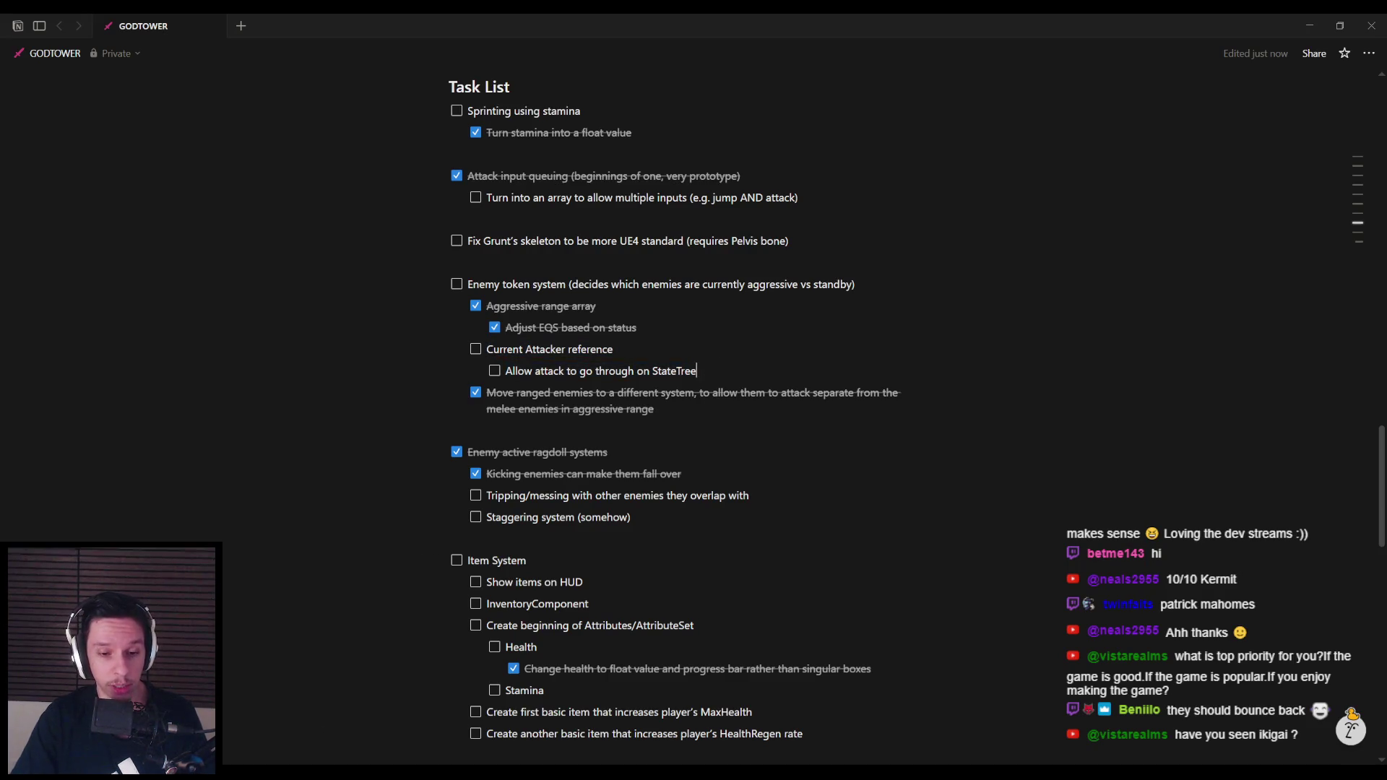
left_click(347, 722)
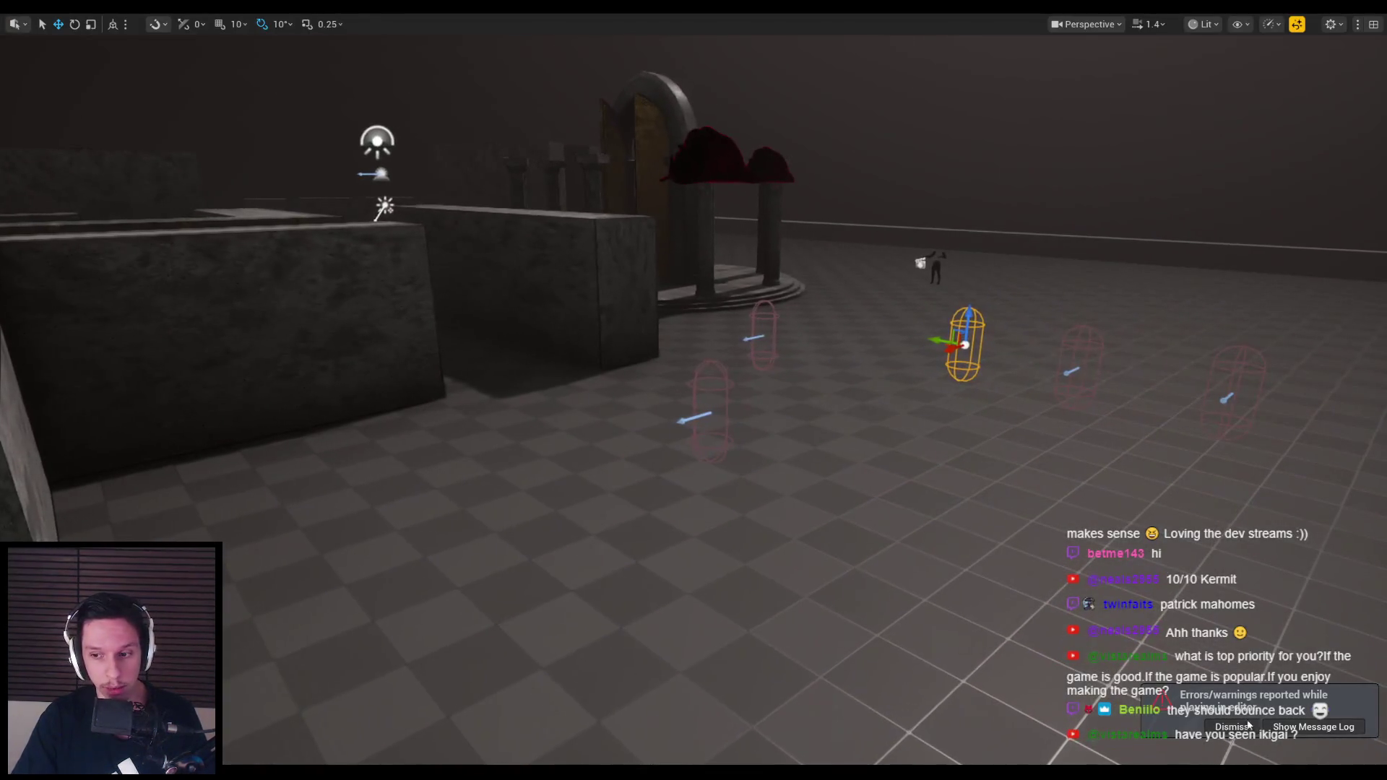
Play the level with Alt+P, strike the grunt enemies repeatedly, then end the session
scroll(694, 390, "down", 5)
key("w")
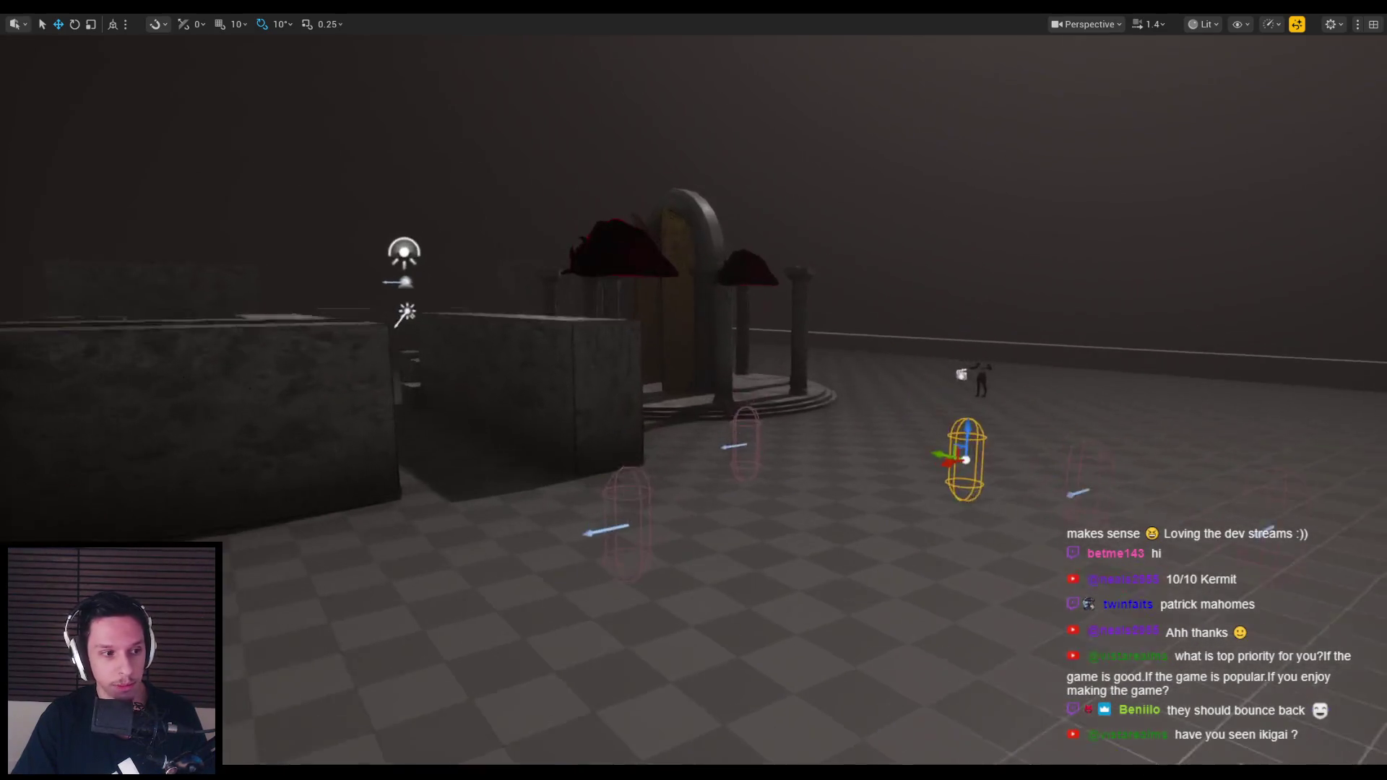
key("d")
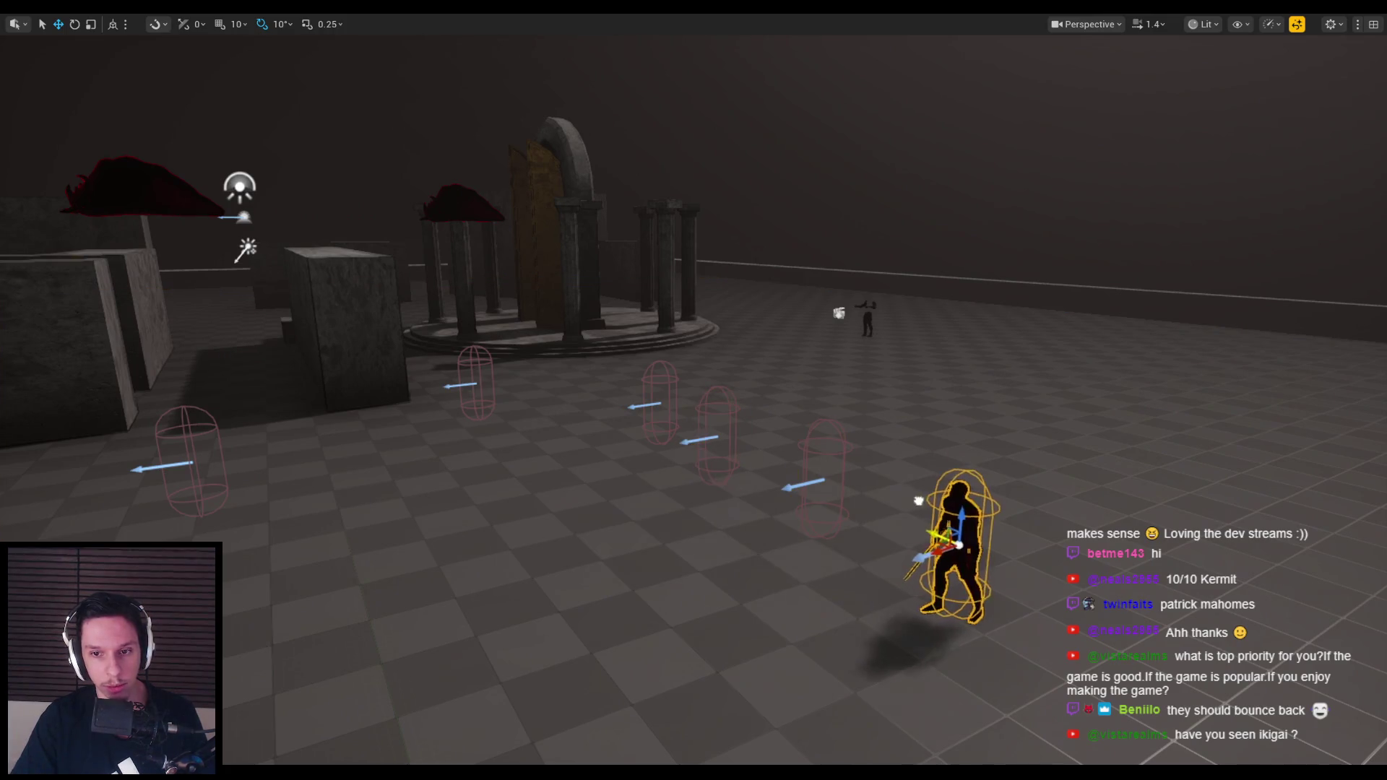
key("alt+p")
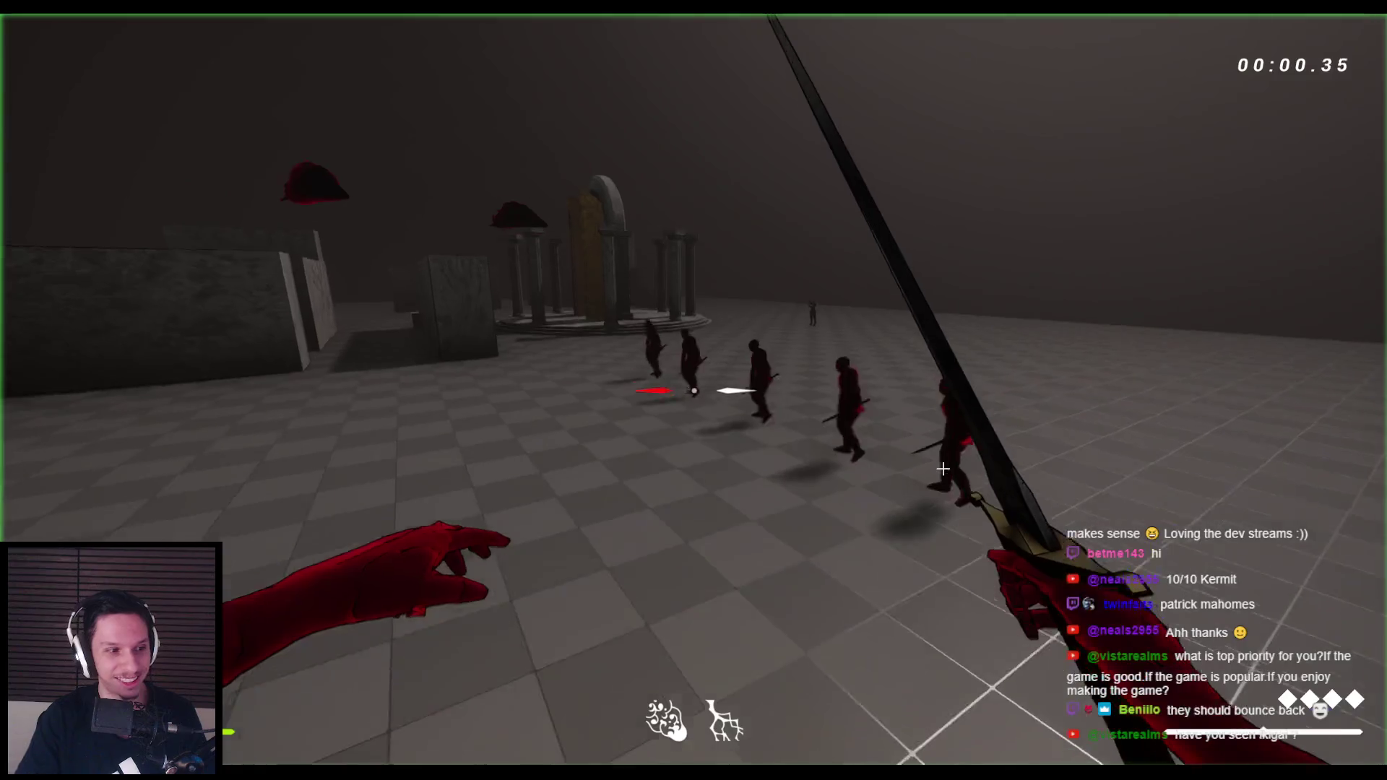
left_click(693, 390)
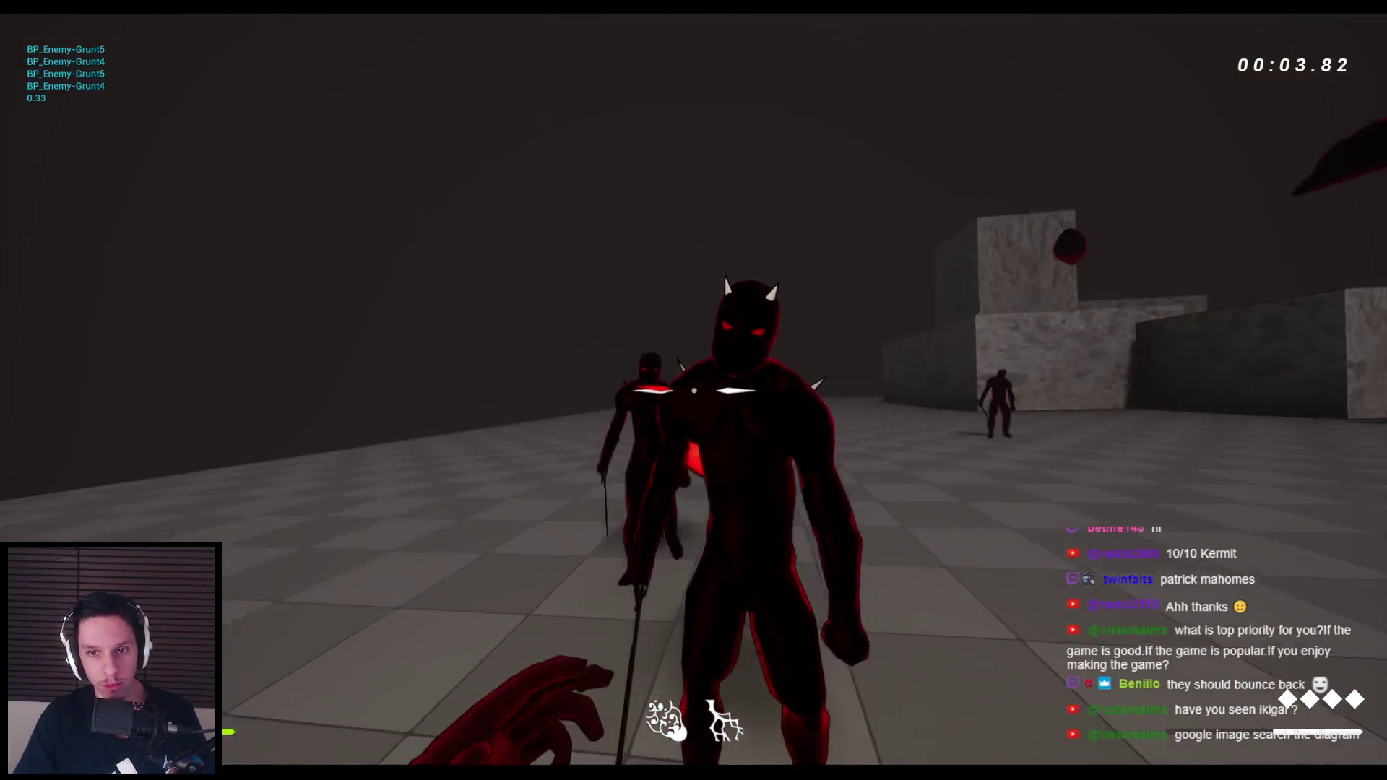
left_click(694, 390)
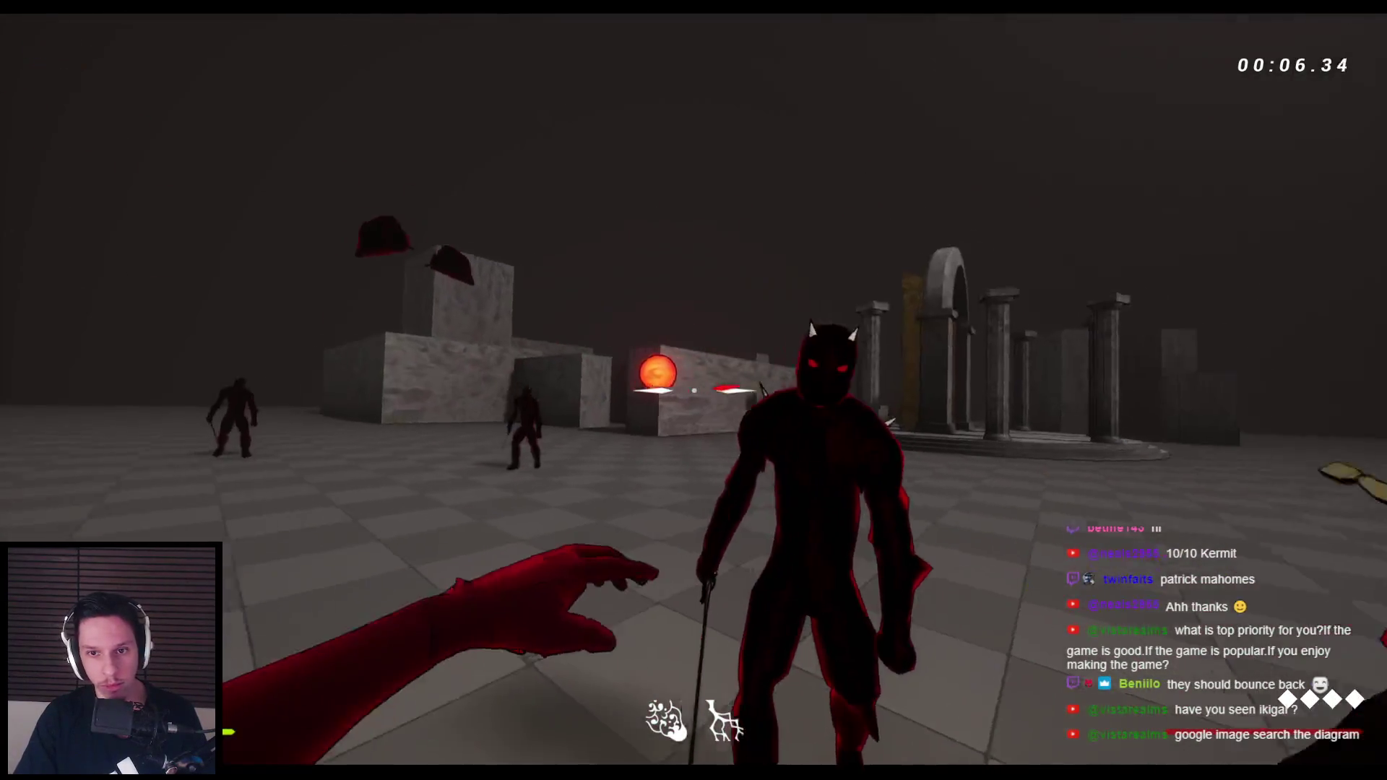
left_click(693, 390)
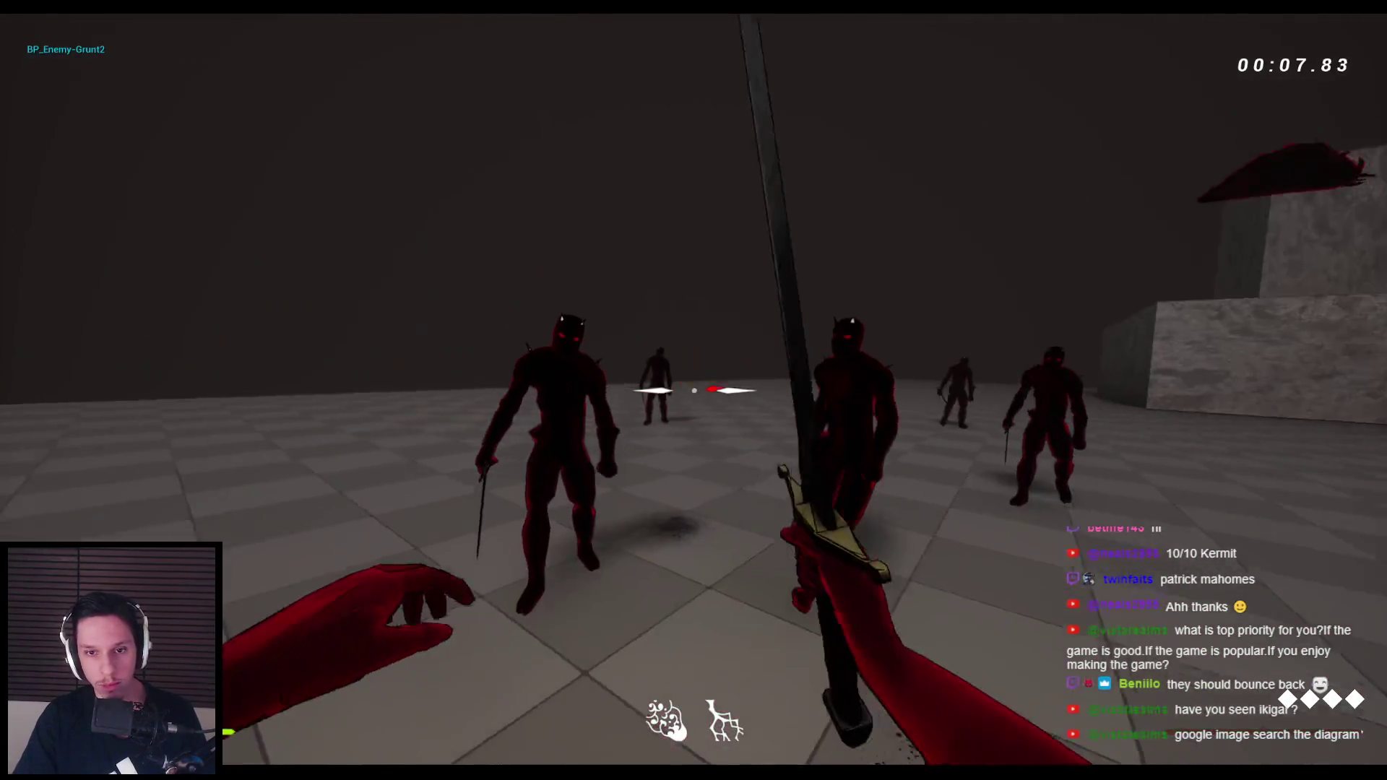
left_click(694, 390)
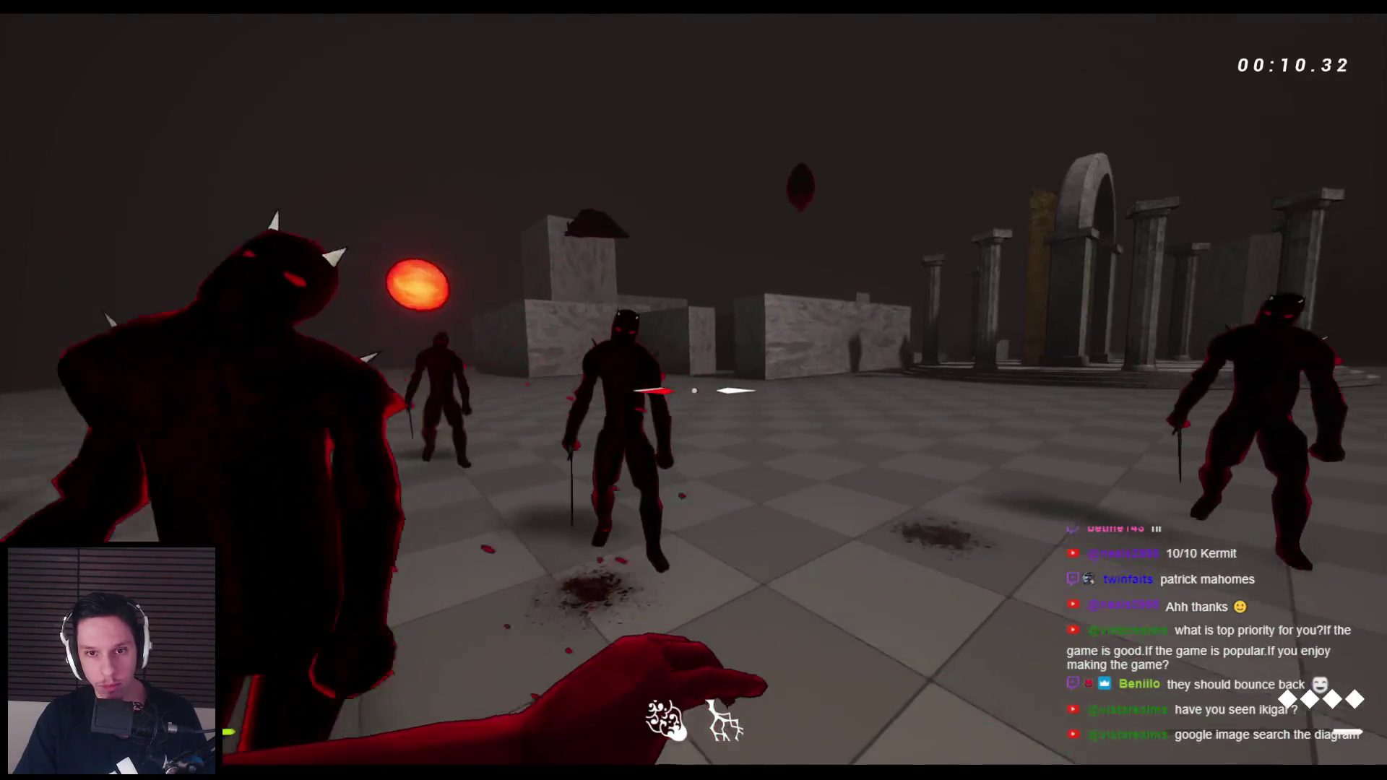
left_click(693, 390)
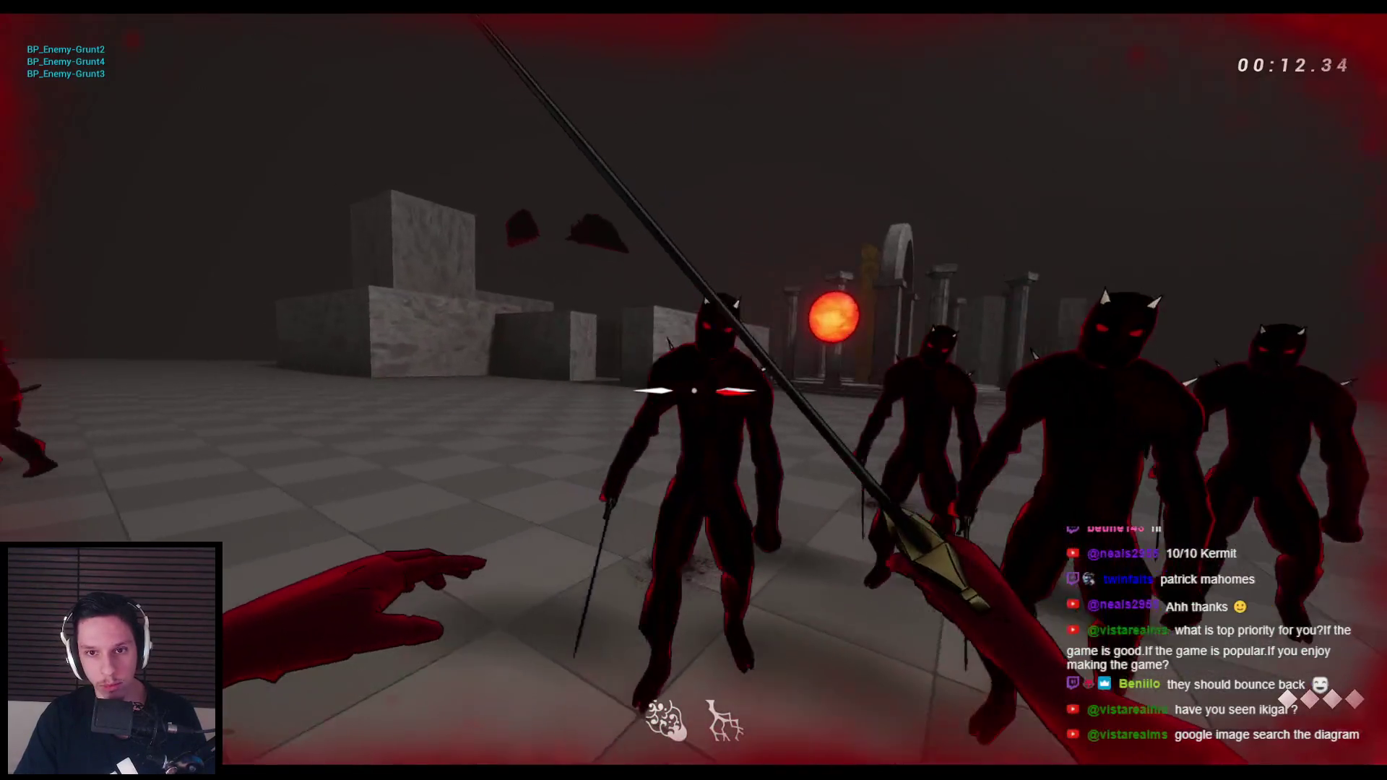
key("Escape")
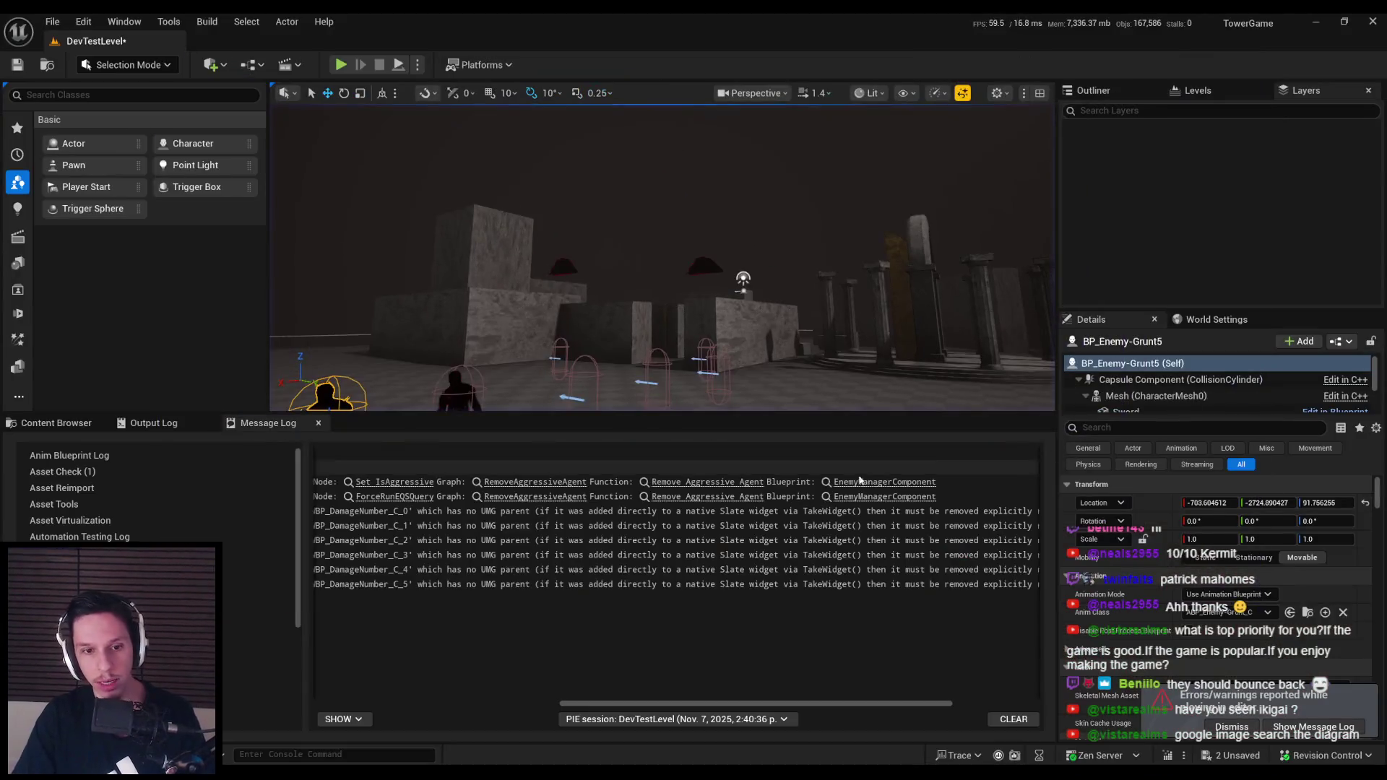
Open the BP_FlyingBall-Projectile blueprint and inspect its ProjectileMovement component
left_click(72, 427)
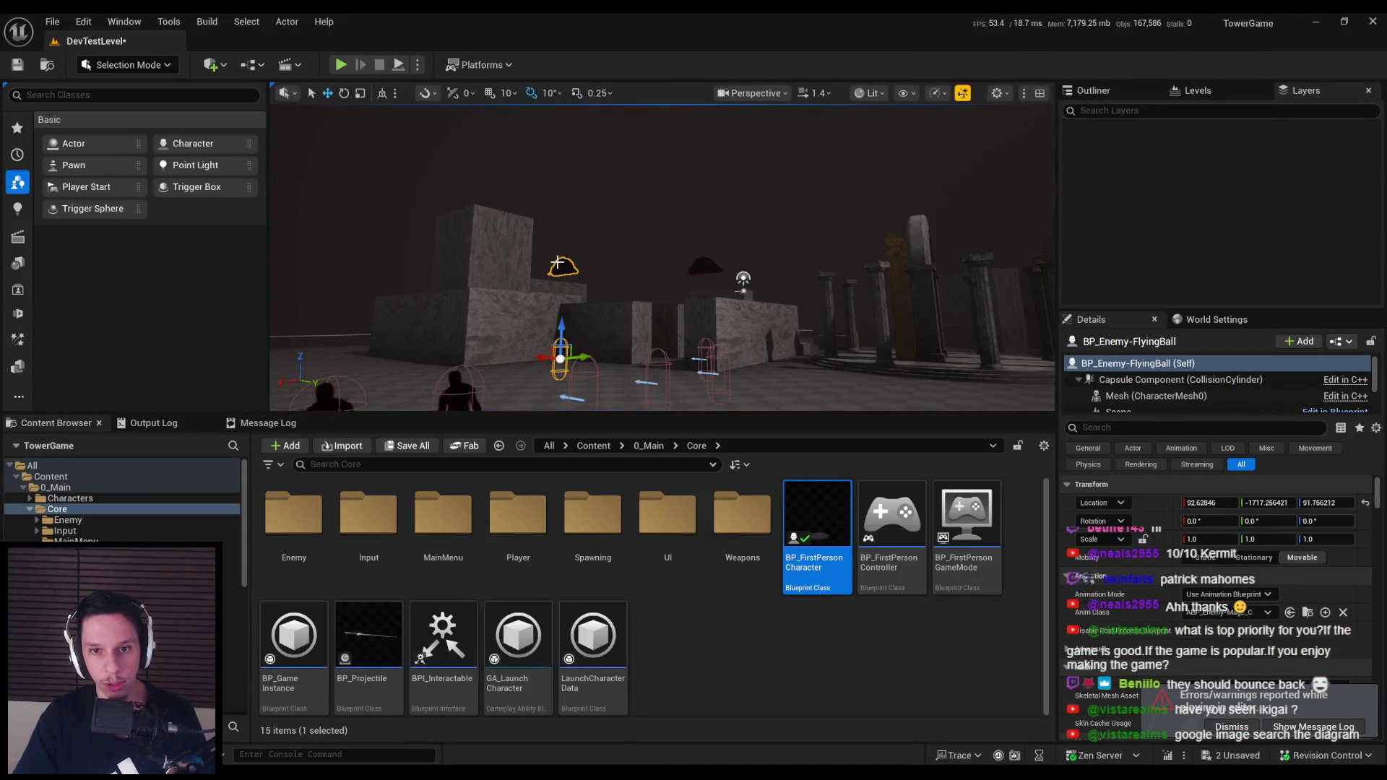
key("ctrl+b")
double_click(906, 566)
left_click(109, 198)
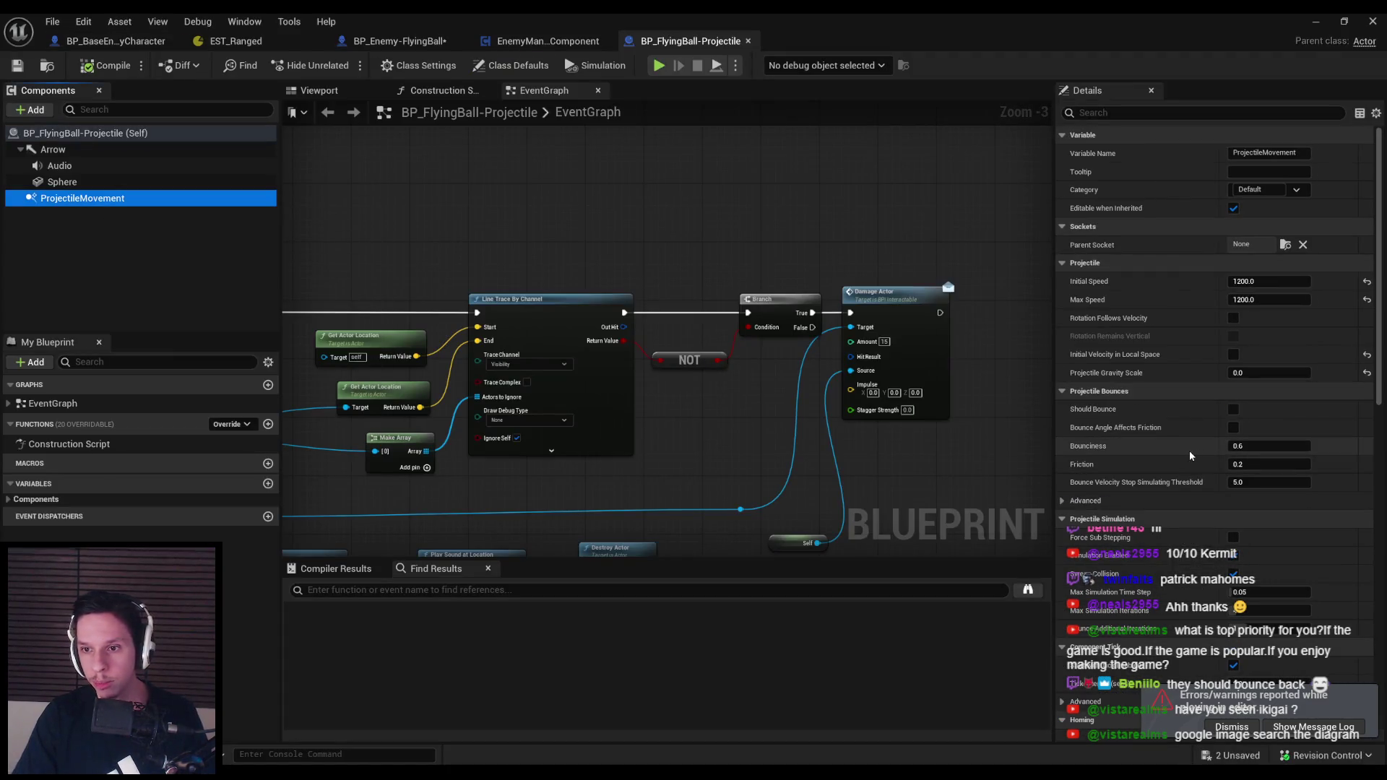
scroll(805, 384, "down", 3)
scroll(800, 408, "up", 4)
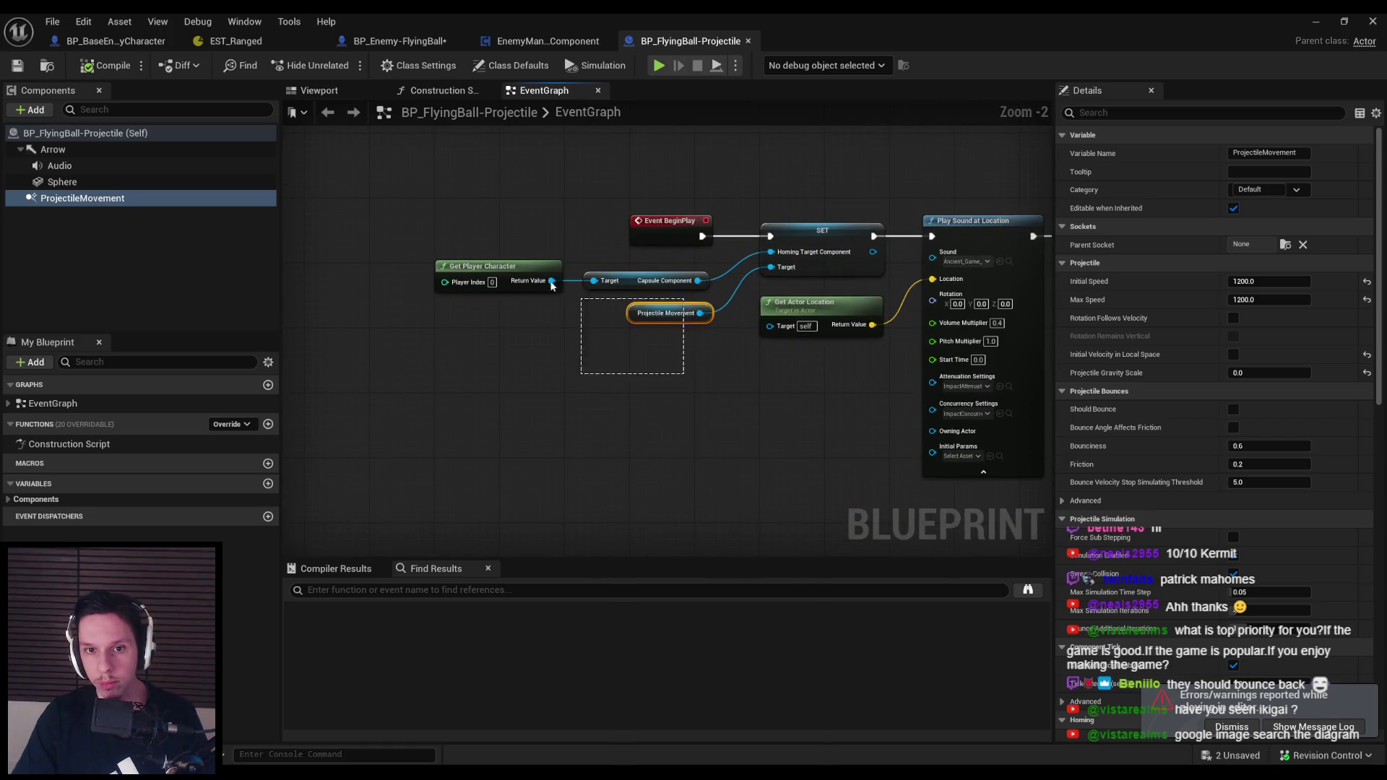
Delete the homing-target nodes from BeginPlay, check the Homing settings, and start a play test
left_click_drag(557, 289, 554, 288)
left_click(821, 269, "ctrl")
key("Delete")
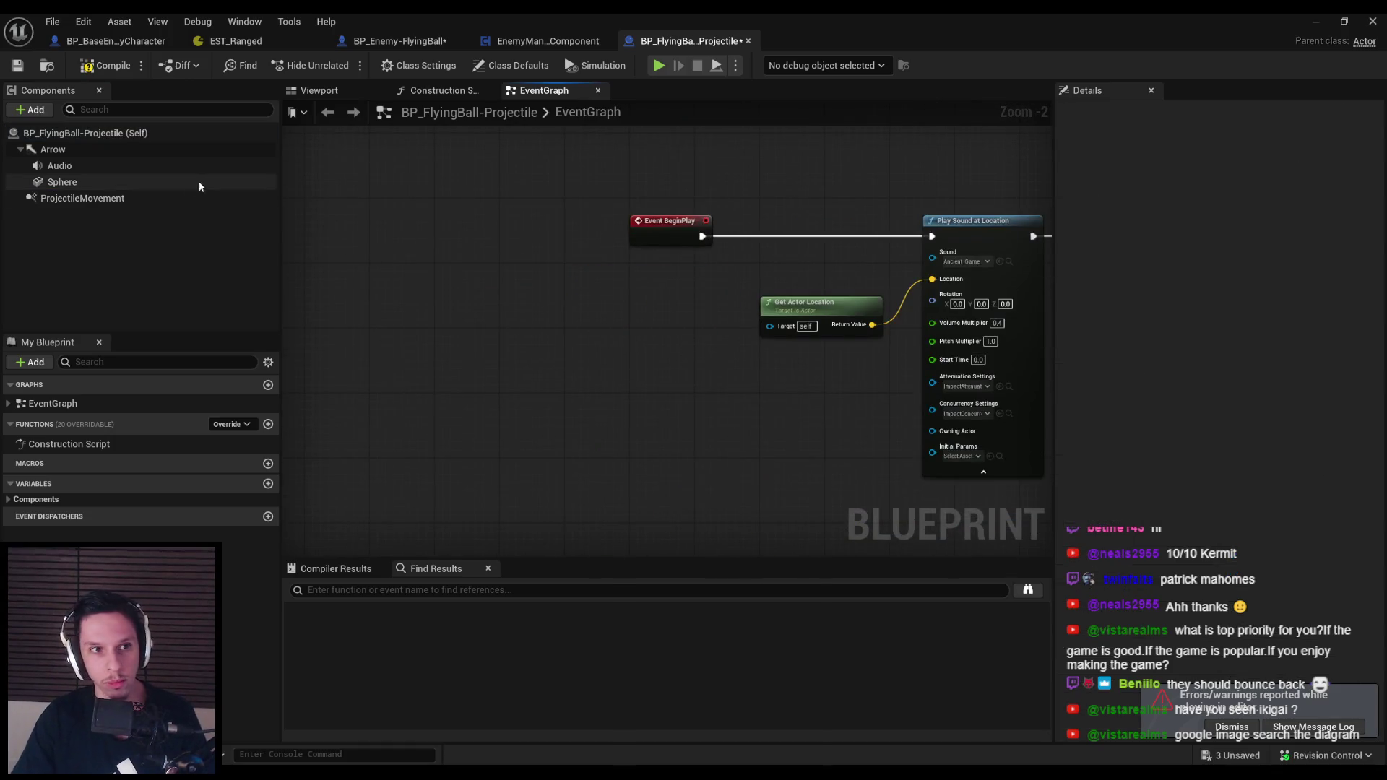
left_click(203, 198)
type("homi")
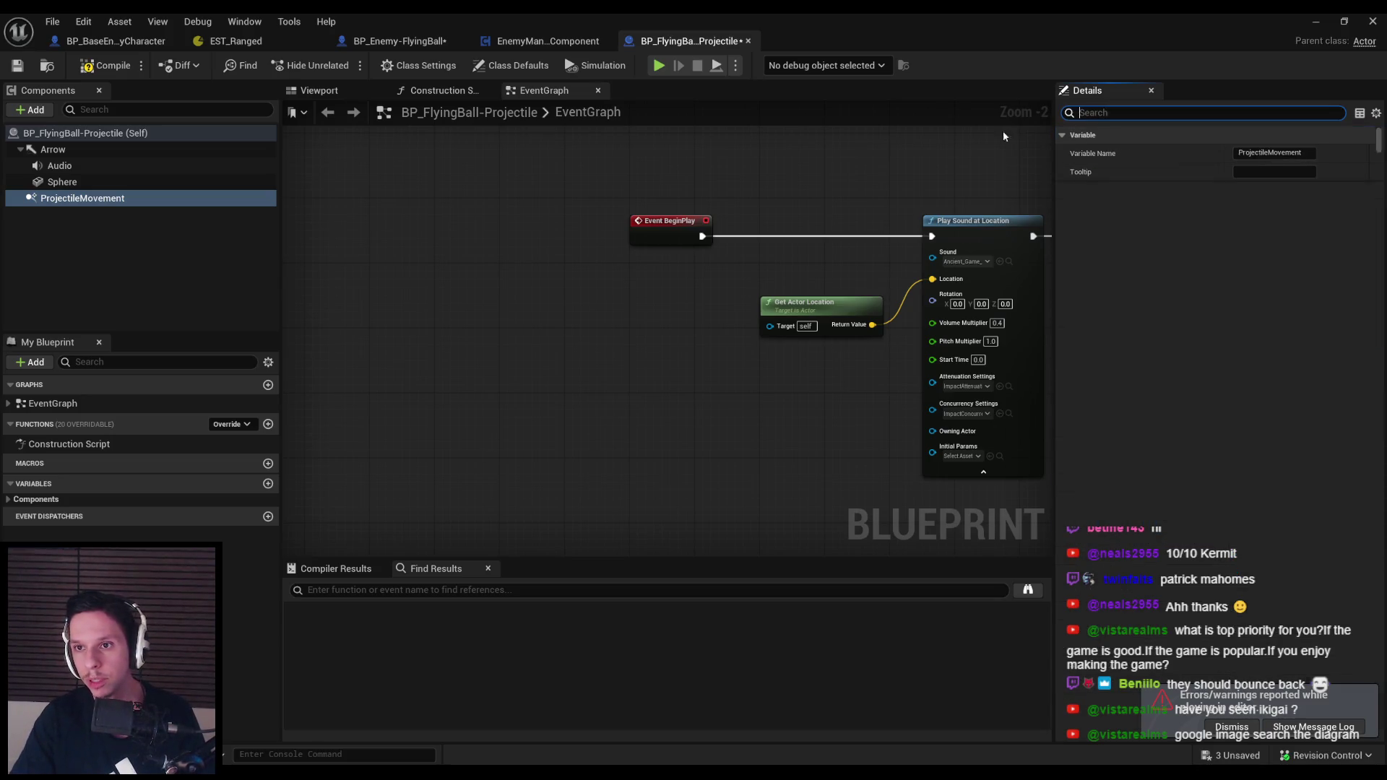
left_click(1314, 27)
left_click(341, 64)
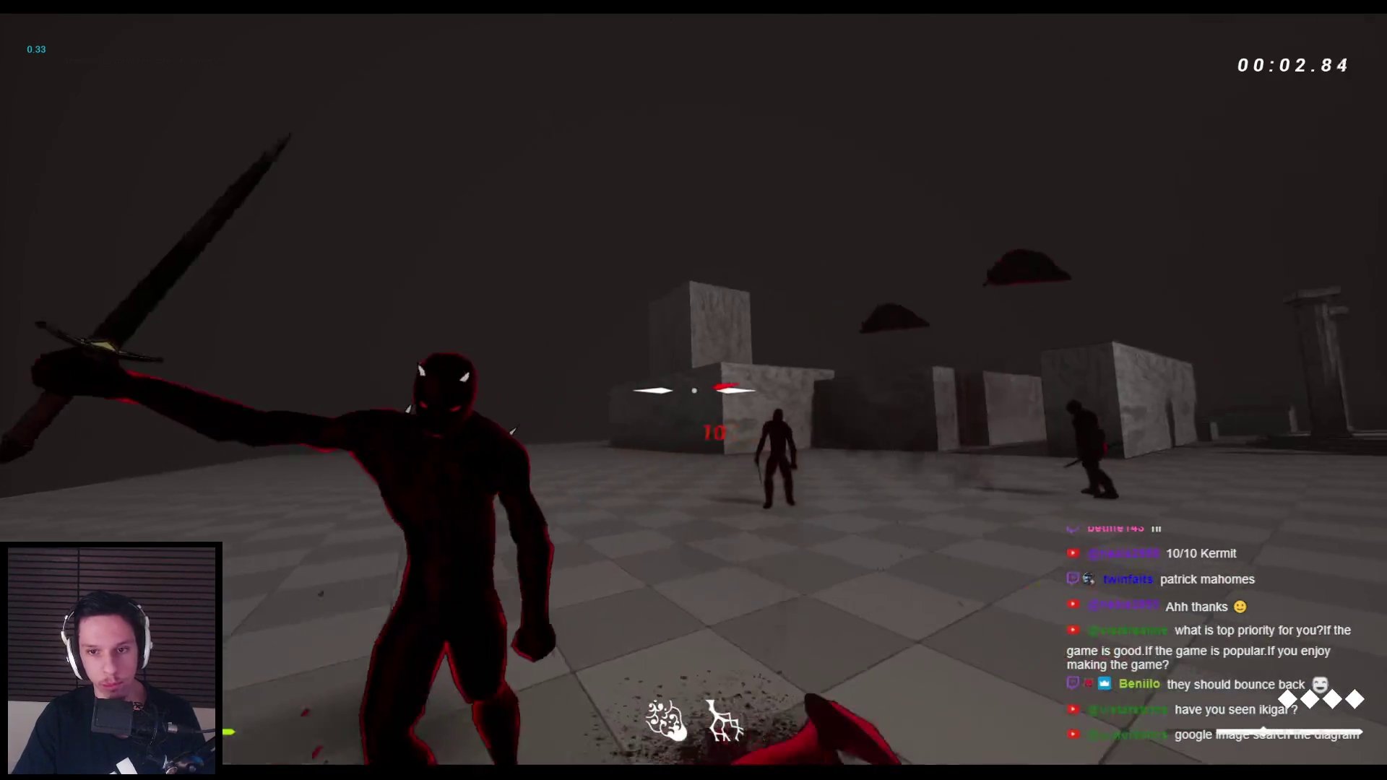
left_click(693, 390)
left_click(693, 390)
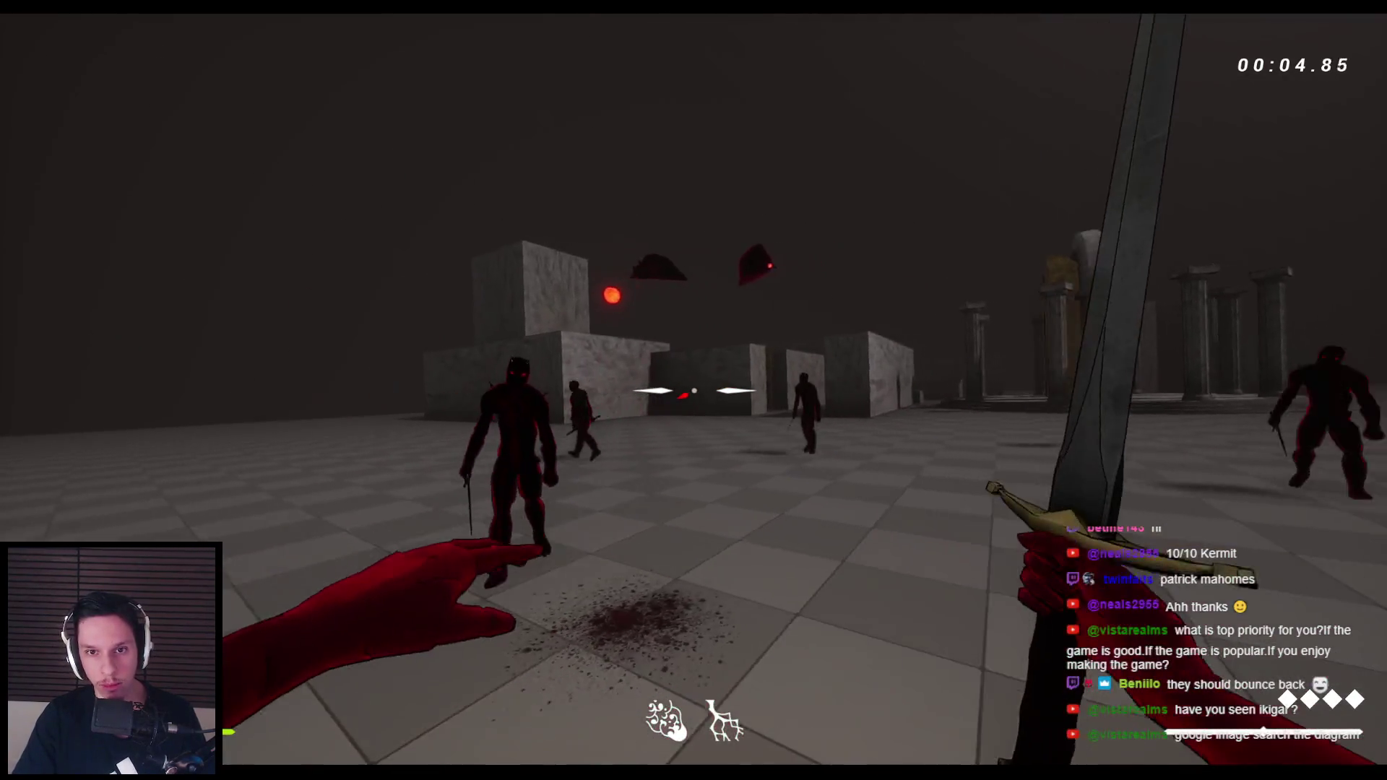
left_click(693, 390)
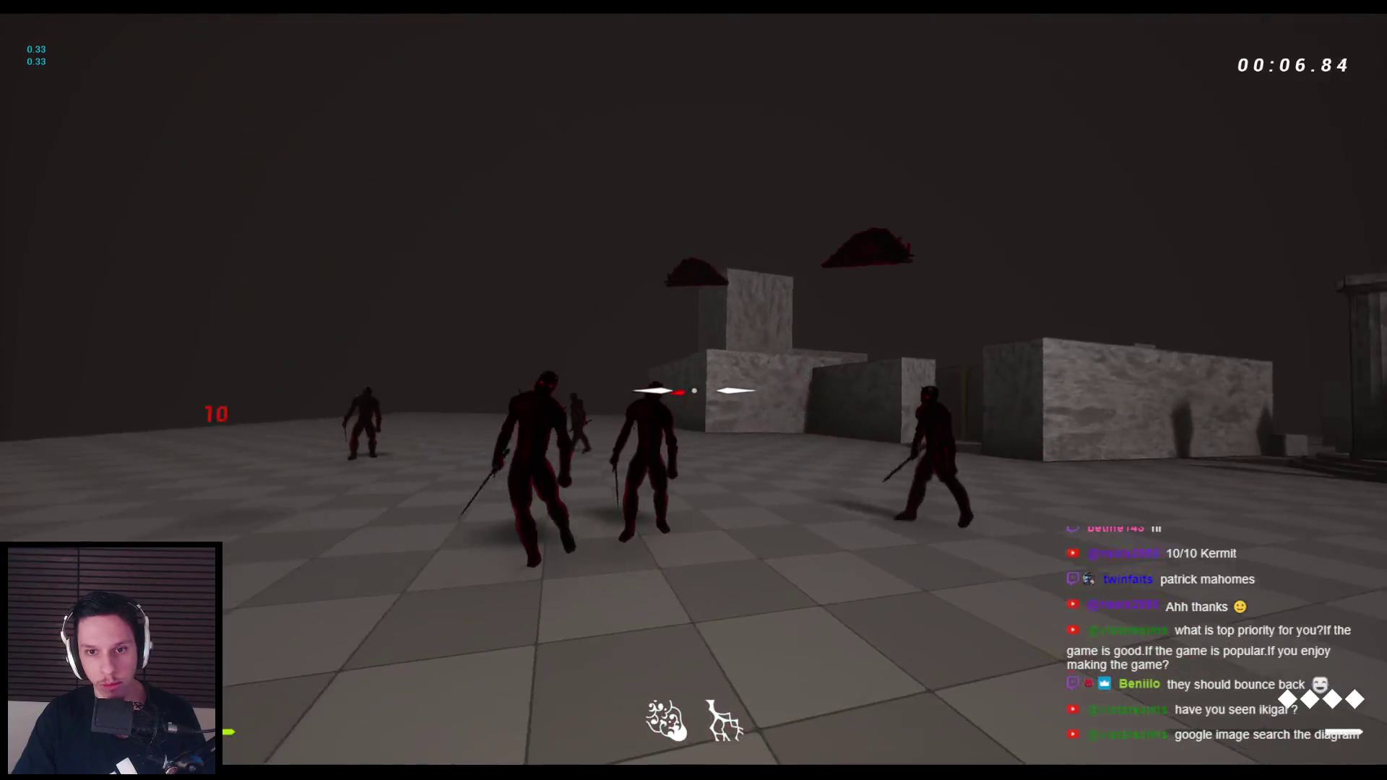
left_click(693, 390)
left_click(693, 390)
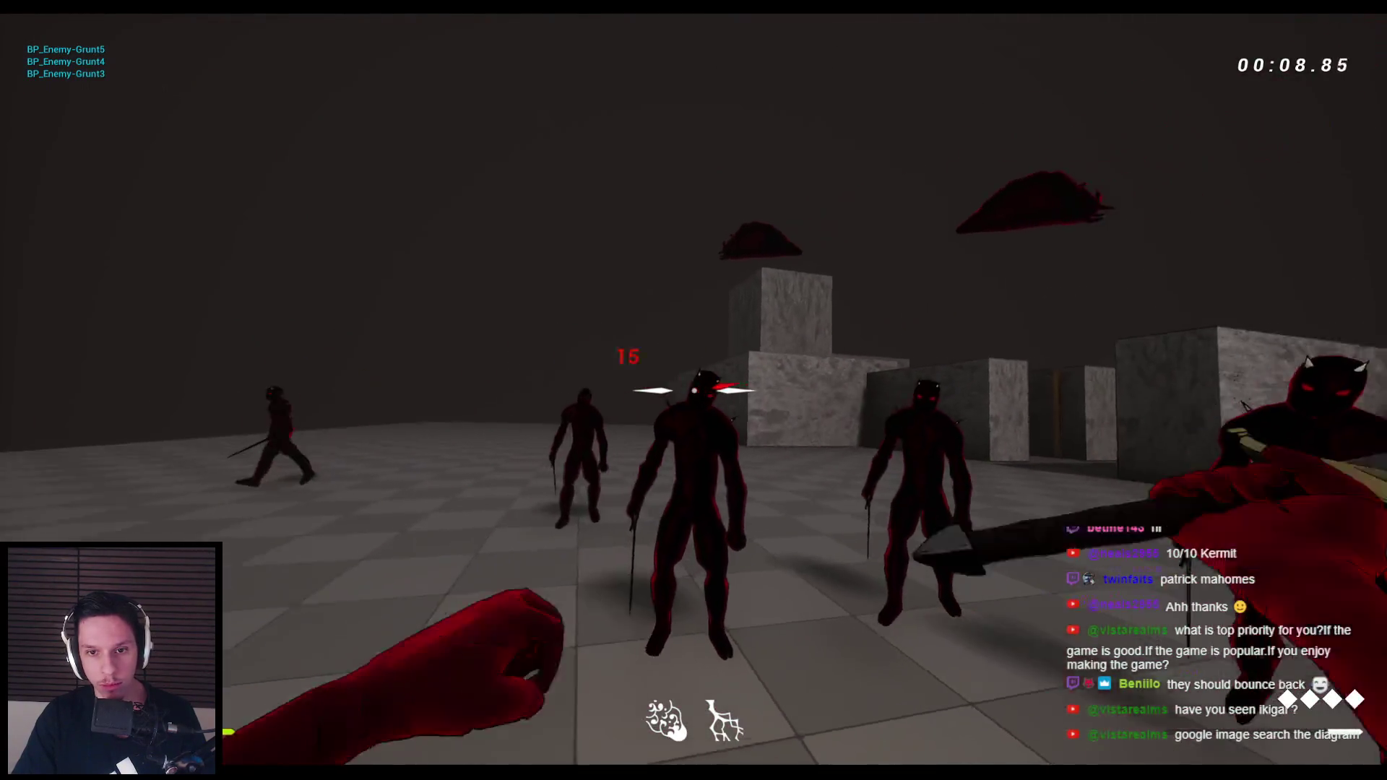
left_click(693, 390)
left_click(693, 390)
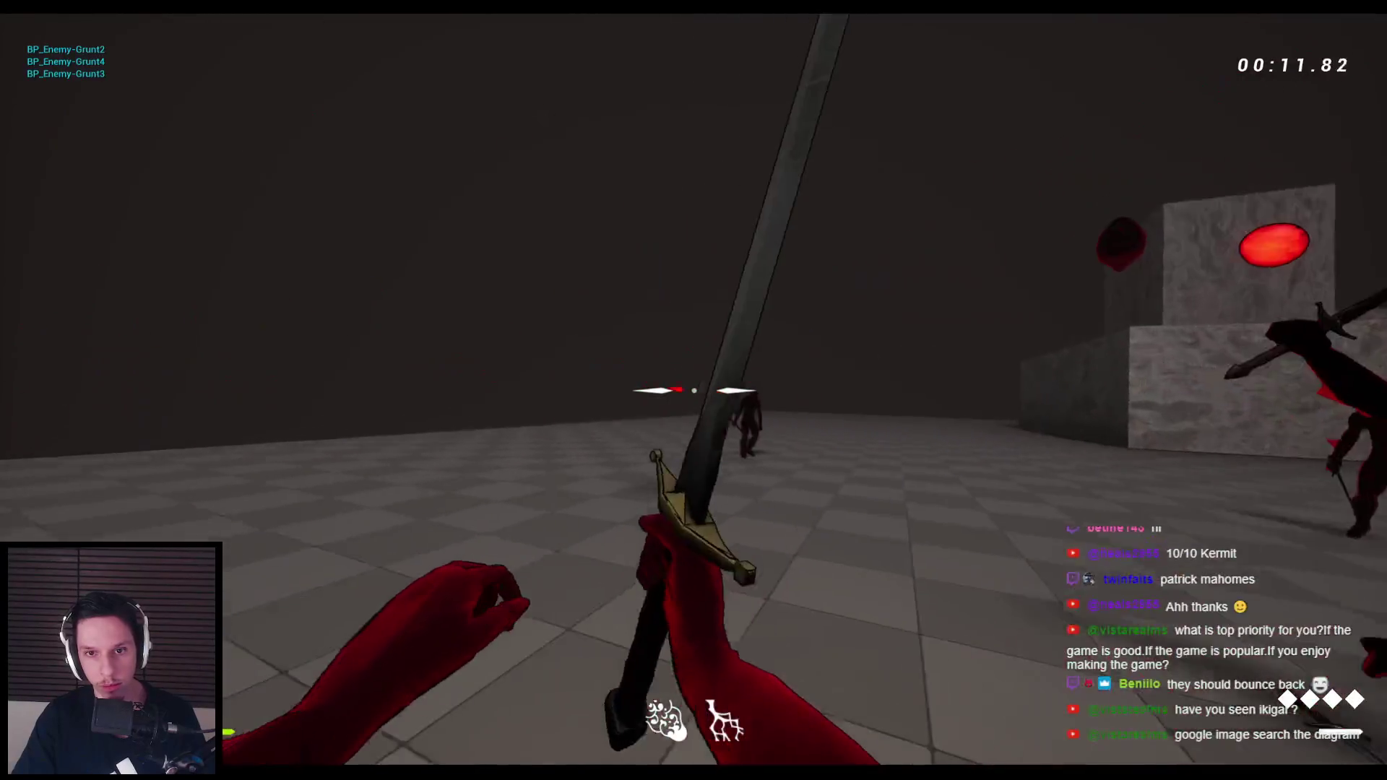
left_click(693, 390)
left_click(694, 390)
left_click(693, 390)
left_click(693, 390)
left_click(693, 390)
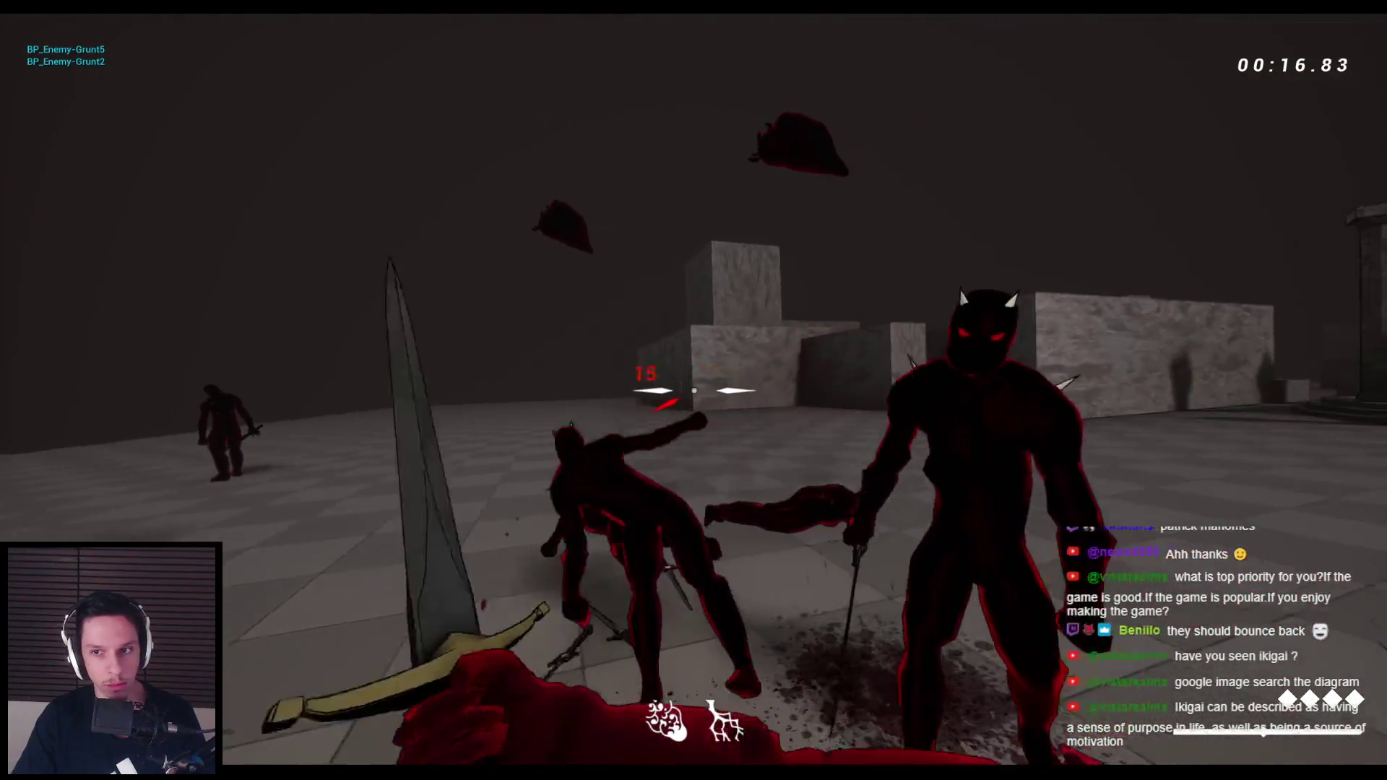
left_click(693, 390)
left_click(693, 390)
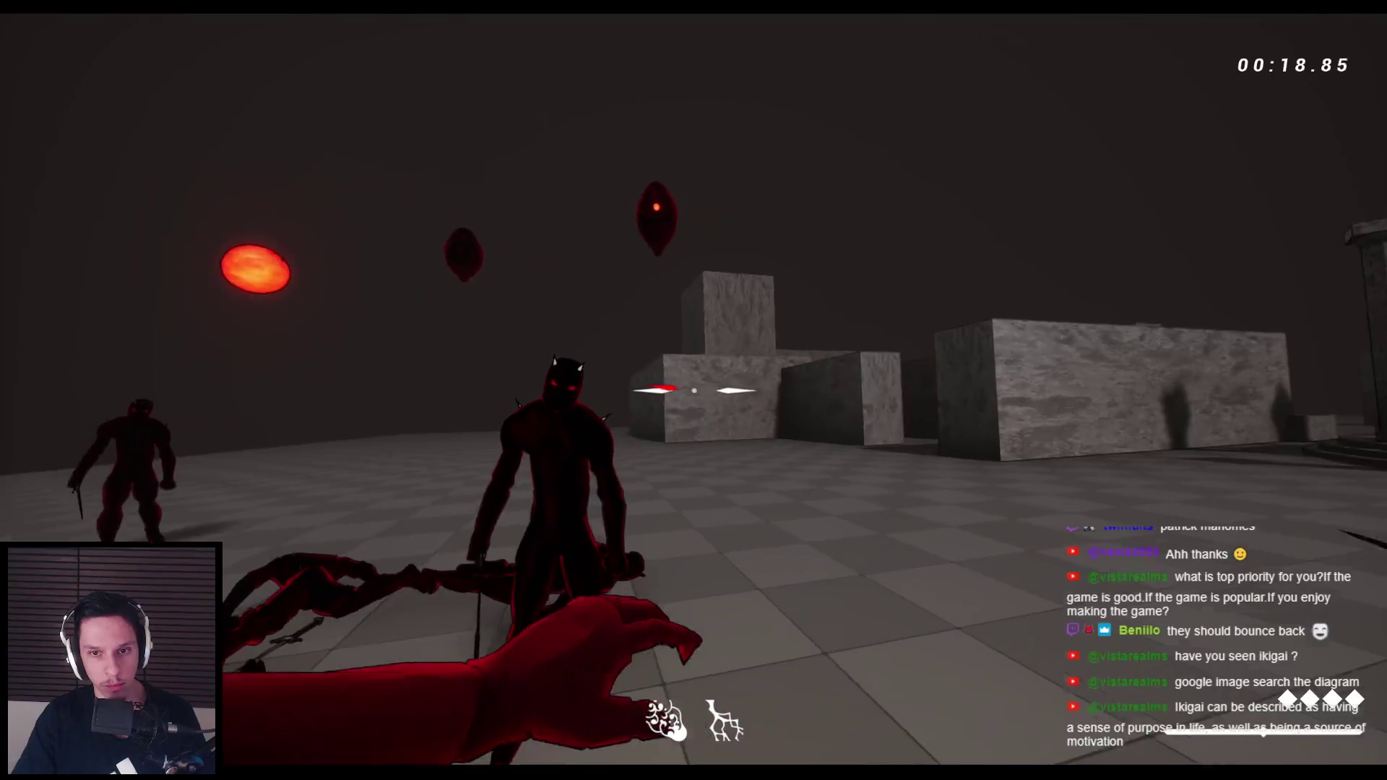
left_click(693, 390)
left_click(694, 390)
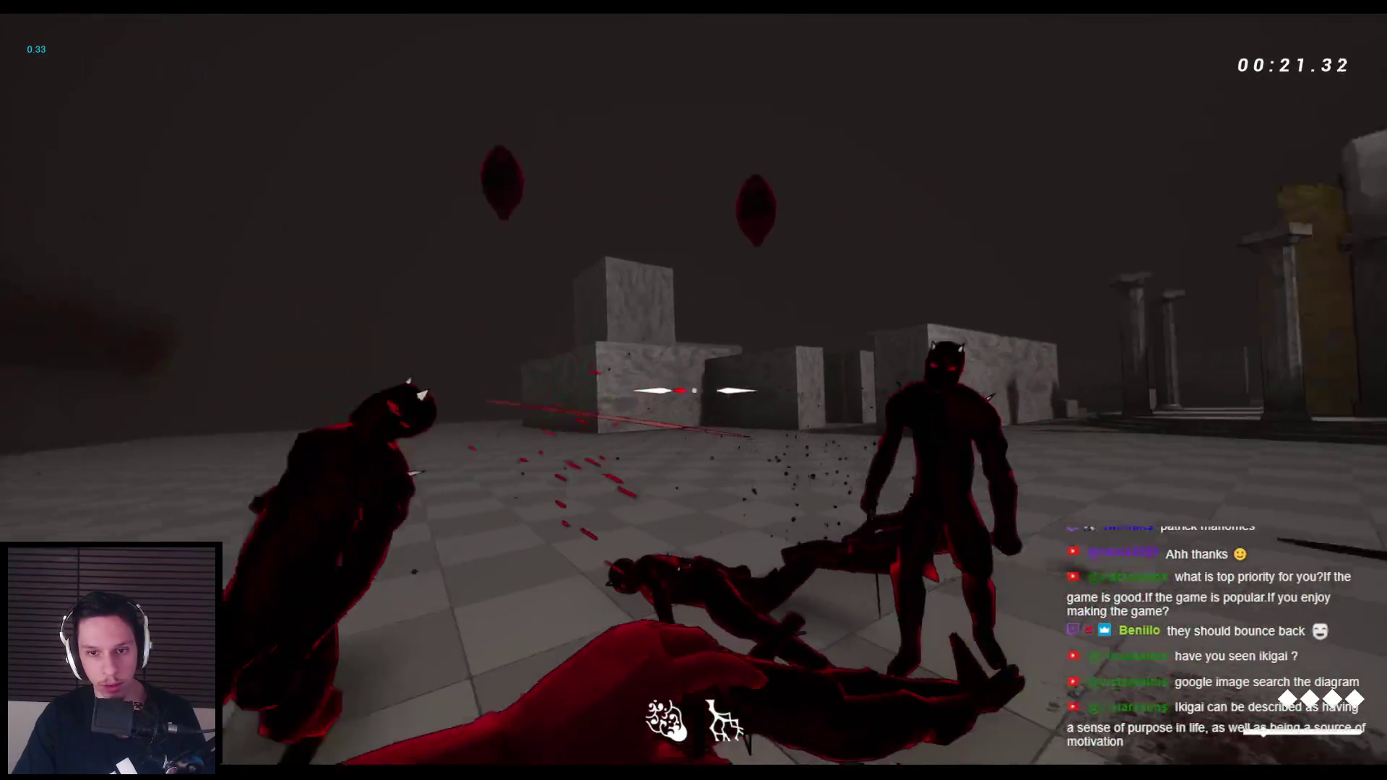
left_click(693, 390)
left_click(693, 390)
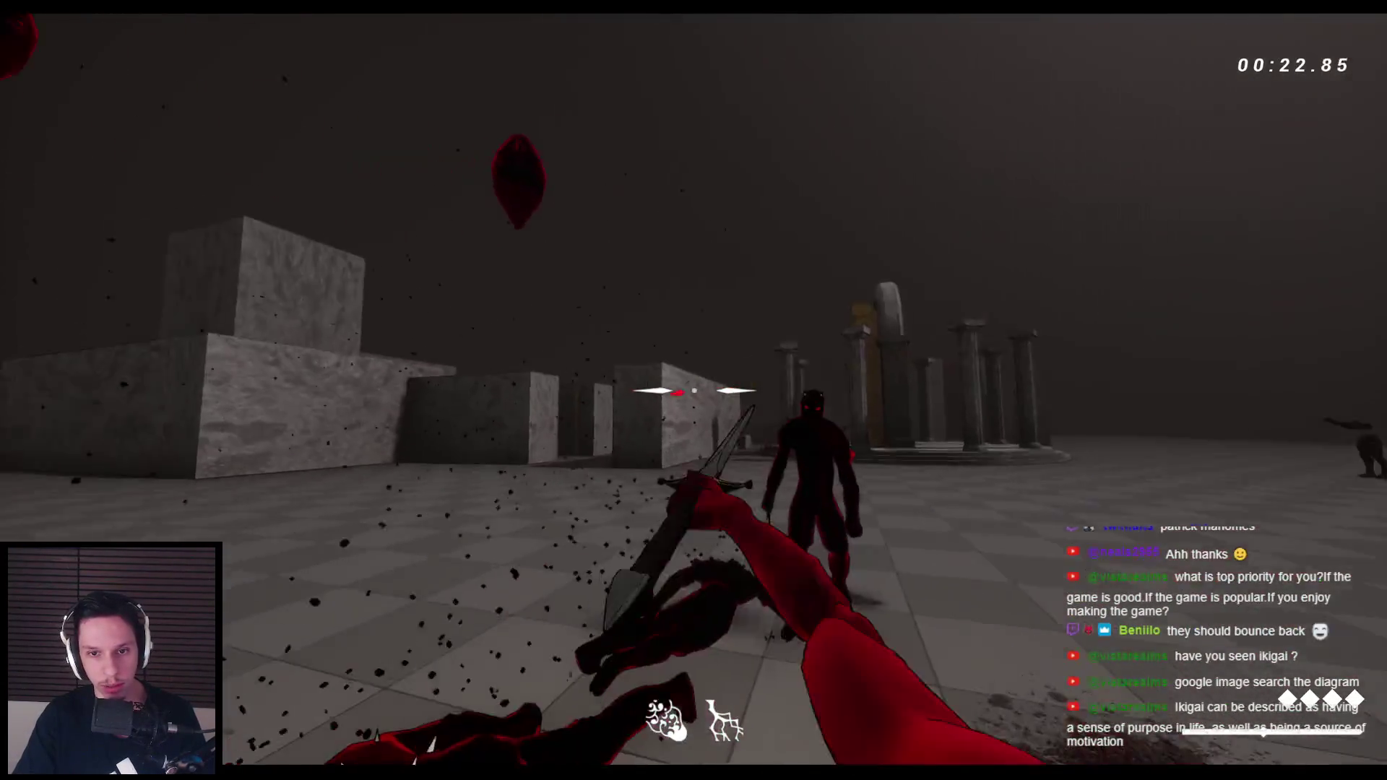
left_click(693, 390)
left_click(694, 390)
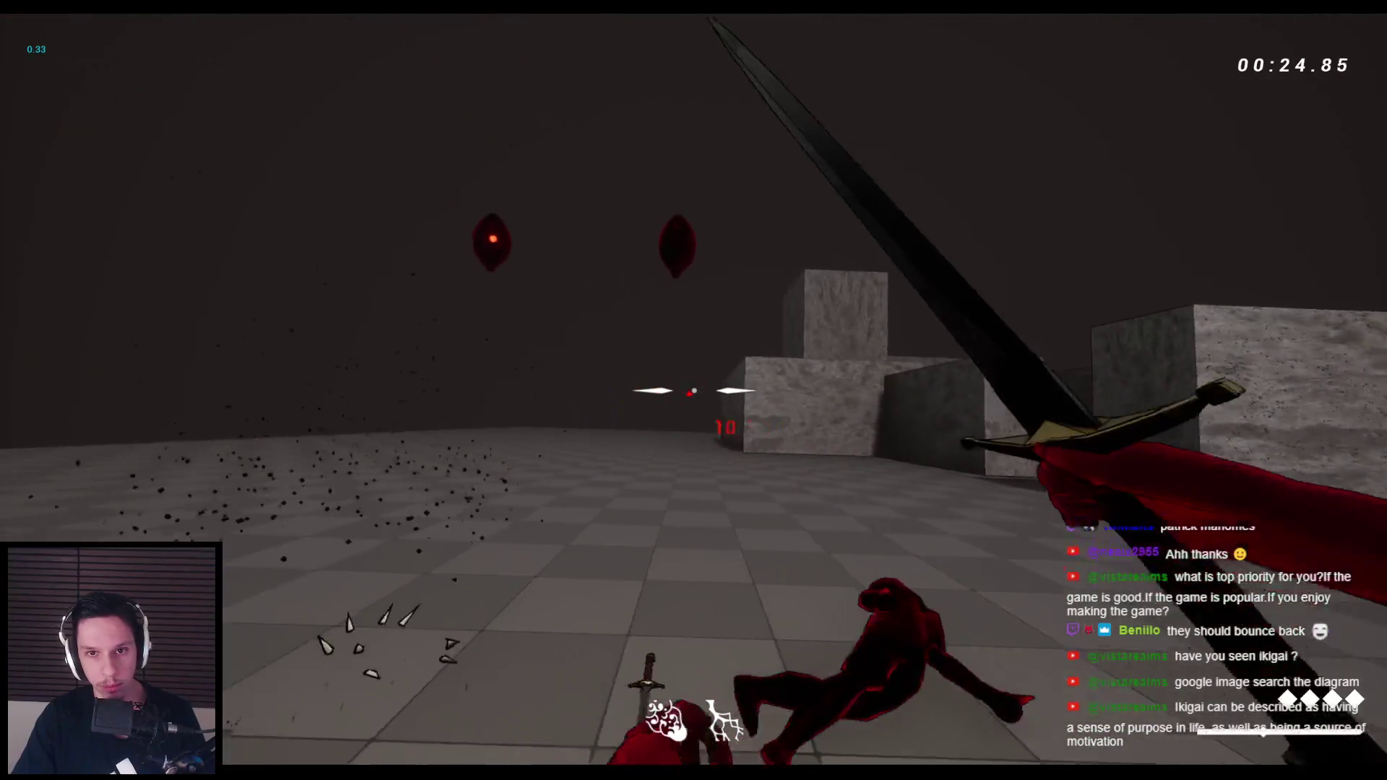
key("space")
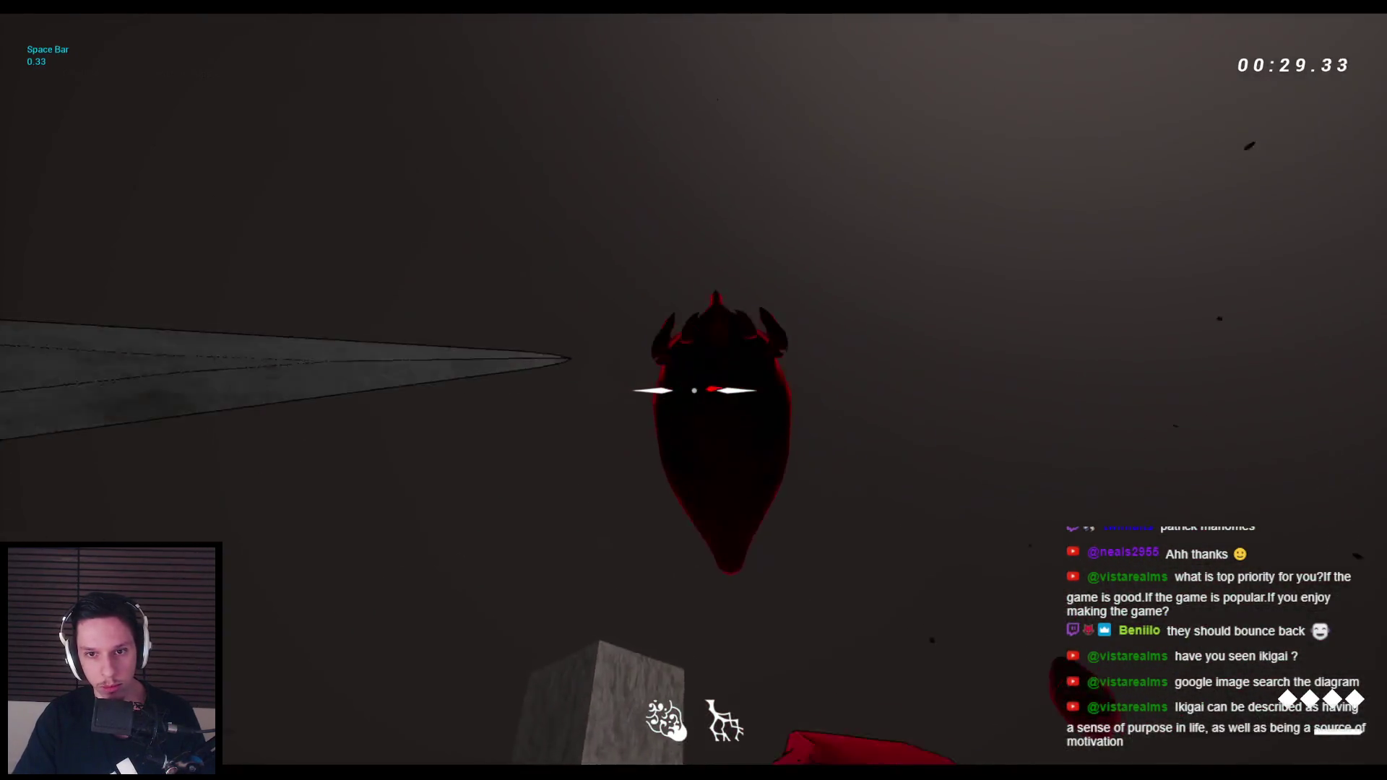
right_click(693, 390)
left_click(693, 390)
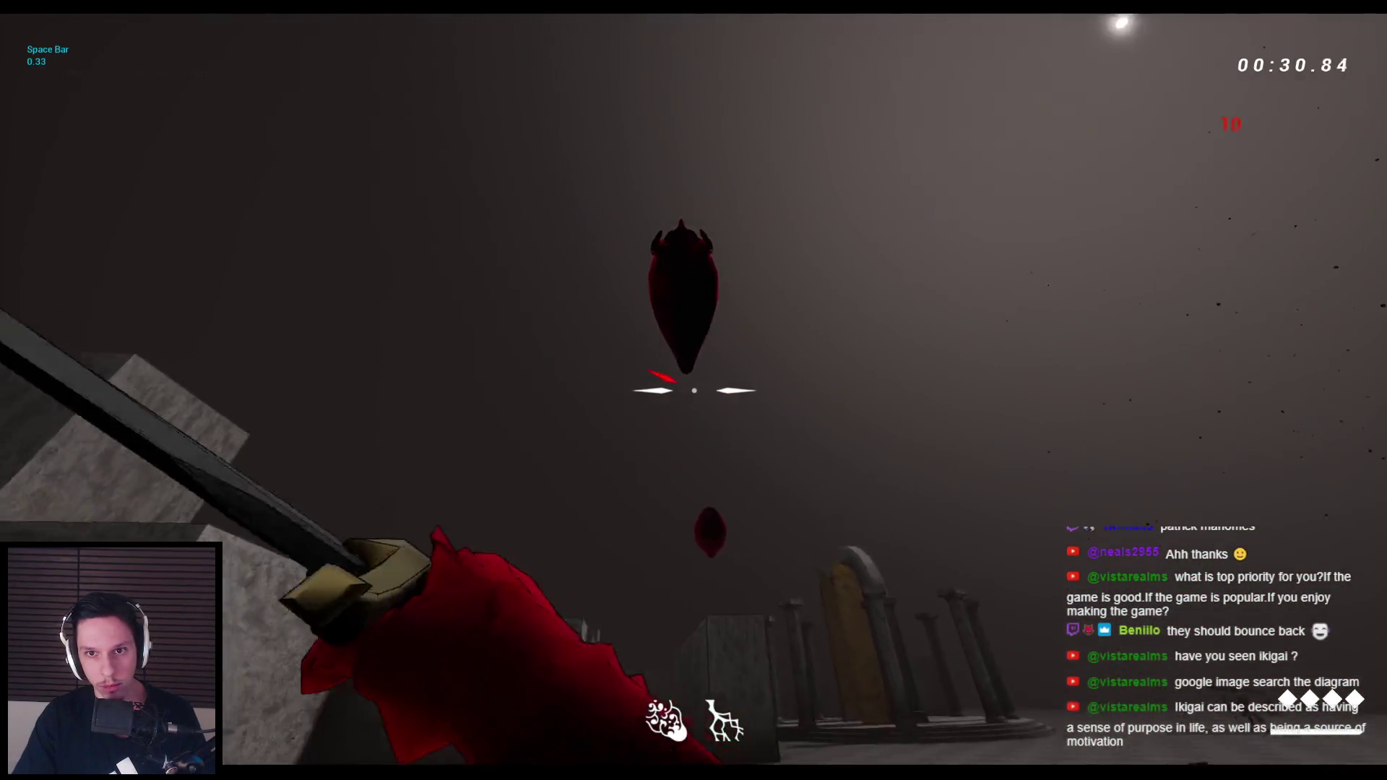
right_click(694, 390)
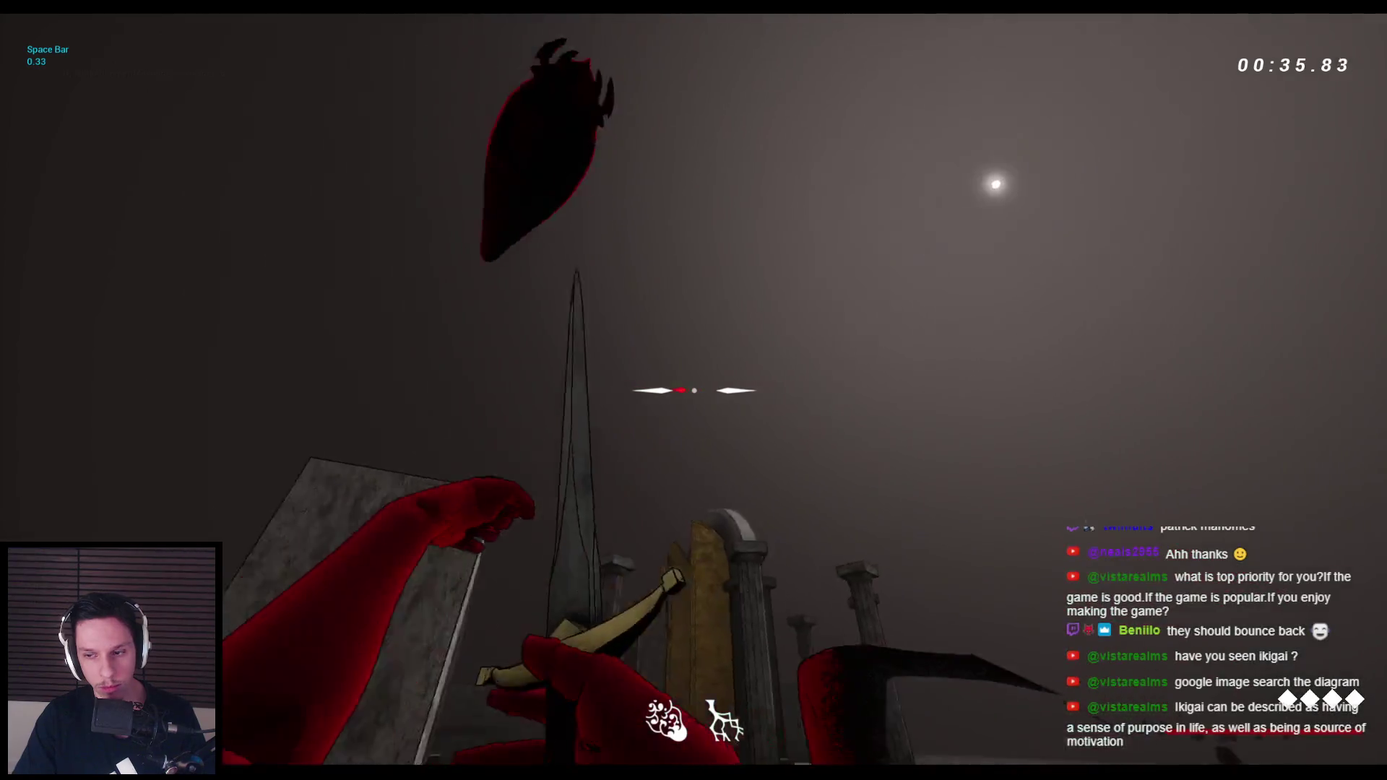
left_click(694, 390)
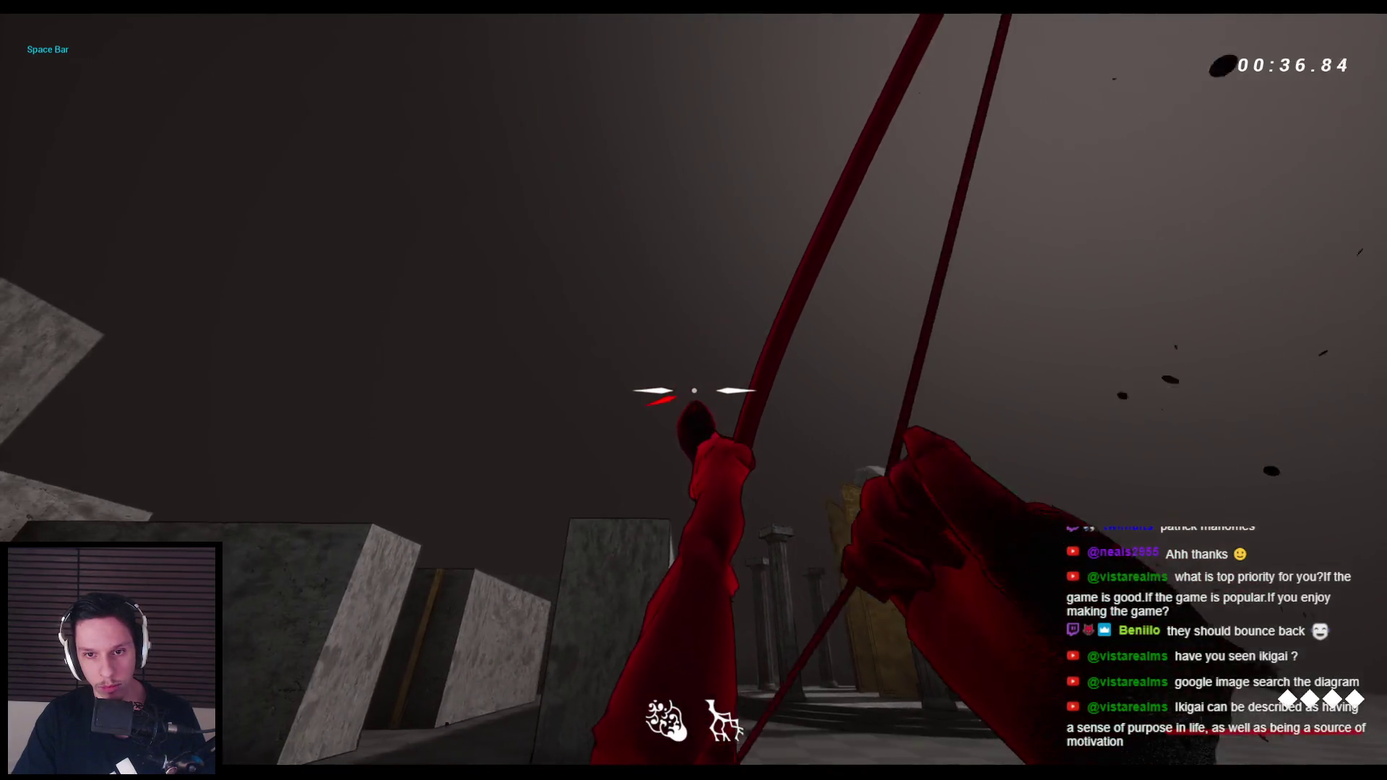
left_click(694, 390)
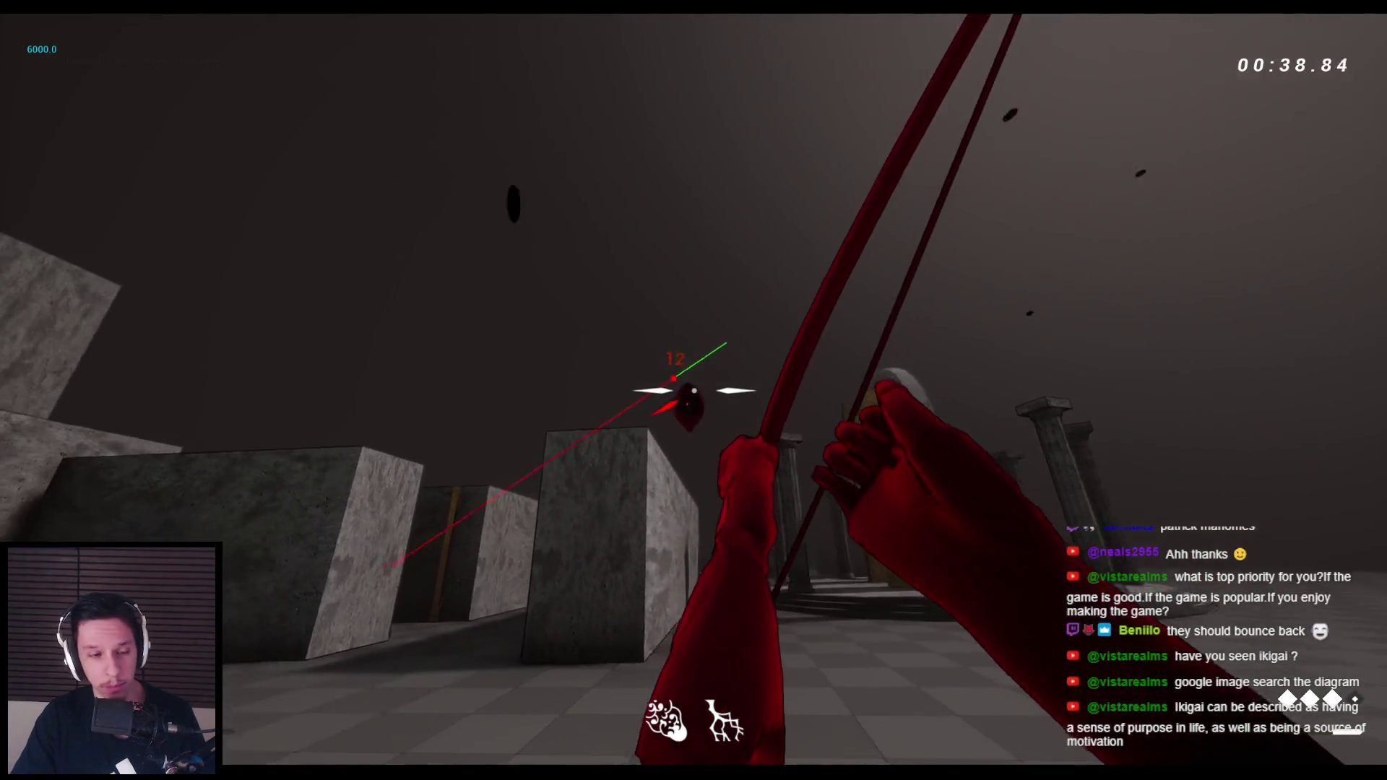
left_click(693, 390)
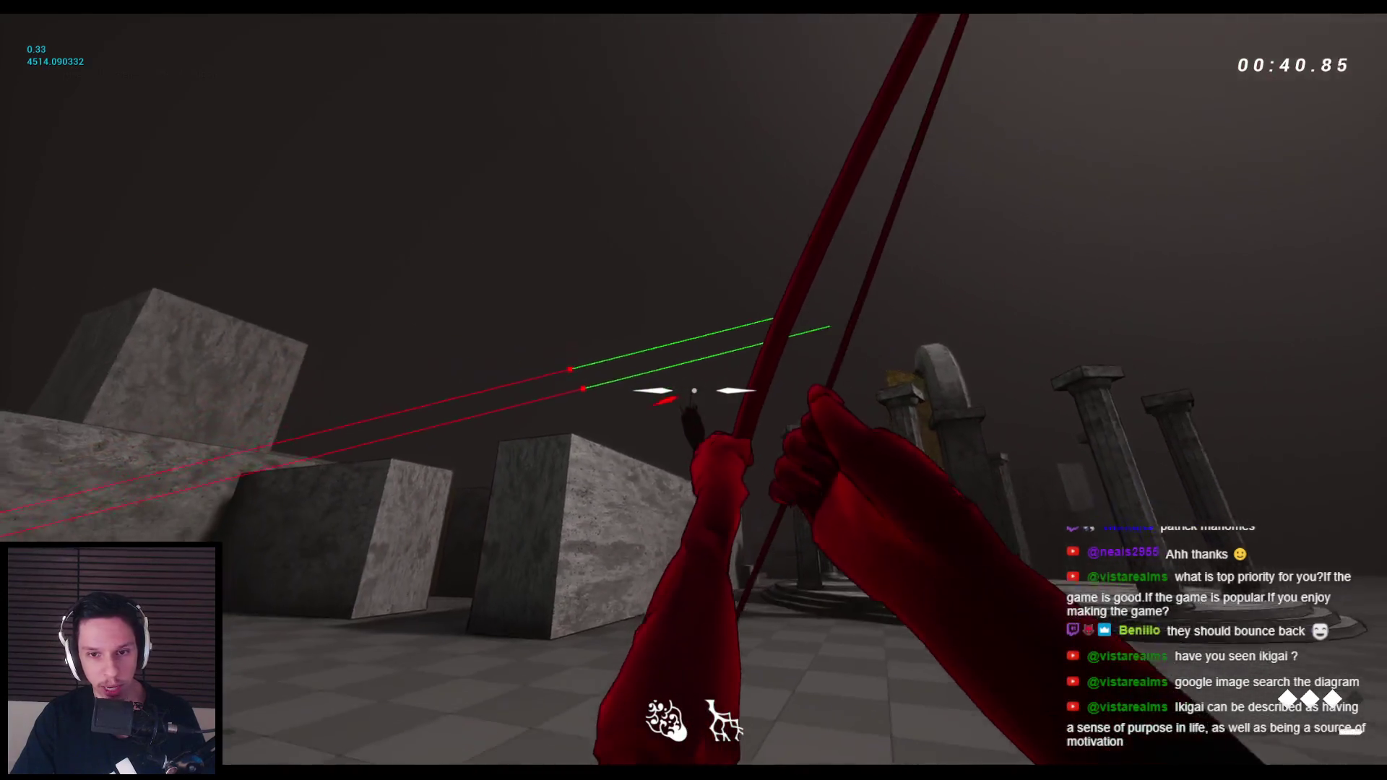
left_click(693, 390)
key("space")
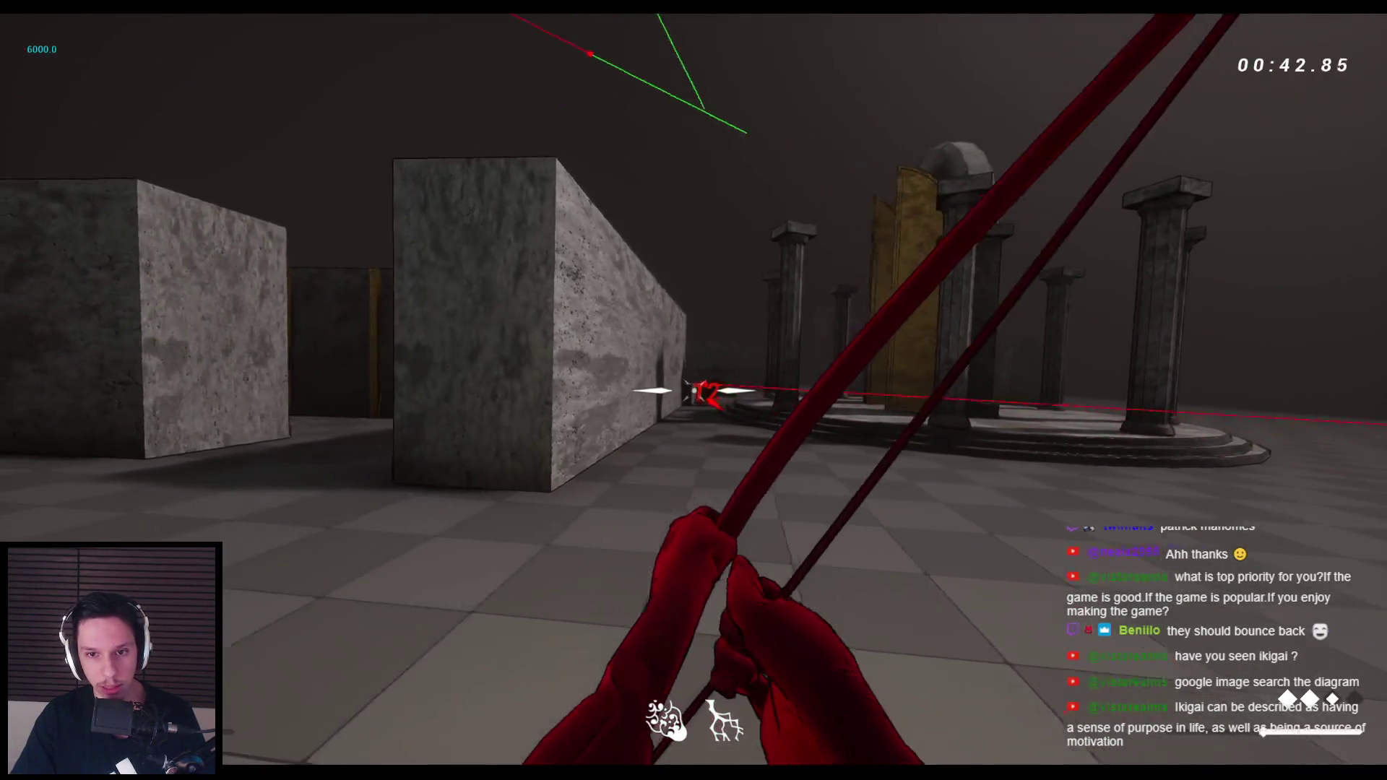
key("w")
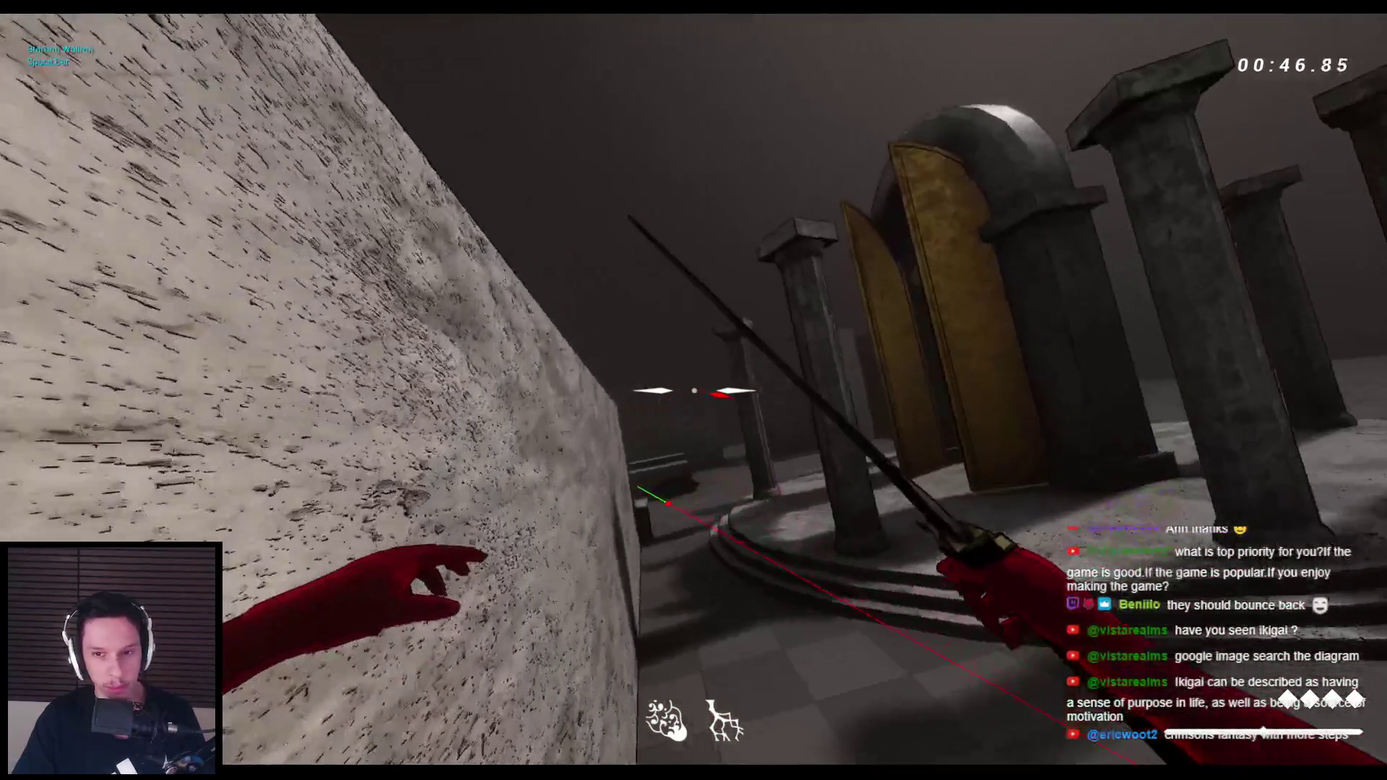
key("space")
key("space")
key("space")
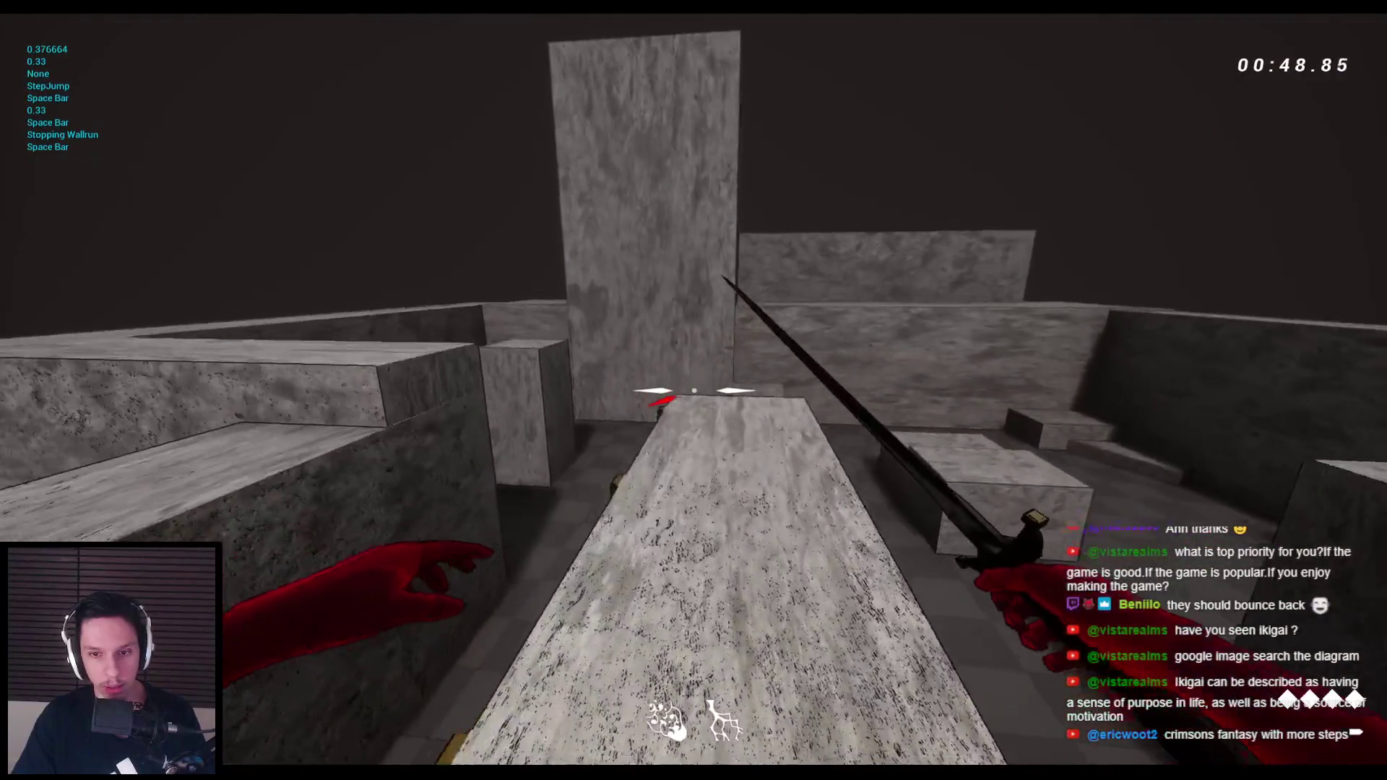
key("space")
key("space")
key("space")
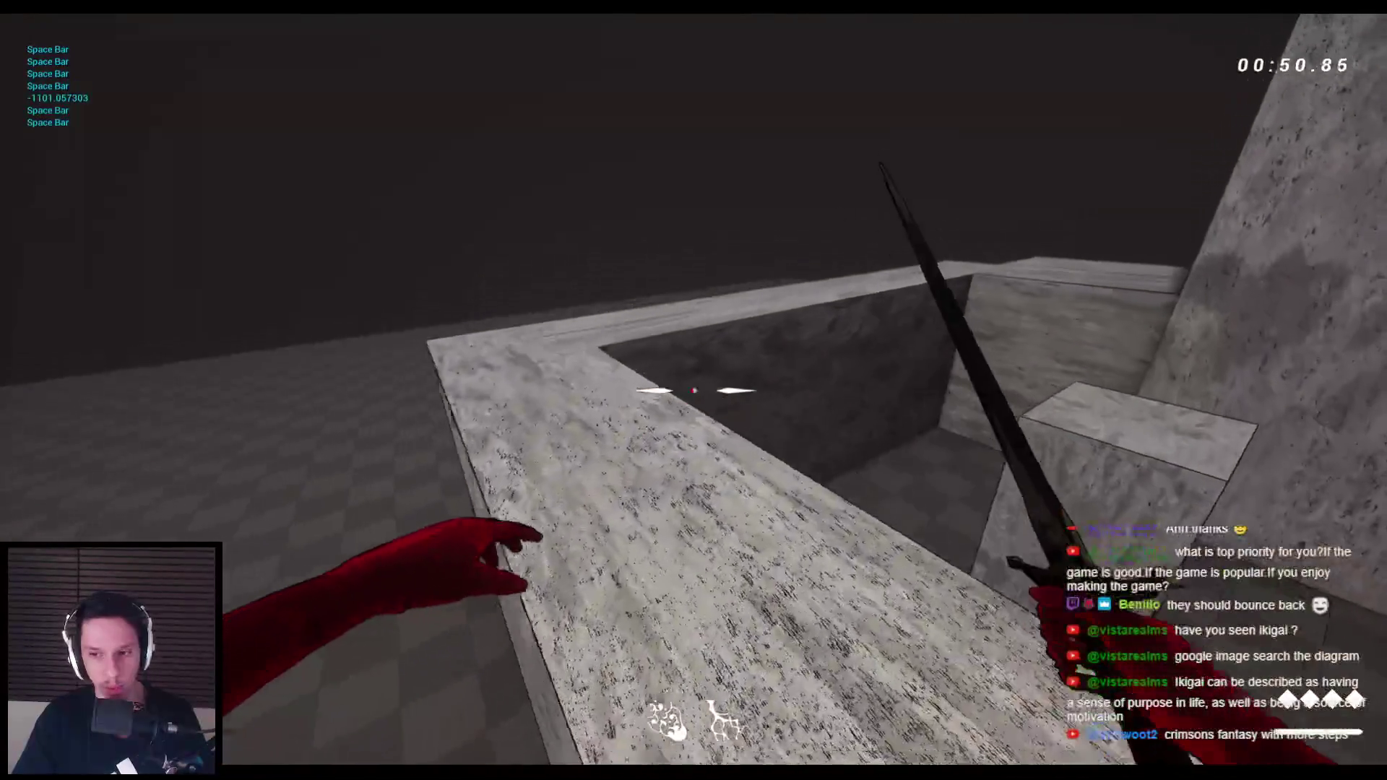
key("space")
key("space")
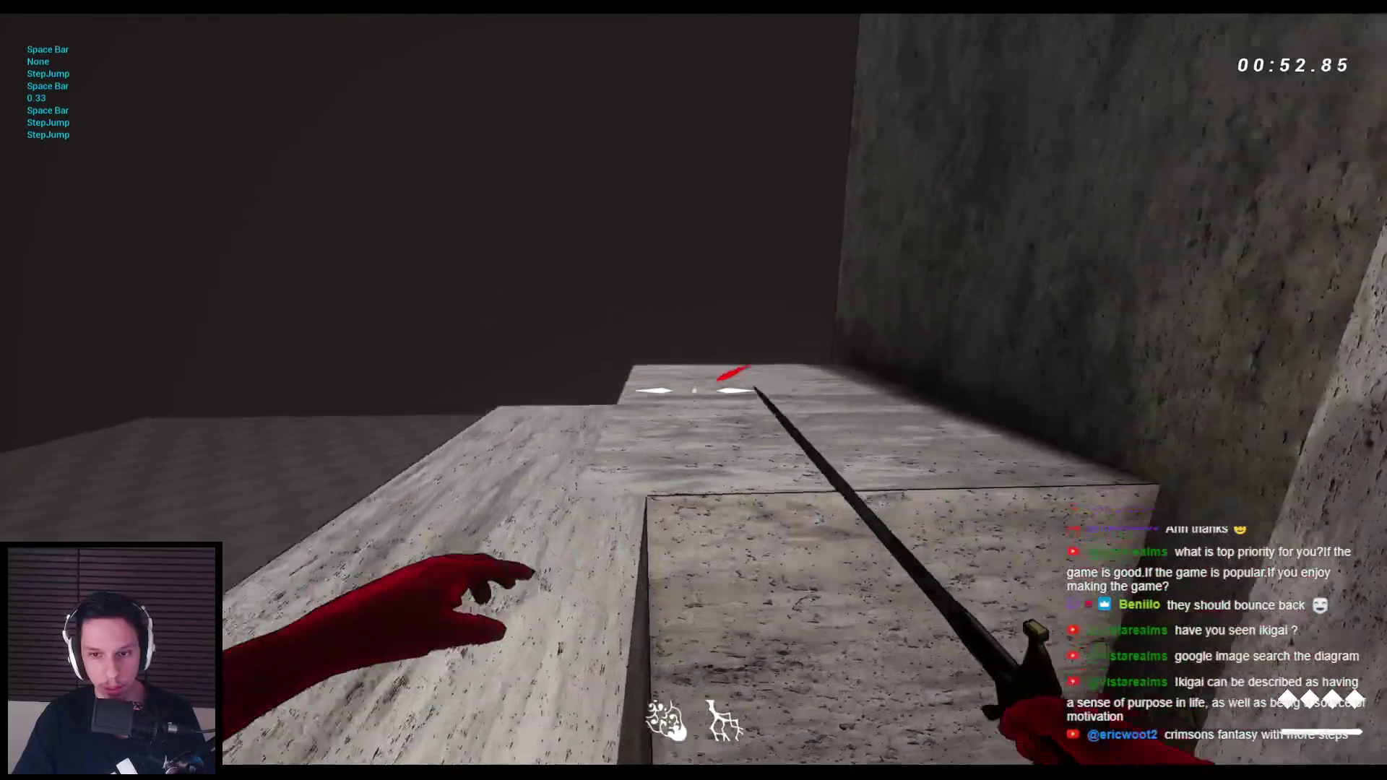
key("space")
key("space")
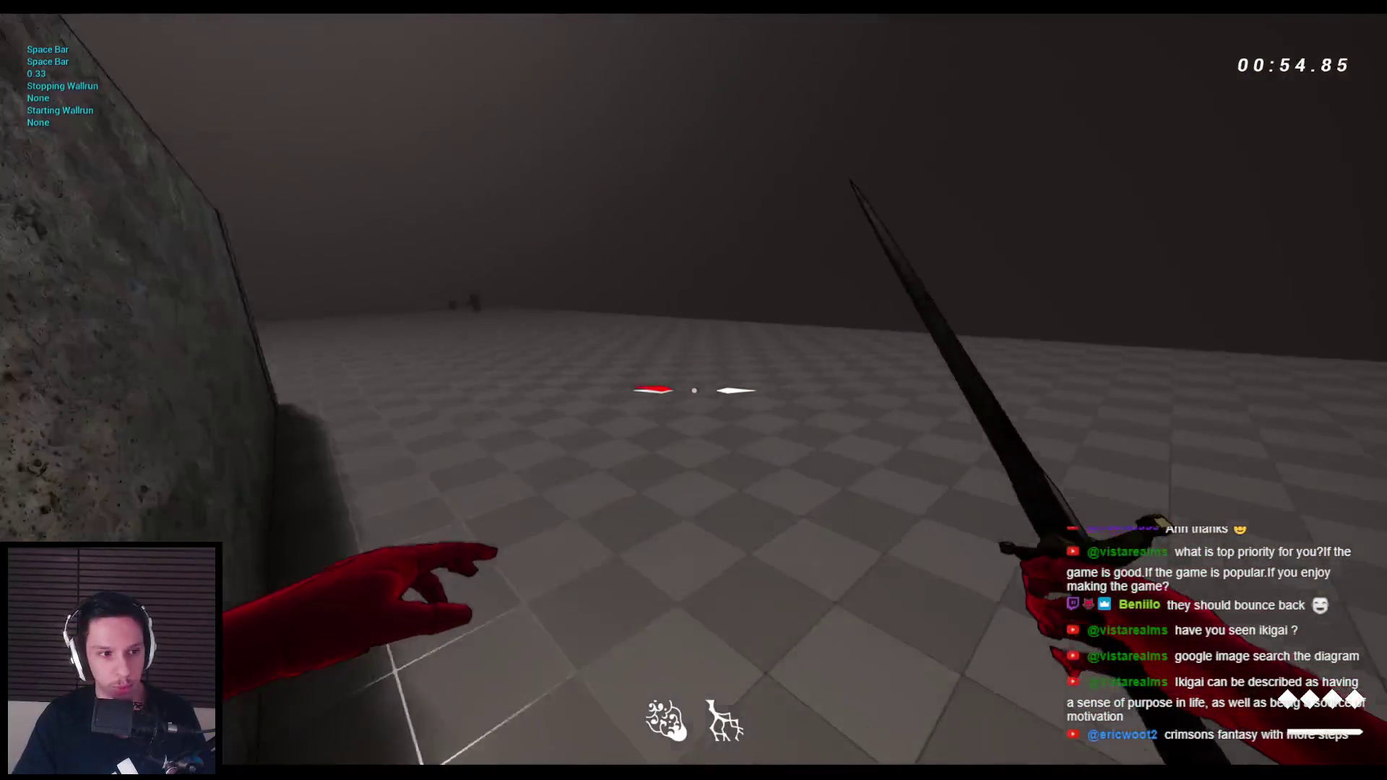
key("space")
key("space")
key("space")
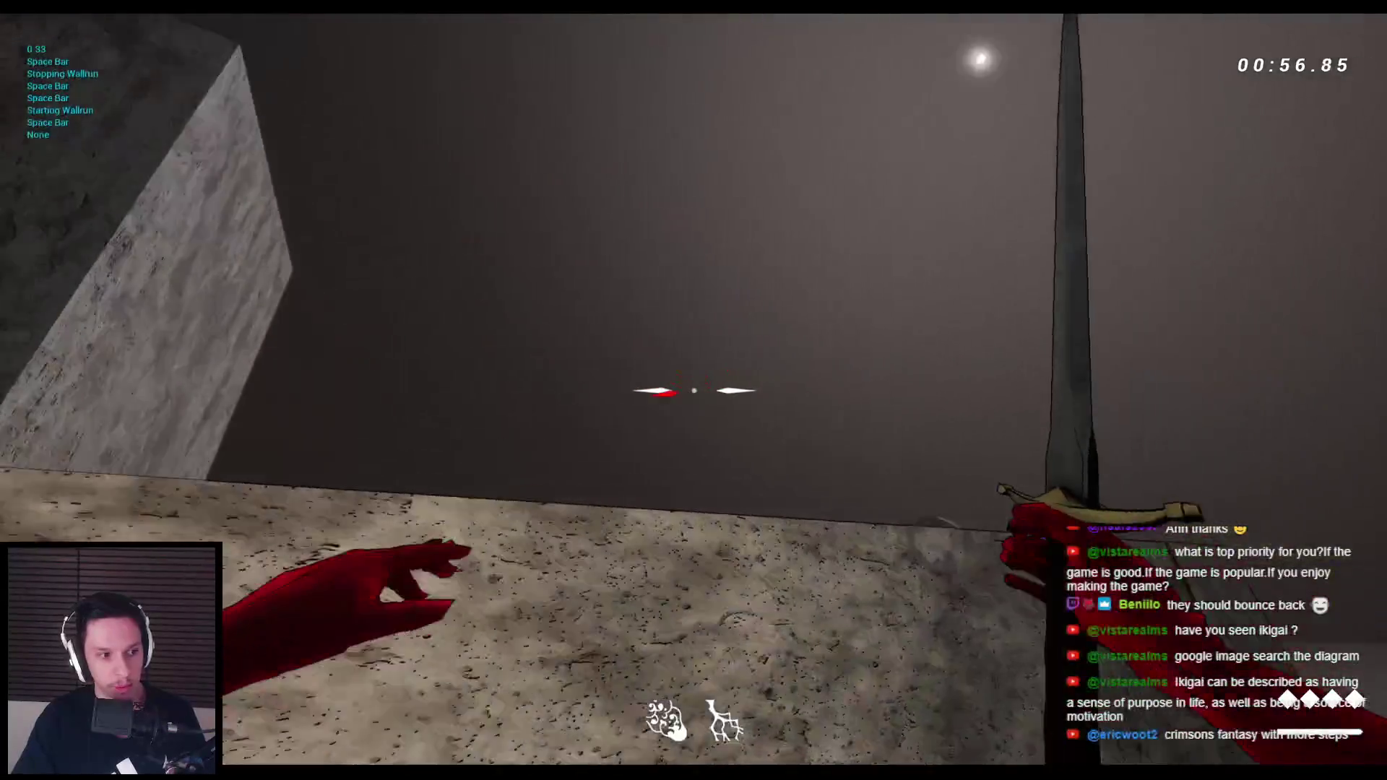
key("w")
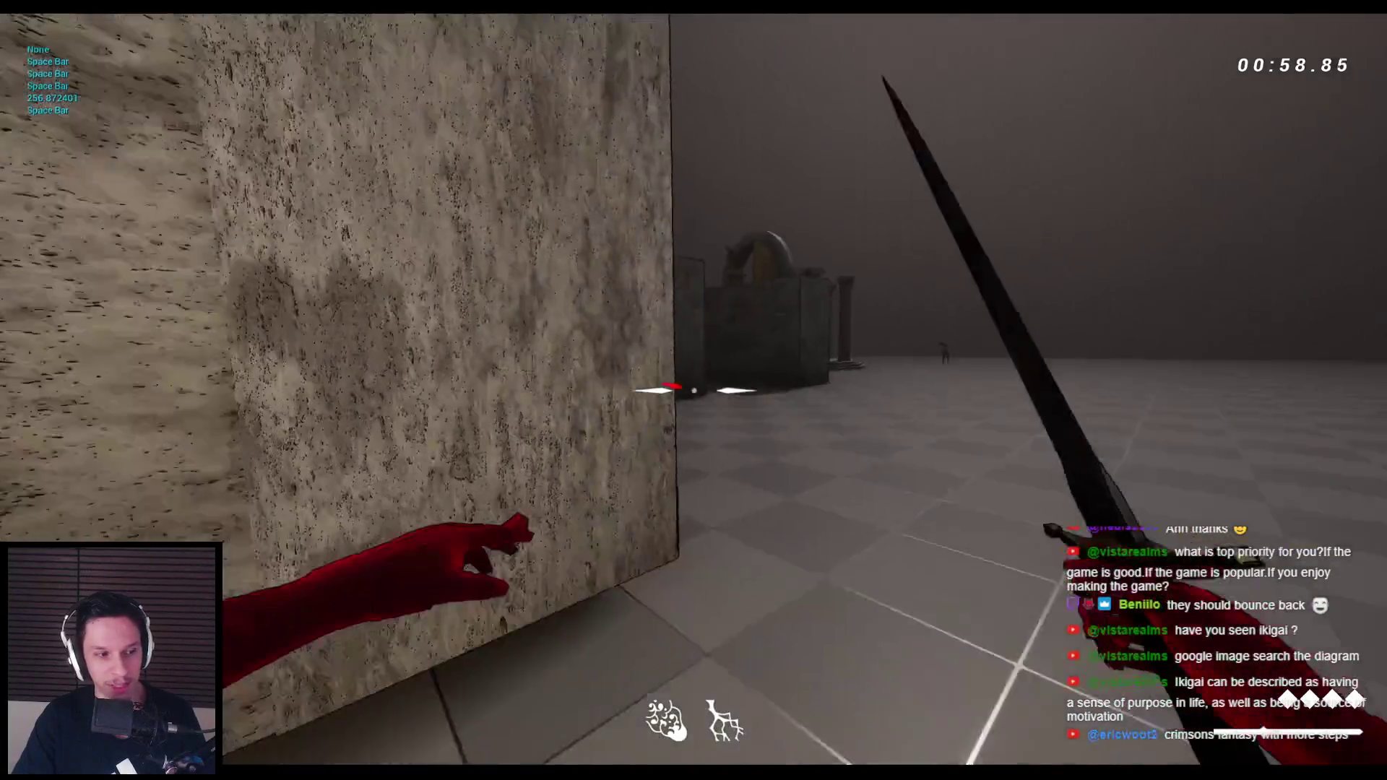
key("space")
key("space")
key("space")
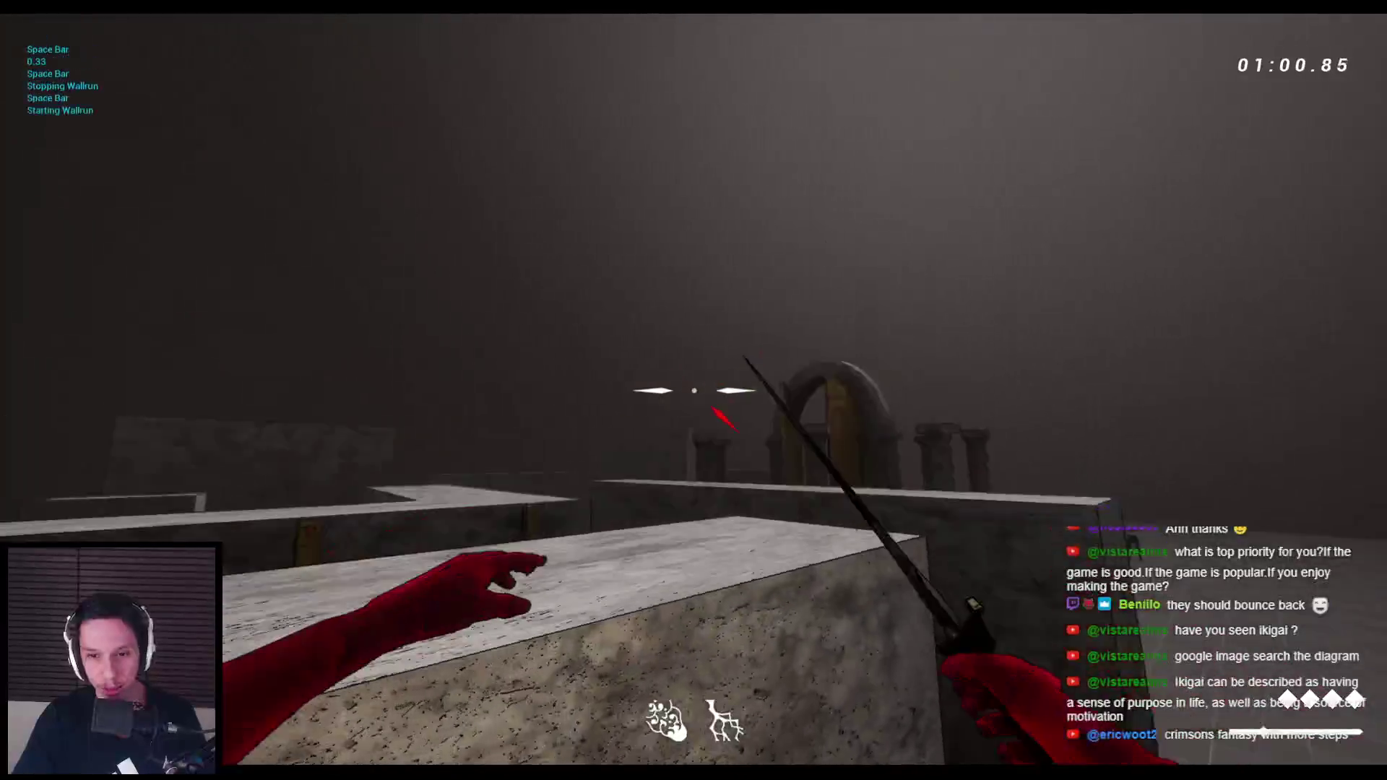
key("space")
key("space")
key("space")
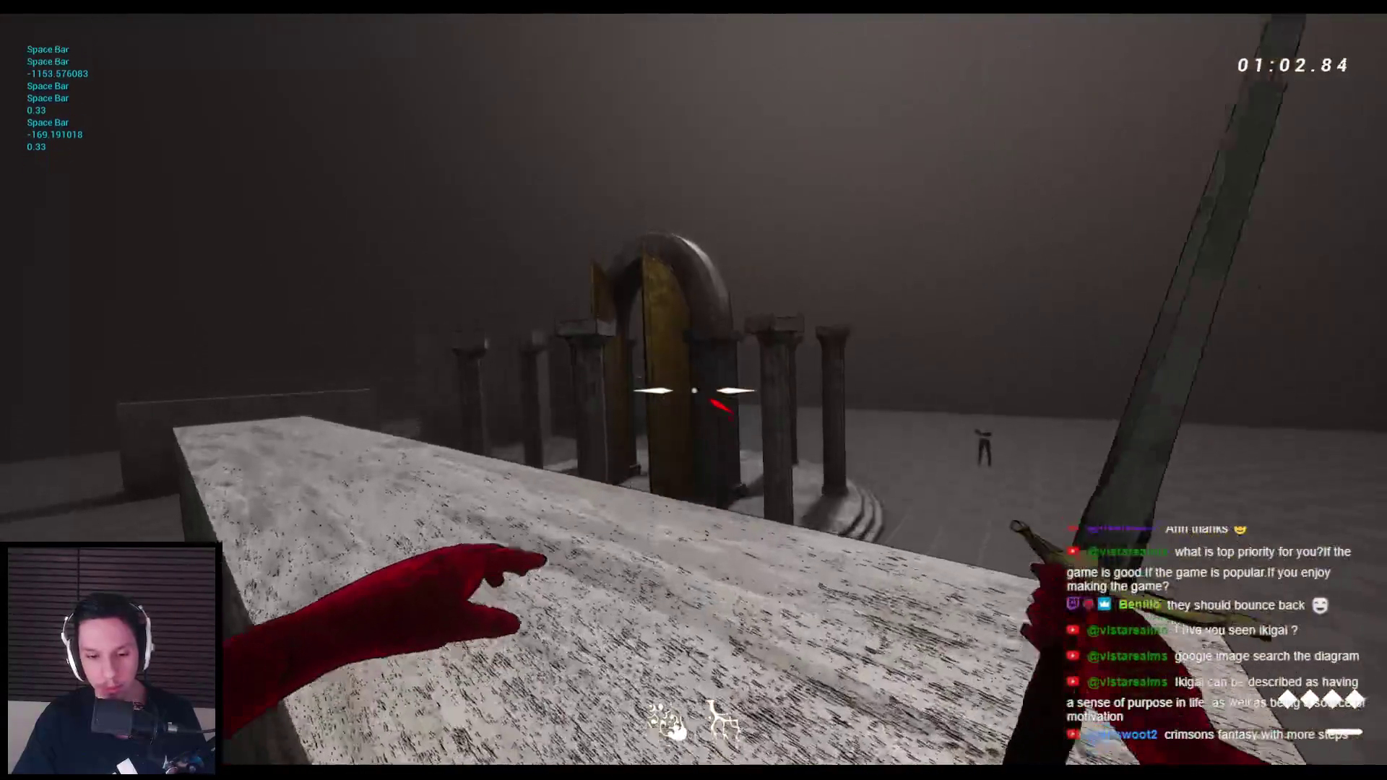
key("space")
key("space")
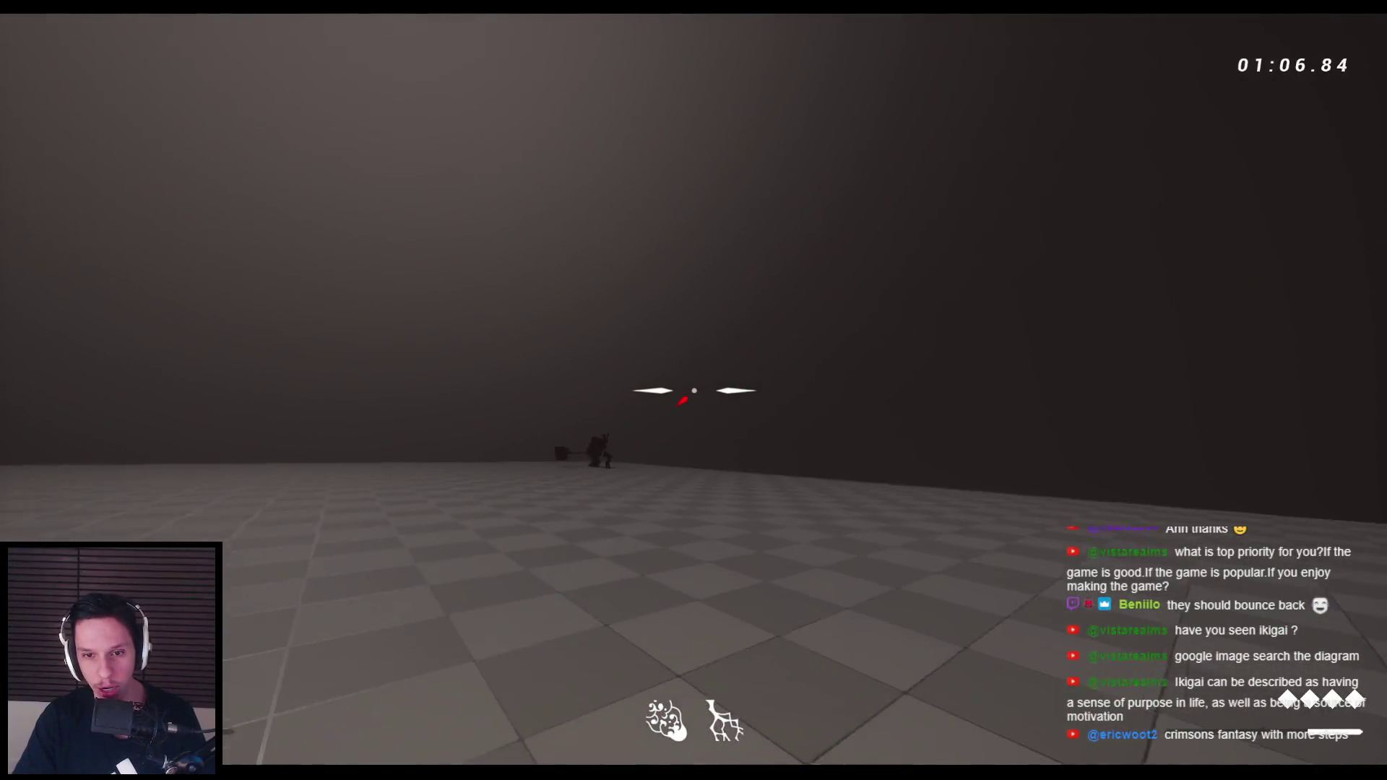
left_click(693, 390)
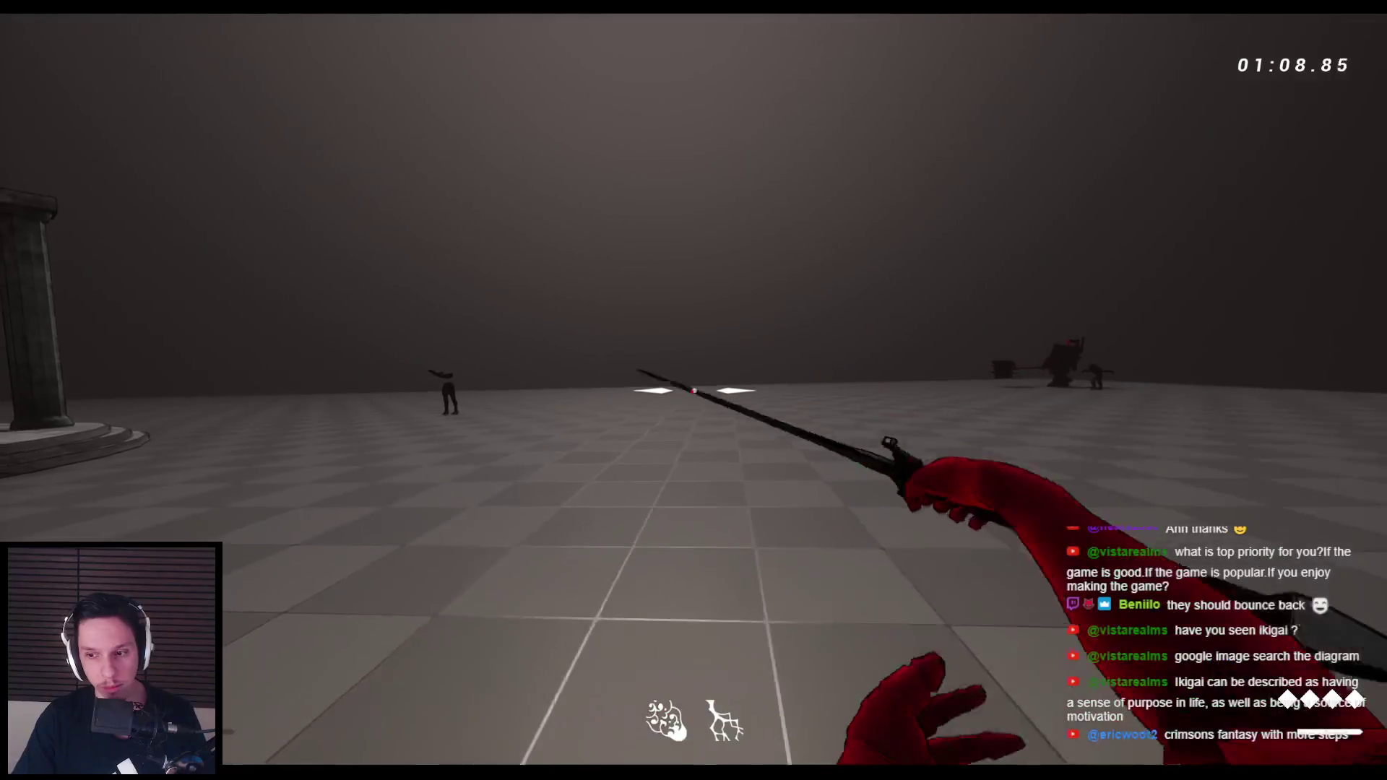
key("space")
left_click(693, 390)
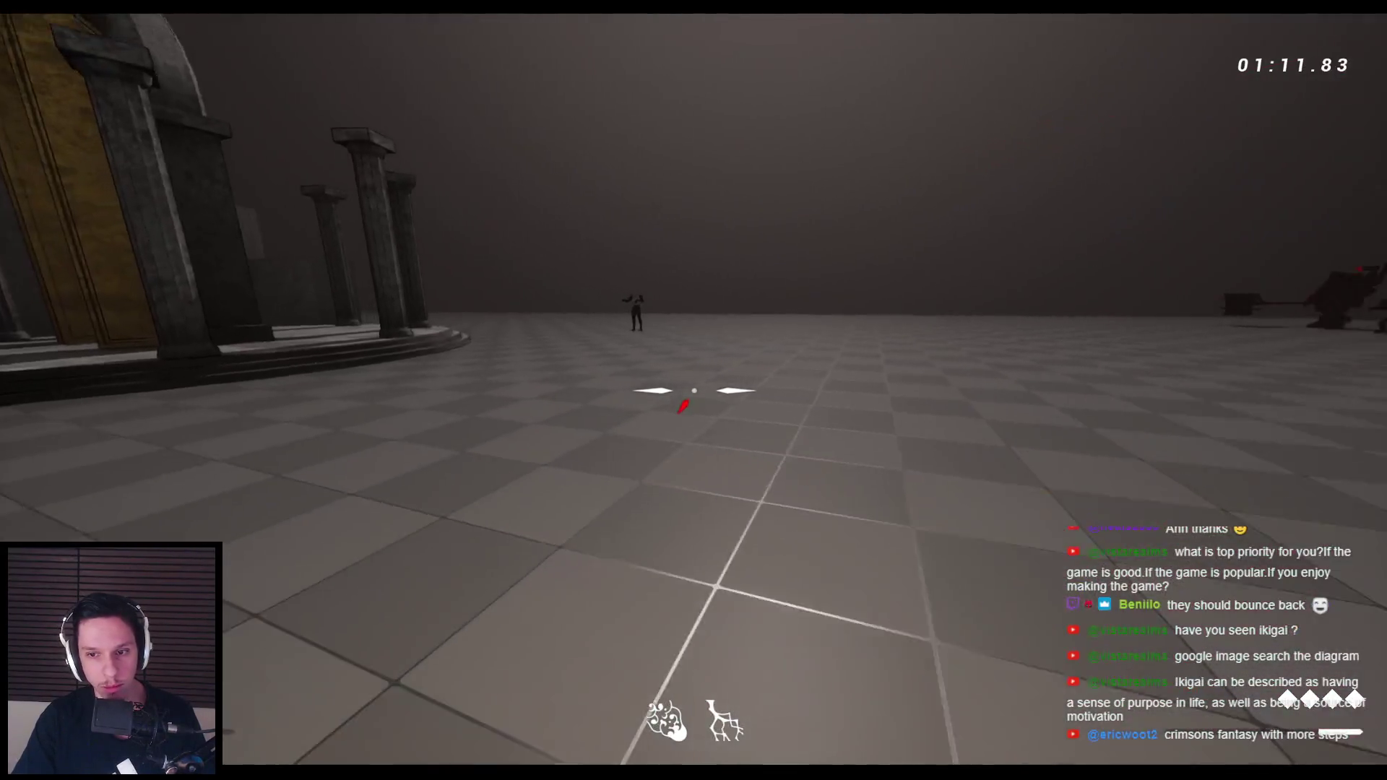
left_click(693, 390)
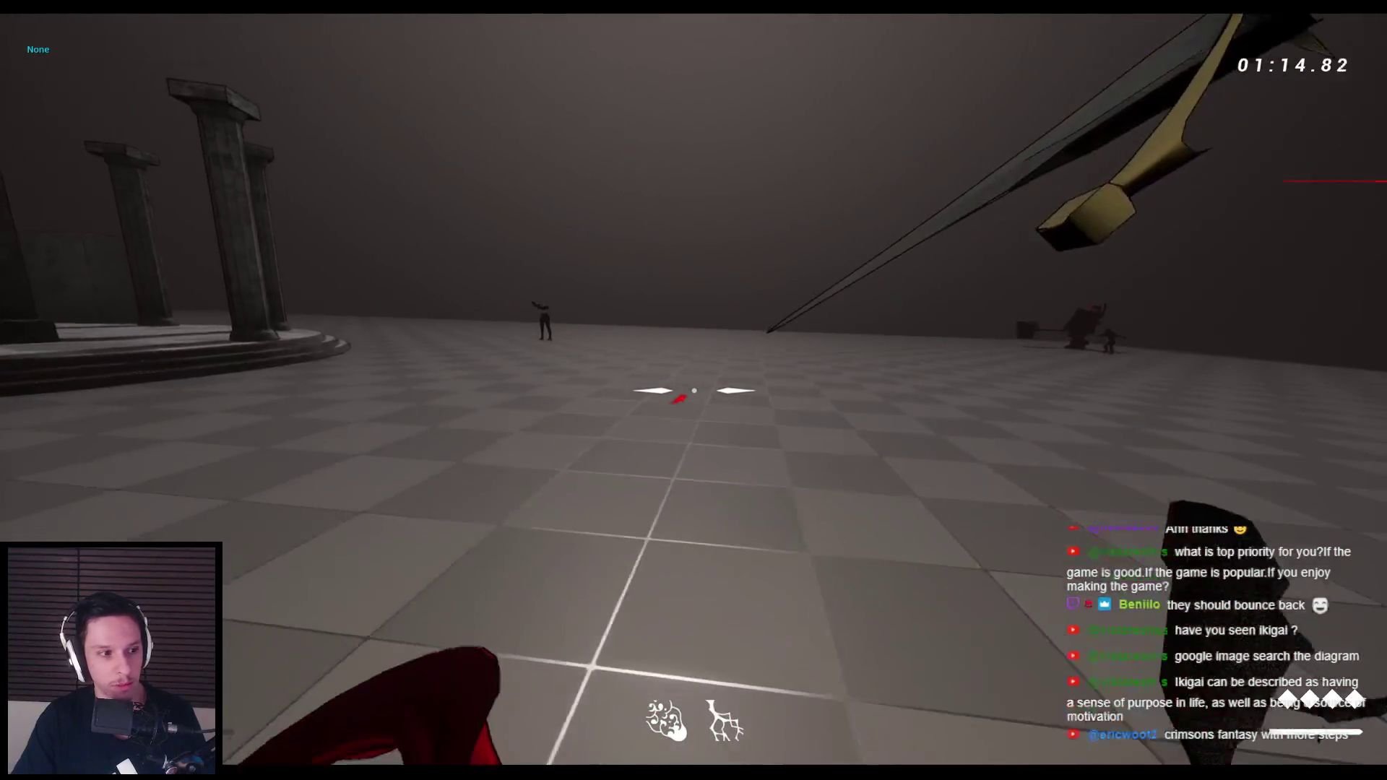
left_click(693, 390)
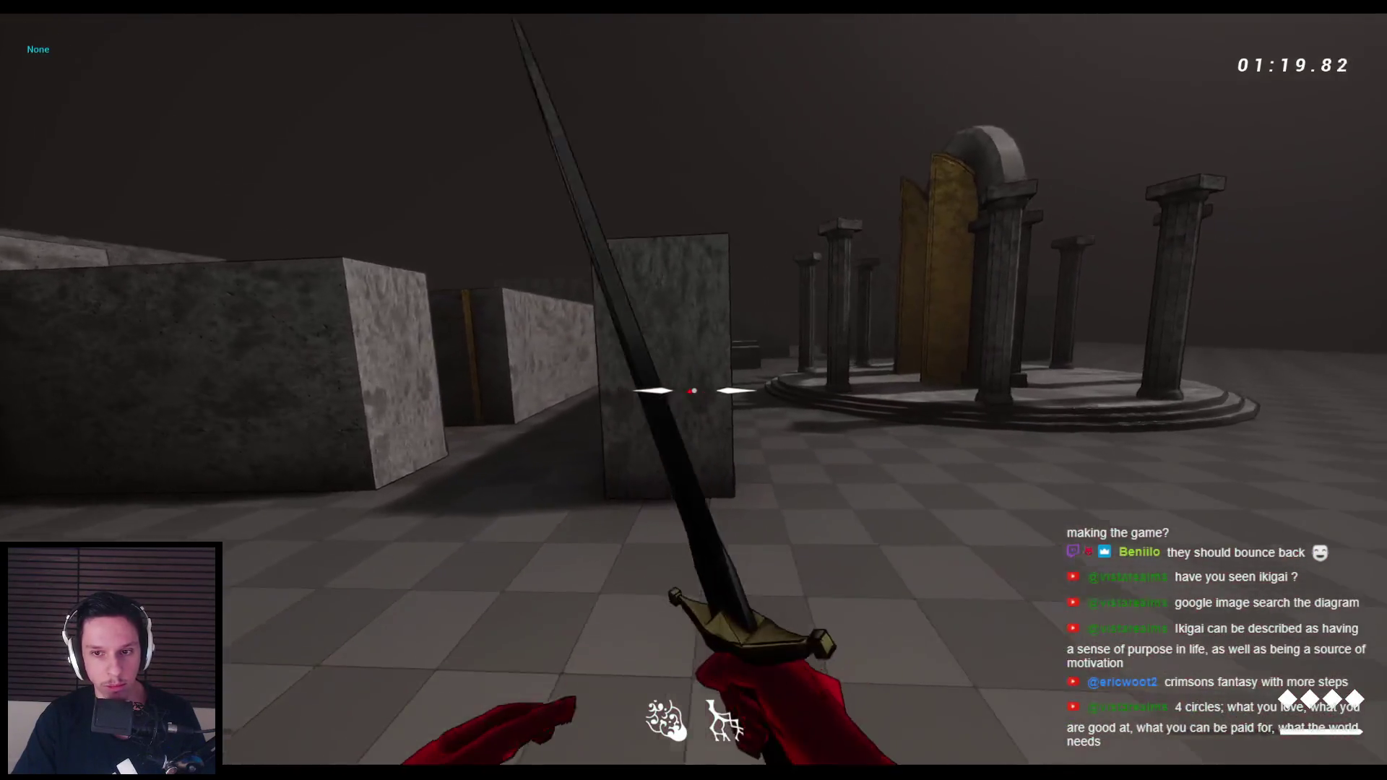
left_click(693, 390)
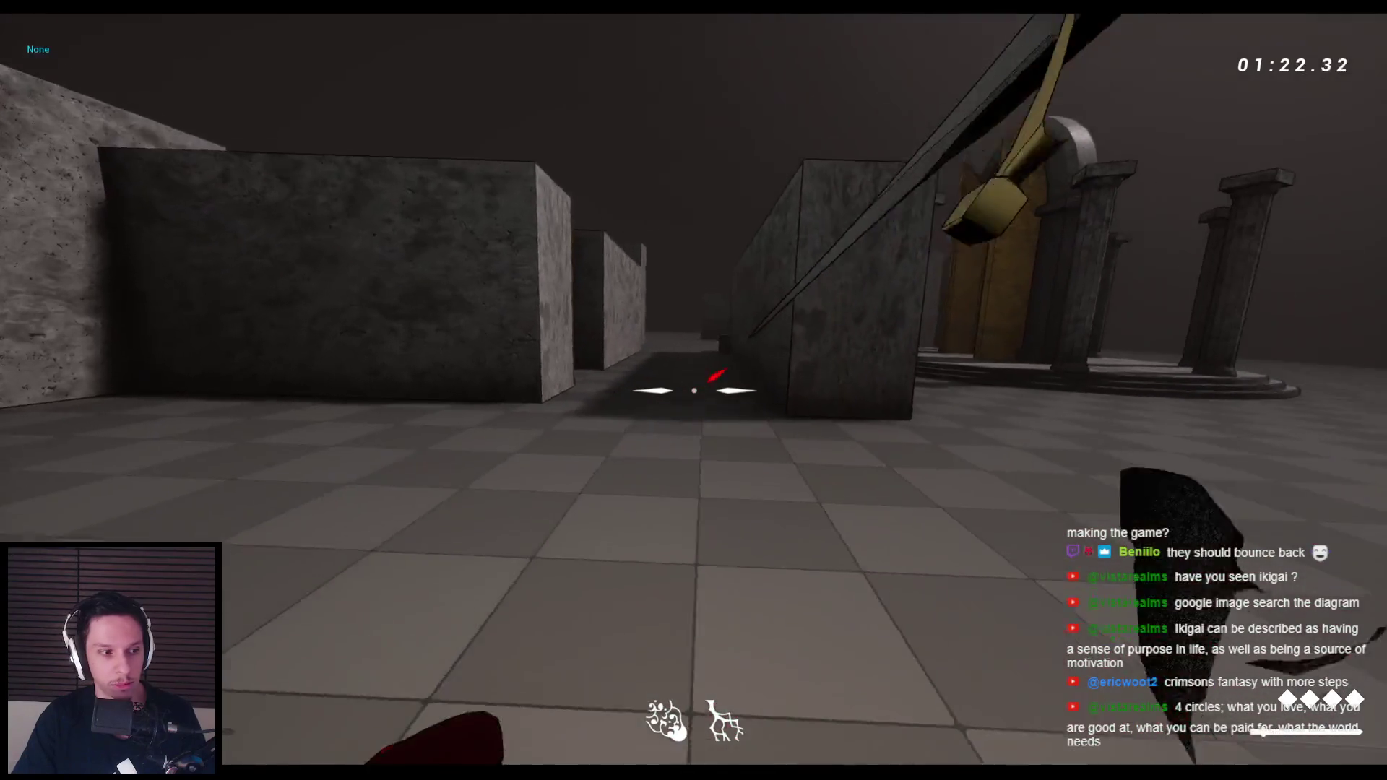
left_click(693, 390)
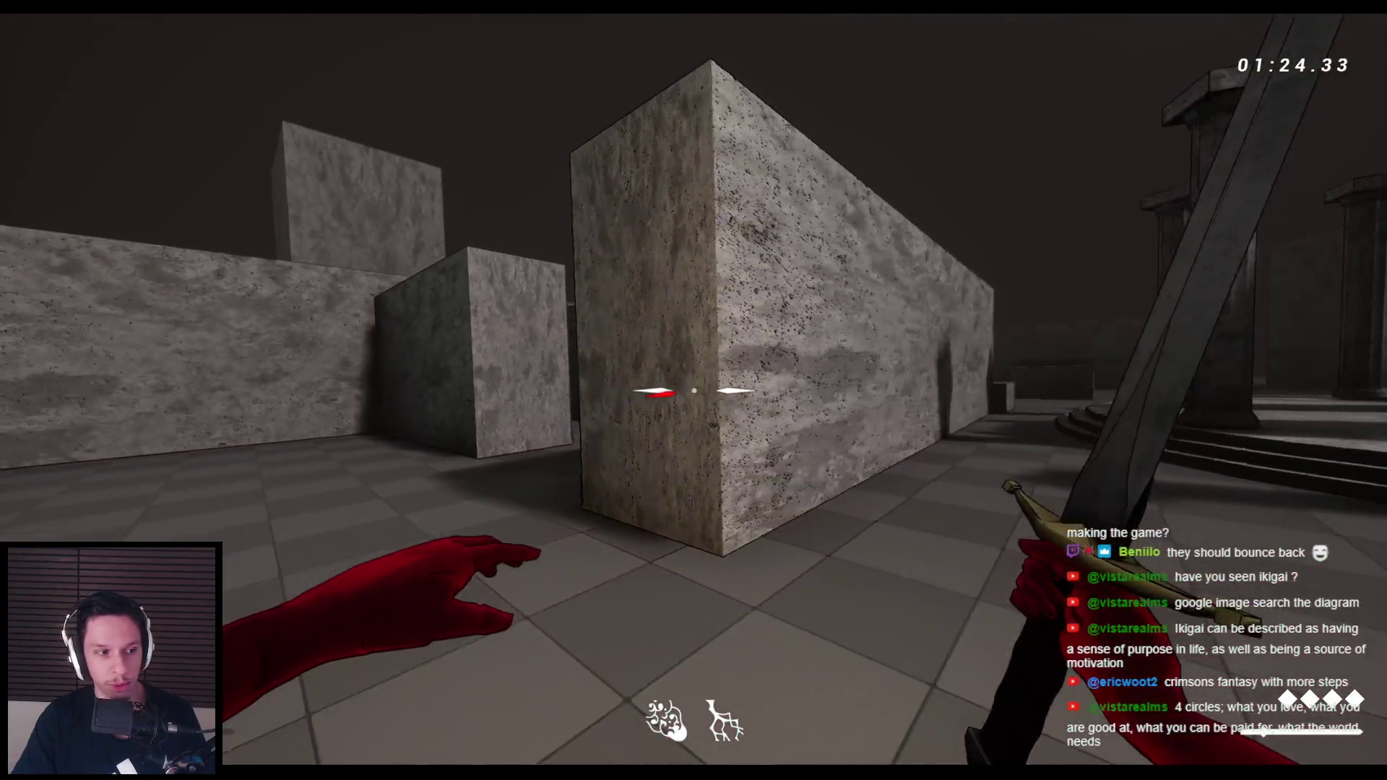
left_click(693, 390)
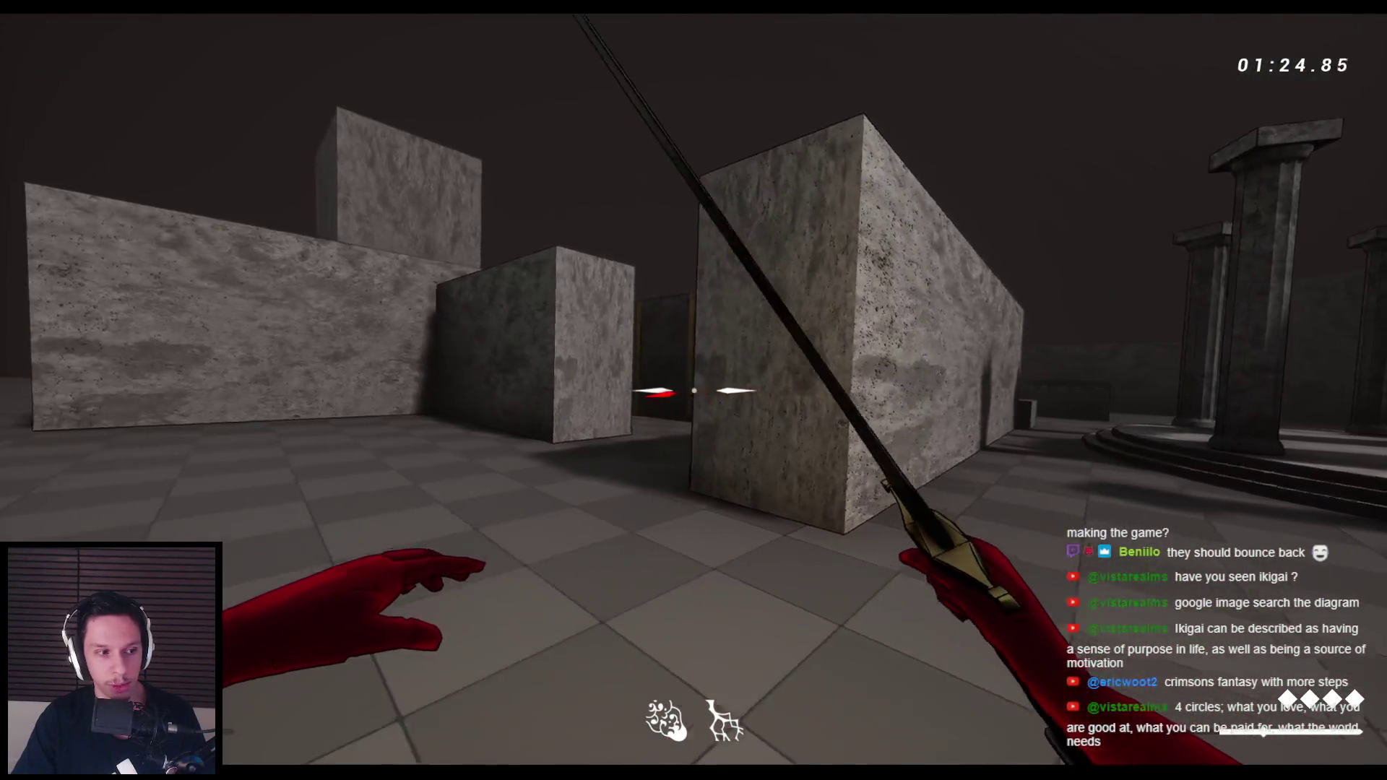
Jump onto the stone blocks, wallrun between walls, run along the maze wall tops, then stop play
key("space")
key("space")
key("space")
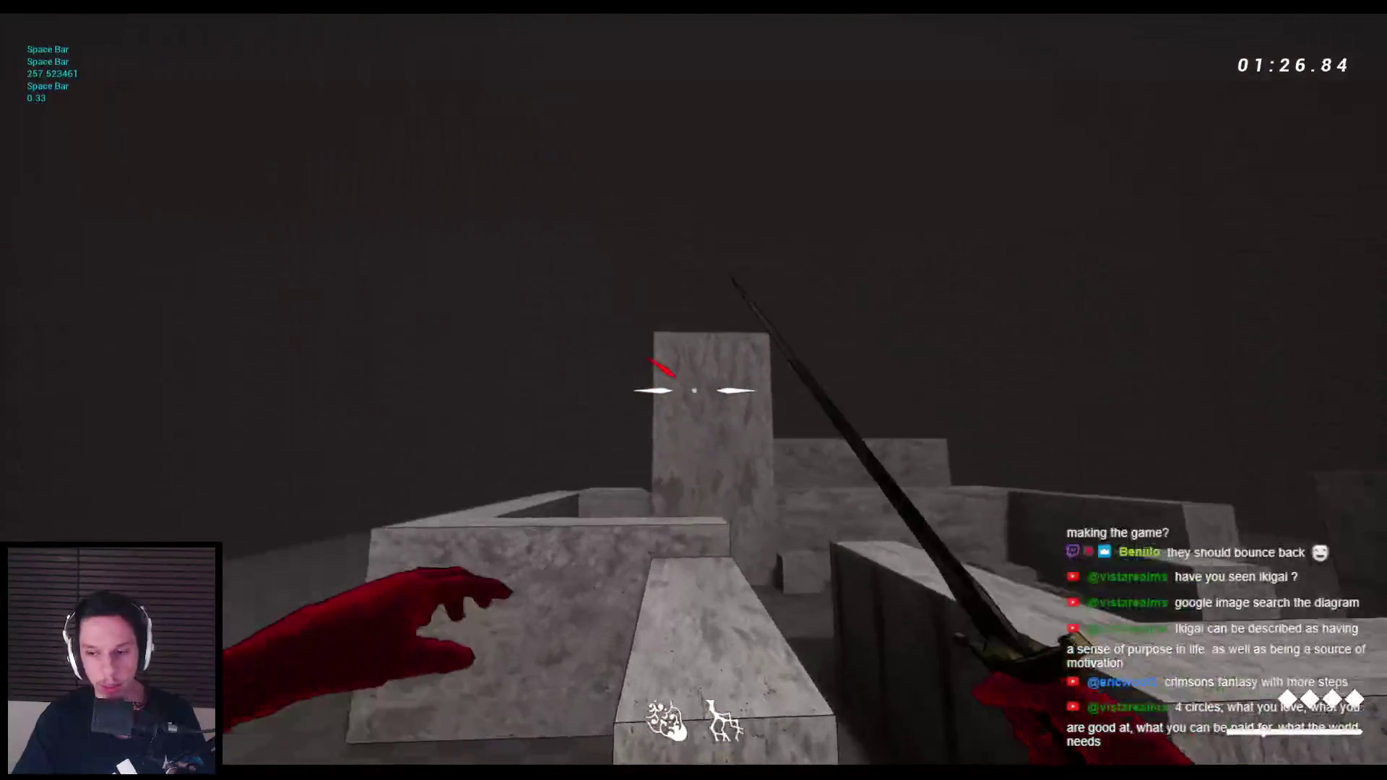
key("w")
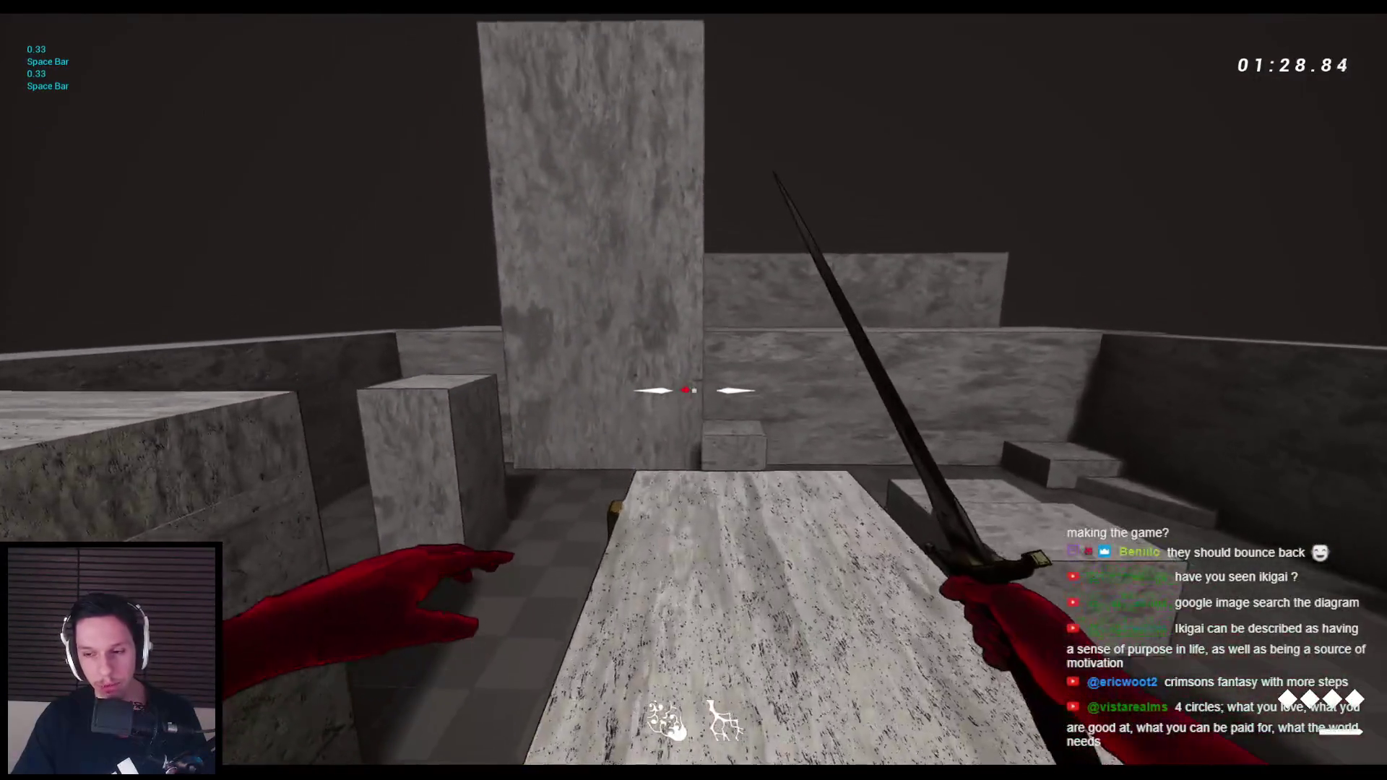
key("space")
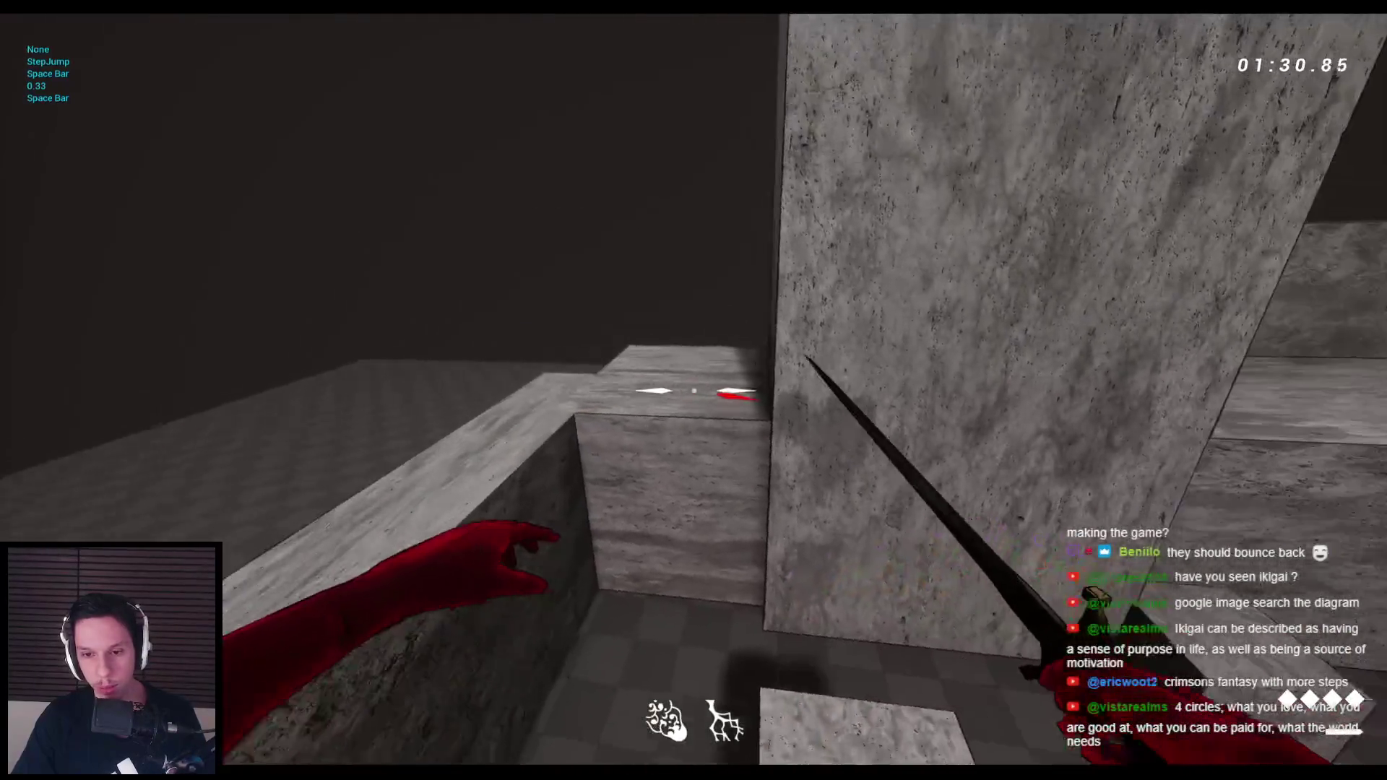
key("w")
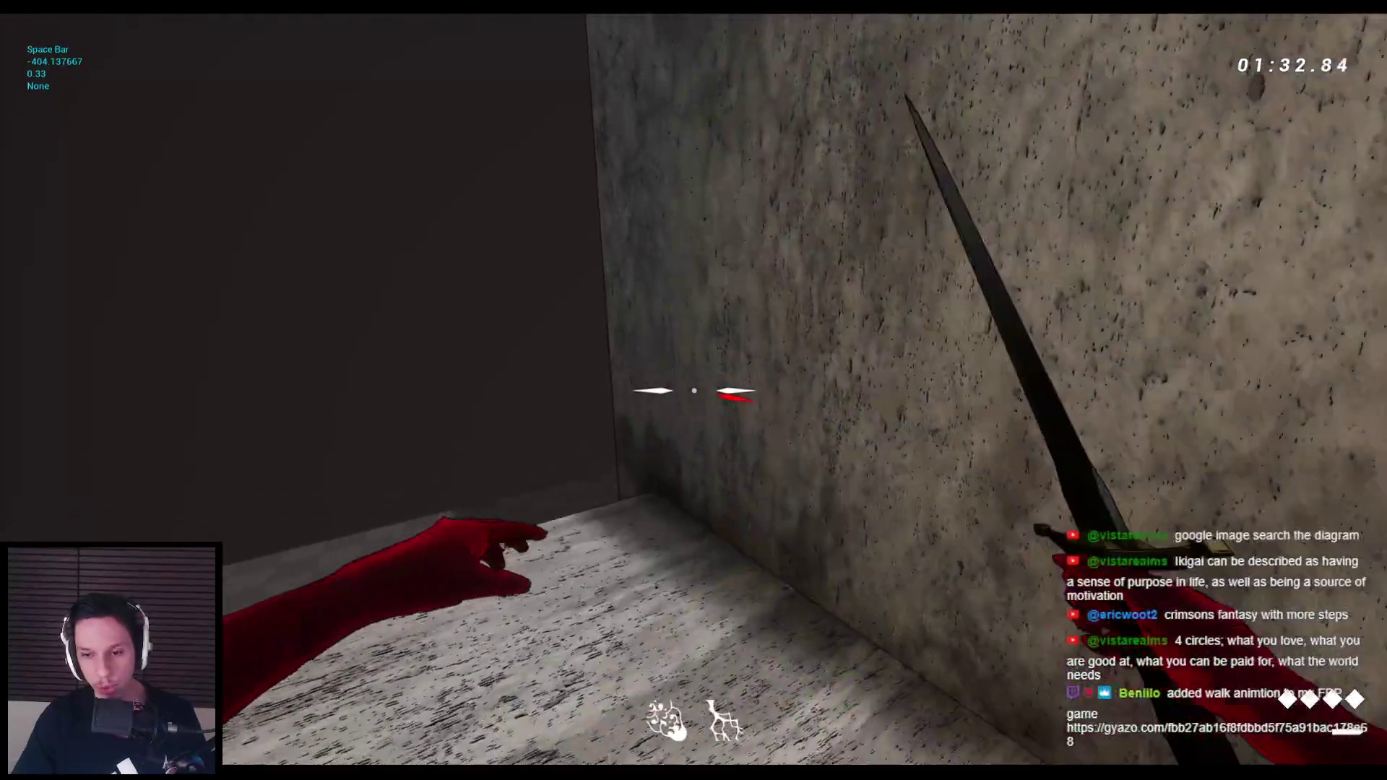
key("space")
key("space")
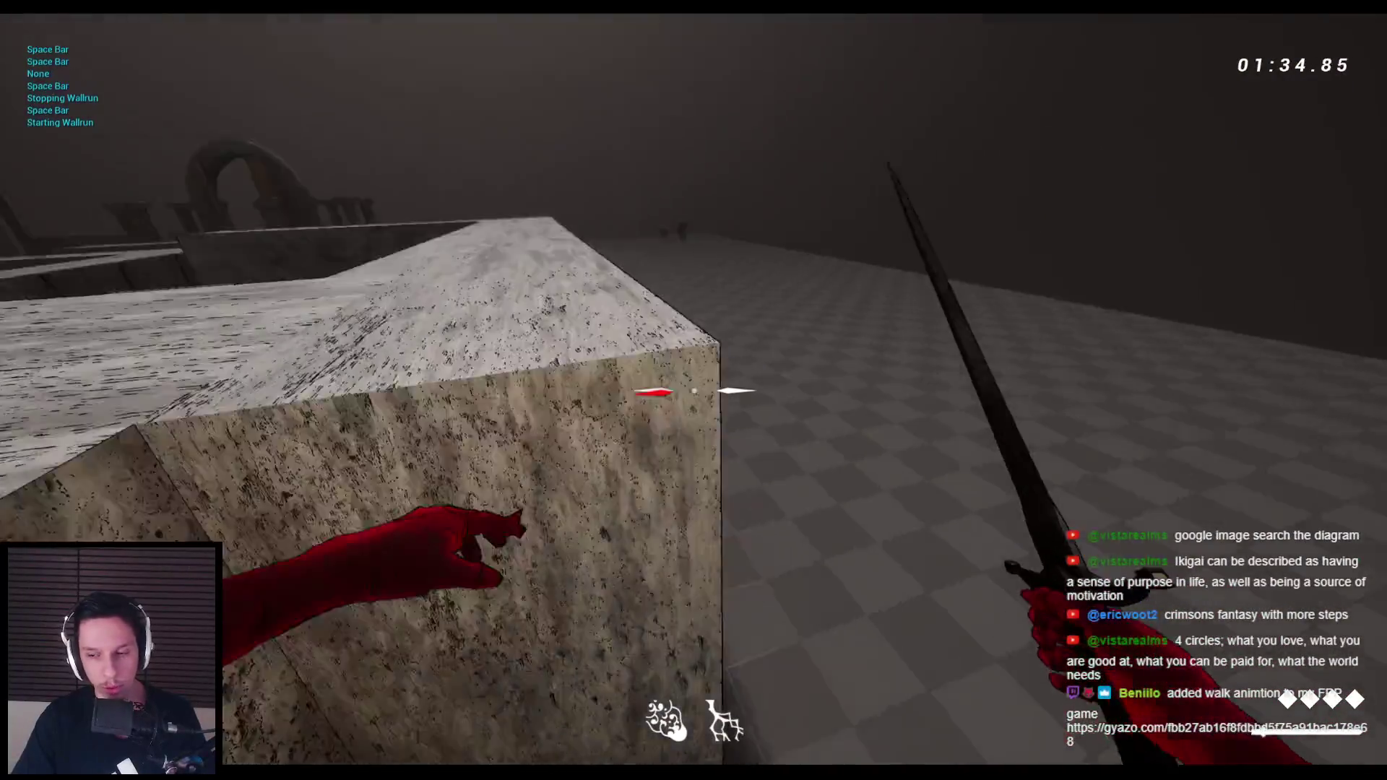
key("space")
key("space")
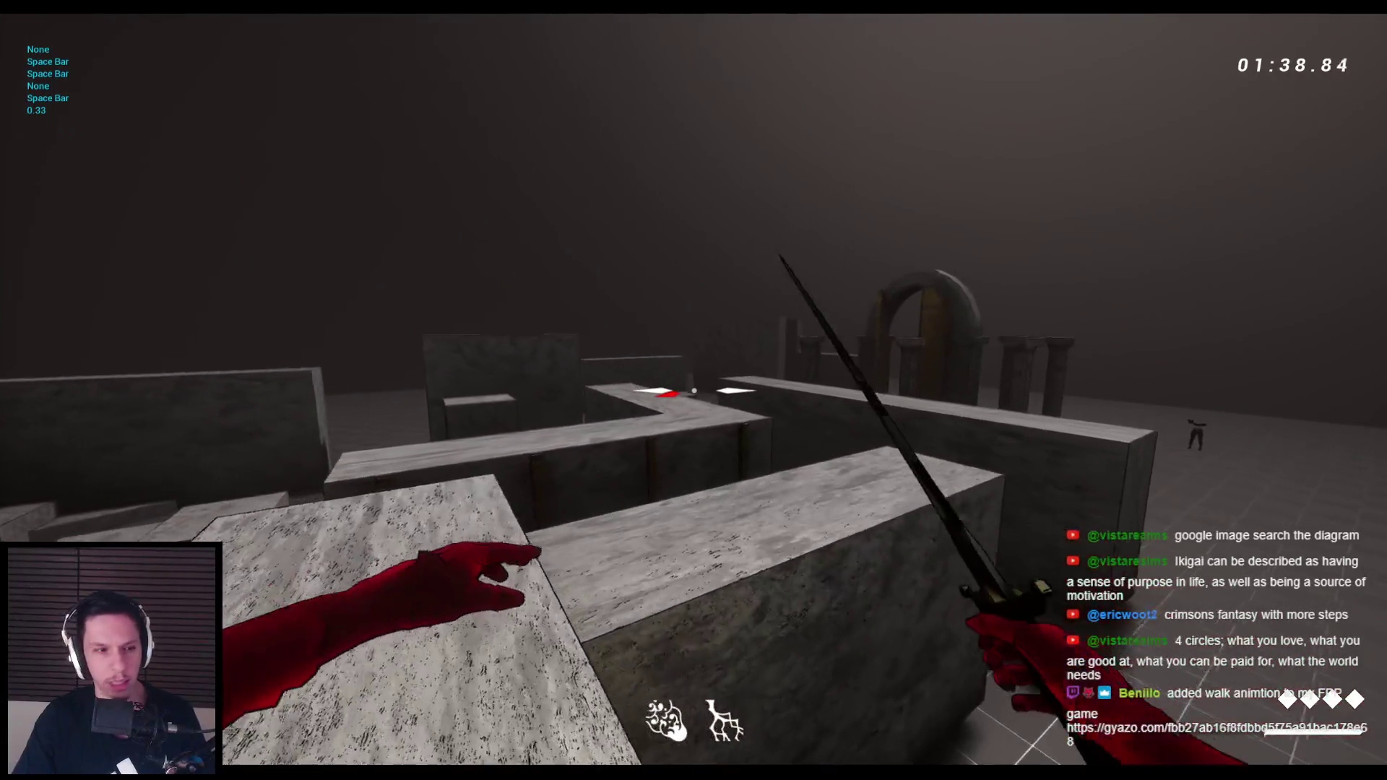
key("space")
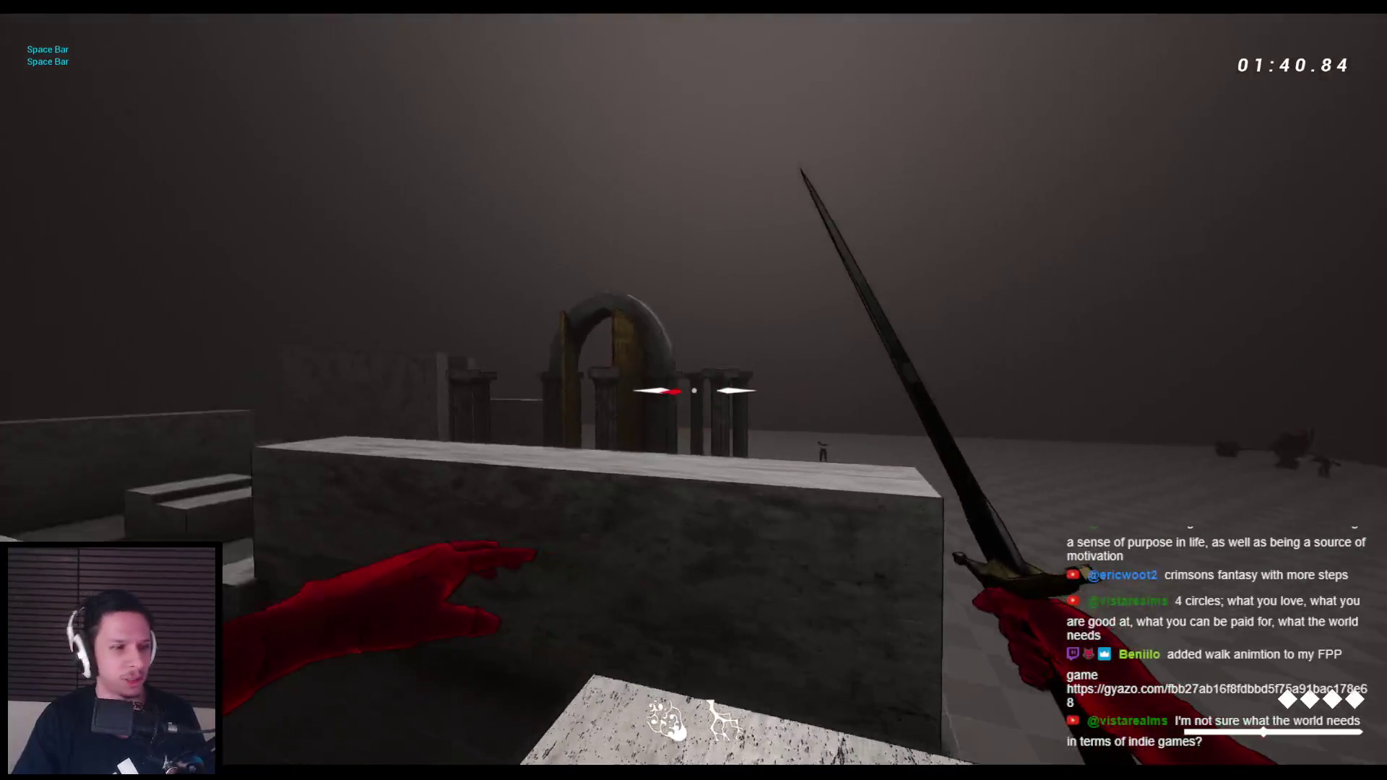
key("space")
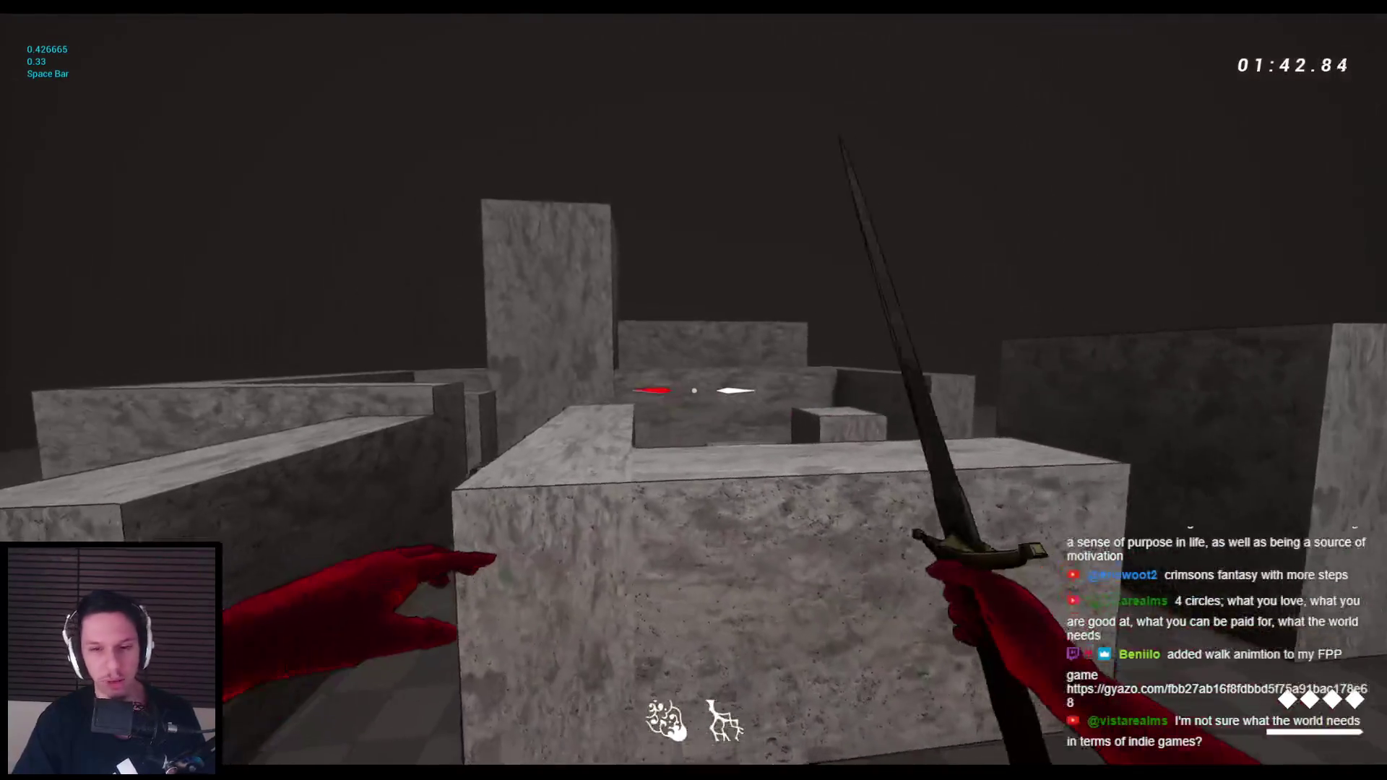
key("space")
key("space")
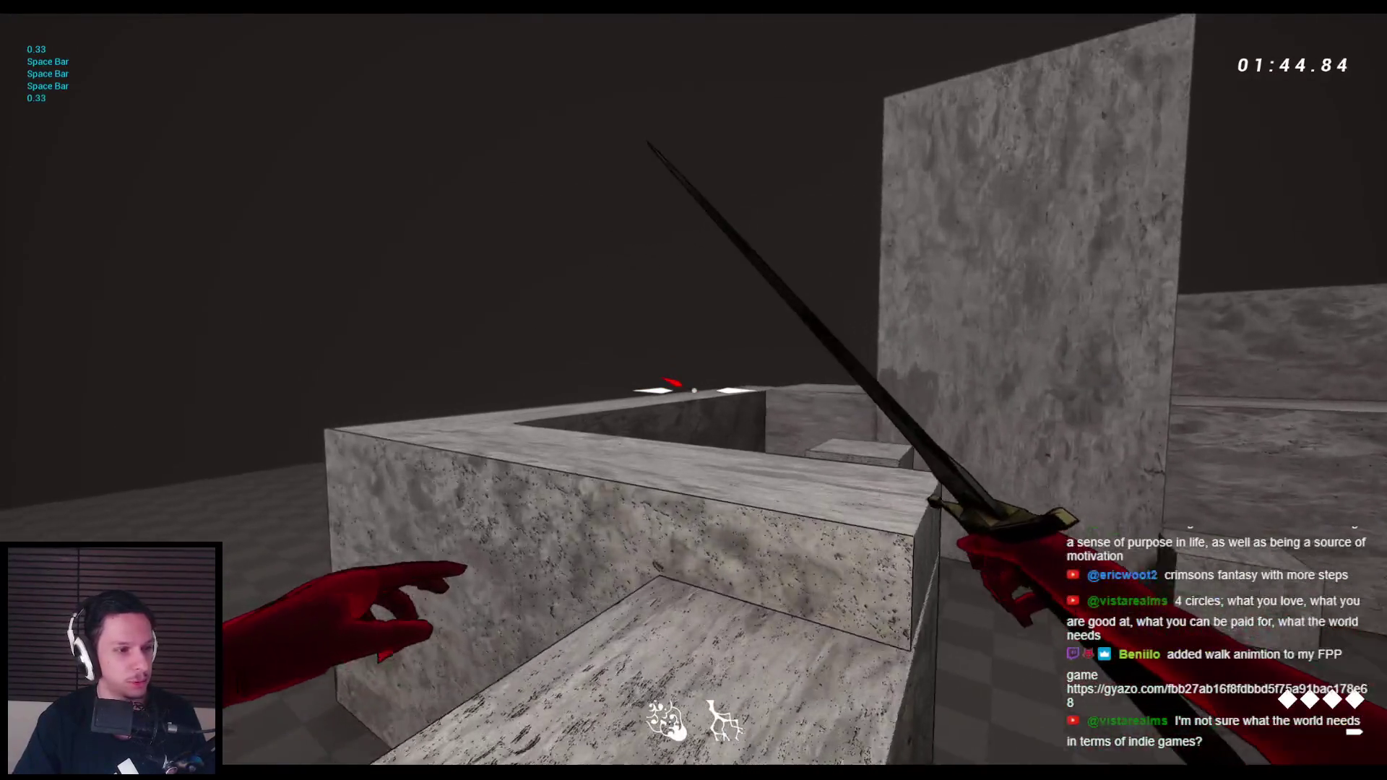
key("space")
key("w")
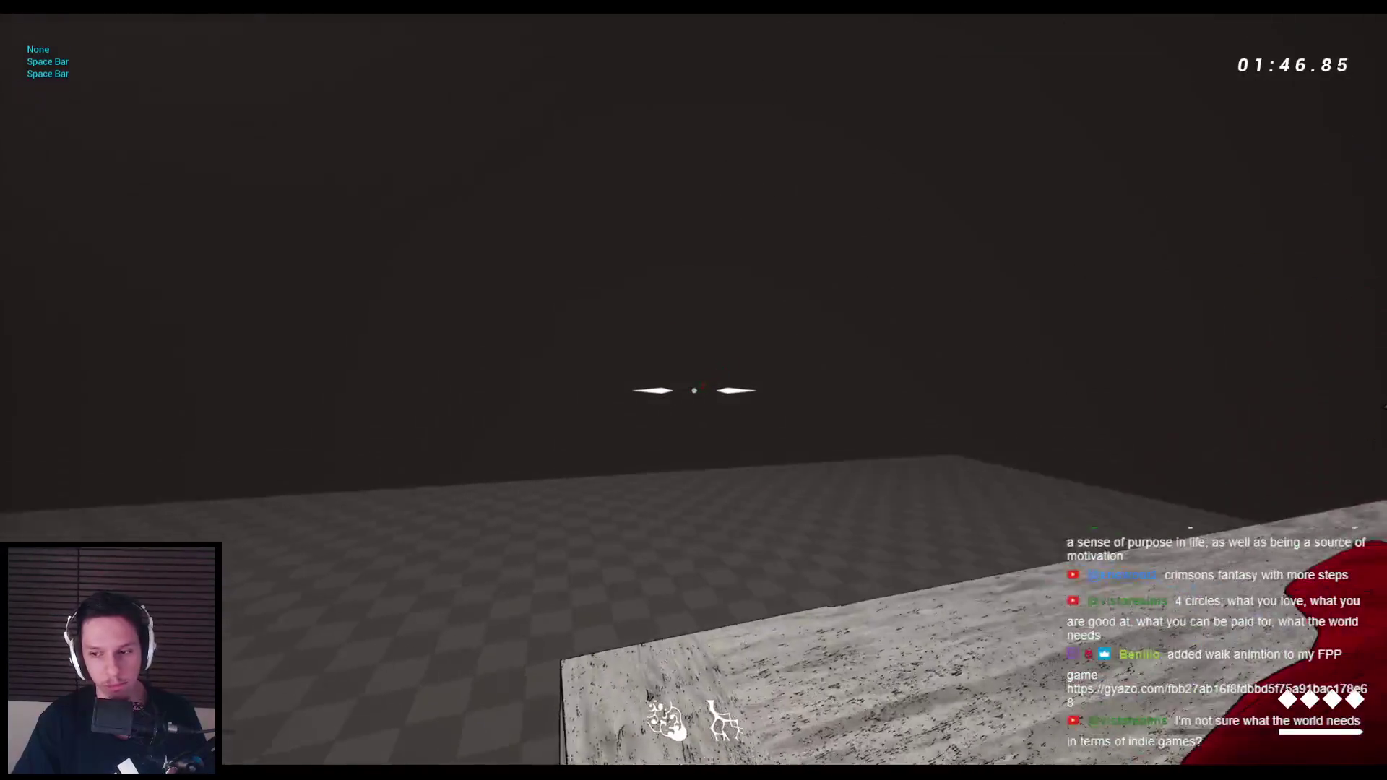
key("Escape")
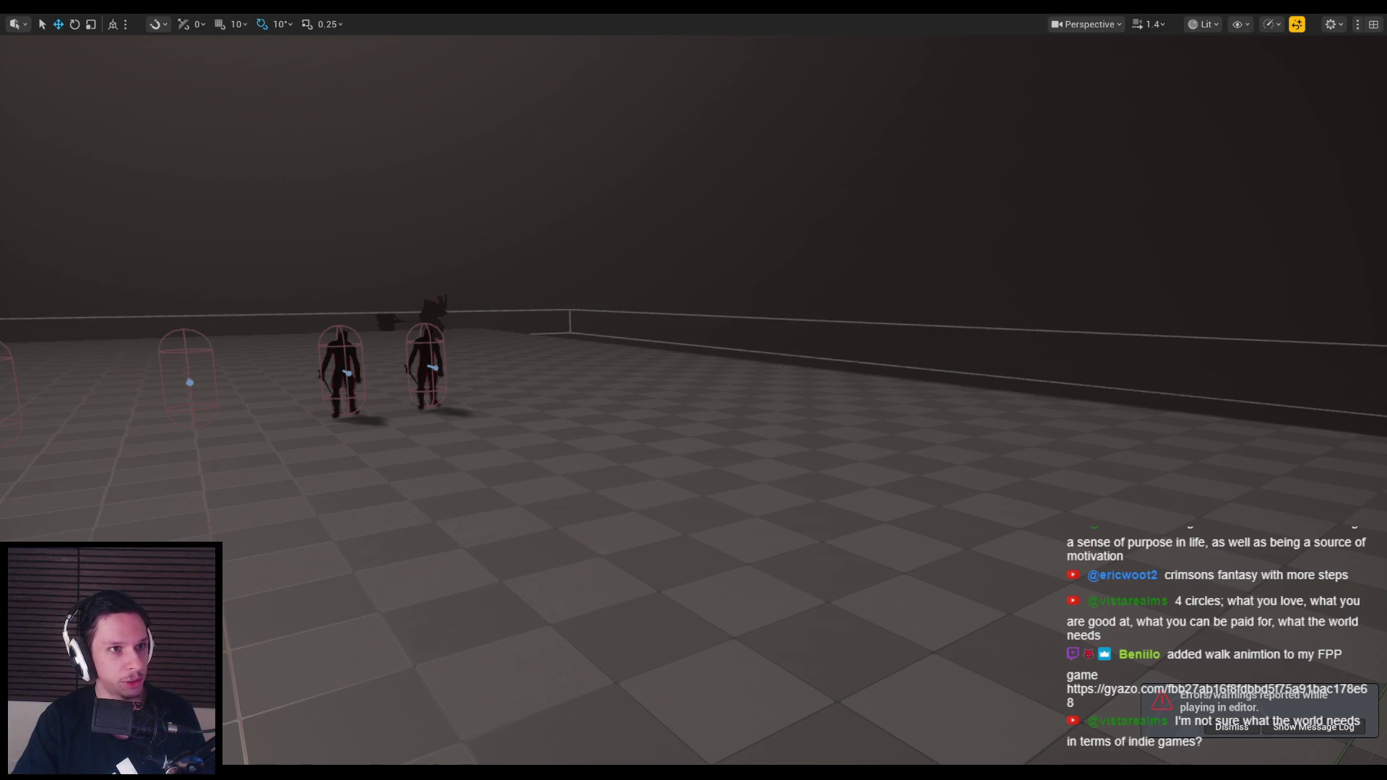
Replay the level briefly with Alt+P swinging at enemies, then switch to the BP_FlyingBall-Projectile editor
key("alt+p")
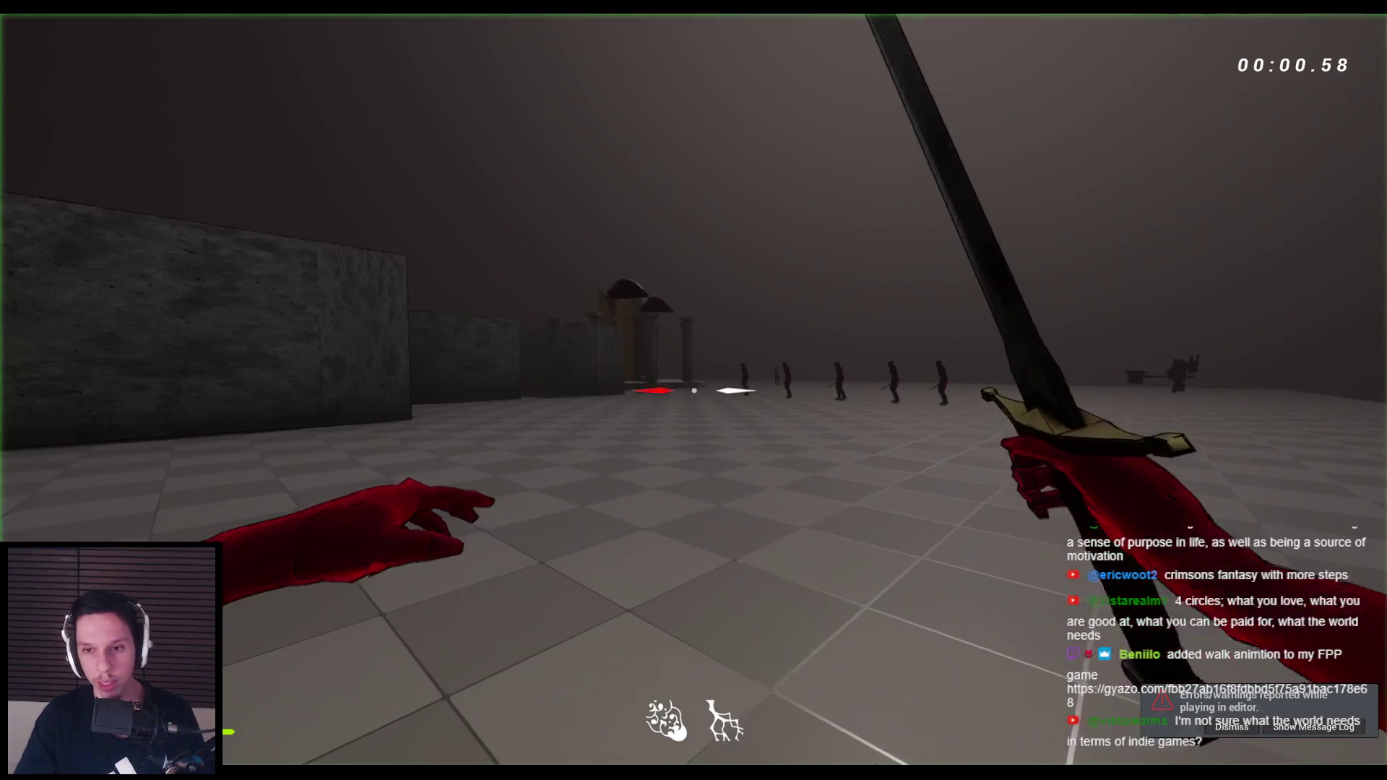
left_click(693, 390)
key("w")
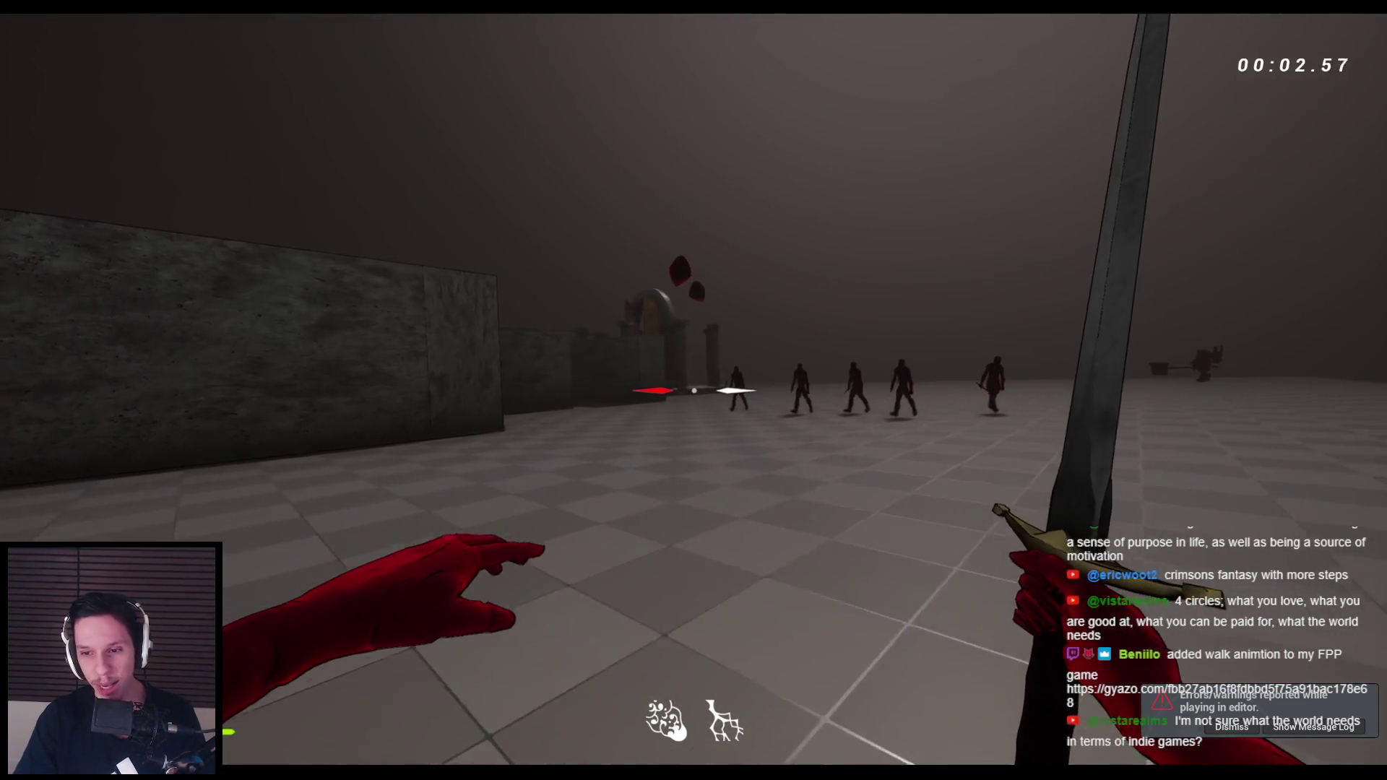
key("Escape")
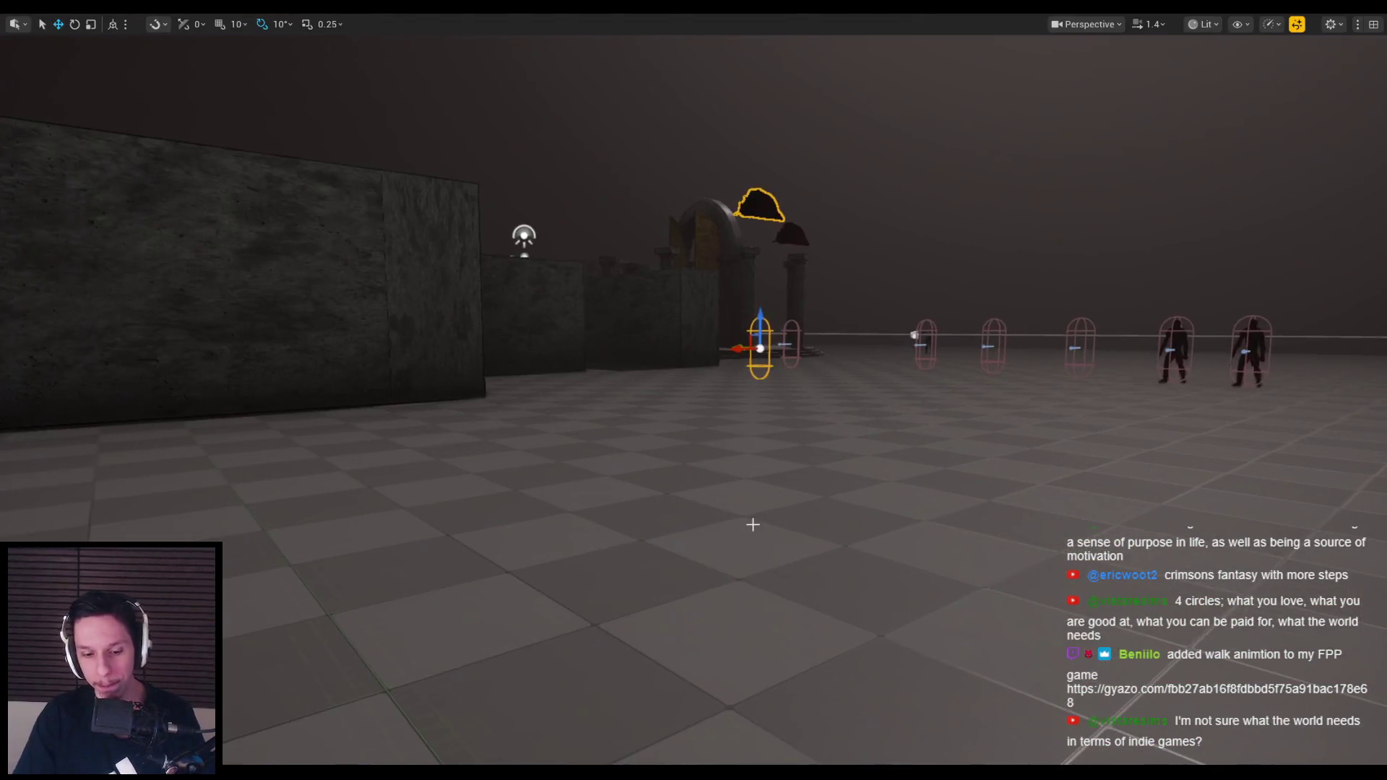
key("F11")
key("alt+Tab")
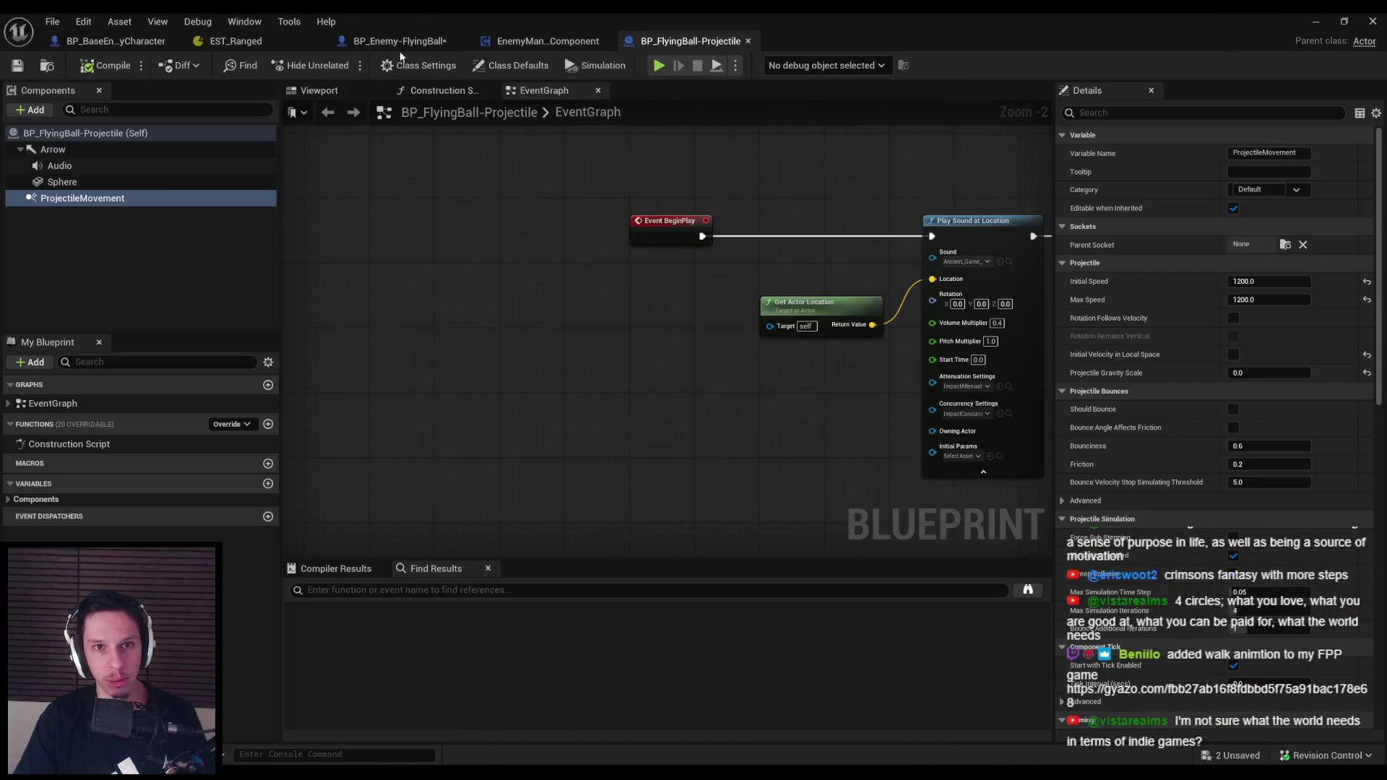
Open BP_FirstPersonCharacter from Core, browse FirstPersonMesh's anim class, and open FirstPerson_AnimBP's AnimGraph
left_click(400, 42)
left_click(1314, 26)
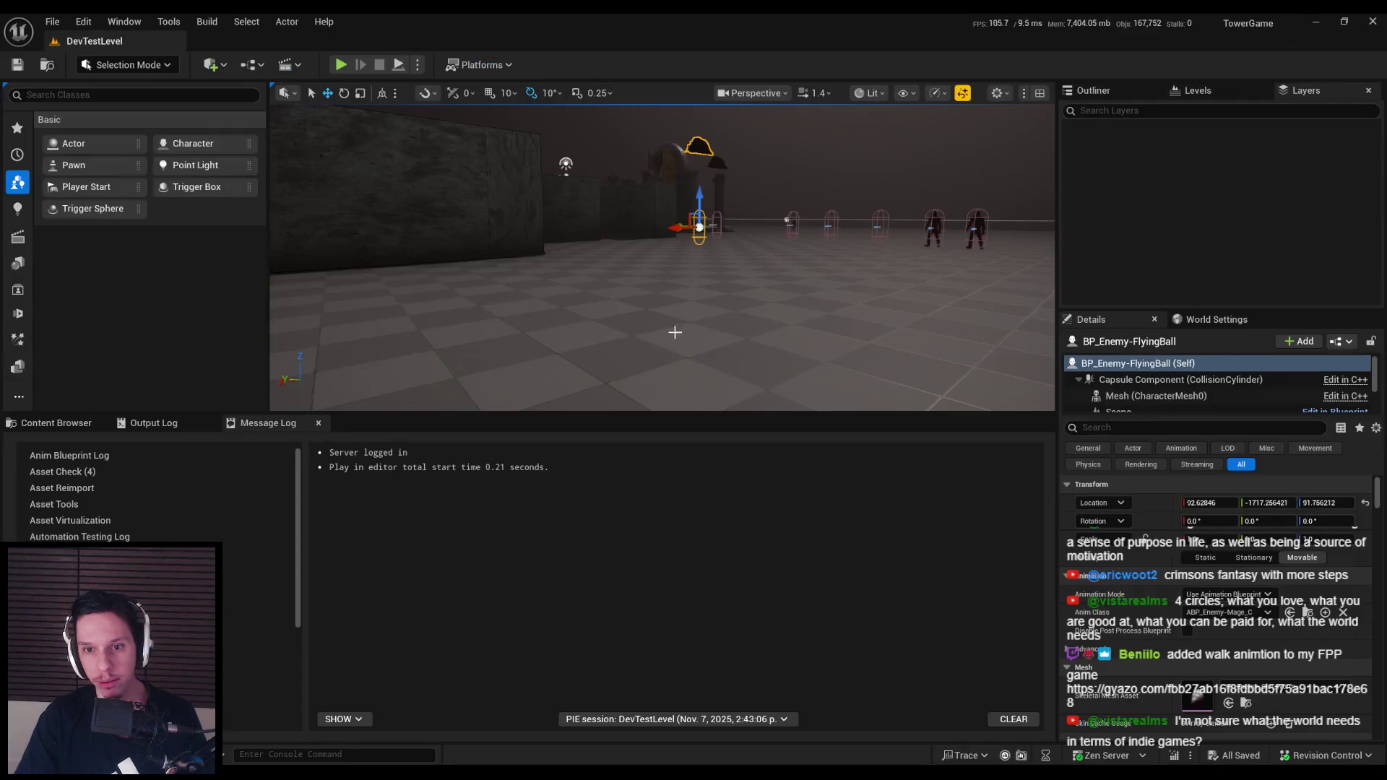
left_click(85, 425)
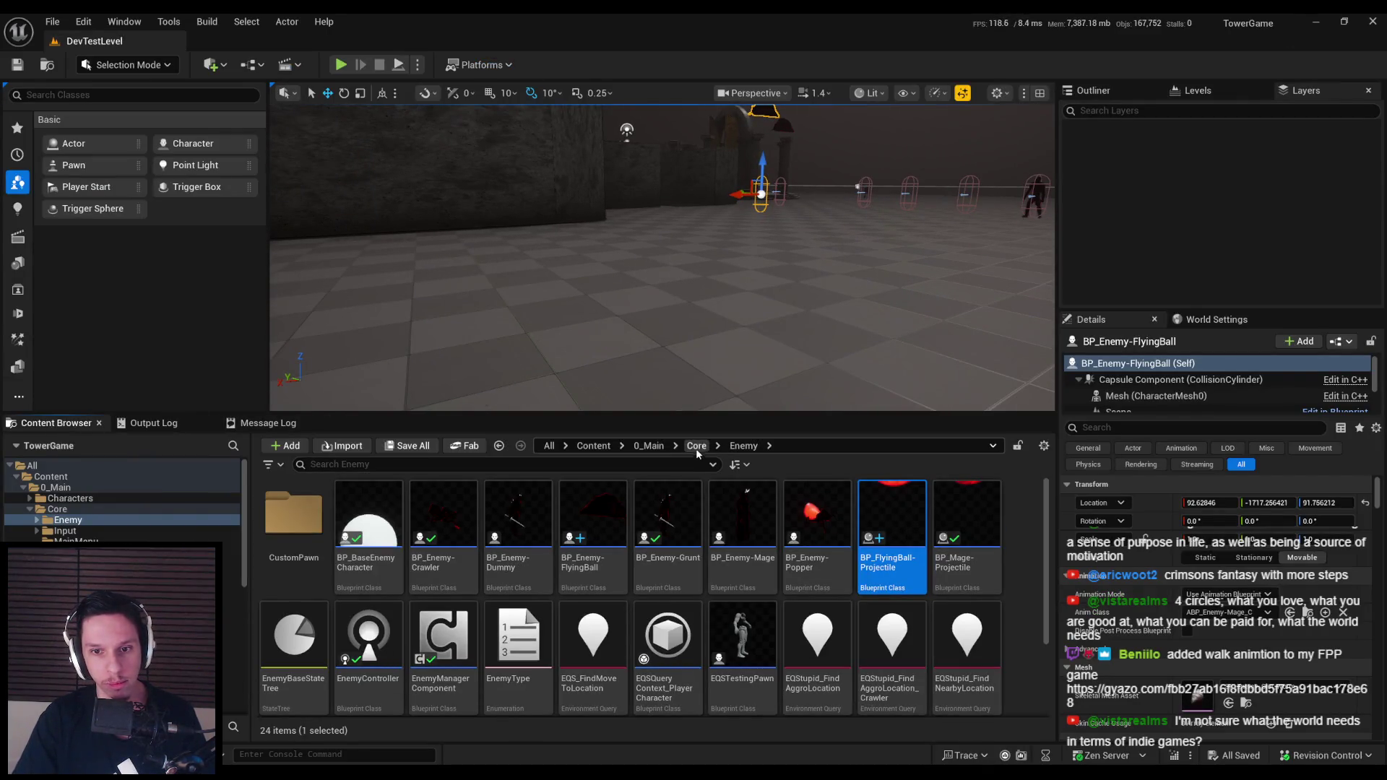
left_click(696, 447)
double_click(823, 539)
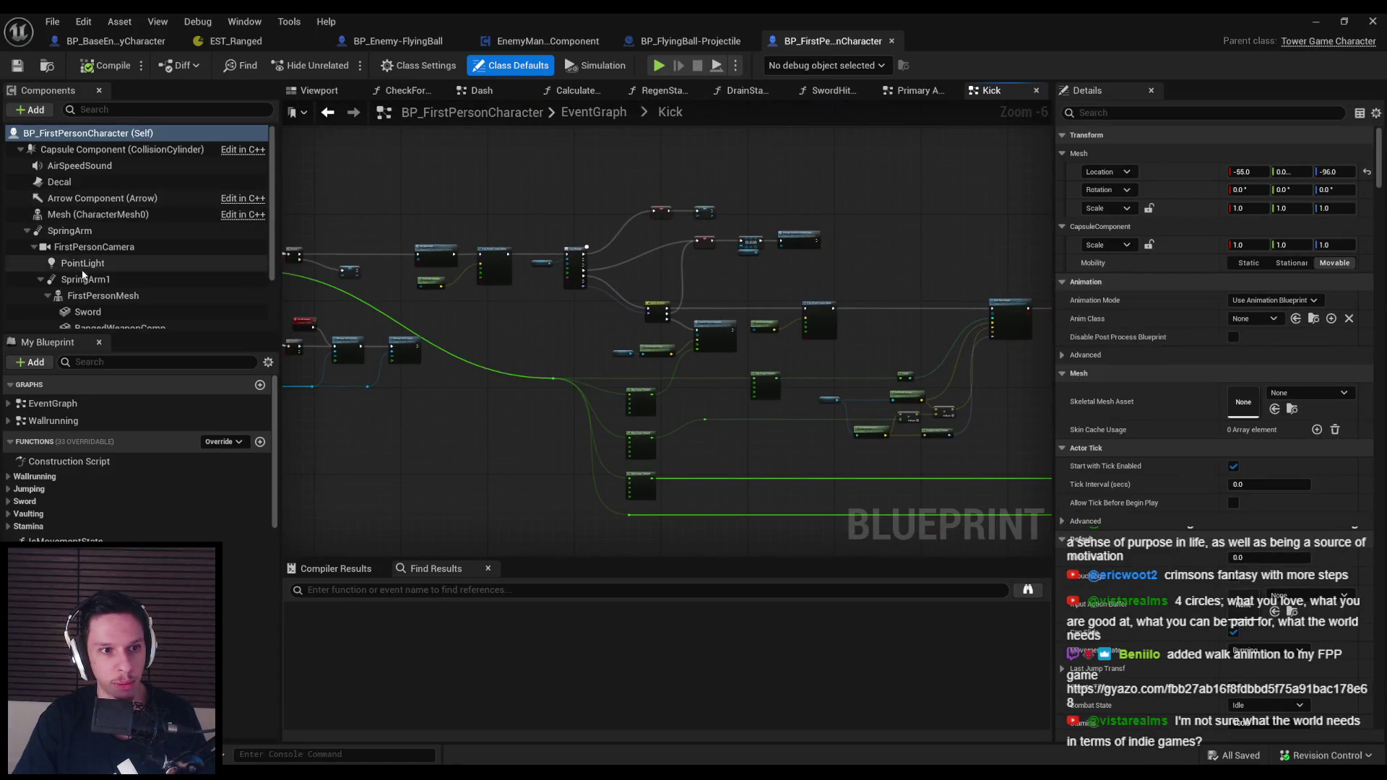
left_click(98, 296)
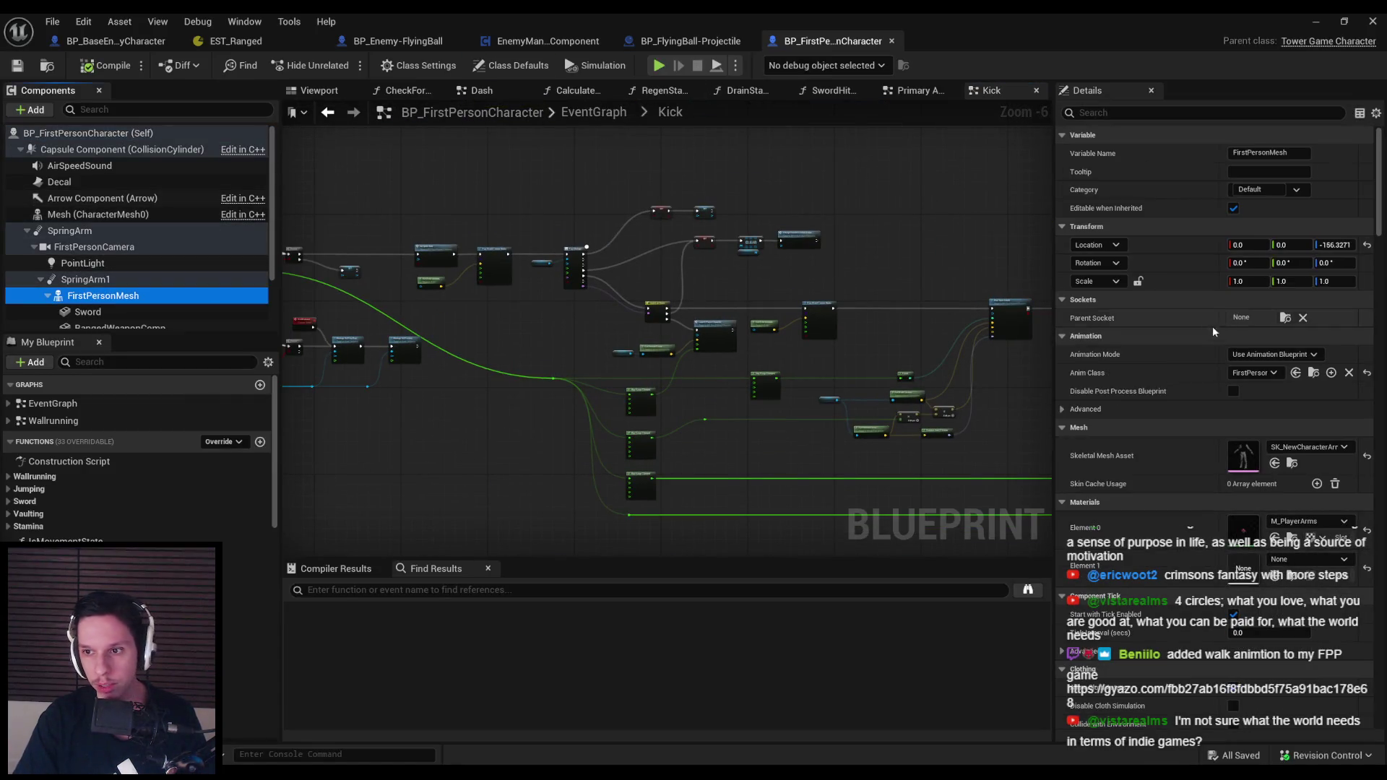
left_click(1313, 373)
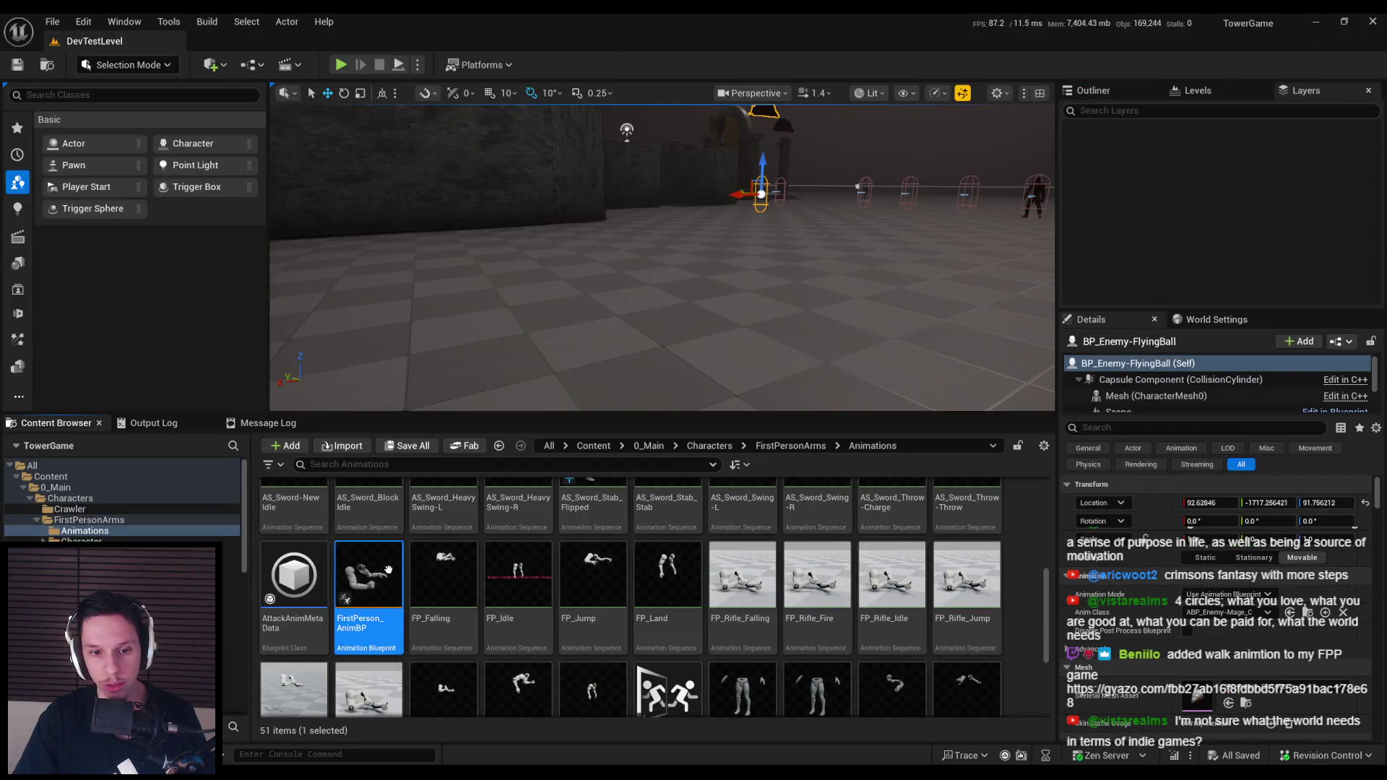
double_click(368, 574)
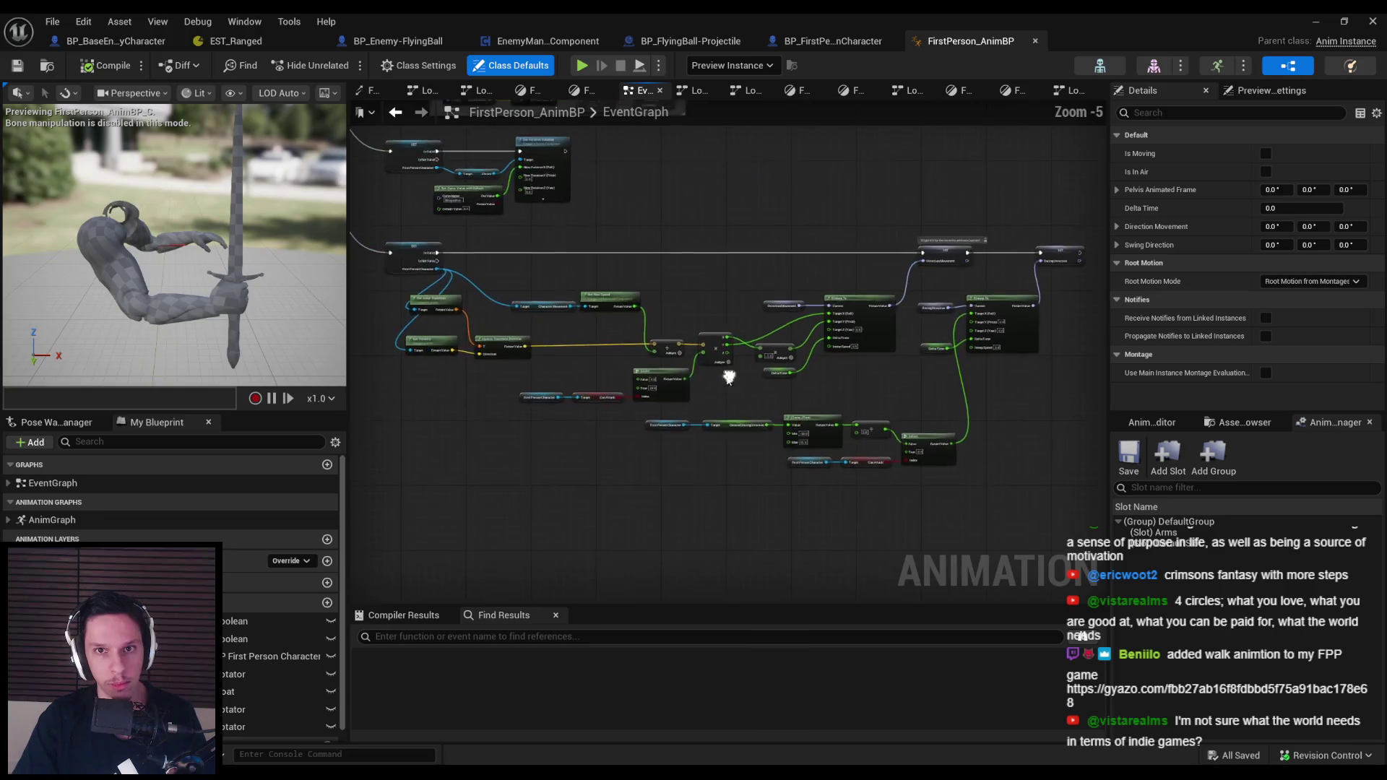
double_click(52, 519)
Delete the FP_Run_Fwd node and its Two Way Blend, rewire NewIdle, and save the blueprint
scroll(773, 429, "down", 4)
scroll(894, 332, "up", 4)
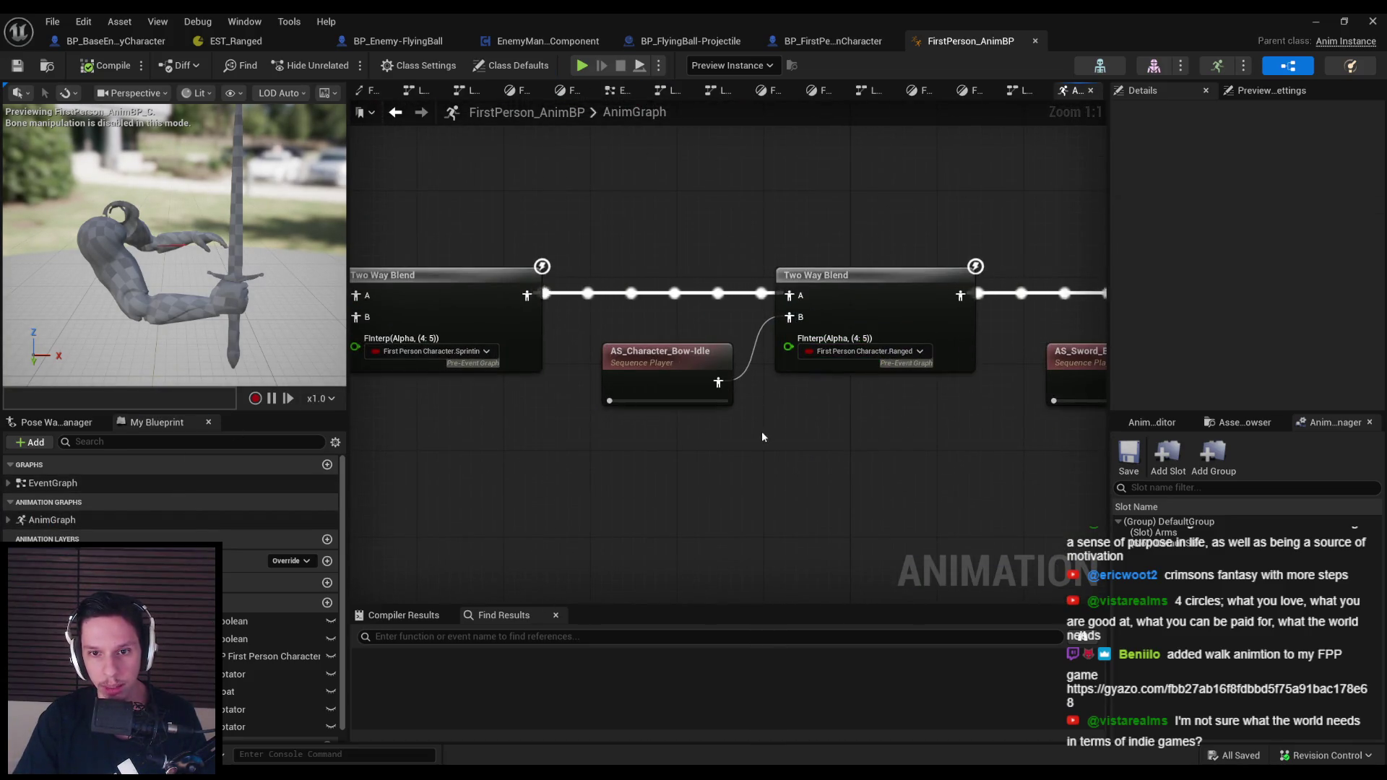
scroll(1100, 384, "down", 1)
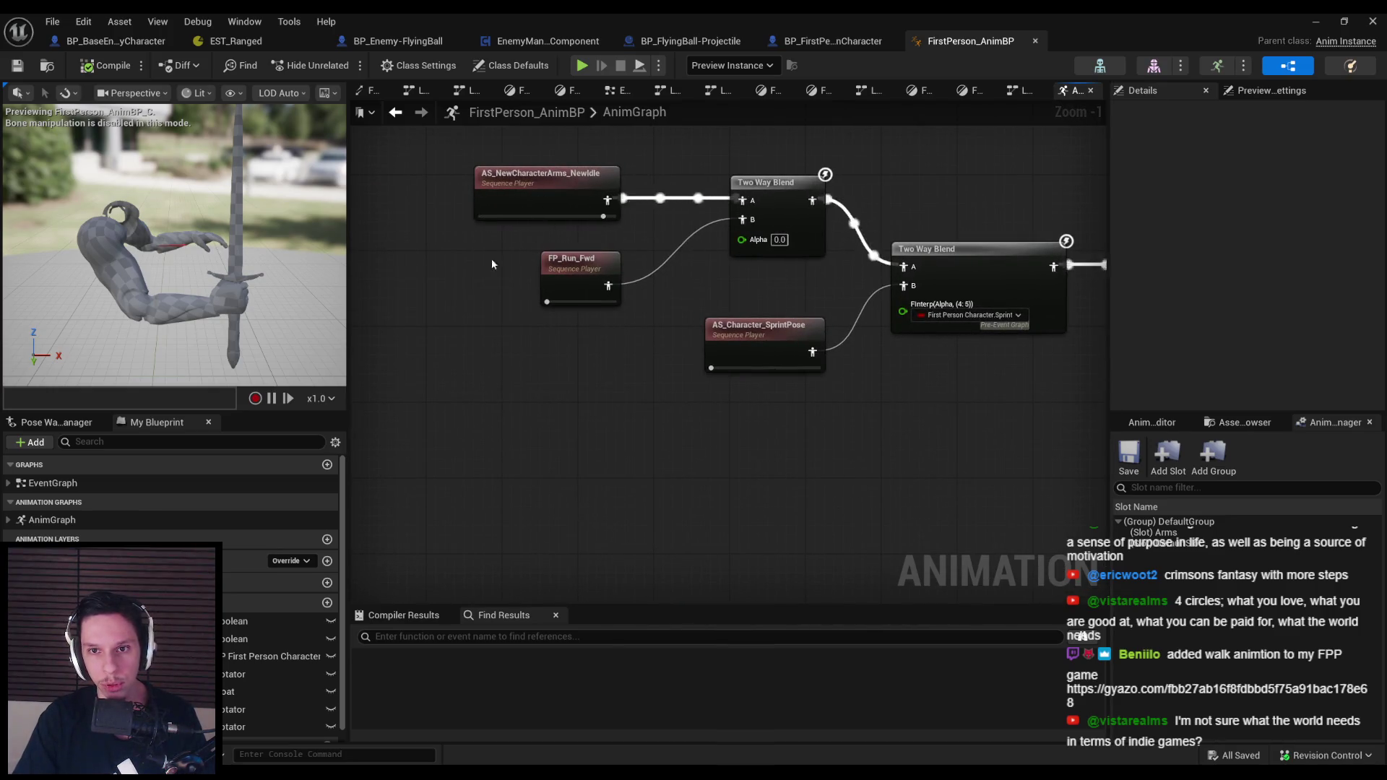
left_click_drag(503, 260, 413, 305)
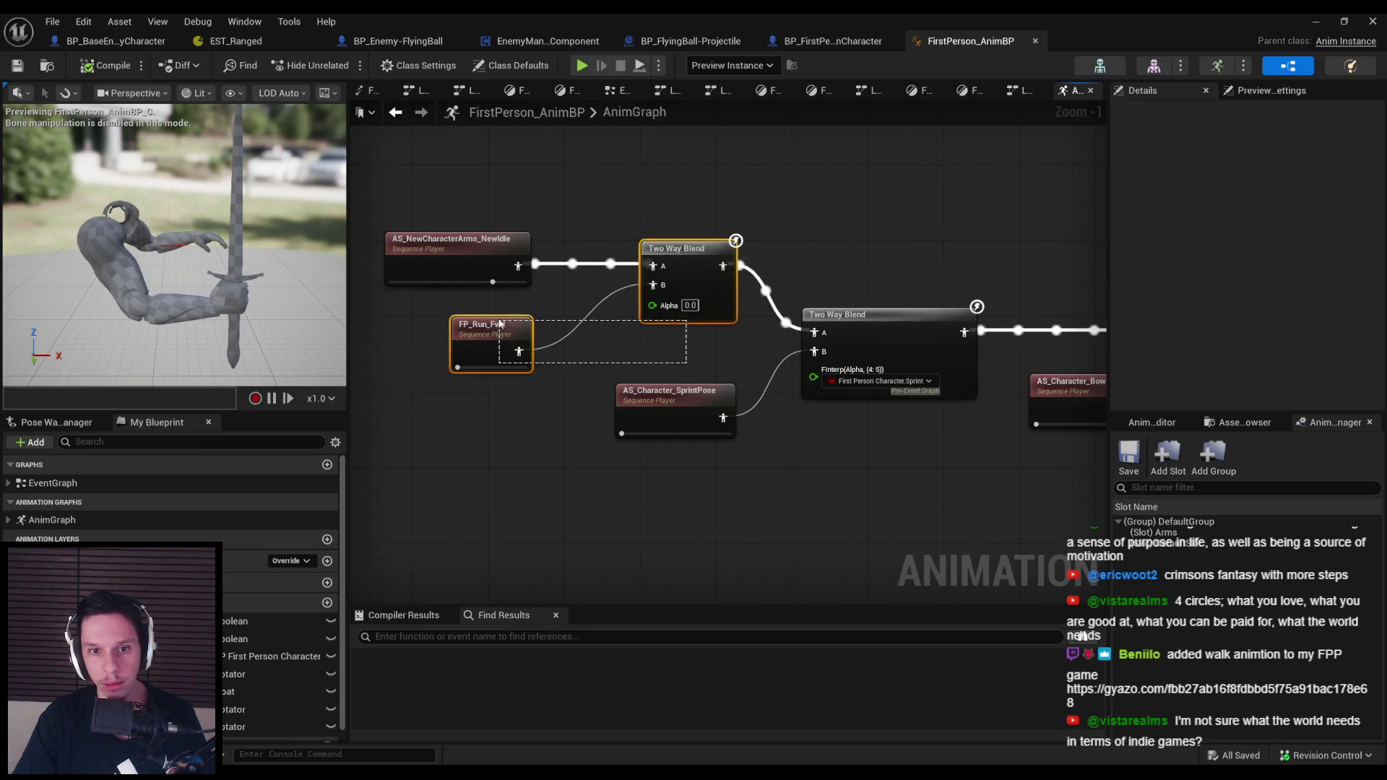
key("Delete")
left_click_drag(518, 266, 792, 357)
mouse_move(444, 259)
left_mouse_down()
mouse_move(669, 296)
mouse_move(644, 297)
left_mouse_up()
left_click(399, 197)
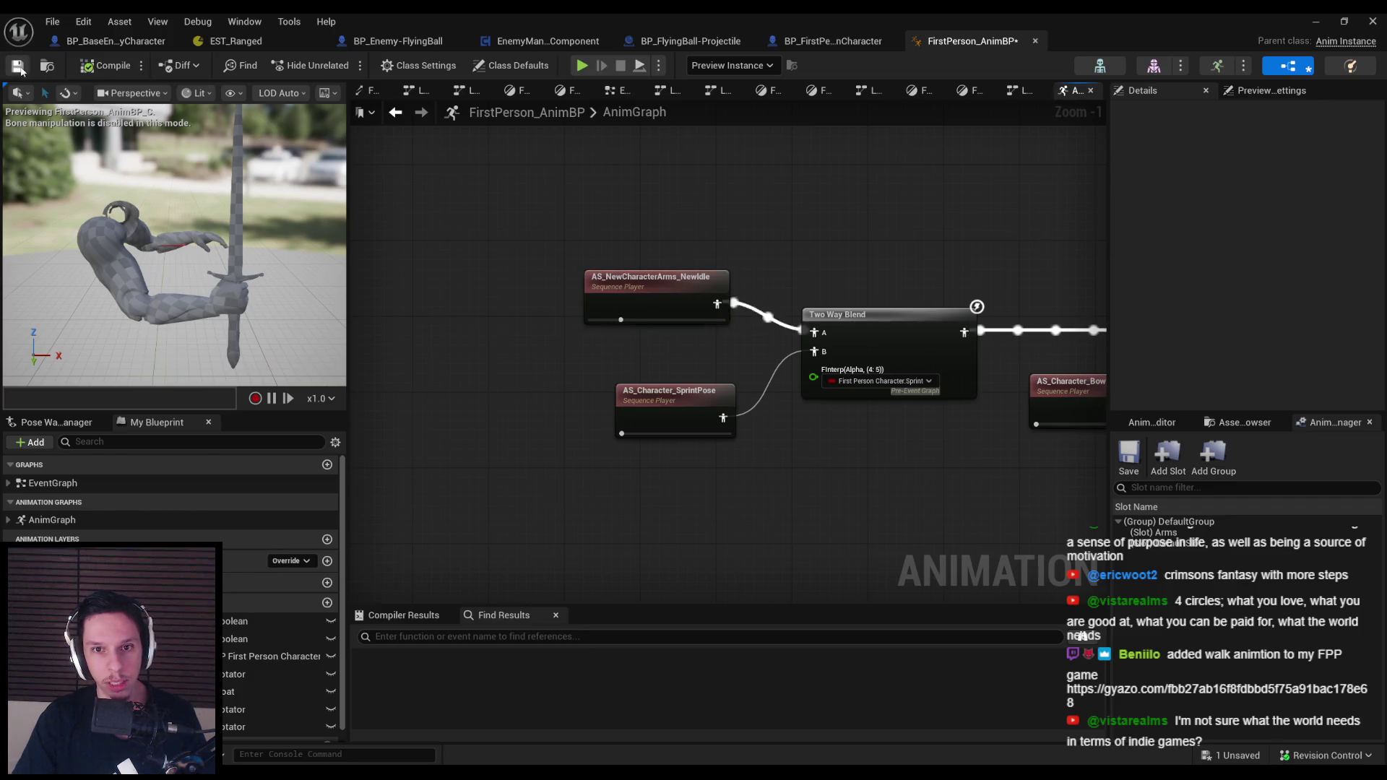
left_click(19, 67)
left_click(693, 549)
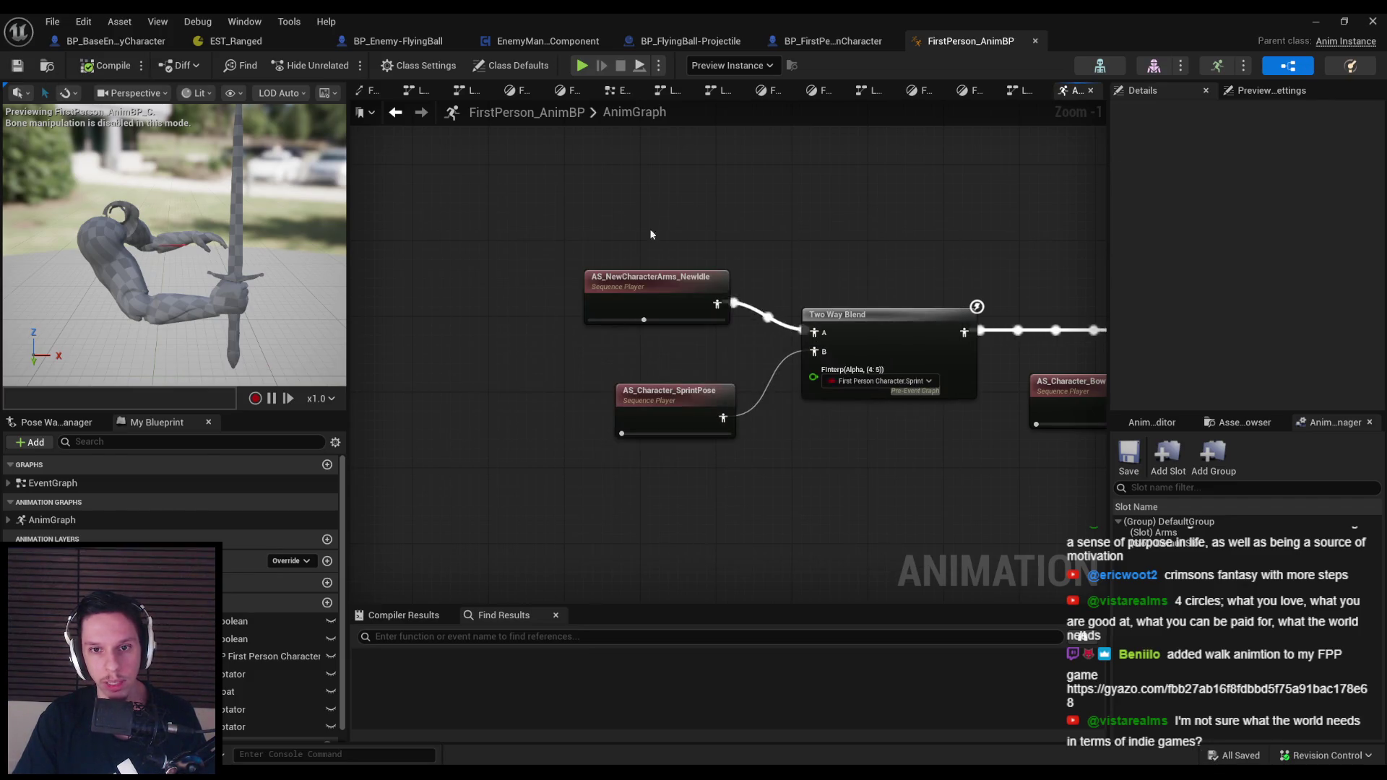
Undo twice to restore the Two Way Blend and FP_Run_Fwd nodes, then preview FP_Run_Fwd
scroll(645, 214, "down", 2)
left_click_drag(1069, 339, 738, 329)
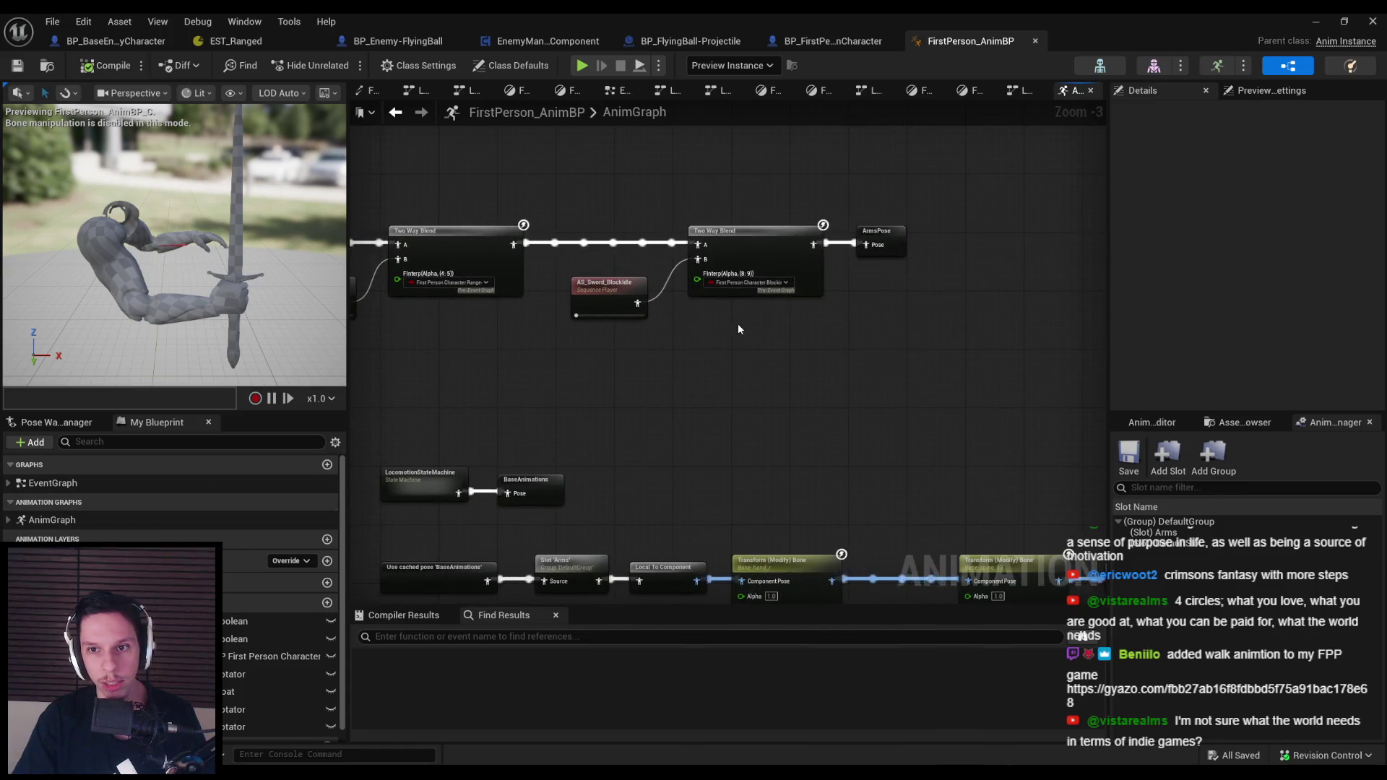
left_click_drag(494, 345, 575, 350)
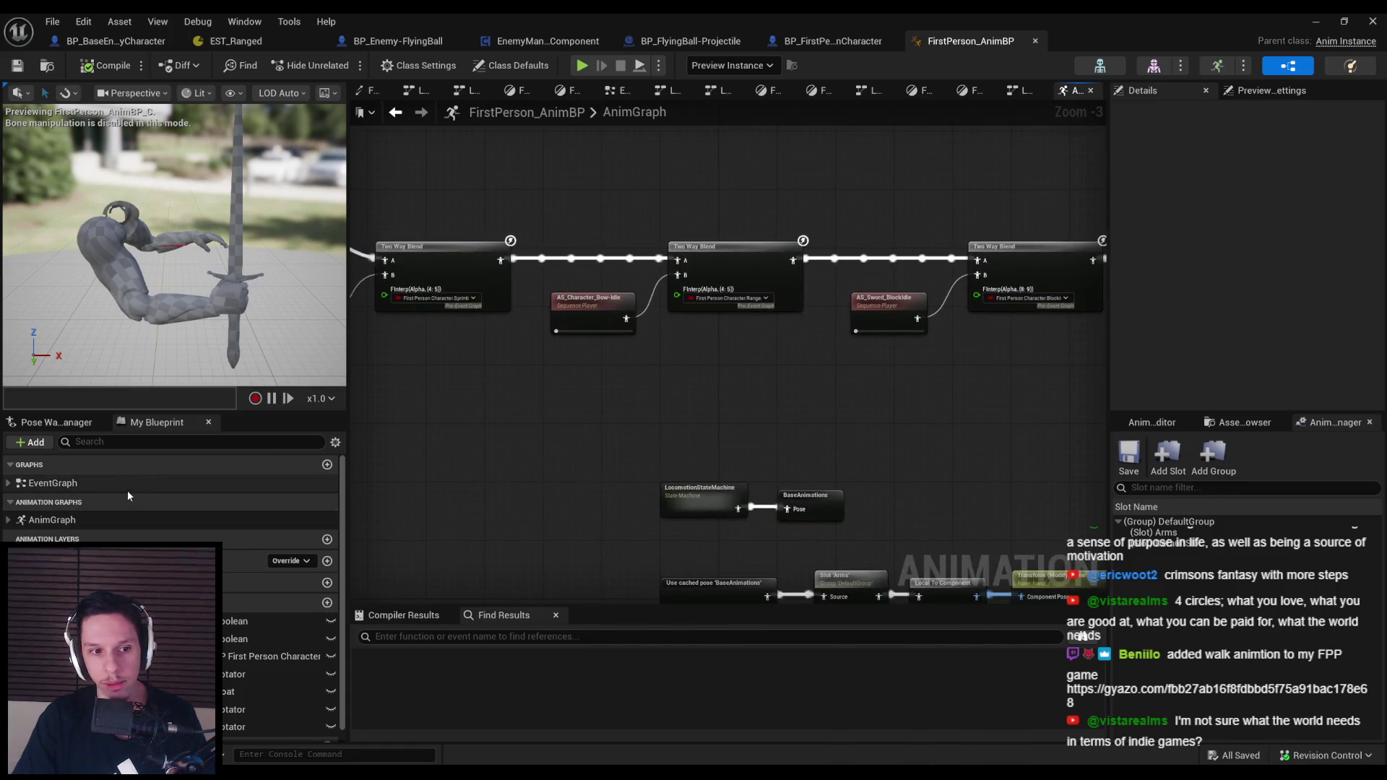
key("ctrl+z")
key("ctrl+z")
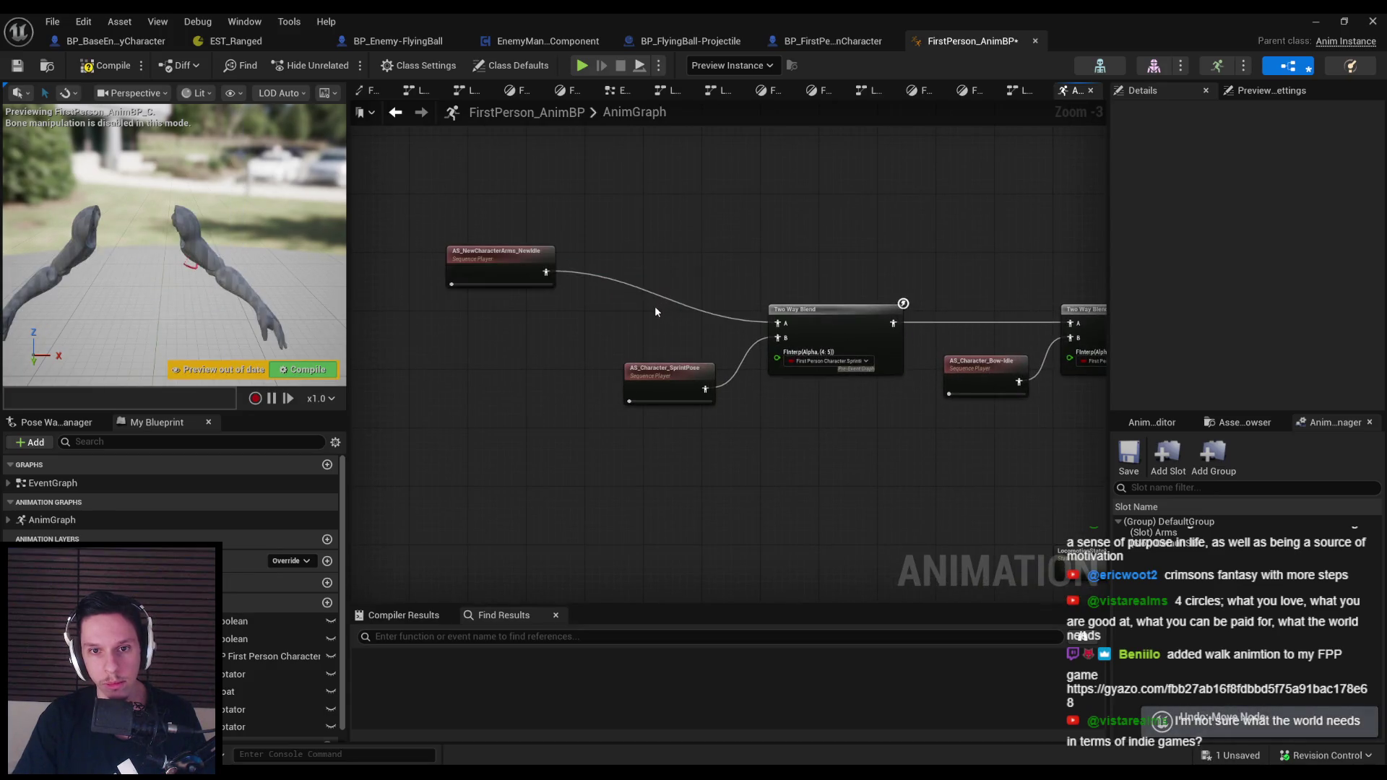
key("ctrl+z")
double_click(521, 319)
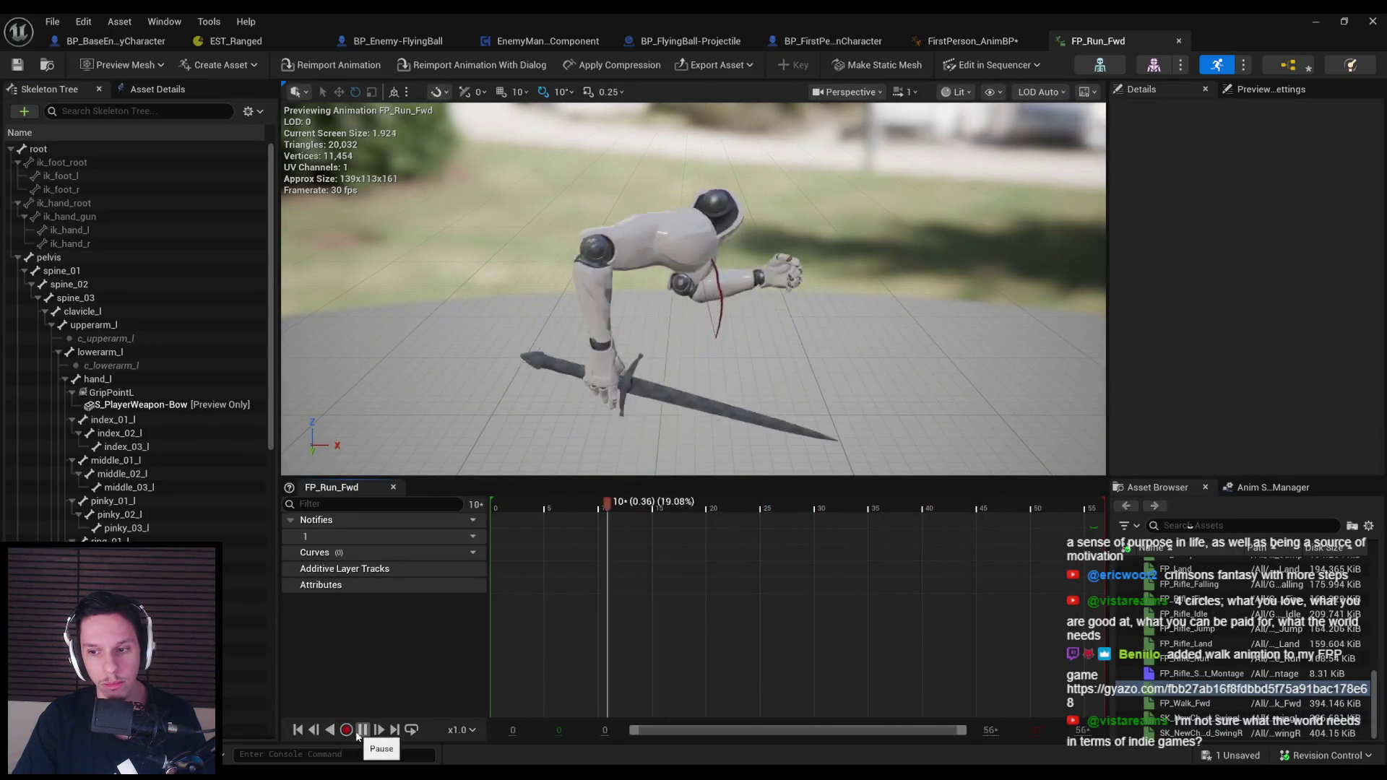
left_click(363, 730)
mouse_move(591, 505)
left_mouse_down()
mouse_move(468, 510)
mouse_move(653, 513)
mouse_move(491, 507)
left_mouse_up()
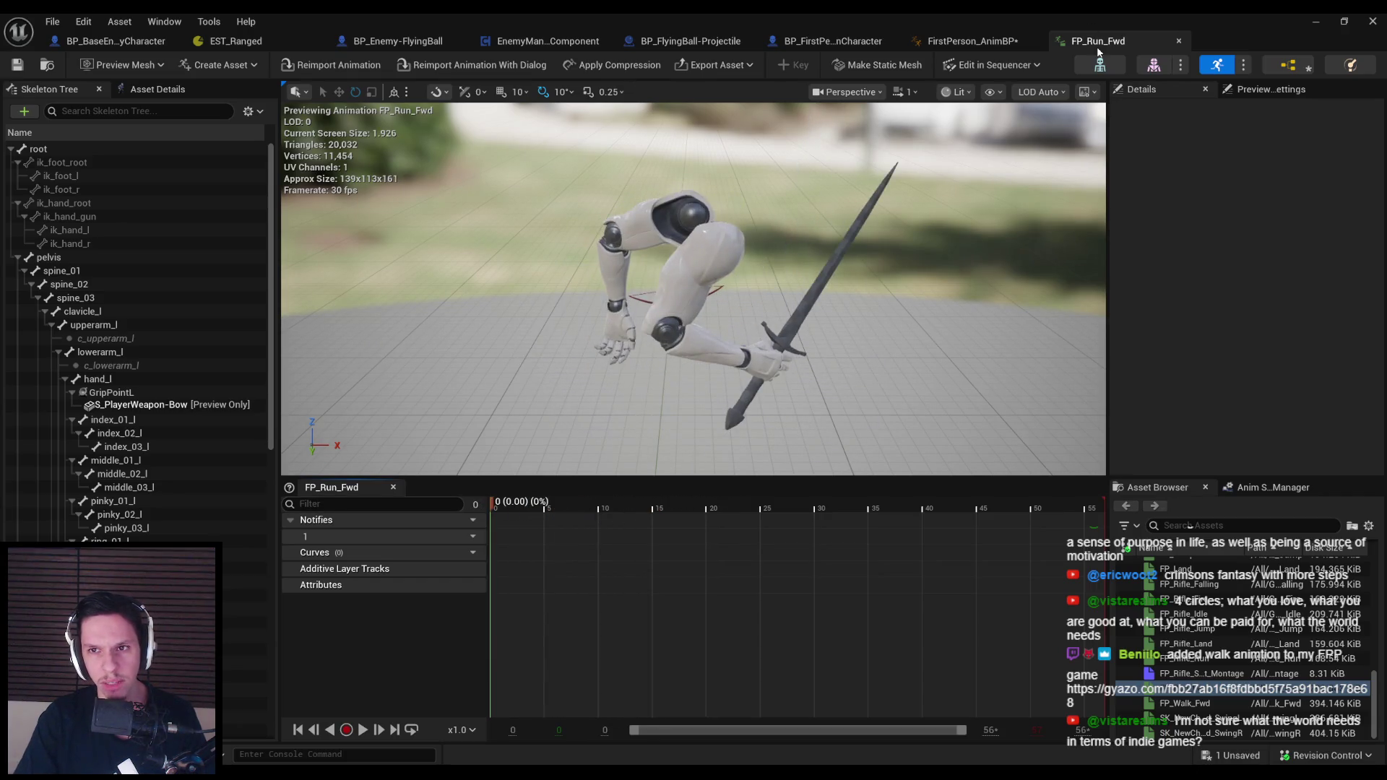
middle_click(1098, 45)
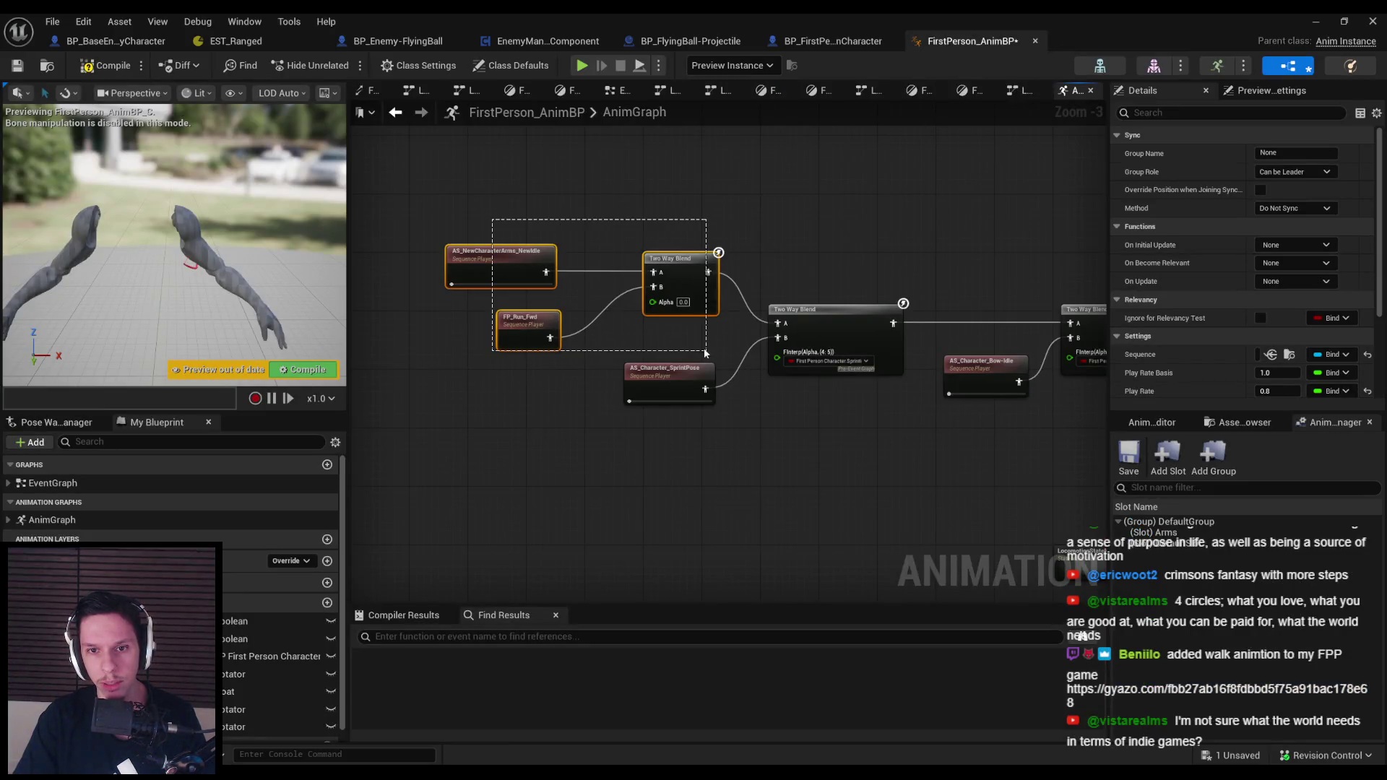
Review the NewIdle/FP_Run_Fwd blend chain feeding the sprint blend, then compile FirstPerson_AnimBP
left_click(744, 429)
scroll(742, 431, "down", 1)
mouse_move(743, 431)
left_mouse_down()
mouse_move(479, 441)
mouse_move(480, 408)
left_mouse_up()
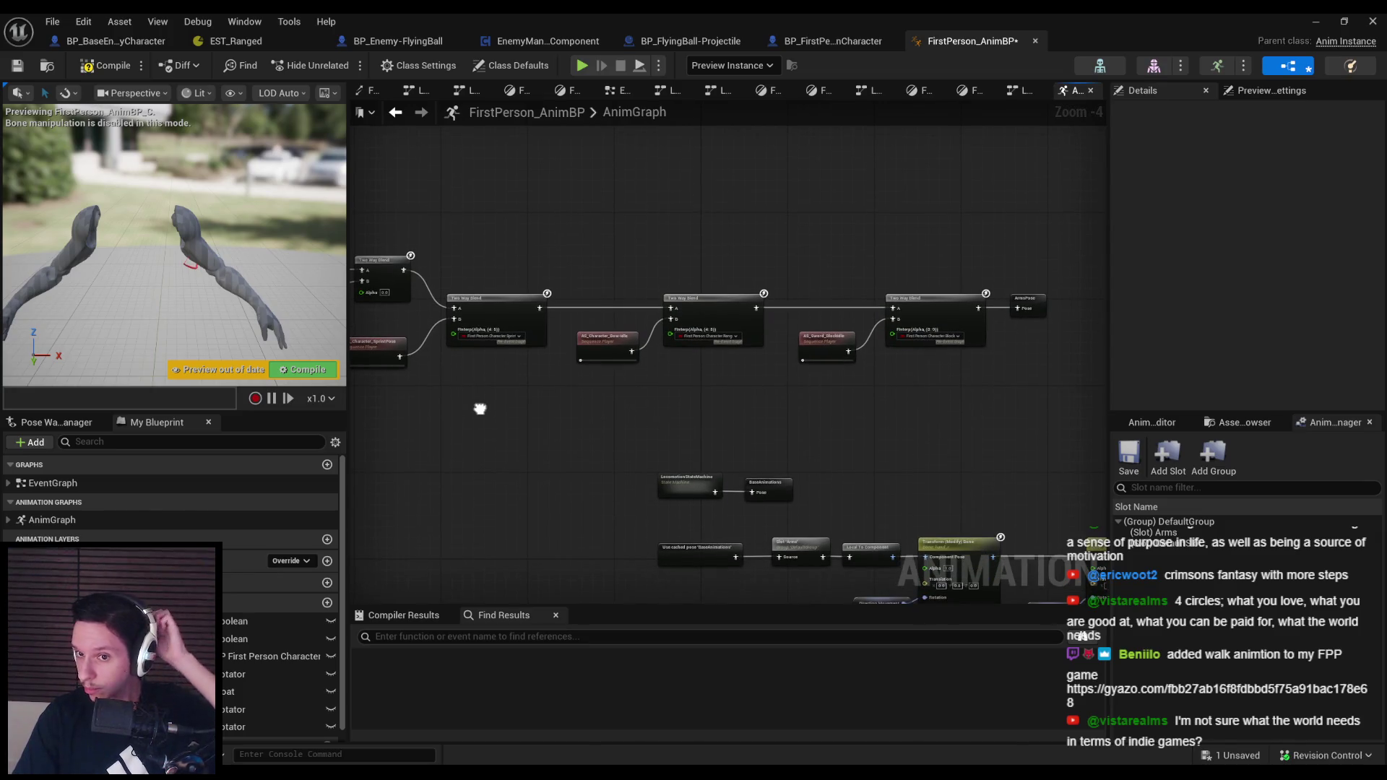
scroll(504, 392, "up", 2)
scroll(733, 338, "down", 2)
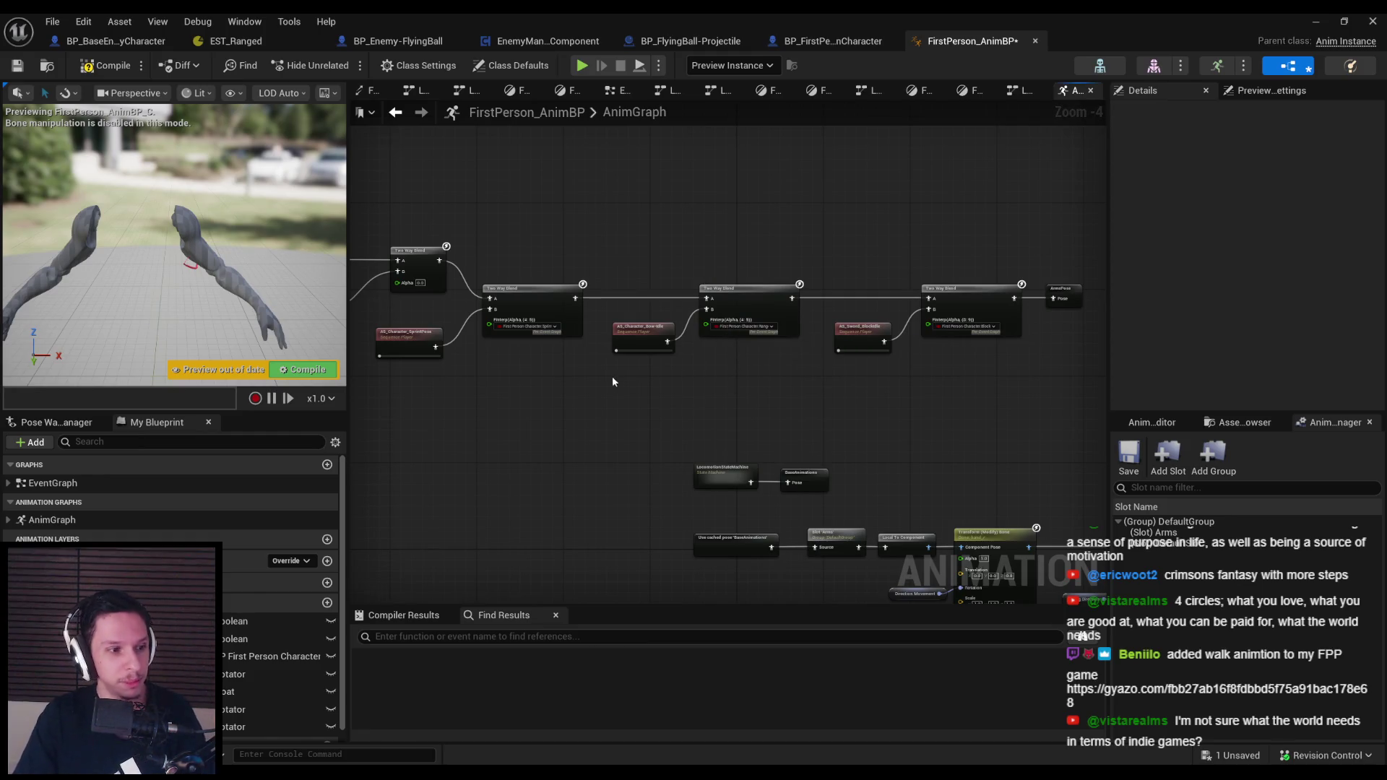
left_click_drag(614, 382, 762, 399)
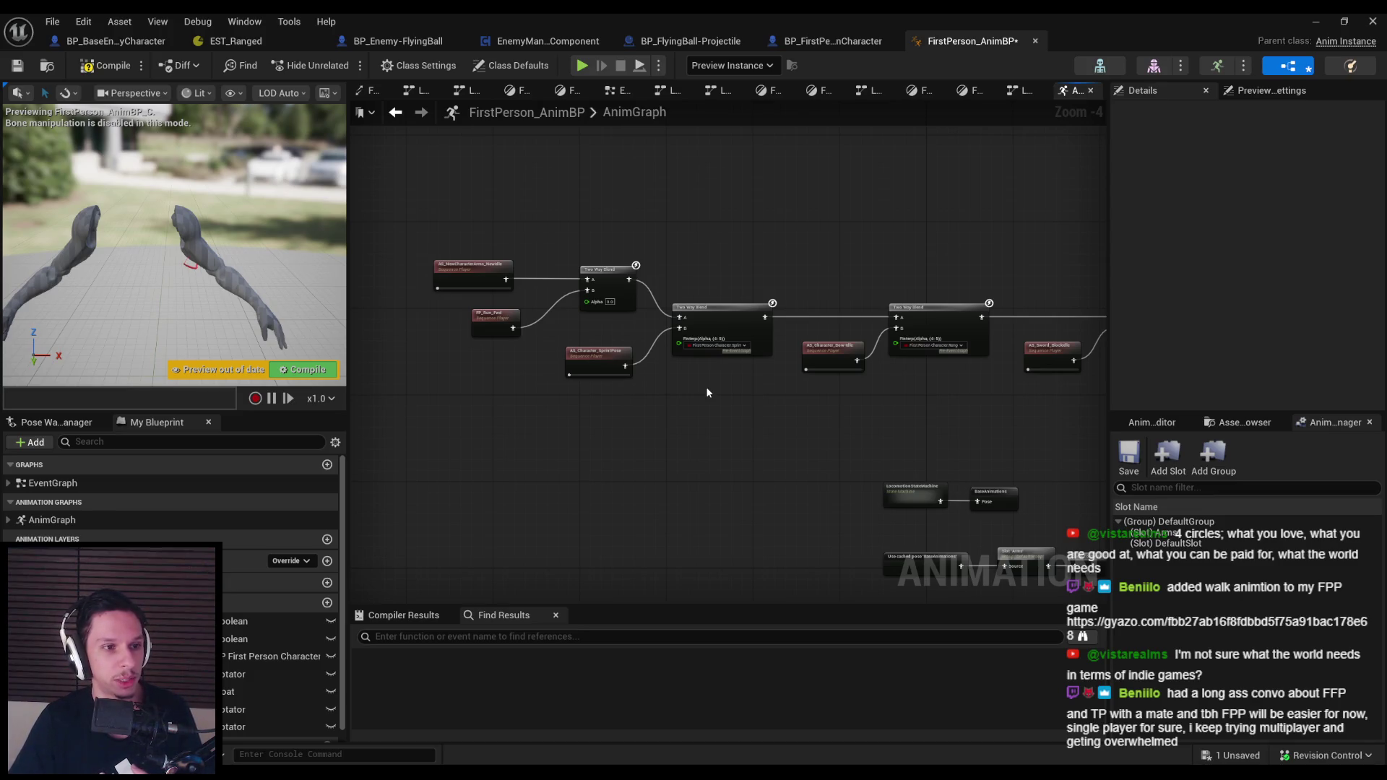
scroll(686, 382, "up", 3)
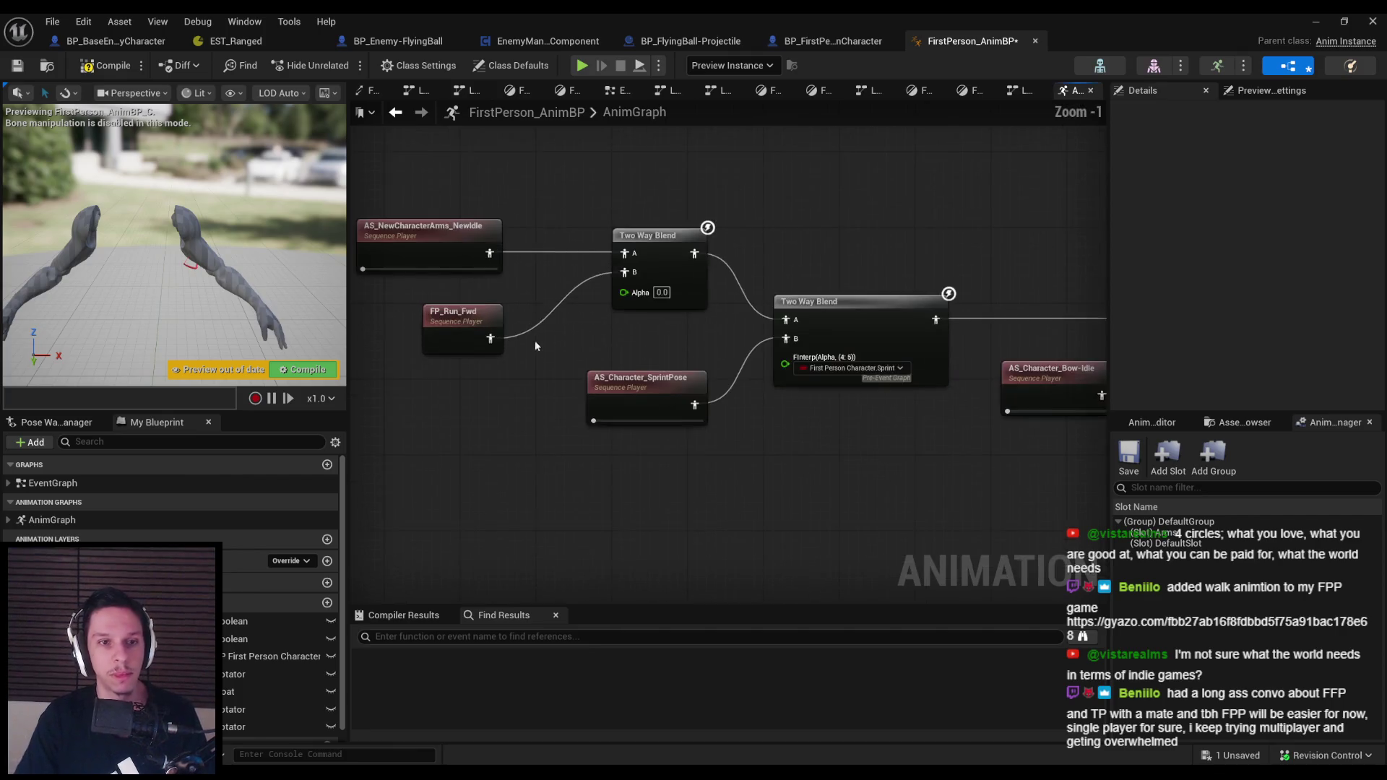
left_click(85, 65)
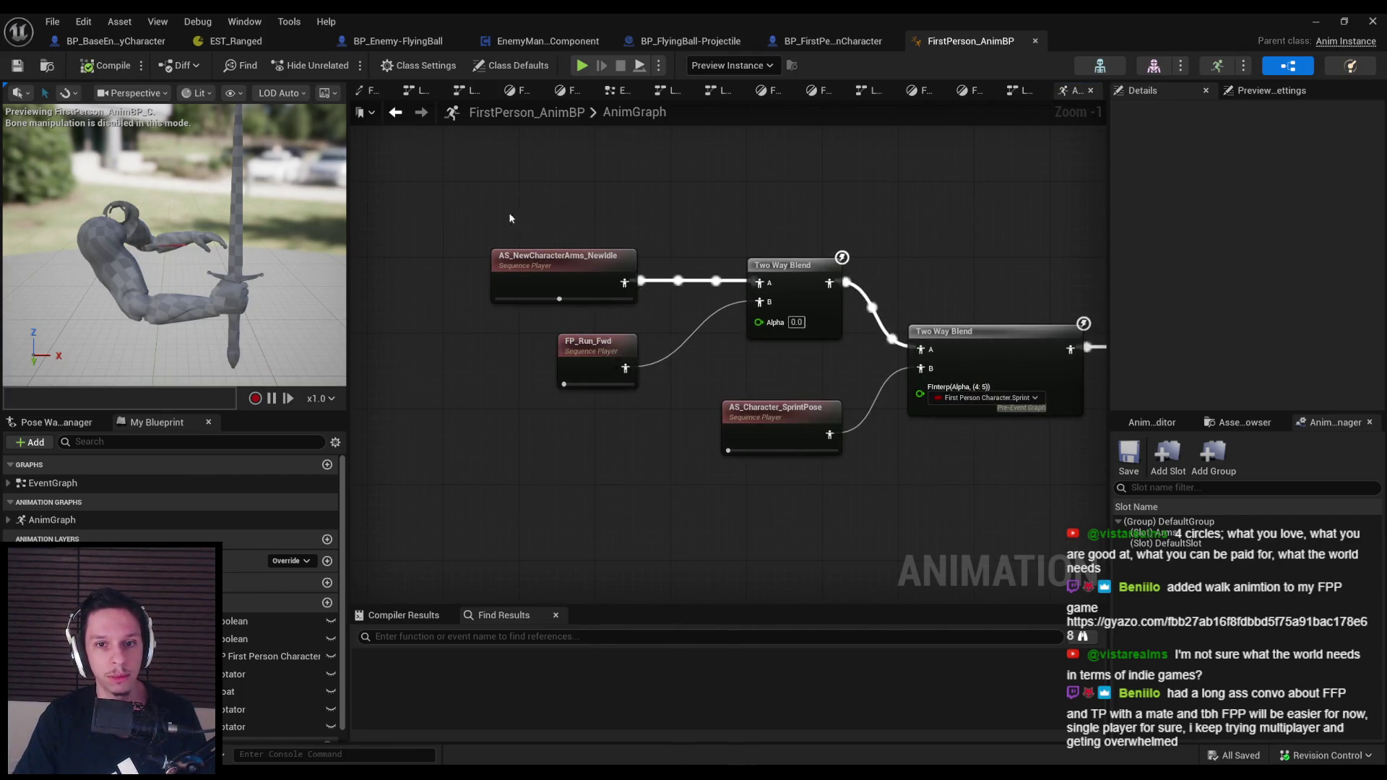
Align the NewIdle, FP_Run_Fwd, SprintPose and Two Way Blend nodes, then compile and save
left_click_drag(483, 191, 648, 470)
key("Right")
key("Right")
key("Right")
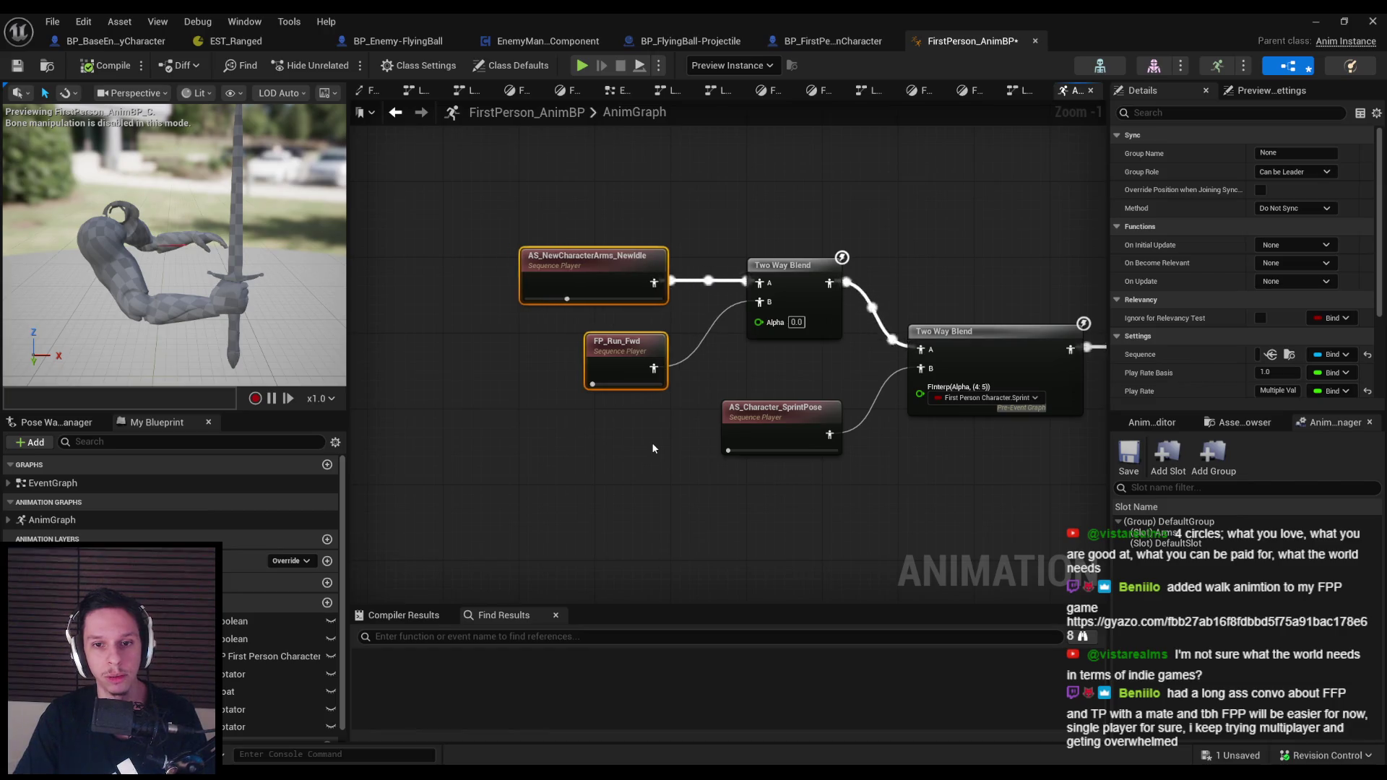
left_click(651, 442)
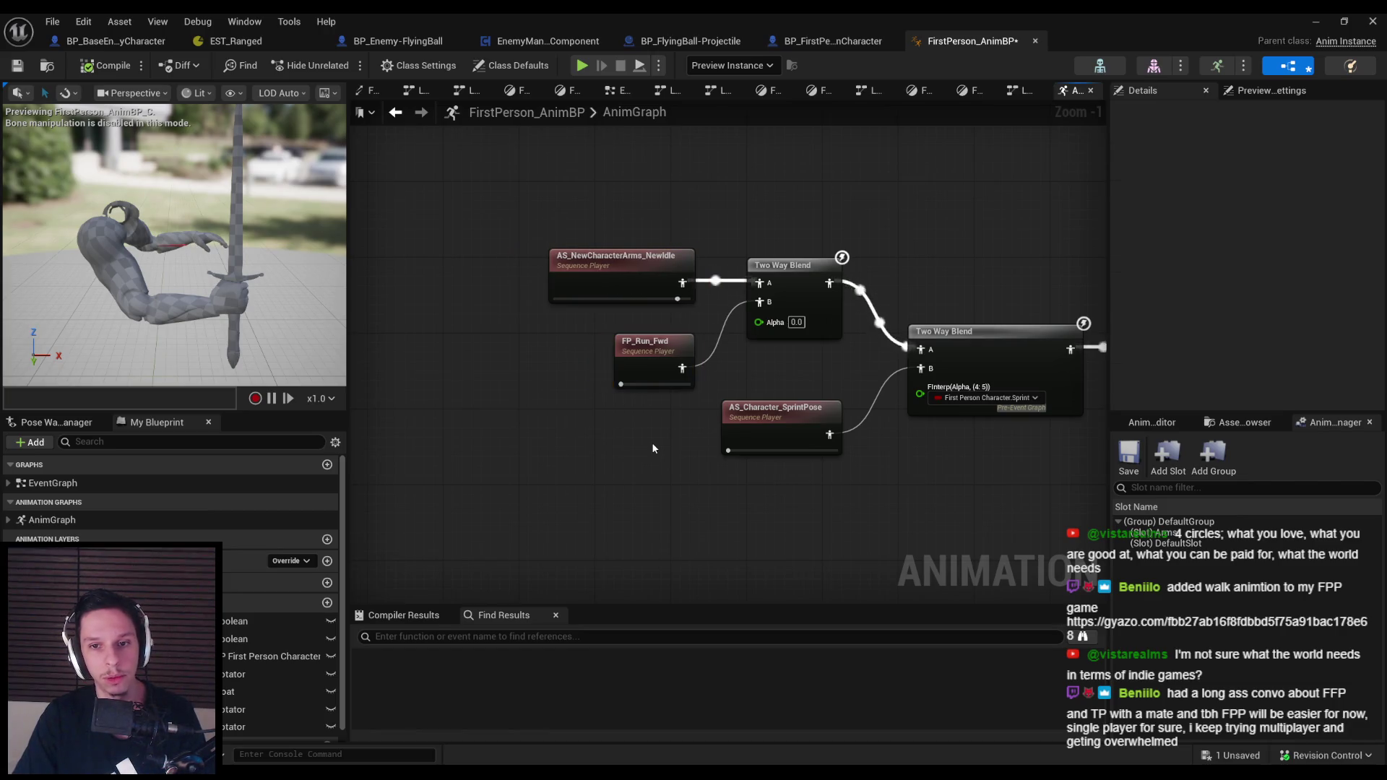
left_click(785, 429)
key("Up")
key("Up")
key("Up")
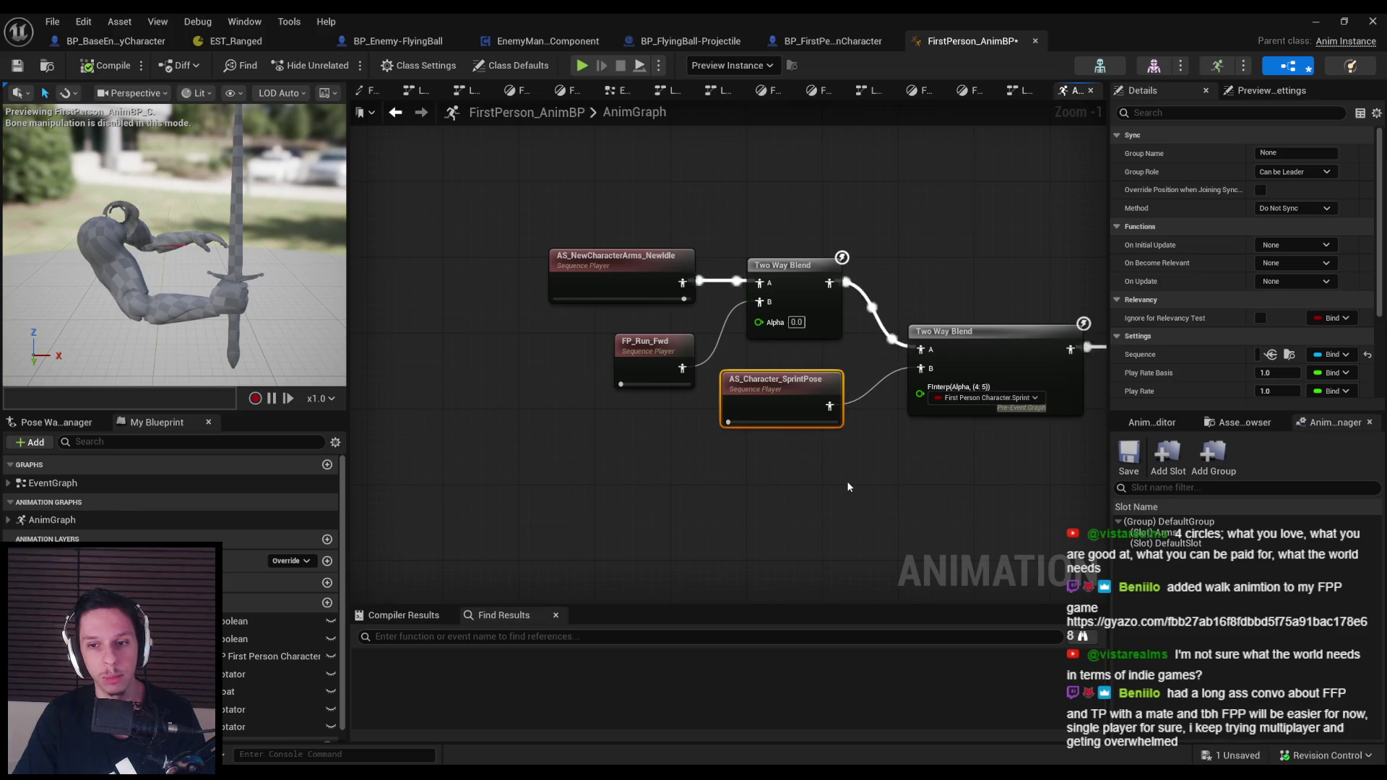
mouse_move(848, 486)
left_mouse_down()
mouse_move(683, 315)
mouse_move(538, 245)
left_mouse_up()
key("Down")
key("Down")
key("Down")
mouse_move(831, 510)
left_mouse_down()
mouse_move(675, 511)
mouse_move(614, 489)
left_mouse_up()
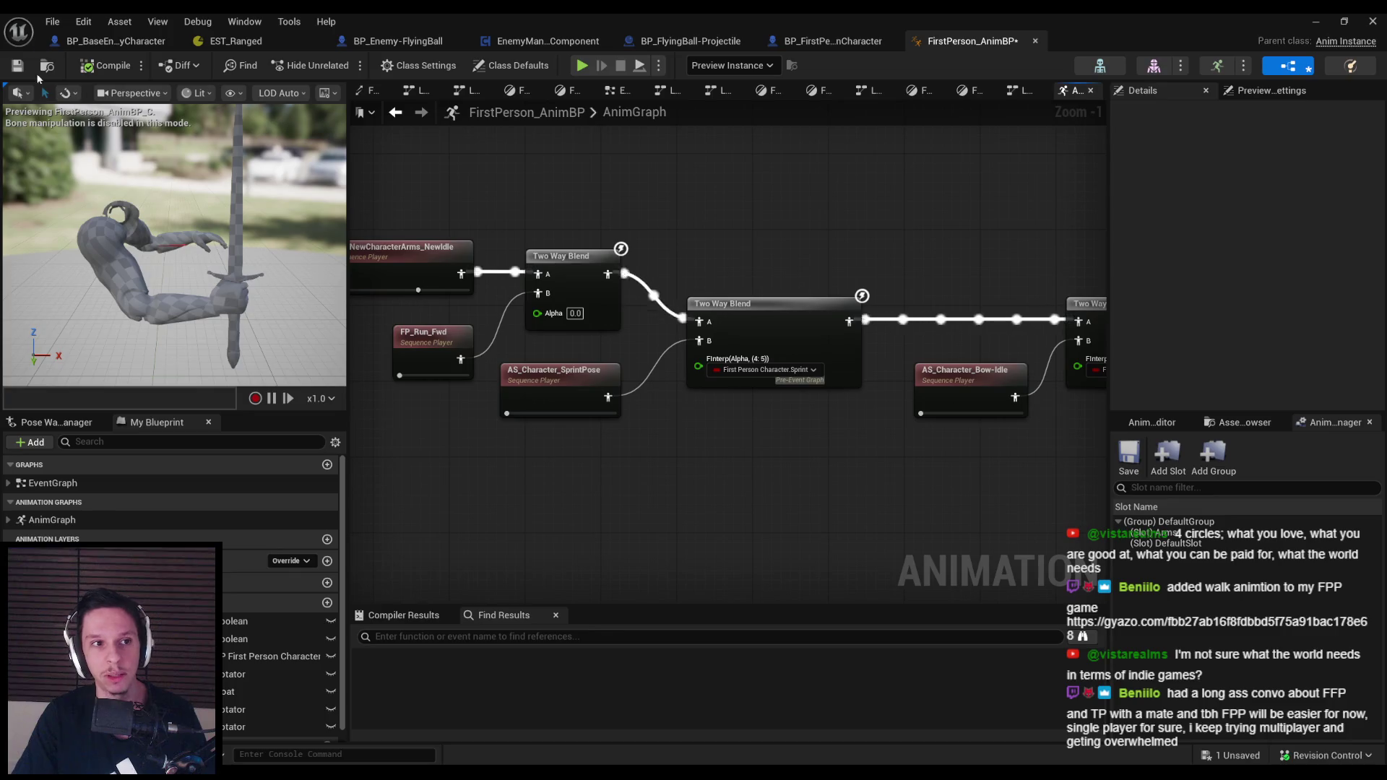
left_click(105, 65)
Survey the AnimGraph from the LocomotionStateMachine through the later blend nodes
scroll(767, 427, "down", 1)
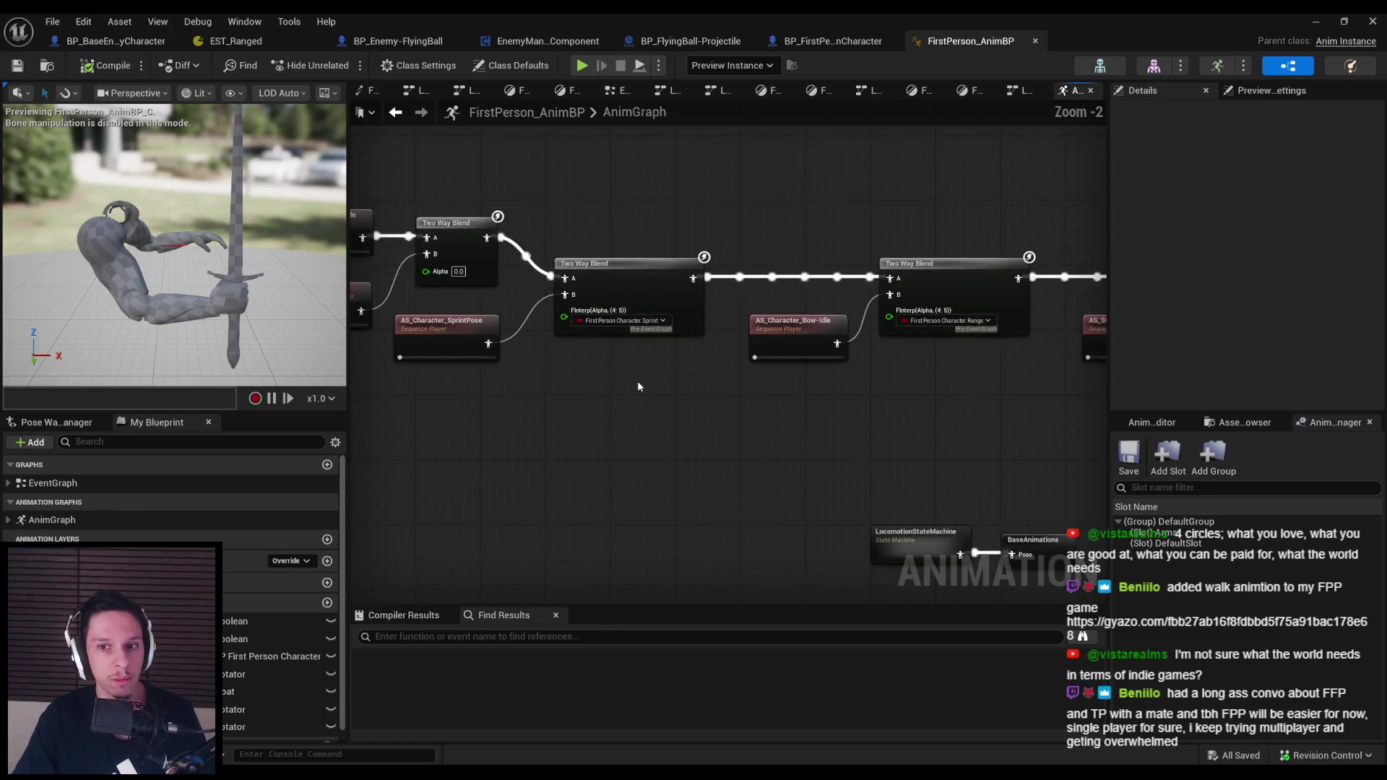
left_click_drag(817, 416, 515, 426)
scroll(504, 406, "down", 2)
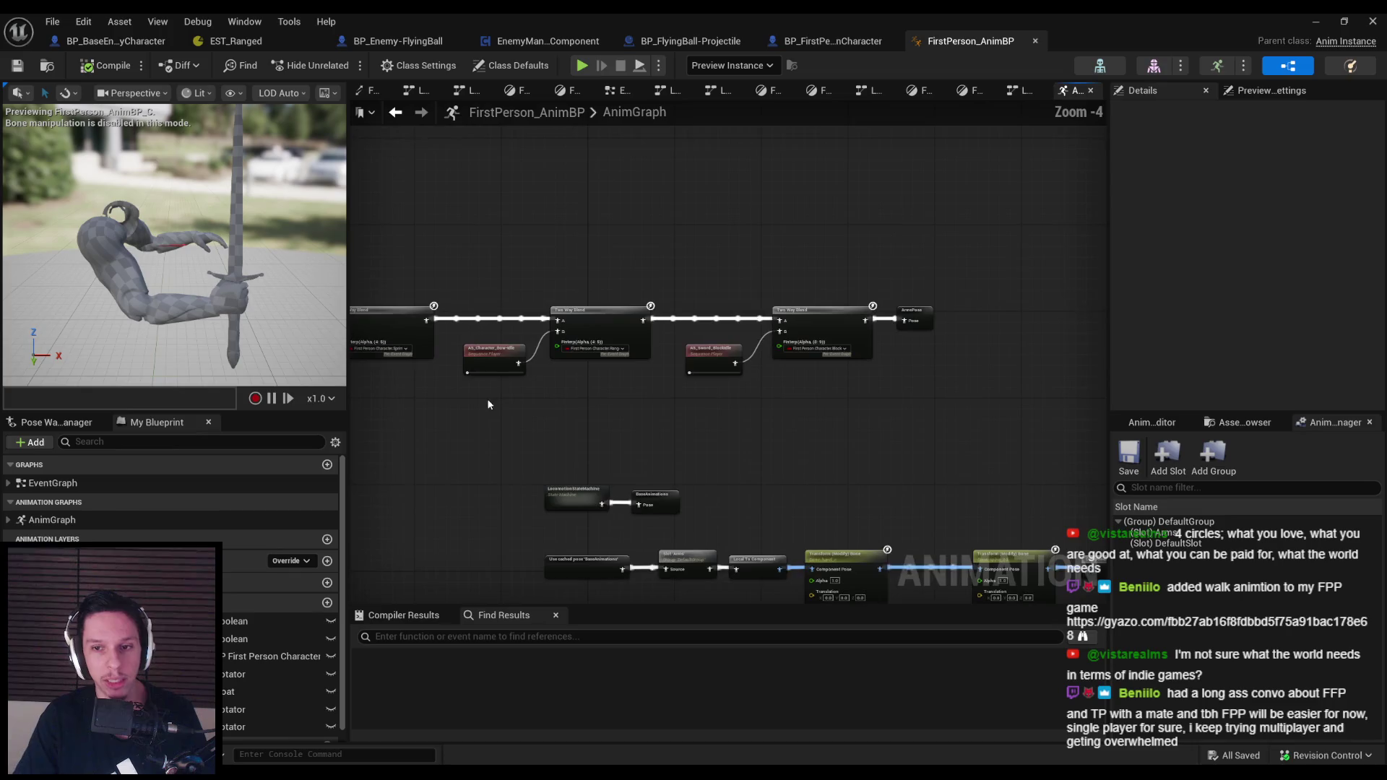
scroll(746, 409, "up", 2)
left_click_drag(746, 409, 999, 413)
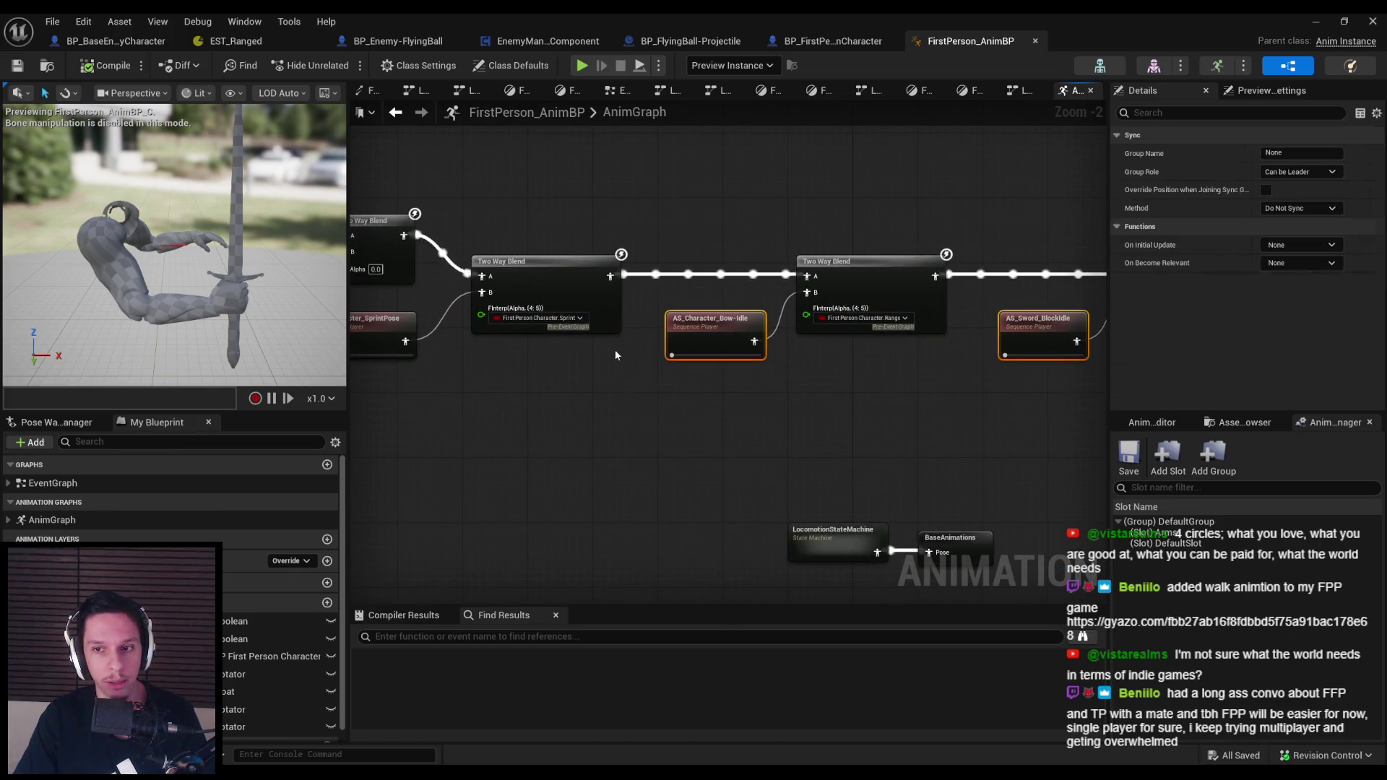
left_click_drag(675, 445, 899, 419)
scroll(899, 419, "down", 1)
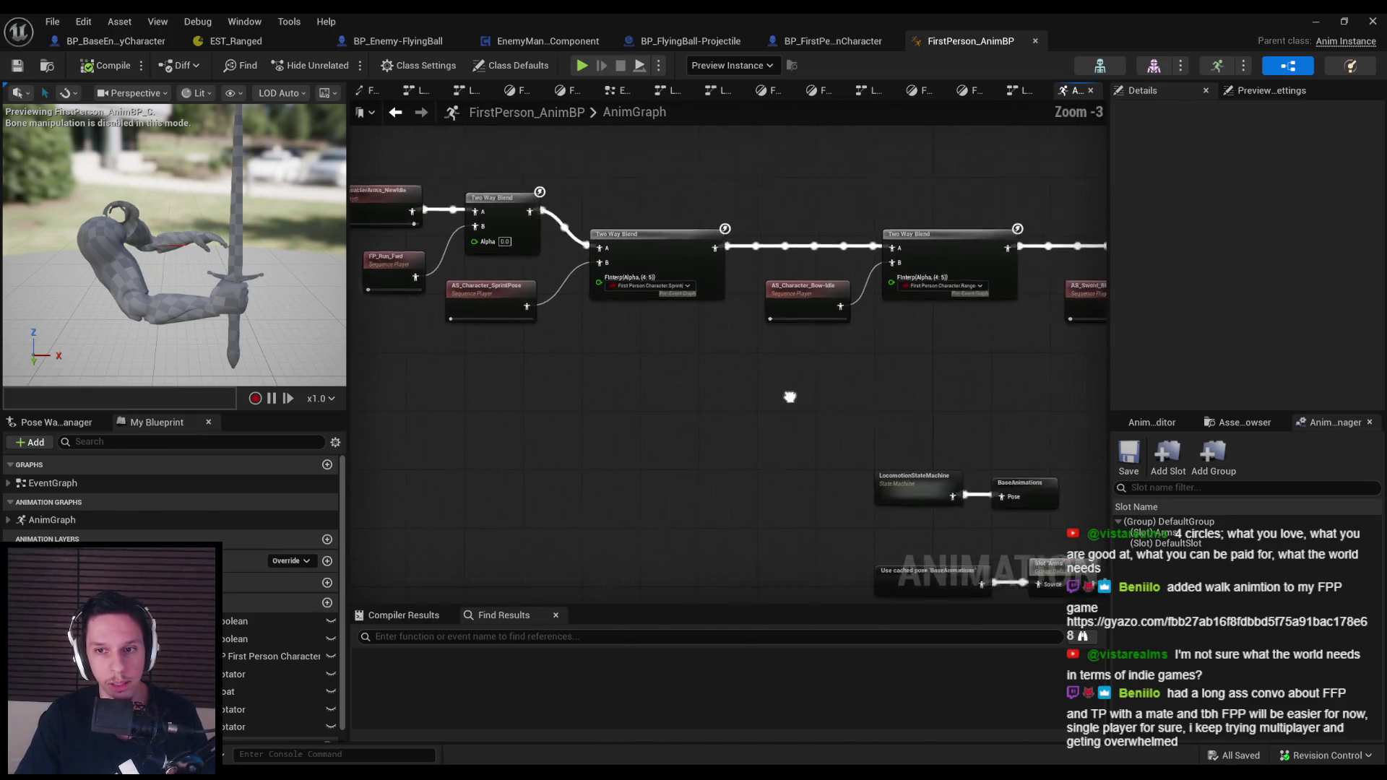
mouse_move(1075, 374)
left_mouse_down()
mouse_move(403, 327)
mouse_move(849, 366)
mouse_move(932, 354)
left_mouse_up()
scroll(405, 329, "down", 1)
scroll(461, 341, "up", 4)
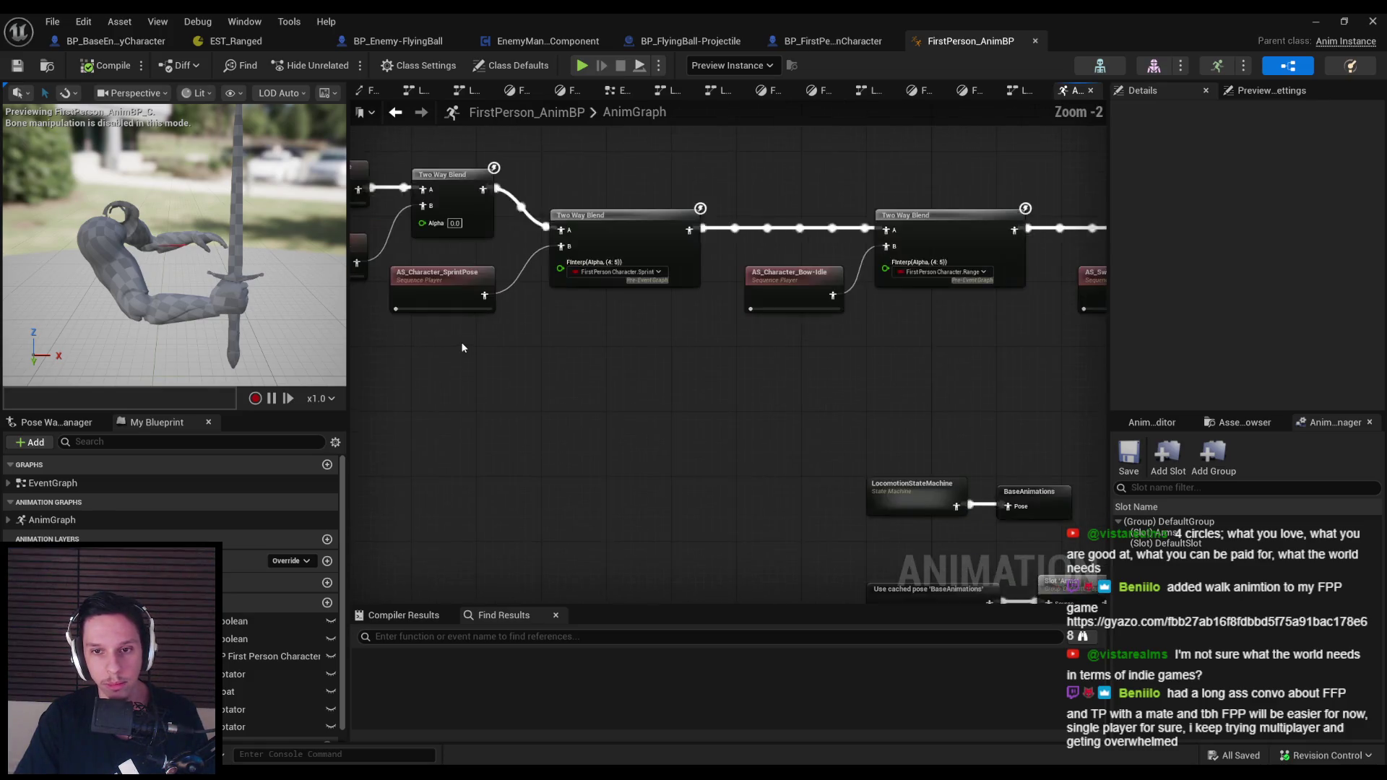
scroll(649, 337, "down", 4)
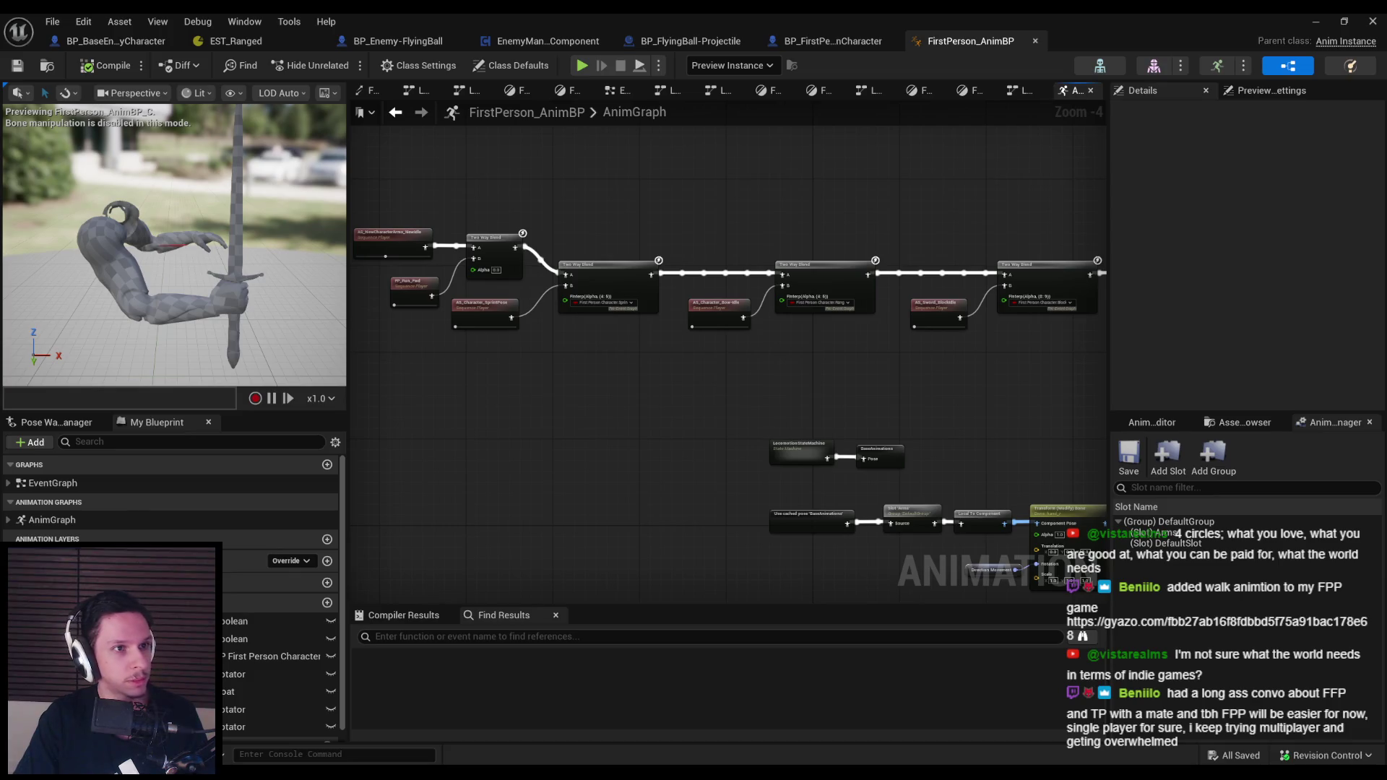
left_click_drag(544, 457, 597, 517)
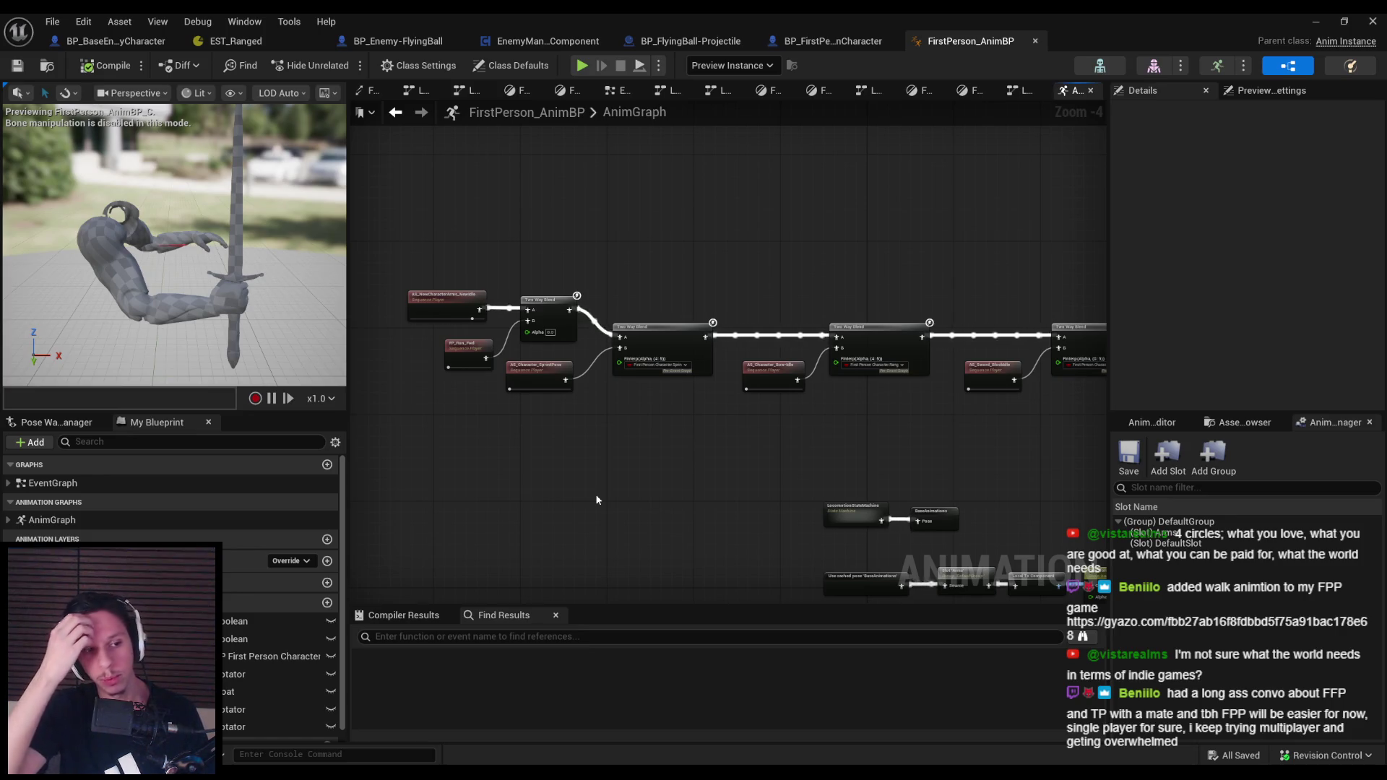
scroll(660, 449, "up", 3)
scroll(679, 466, "down", 1)
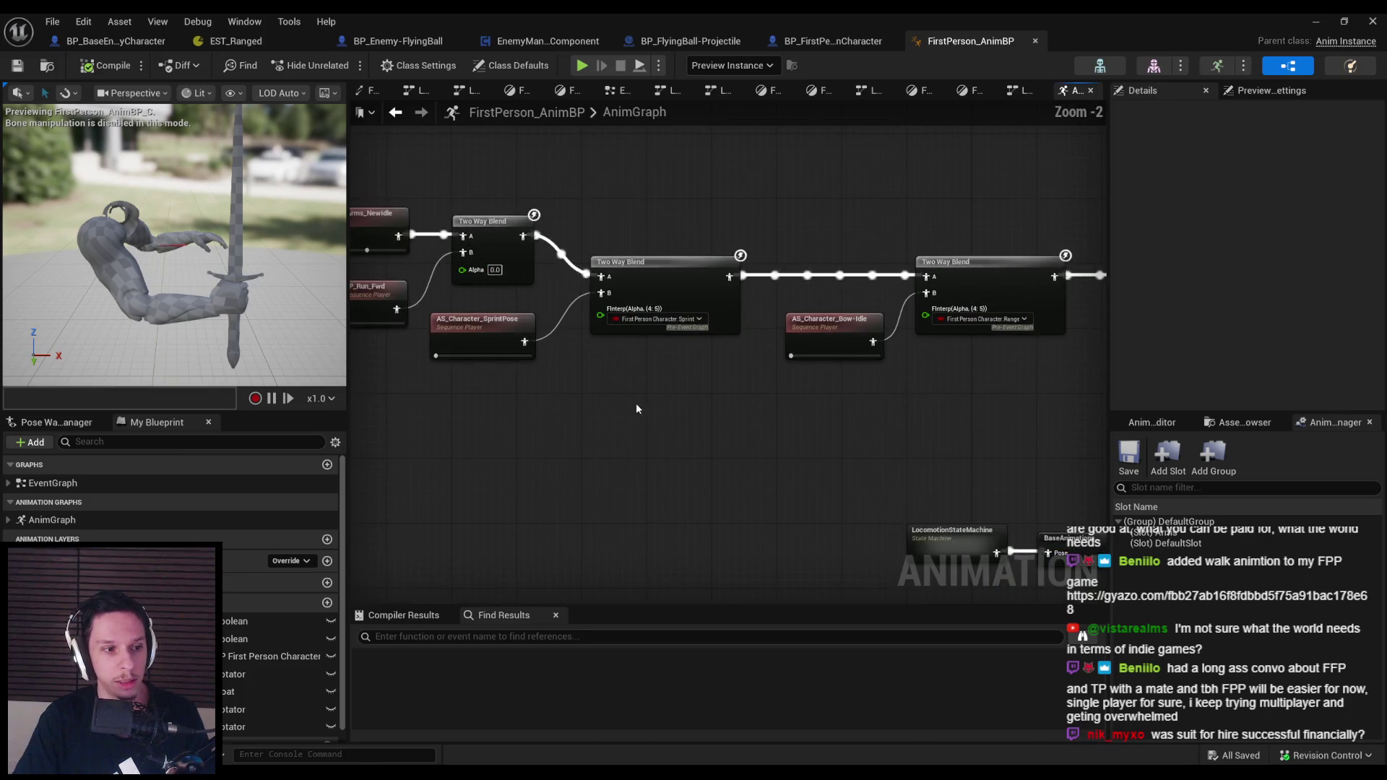
scroll(635, 406, "down", 2)
mouse_move(609, 375)
left_mouse_down()
mouse_move(717, 375)
mouse_move(720, 353)
left_mouse_up()
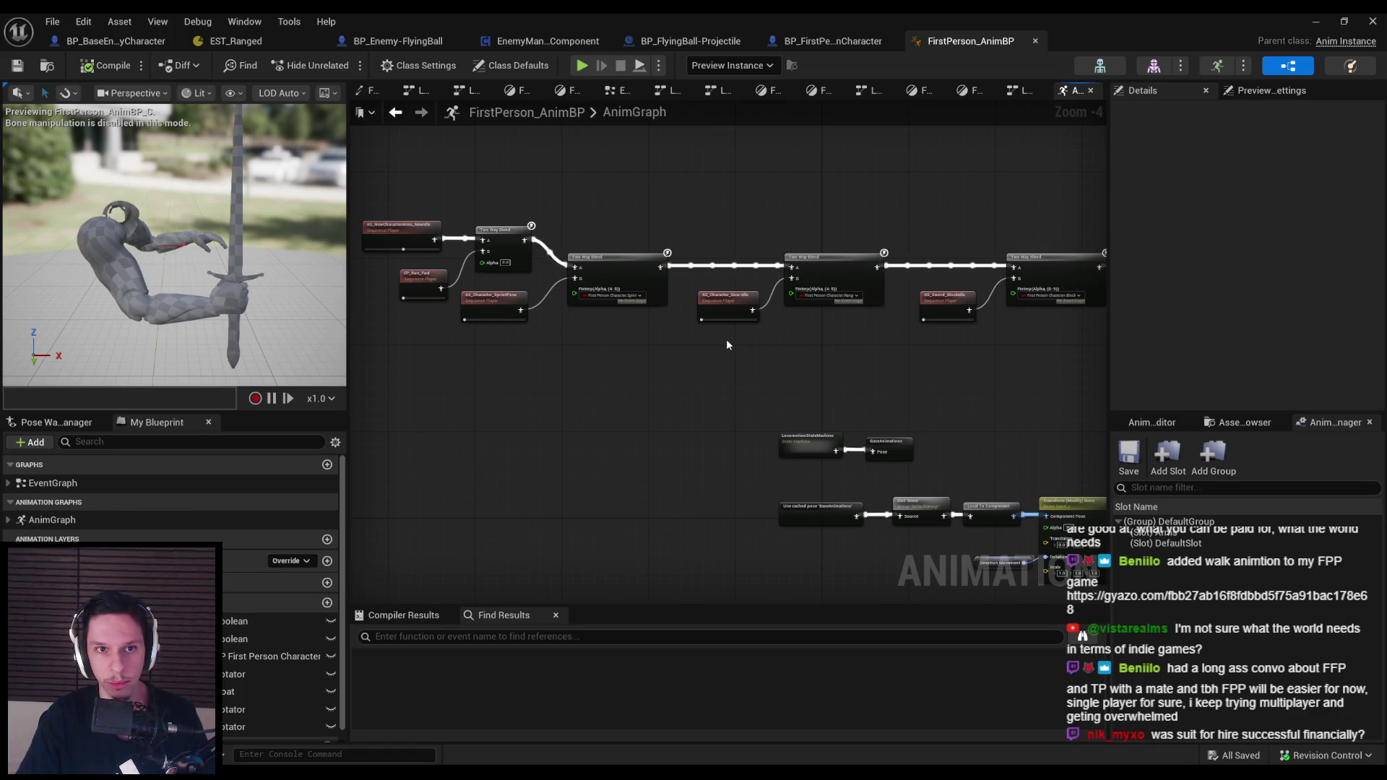
left_click(821, 48)
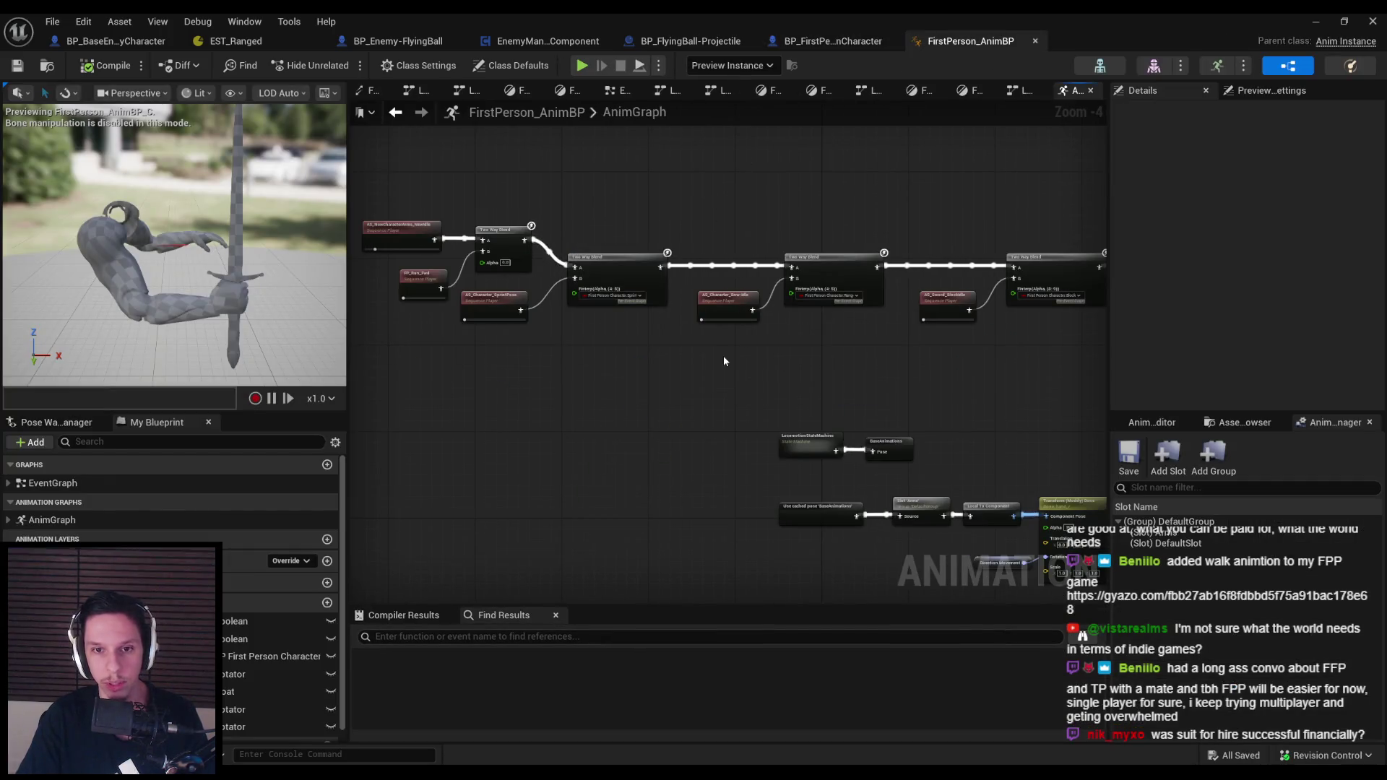
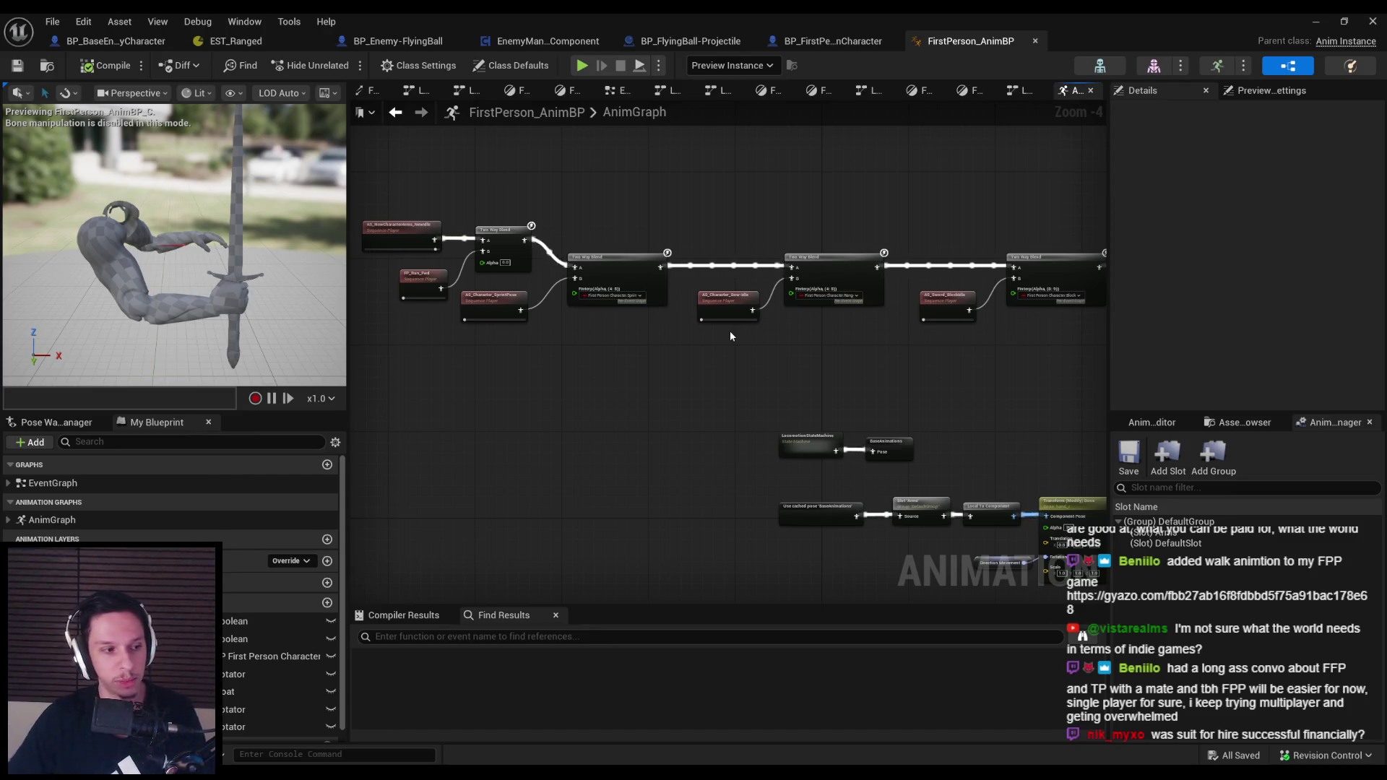
Shift the top row of AnimGraph blend nodes to the right
scroll(730, 333, "up", 1)
scroll(730, 333, "down", 1)
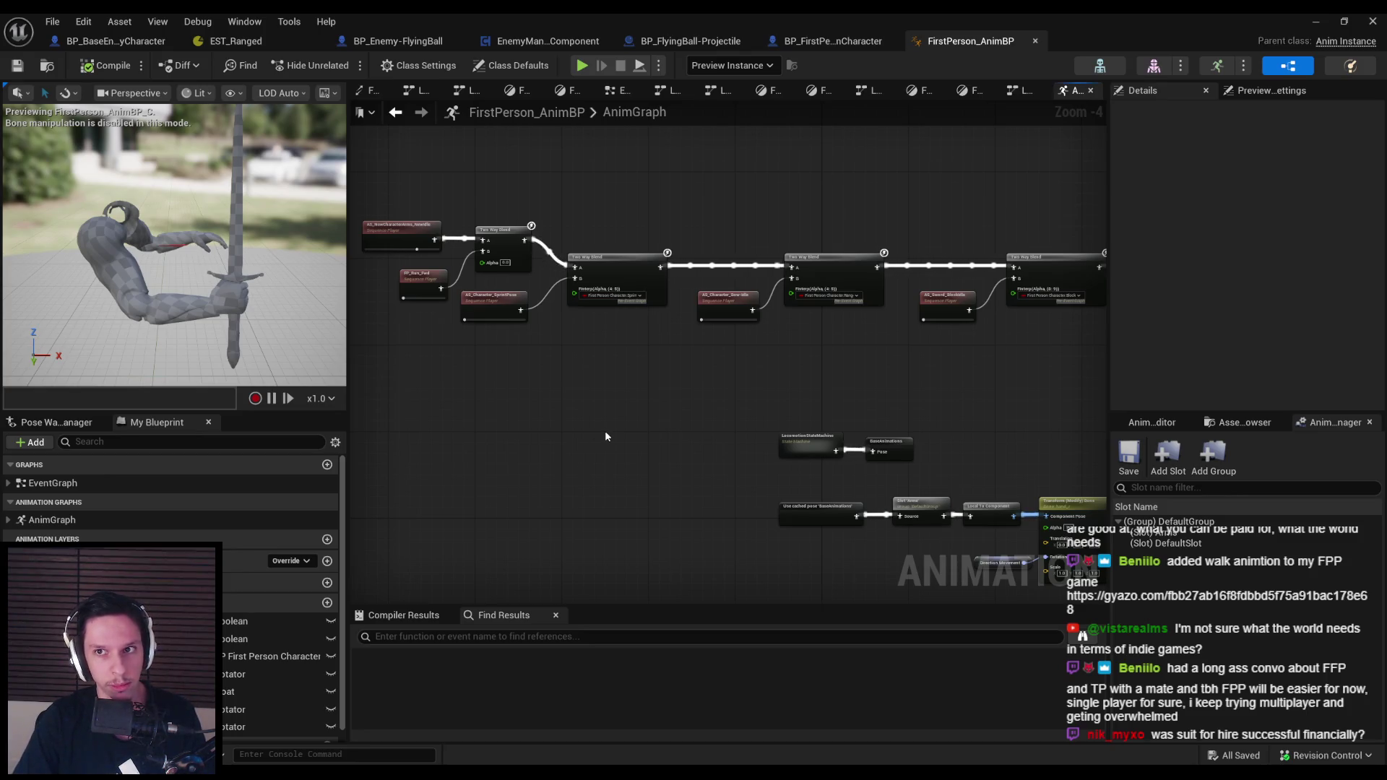
scroll(794, 403, "up", 2)
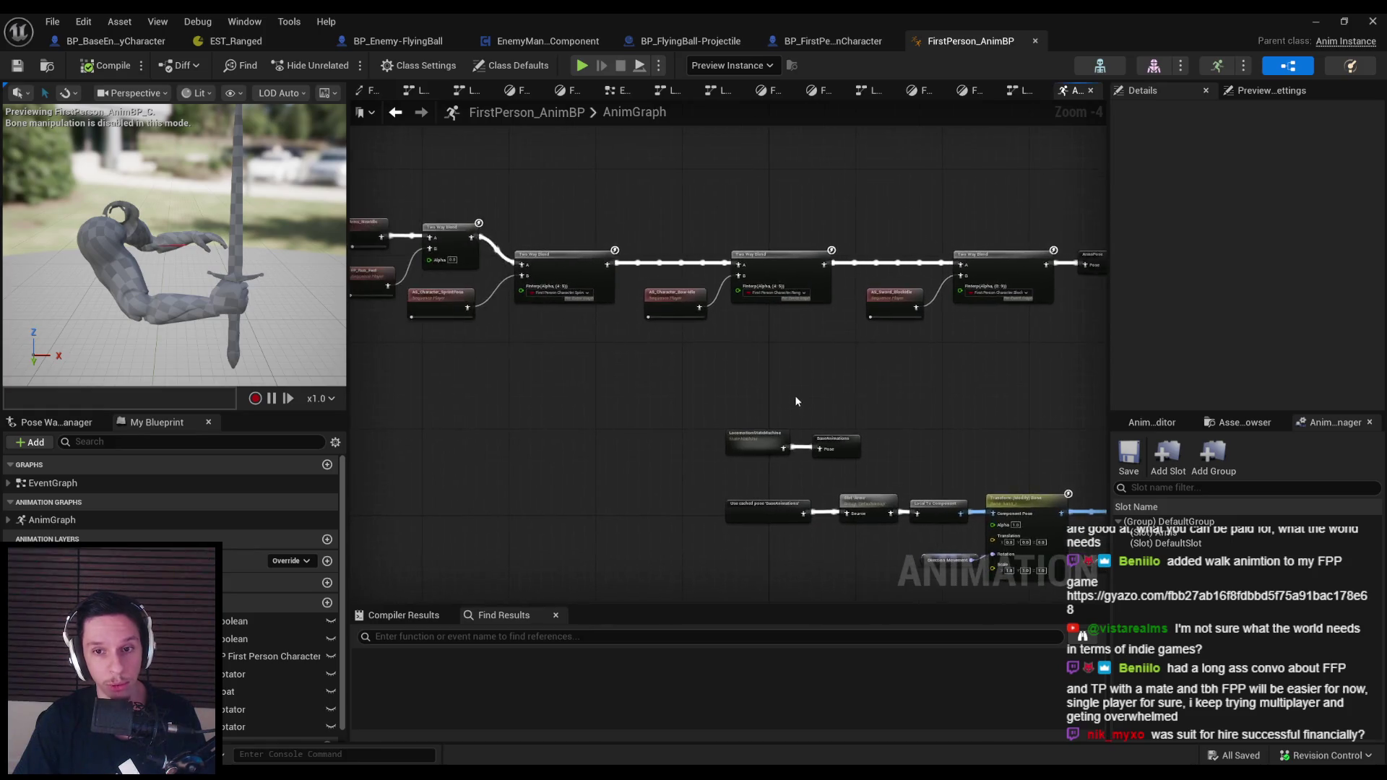
scroll(793, 396, "down", 3)
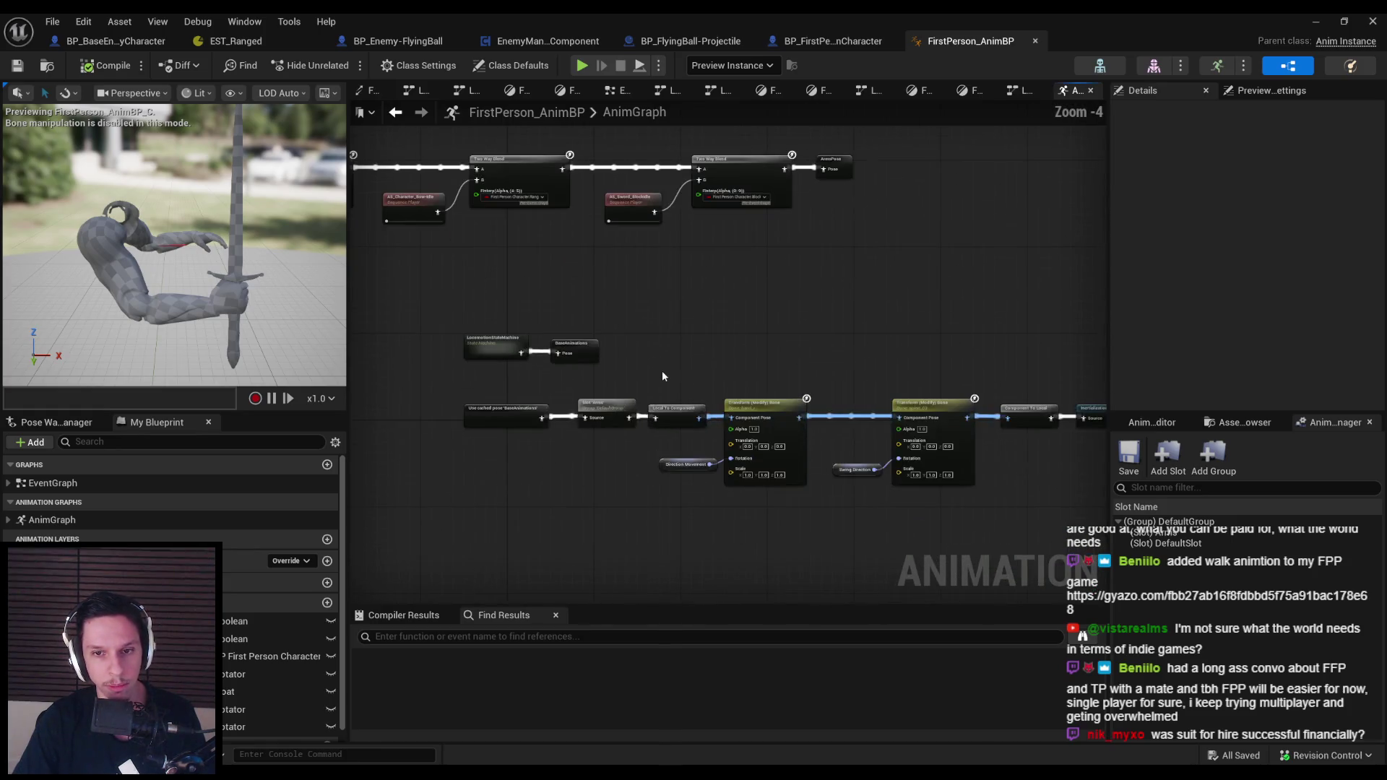
left_click_drag(381, 192, 1015, 324)
left_click_drag(747, 264, 1058, 273)
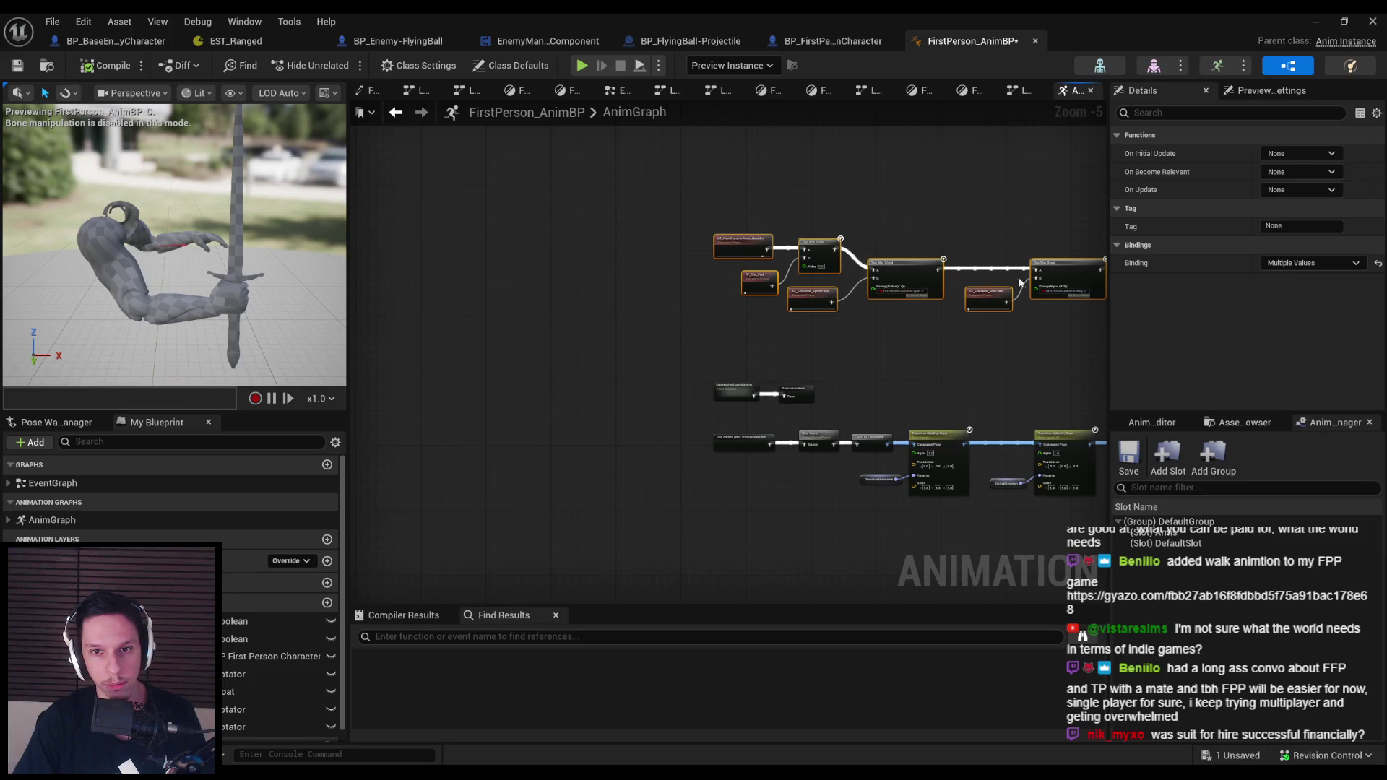
left_click(657, 211)
Select the leftmost lower-row nodes and save FirstPerson_AnimBP
left_click_drag(710, 523, 715, 523)
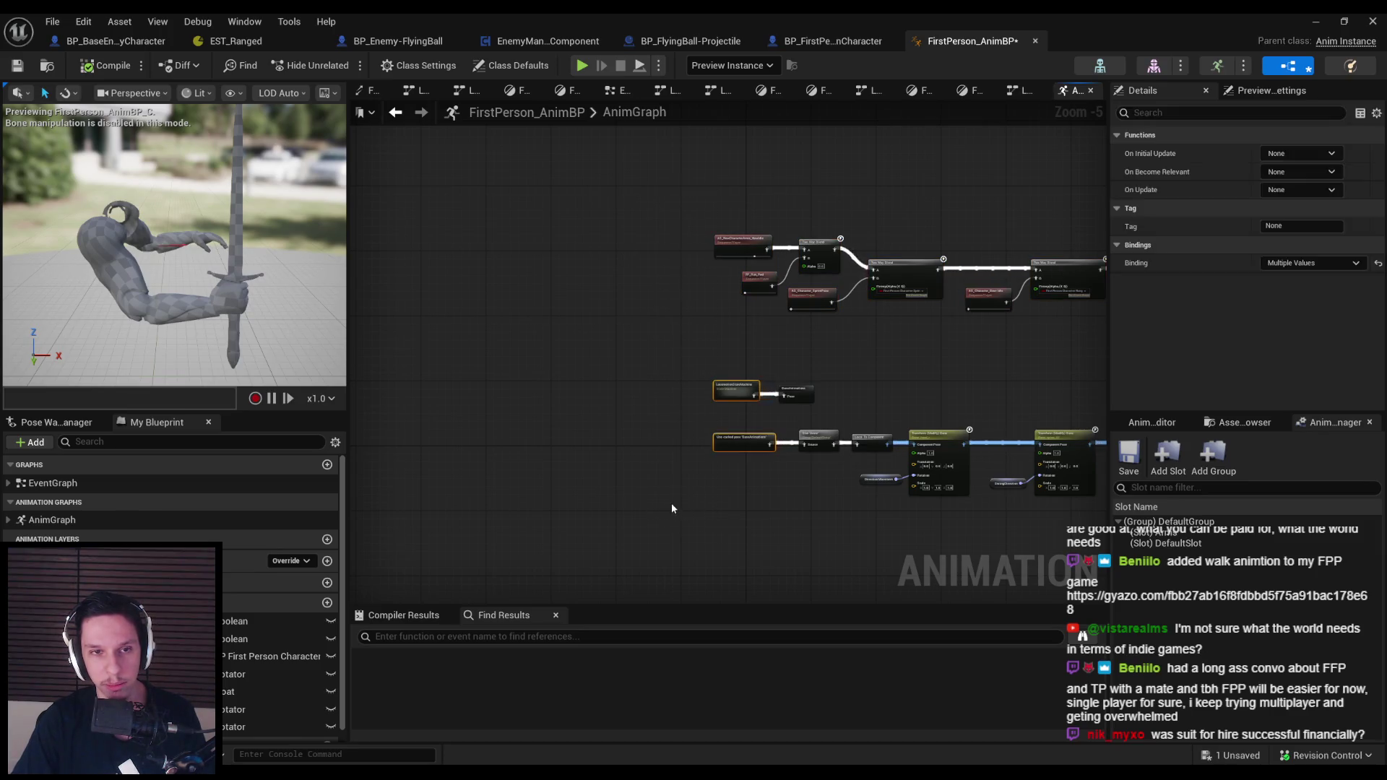
scroll(586, 337, "up", 2)
key("ctrl+s")
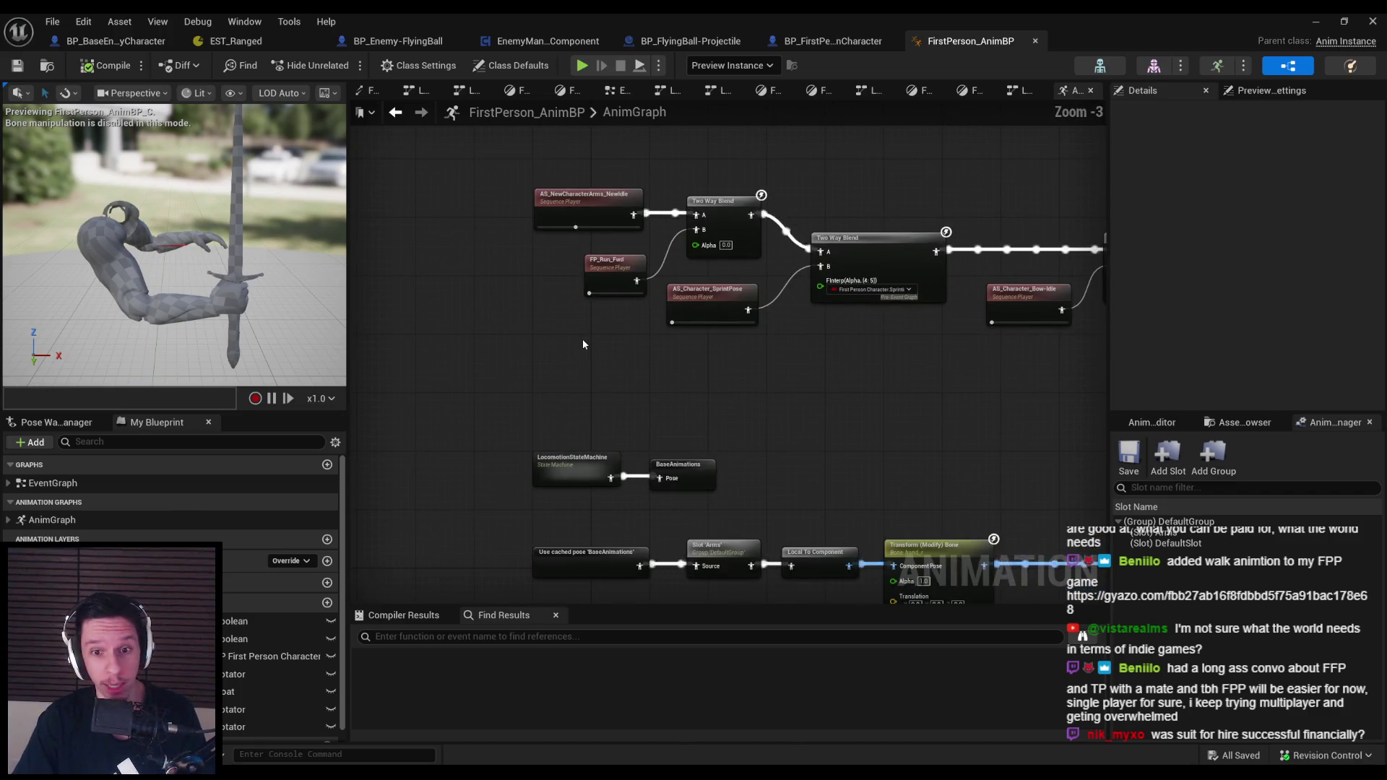
scroll(578, 342, "down", 1)
scroll(584, 338, "up", 2)
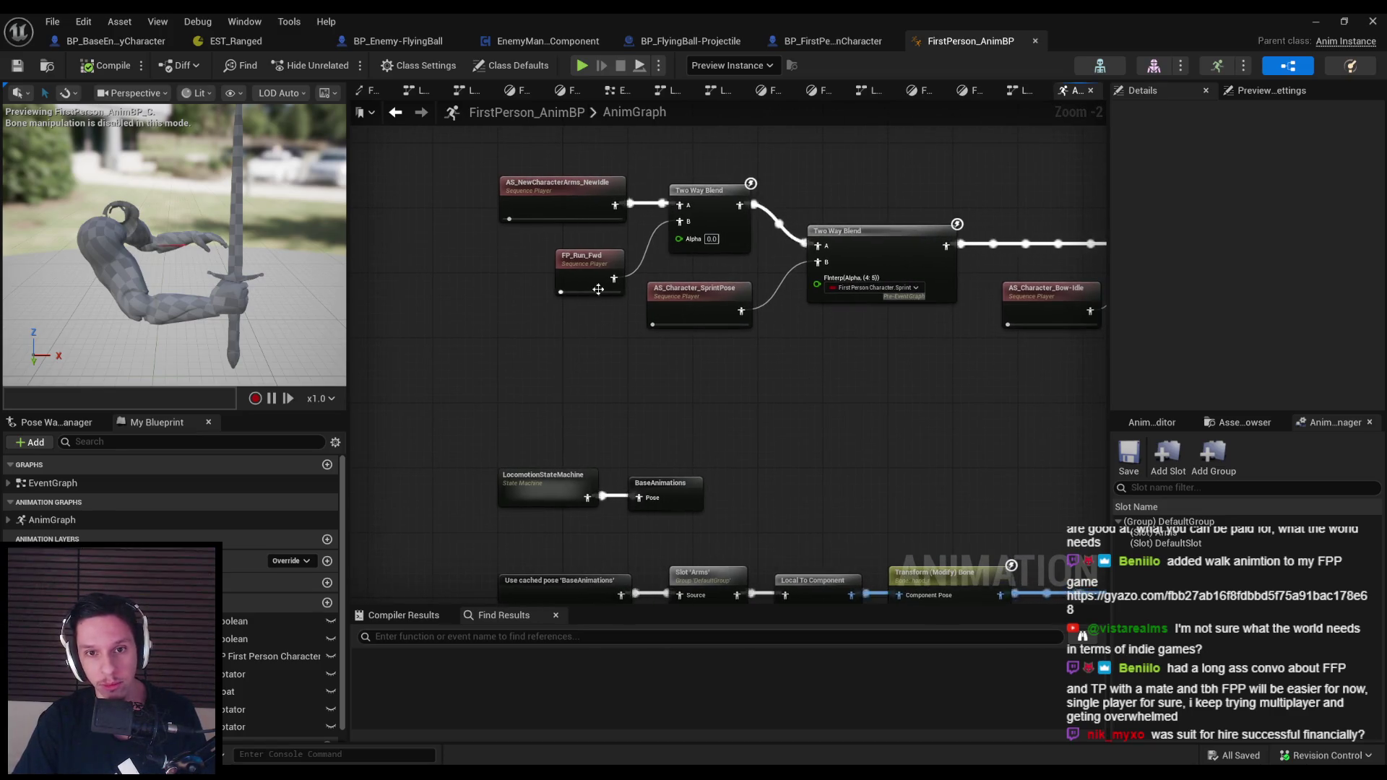
Check the Two Way Blend and FP_Run_Fwd nodes and toggle the EventGraph entry
mouse_move(511, 244)
left_mouse_down()
mouse_move(535, 264)
mouse_move(692, 272)
left_mouse_up()
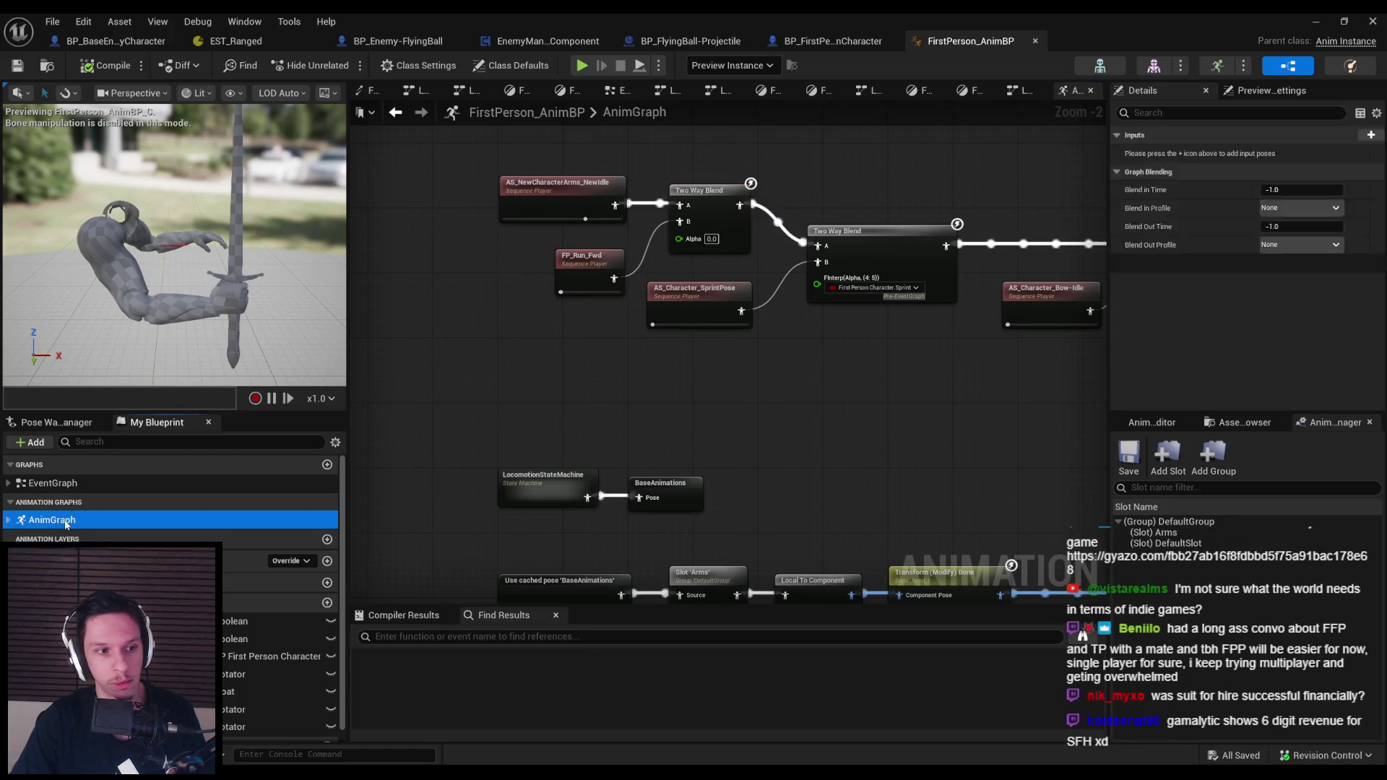
left_click(388, 412)
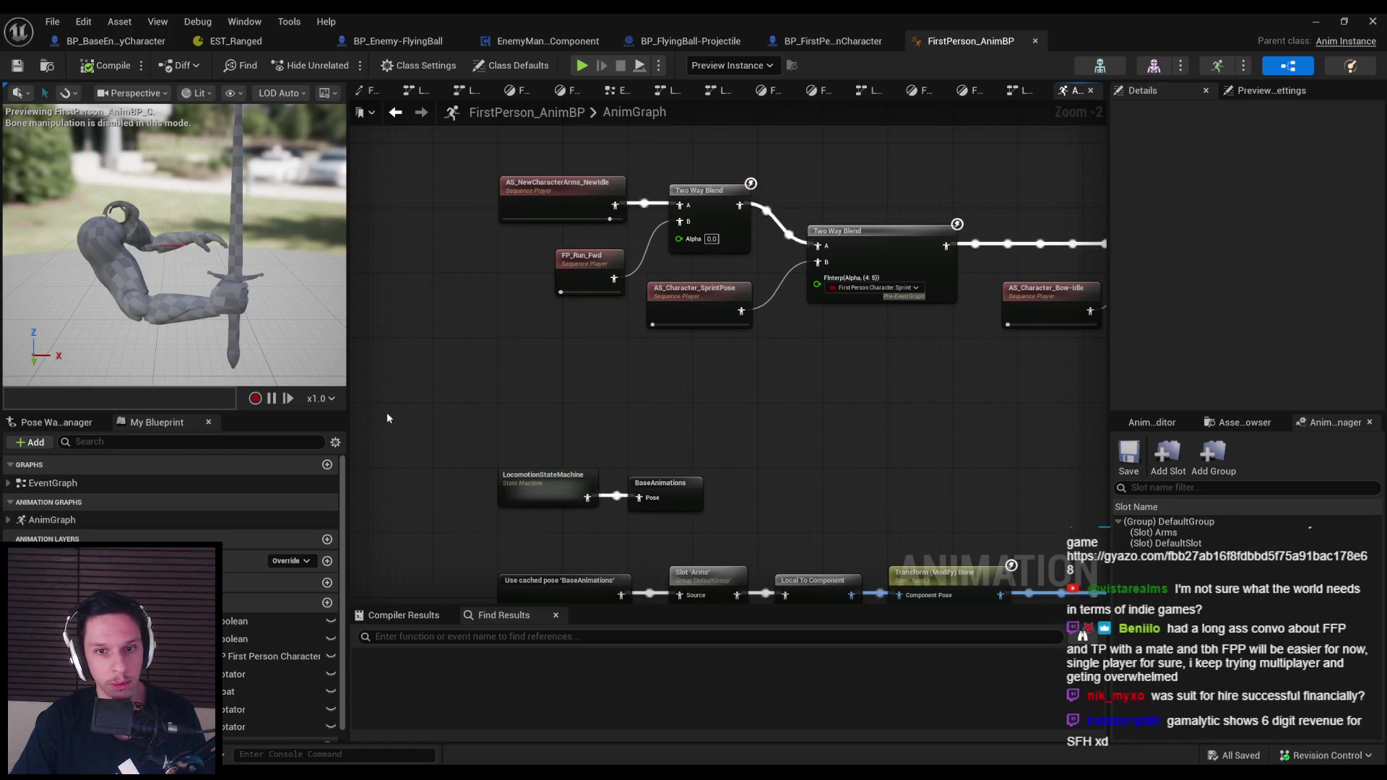
left_click(10, 483)
left_click(9, 484)
Open the FPP_Run state graph and arrange its Two Way Blend and FP_Run_Fwd nodes
double_click(548, 482)
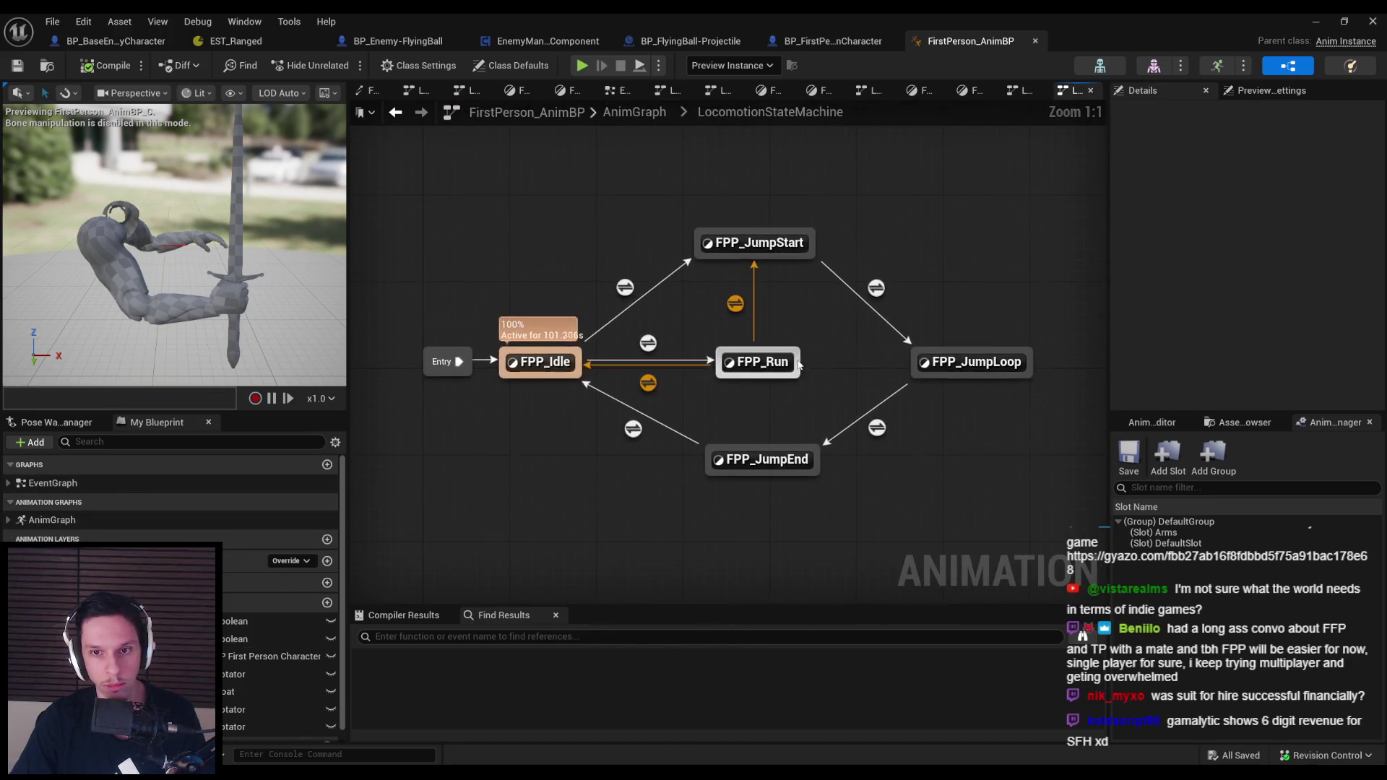
double_click(755, 358)
mouse_move(576, 358)
left_mouse_down()
mouse_move(650, 364)
mouse_move(515, 365)
left_mouse_up()
key("ctrl+v")
left_click_drag(728, 435, 770, 371)
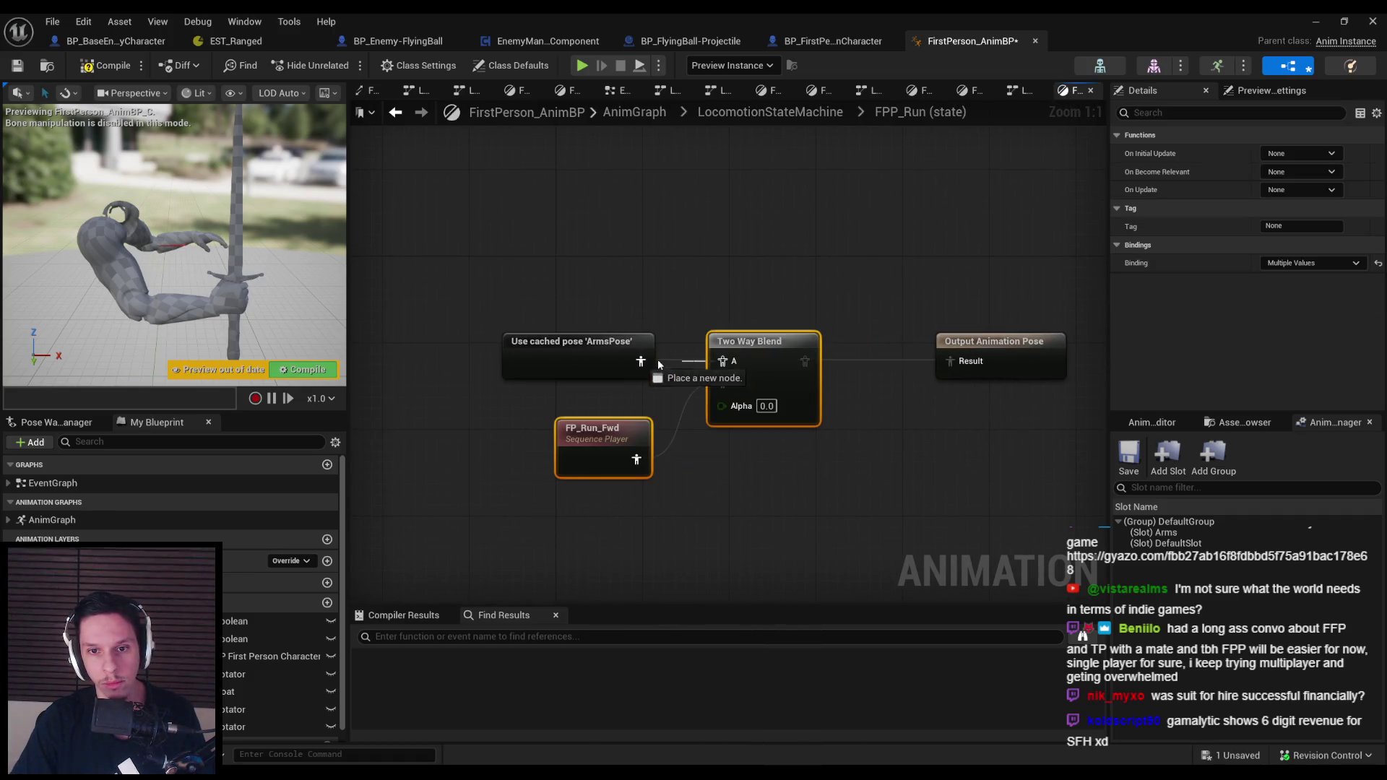
Set the Two Way Blend alpha to 0.15 and start the game in full screen
type("0.15")
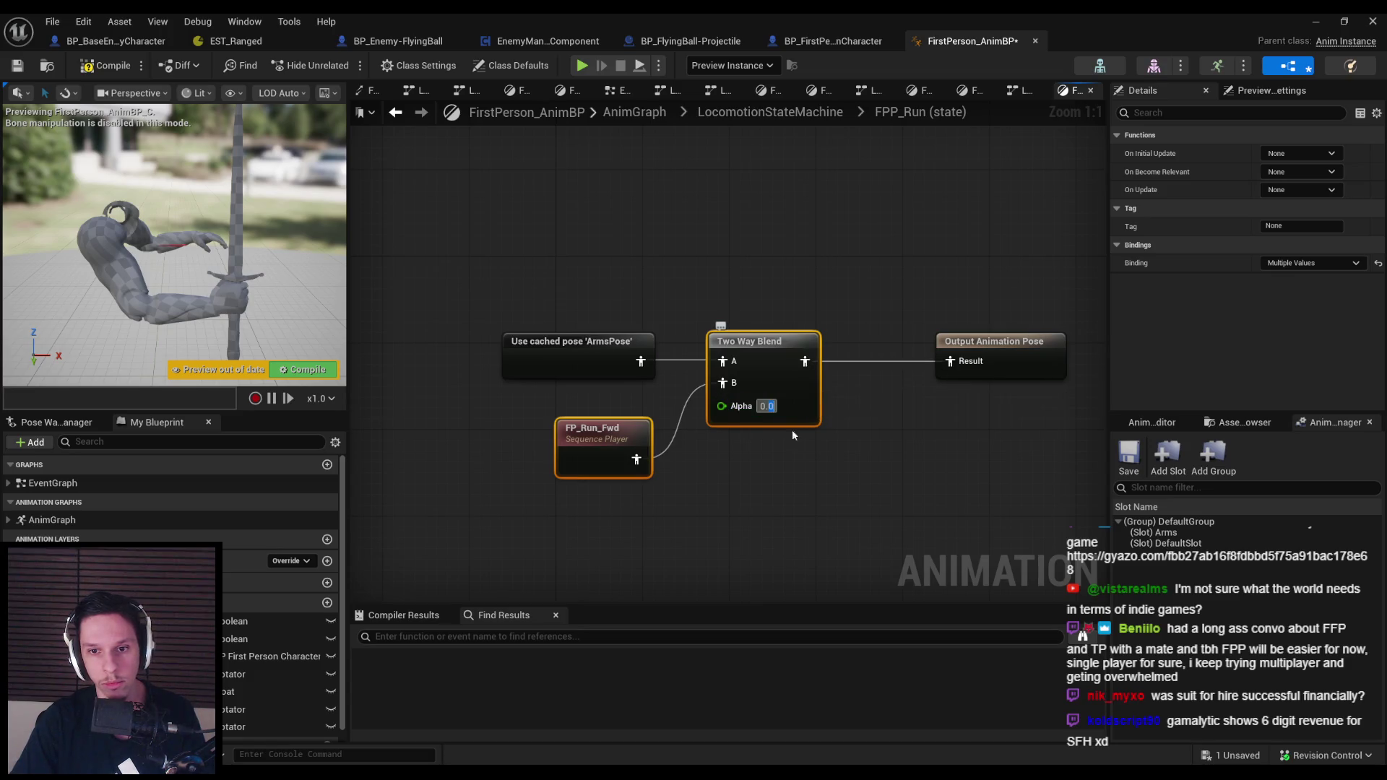
left_click(902, 238)
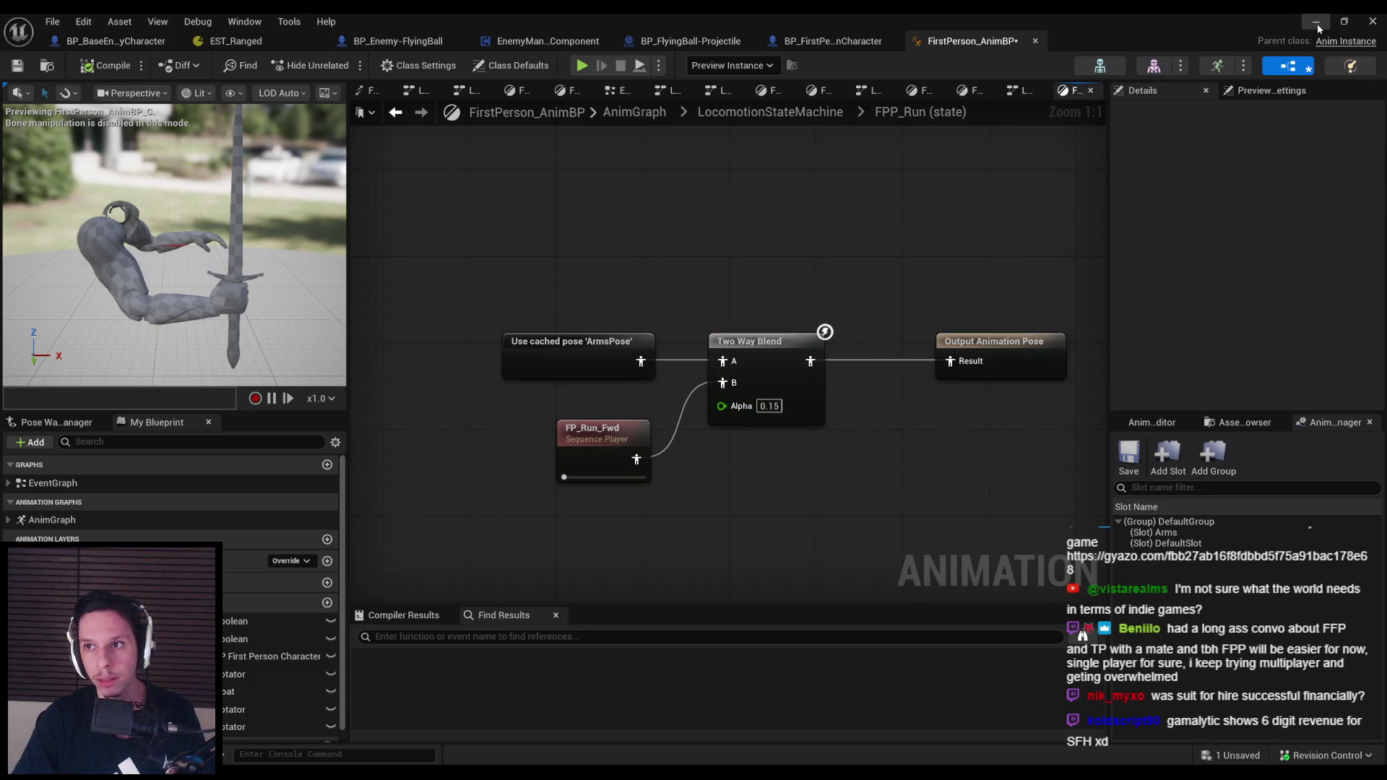
left_click(1317, 24)
left_click(341, 65)
key("F11")
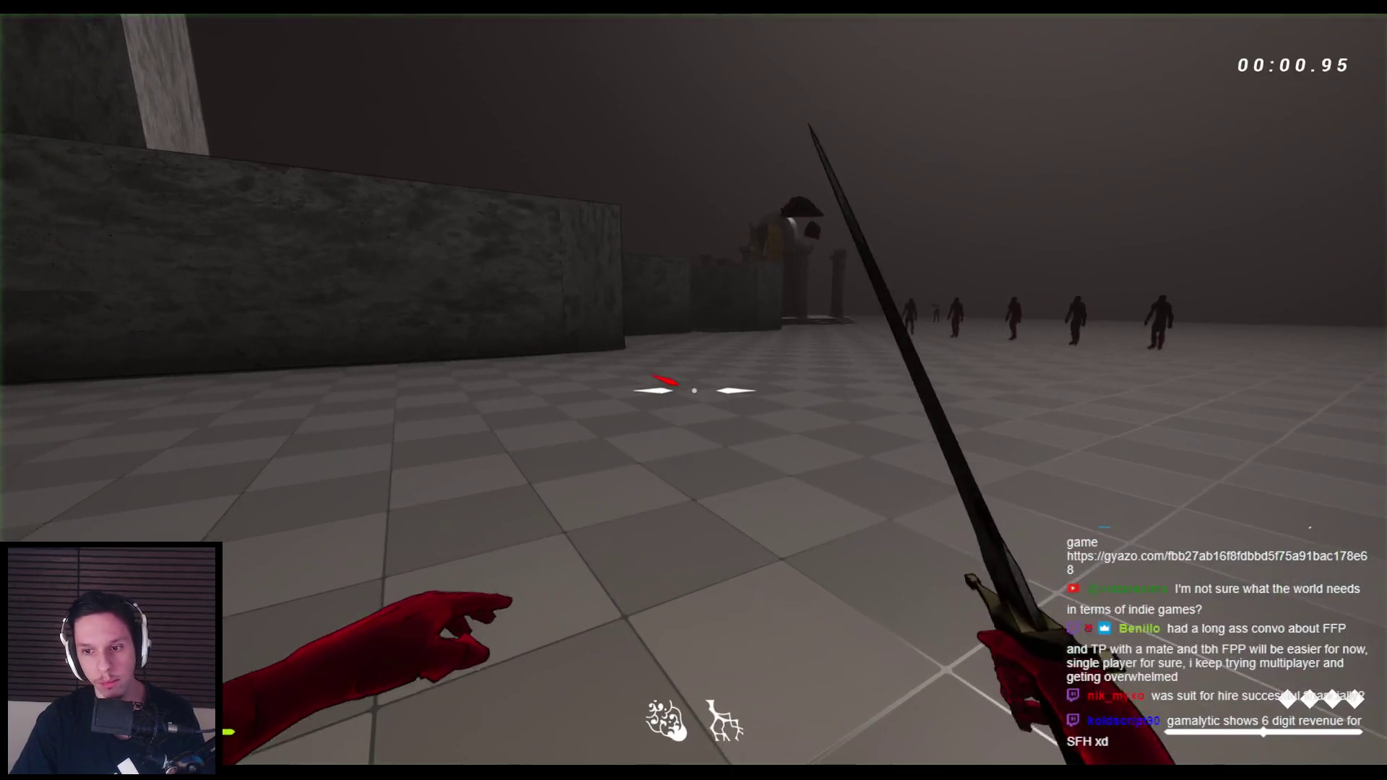
Walk toward the enemies and along the stone wall, then stop the session
key("w")
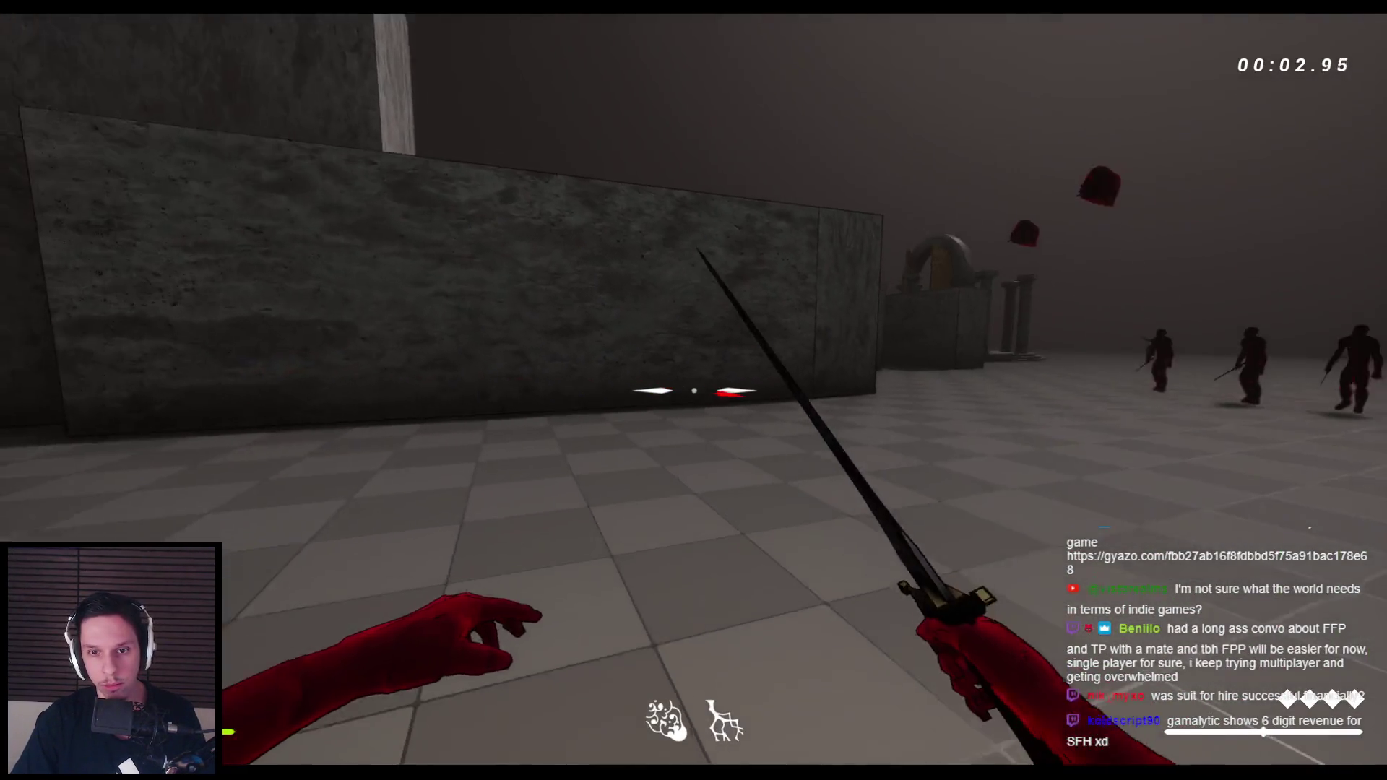
key("w")
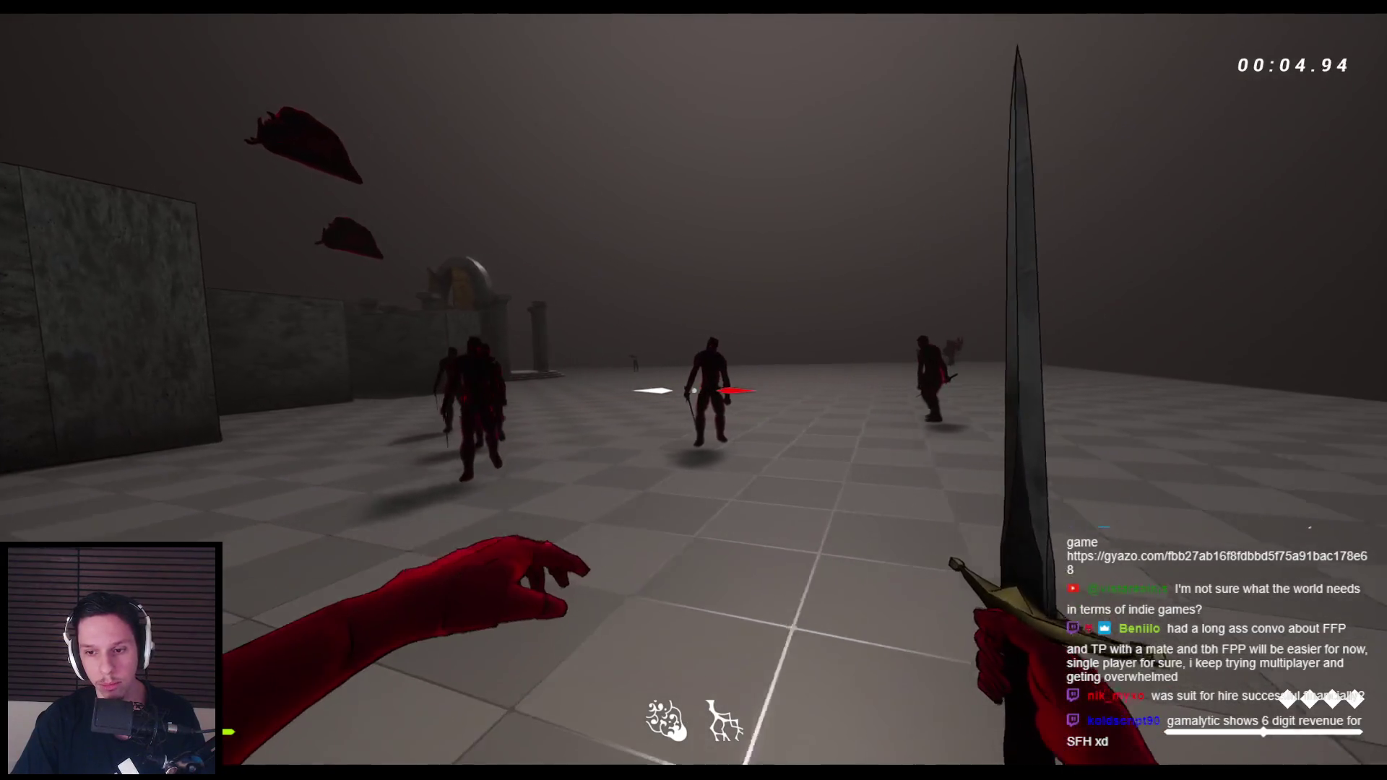
key("w")
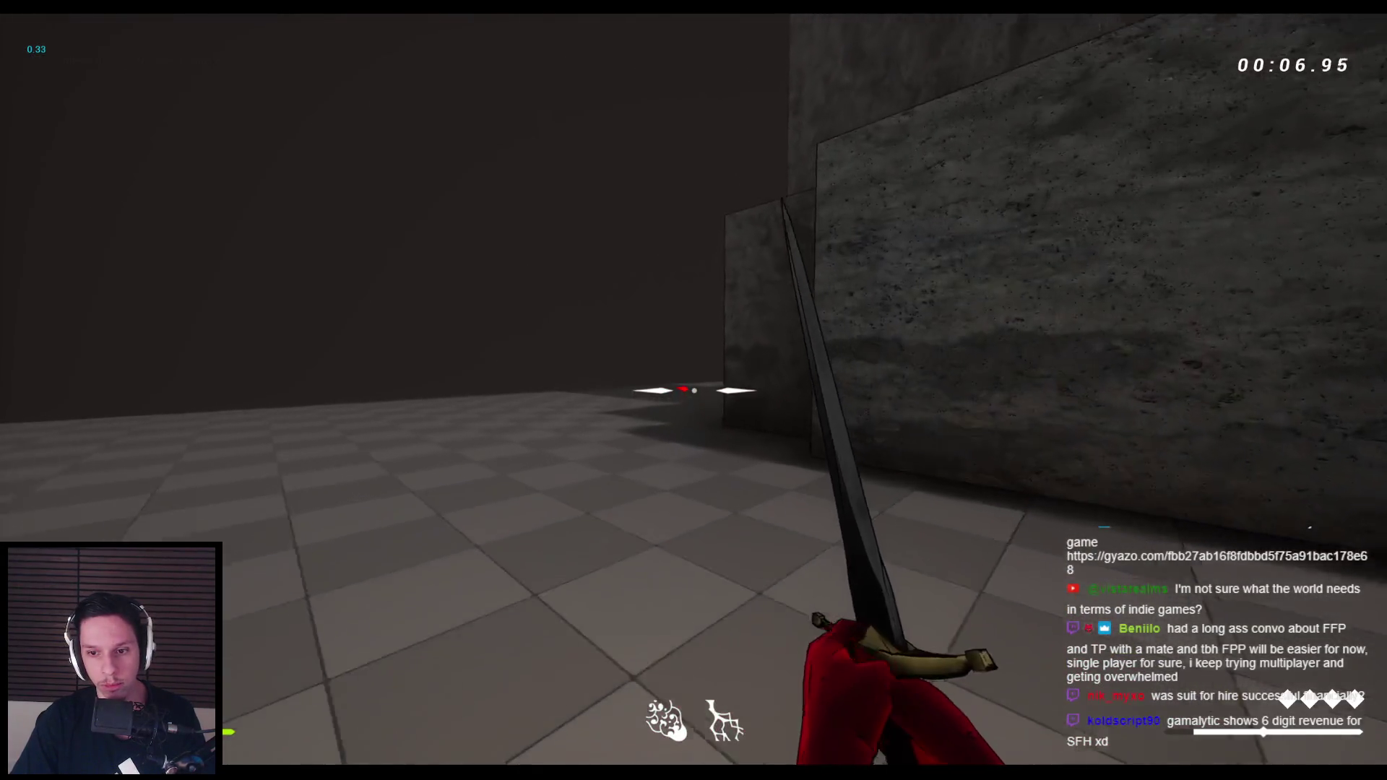
key("w")
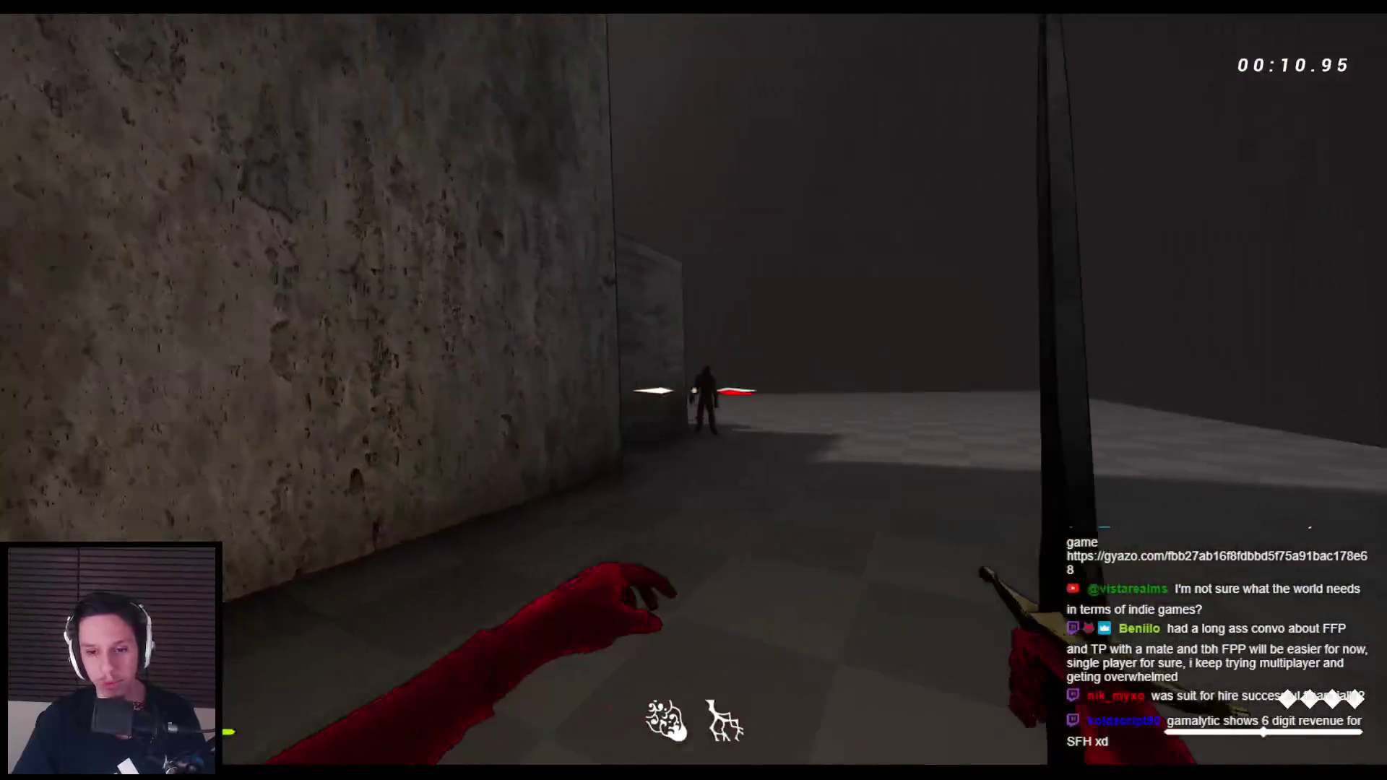
key("Escape")
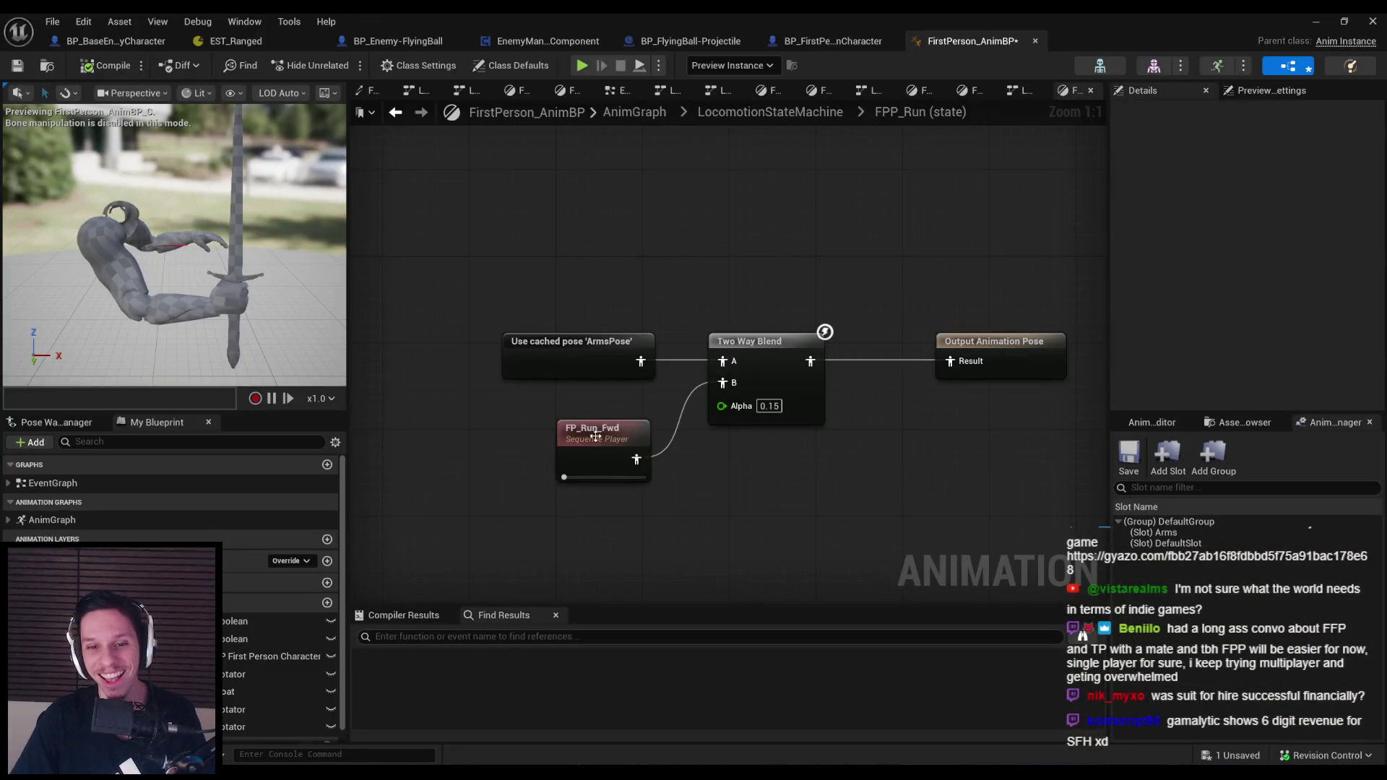
Select FP_Run_Fwd and open its animation sequence list
left_click(595, 436)
scroll(1264, 318, "down", 1)
left_click(1256, 334)
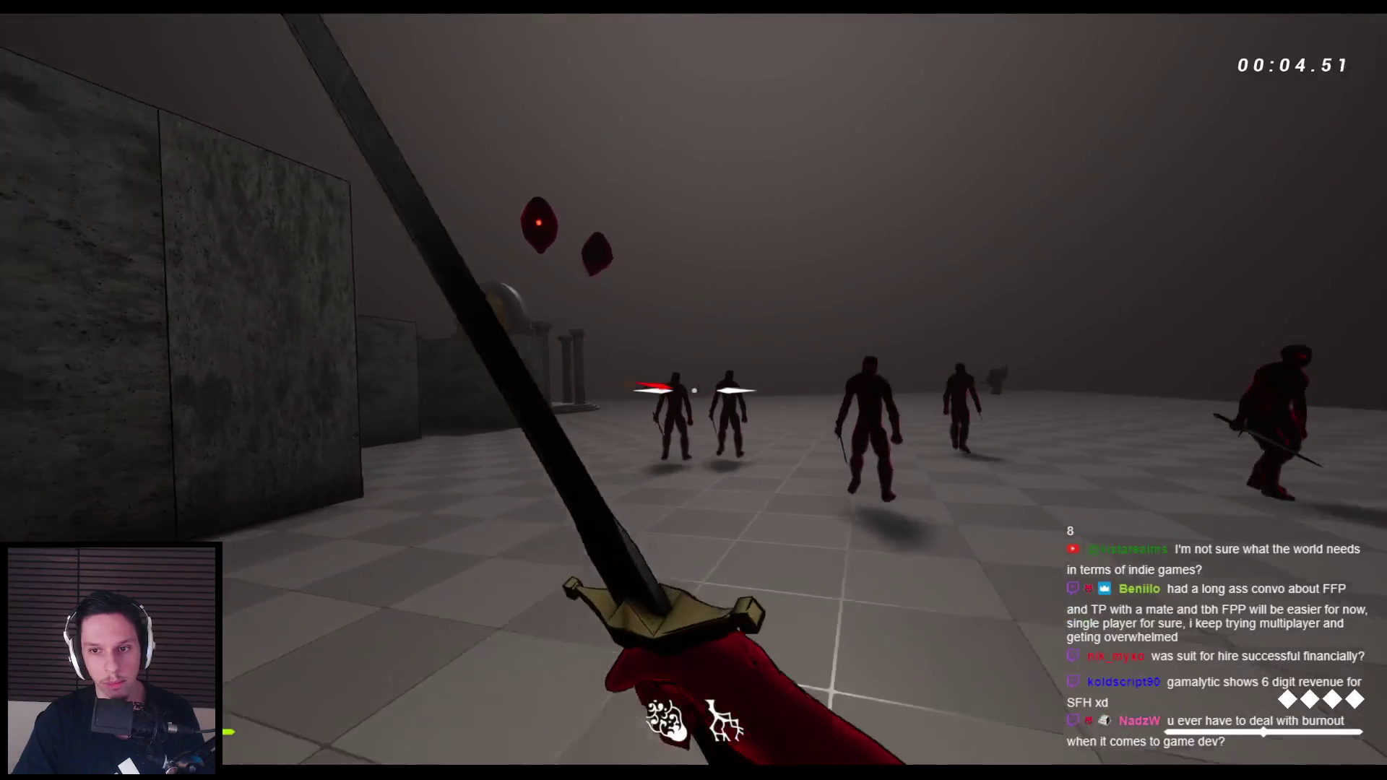
Jump through the arena toward the enemies and start a wall run
key("space")
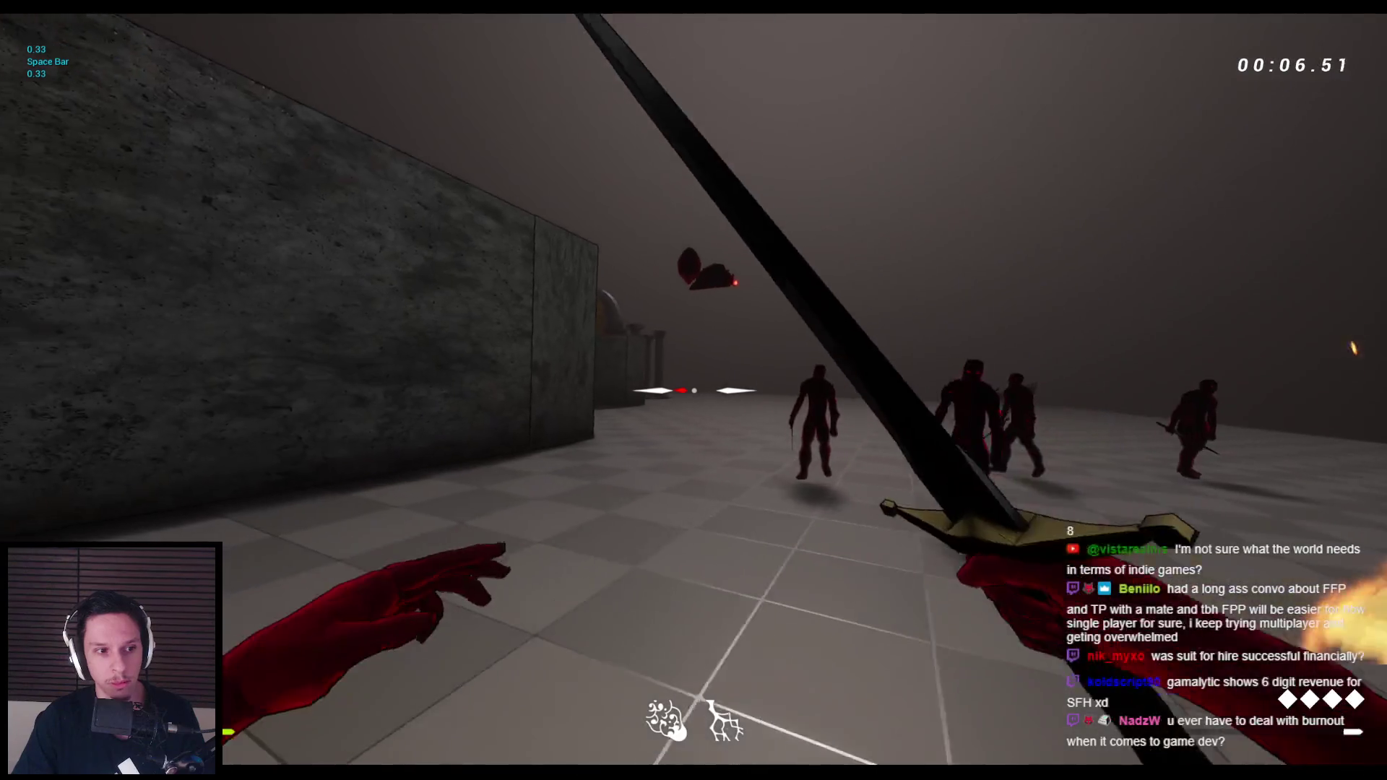
key("space")
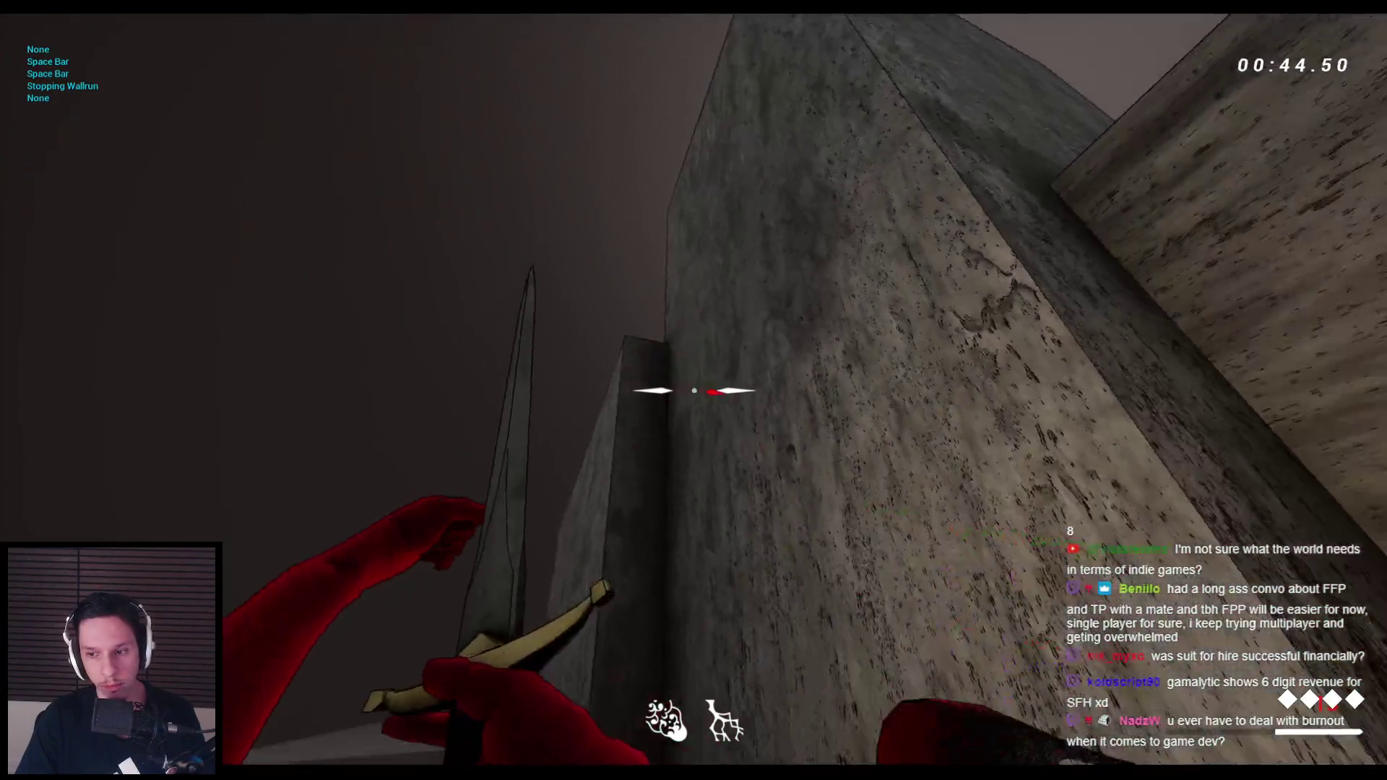
key("space")
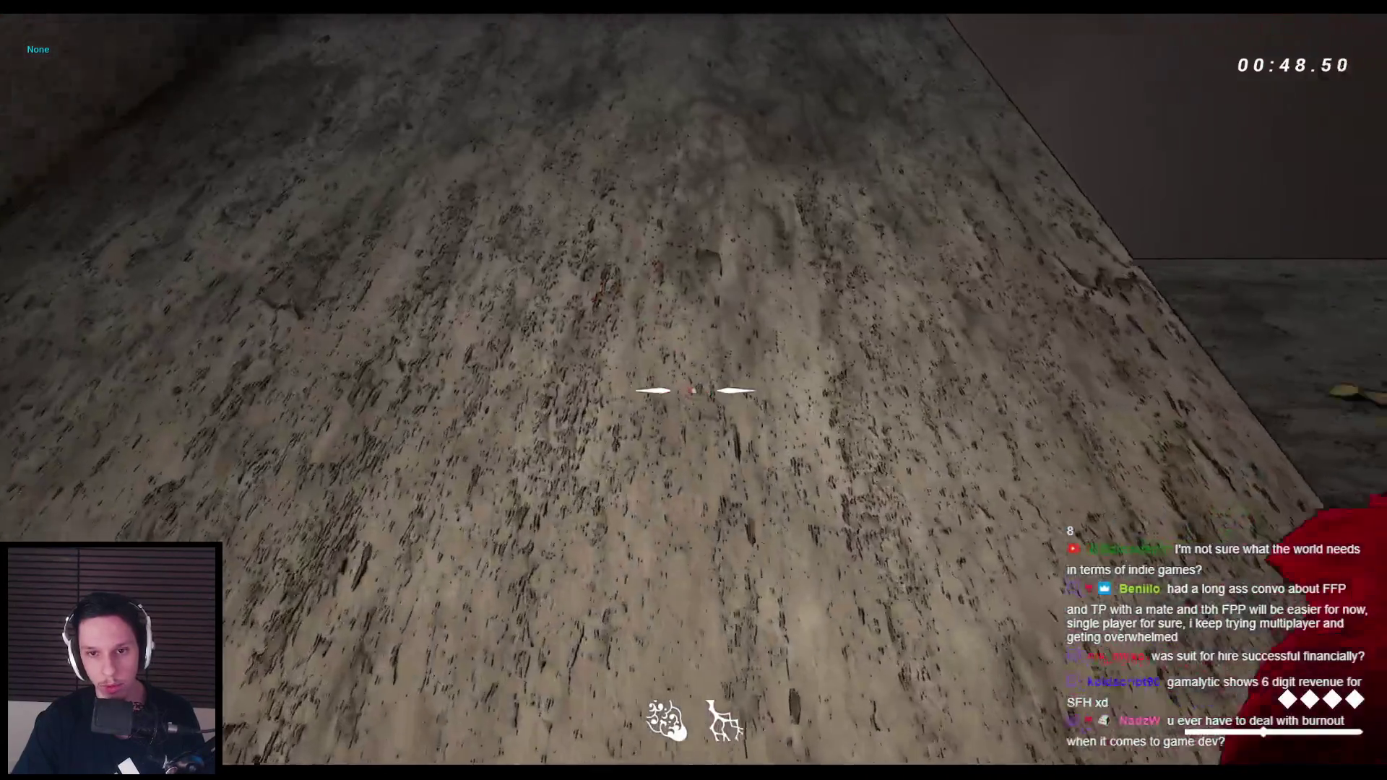
key("space")
key("space")
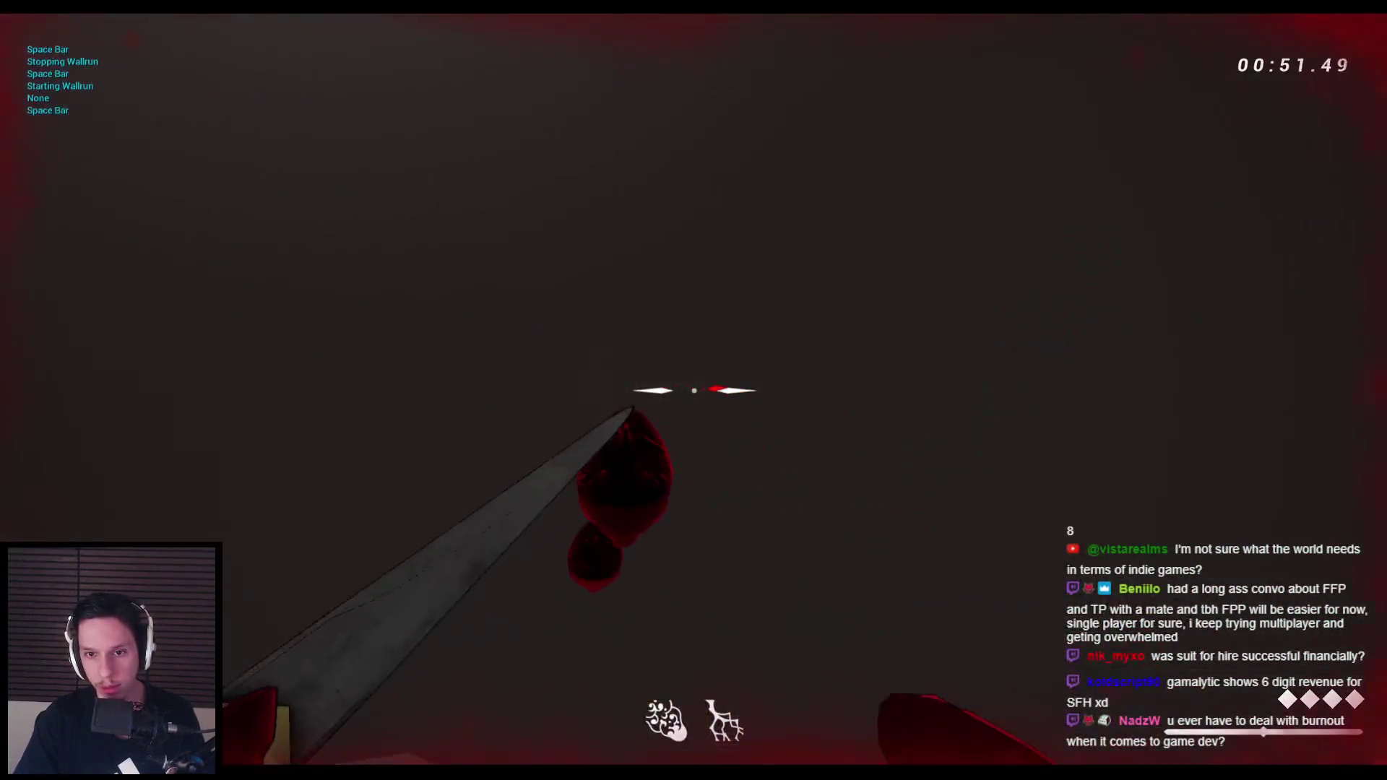
left_click(694, 390)
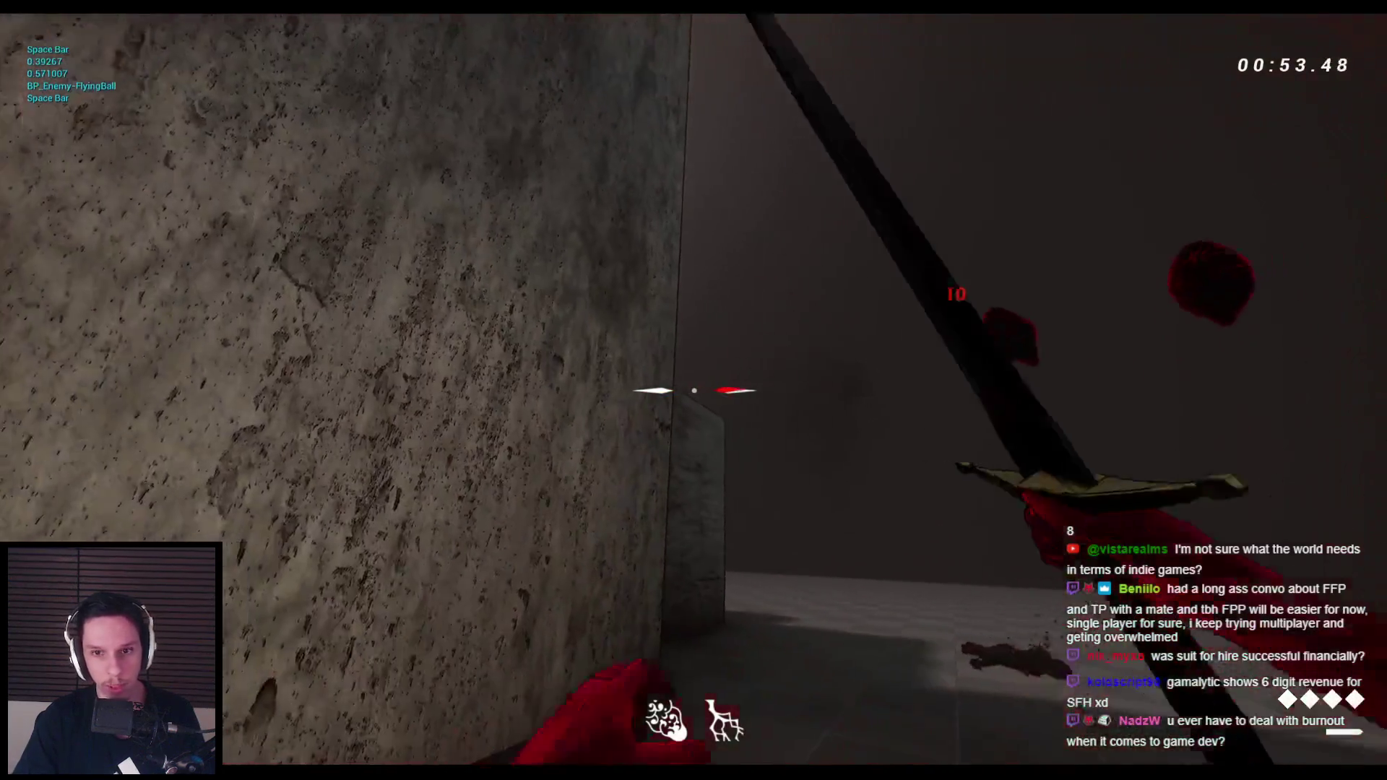
left_click(693, 390)
key("space")
key("space")
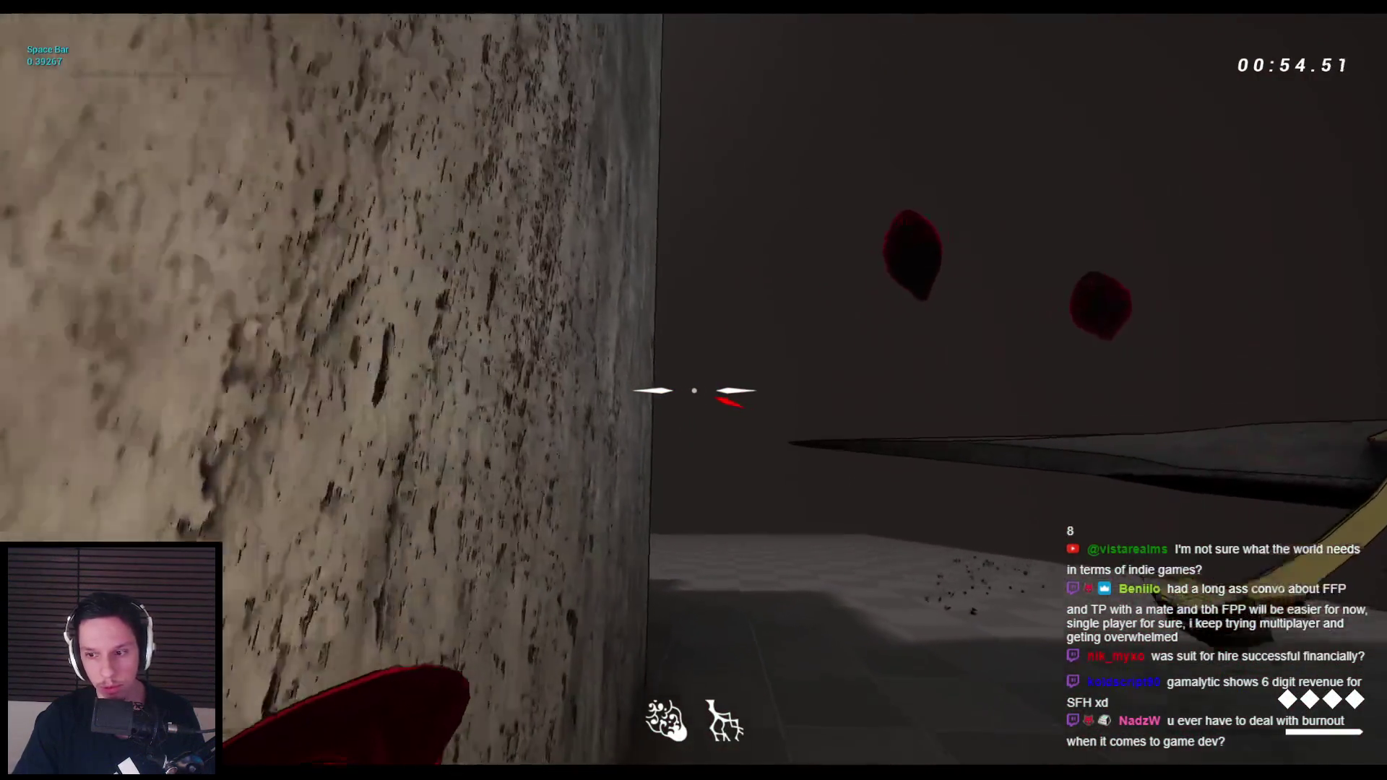
key("space")
key("space")
key("space")
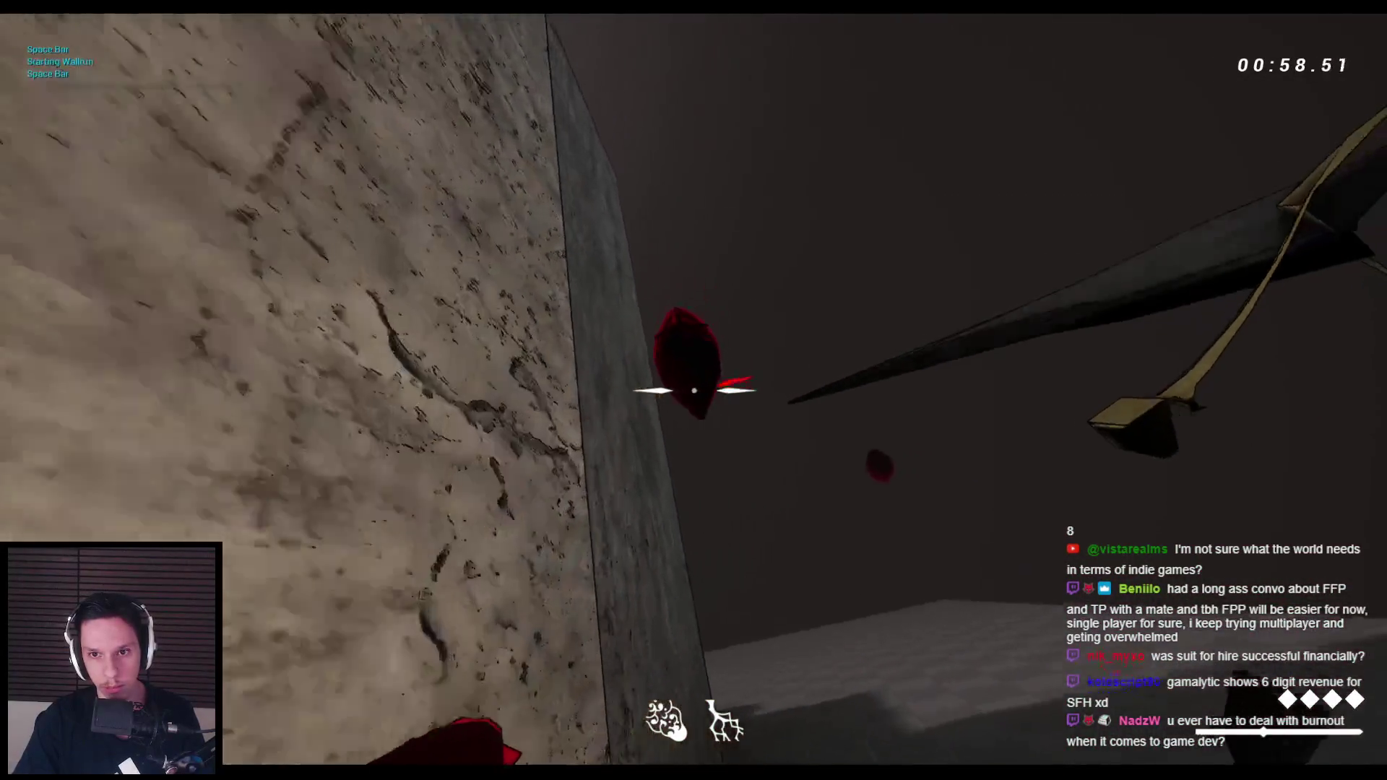
left_click(693, 390)
left_click(693, 390)
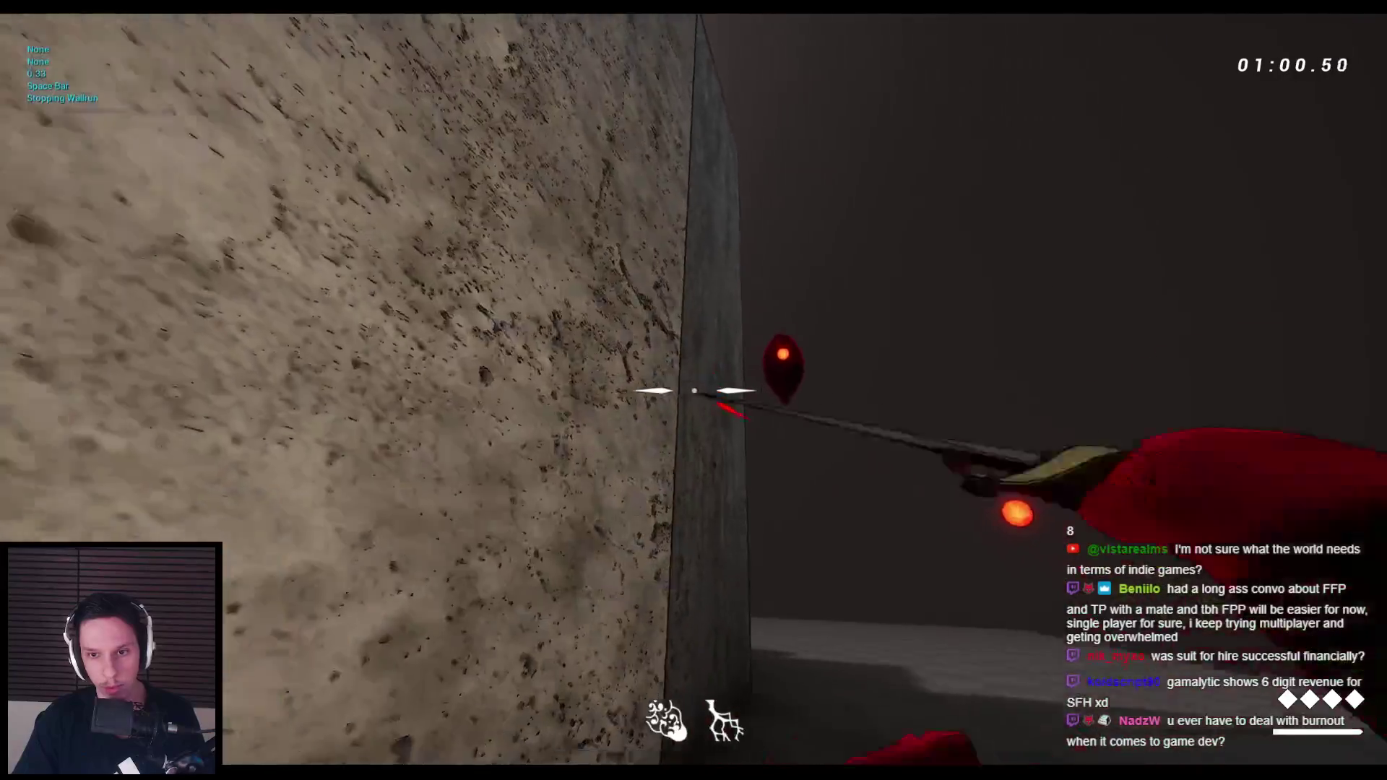
key("space")
key("space")
key("space")
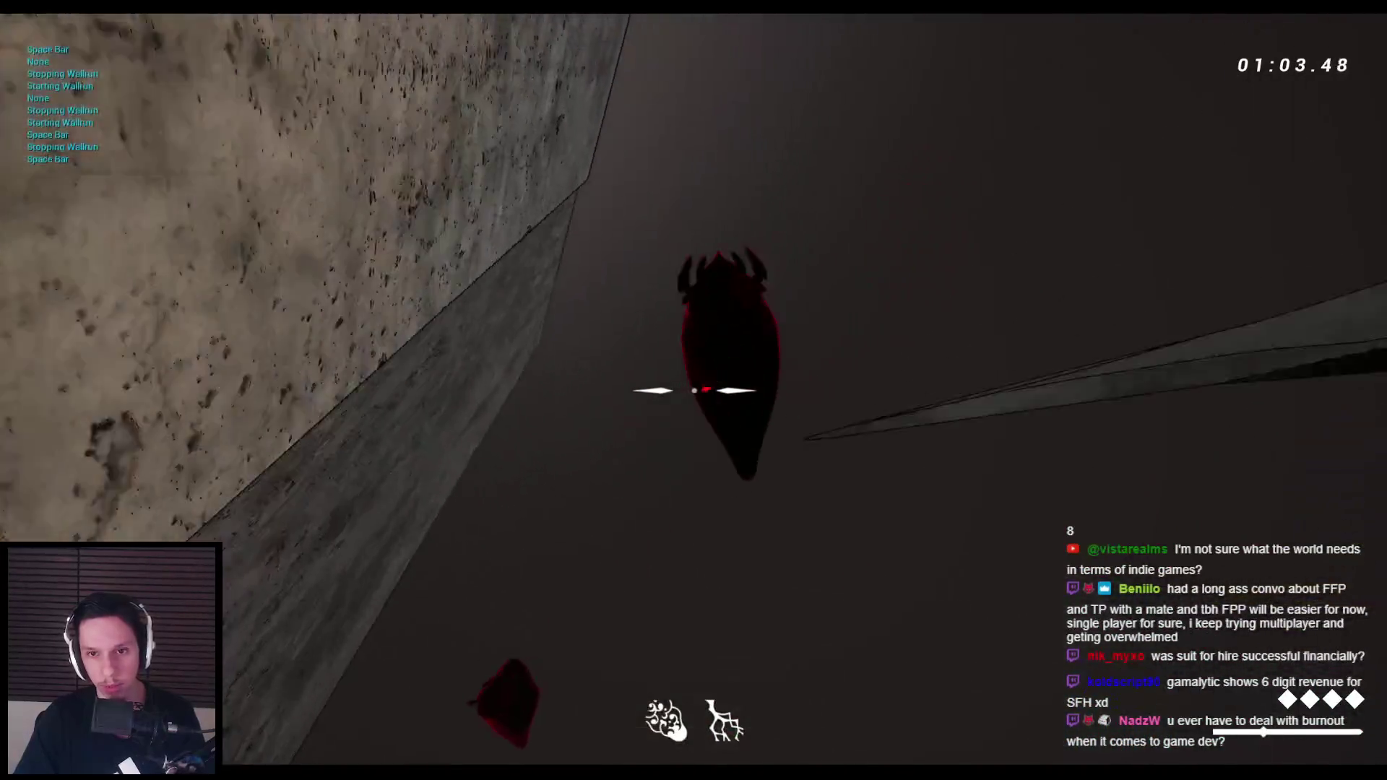
key("space")
left_click(695, 390)
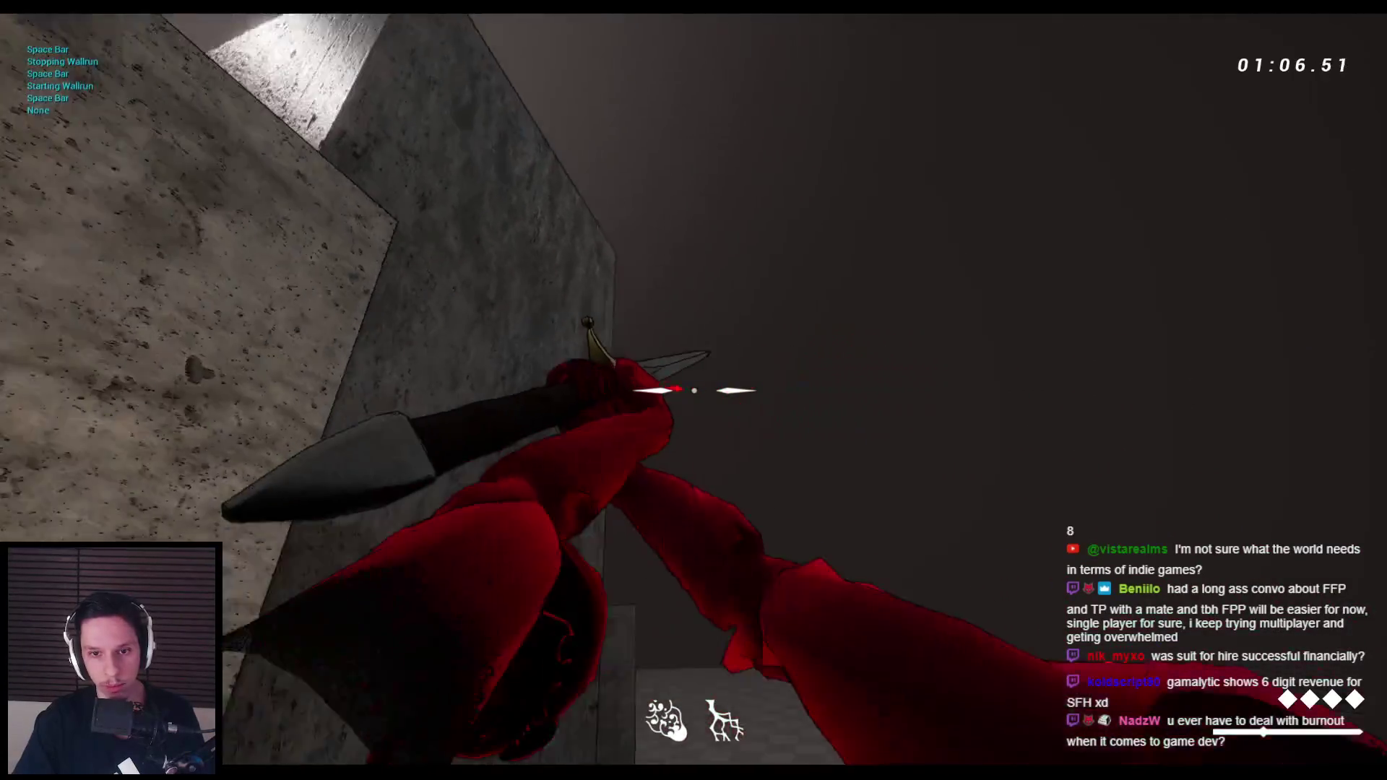
left_click(693, 391)
key("space")
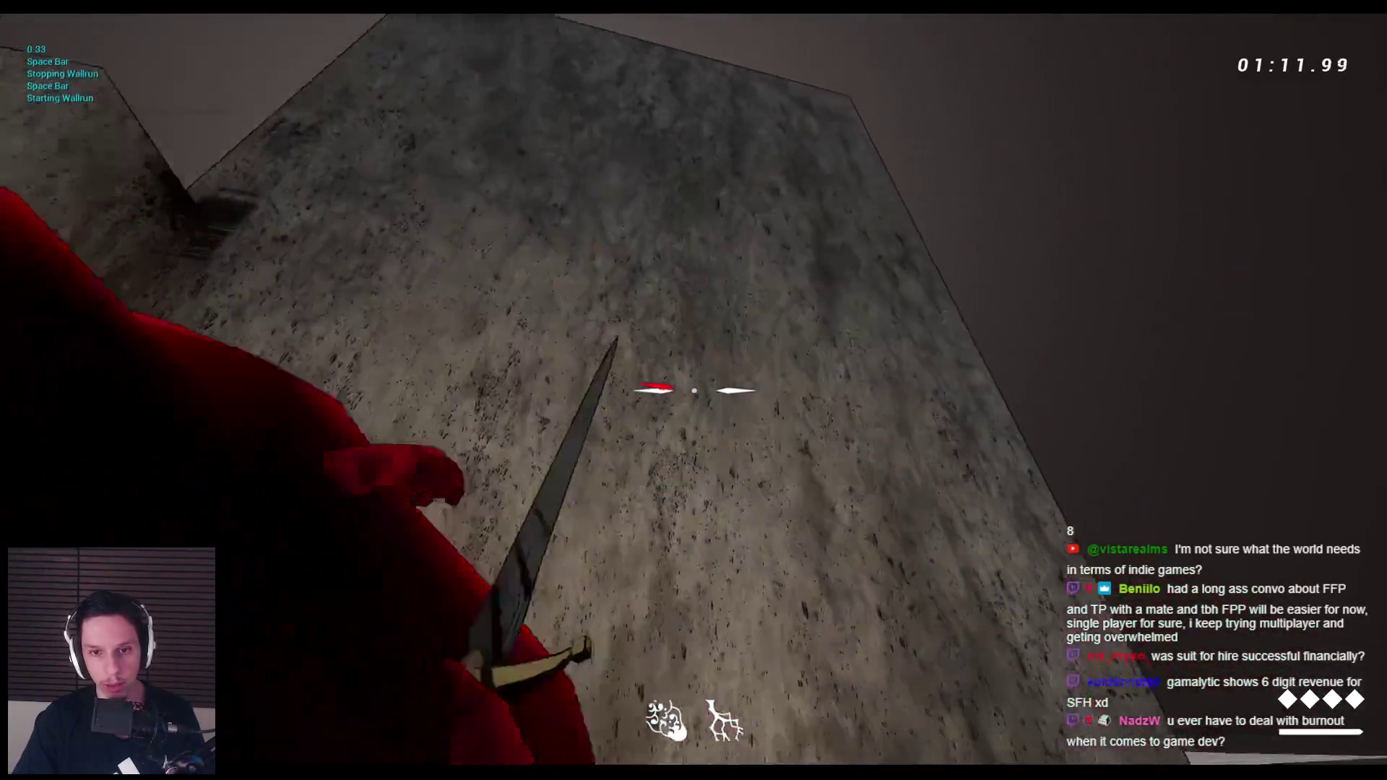
left_click(693, 390)
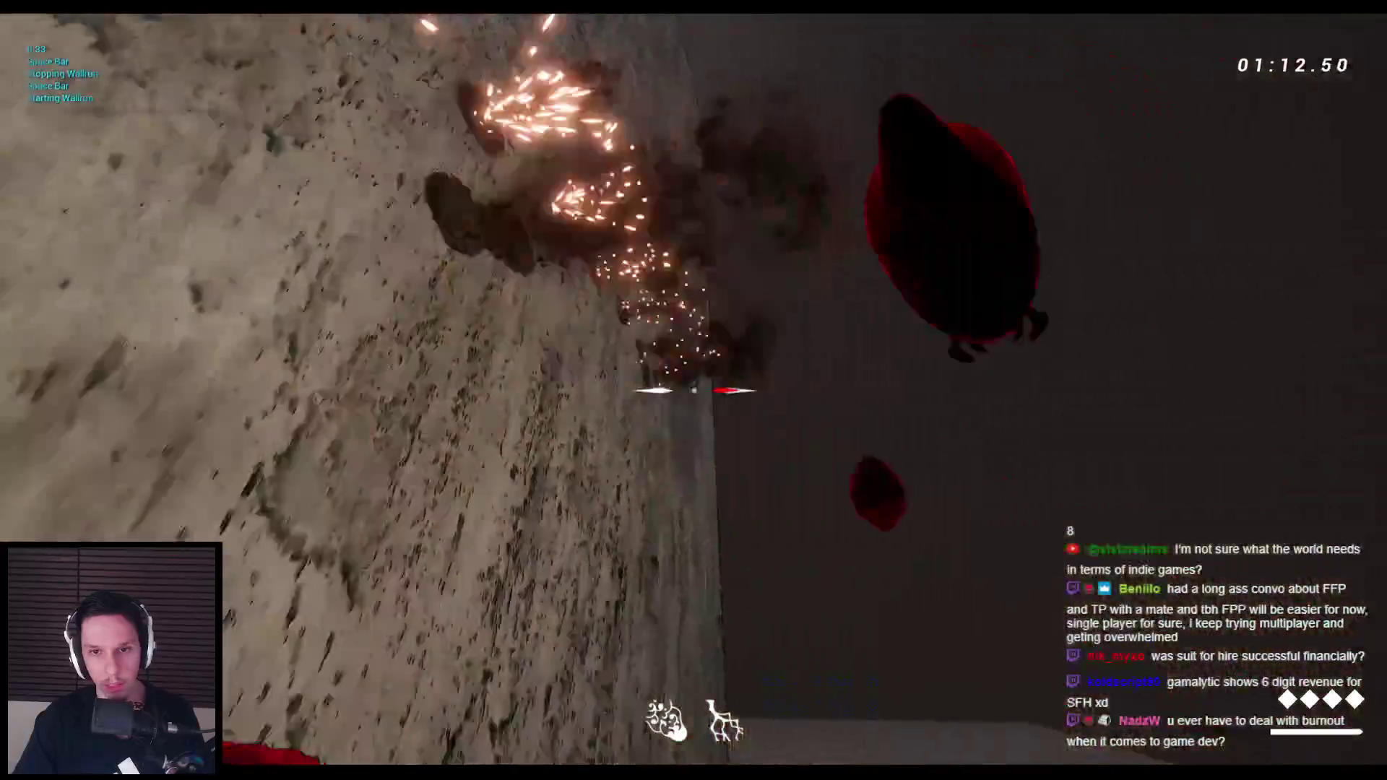
key("space")
key("space")
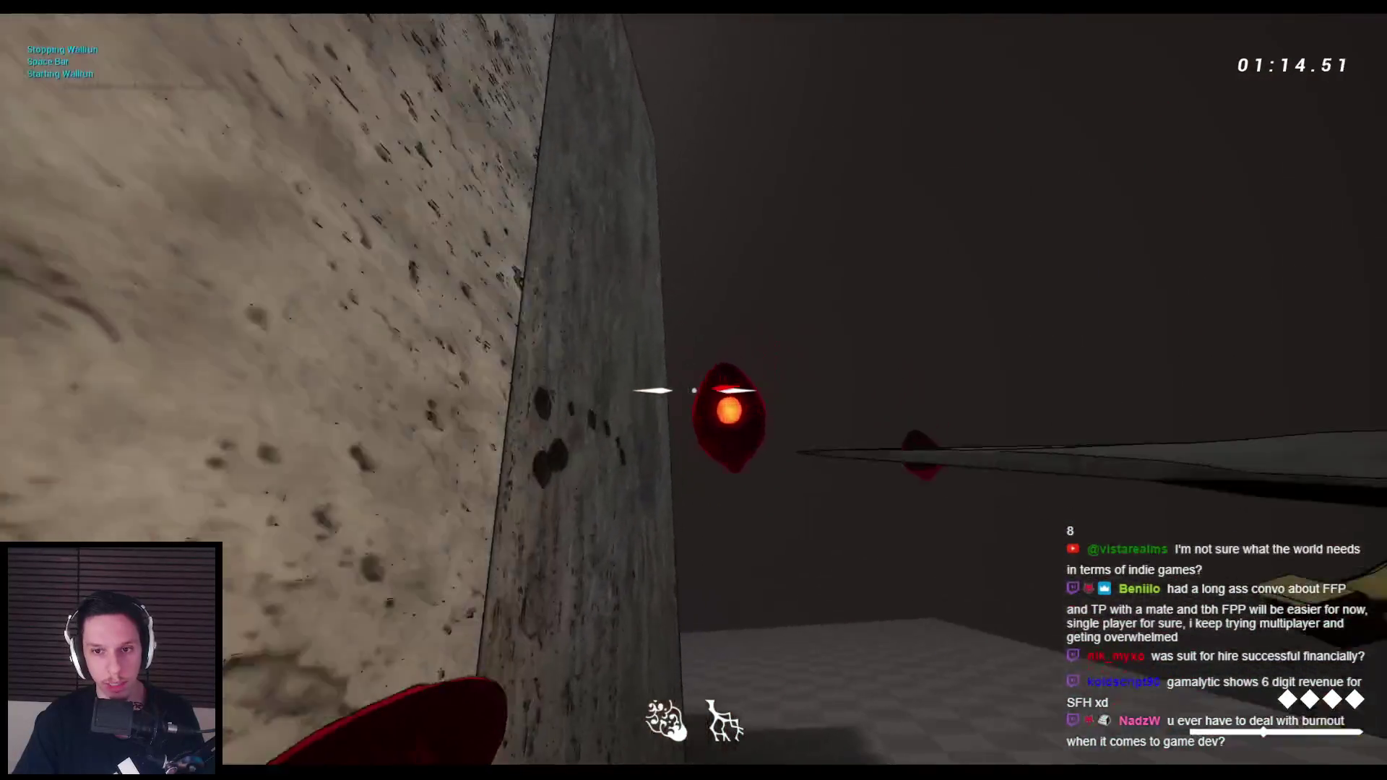
left_click(693, 390)
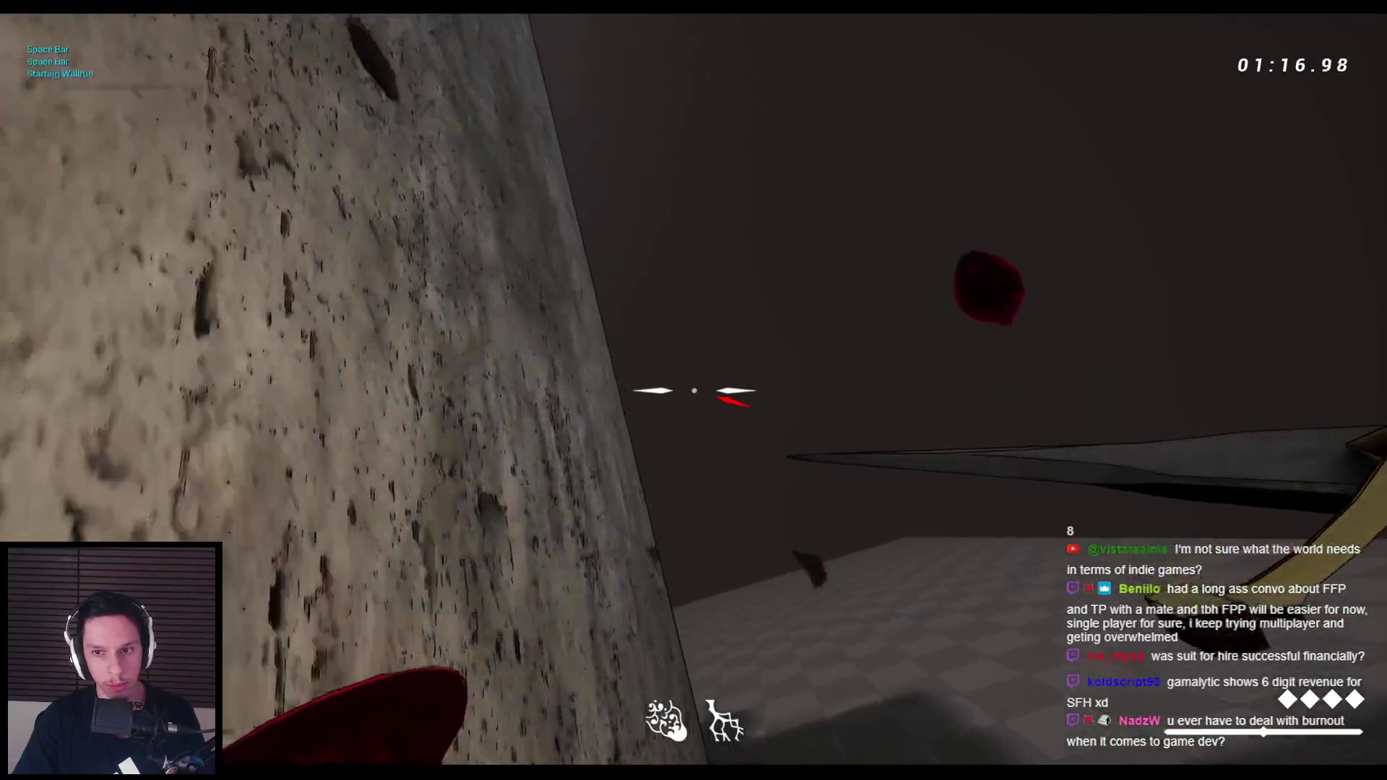
key("space")
key("space")
left_click(694, 391)
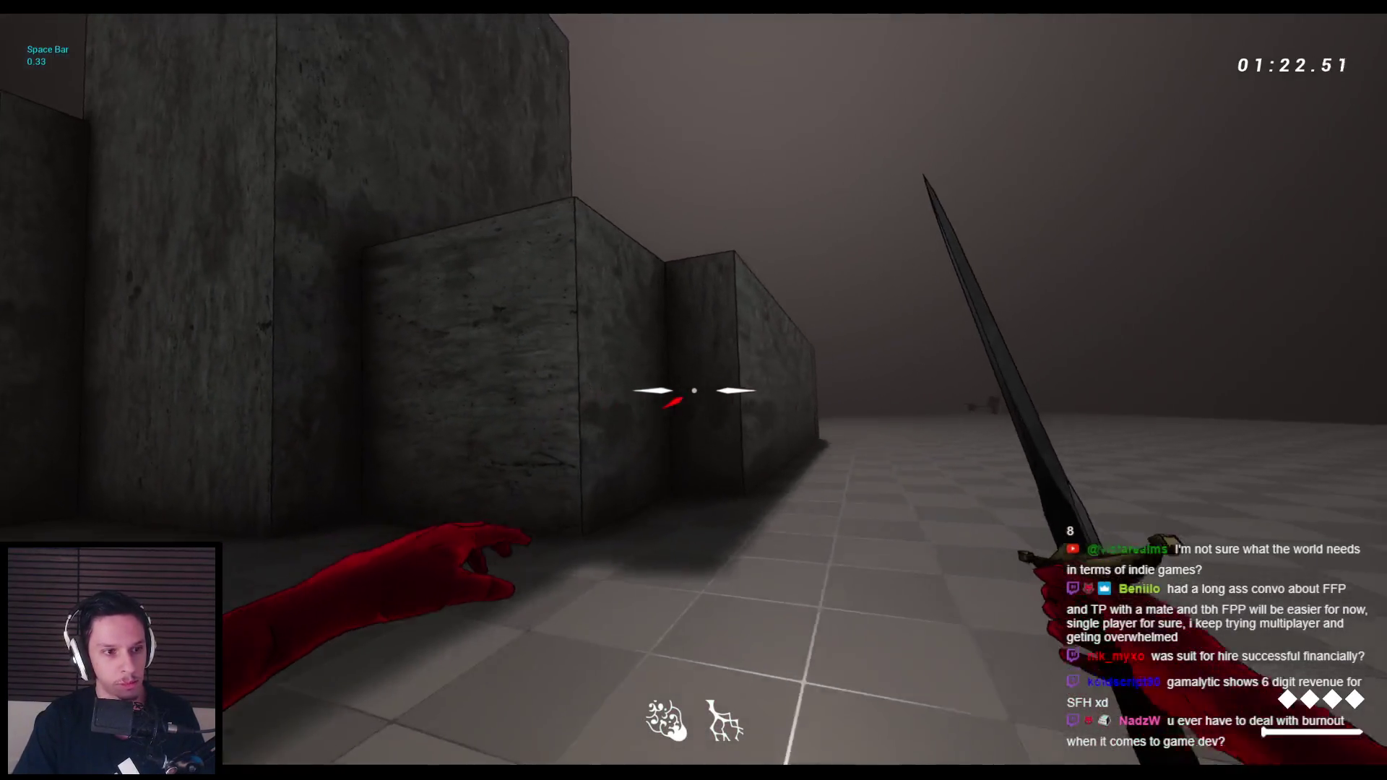
key("space")
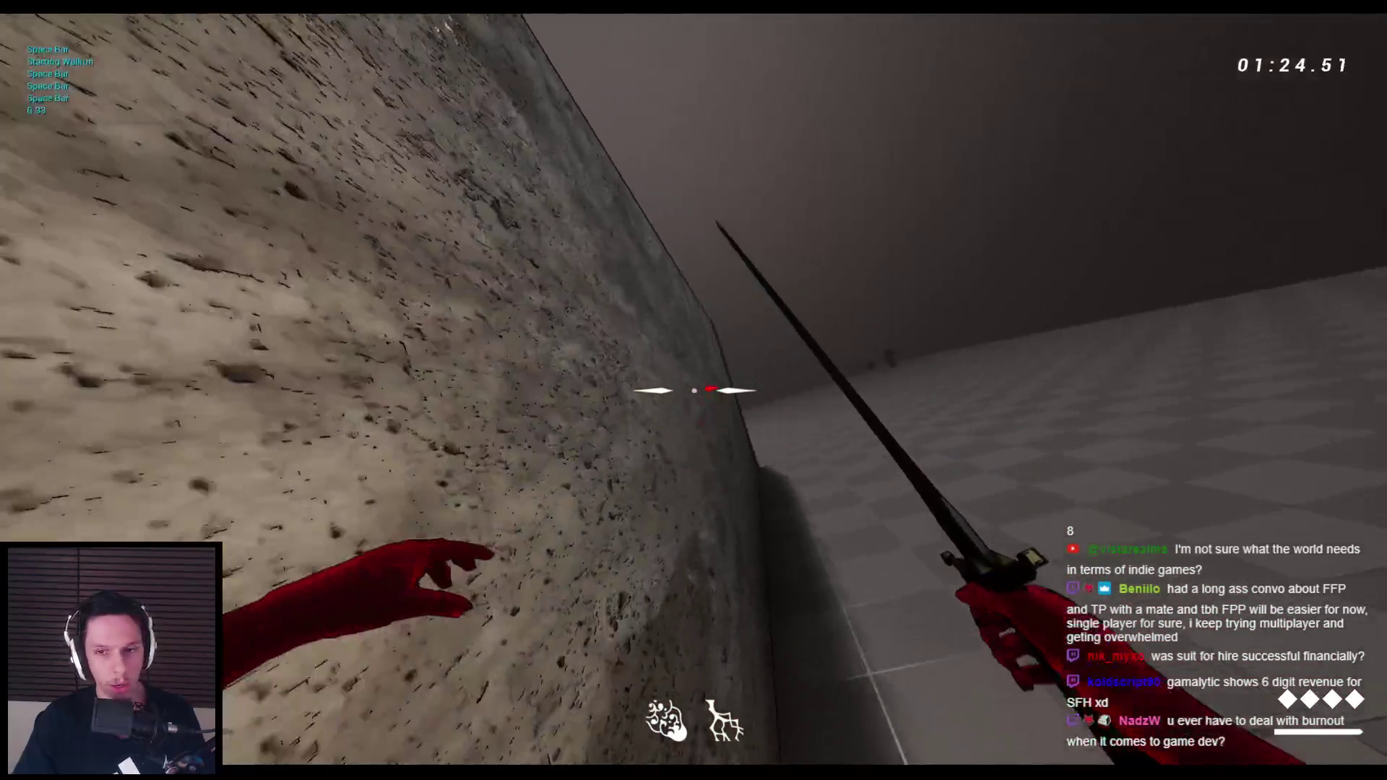
key("space")
key("space")
key("space")
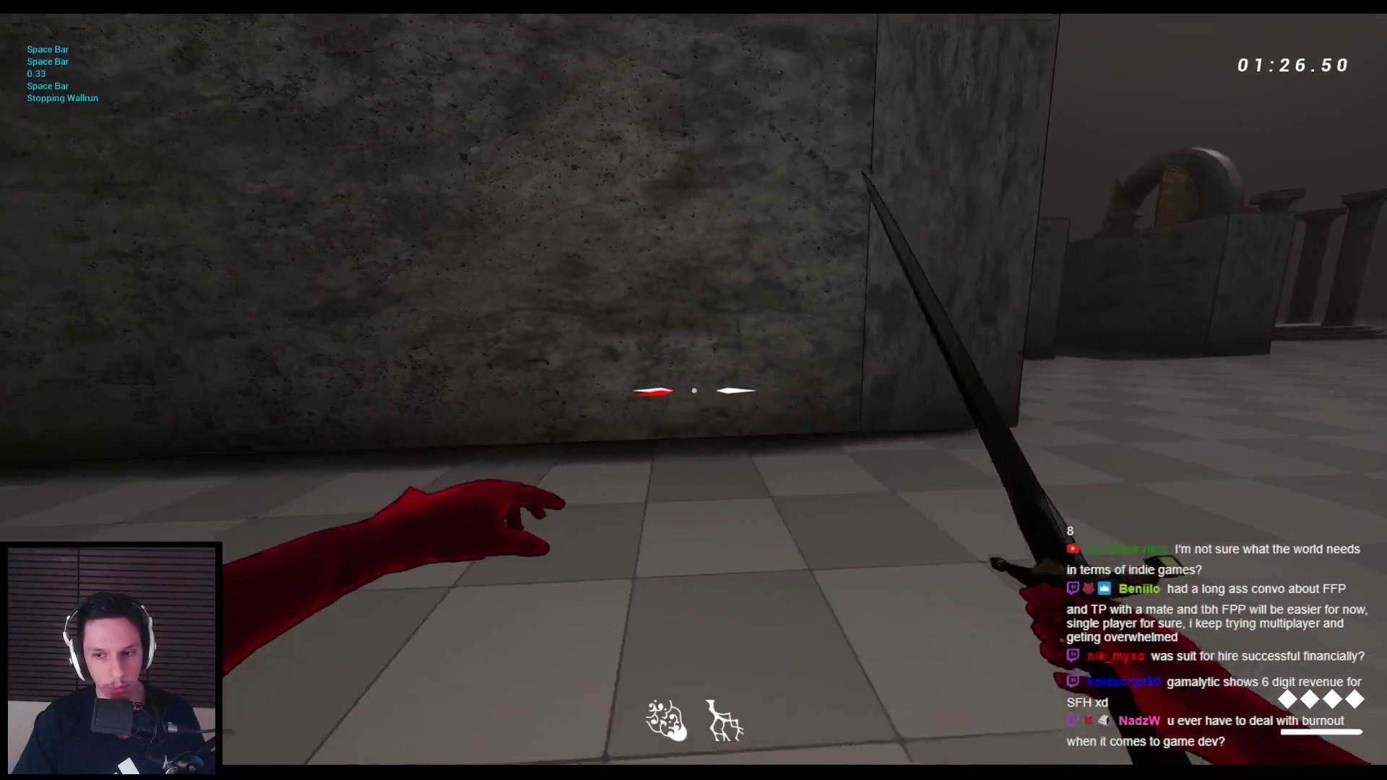
key("space")
key("space")
key("space")
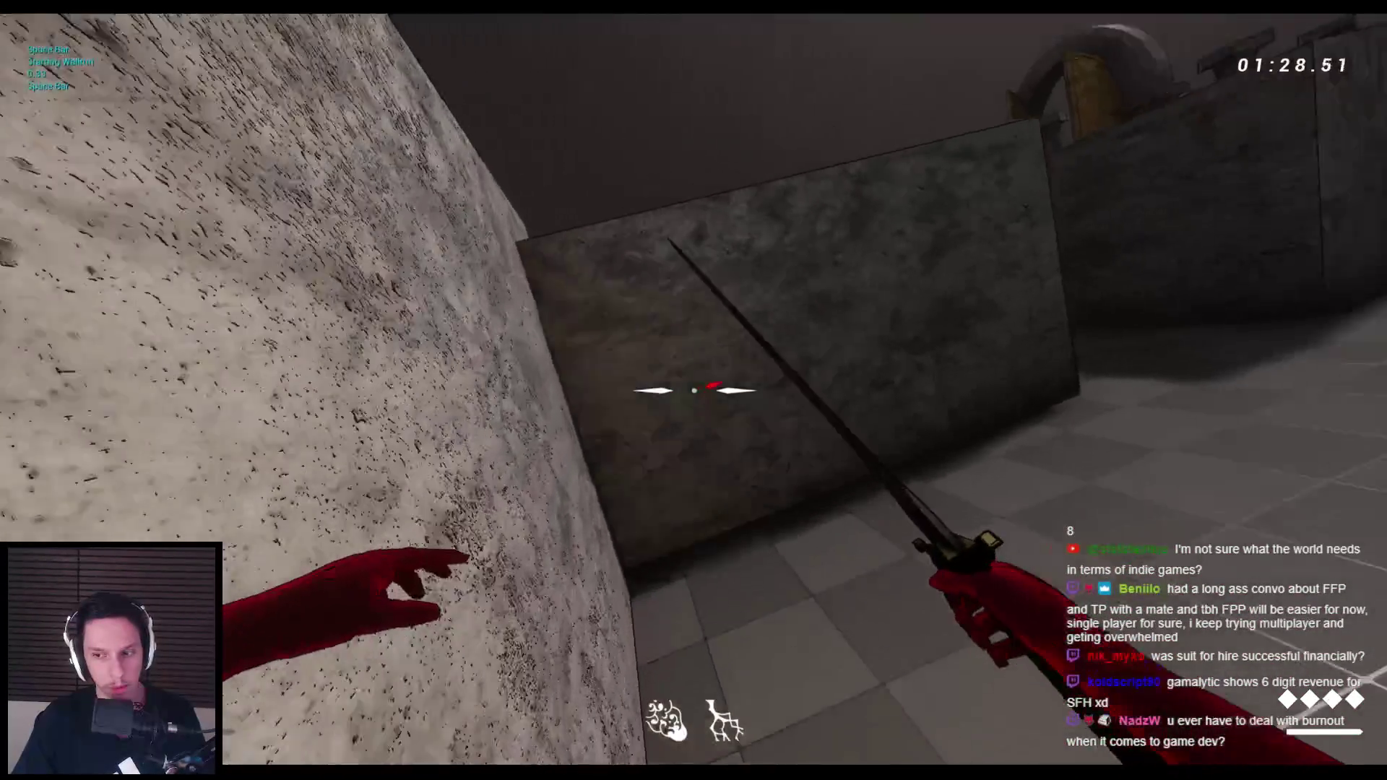
key("w")
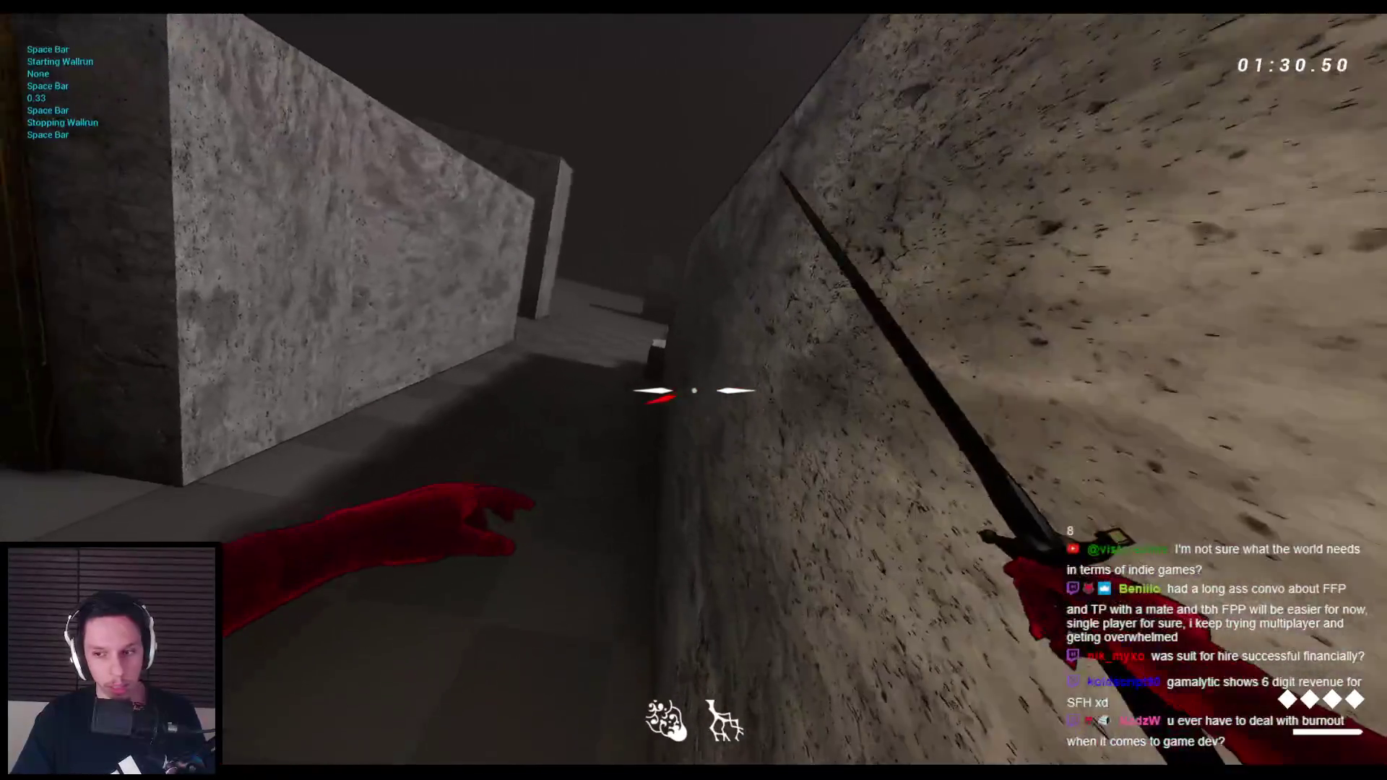
key("space")
key("space")
key("space")
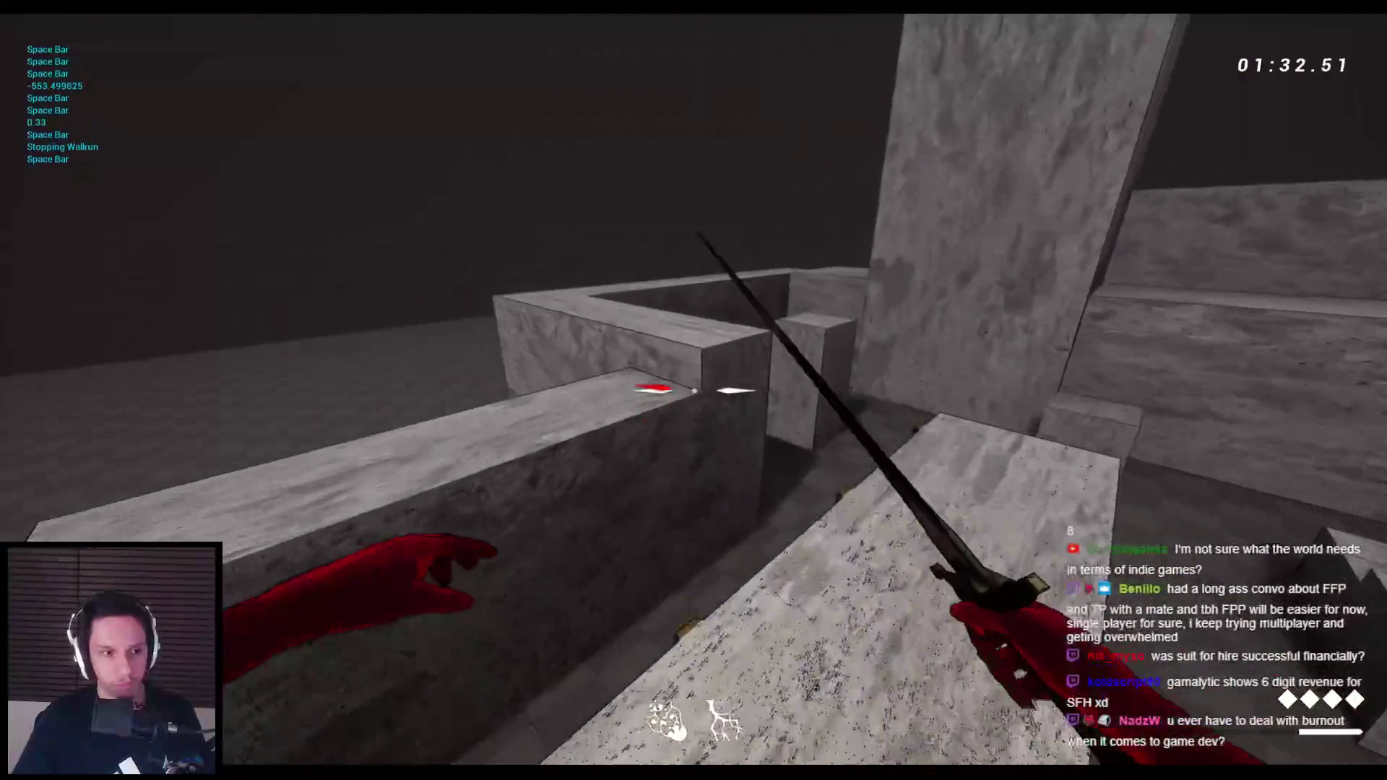
key("w")
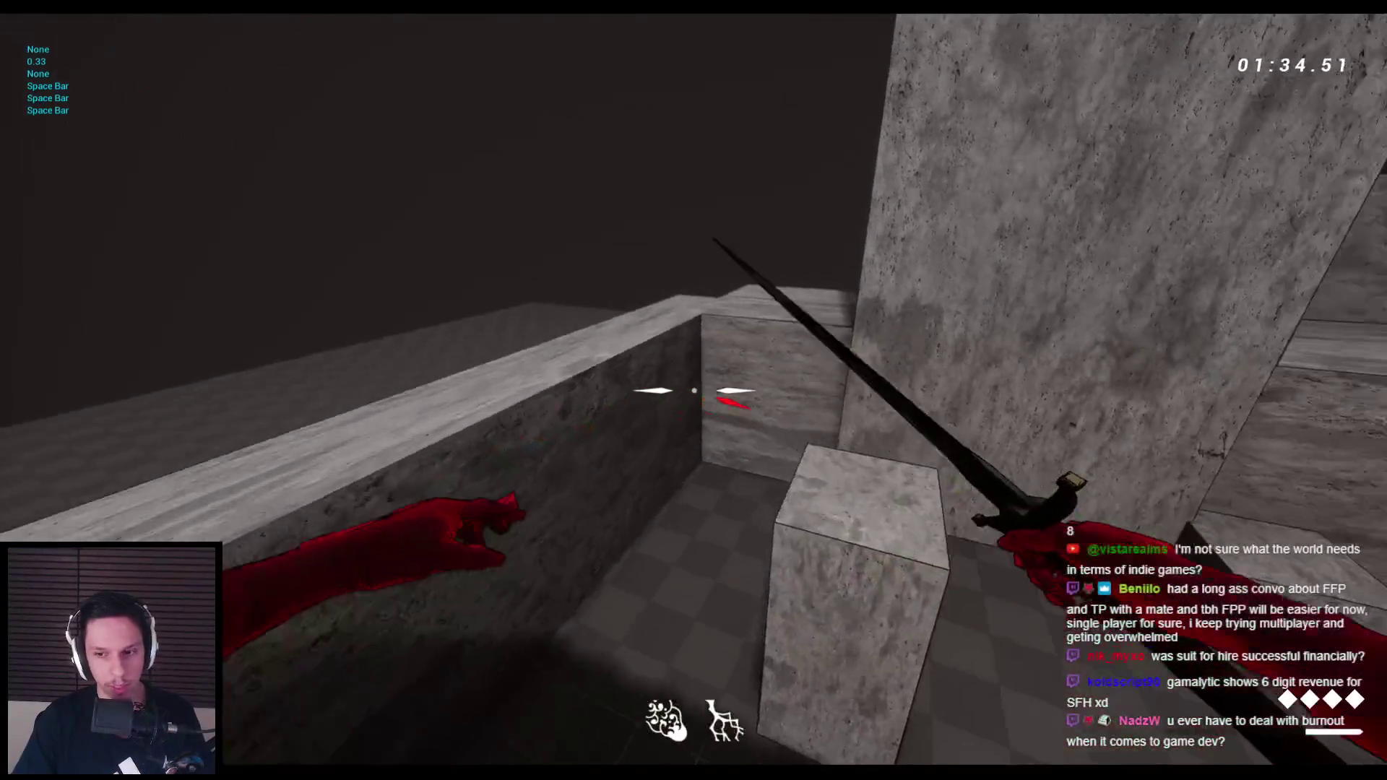
key("space")
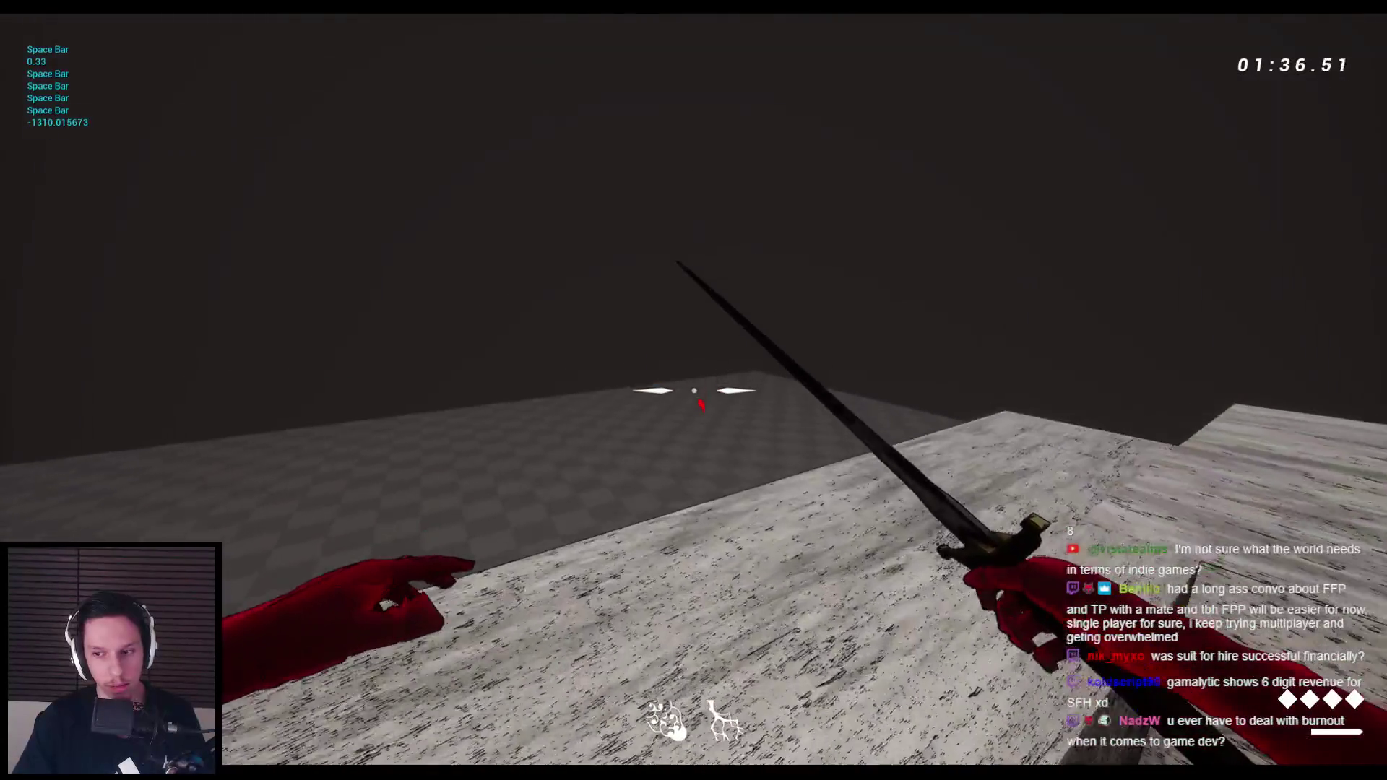
key("space")
key("space")
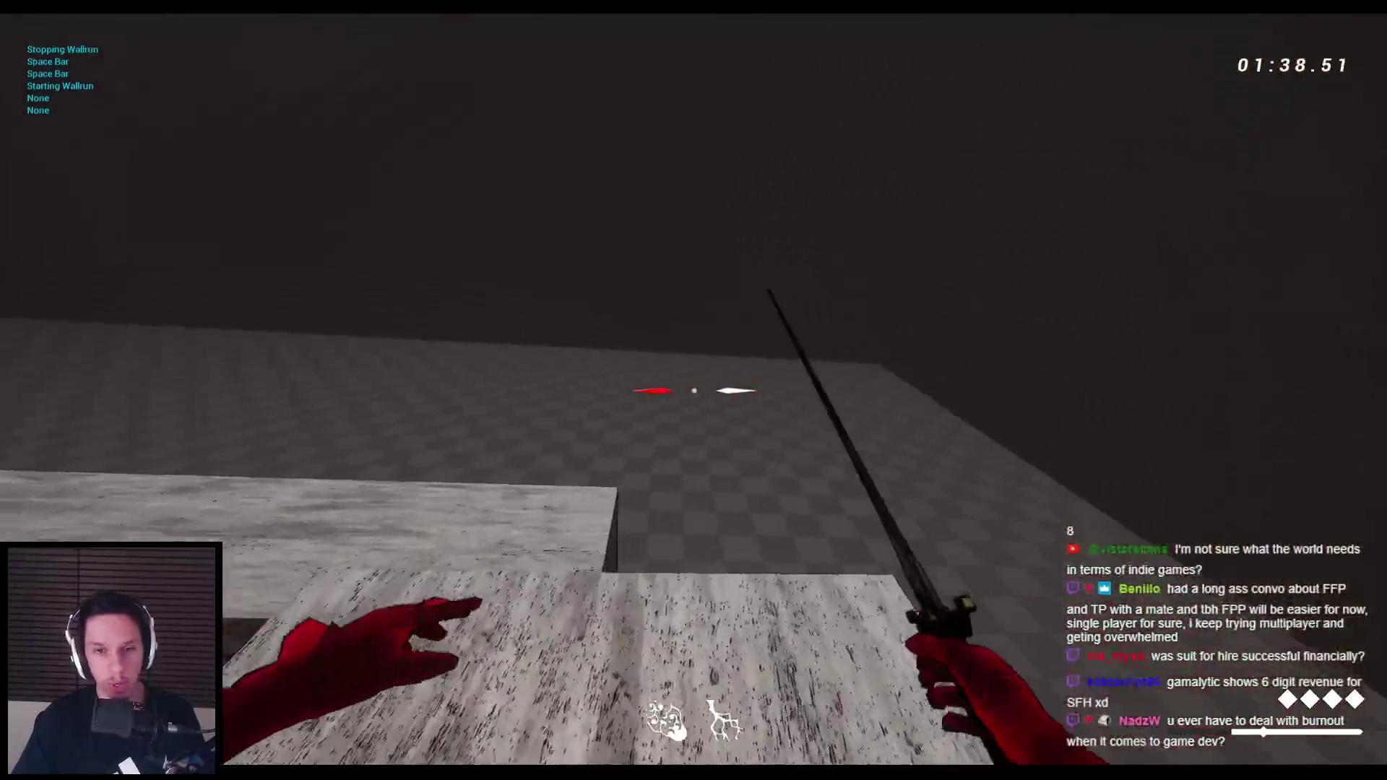
key("space")
key("space")
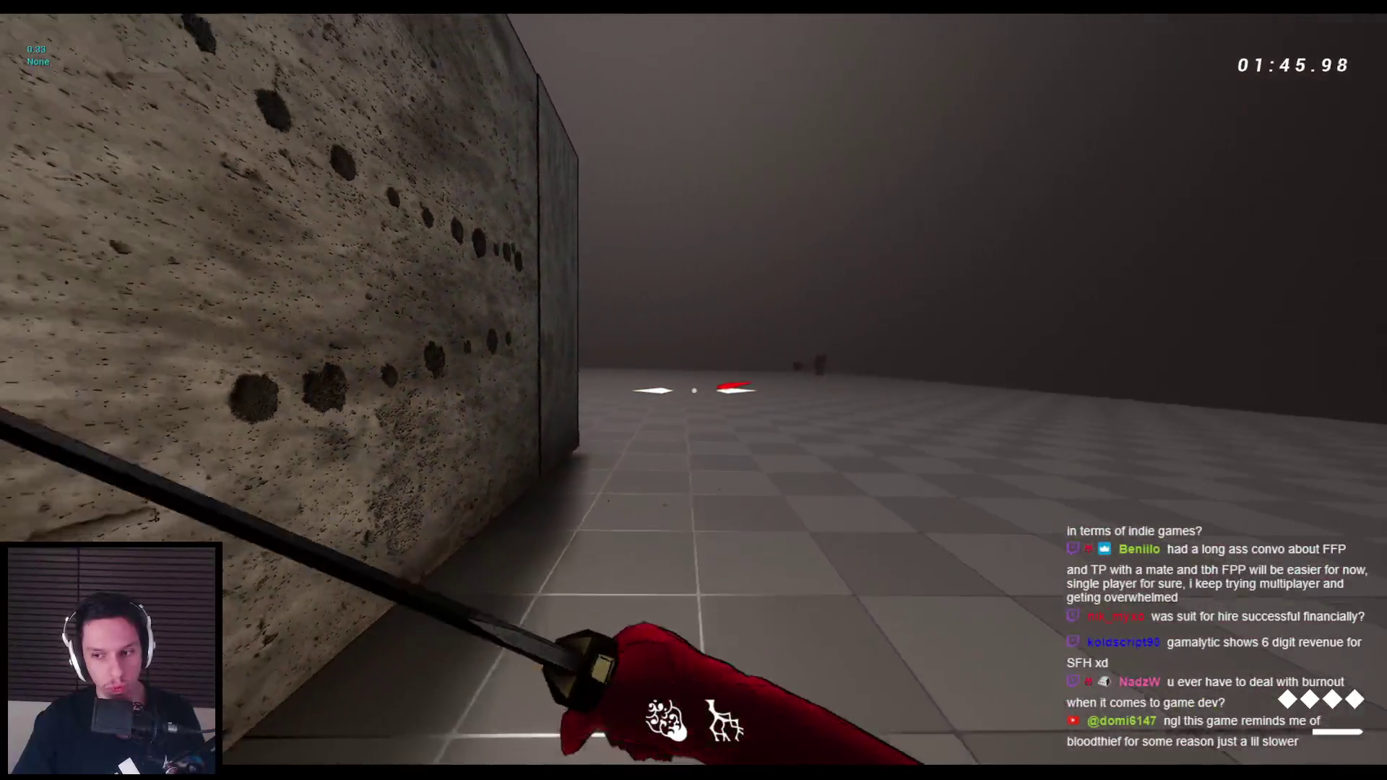
left_click(693, 390)
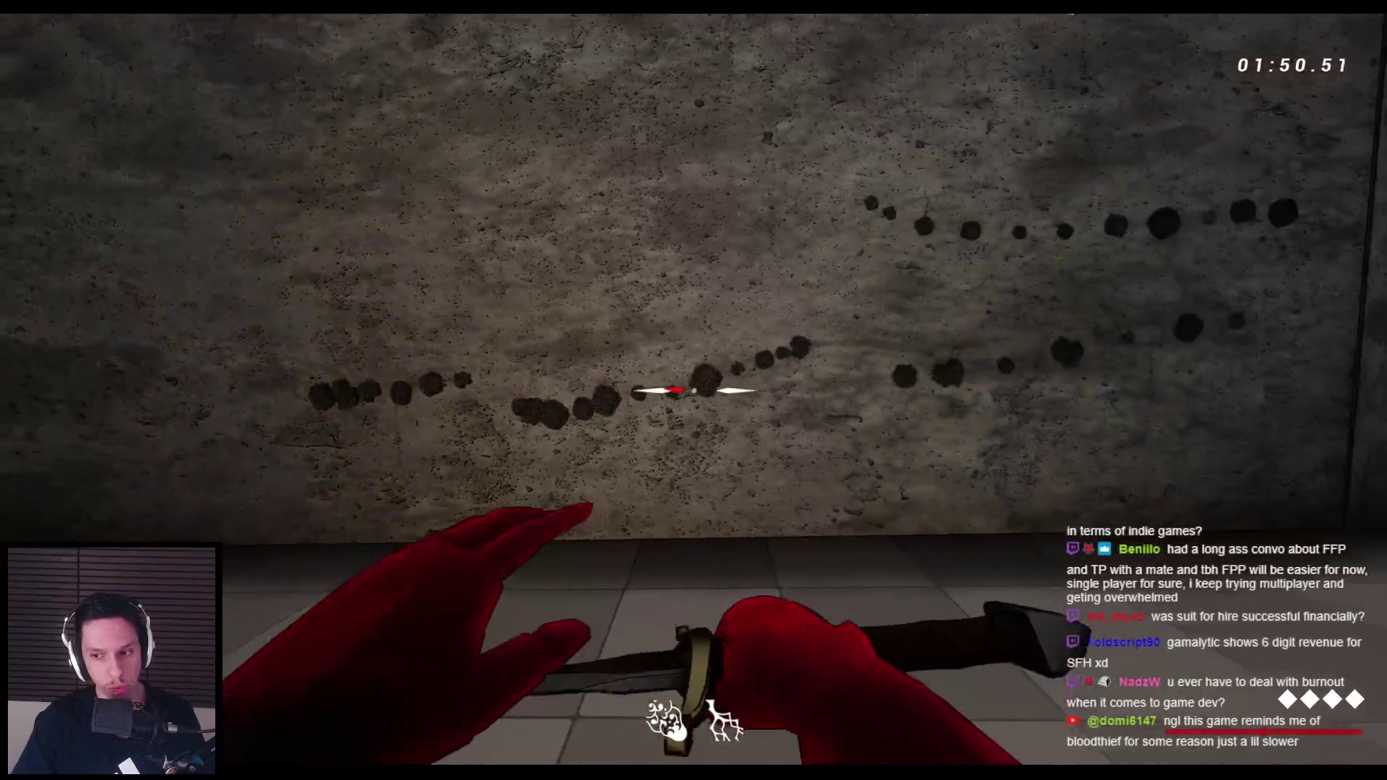
key("space")
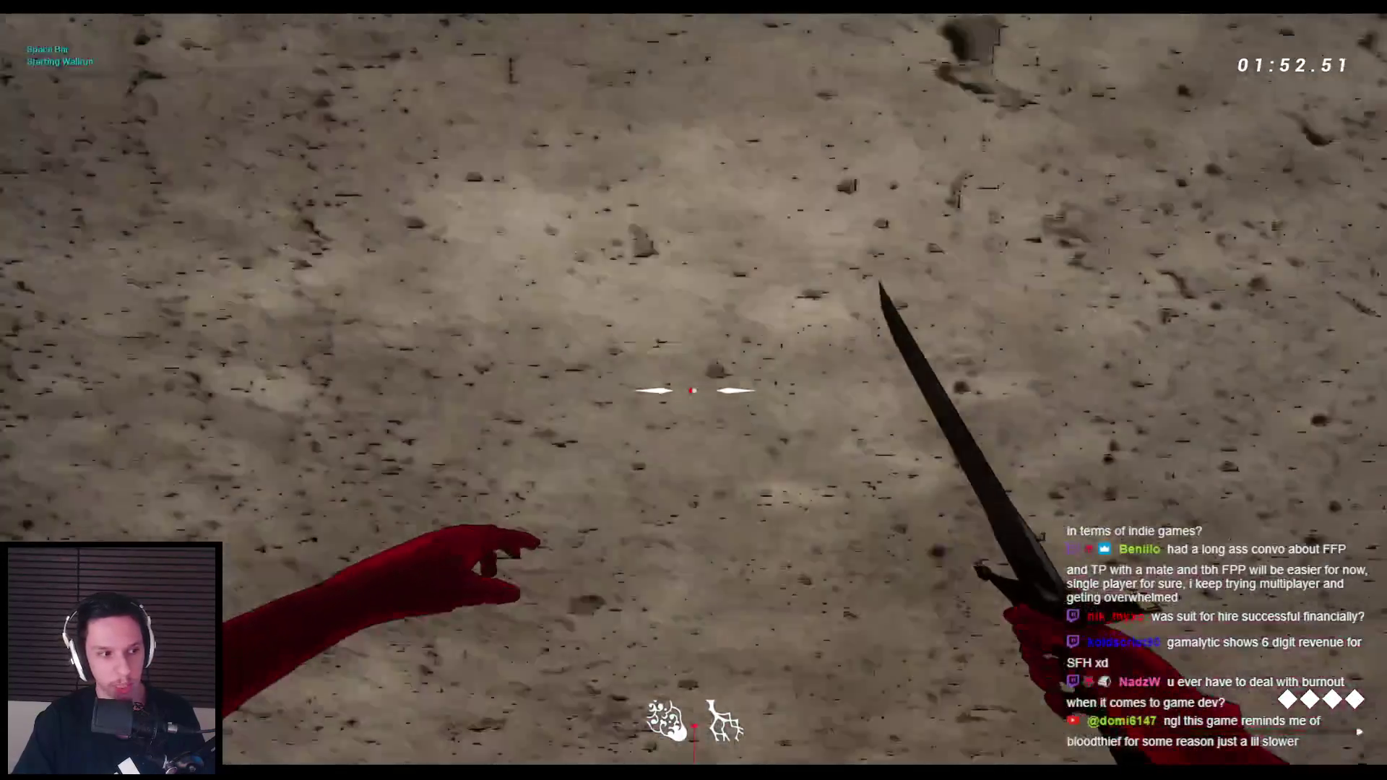
key("space")
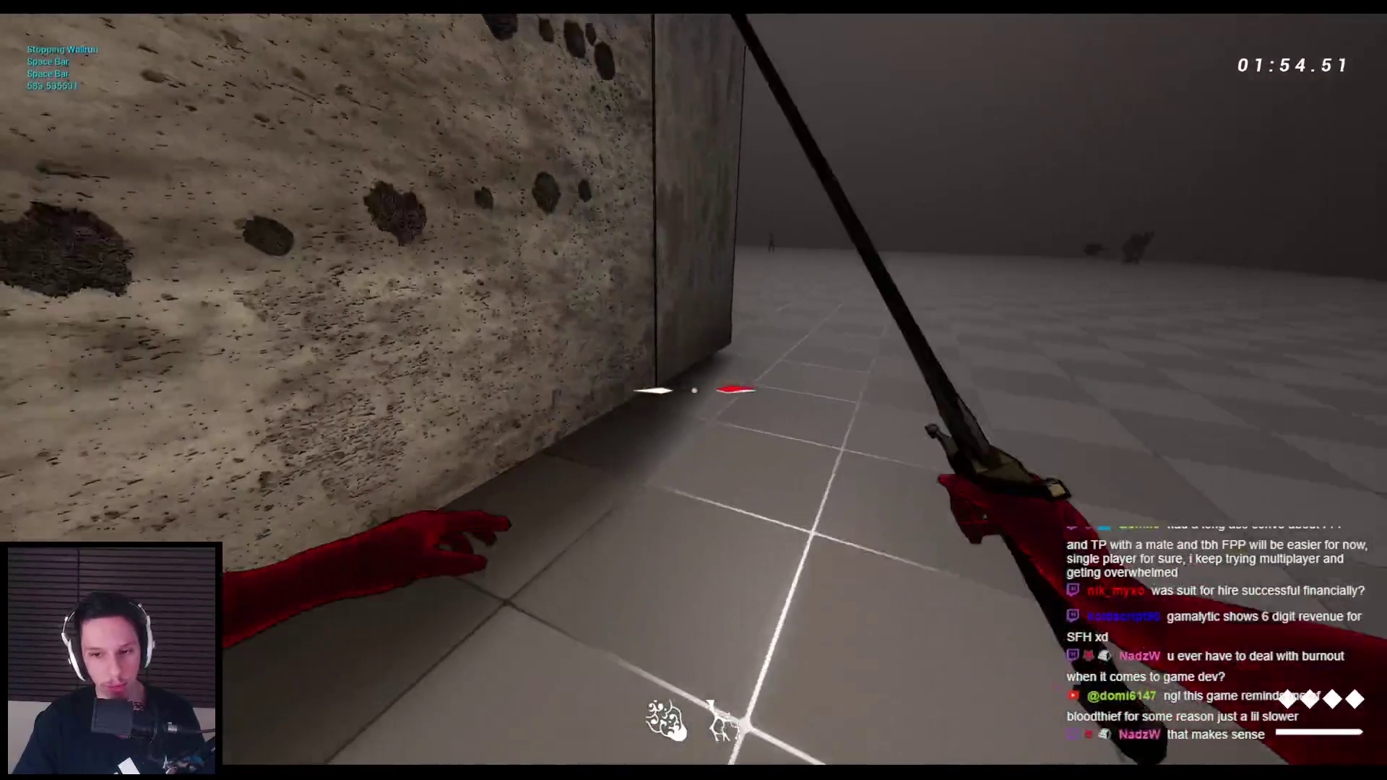
key("space")
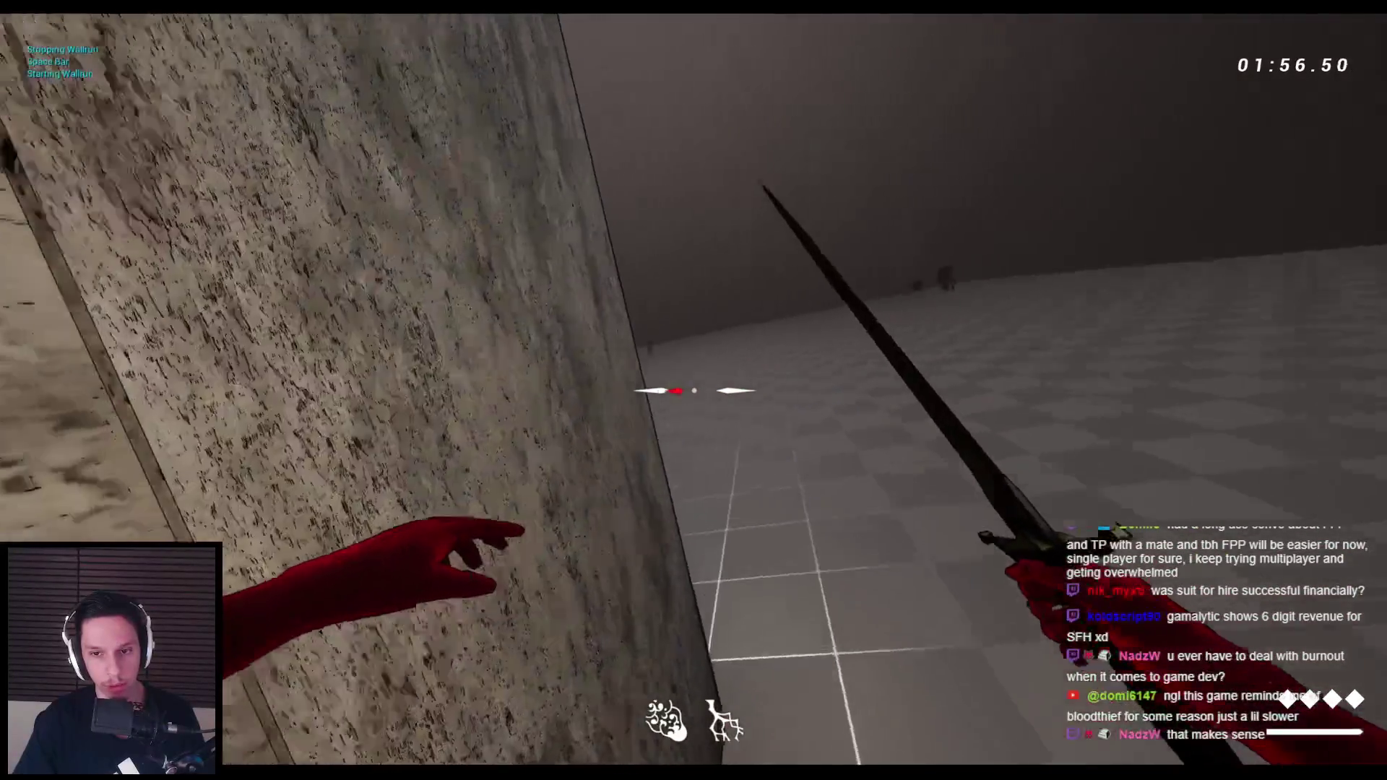
key("space")
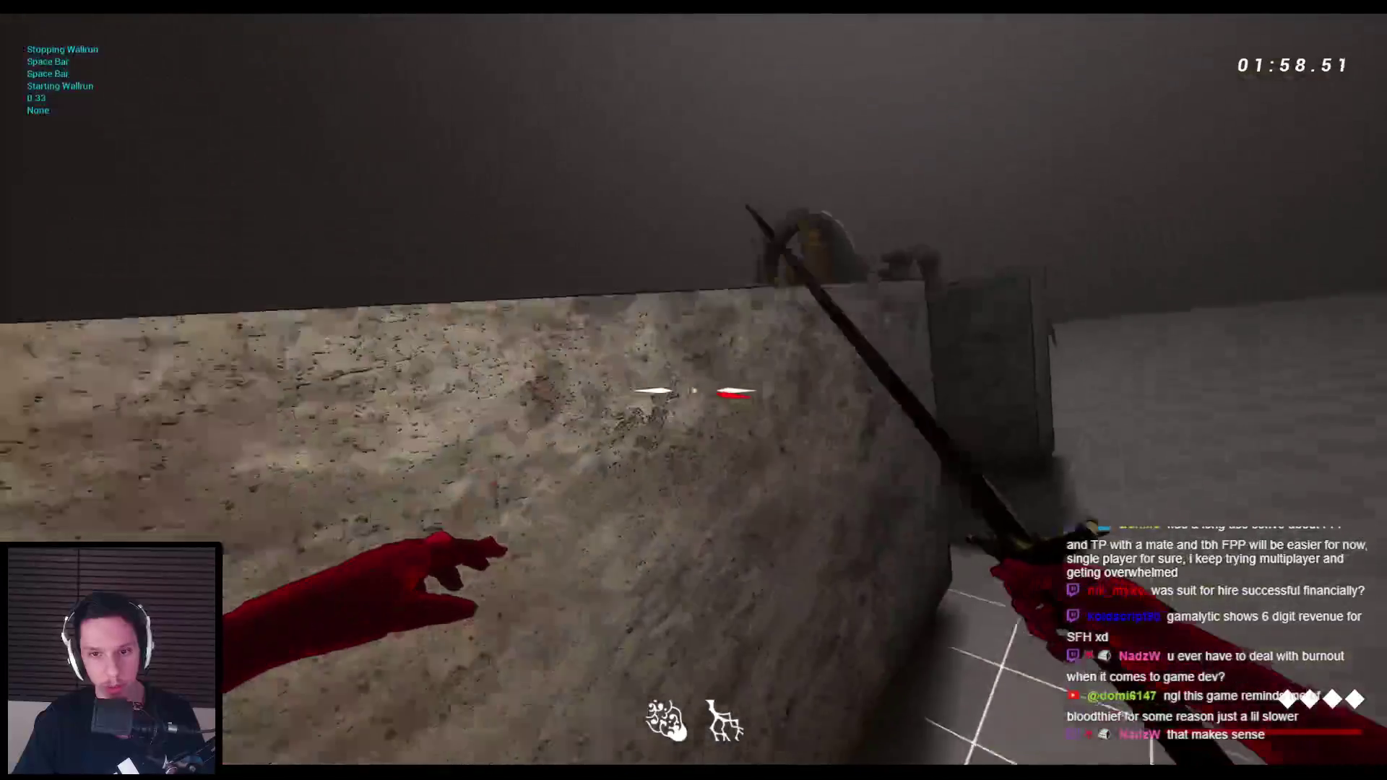
key("space")
key("space")
key("space")
key("space")
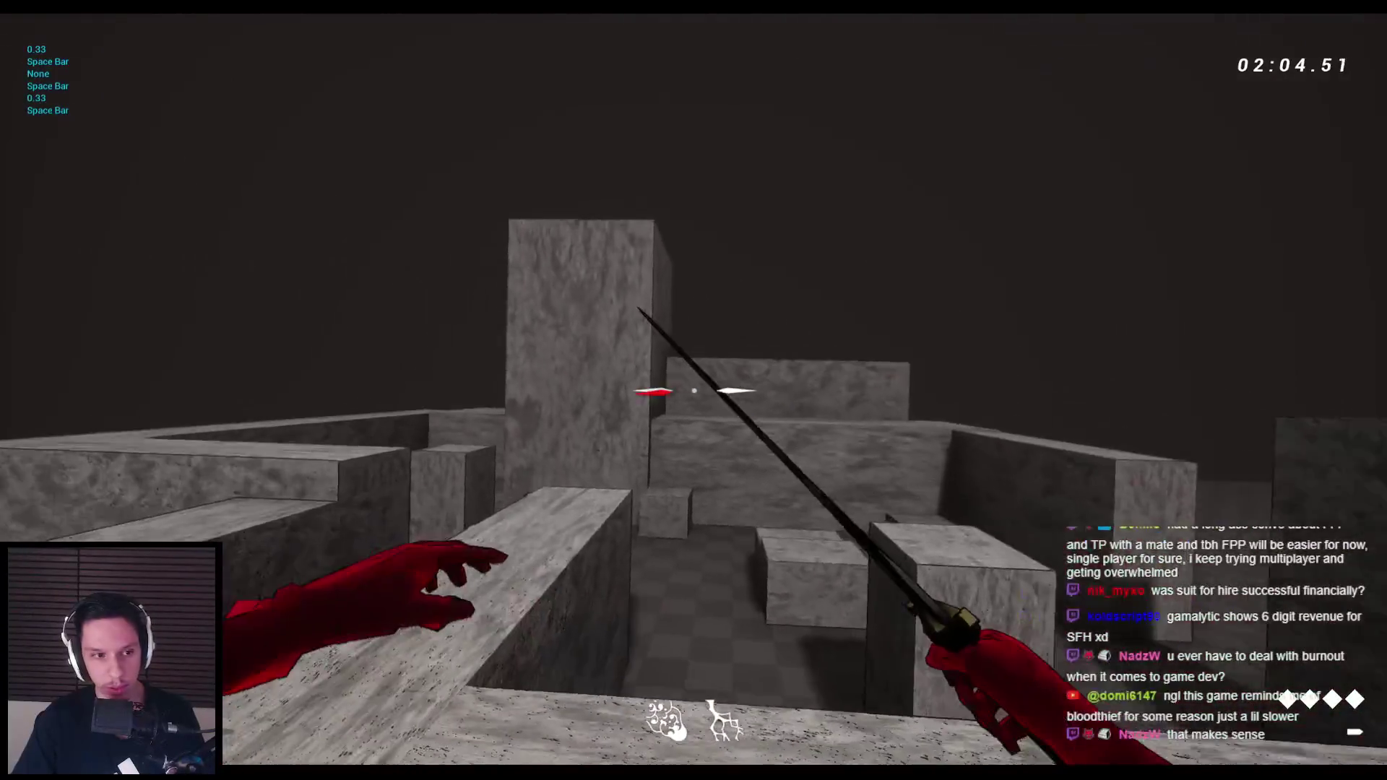
key("space")
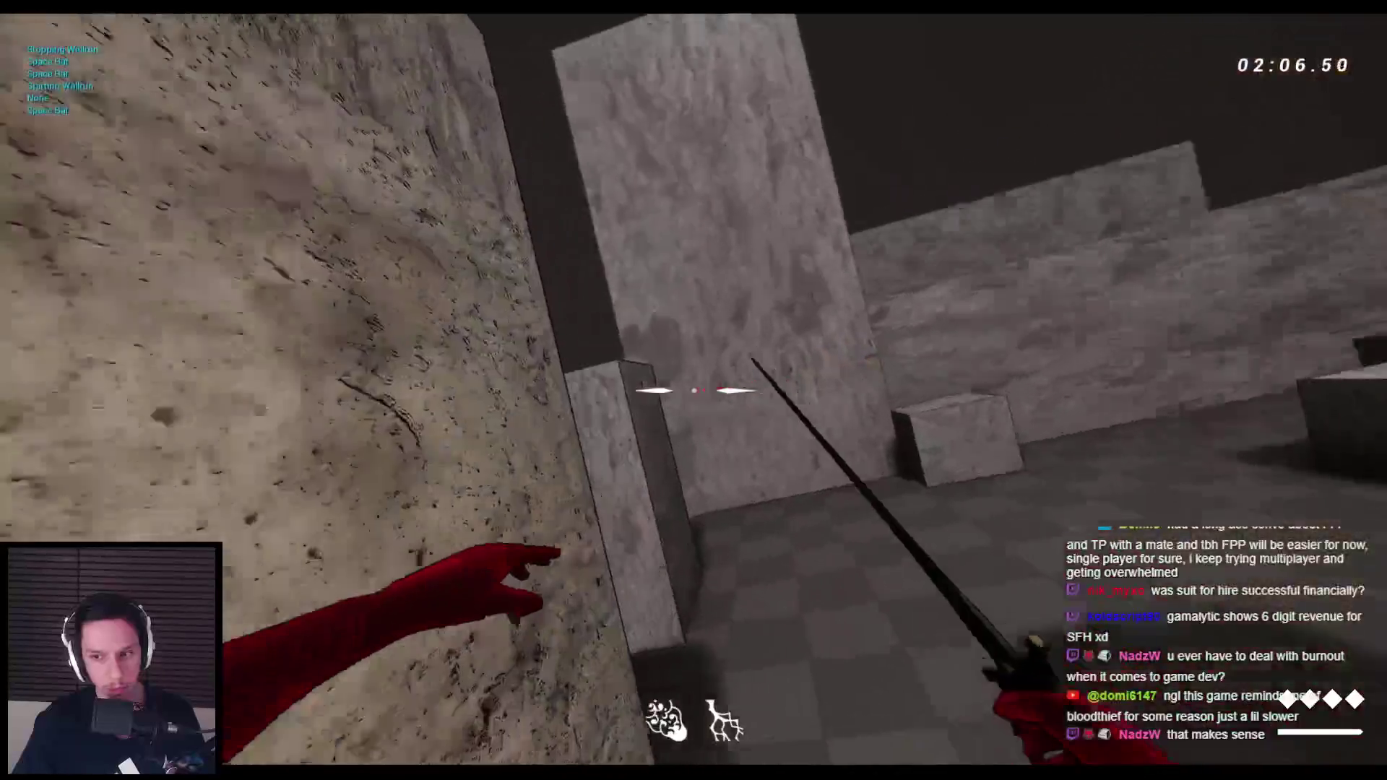
key("space")
key("space")
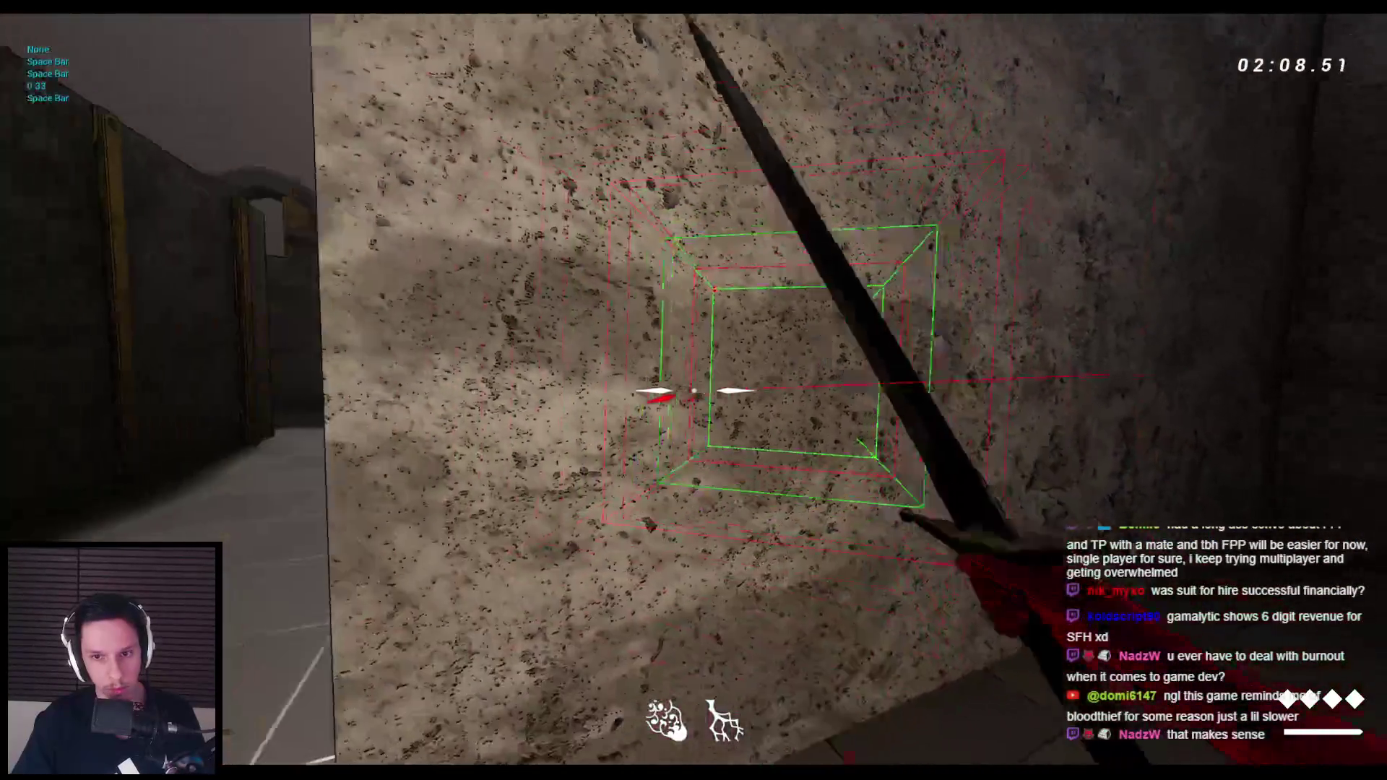
key("space")
key("space")
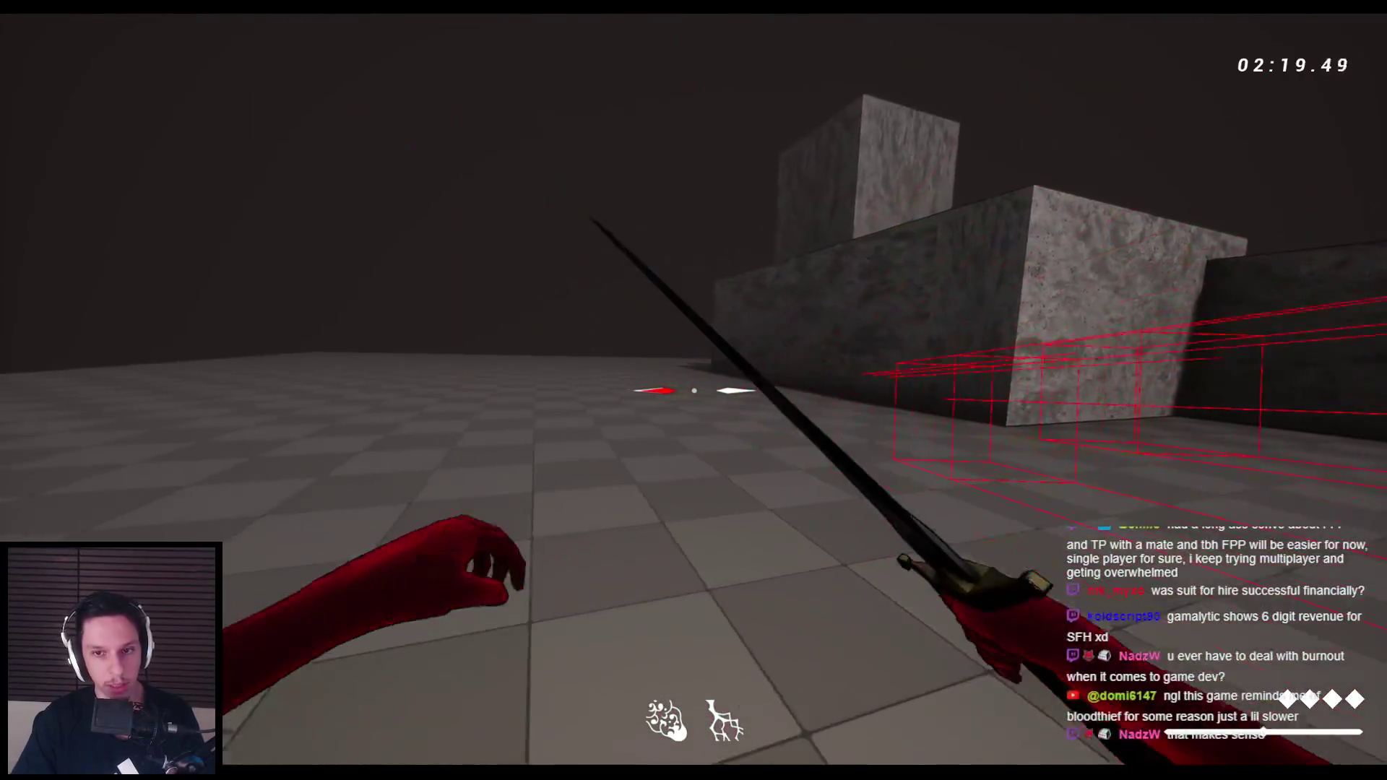
Throw normal and charged punches to view their box traces, then stop play
left_click(694, 390)
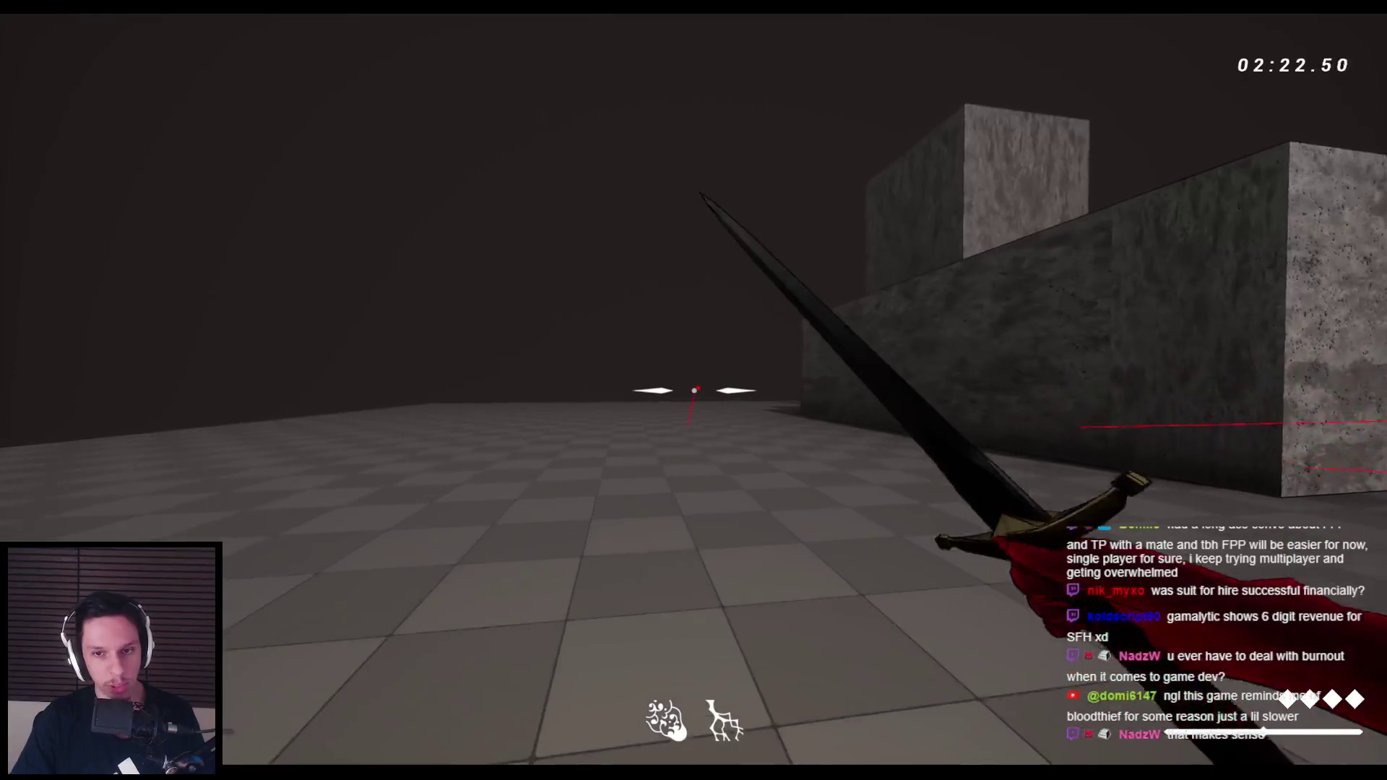
left_click(694, 390)
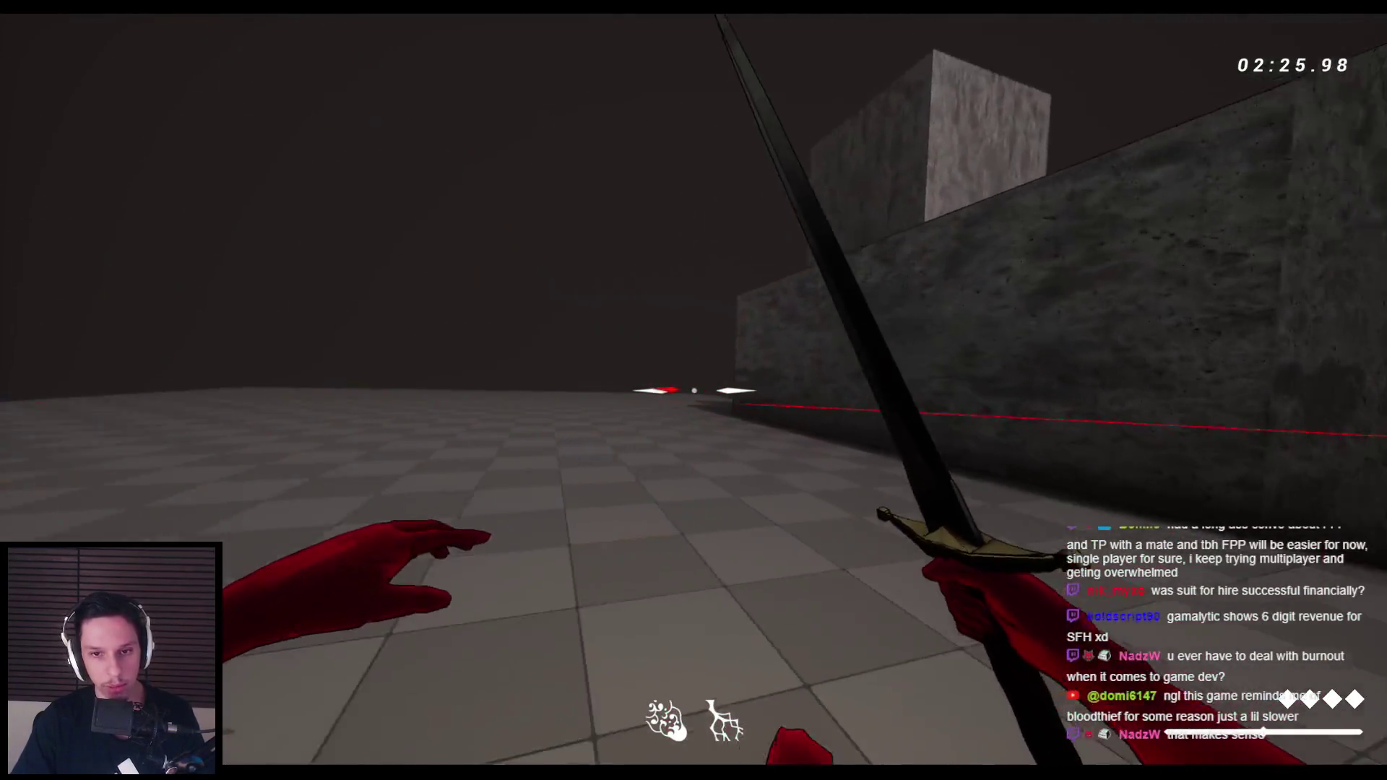
left_click(694, 390)
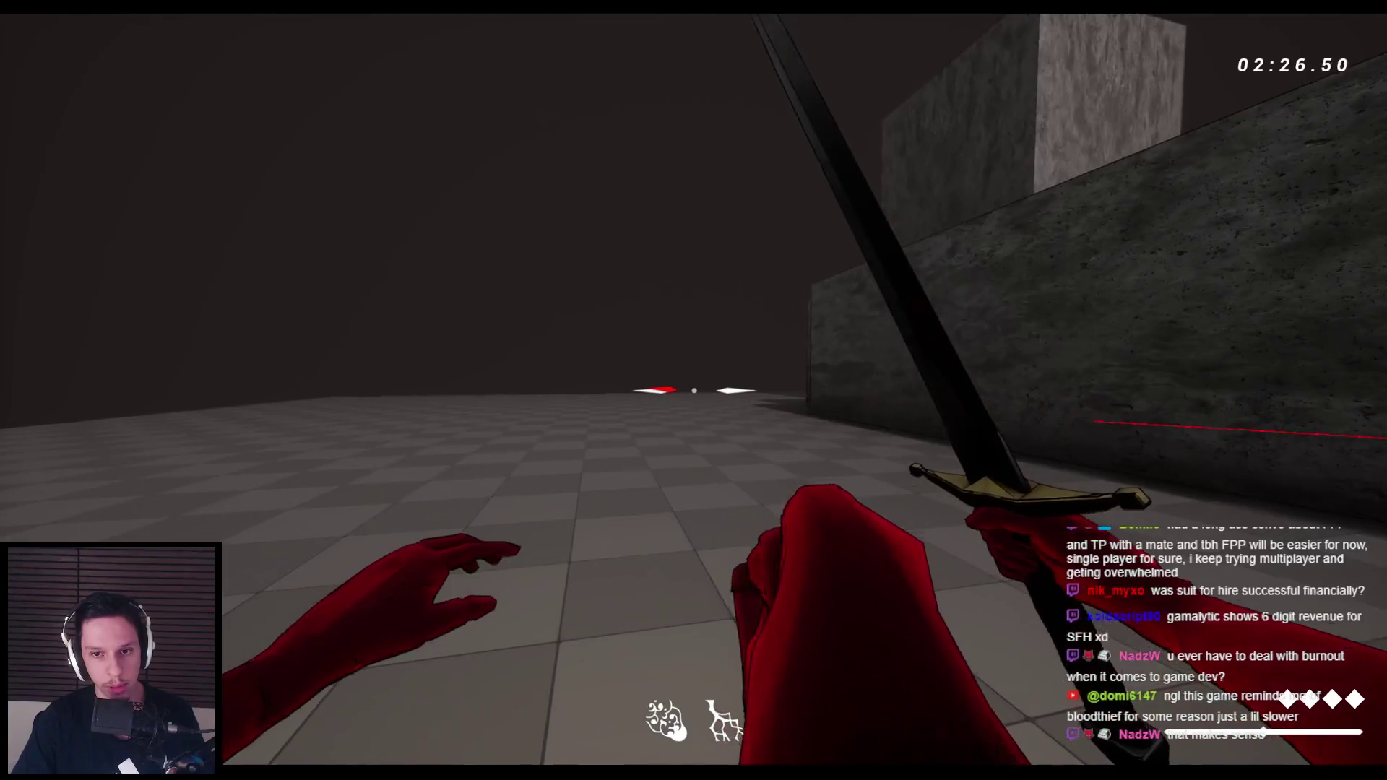
key("space")
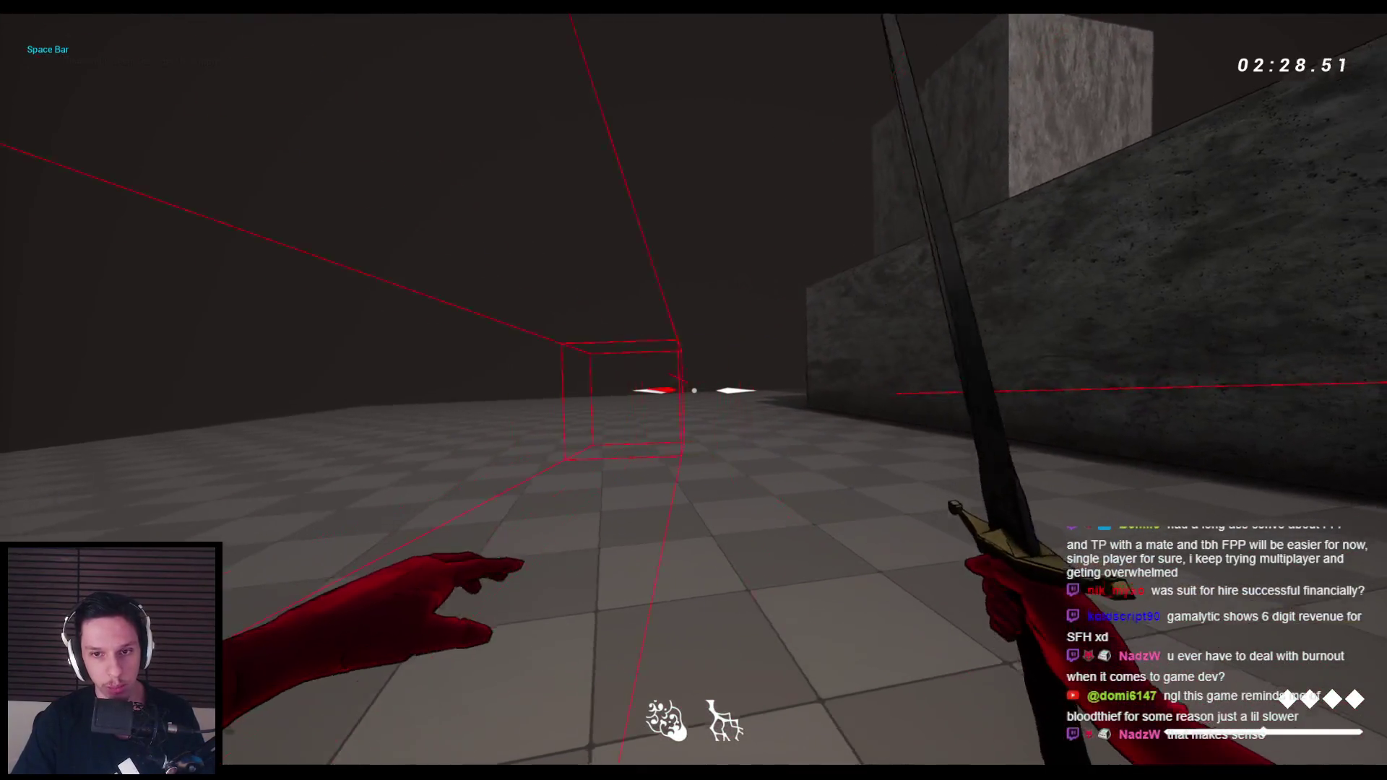
key("Escape")
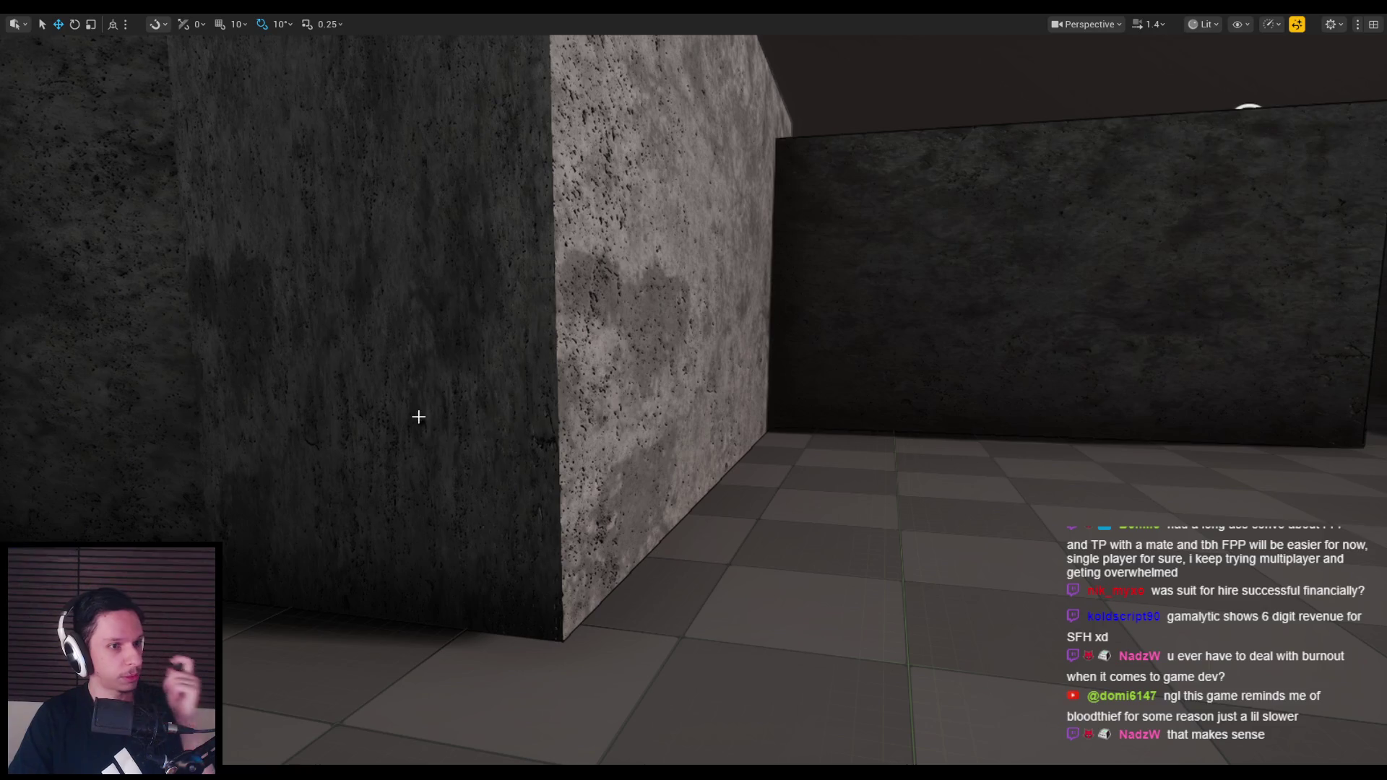
Fly the viewport camera back, then down to floor level near the capsules
key("s")
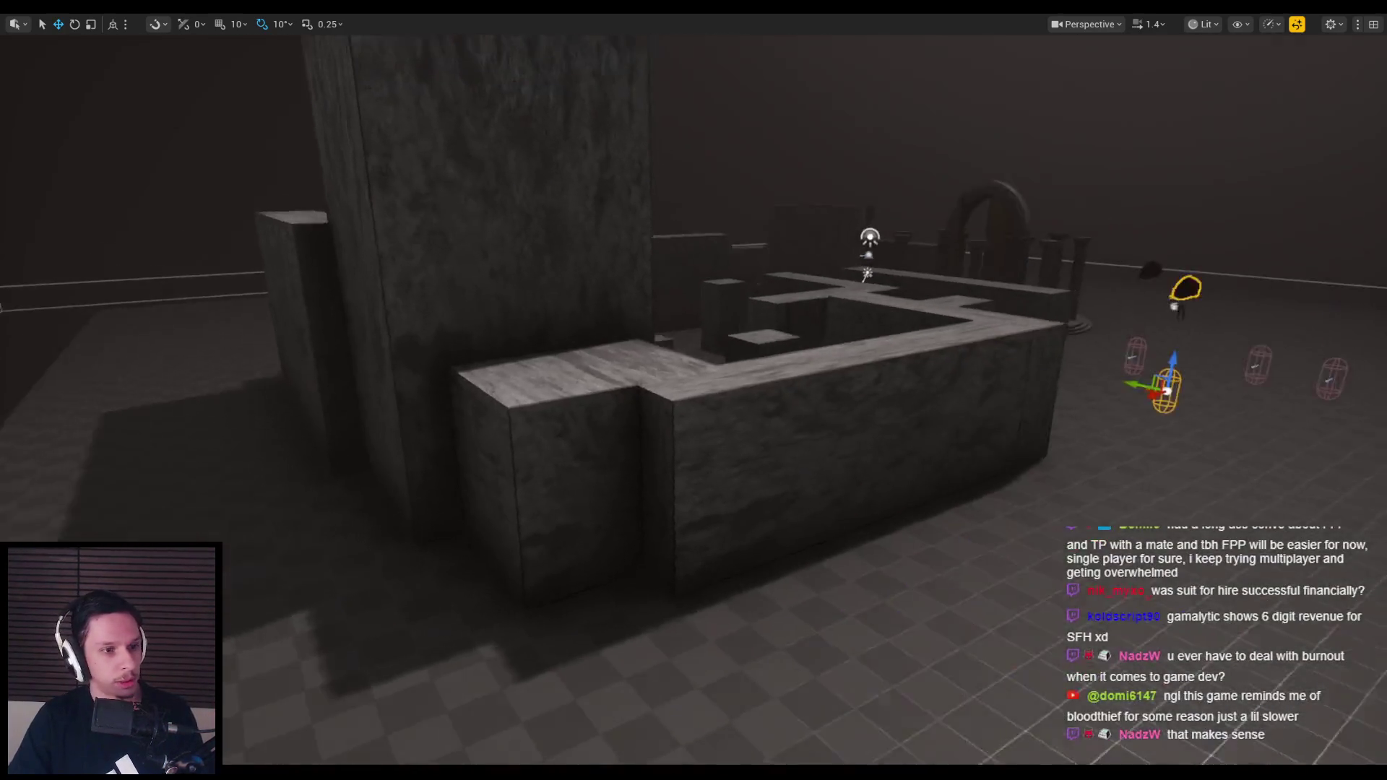
key("w")
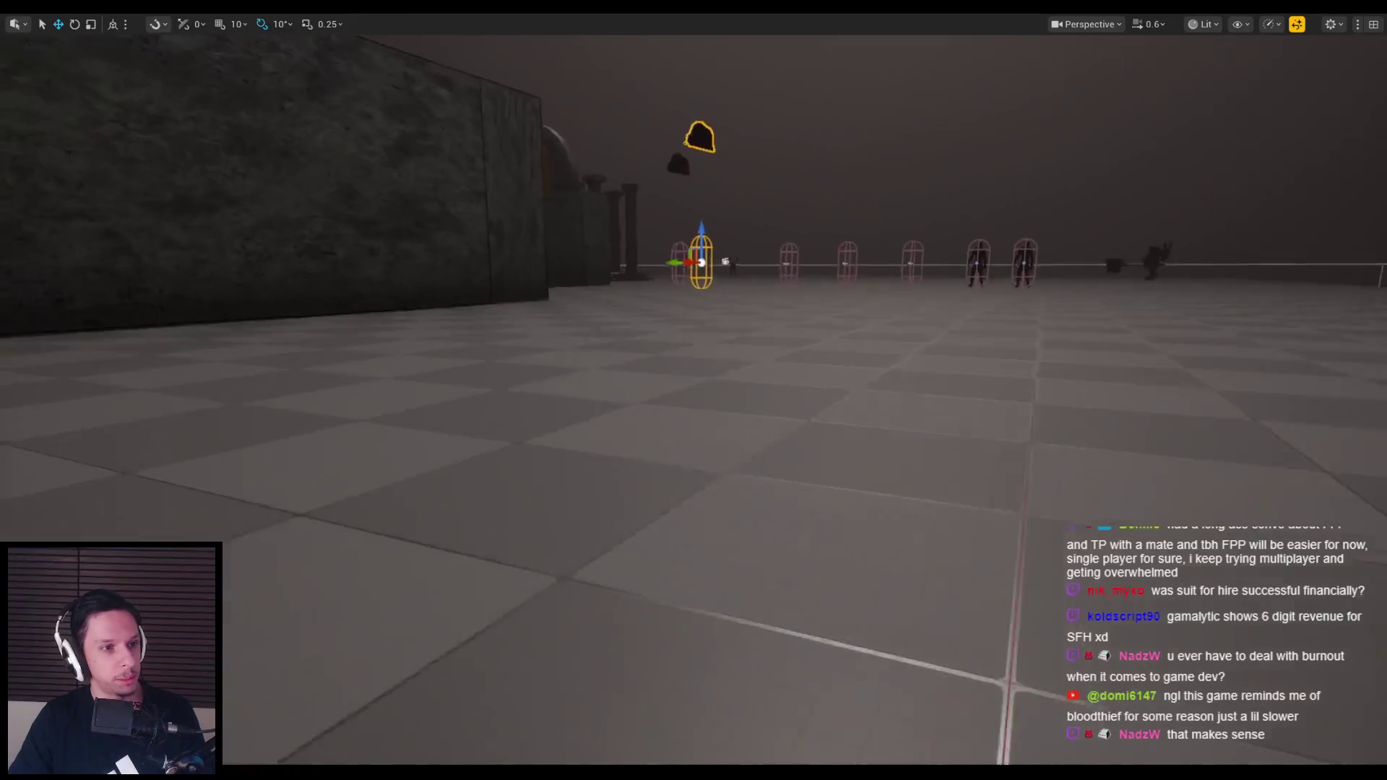
scroll(442, 611, "down", 4)
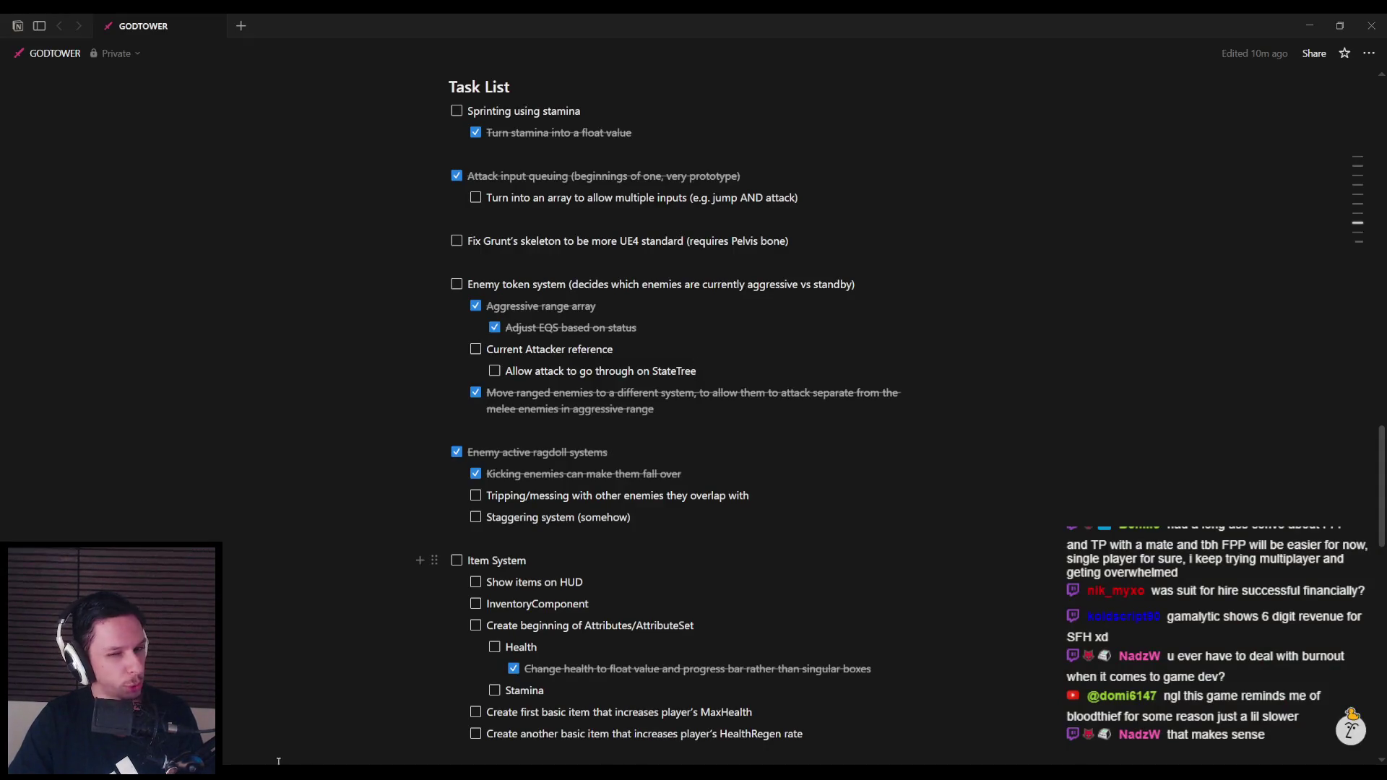
Scroll the GODTOWER page from its goals through Inspirations to the Task List
scroll(657, 531, "up", 20)
scroll(657, 531, "down", 5)
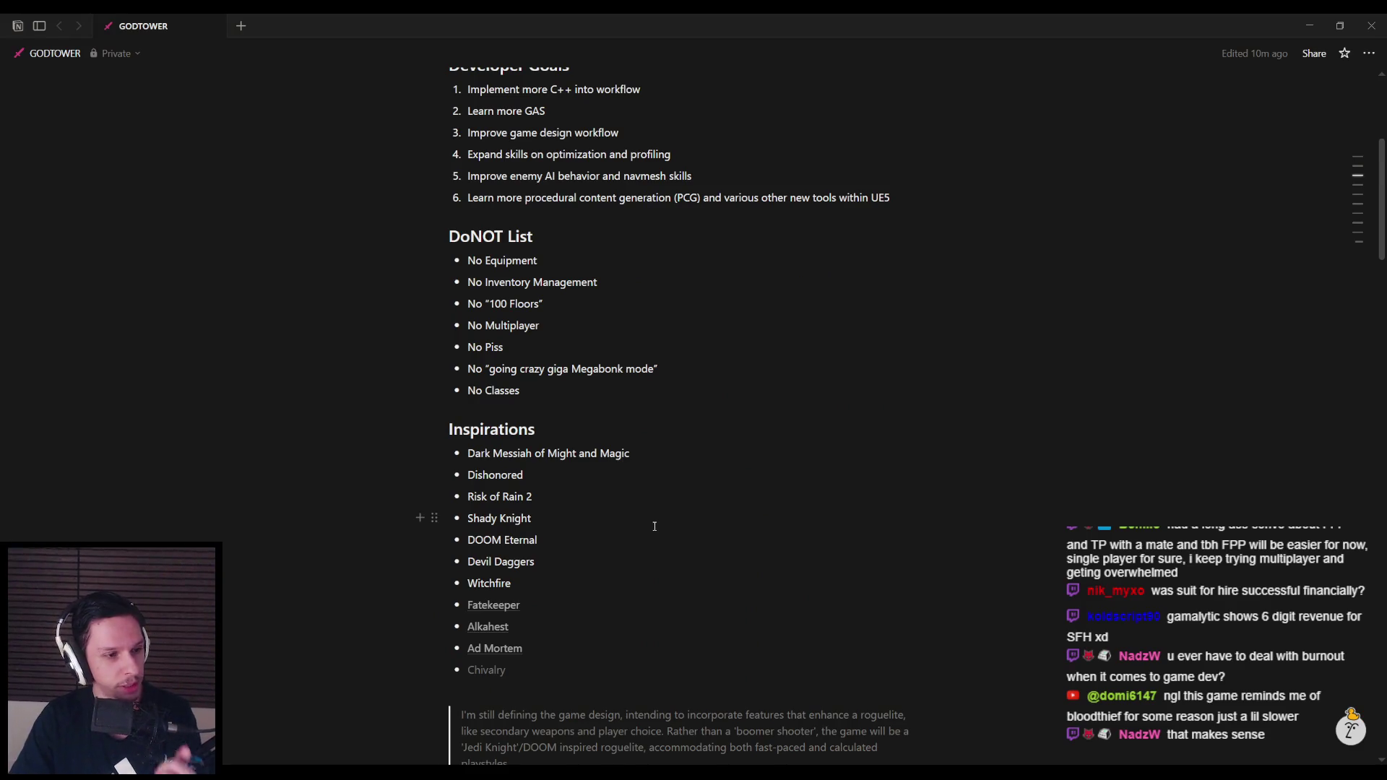
scroll(654, 527, "down", 10)
scroll(652, 528, "down", 12)
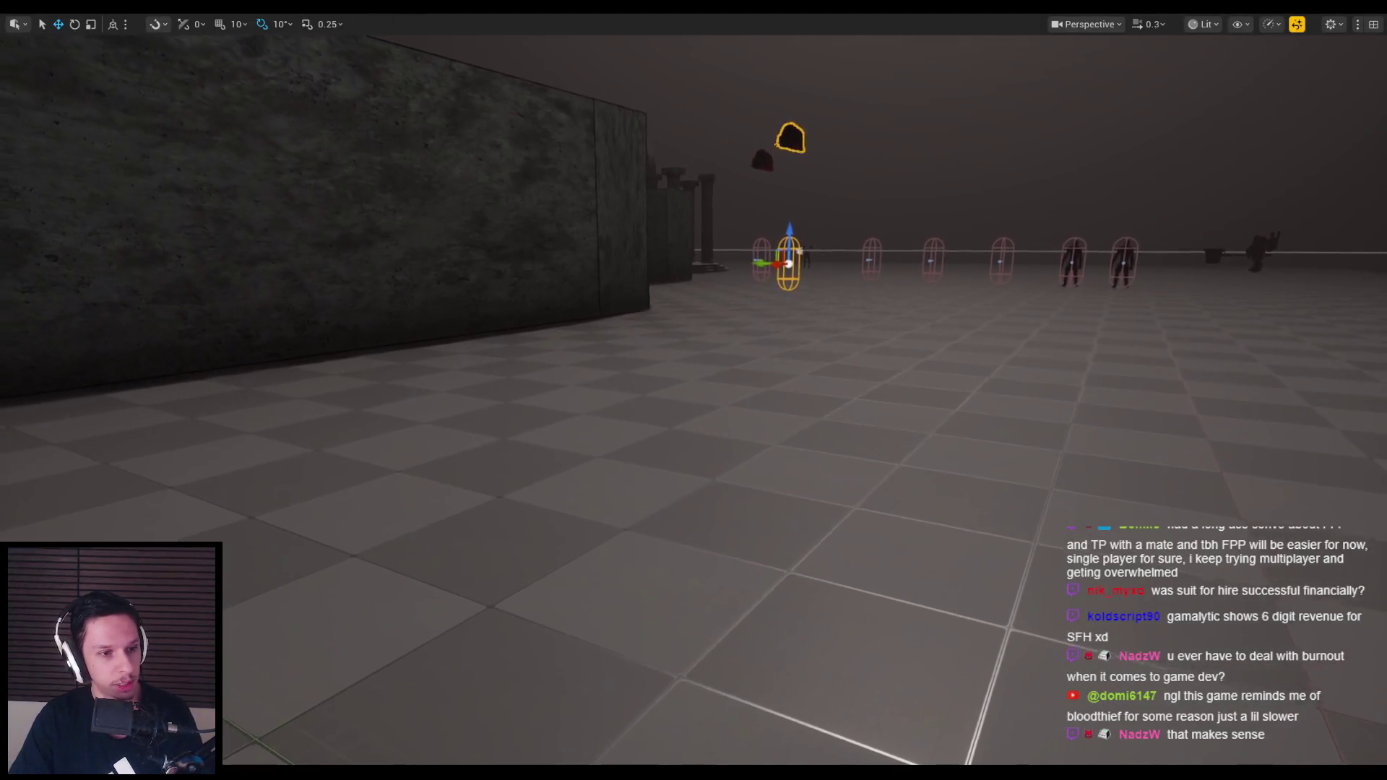
Start a play session with Alt+P and advance on the grunts swinging the sword
scroll(542, 479, "up", 1)
key("alt+p")
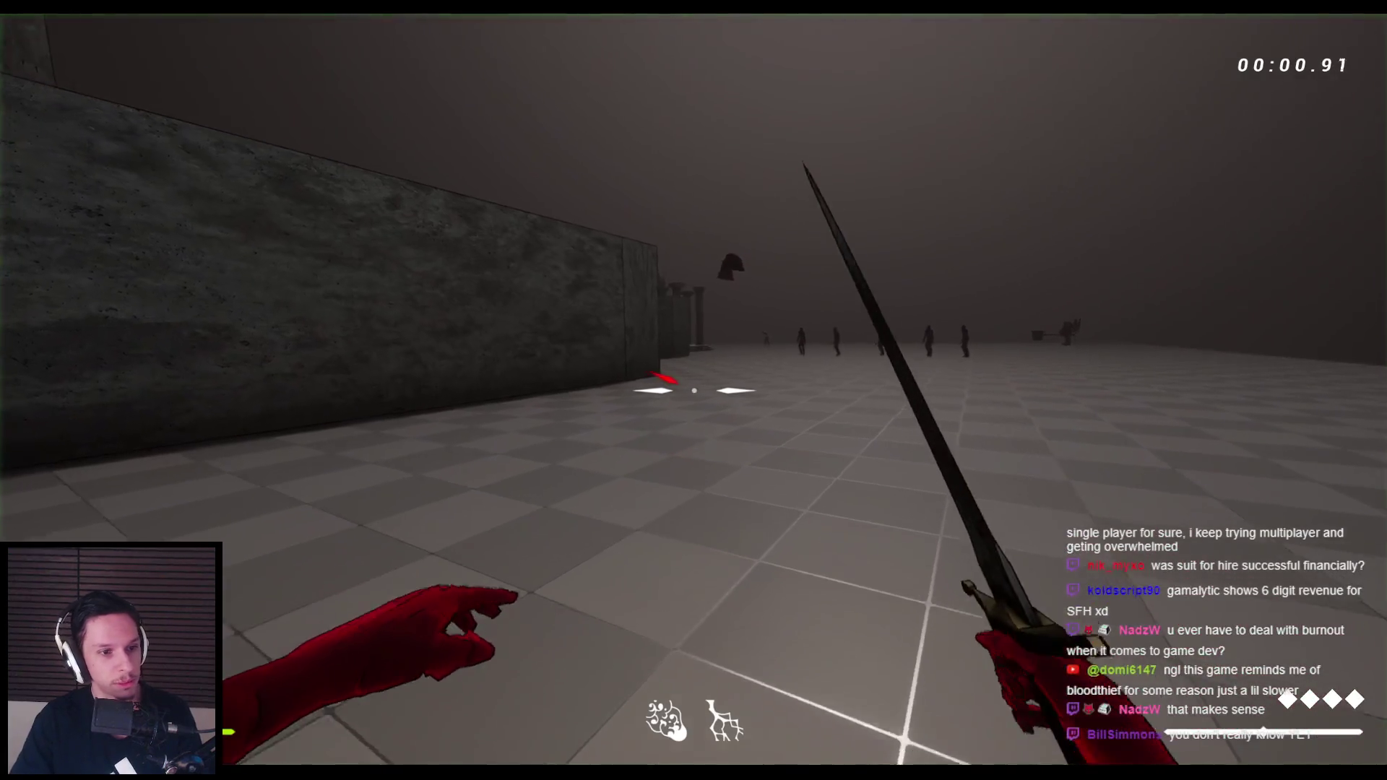
key("w")
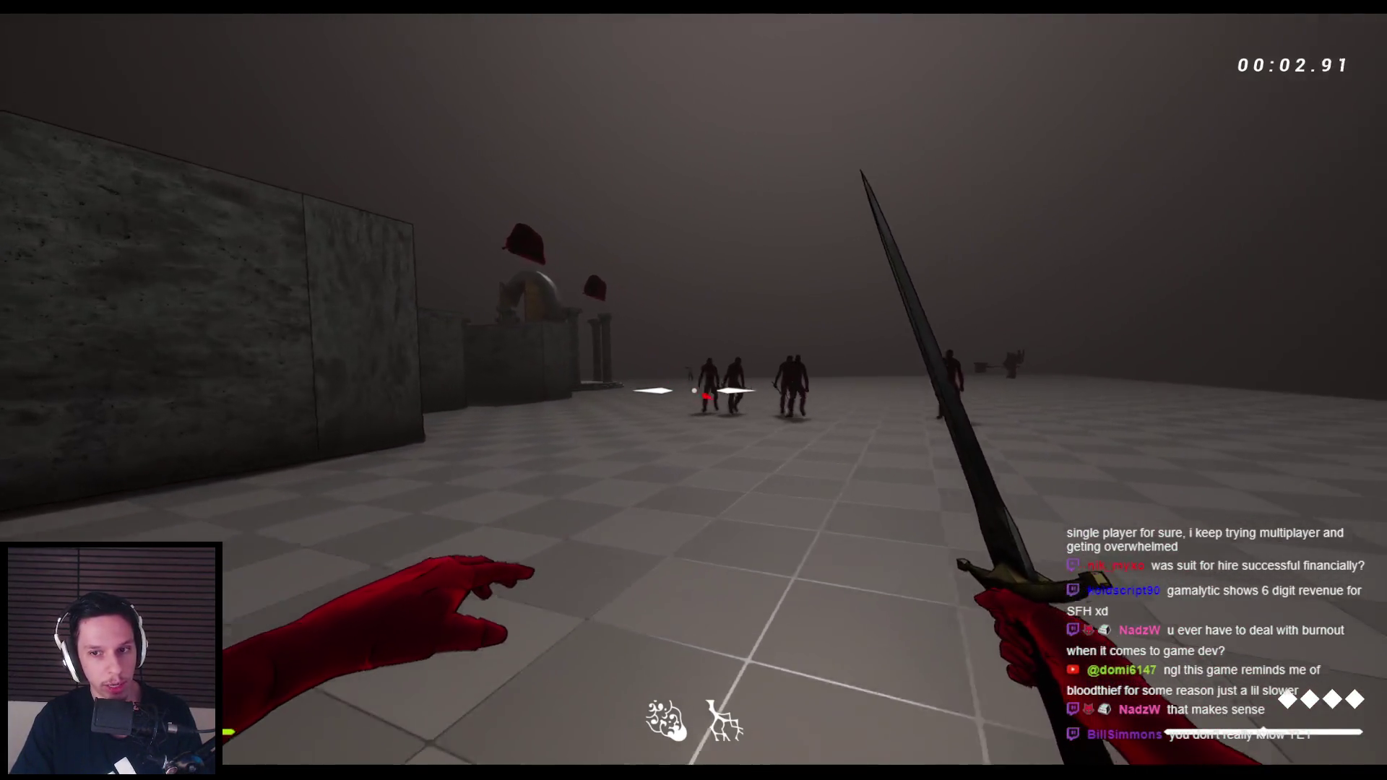
left_click(693, 390)
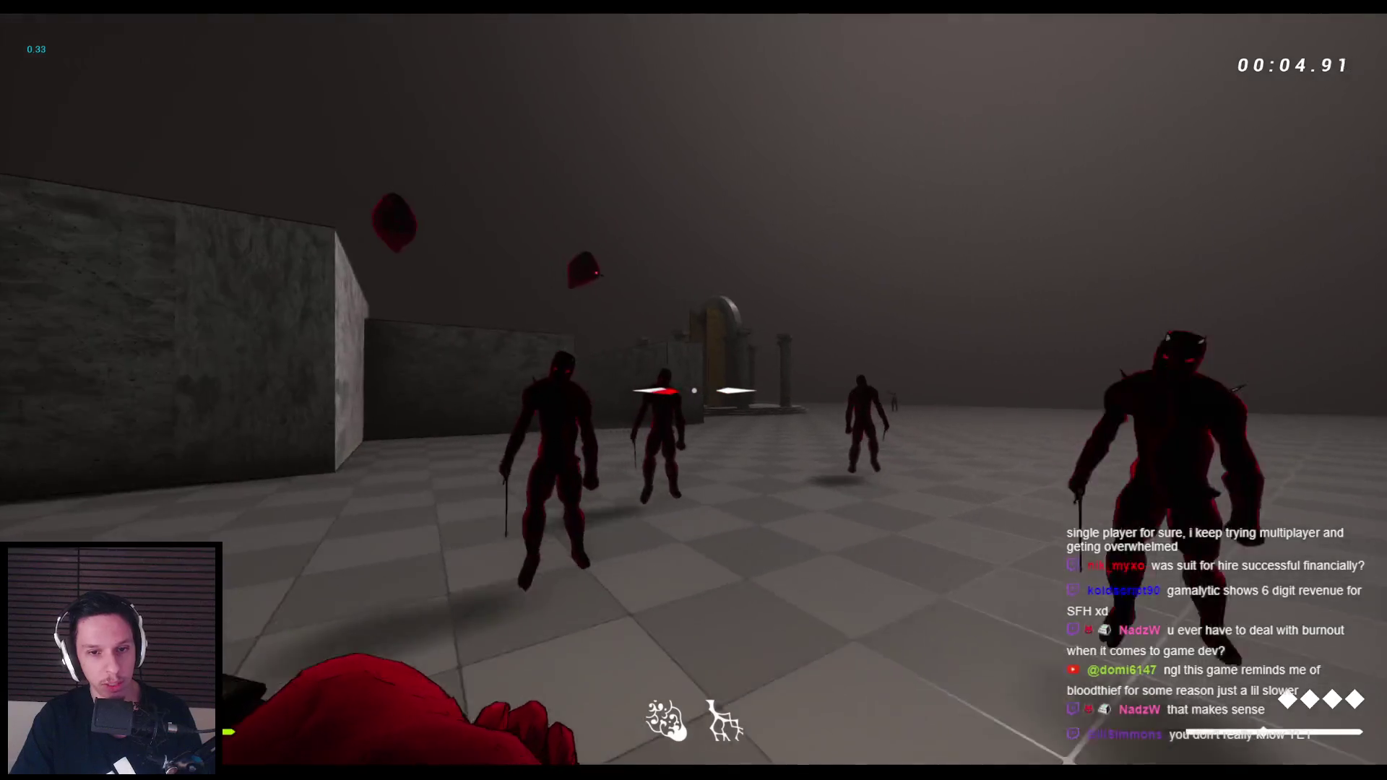
left_click(693, 391)
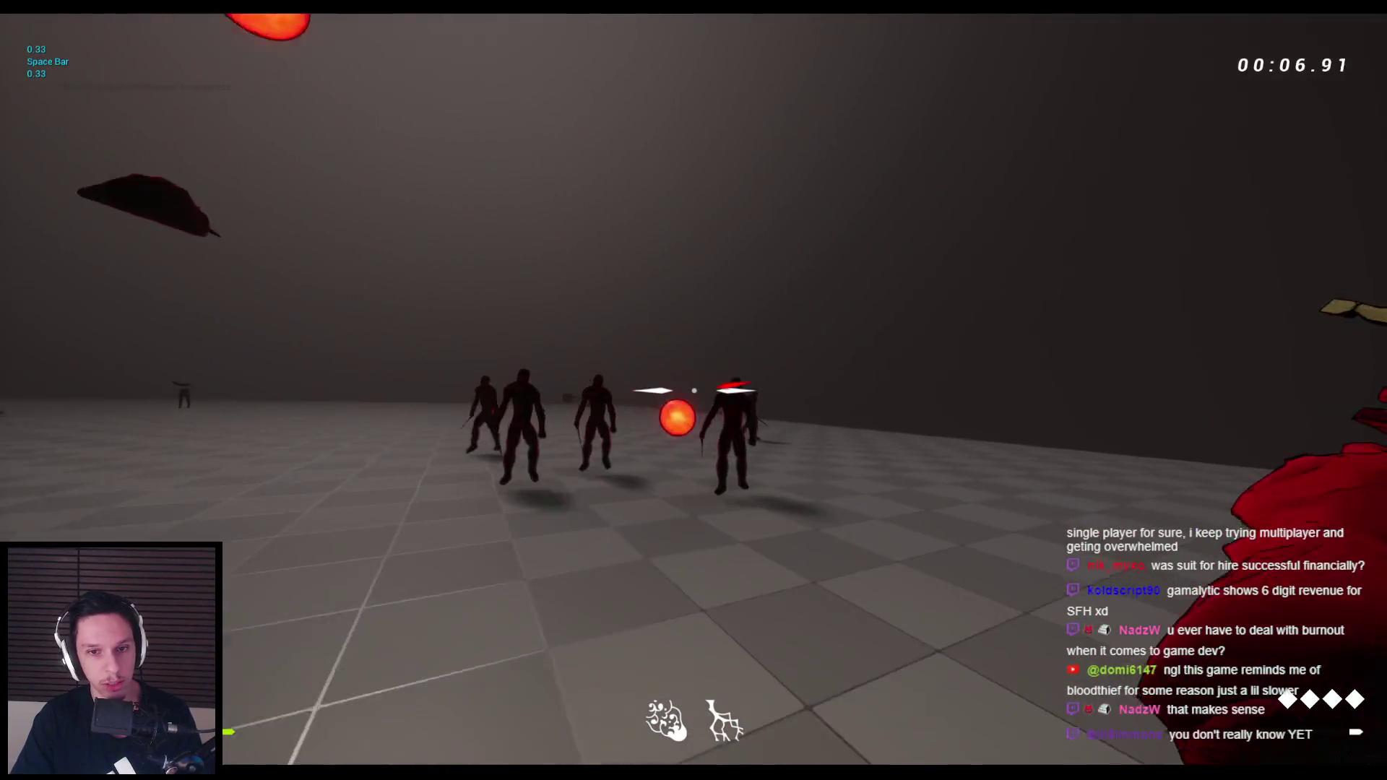
key("space")
Slash through the grunt groups with repeated sword attacks, knocking them down
left_click(694, 391)
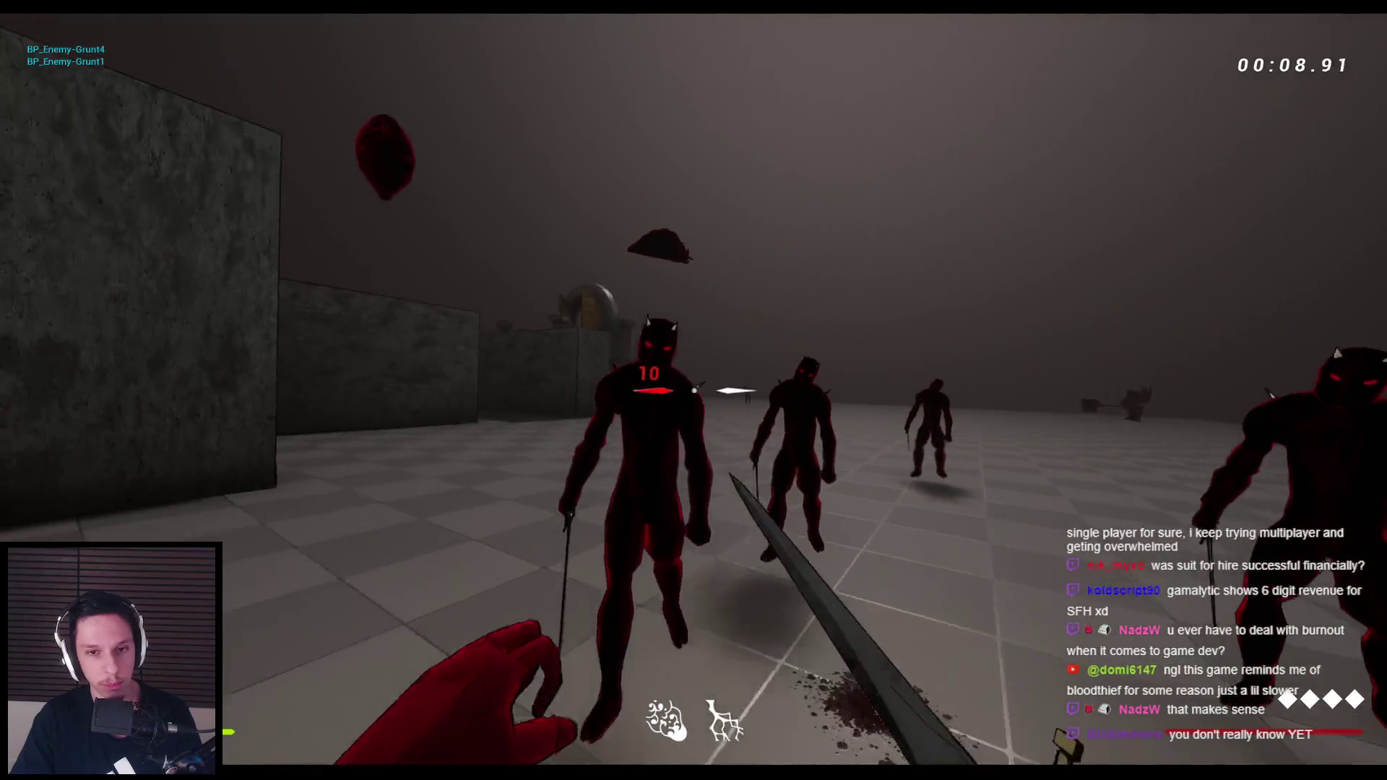
left_click(693, 390)
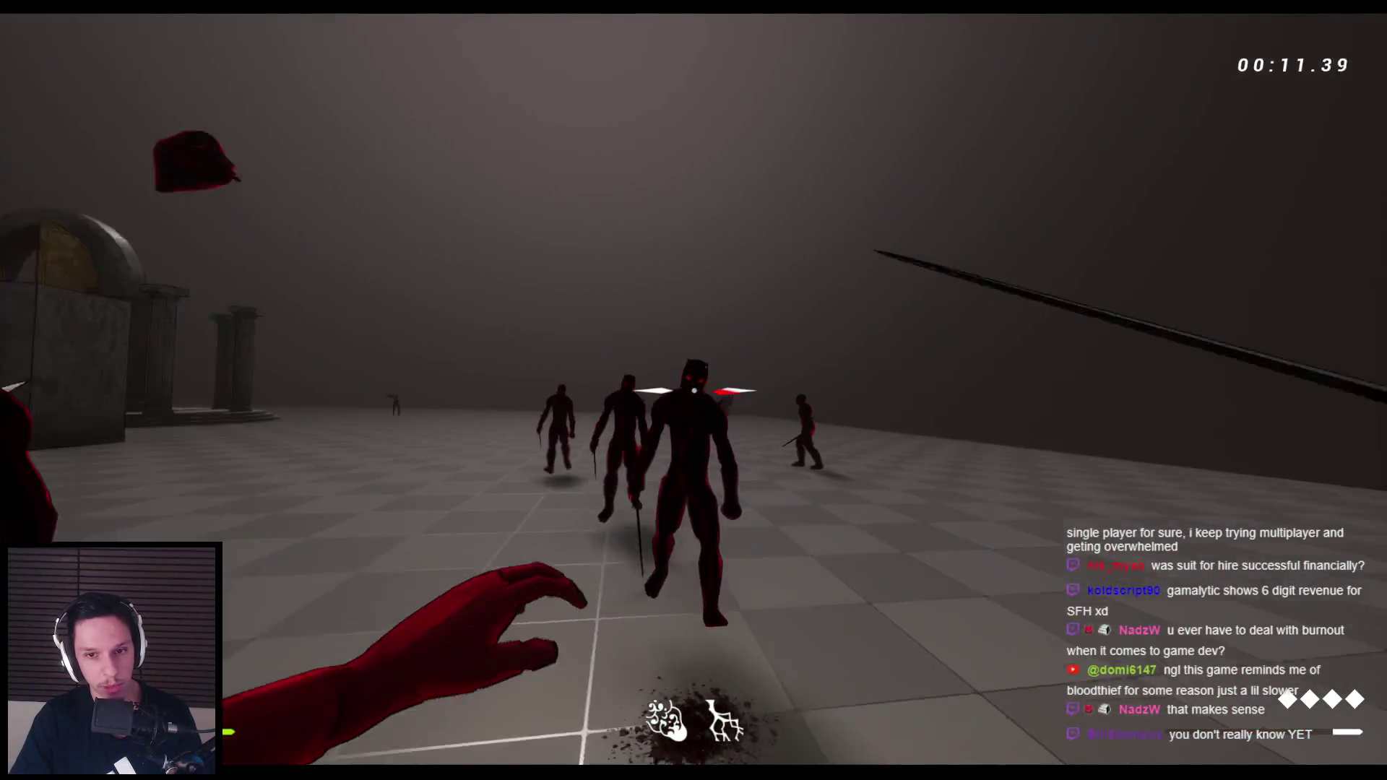
left_click(694, 390)
left_click(693, 390)
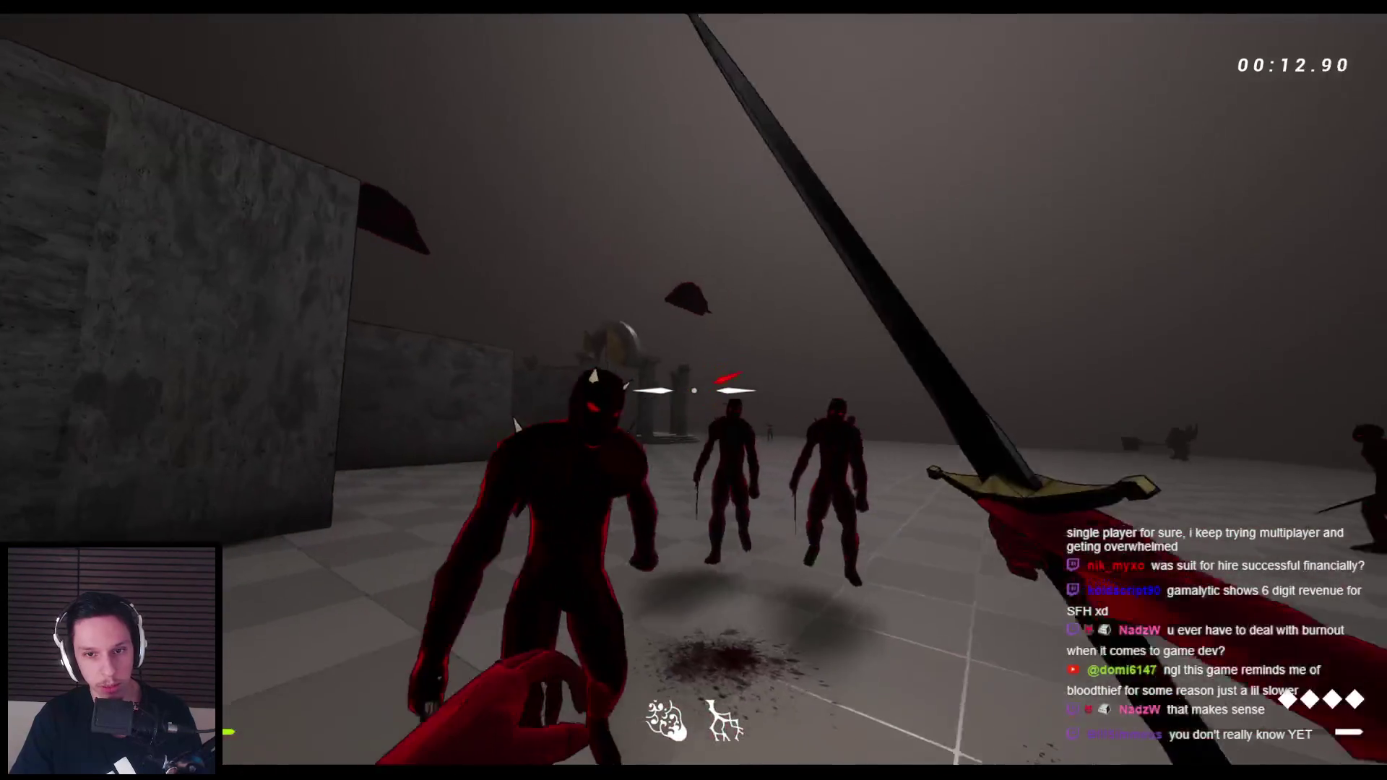
left_click(694, 390)
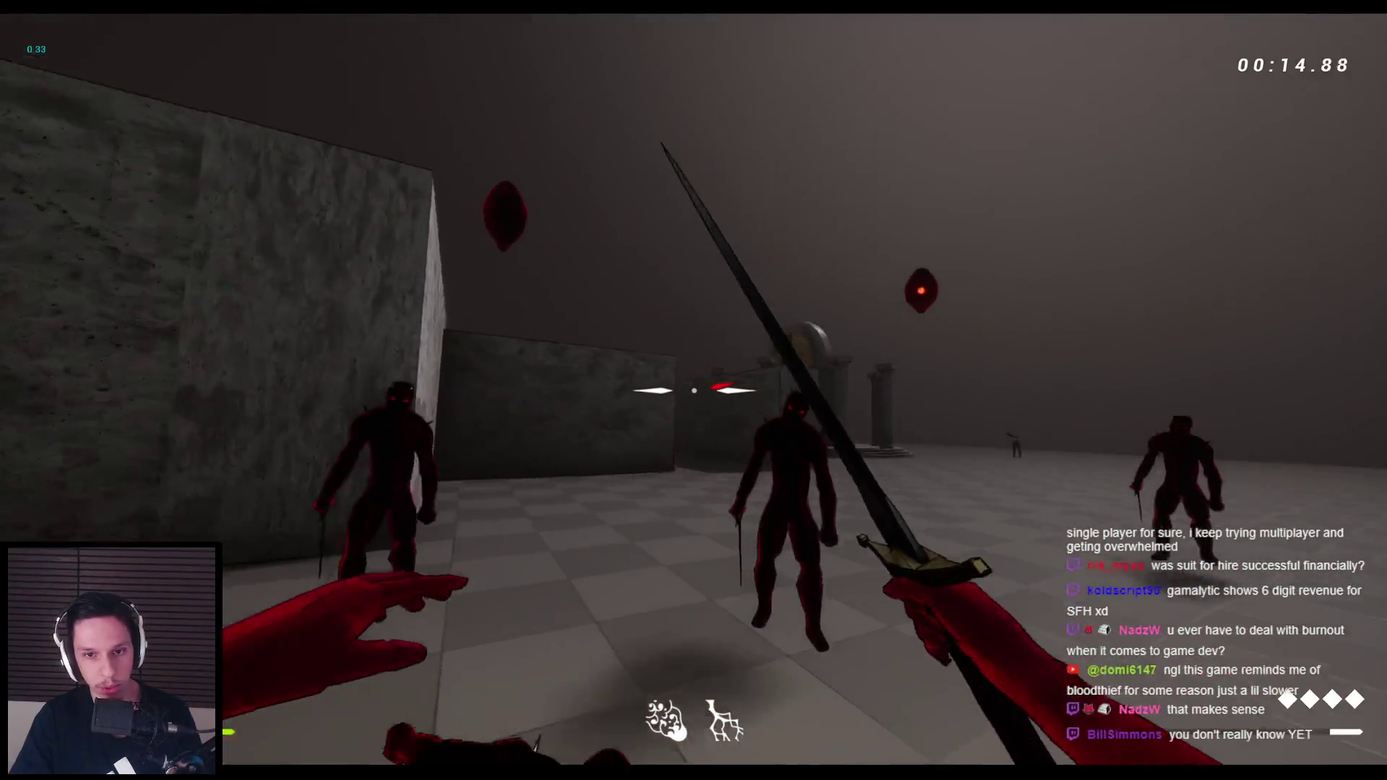
left_click(694, 390)
left_click(694, 391)
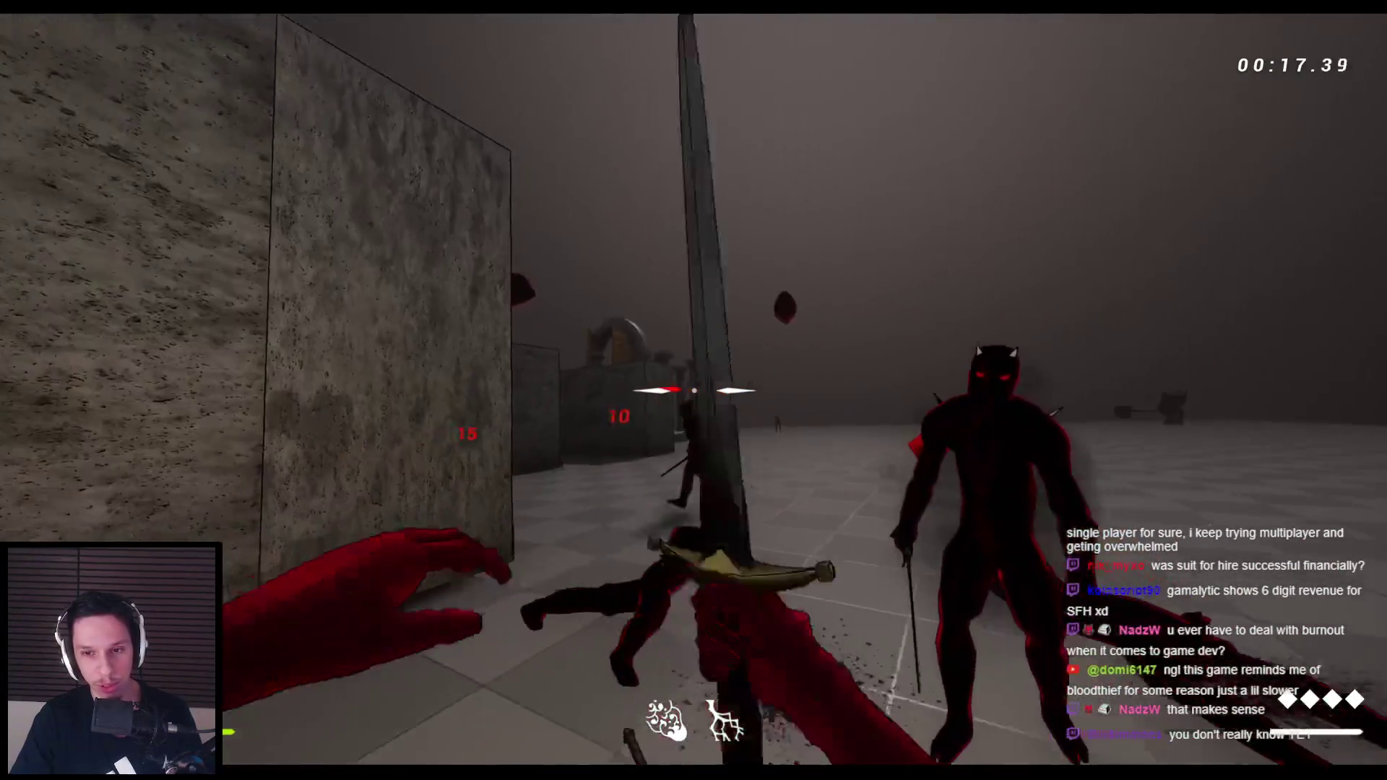
left_click(694, 390)
left_click(694, 390)
left_click(694, 390)
left_click(693, 390)
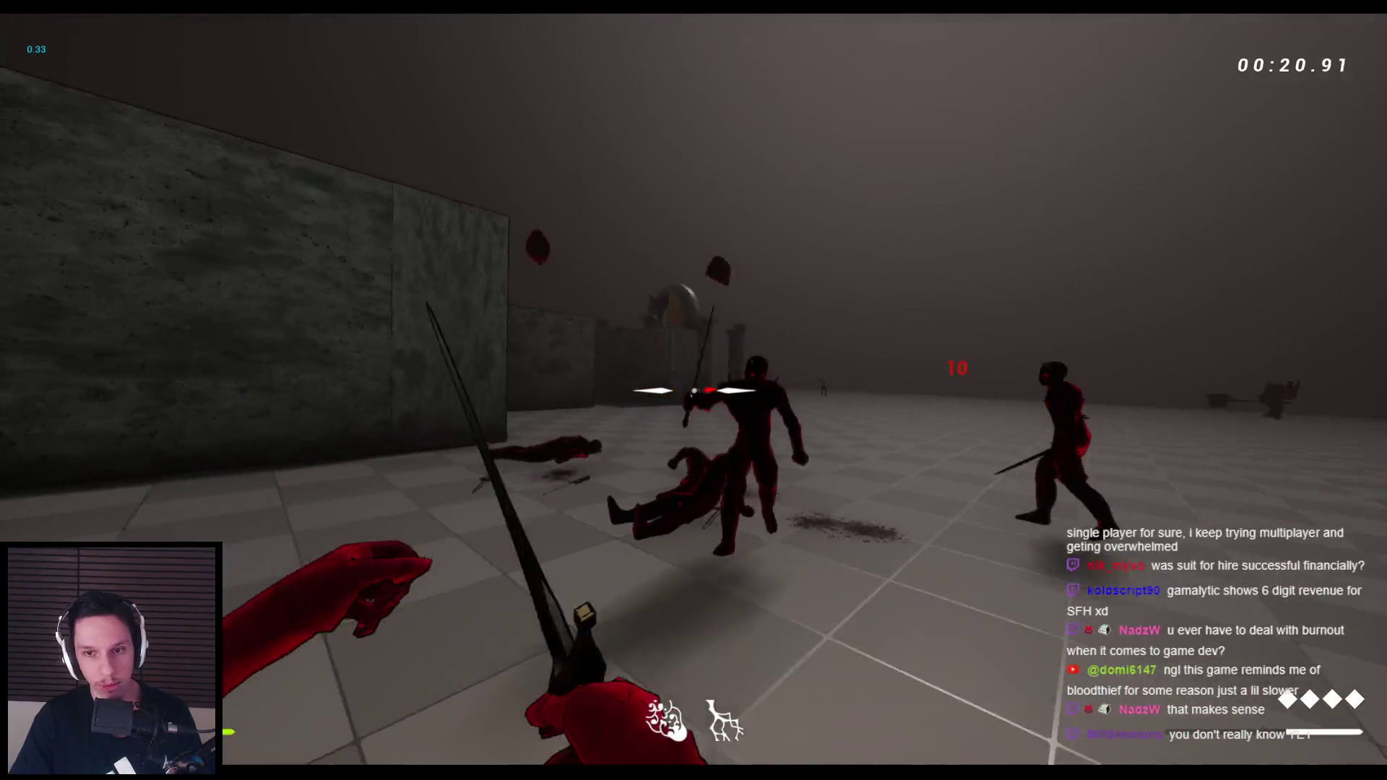
left_click(693, 390)
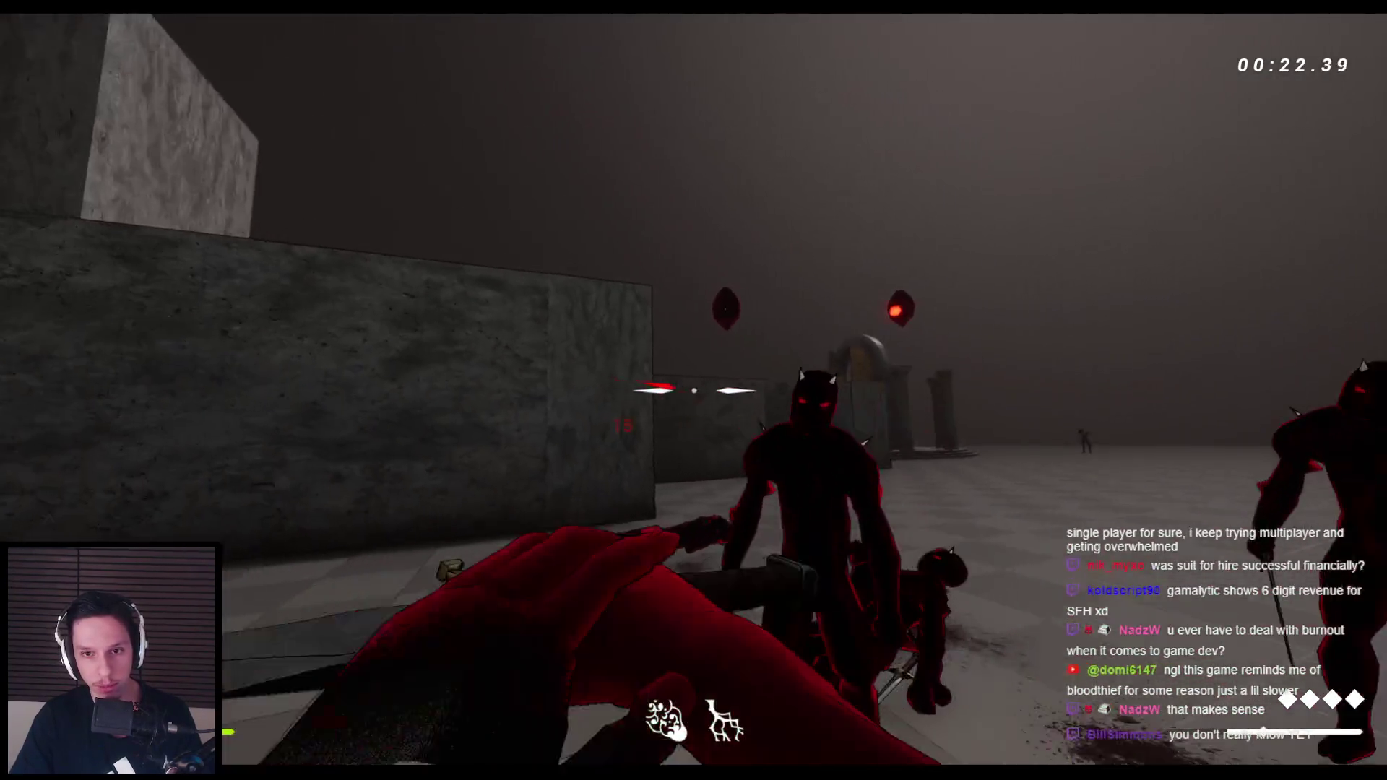
Cut down the horned enemy, wall-run along the stone wall, and stop play
left_click(694, 391)
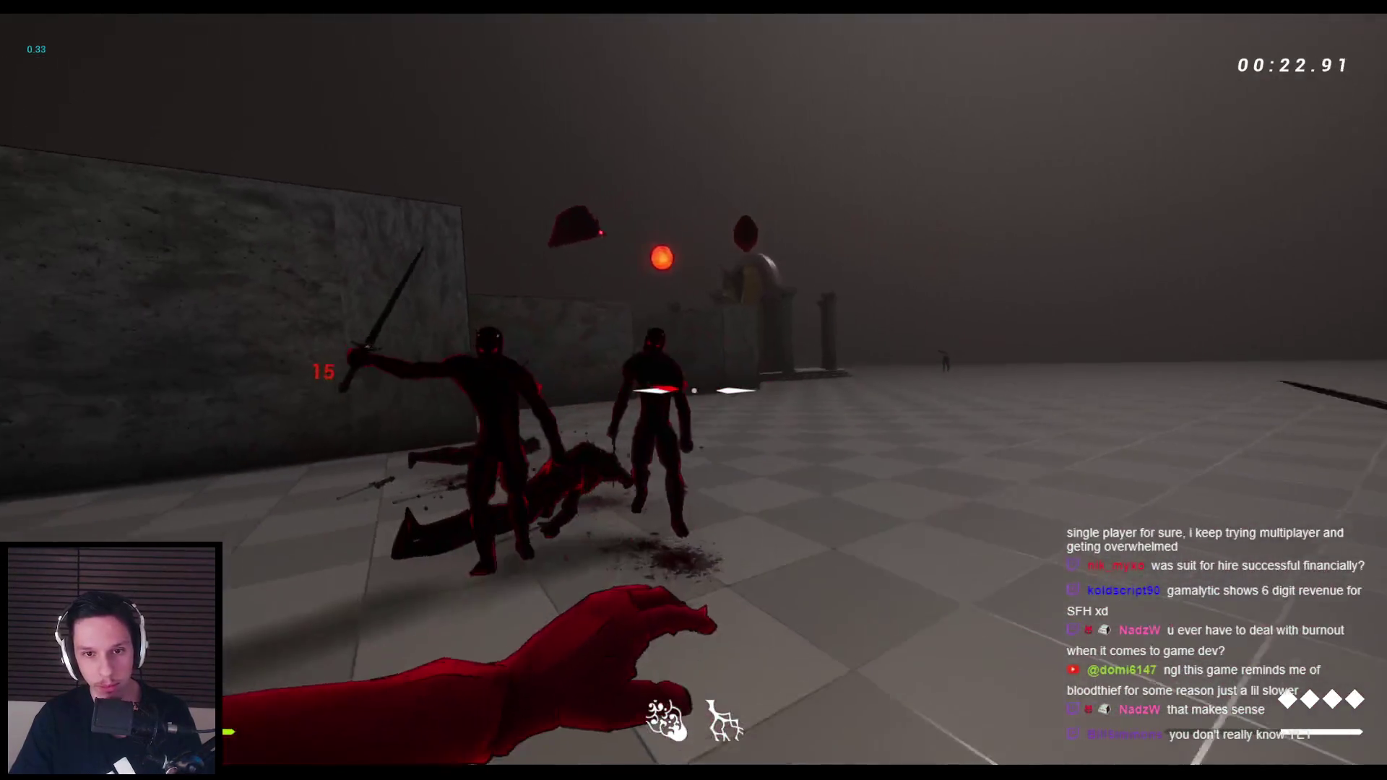
left_click(693, 390)
left_click(694, 390)
left_click(693, 391)
left_click(693, 390)
left_click(694, 390)
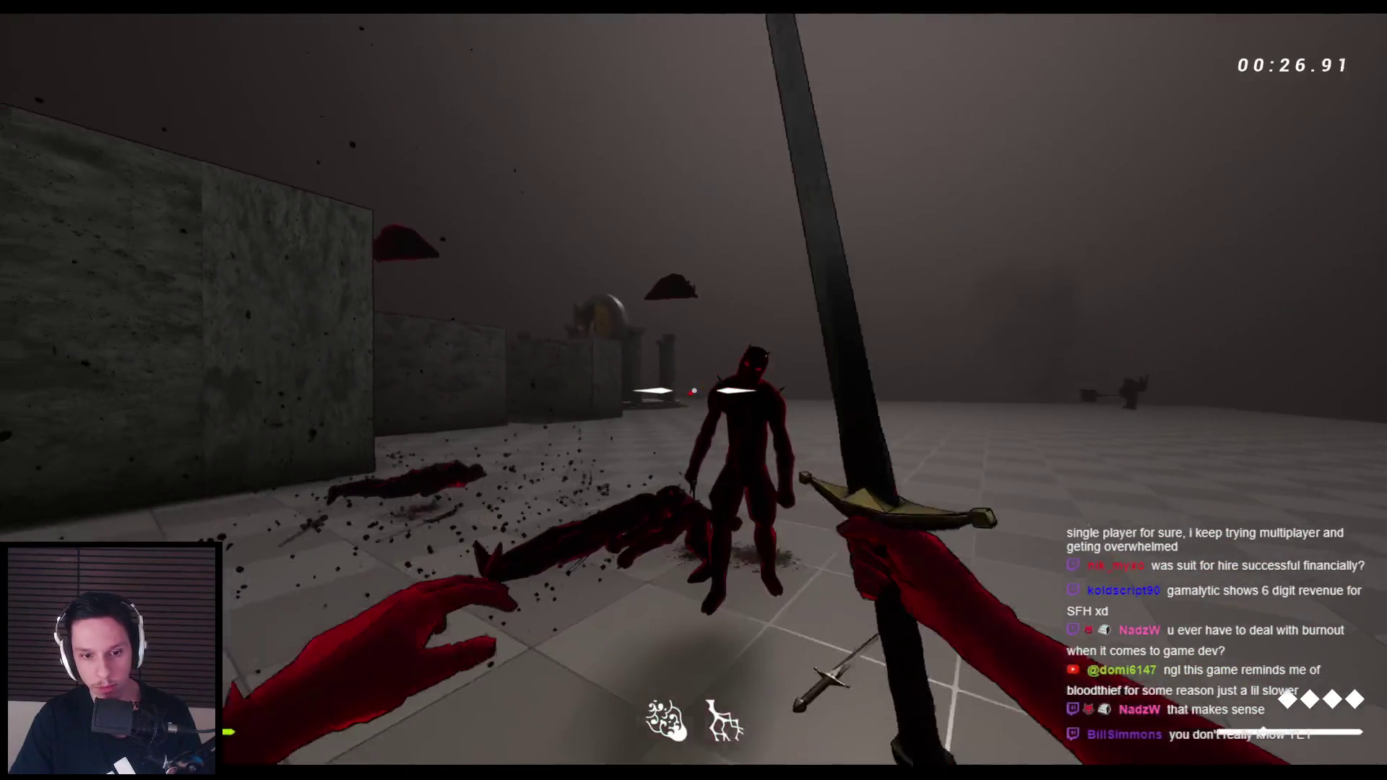
left_click(694, 390)
left_click(694, 390)
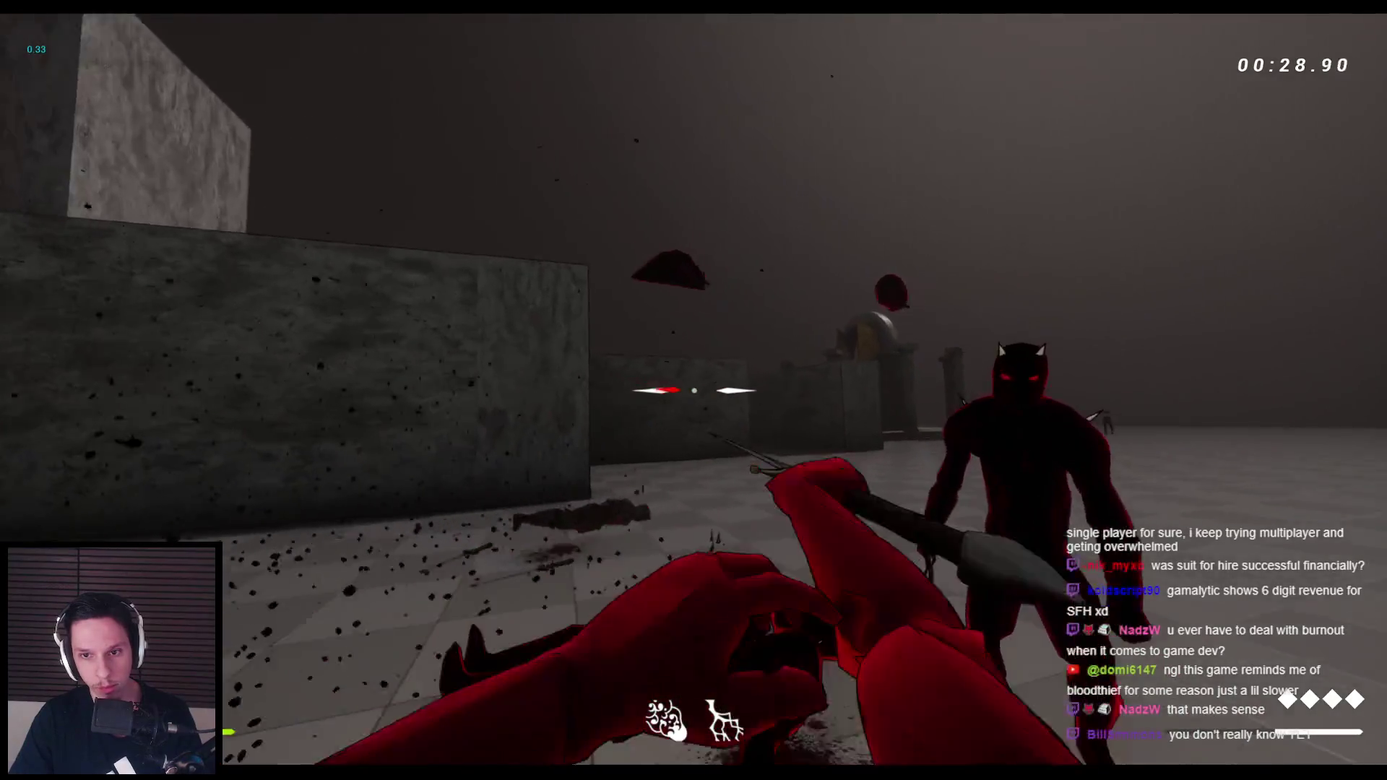
left_click(694, 390)
key("space")
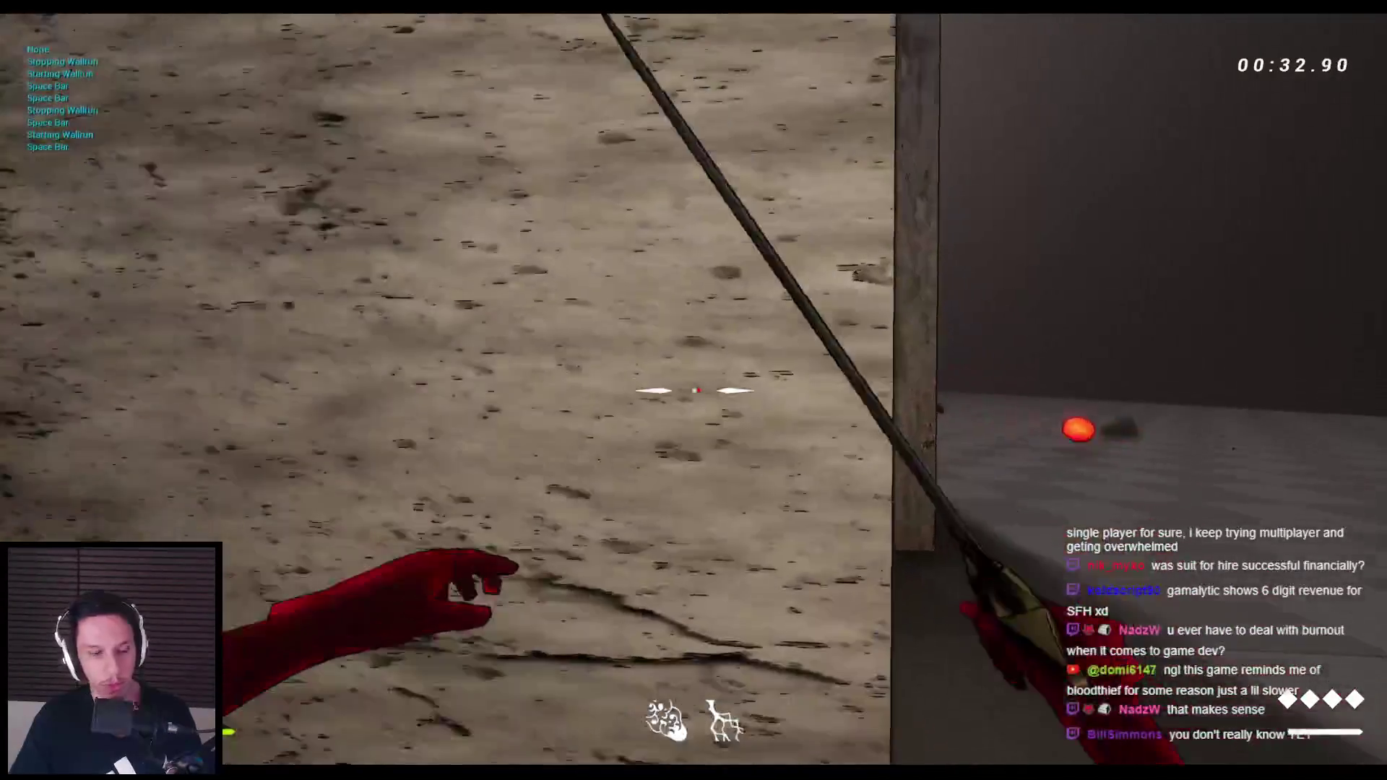
key("Escape")
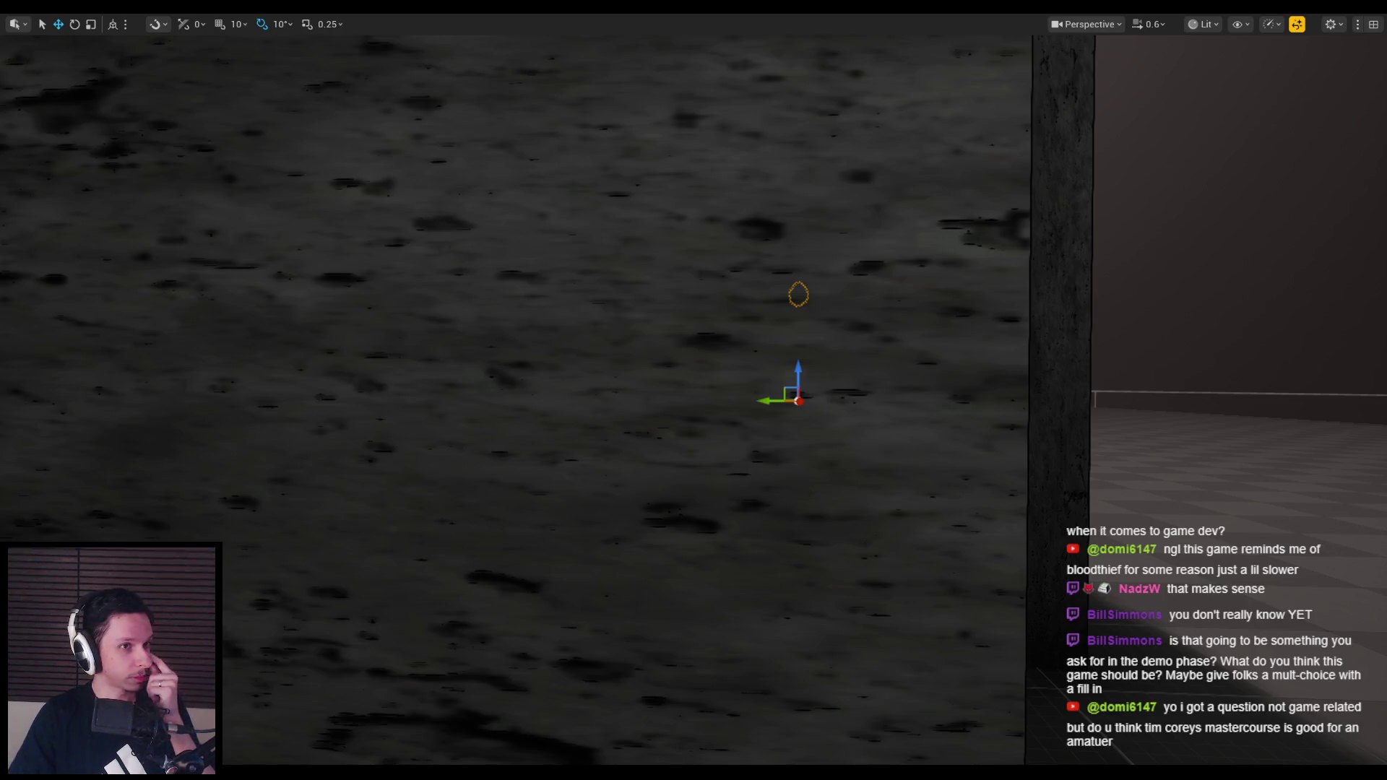
Fly the viewport back from the wall corner to overlook the arena
mouse_move(337, 294)
left_mouse_down()
mouse_move(292, 375)
mouse_move(289, 442)
mouse_move(554, 351)
left_mouse_up()
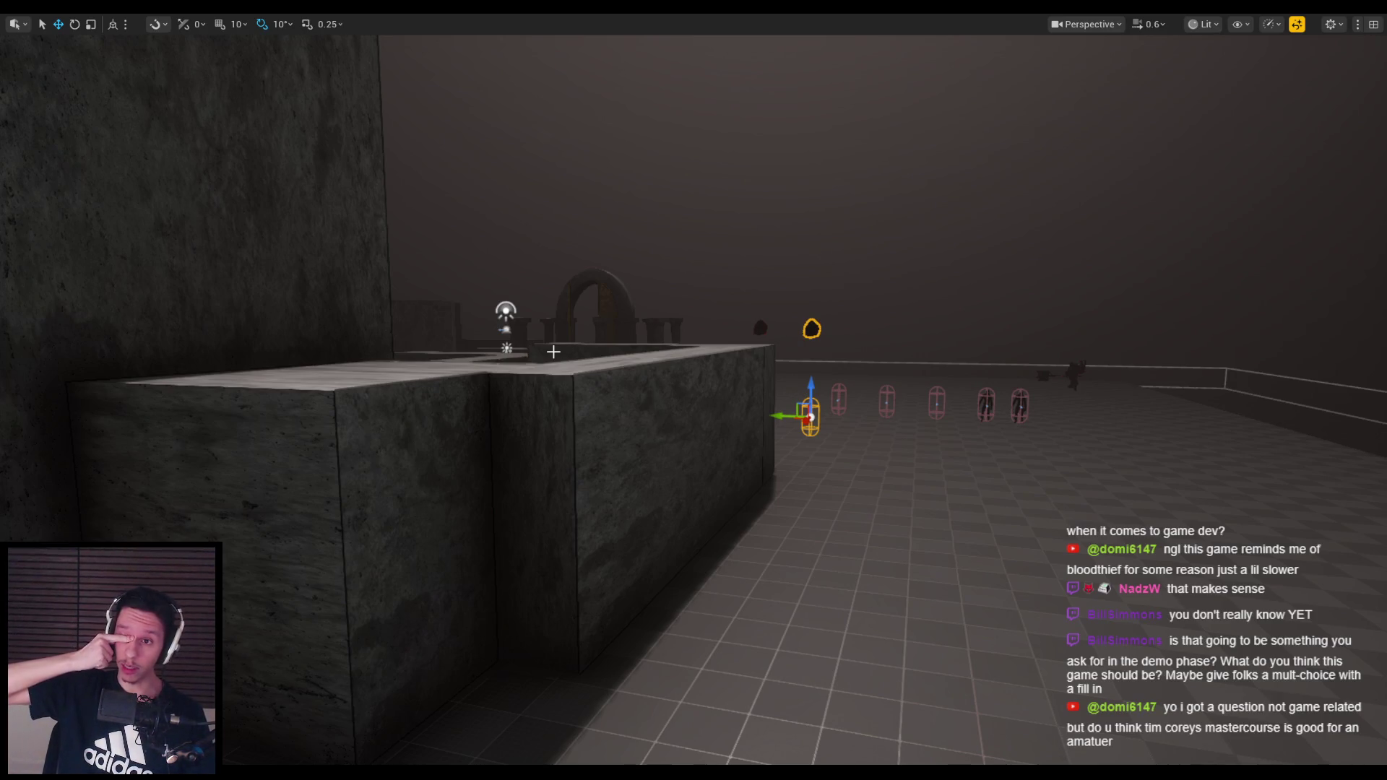
left_click_drag(553, 351, 577, 463)
scroll(693, 390, "up", 2)
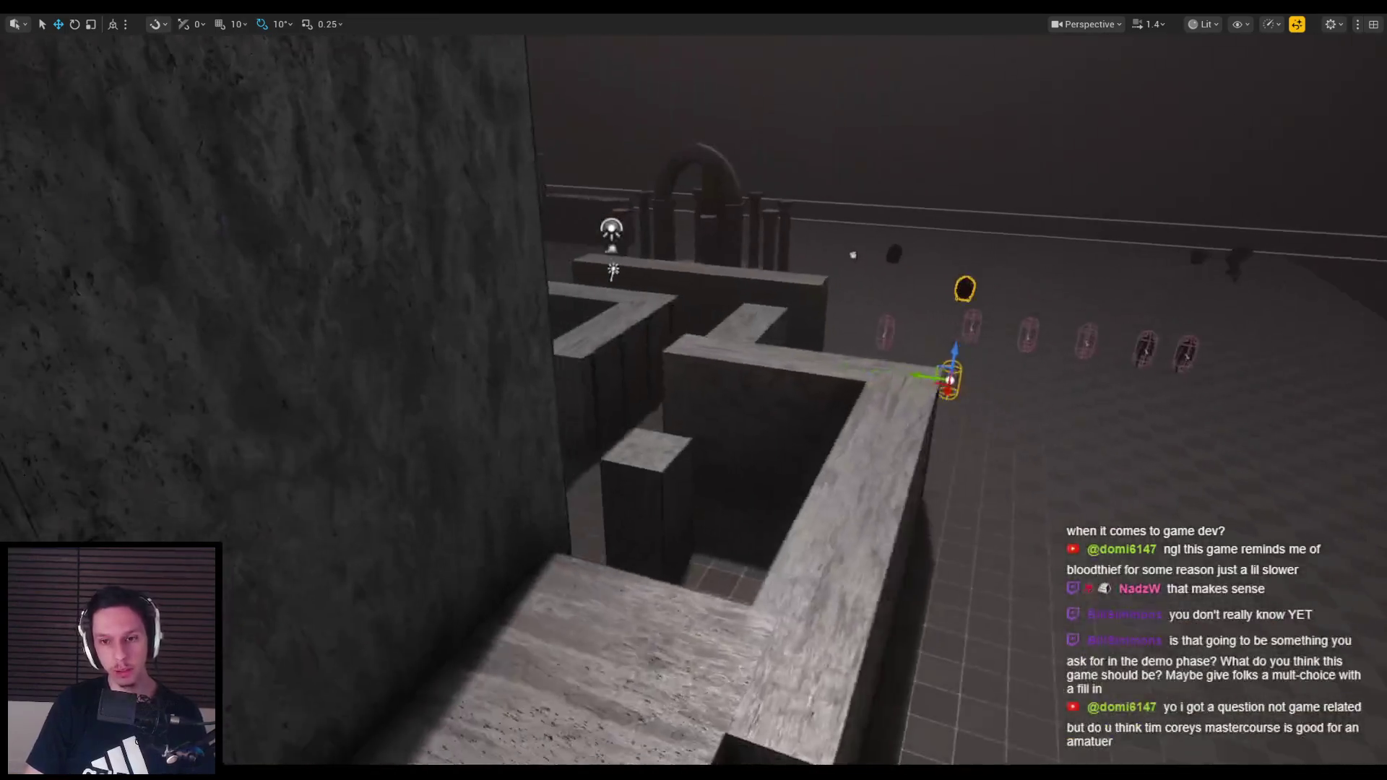
mouse_move(693, 390)
left_mouse_down()
mouse_move(625, 396)
mouse_move(576, 456)
left_mouse_up()
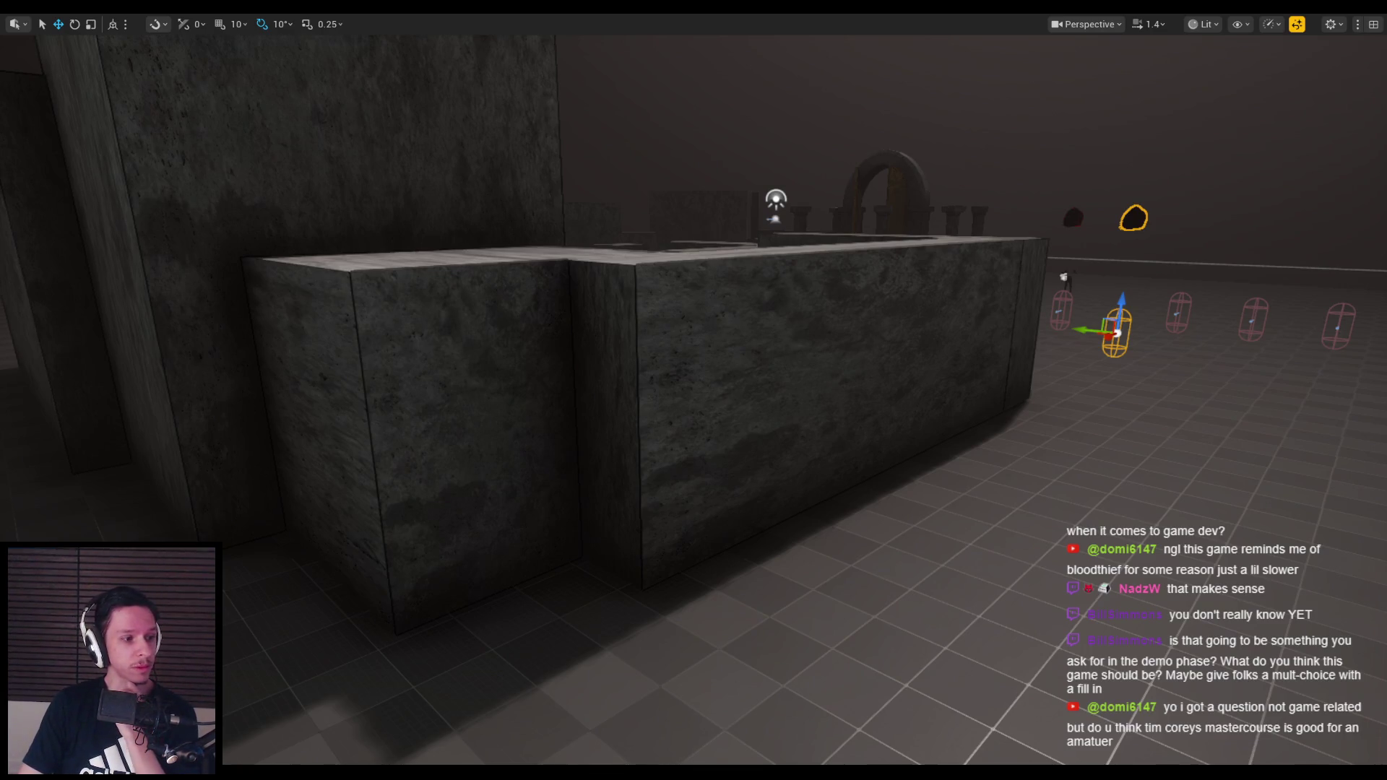
Survey the maze walls from above, then switch to the GODTOWER notes in Notion
left_click_drag(335, 448, 351, 458)
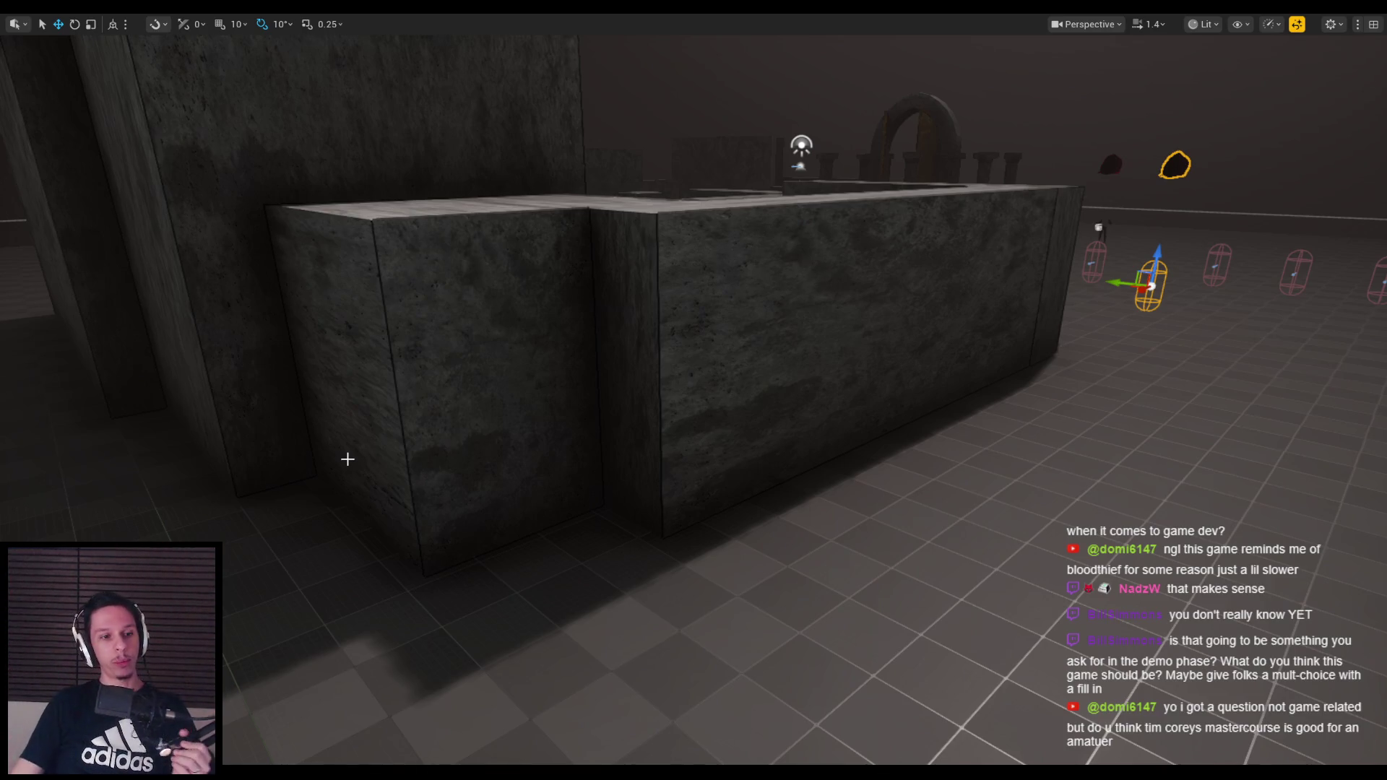
mouse_move(348, 459)
left_mouse_down()
mouse_move(348, 434)
mouse_move(354, 456)
left_mouse_up()
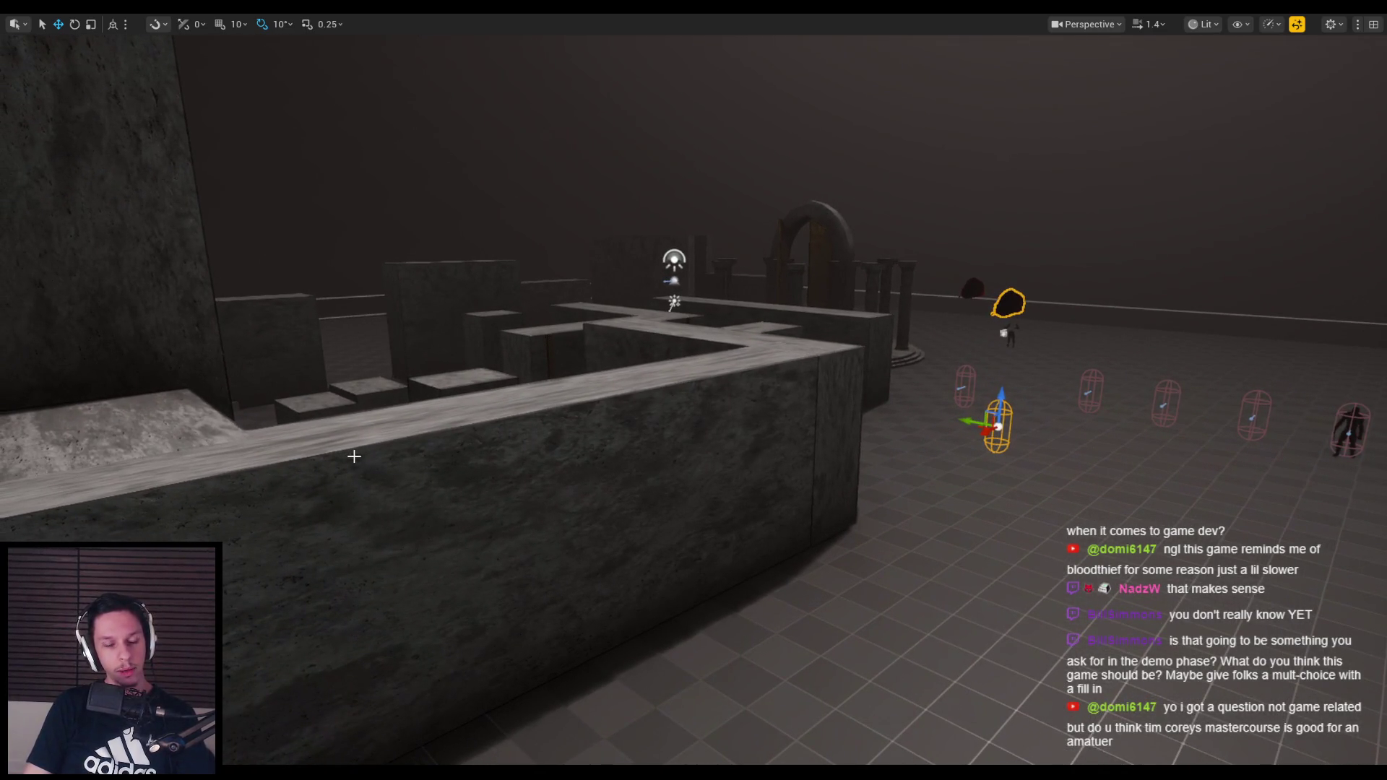
key("alt+Tab")
scroll(645, 508, "down", 10)
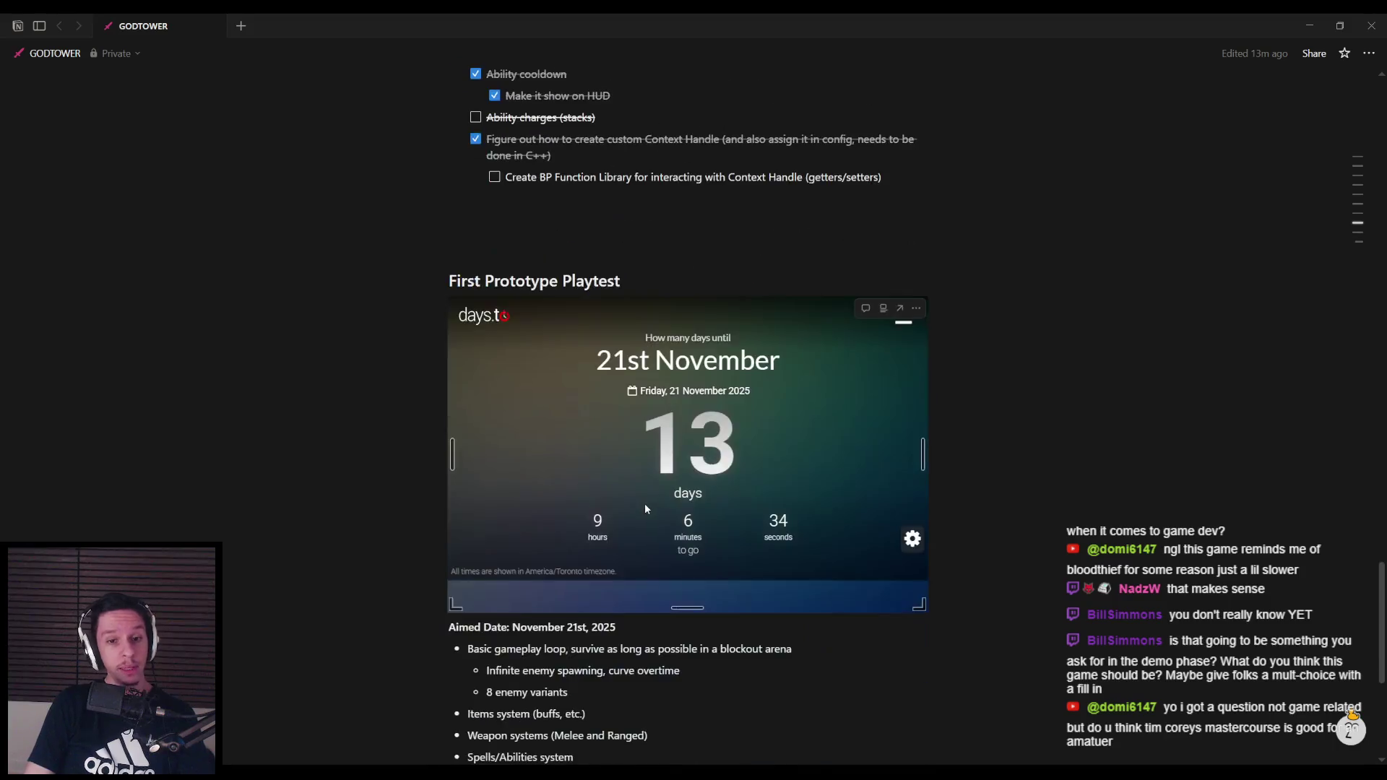
scroll(645, 508, "down", 3)
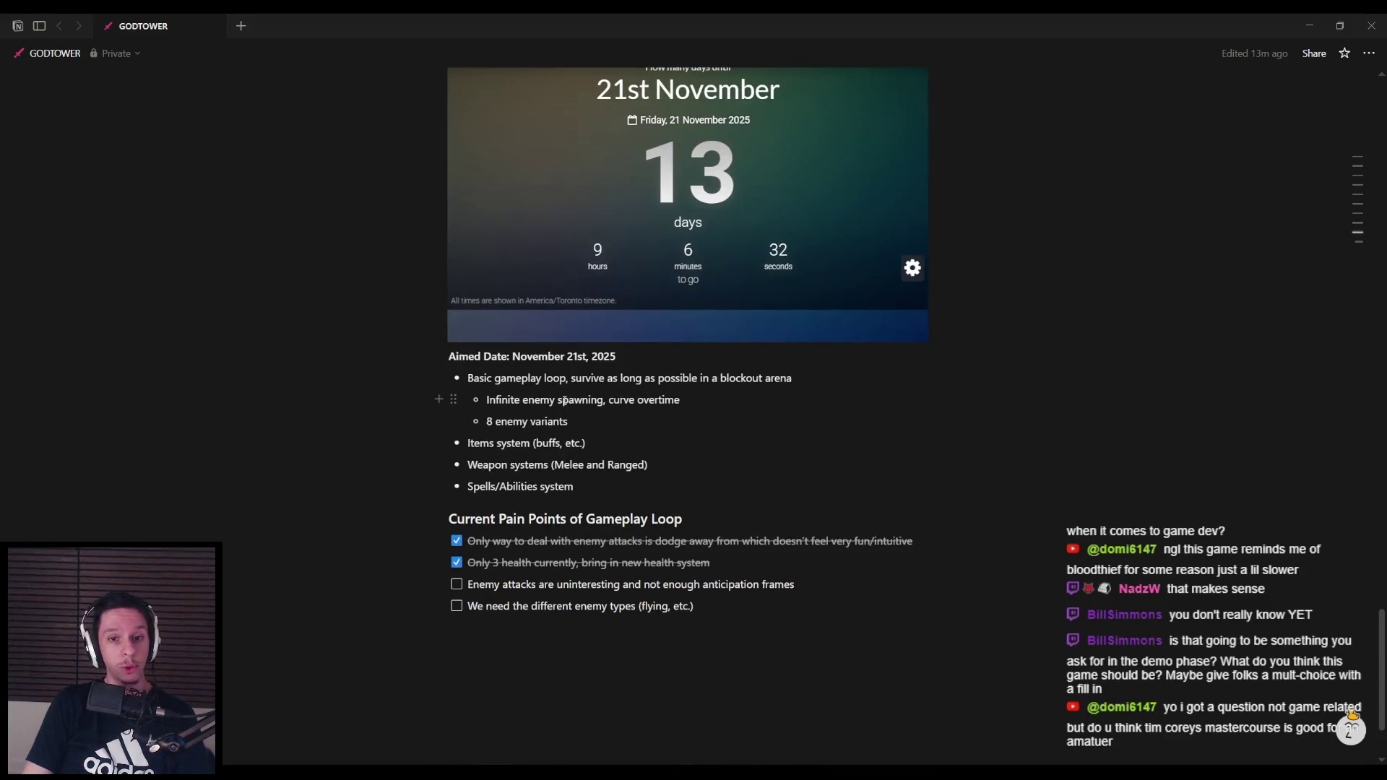
left_click_drag(611, 418, 469, 377)
left_click(584, 413)
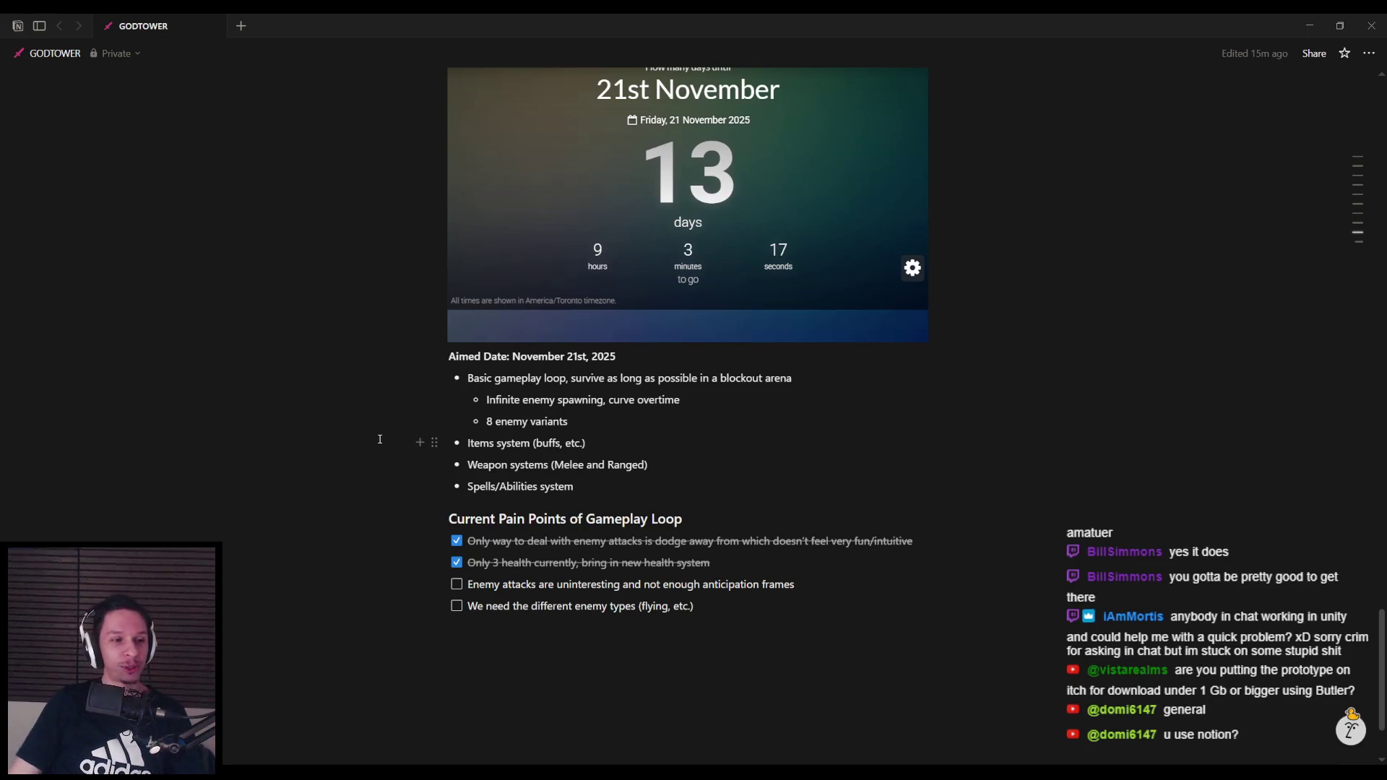
Scroll up through the Task and Feature Lists, then return to the Unreal editor
scroll(554, 453, "up", 10)
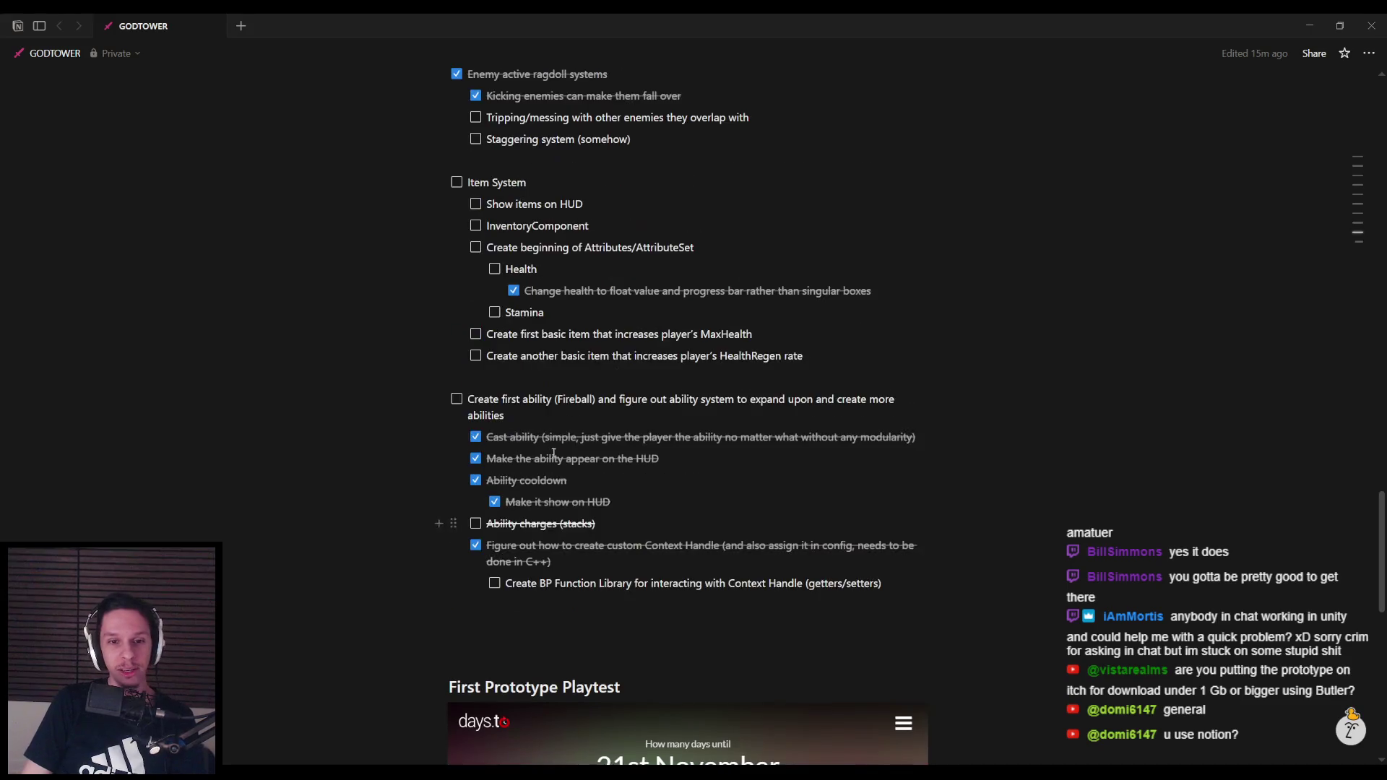
scroll(553, 452, "up", 8)
scroll(553, 453, "up", 2)
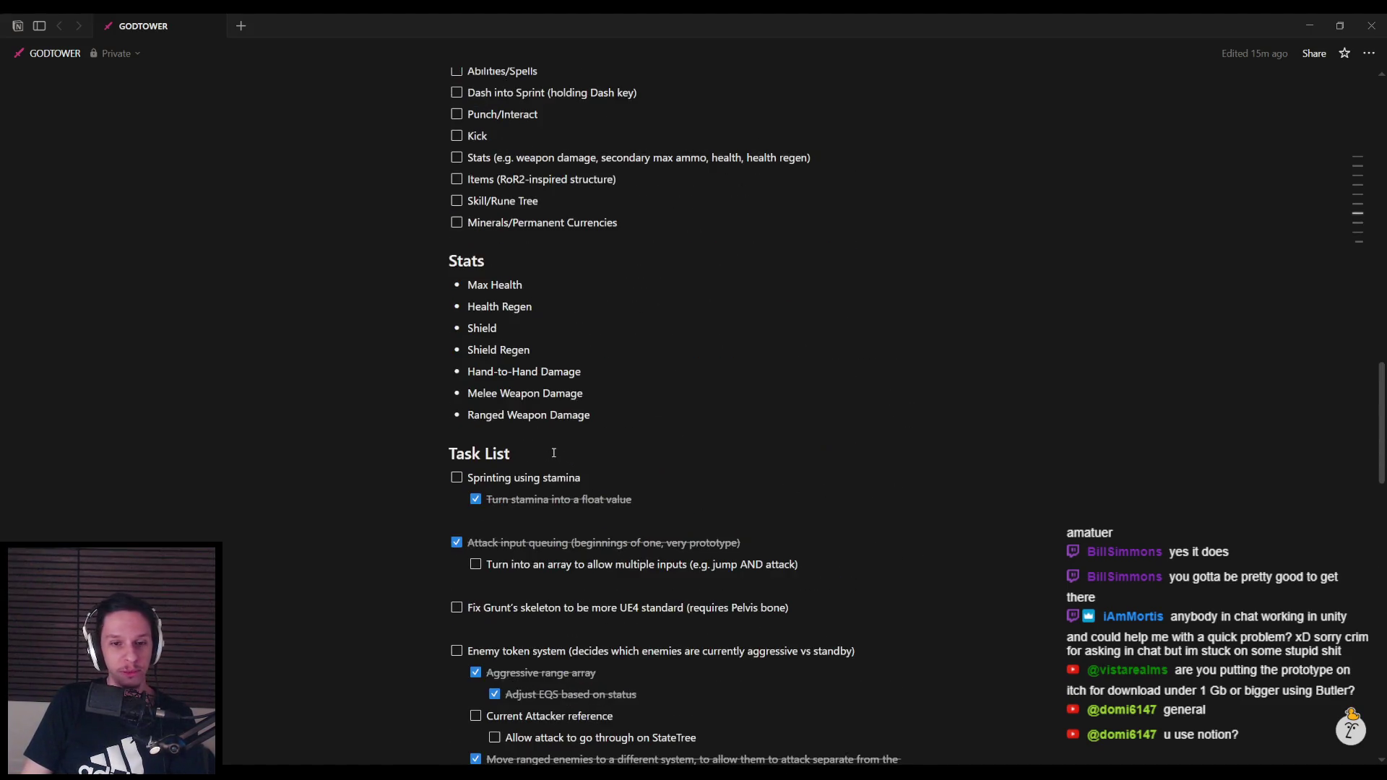
scroll(554, 452, "up", 8)
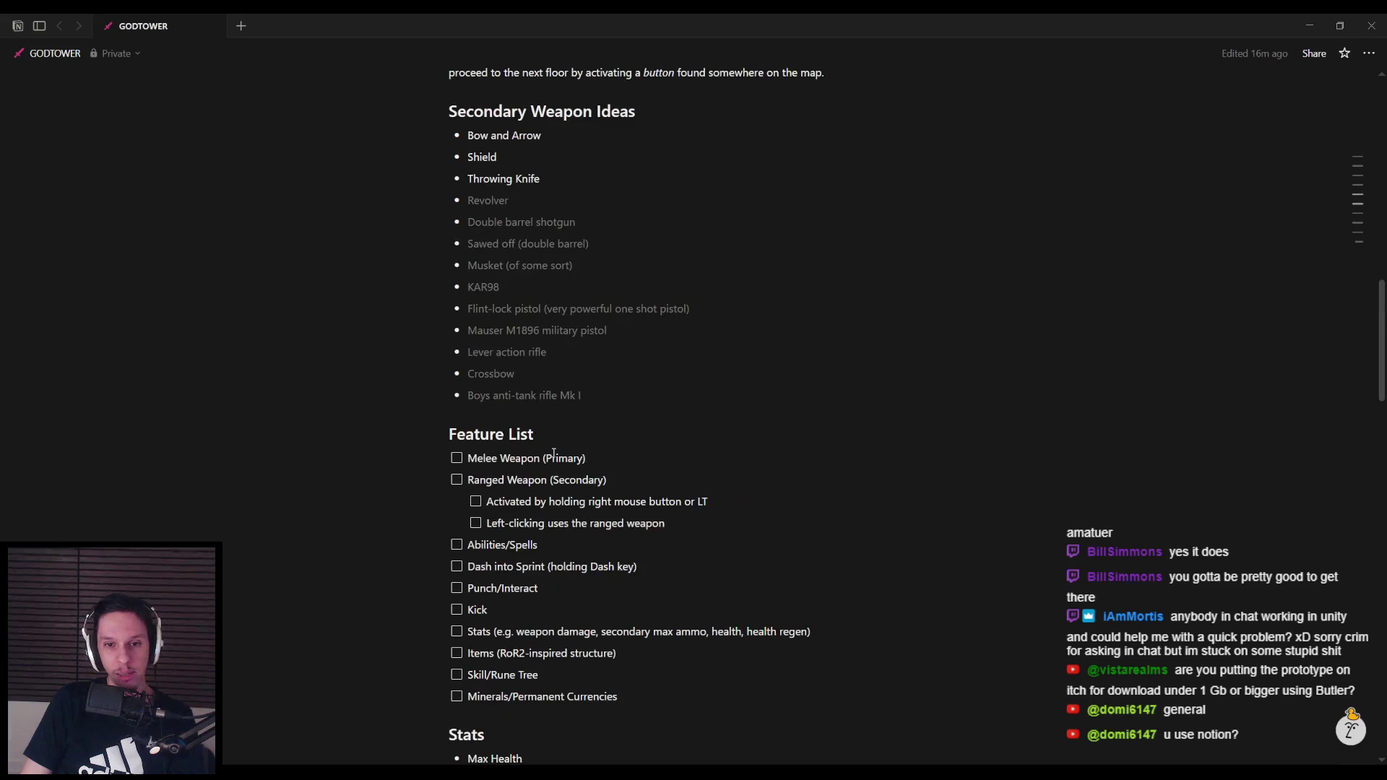
scroll(554, 453, "up", 5)
scroll(554, 456, "up", 2)
scroll(554, 459, "down", 1)
left_click(360, 720)
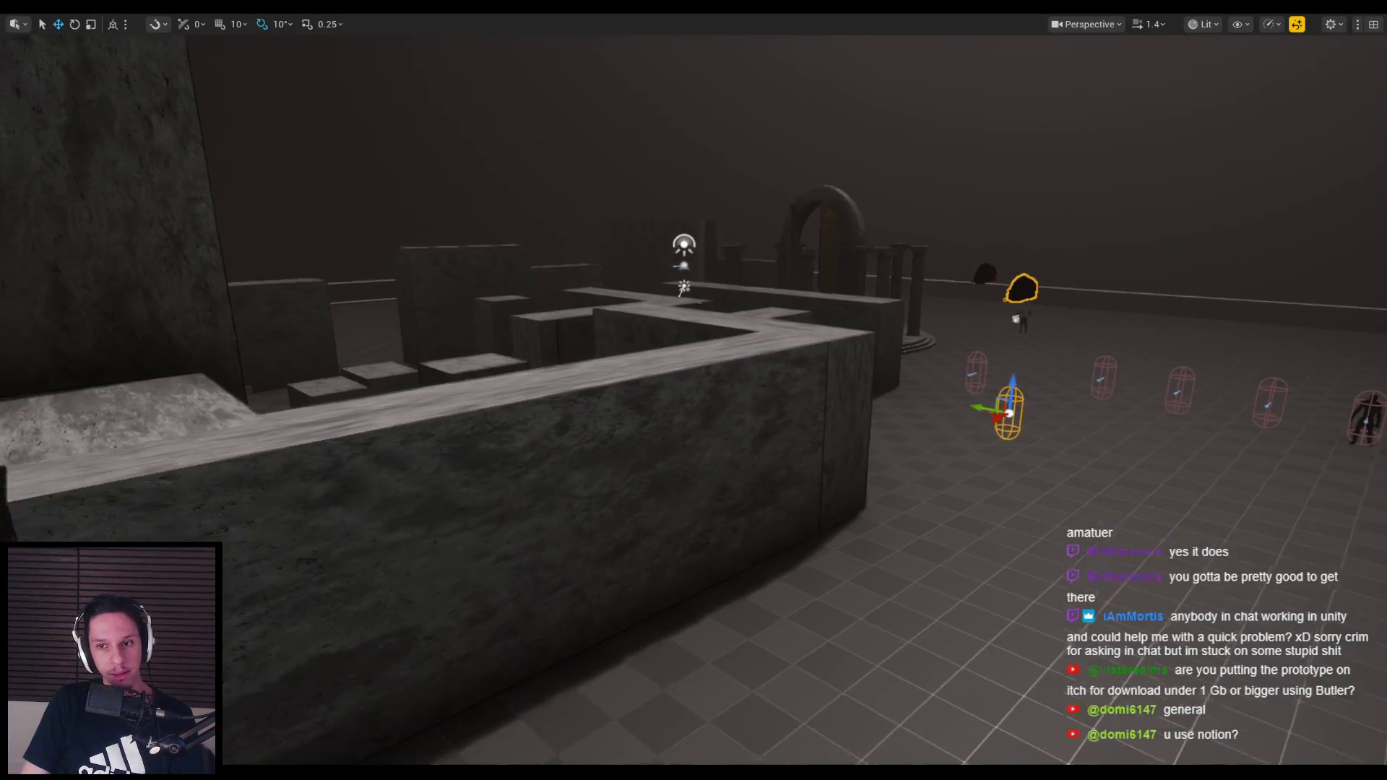
Start a Play-In-Editor session and slash through the first groups of grunts with the sword
key("alt+p")
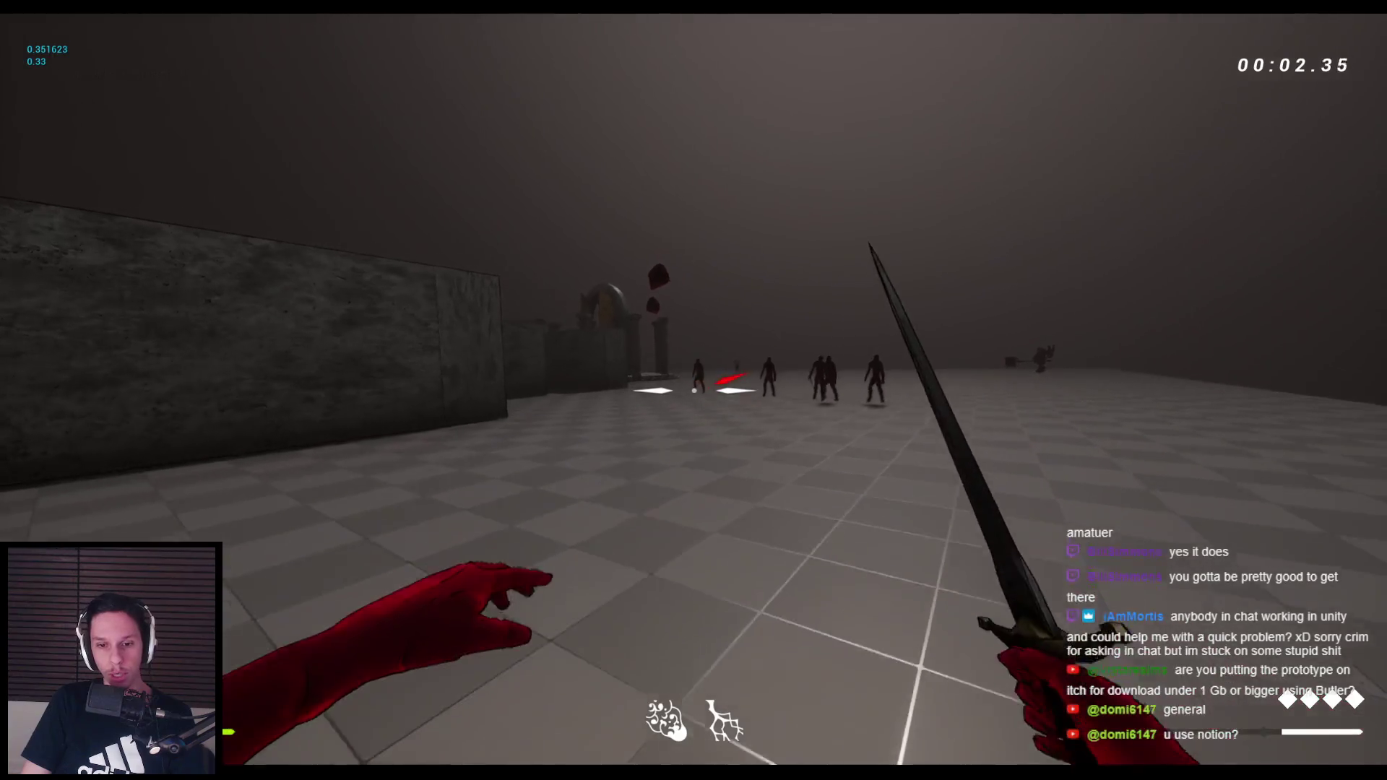
left_click(694, 390)
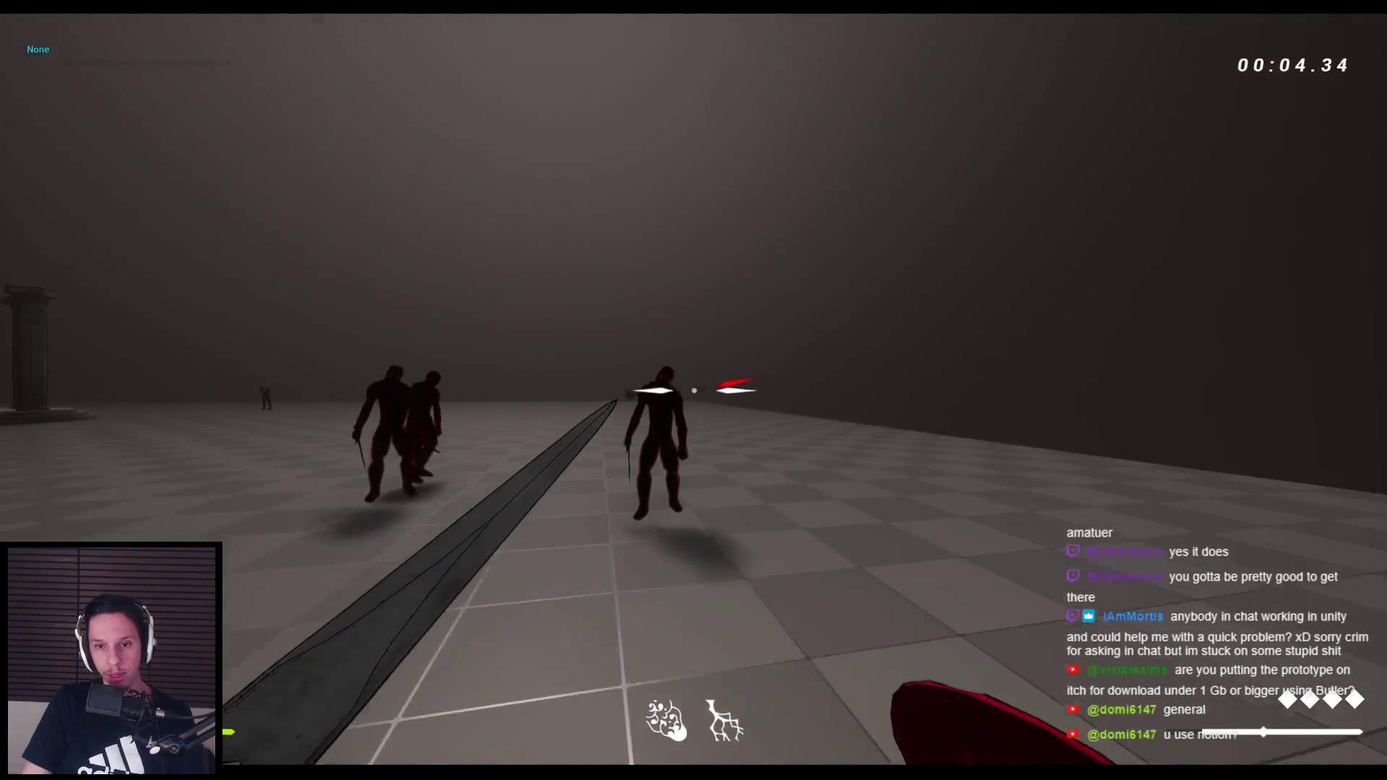
left_click(693, 390)
left_click(694, 390)
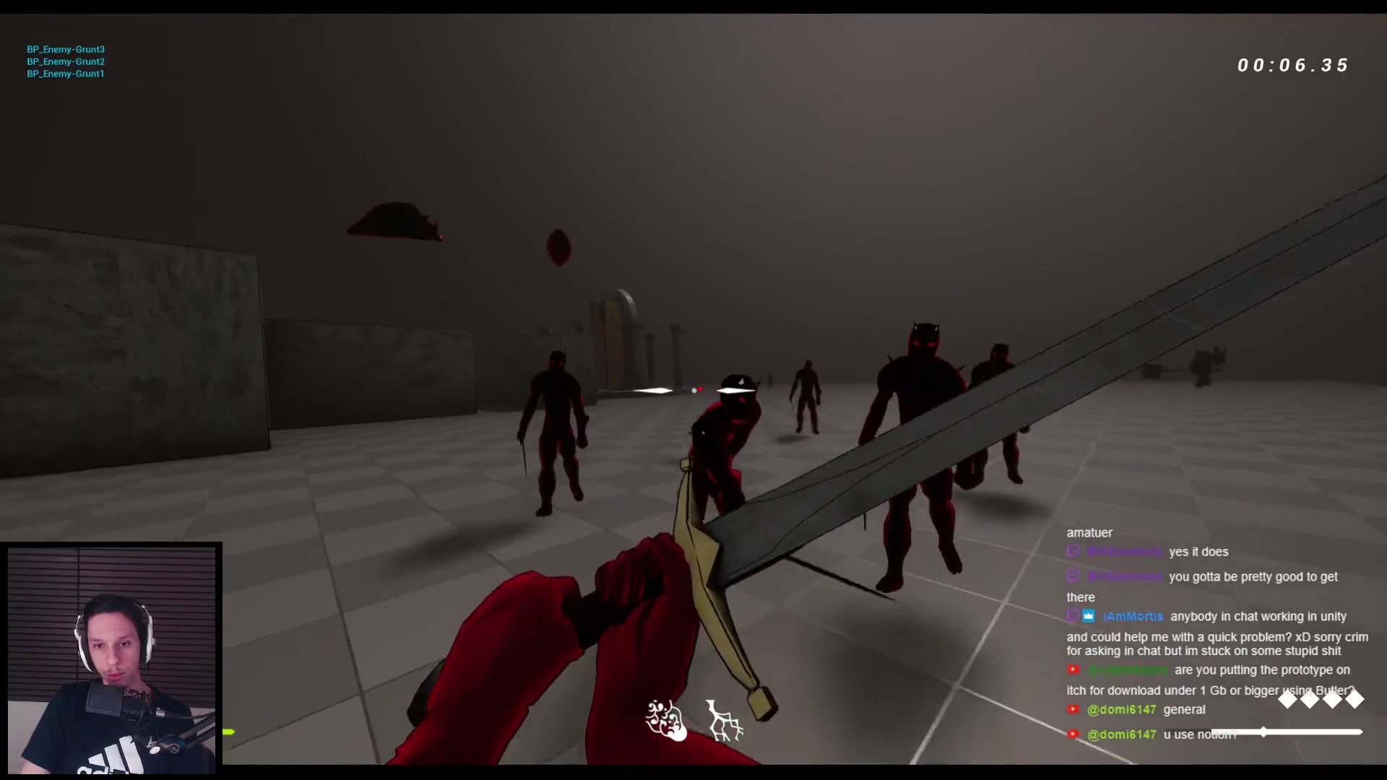
left_click(694, 390)
left_click(694, 390)
left_click(694, 390)
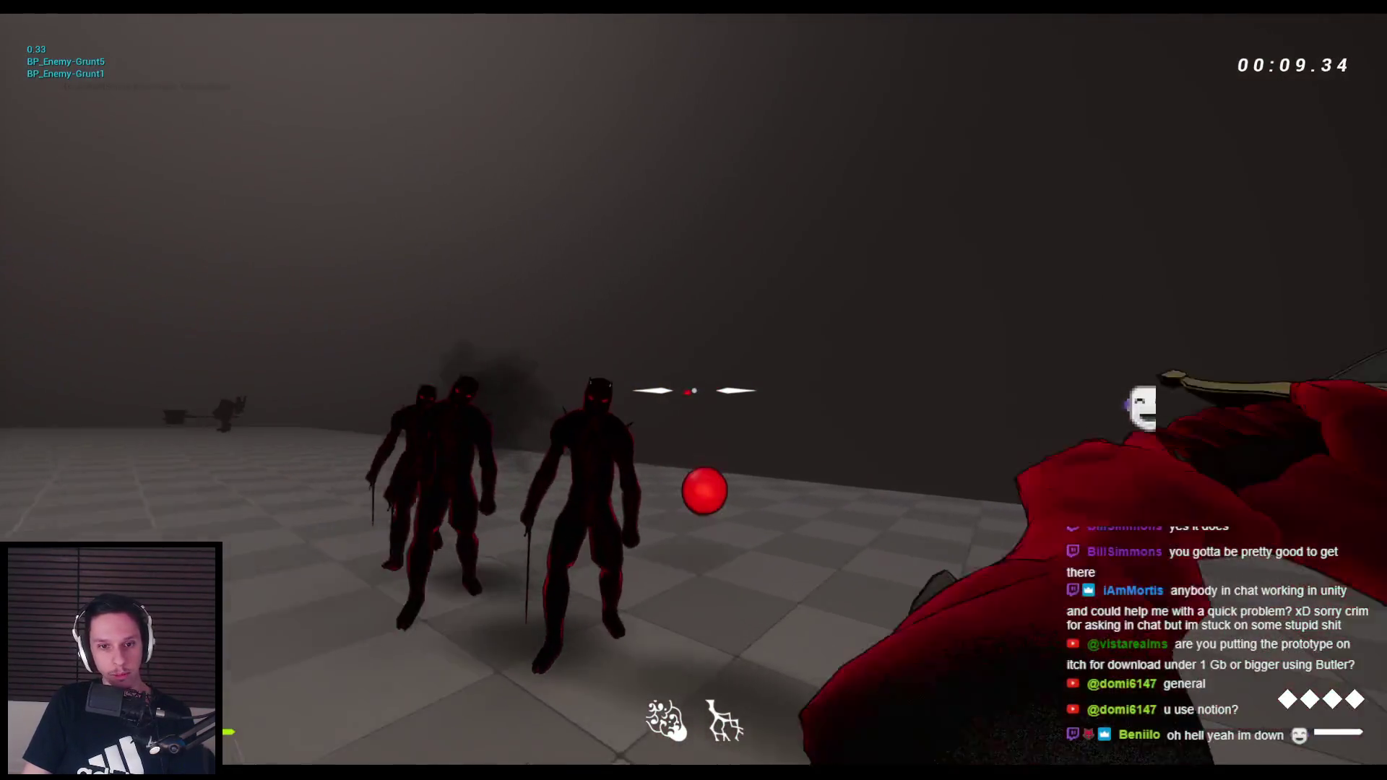
left_click(693, 391)
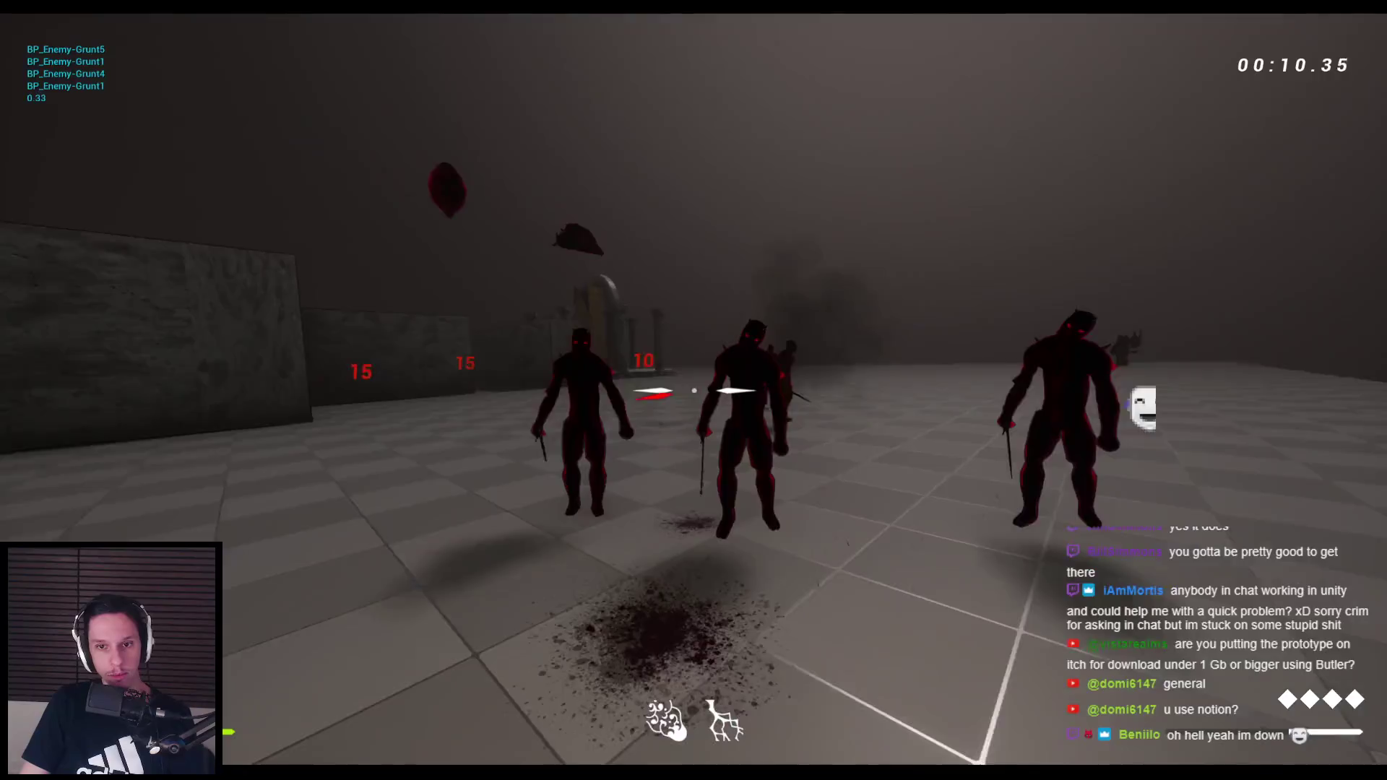
left_click(694, 390)
left_click(693, 390)
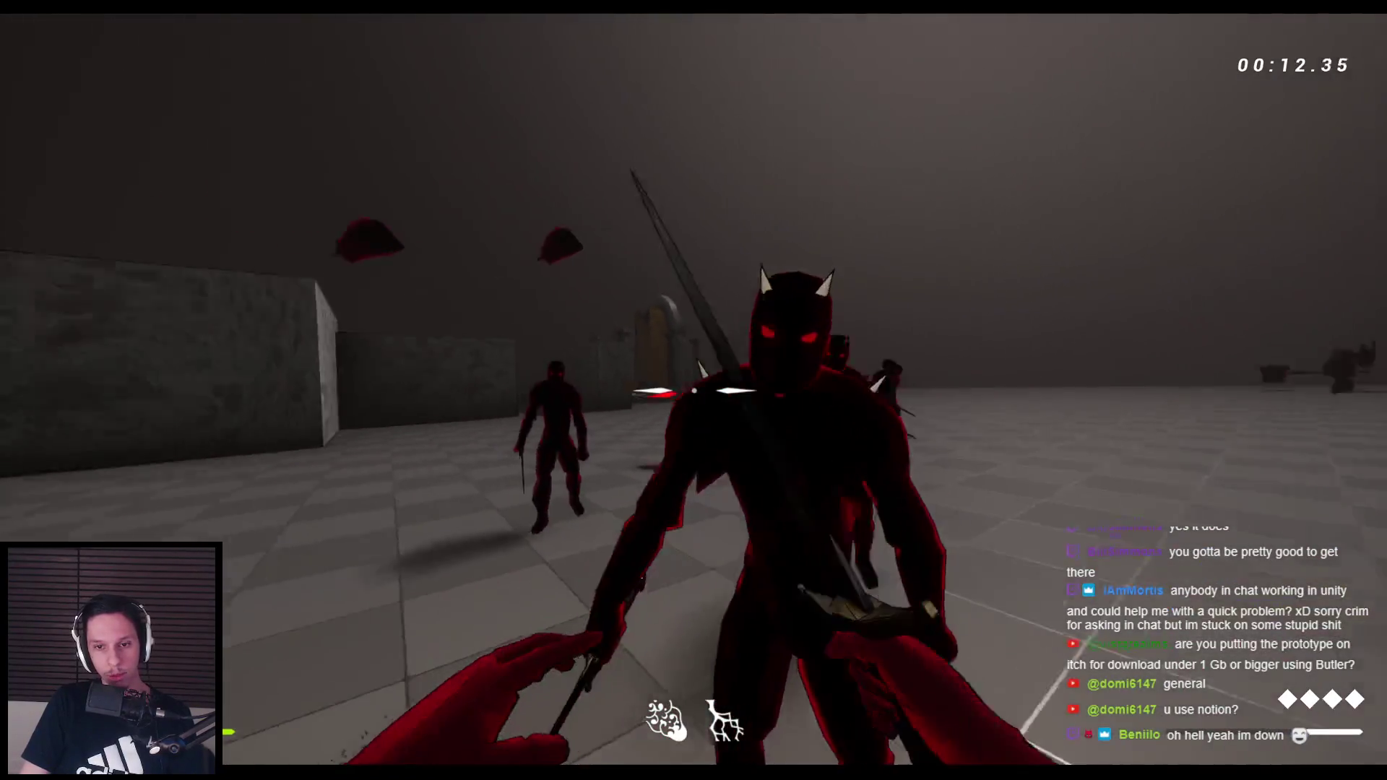
left_click(694, 391)
left_click(693, 391)
left_click(694, 391)
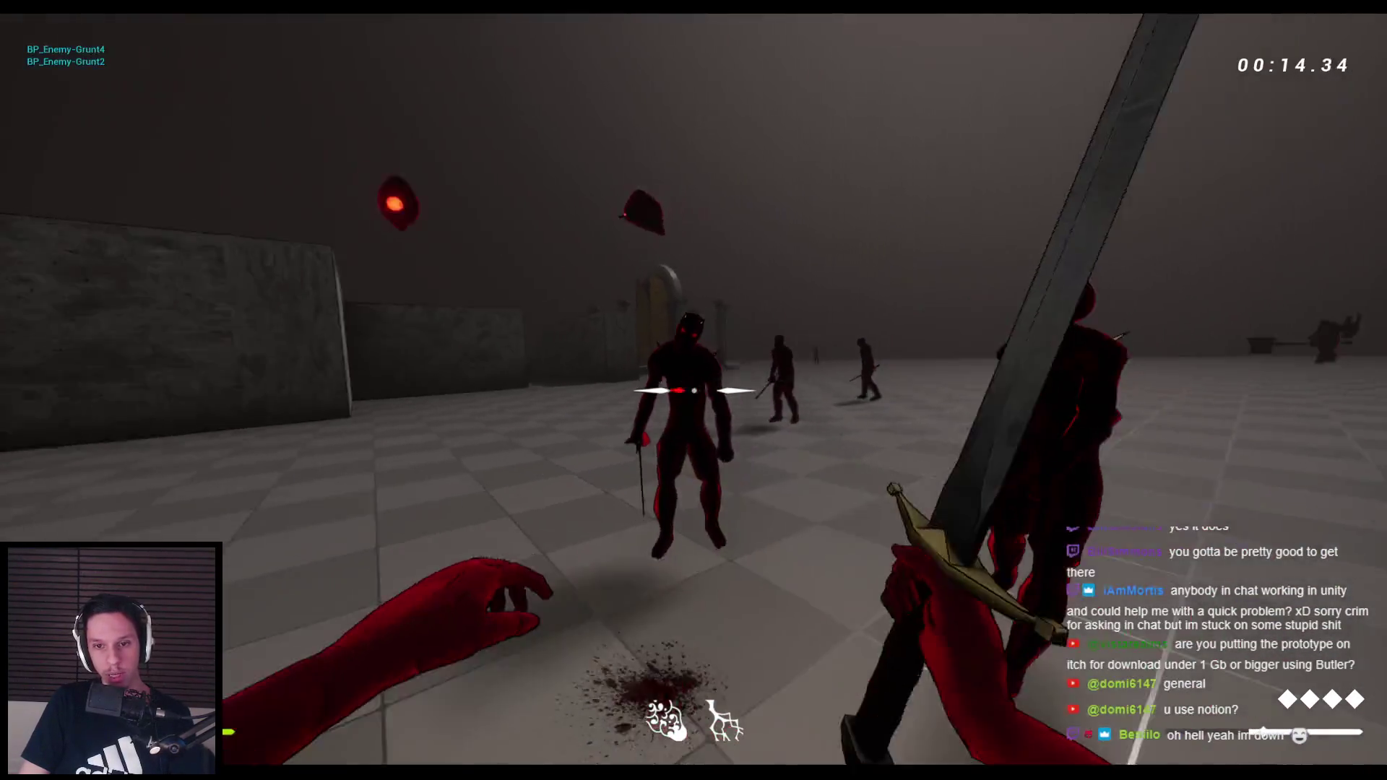
left_click(693, 390)
left_click(694, 390)
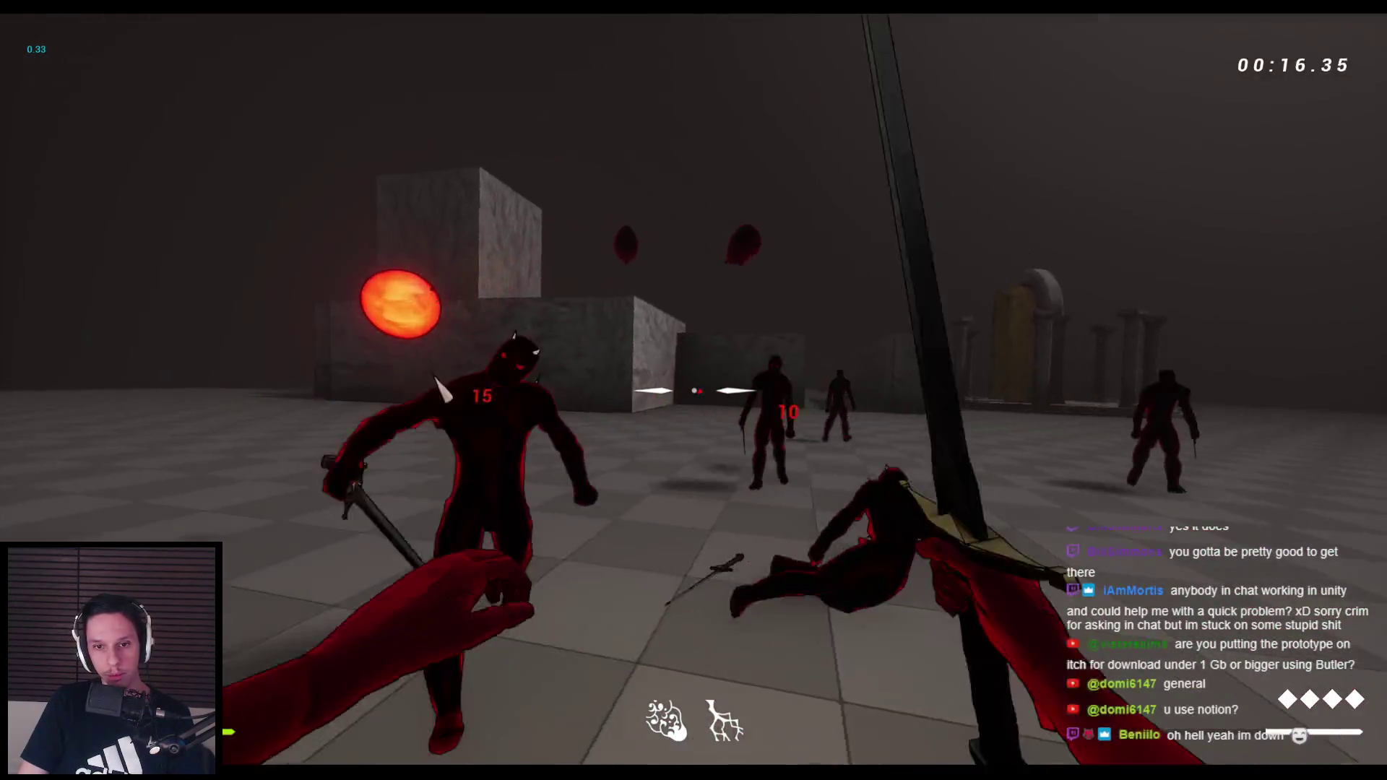
Throw and pick up the sword while cutting down the horned demon and remaining grunts
left_click(694, 391)
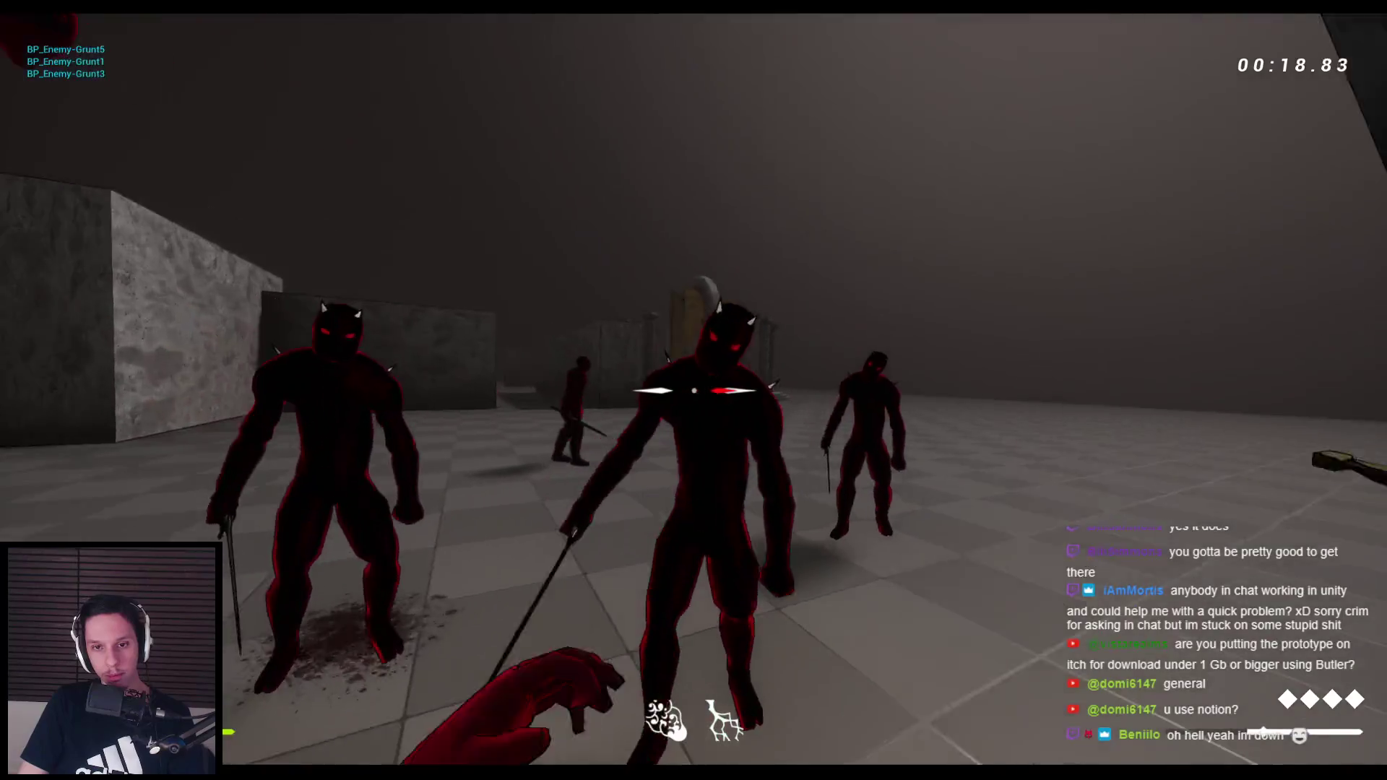
left_click(693, 390)
left_click(694, 390)
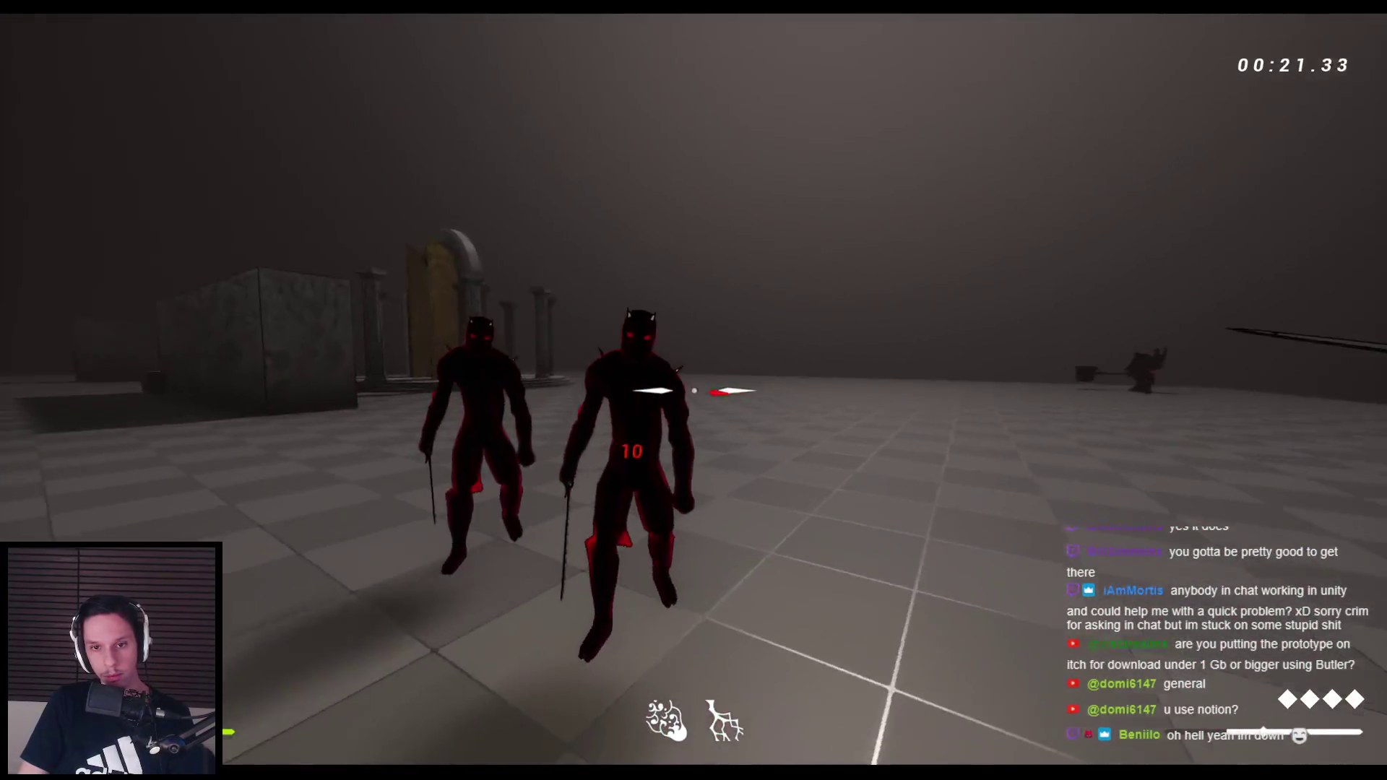
left_click(694, 390)
left_click(694, 391)
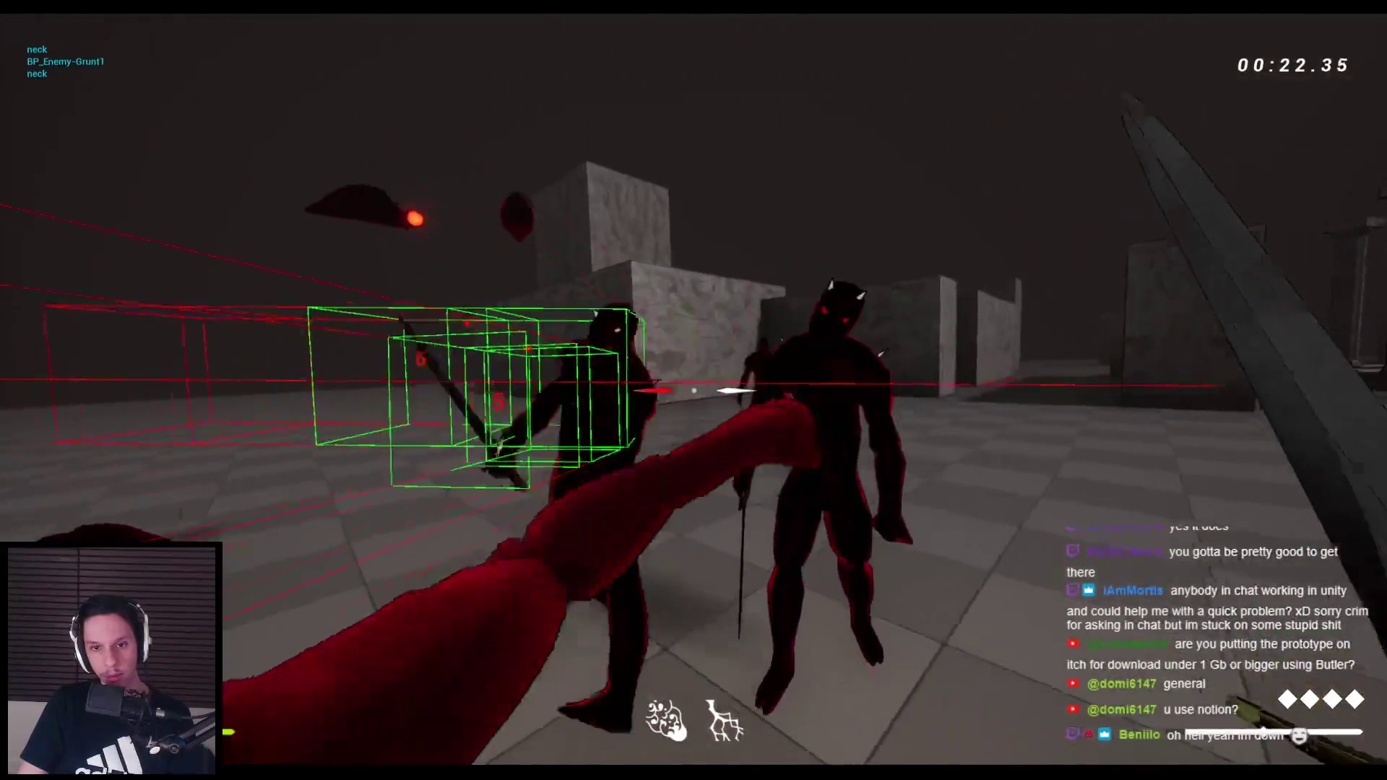
left_click(694, 390)
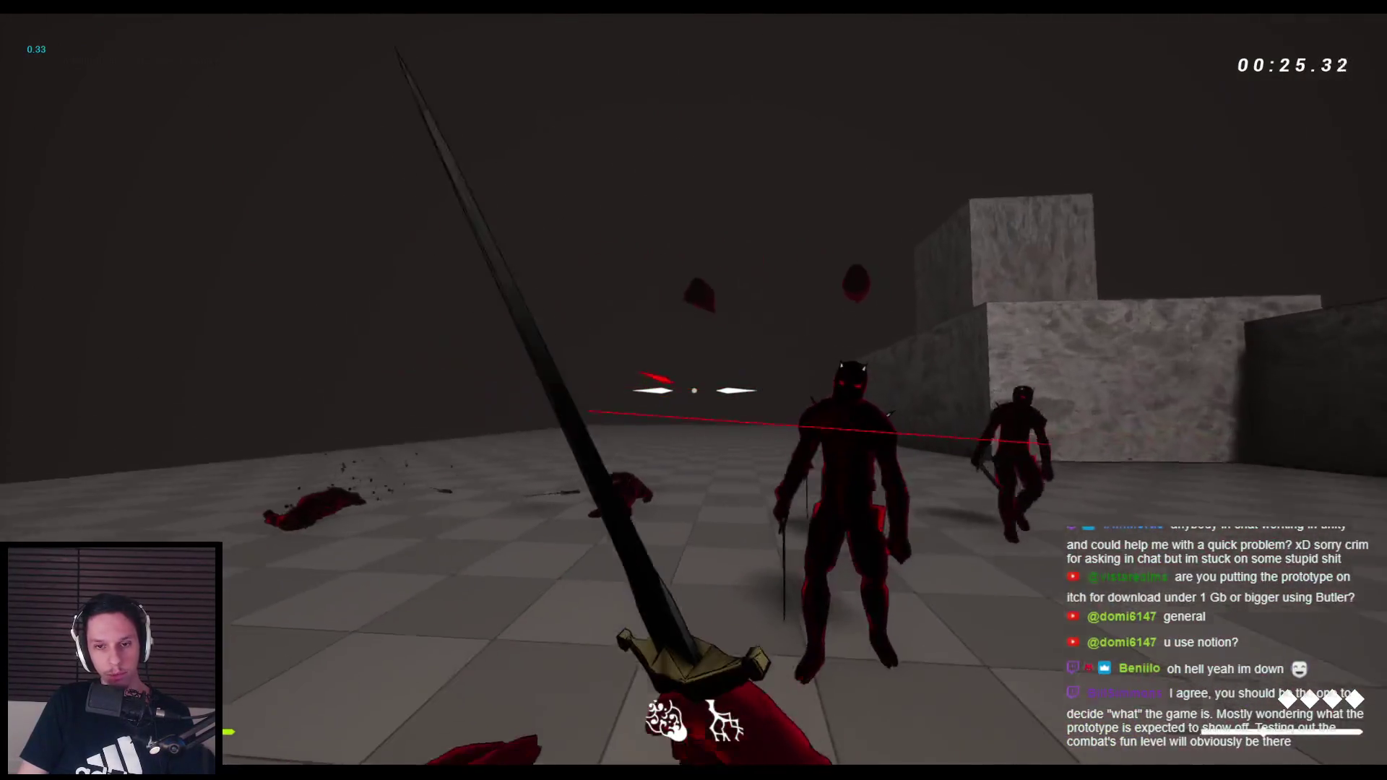
left_click(694, 391)
left_click(693, 390)
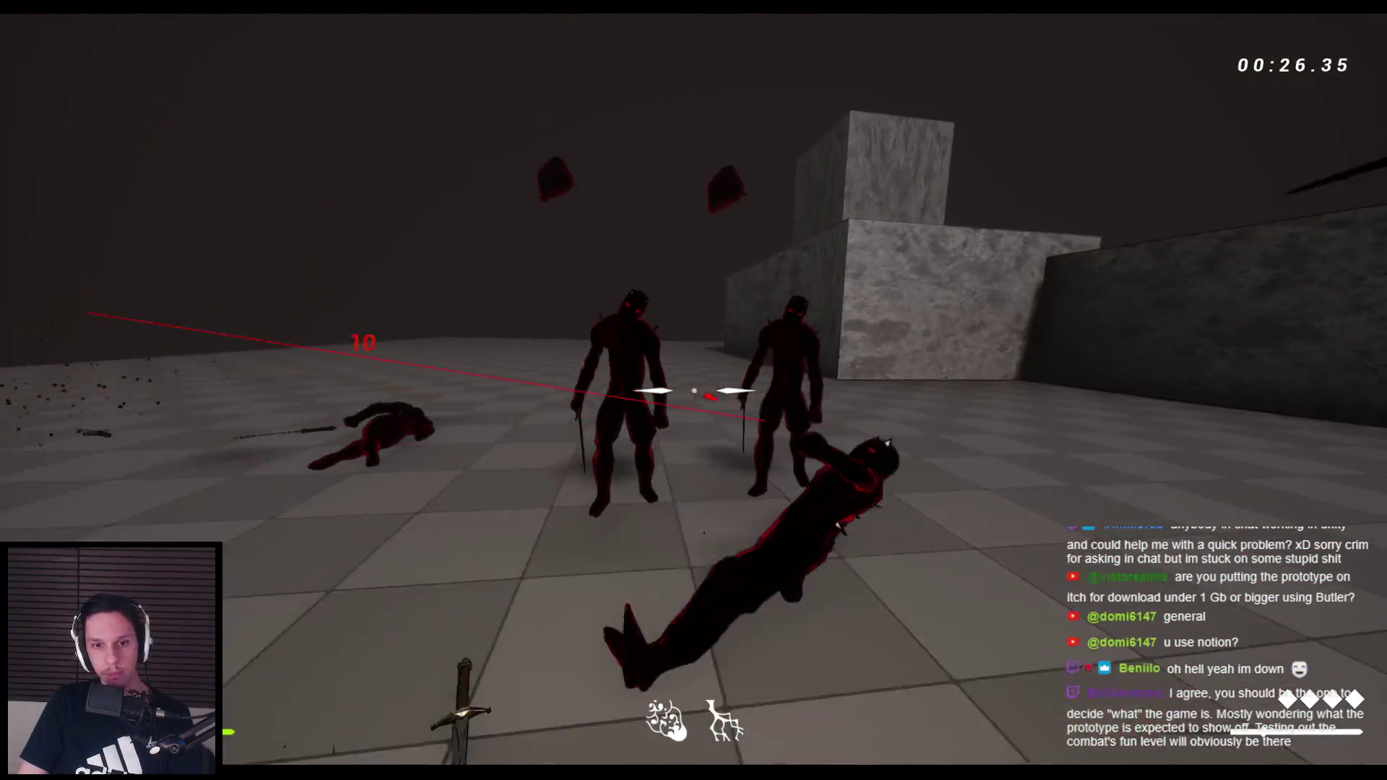
left_click(694, 390)
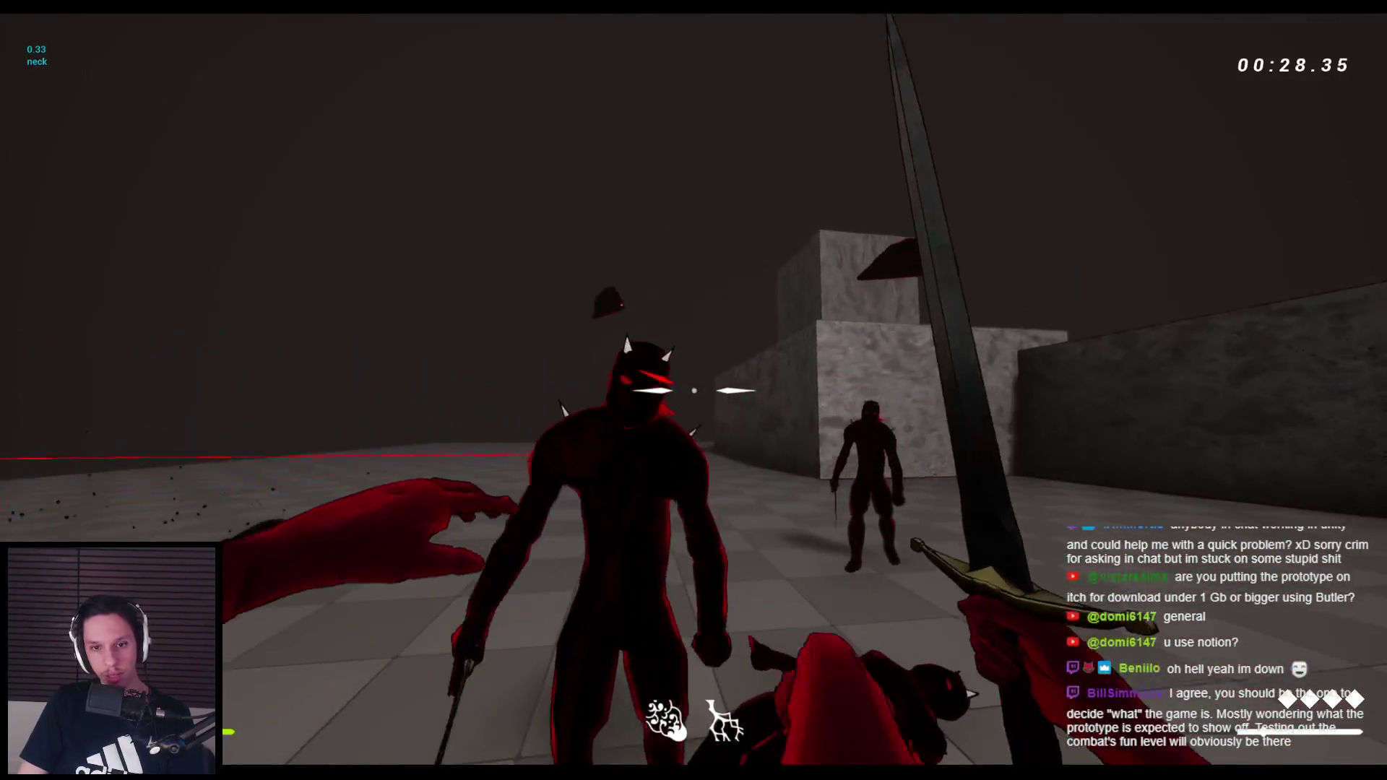
left_click(693, 390)
left_click(693, 390)
left_click(694, 390)
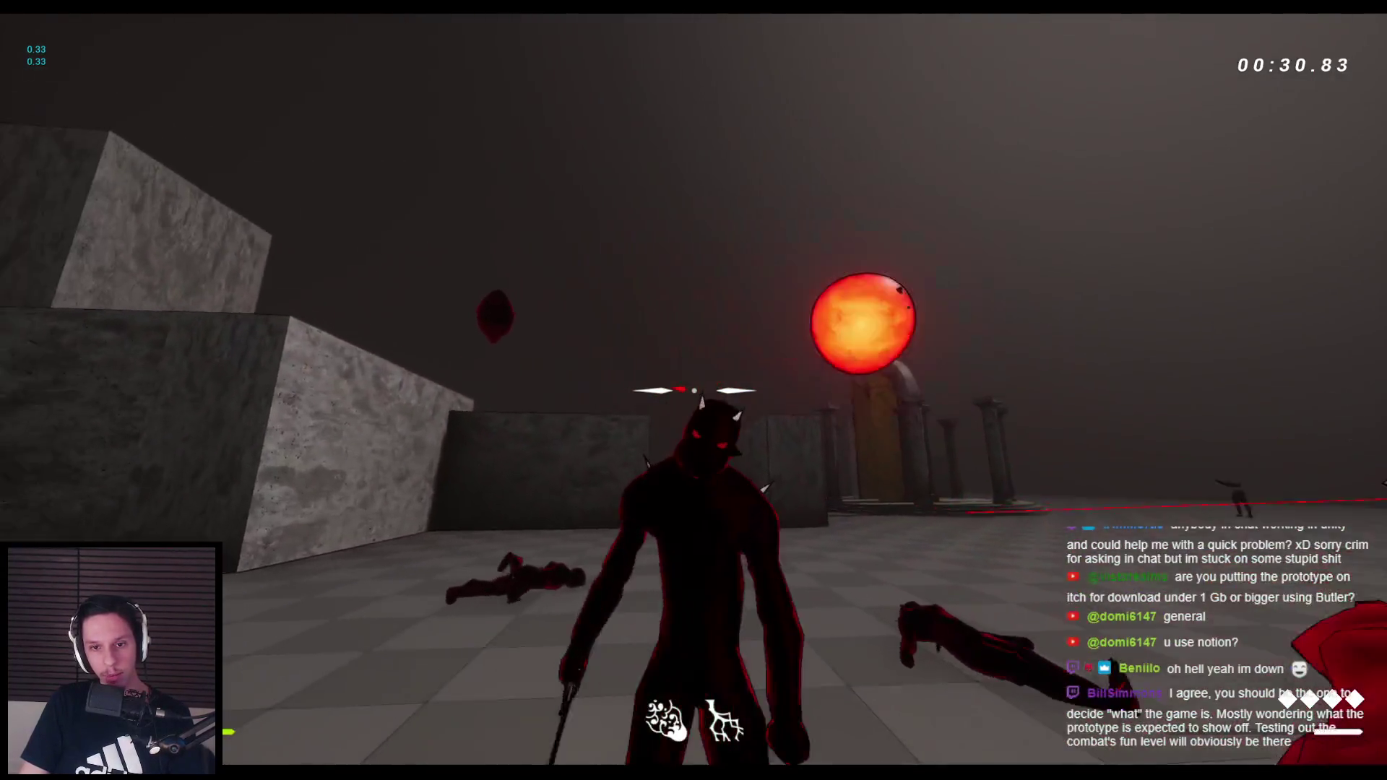
left_click(694, 390)
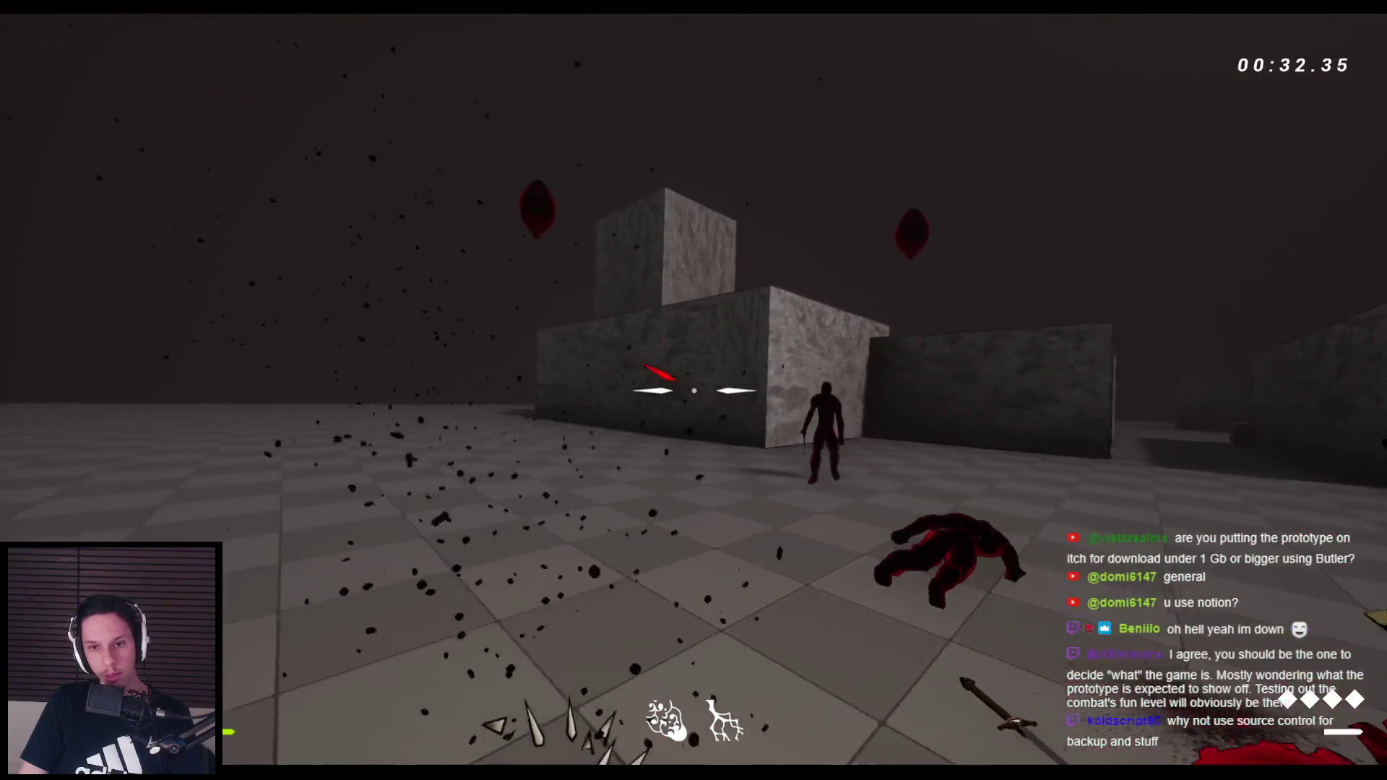
left_click(693, 390)
left_click(695, 390)
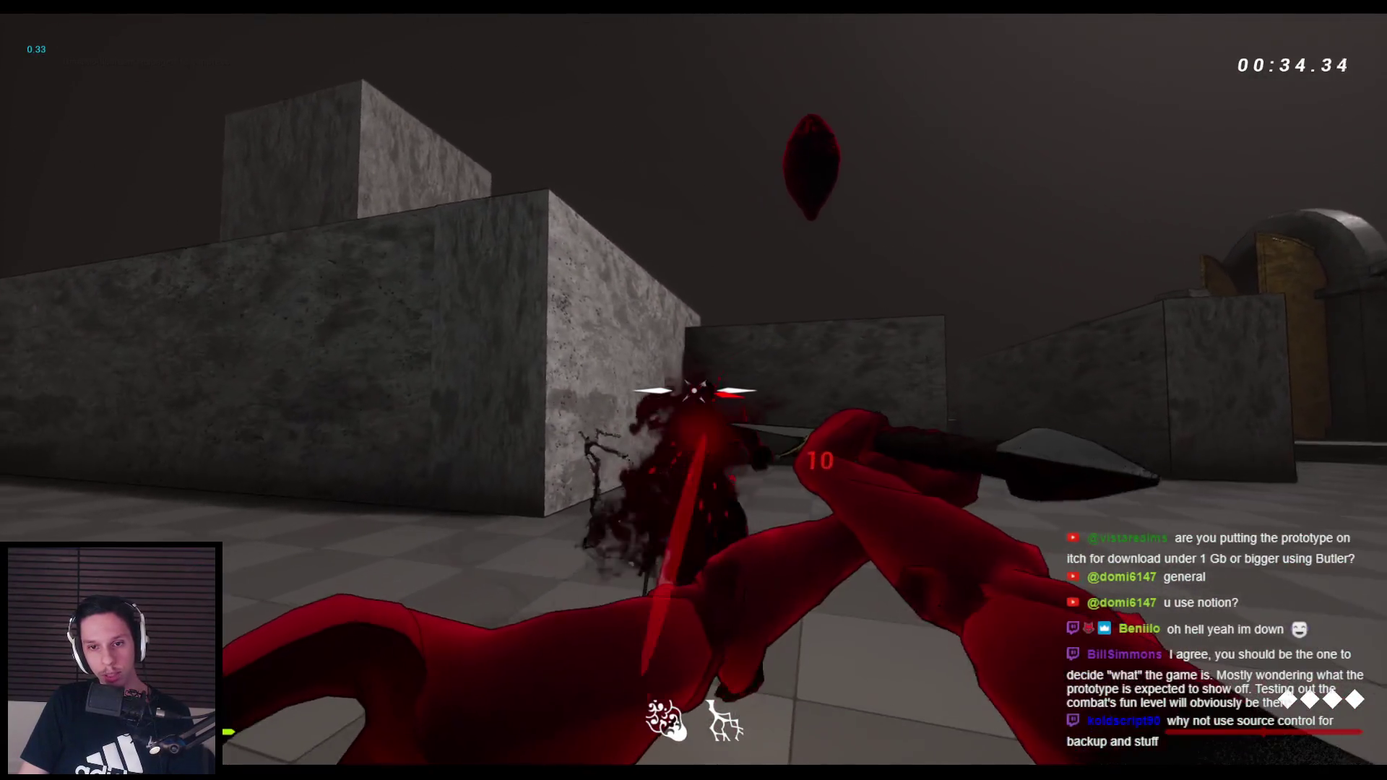
key("space")
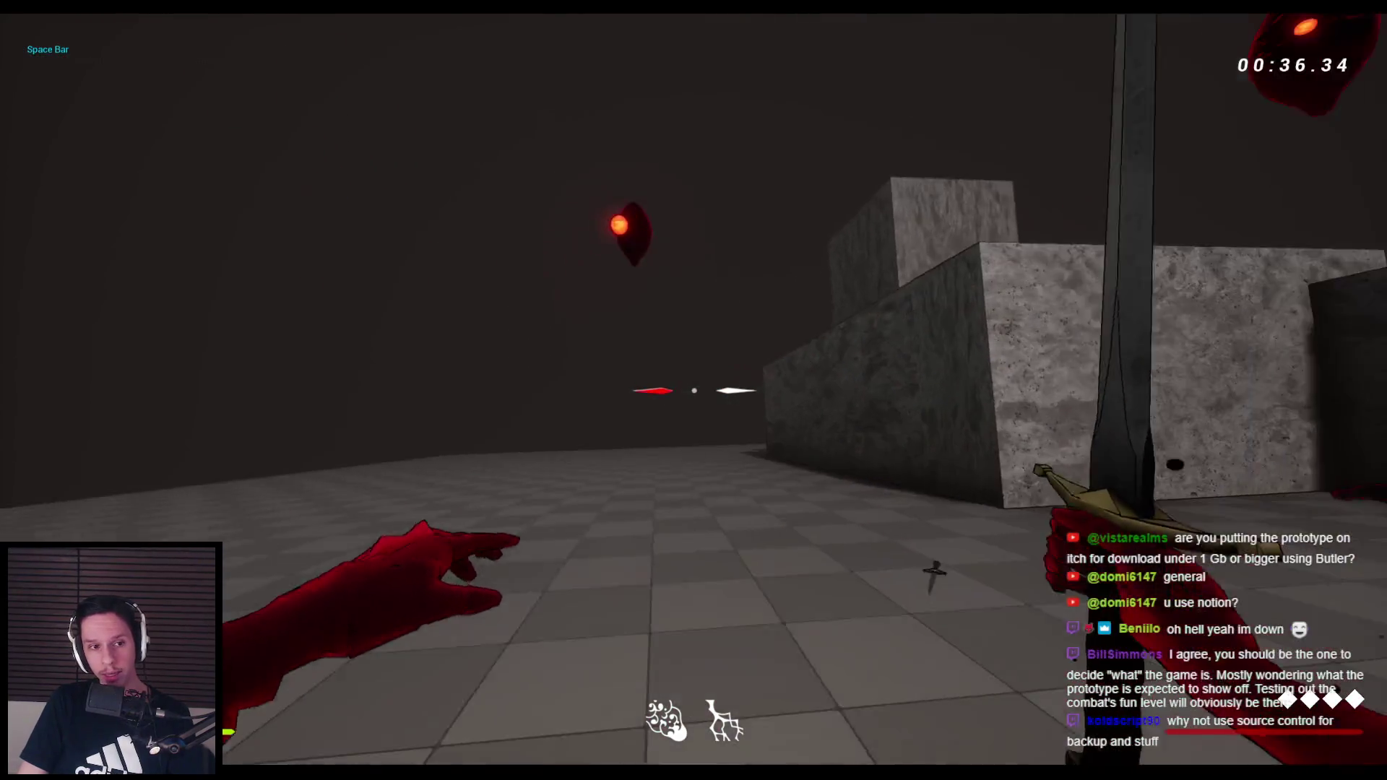
Jump onto the stone block while slashing at the red demon
left_click(693, 391)
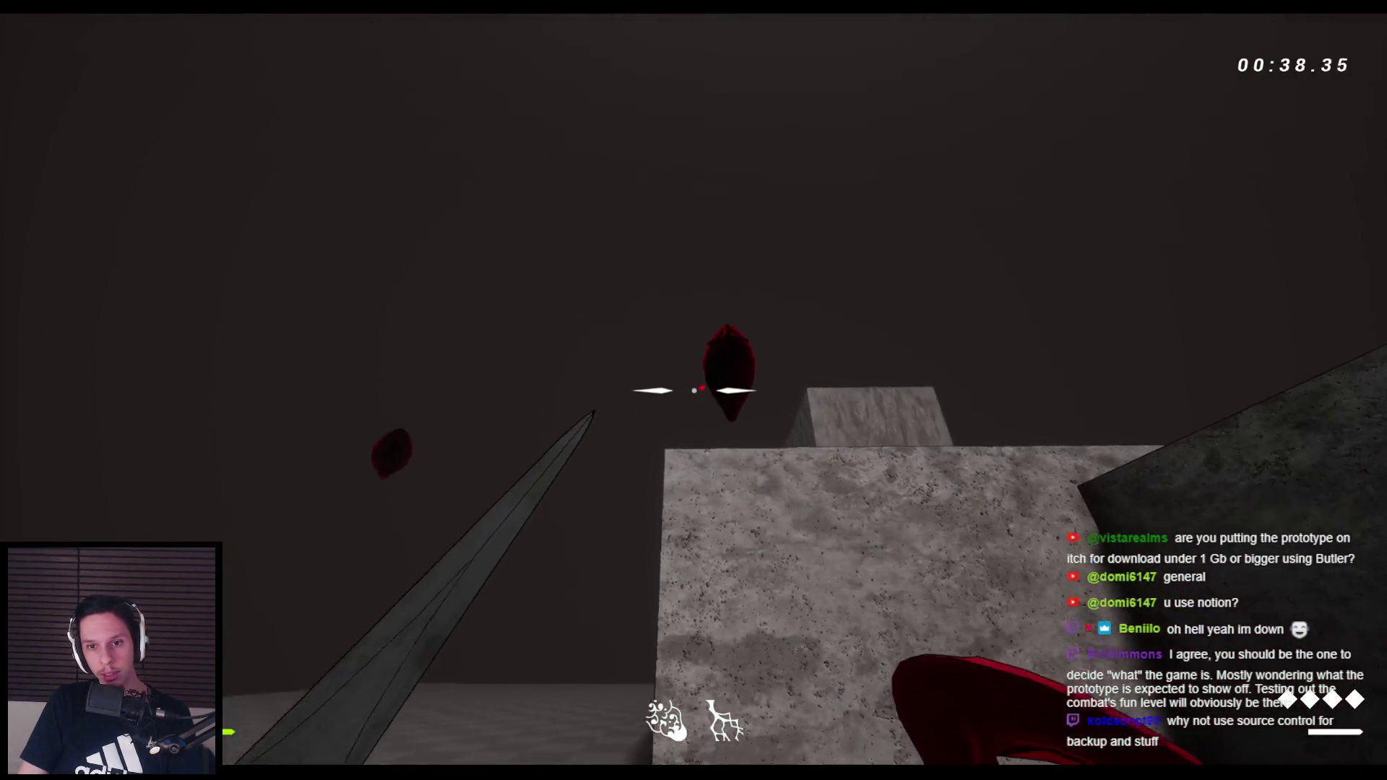
key("space")
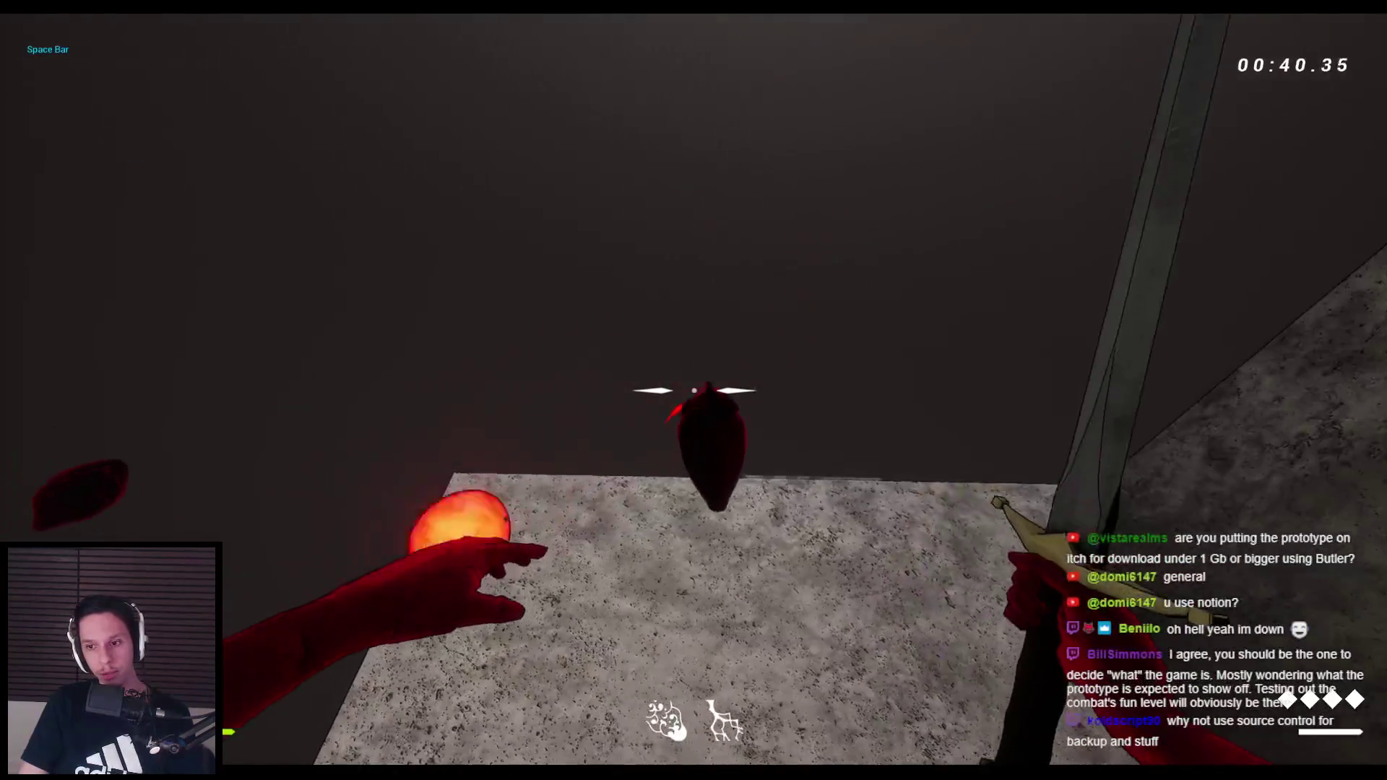
left_click(693, 391)
key("space")
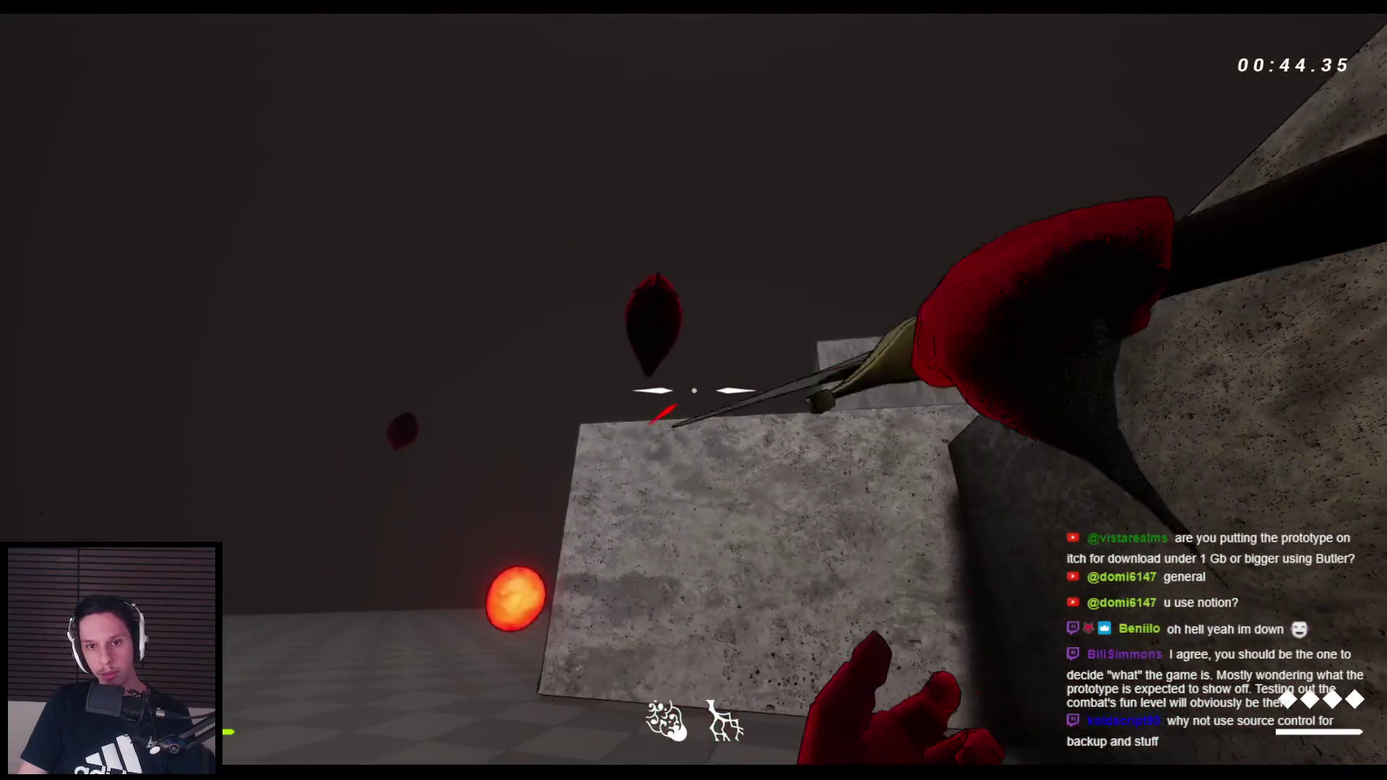
Switch to the bow, fire two arrows, then return to the sword
key("2")
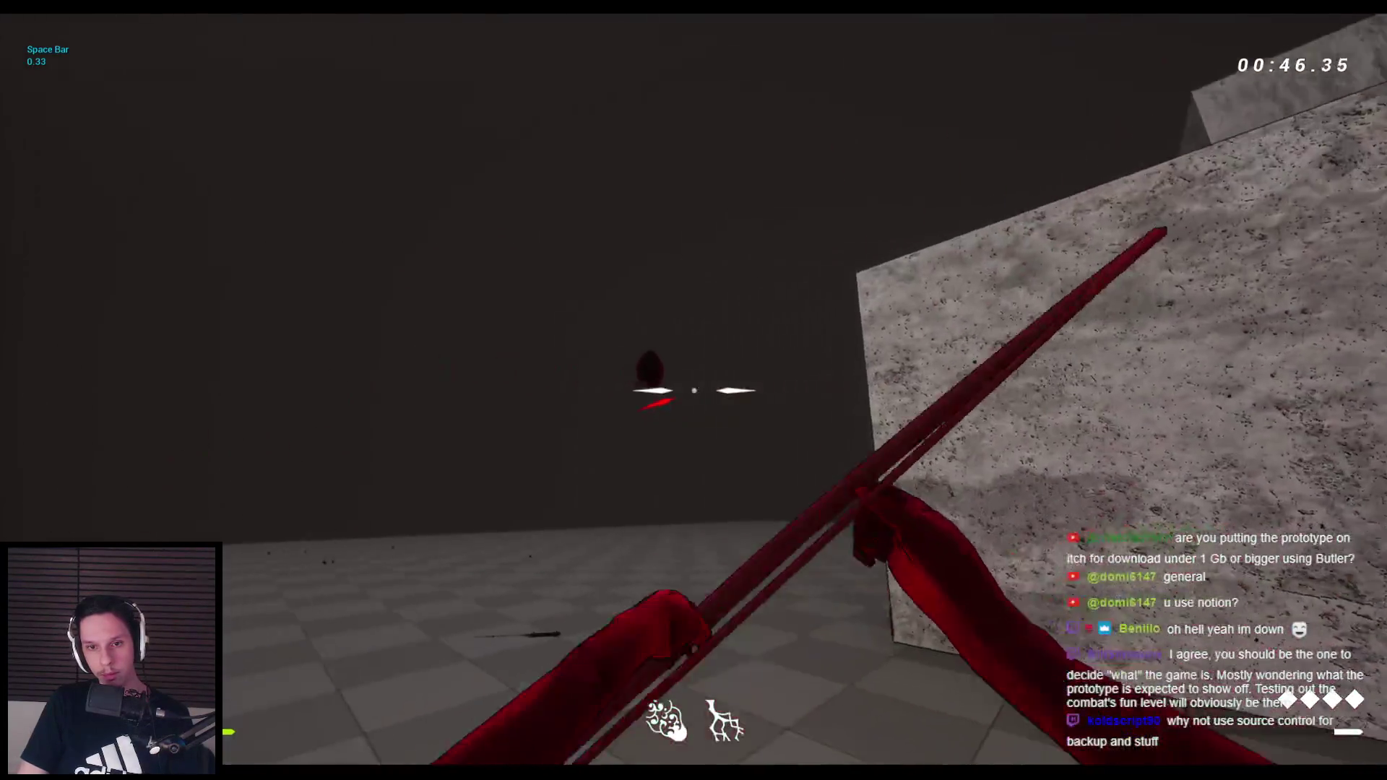
left_click(693, 391)
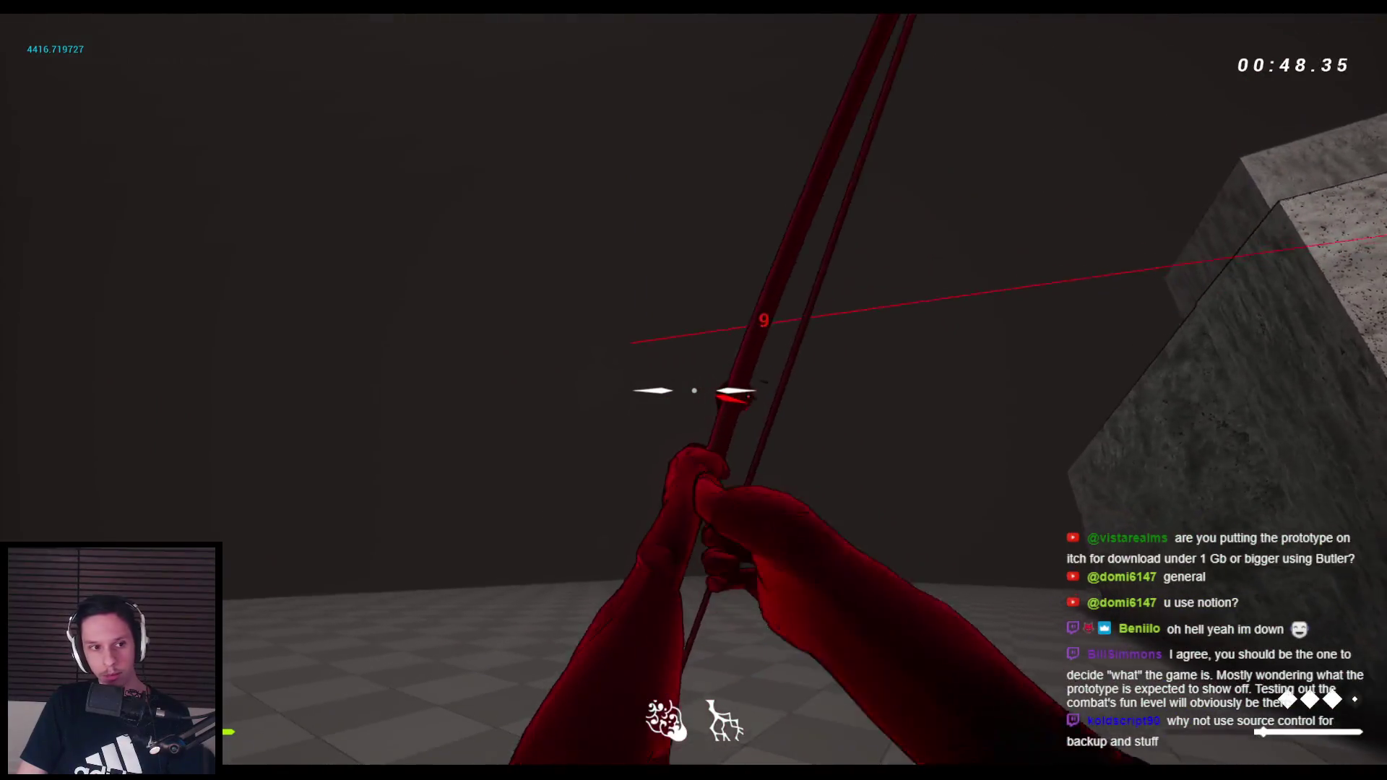
left_click(693, 390)
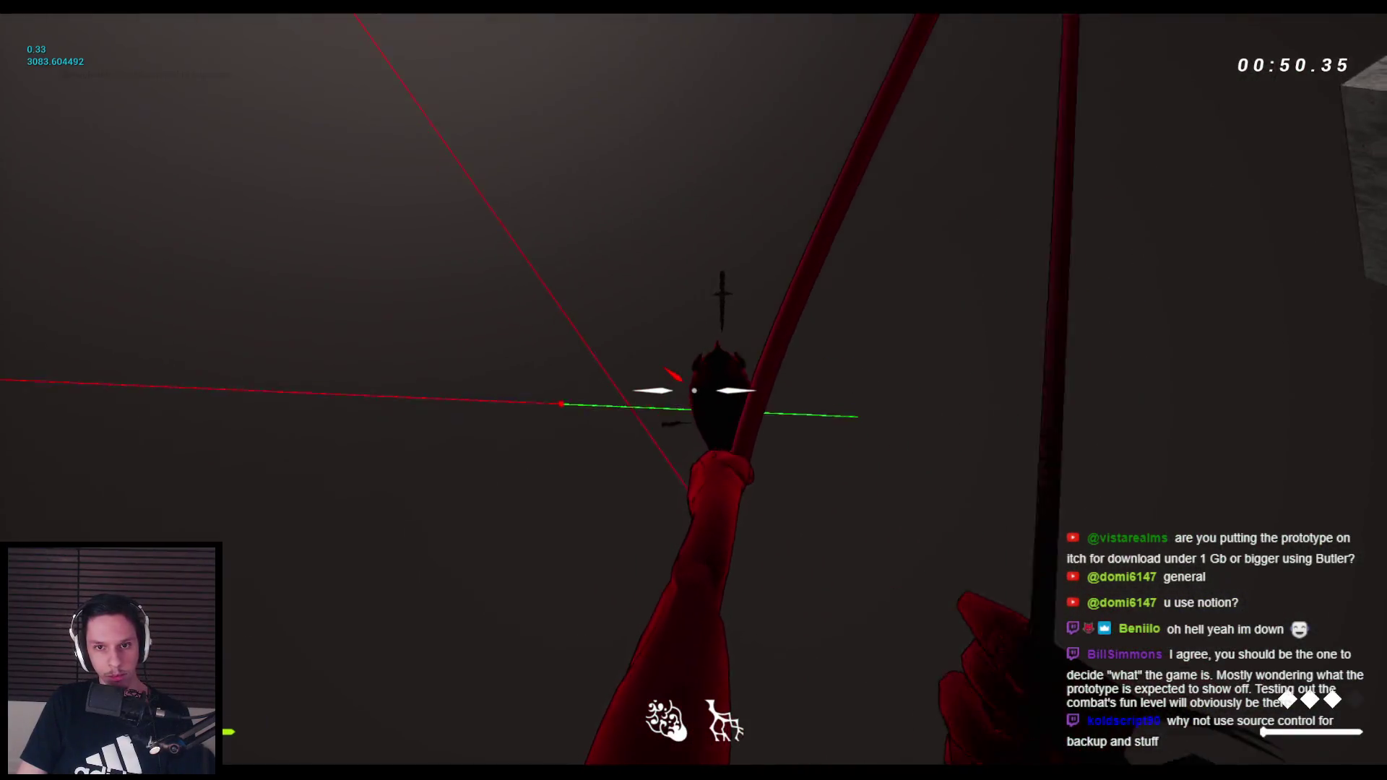
key("1")
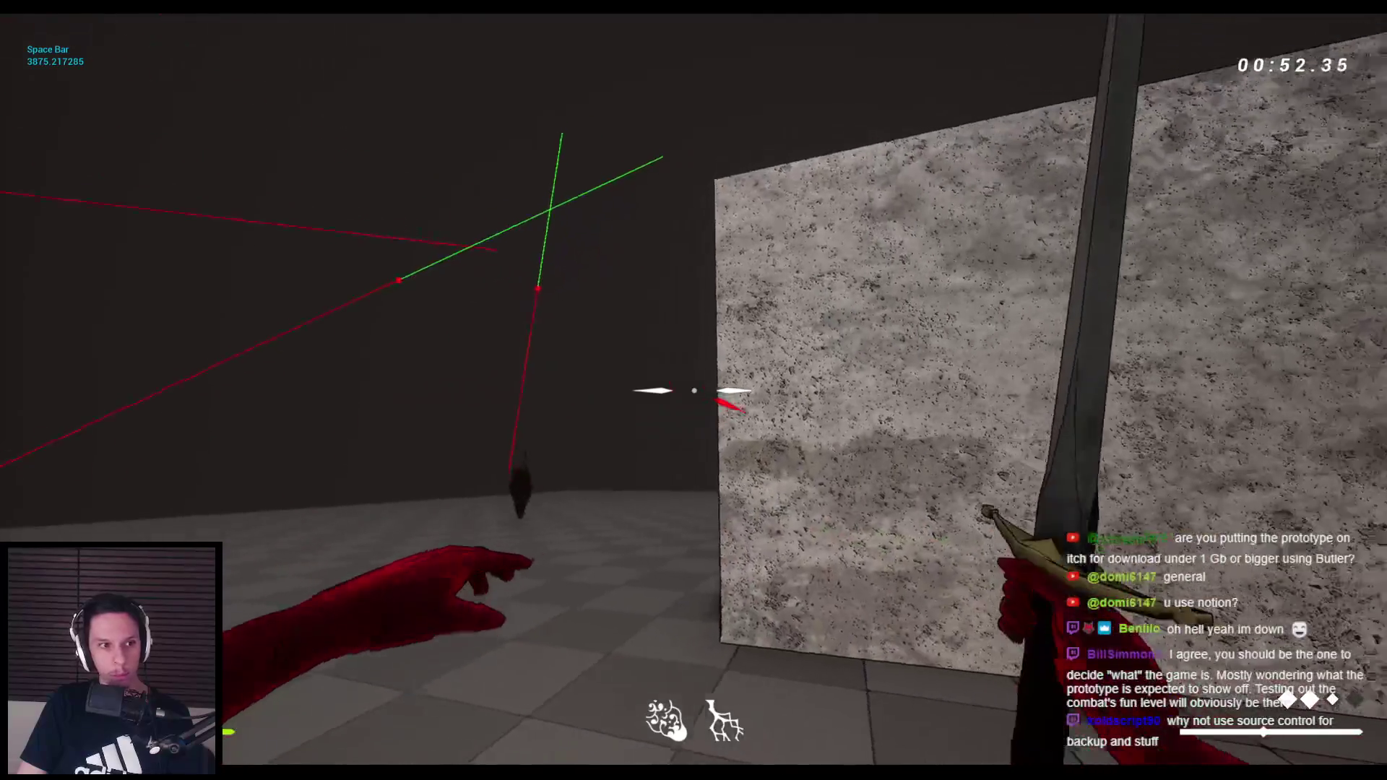
Wall-run along the stone wall and jump across the maze top before dropping in
key("space")
key("space")
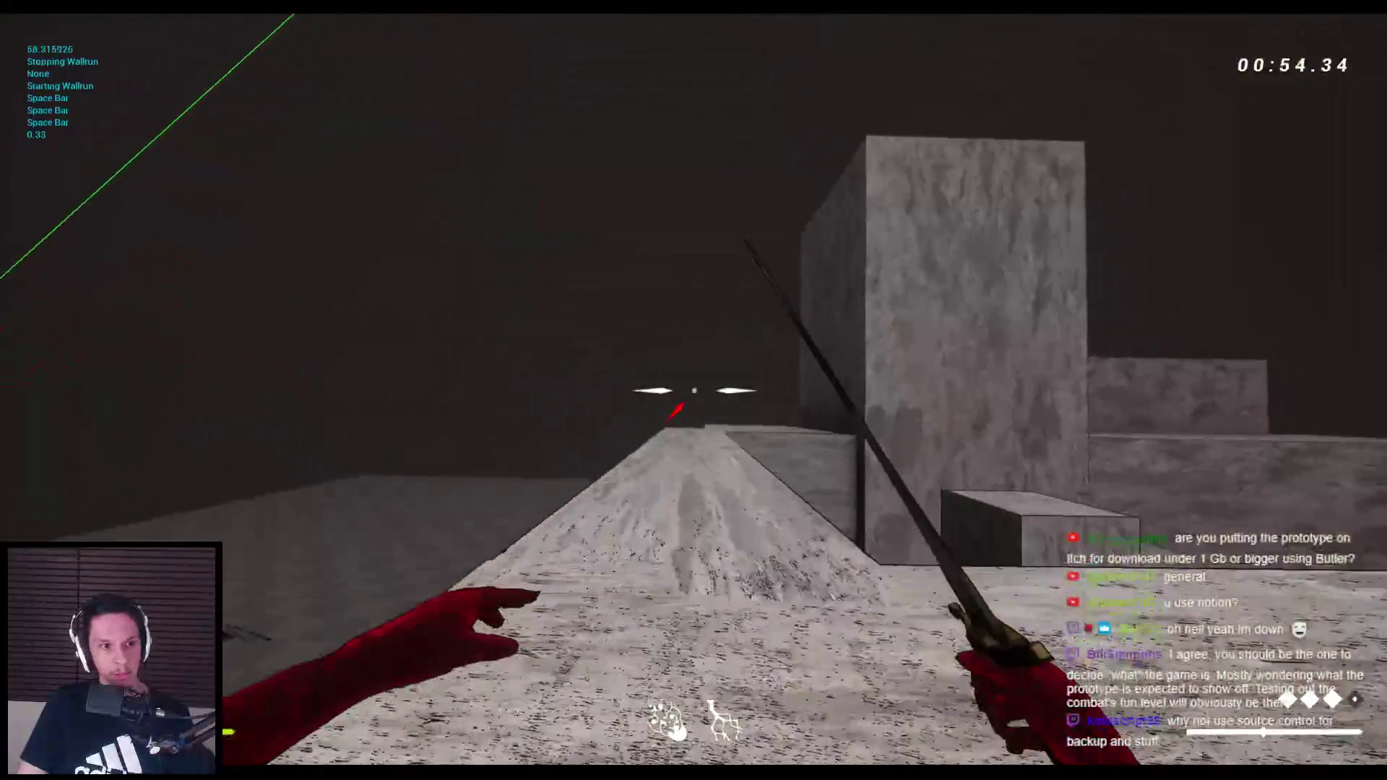
key("space")
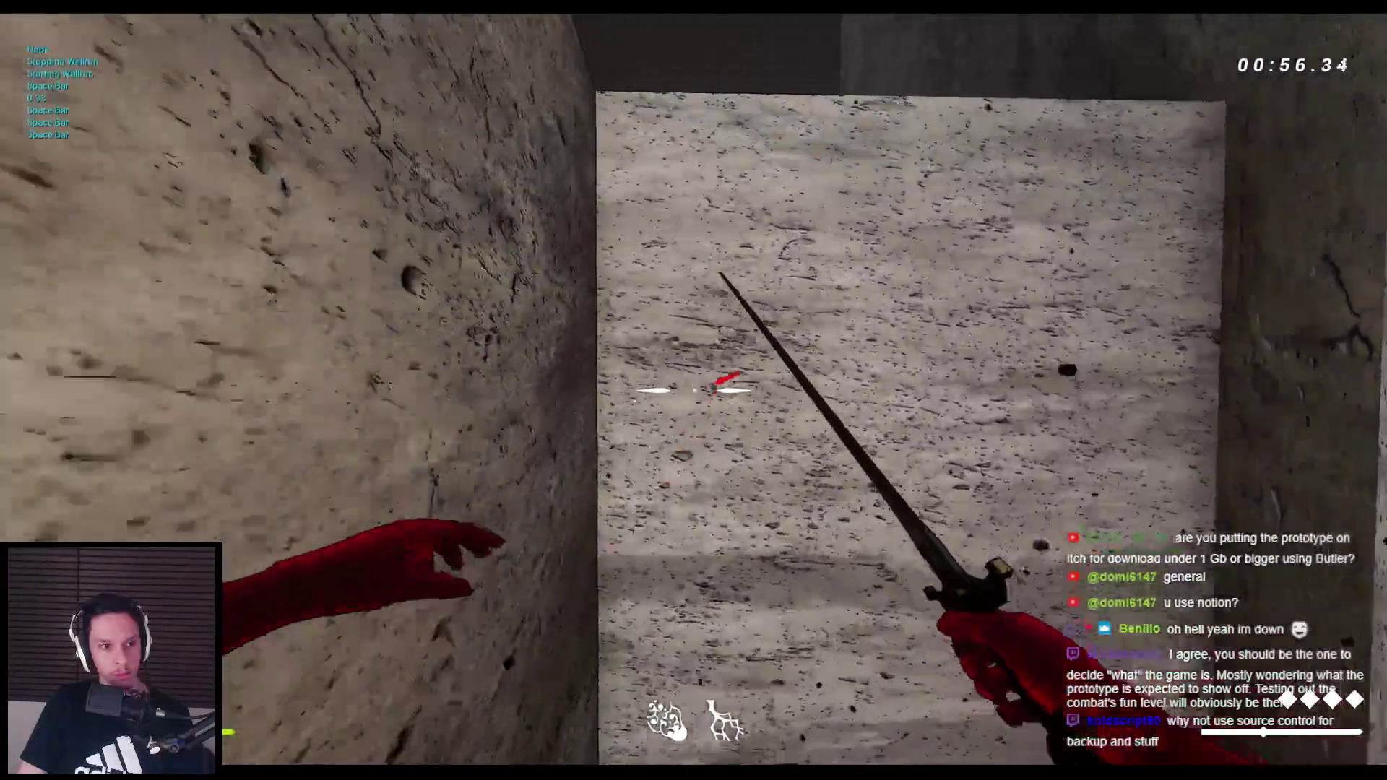
key("space")
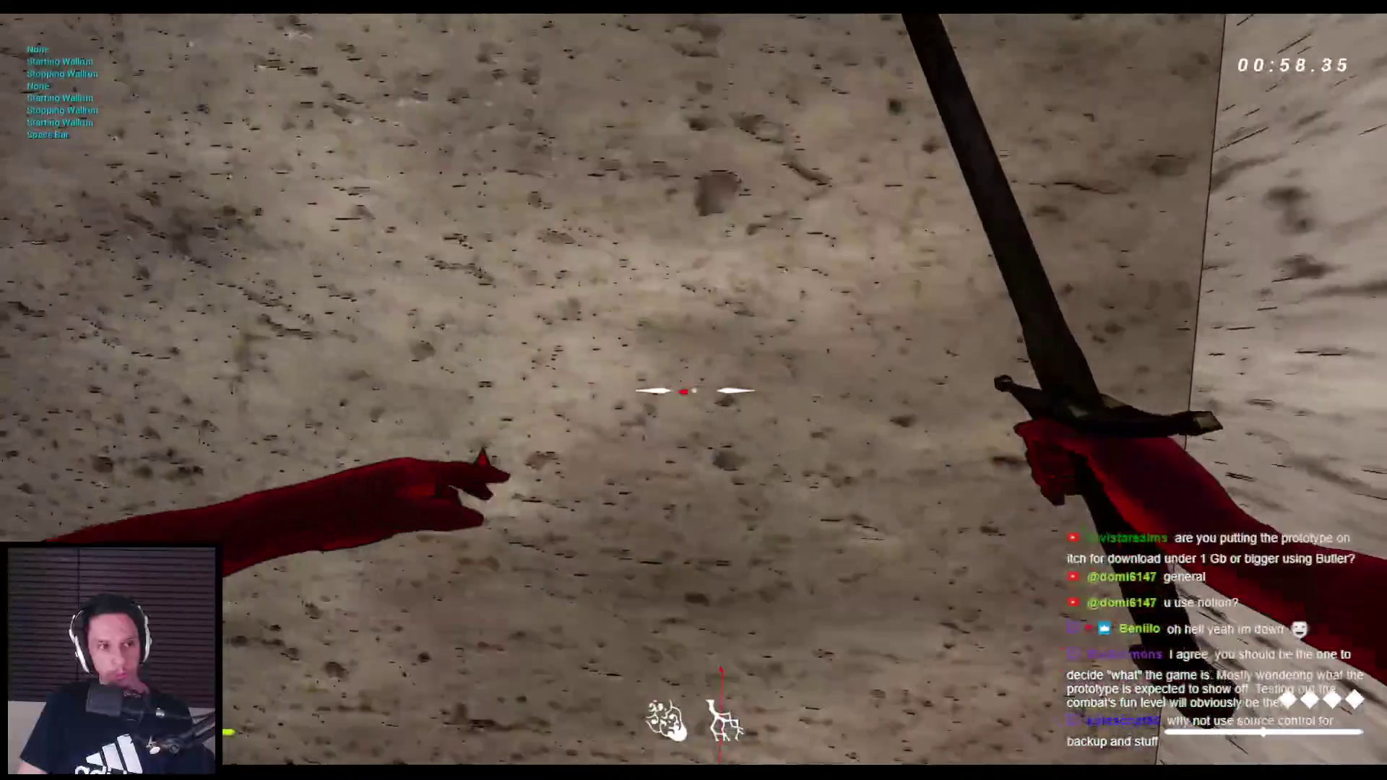
key("space")
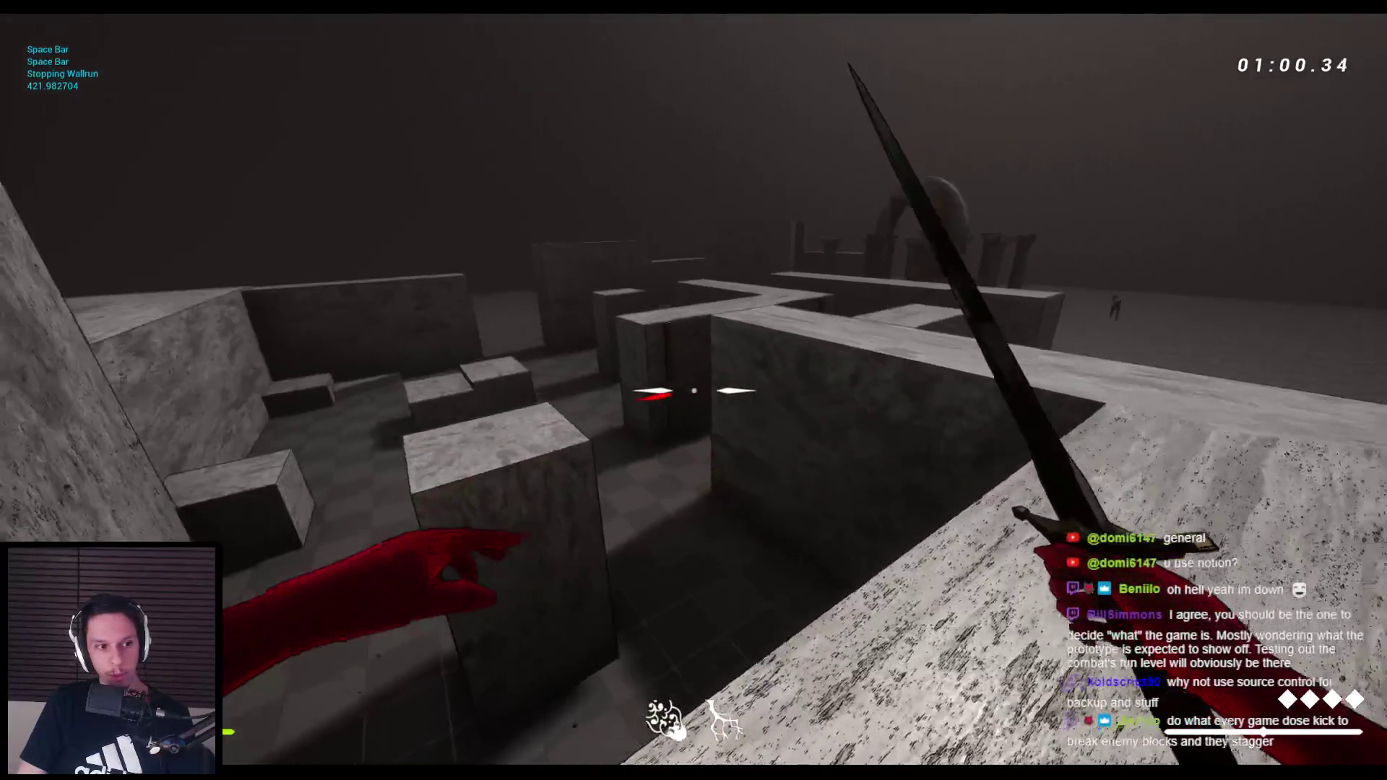
key("space")
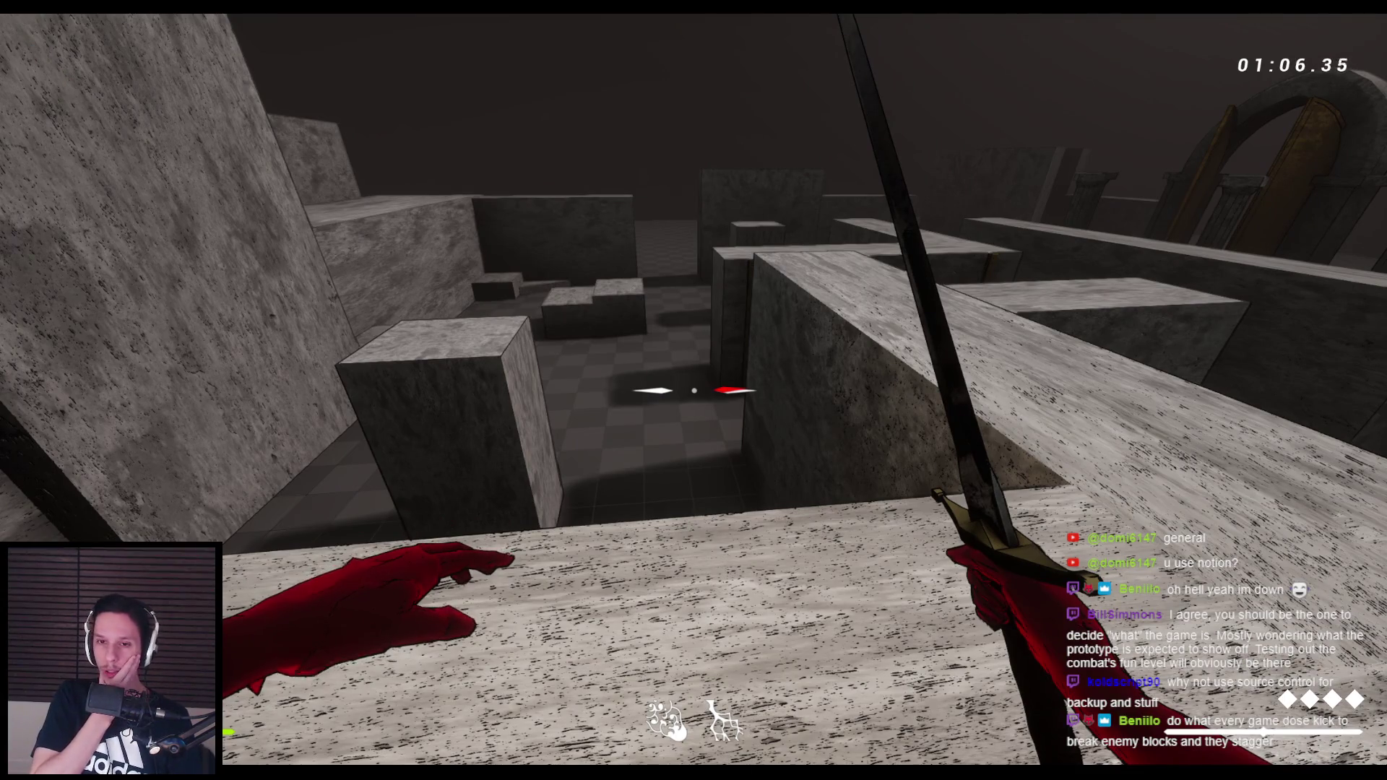
key("space")
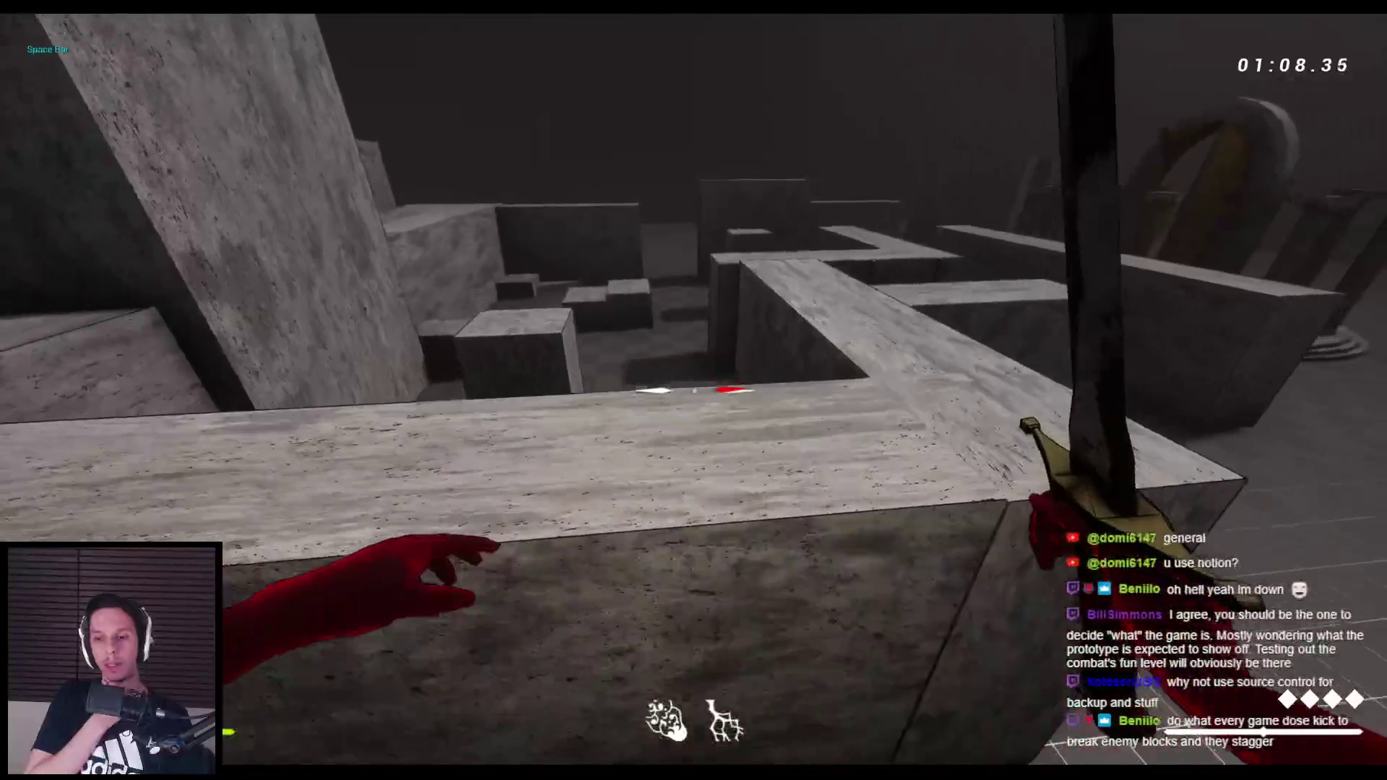
Stop the play session and bring up the GODTOWER Notion page
key("Escape")
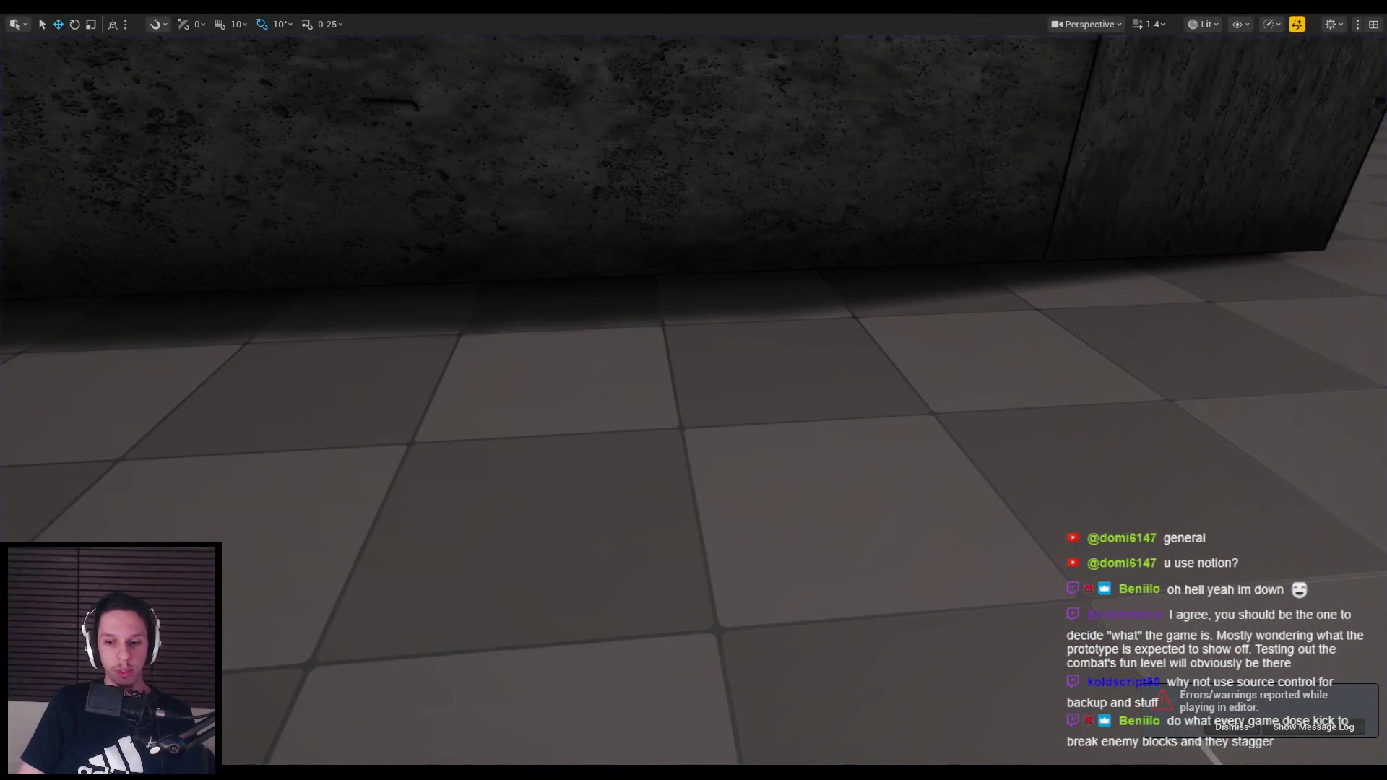
key("alt+Tab")
scroll(548, 504, "down", 15)
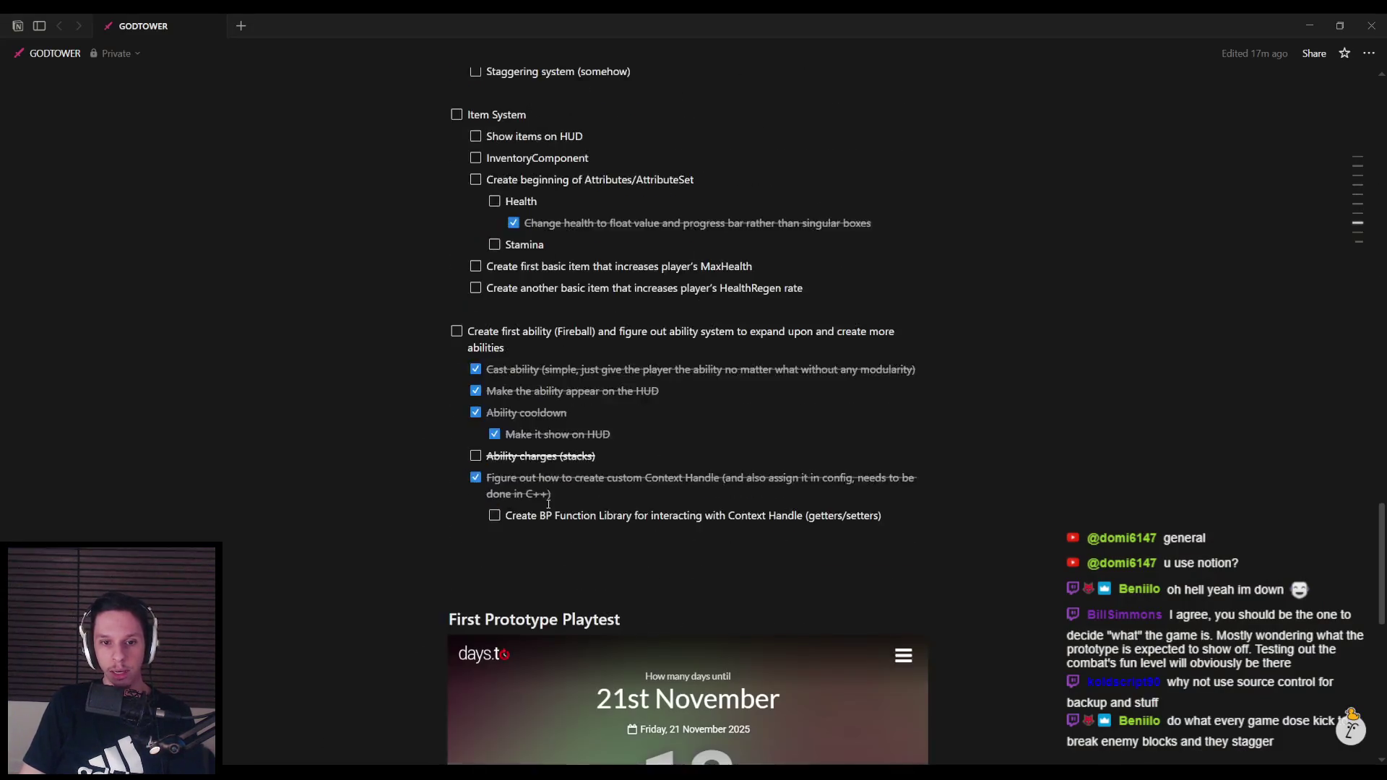
Scroll to the GODTOWER goals list and place the cursor after '8 enemy variants'
scroll(548, 504, "down", 8)
left_click_drag(647, 464, 470, 466)
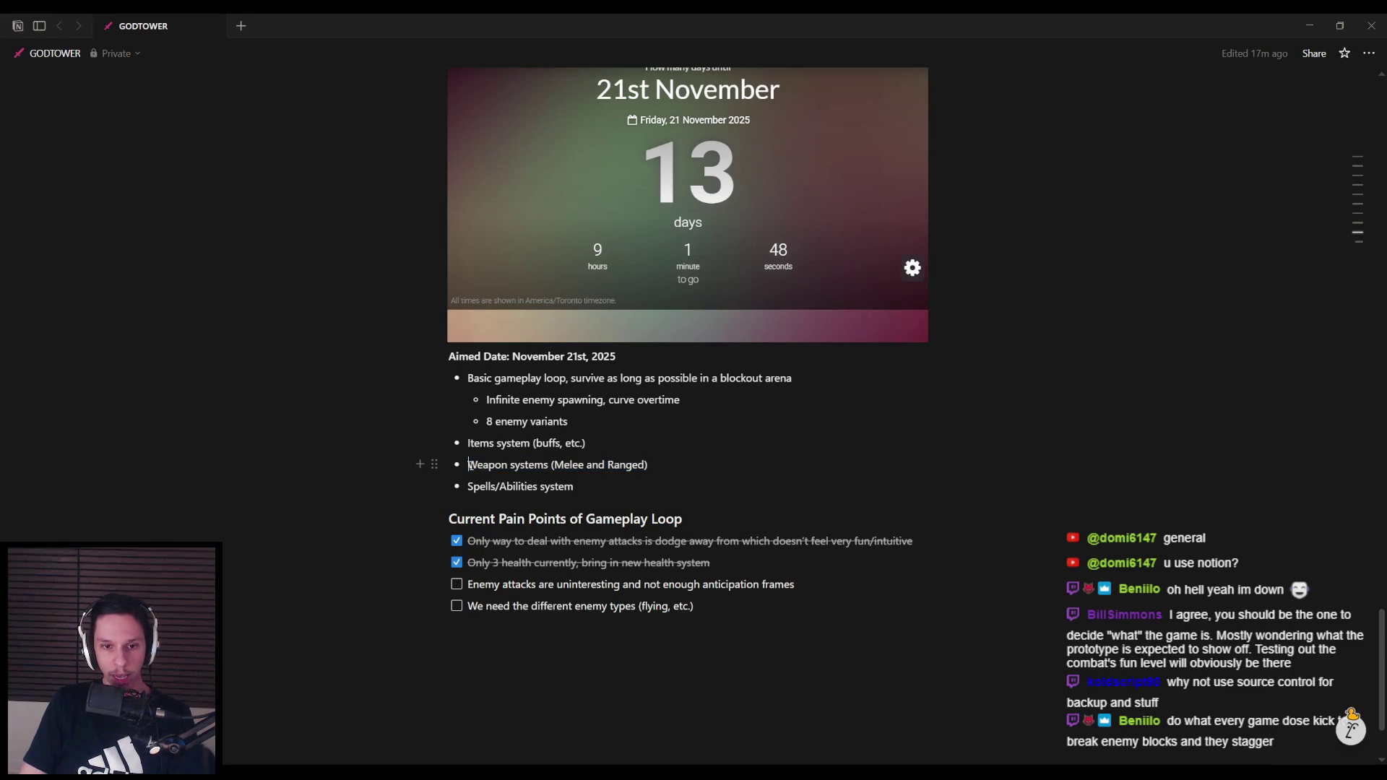
left_click_drag(576, 487, 538, 499)
left_click(591, 494)
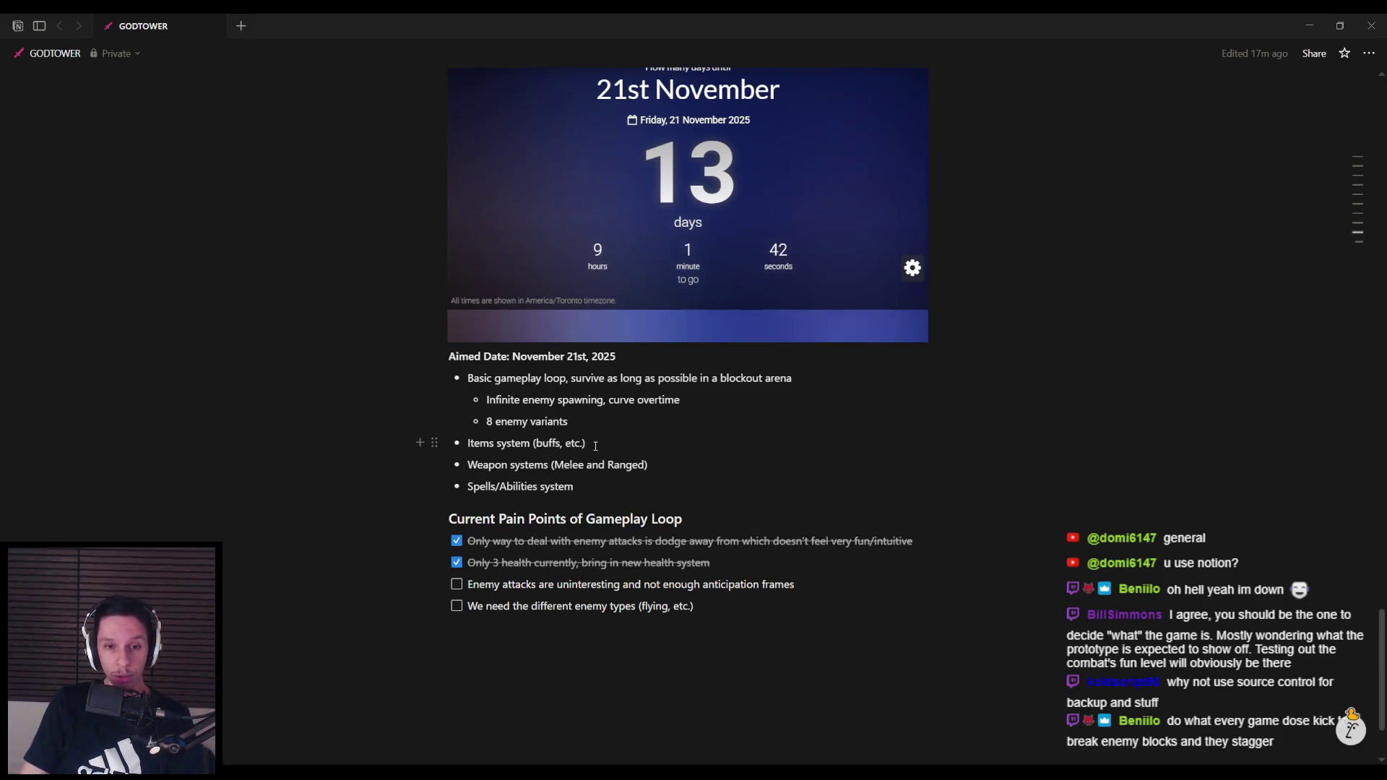
mouse_move(570, 423)
left_mouse_down()
mouse_move(474, 399)
mouse_move(577, 425)
left_mouse_up()
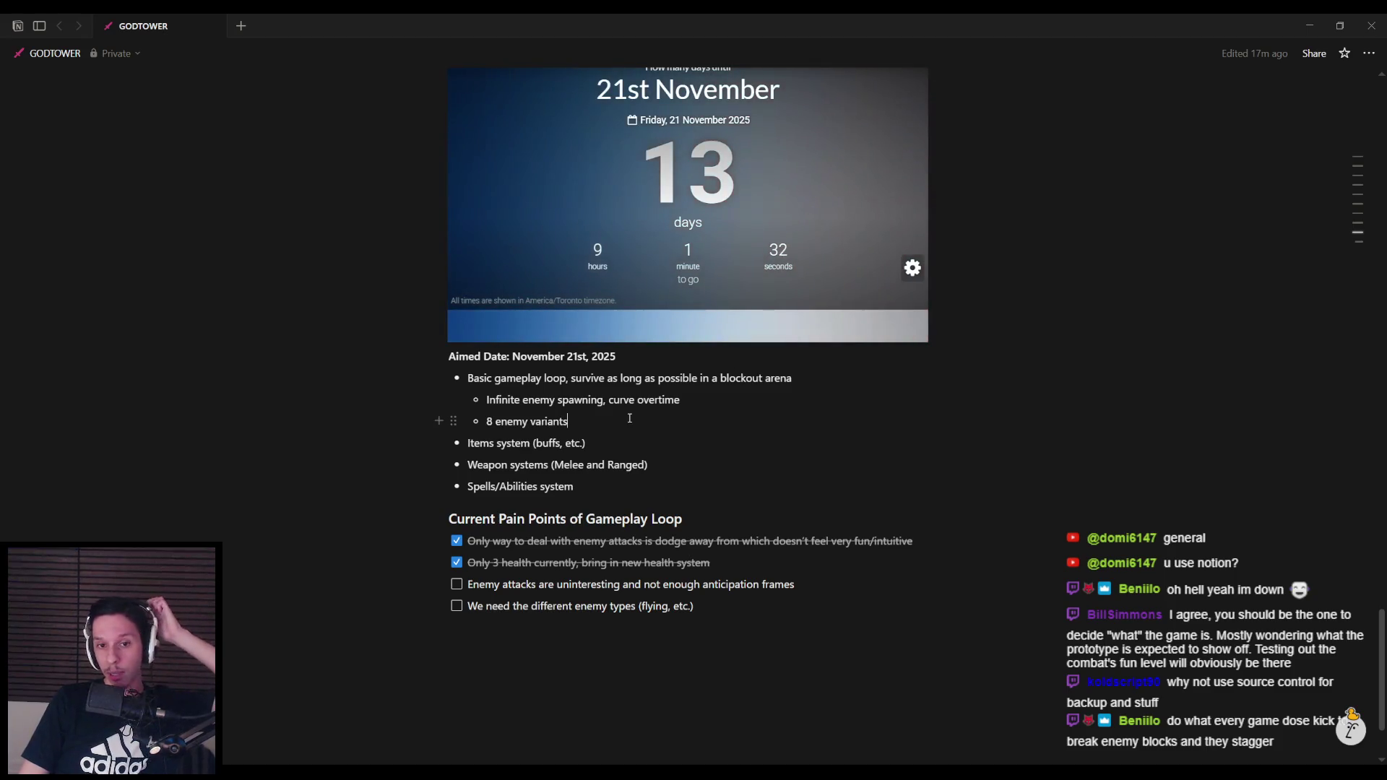
left_click(629, 420)
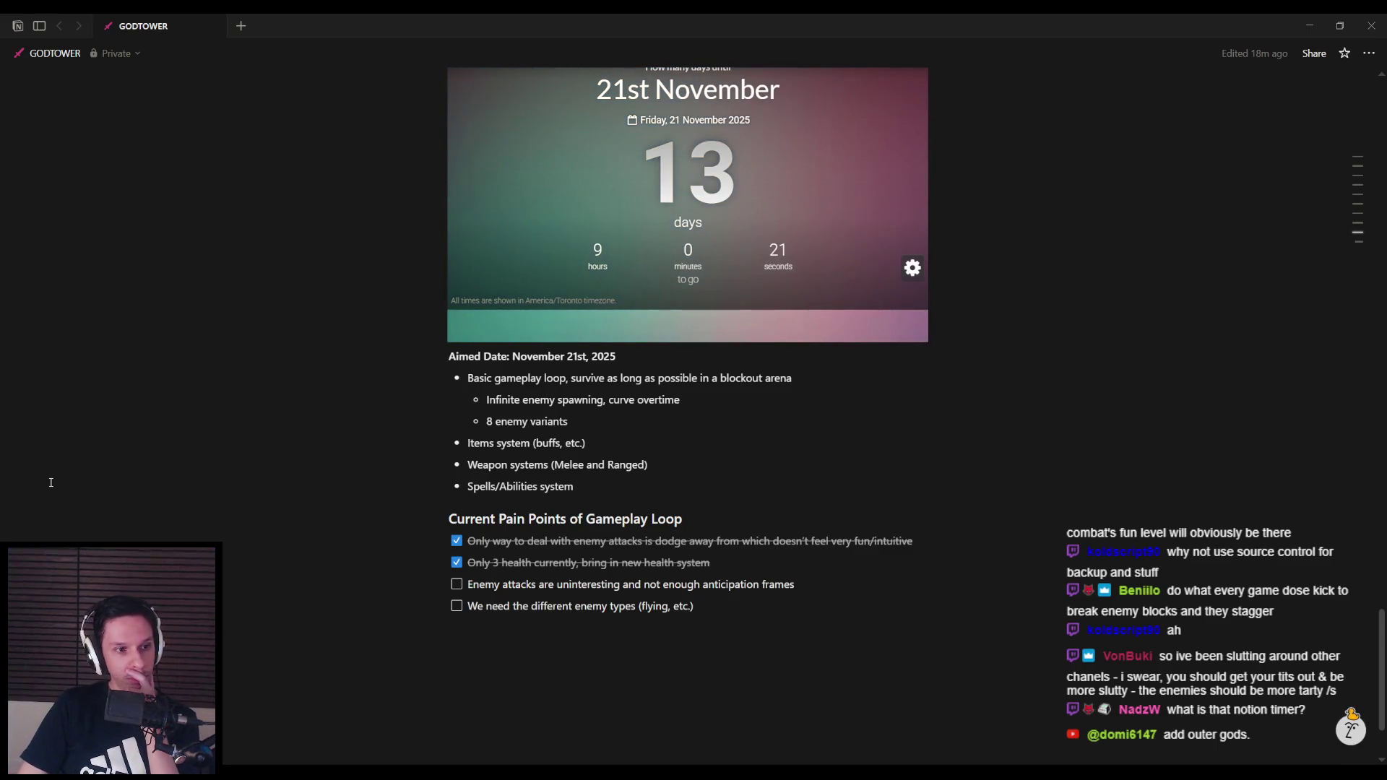
scroll(690, 369, "up", 2)
scroll(690, 370, "up", 1)
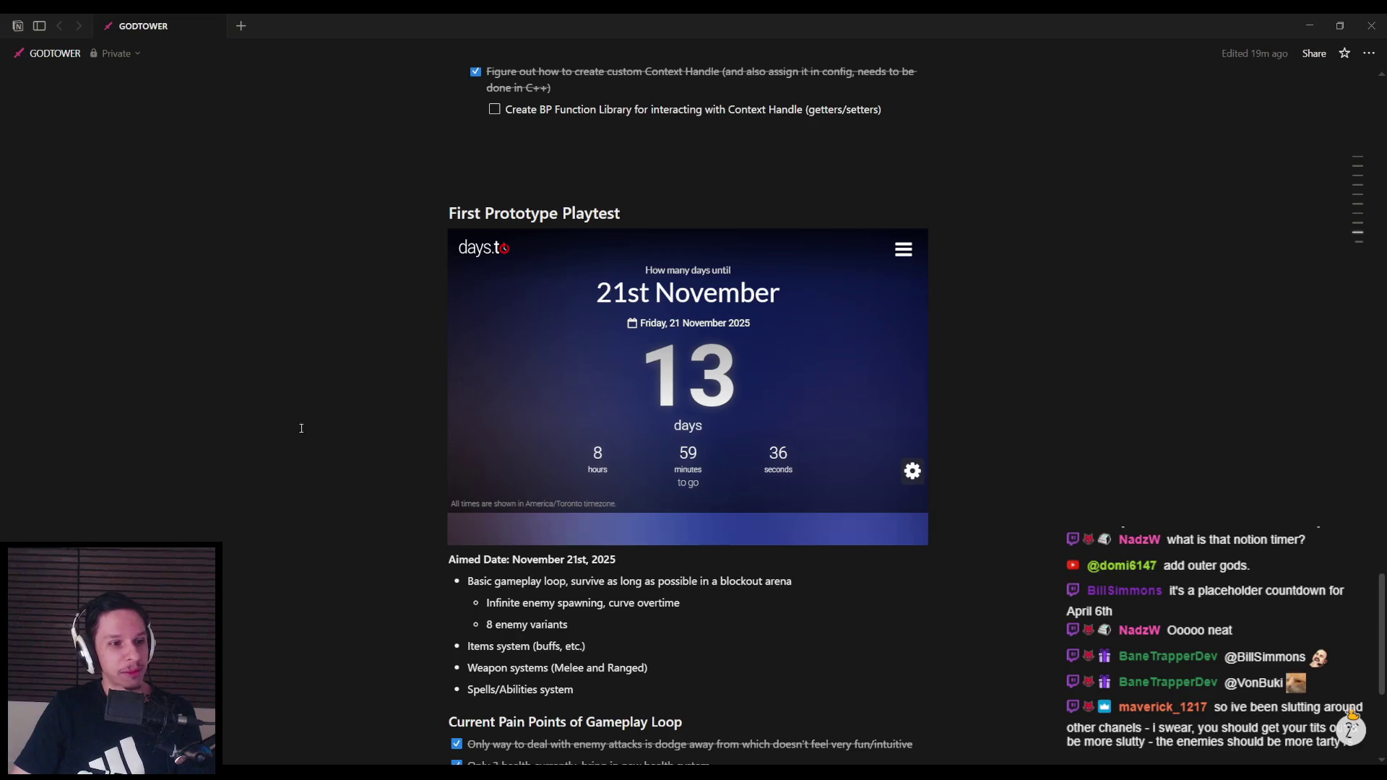
Click into the blockout arena gameplay line, then return to Unreal's FirstPerson_AnimBP tab
left_click(803, 584)
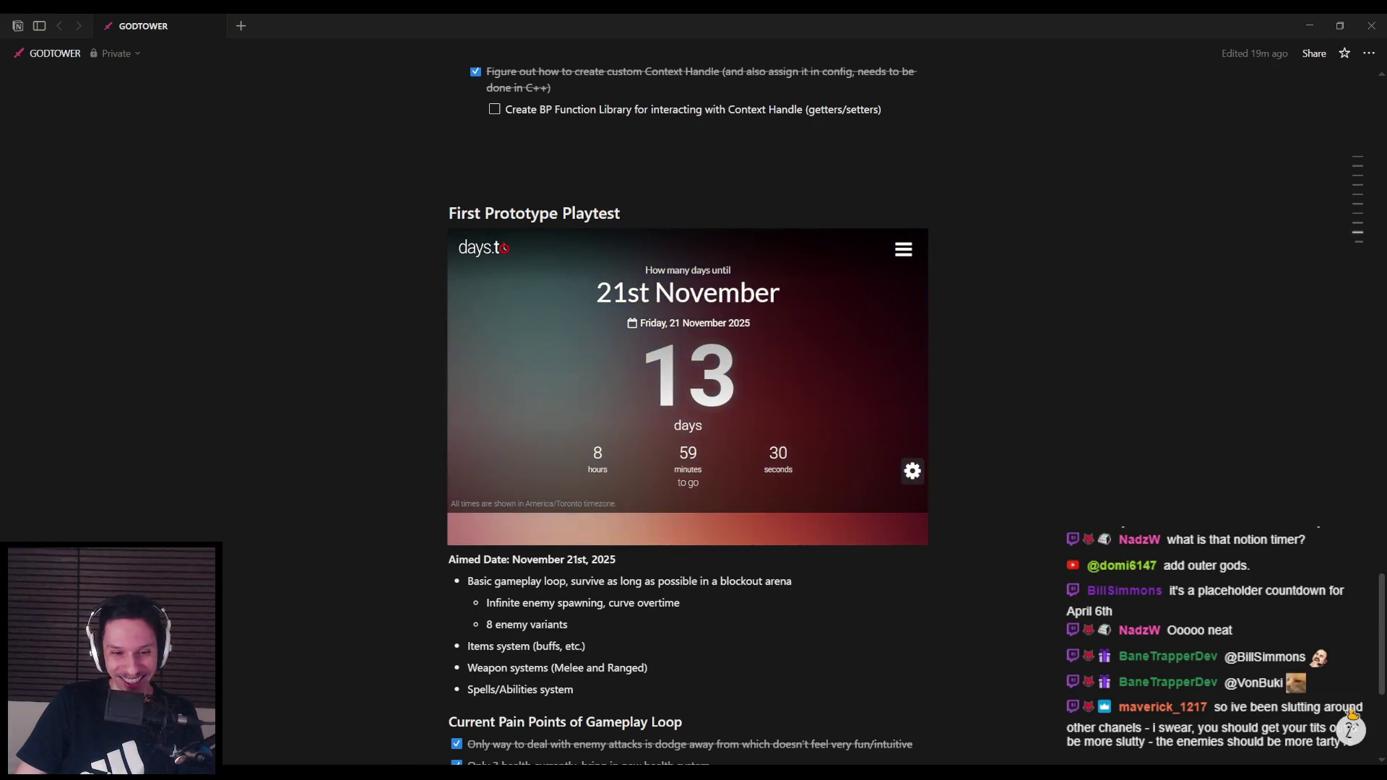
left_click(487, 735)
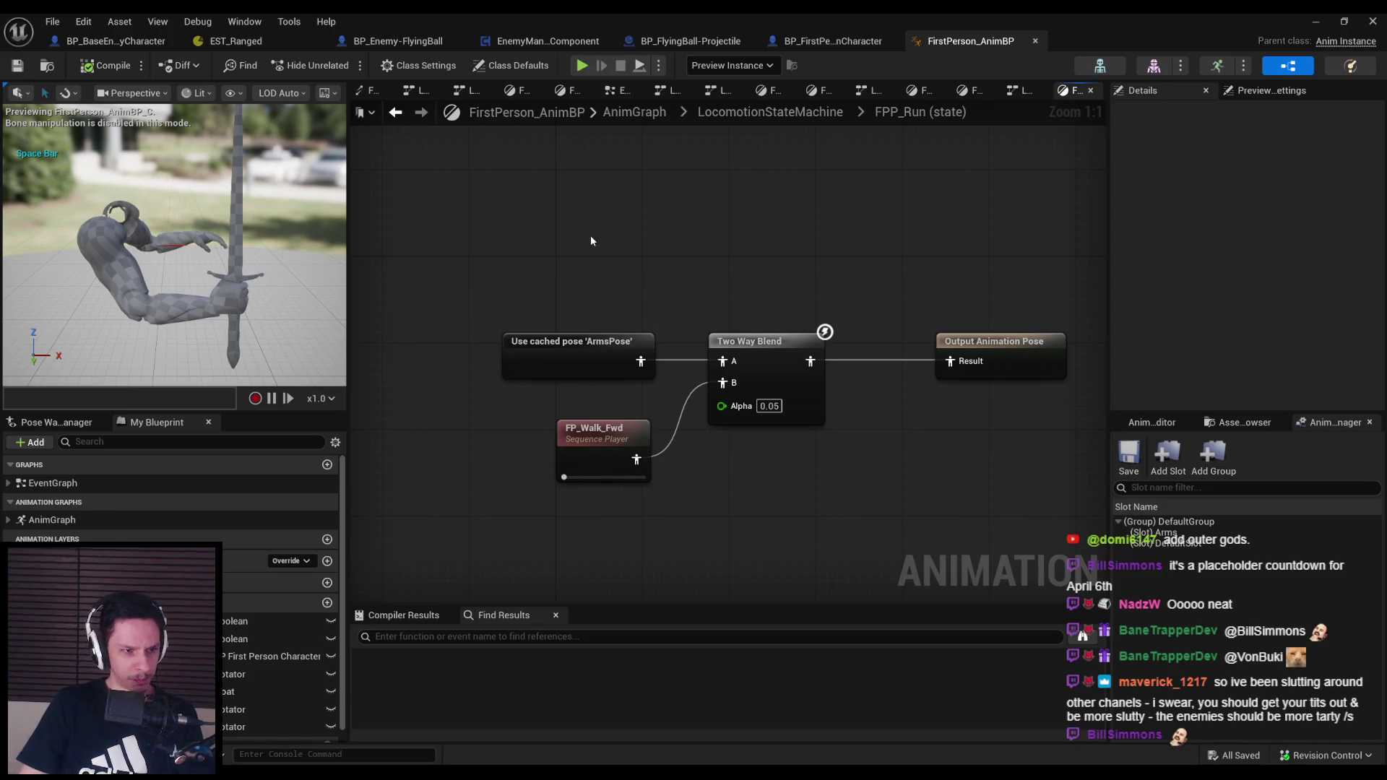
Zoom out the AnimGraph, minimize the Blueprint editor, and launch Play In Editor
scroll(520, 482, "down", 2)
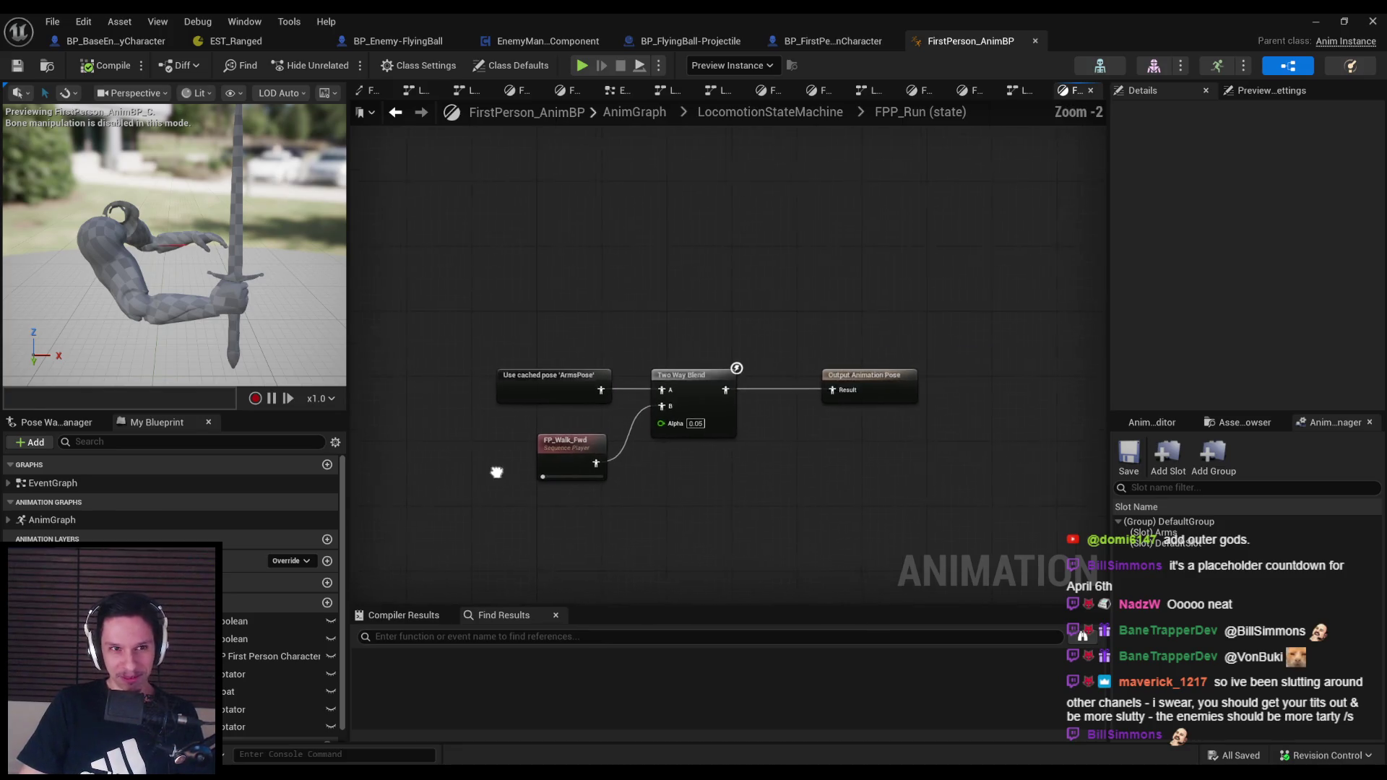
left_click(1315, 21)
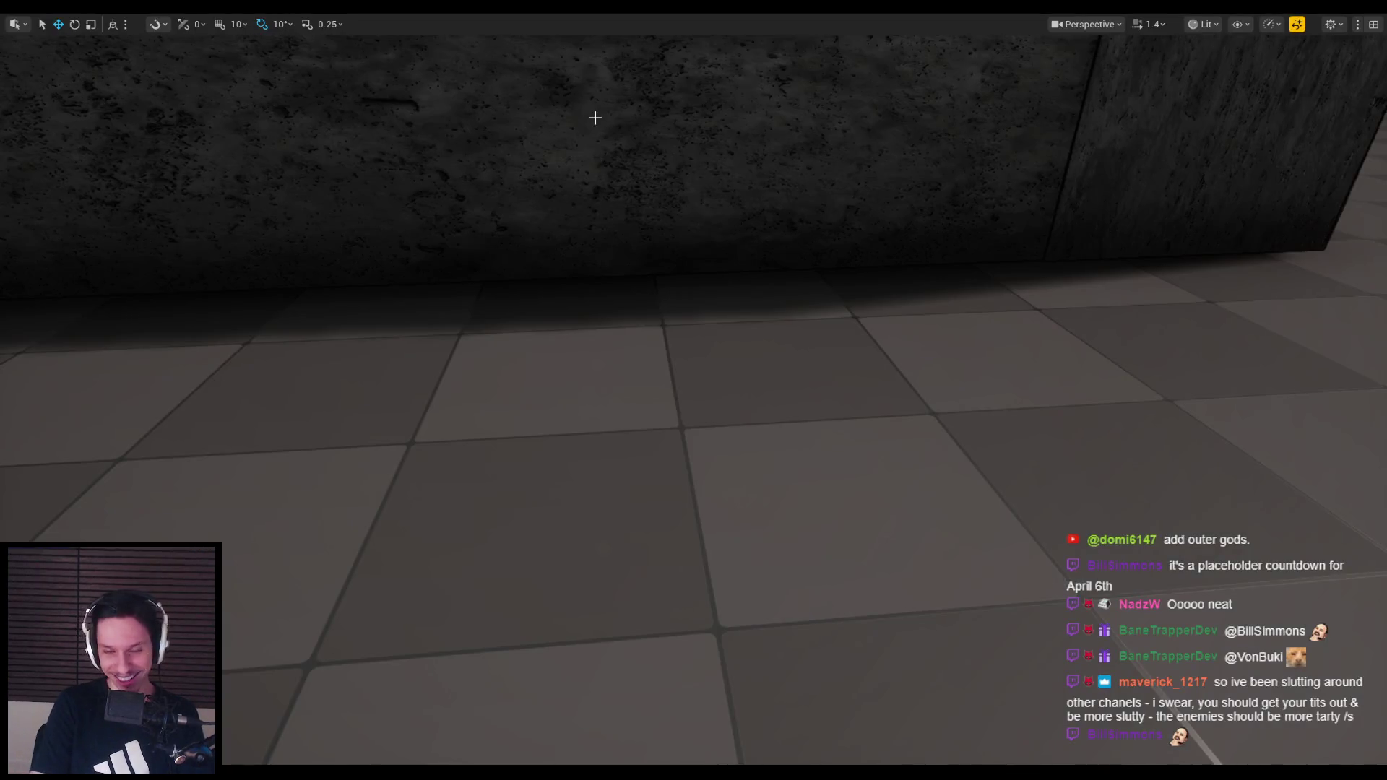
key("alt+p")
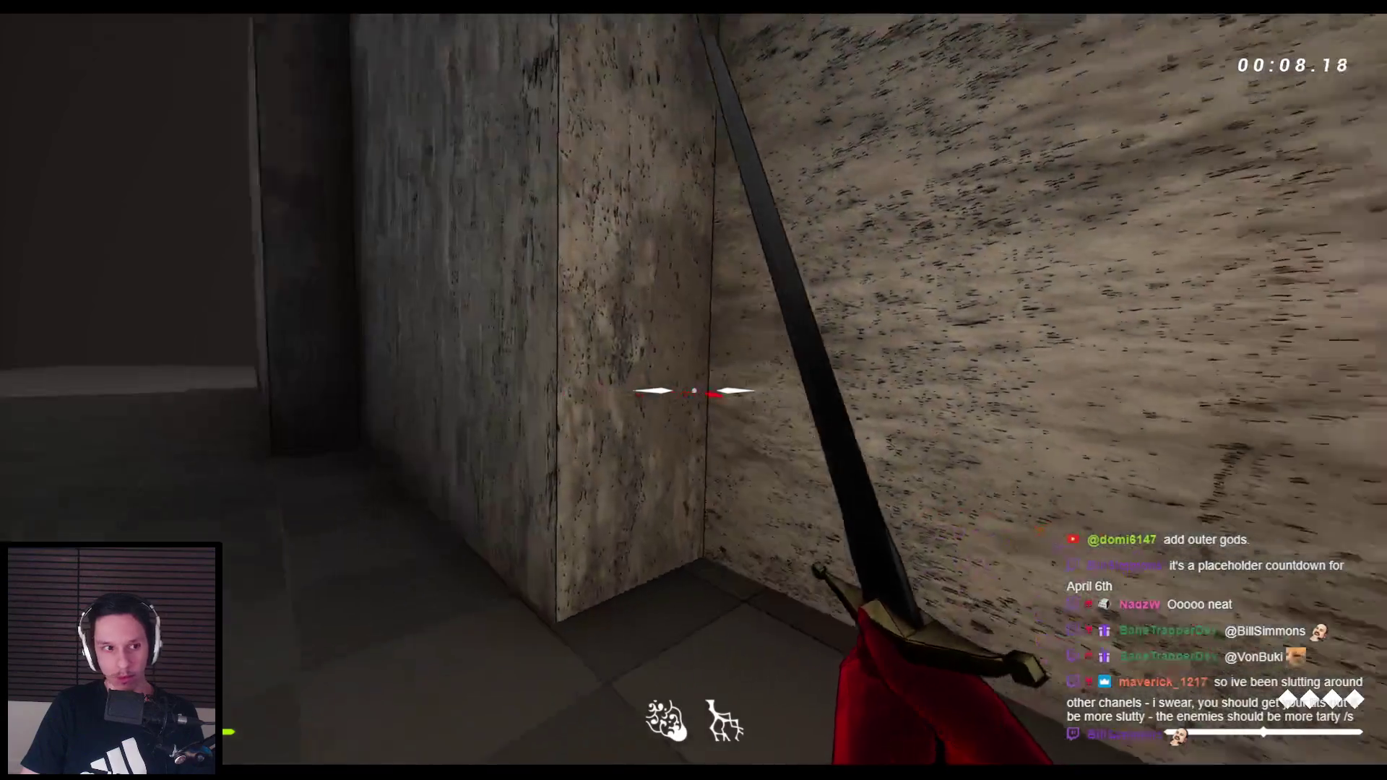
Wall-run in, then slash through the approaching grunt groups with sword combos
key("space")
key("space")
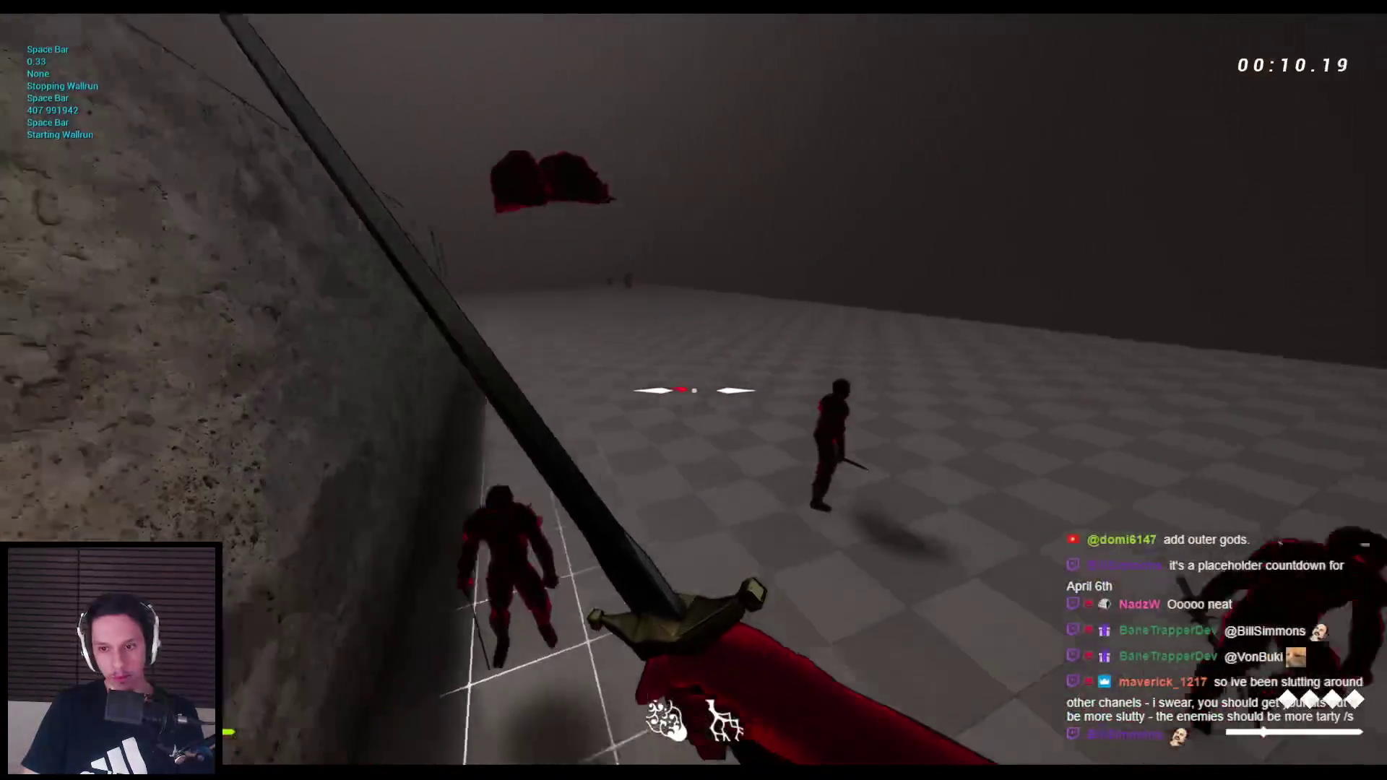
left_click(694, 390)
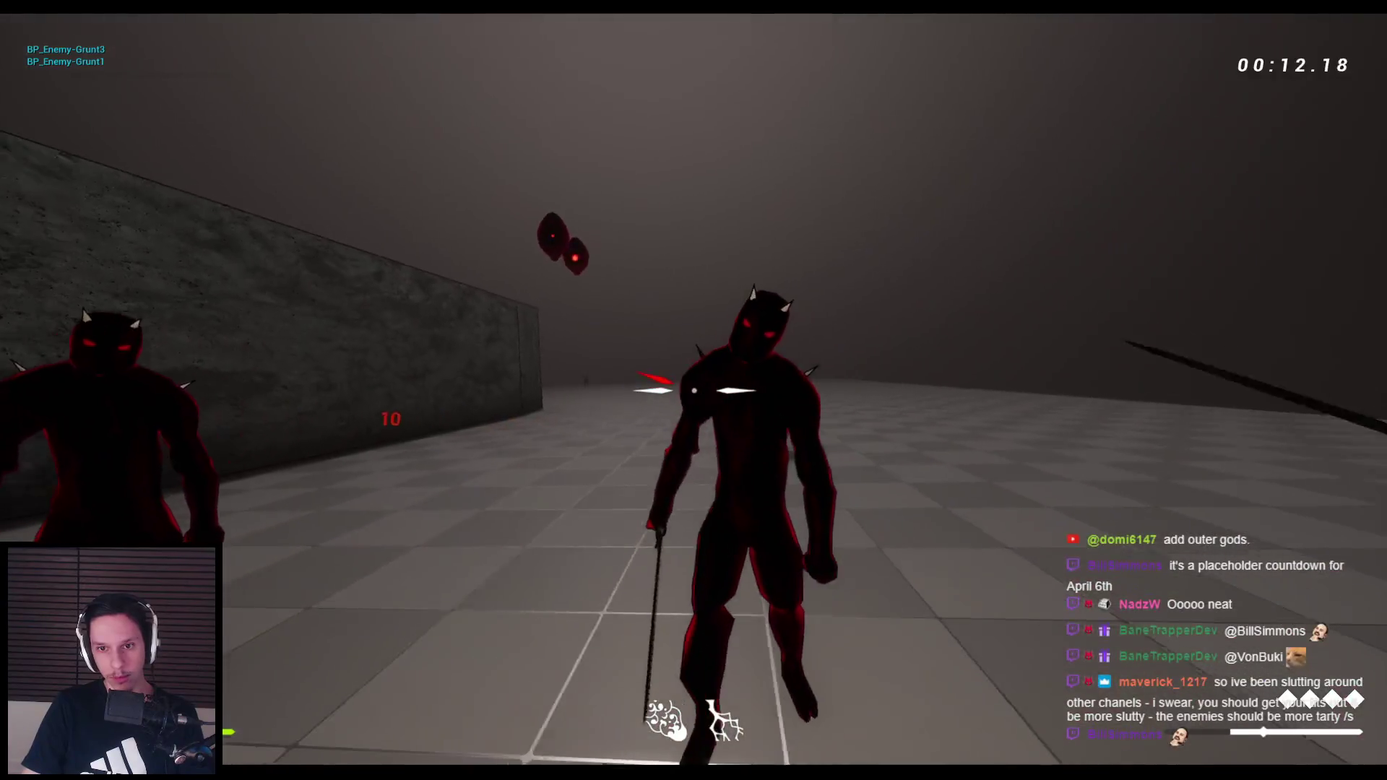
left_click(693, 391)
left_click(694, 390)
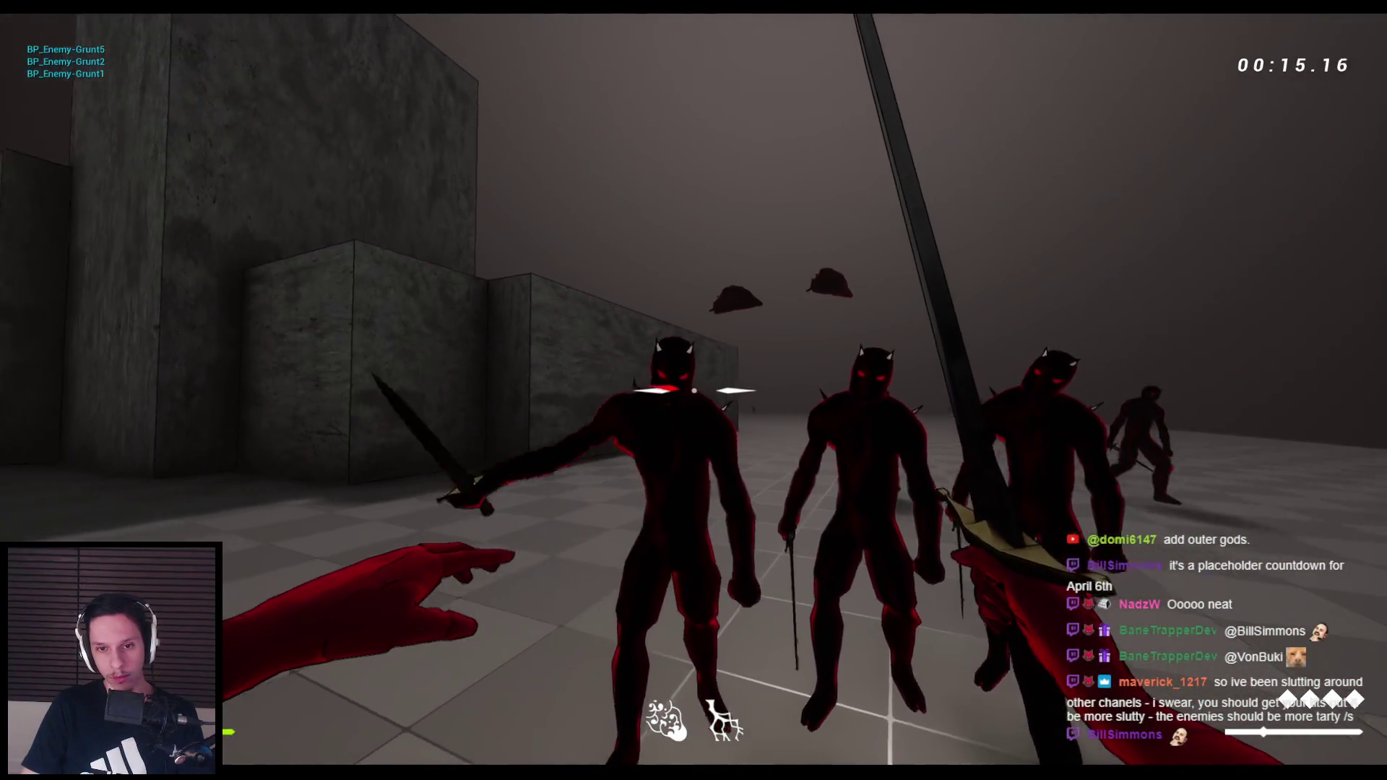
left_click(693, 391)
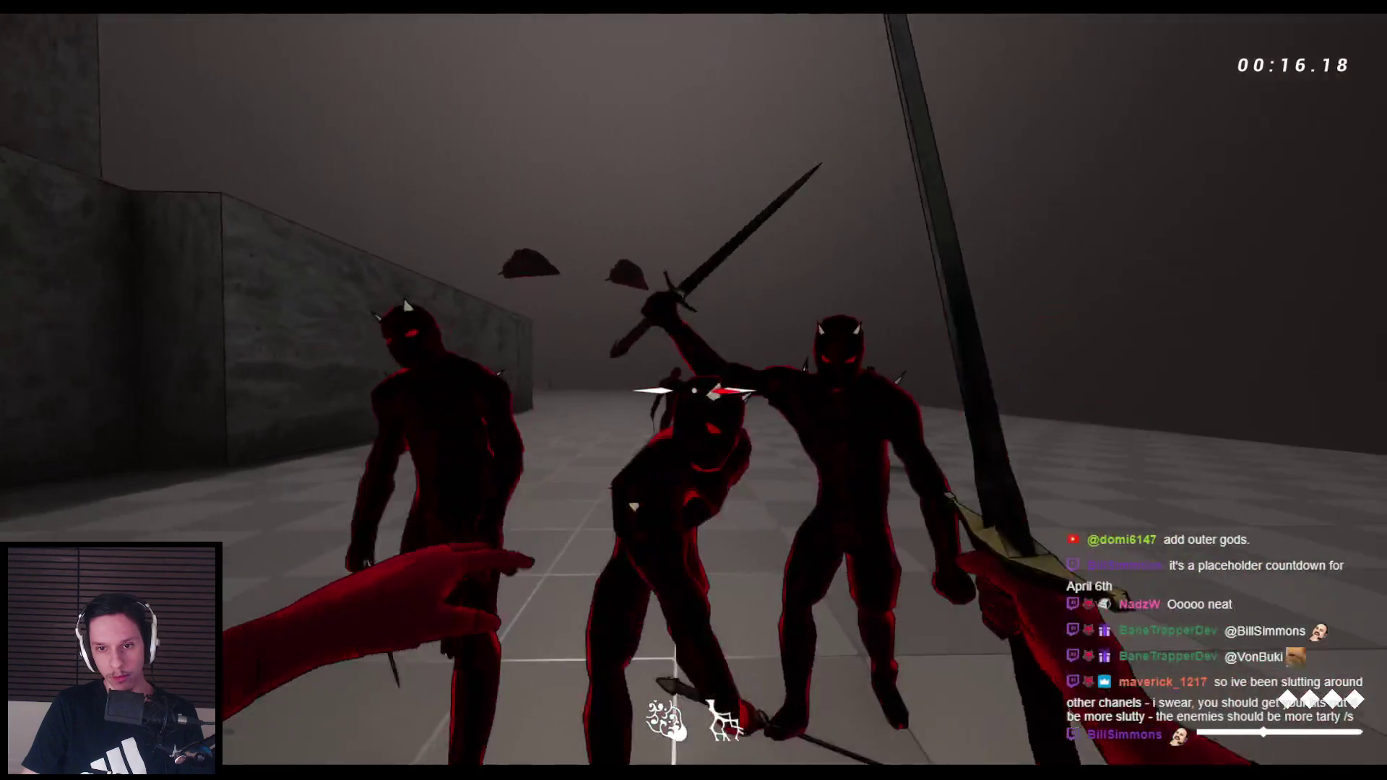
left_click(693, 390)
left_click(693, 390)
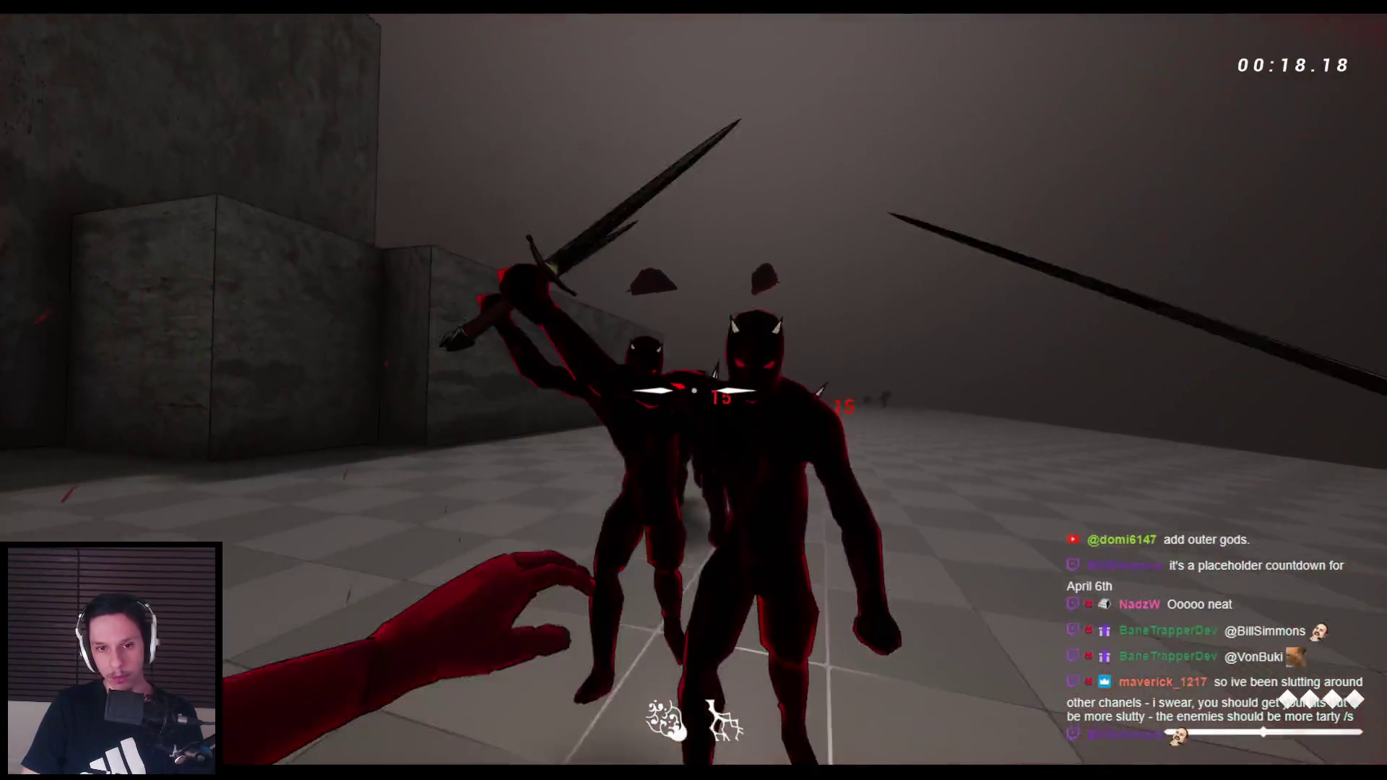
left_click(694, 390)
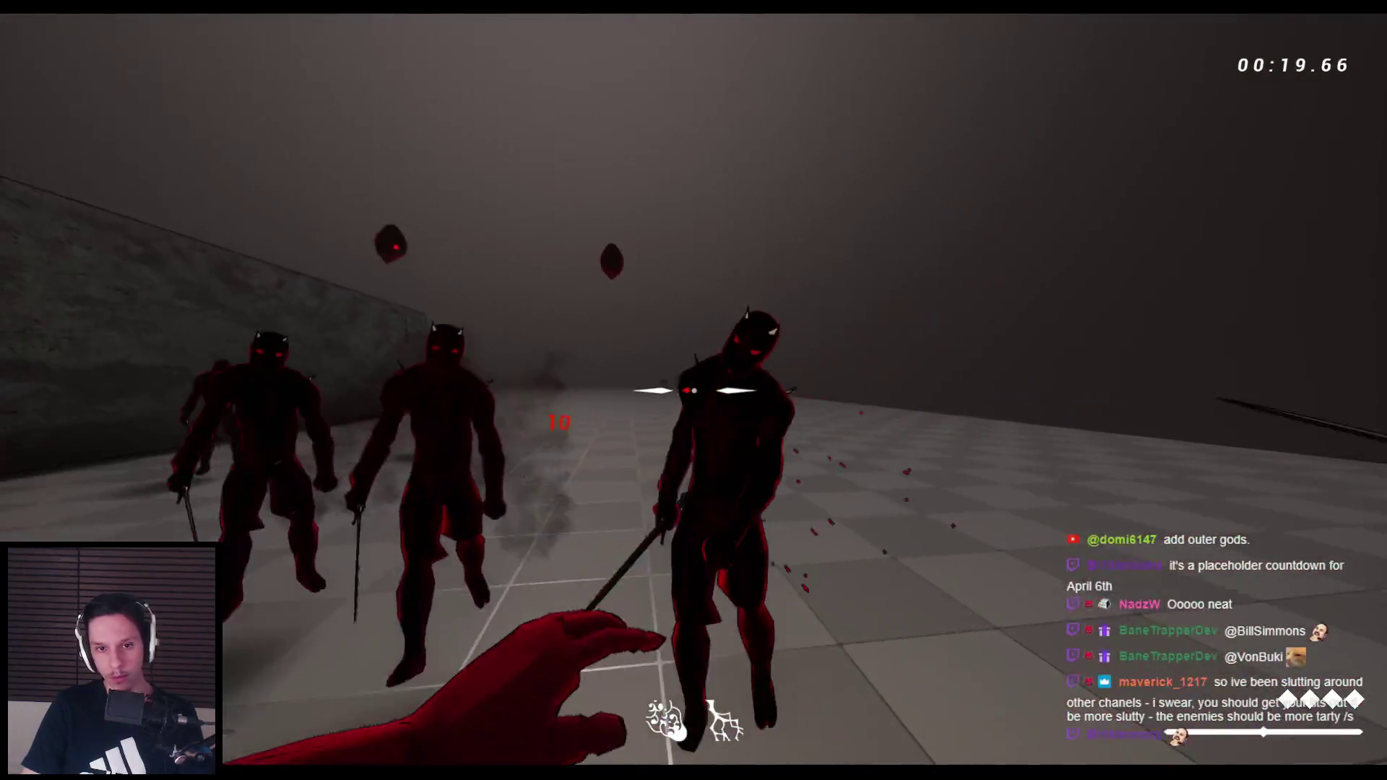
left_click(693, 390)
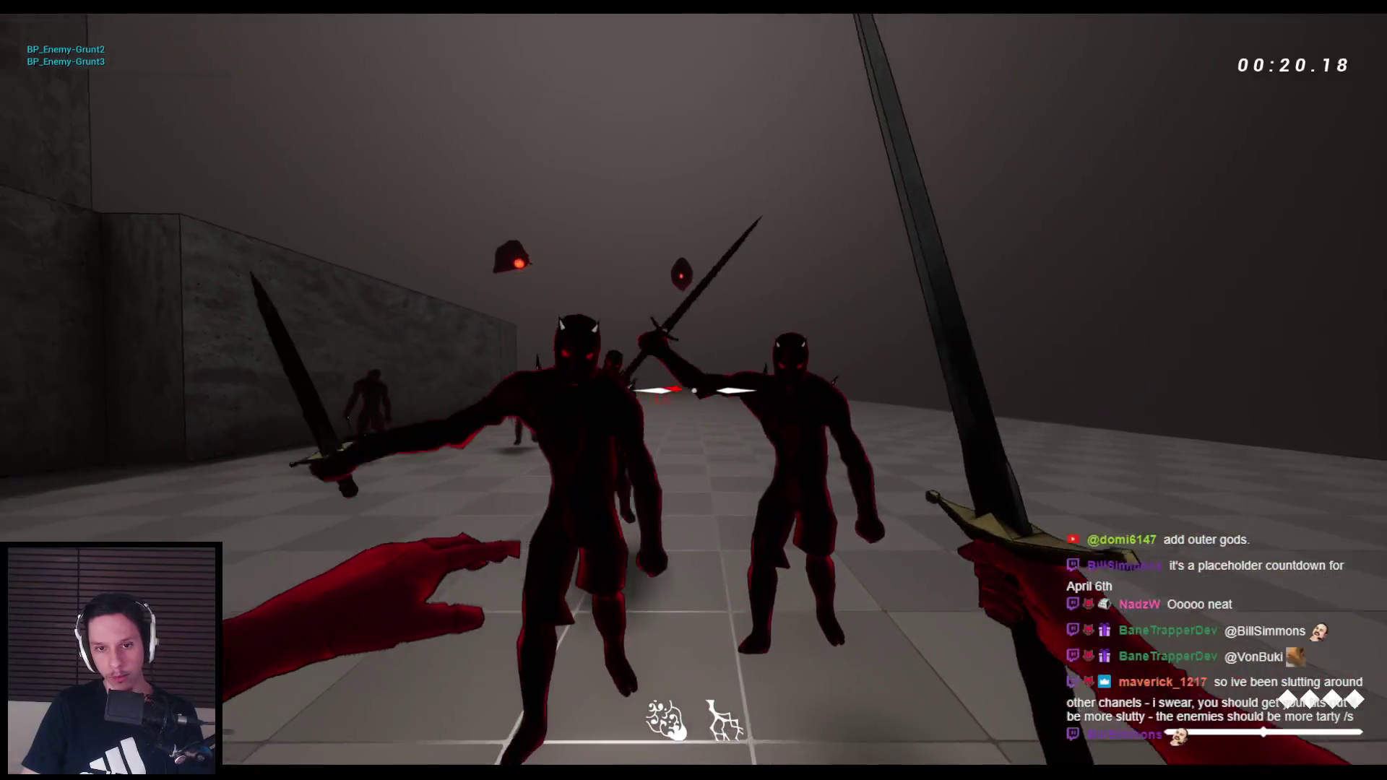
left_click(693, 390)
left_click(693, 390)
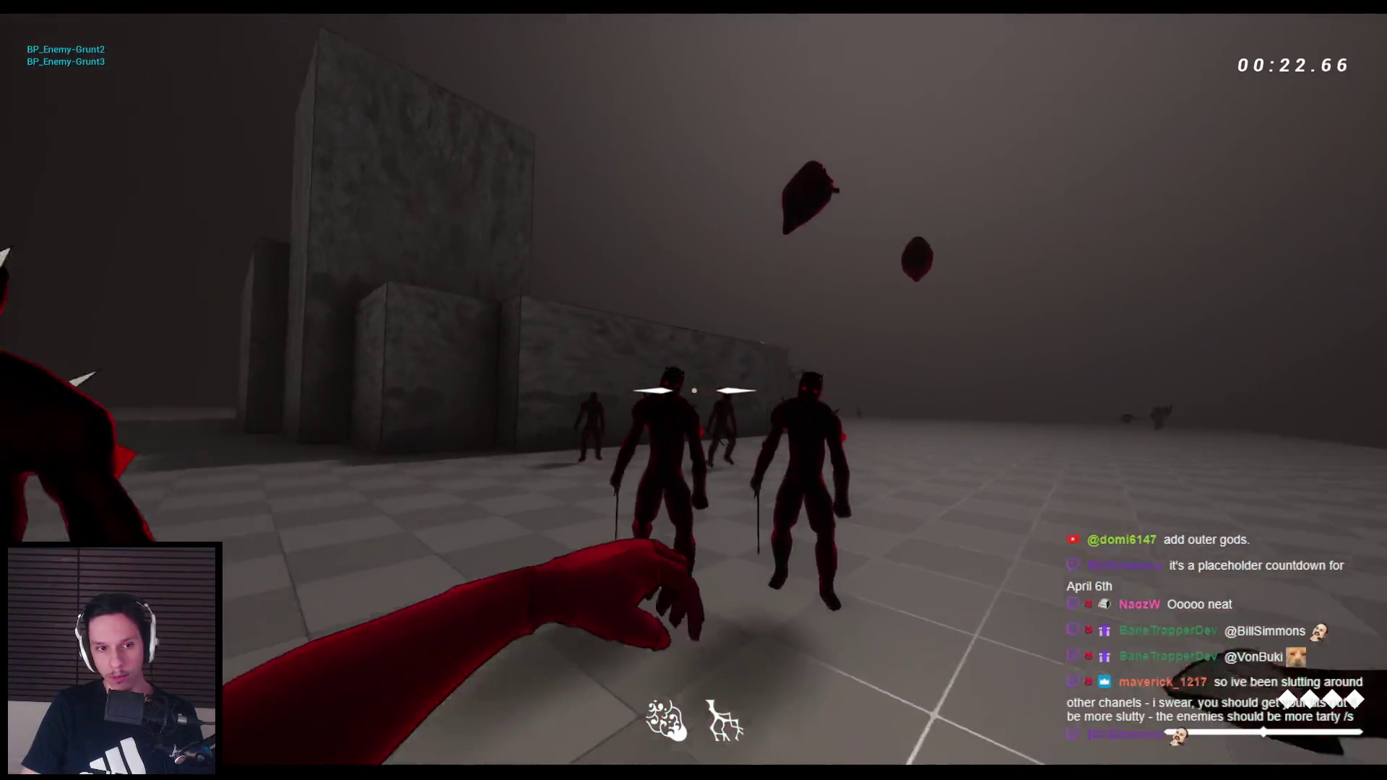
left_click(694, 390)
left_click(693, 391)
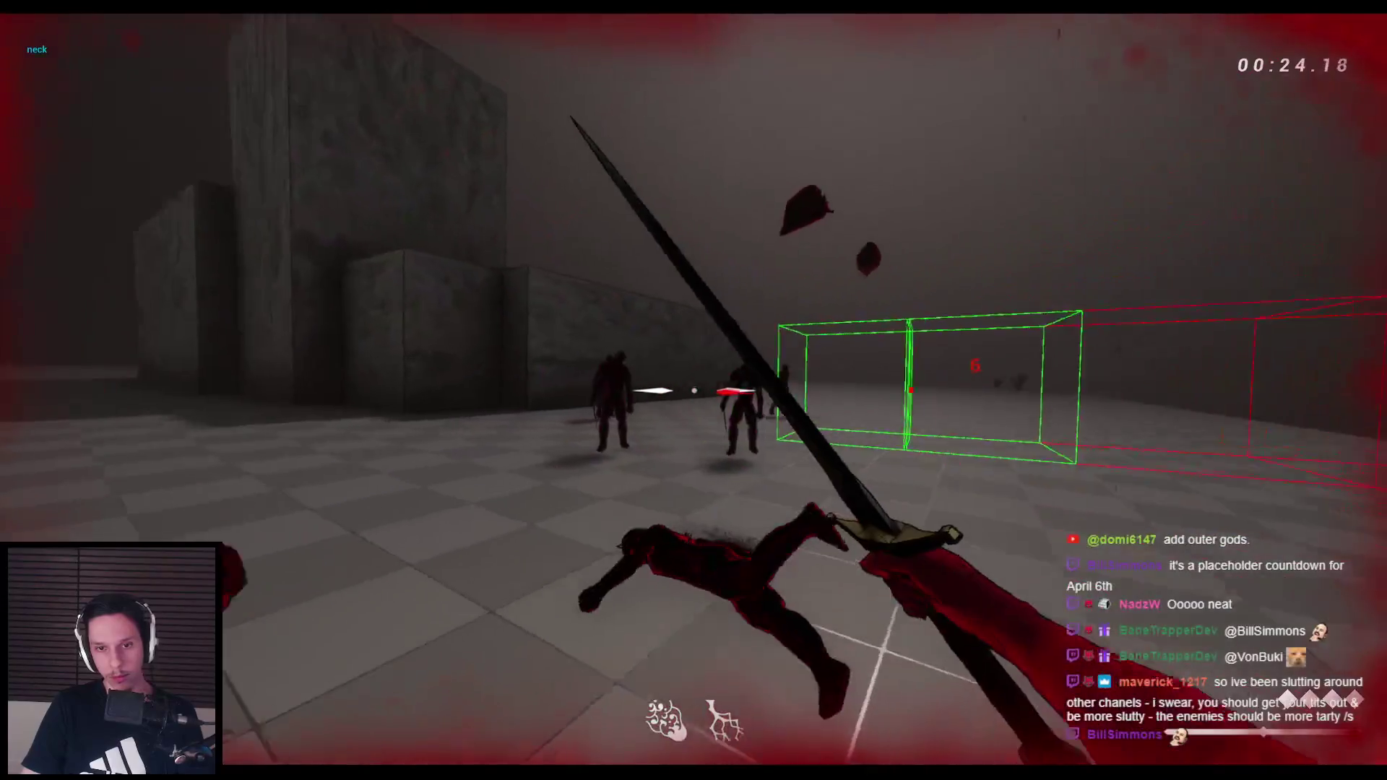
left_click(694, 391)
left_click(693, 390)
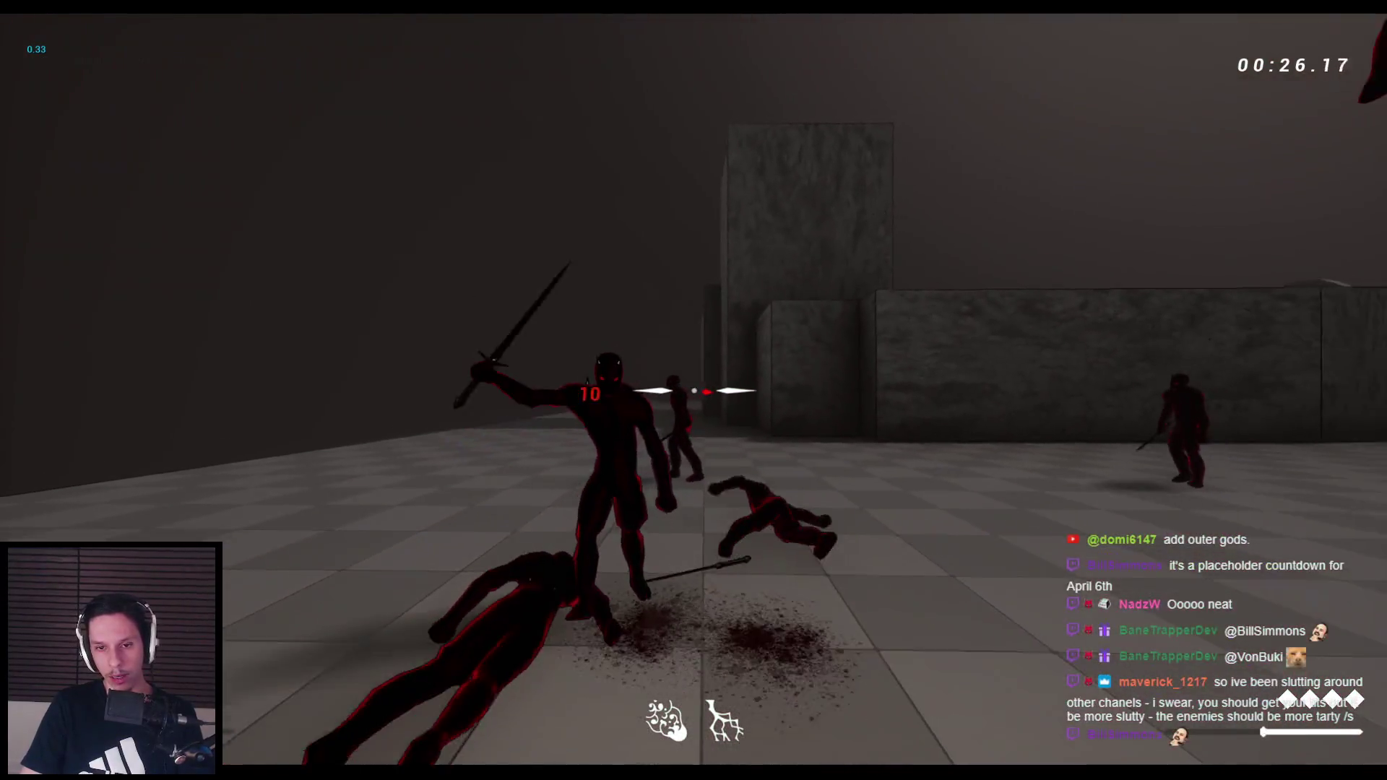
left_click(693, 390)
left_click(694, 390)
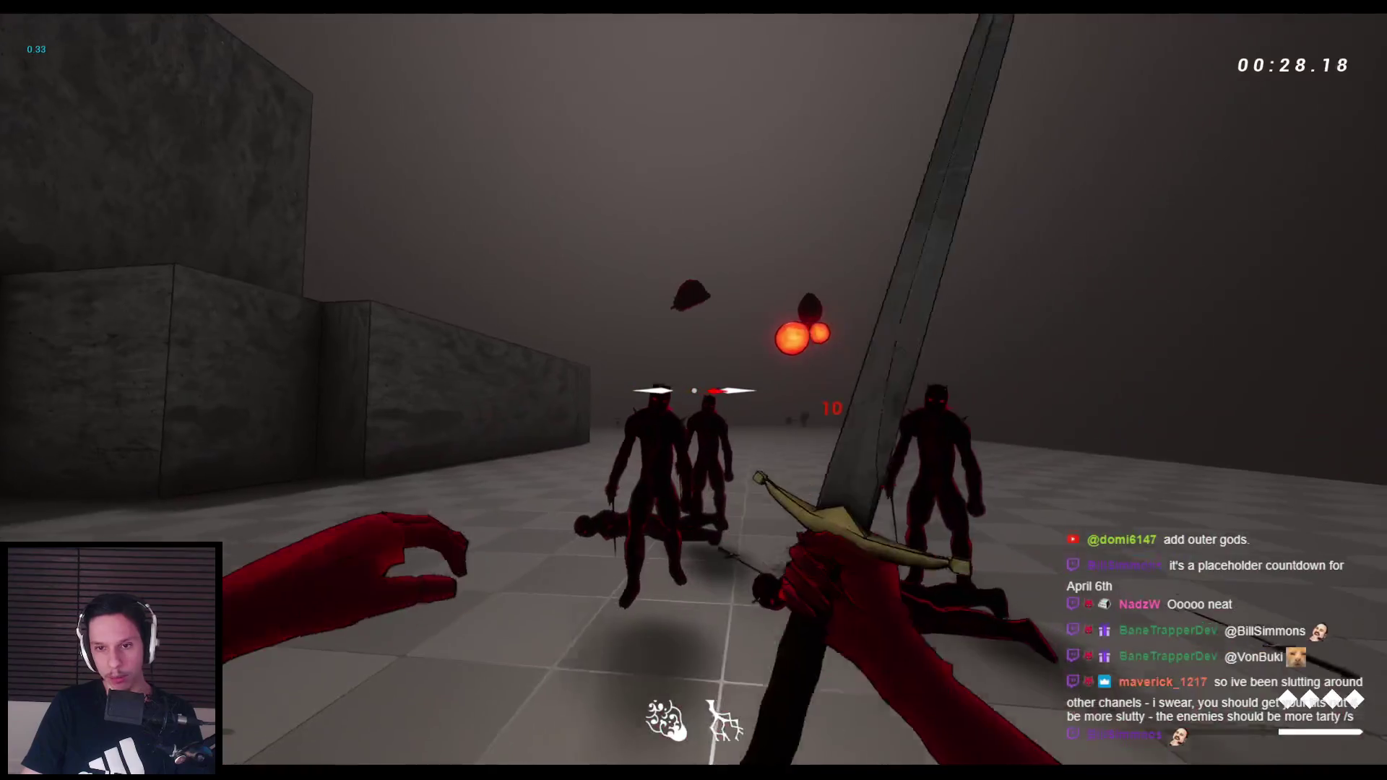
Keep slashing grunts near the walls until the group is cut down
left_click(693, 390)
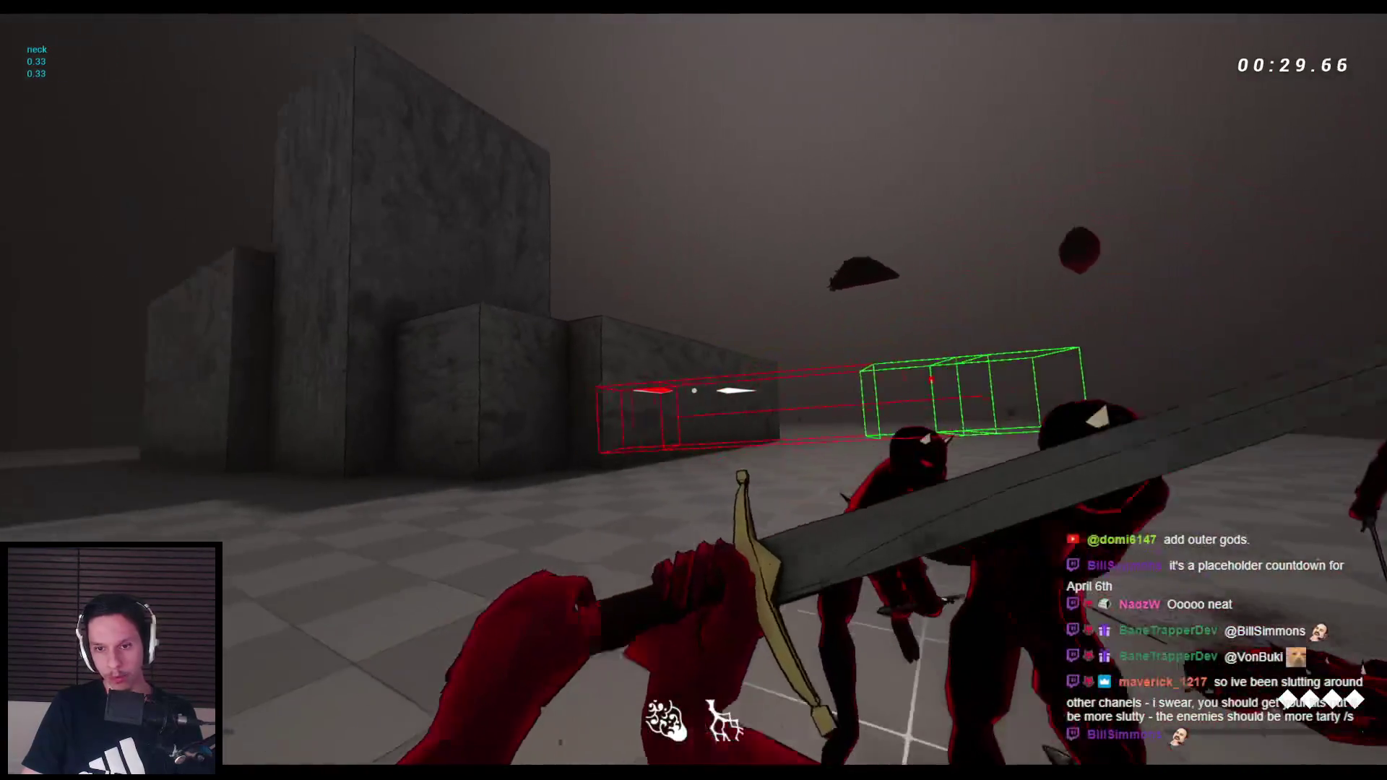
left_click(694, 390)
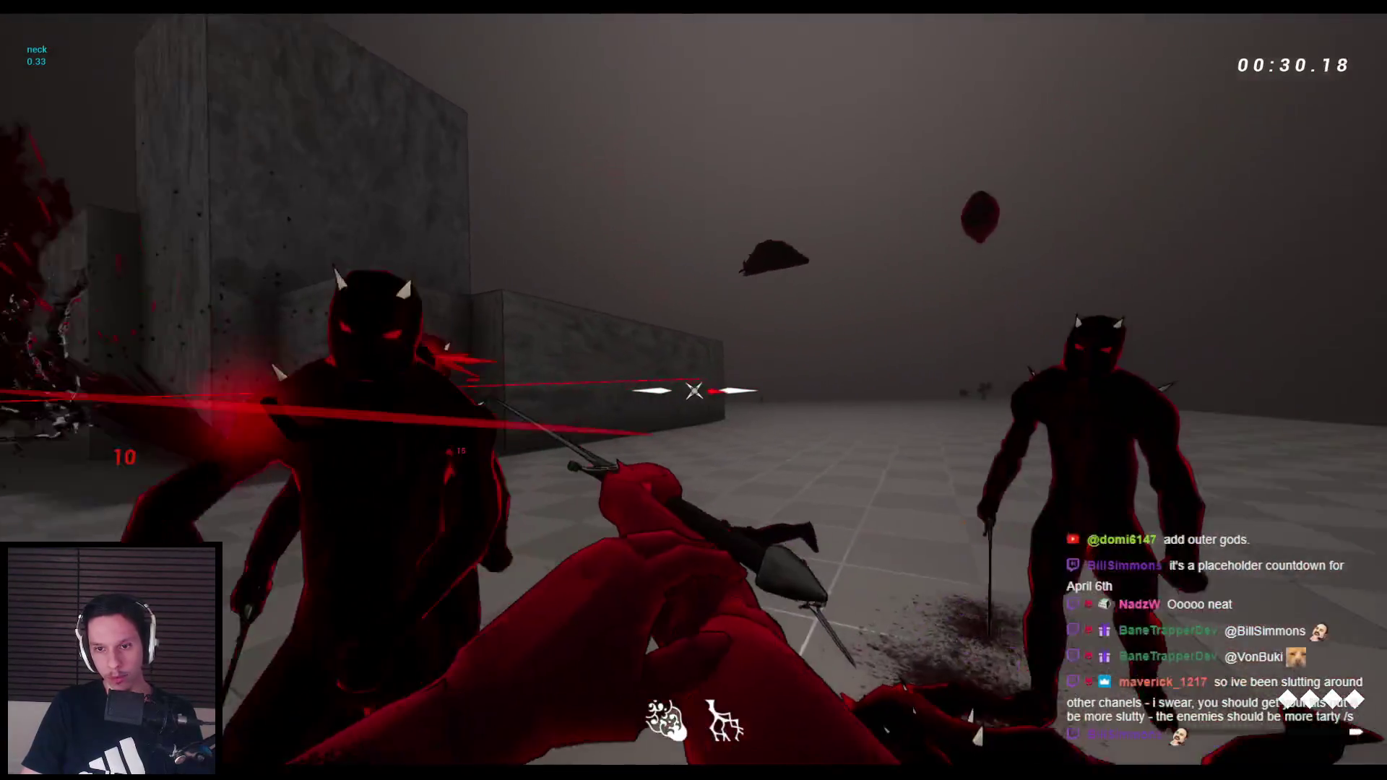
left_click(693, 390)
left_click(693, 390)
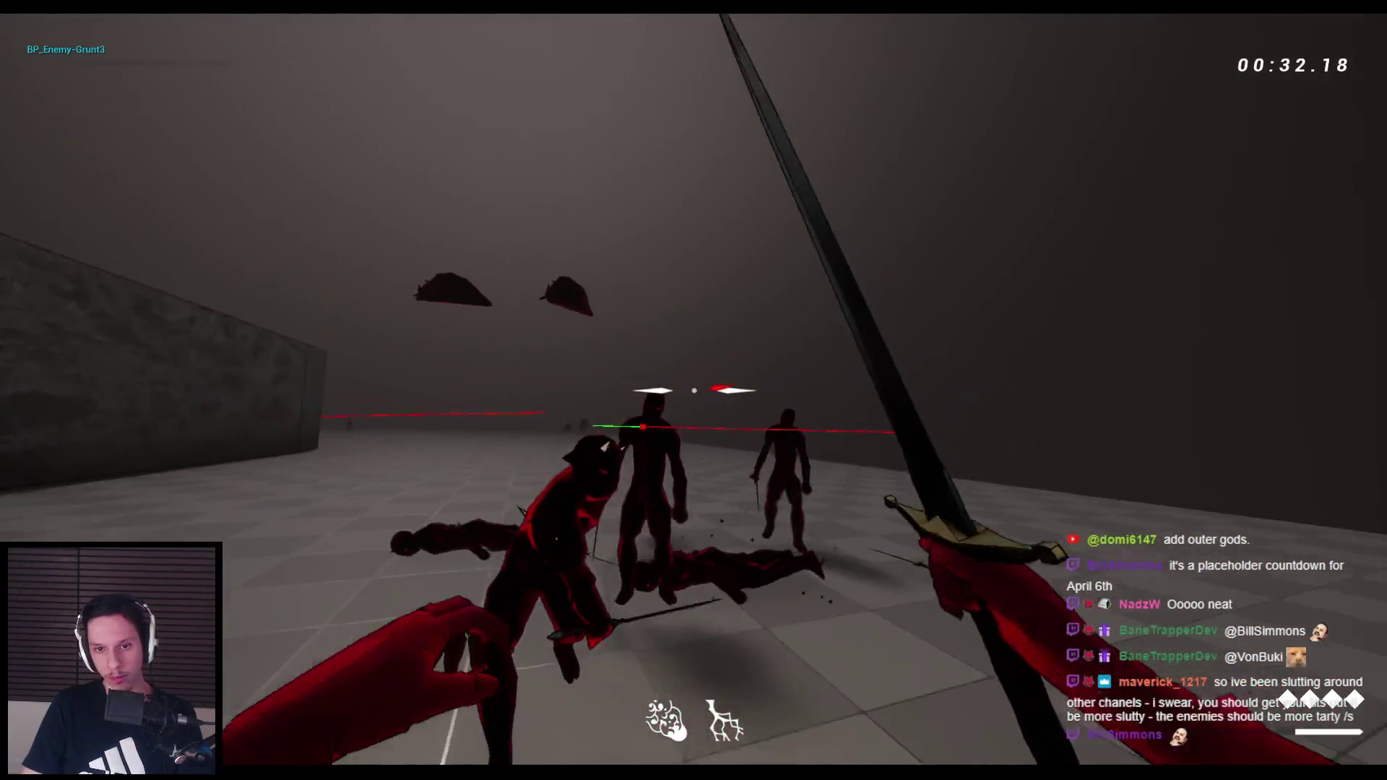
left_click(694, 391)
left_click(694, 390)
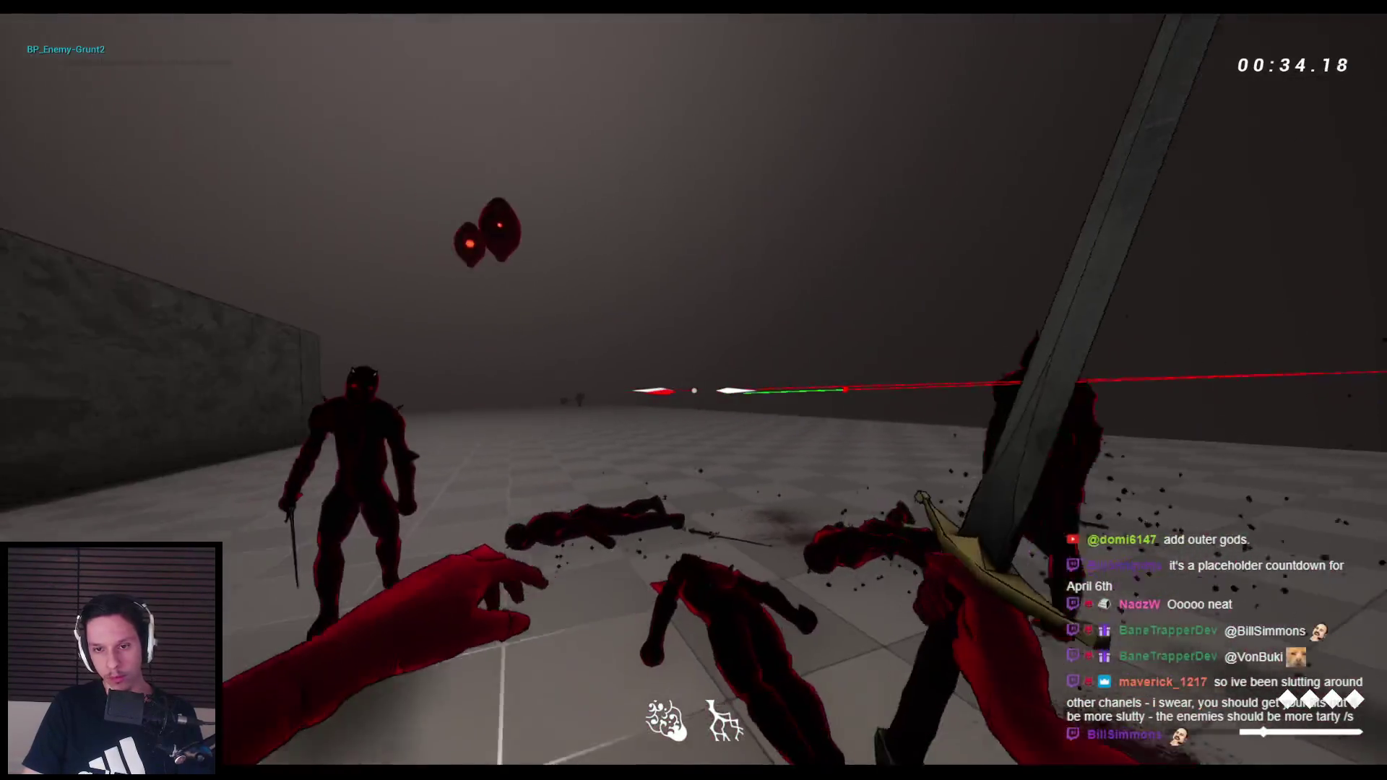
left_click(693, 390)
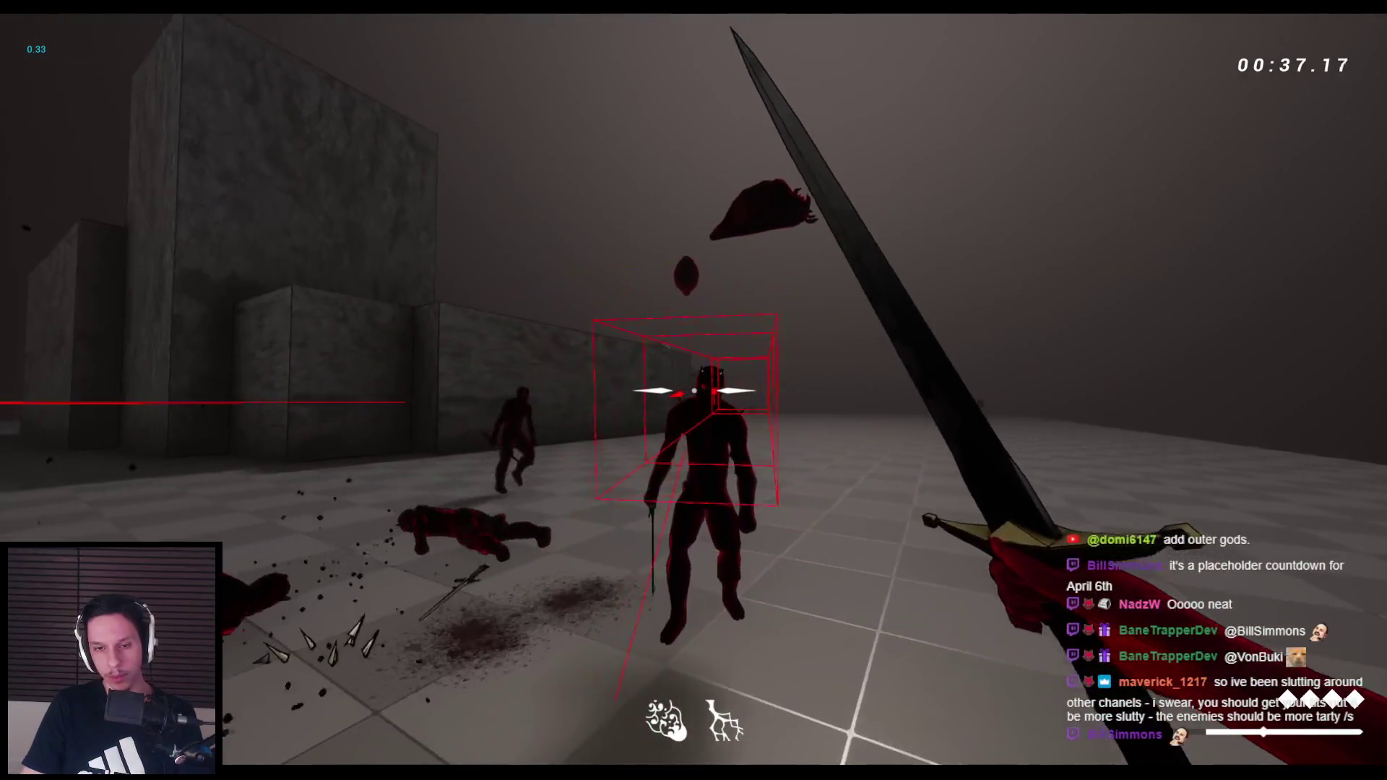
left_click(694, 391)
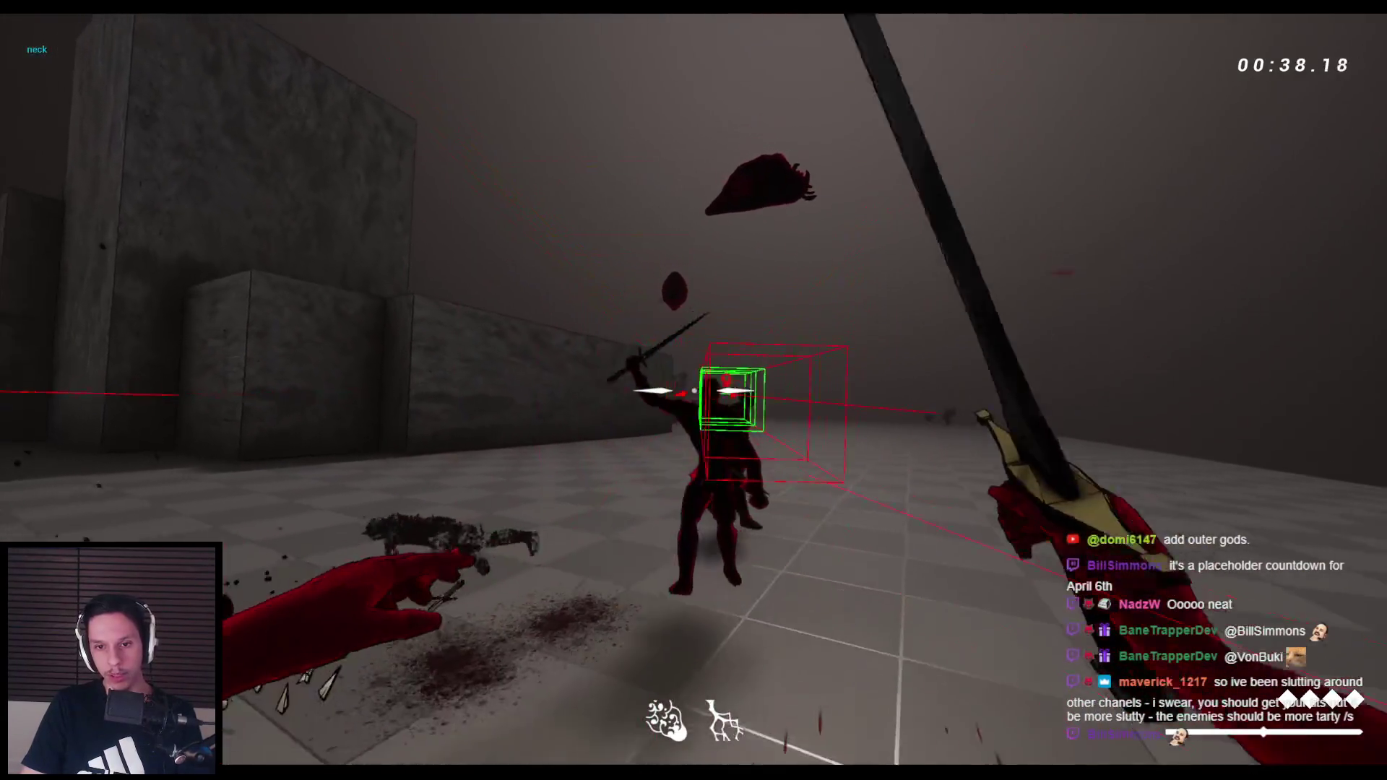
left_click(694, 391)
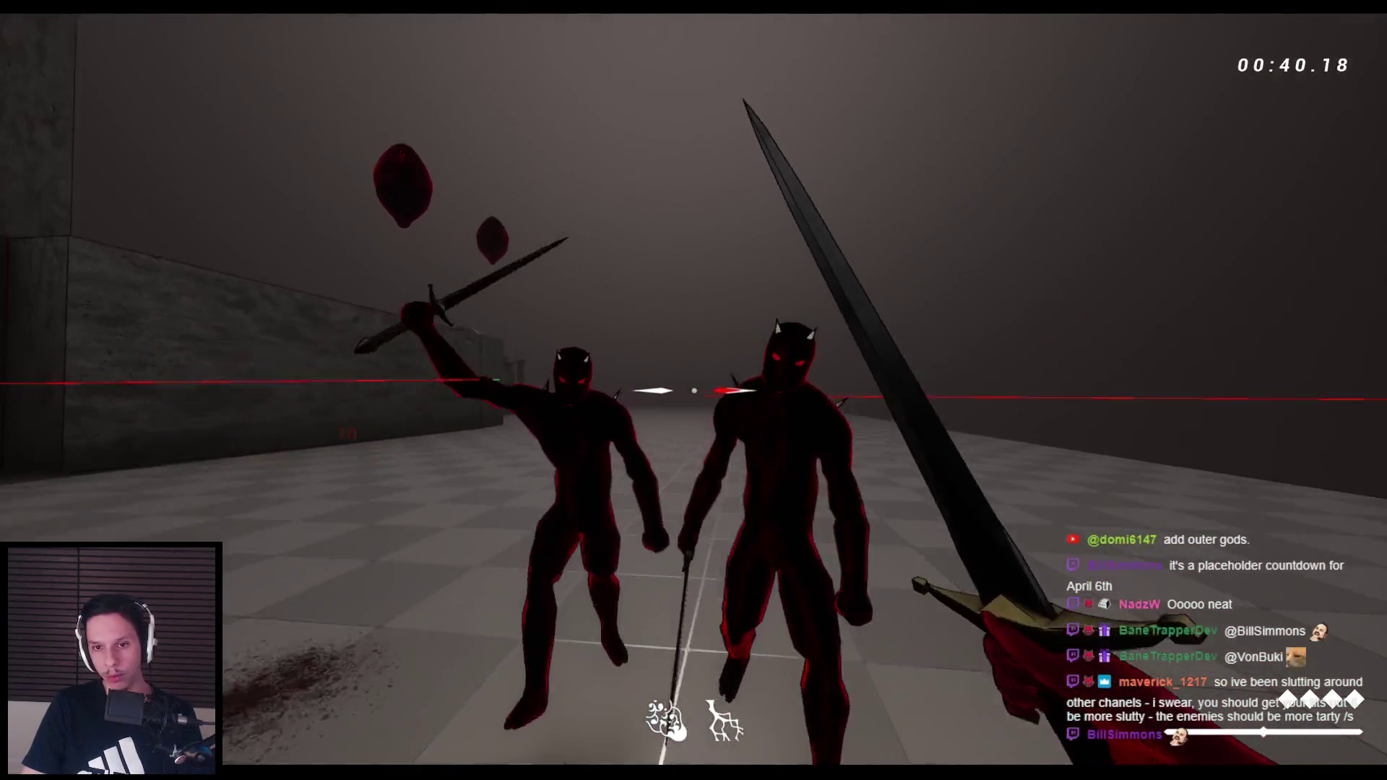
left_click(694, 391)
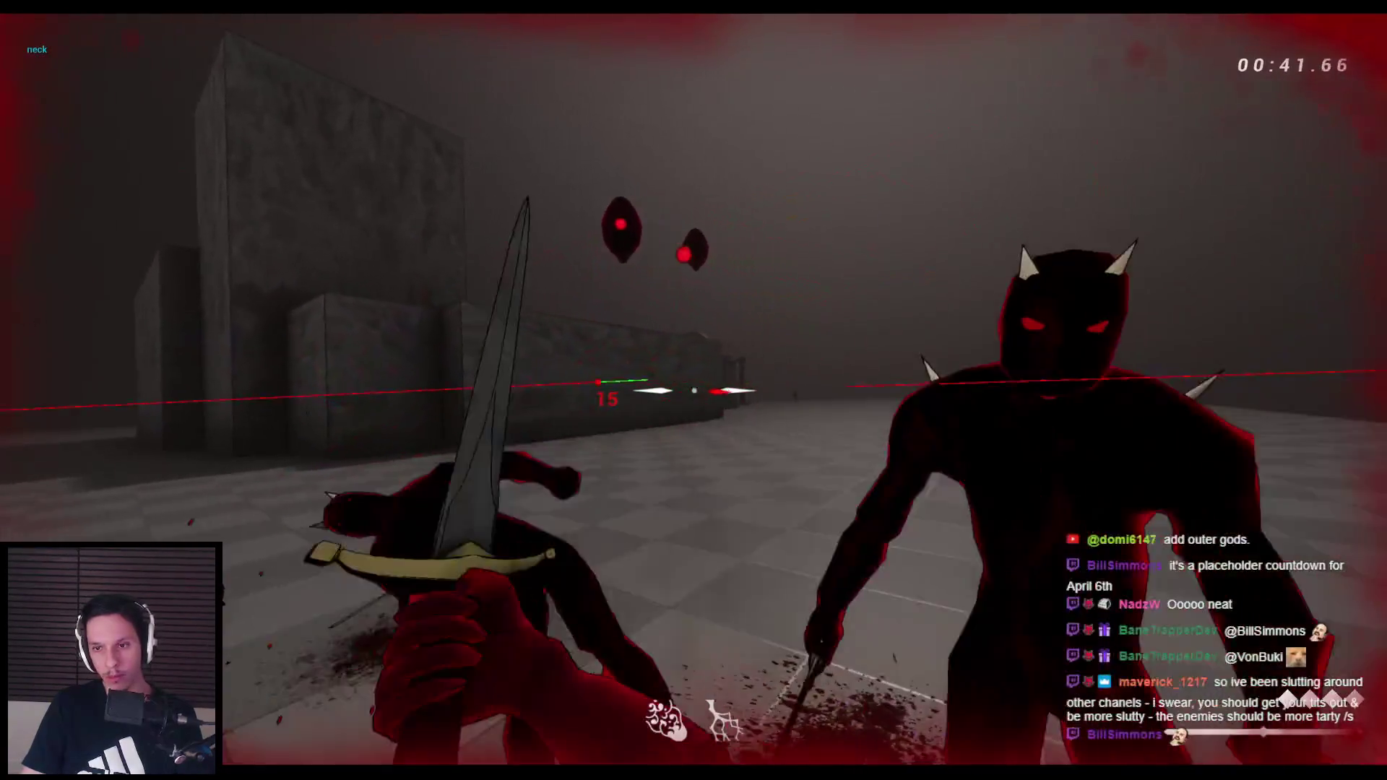
left_click(694, 390)
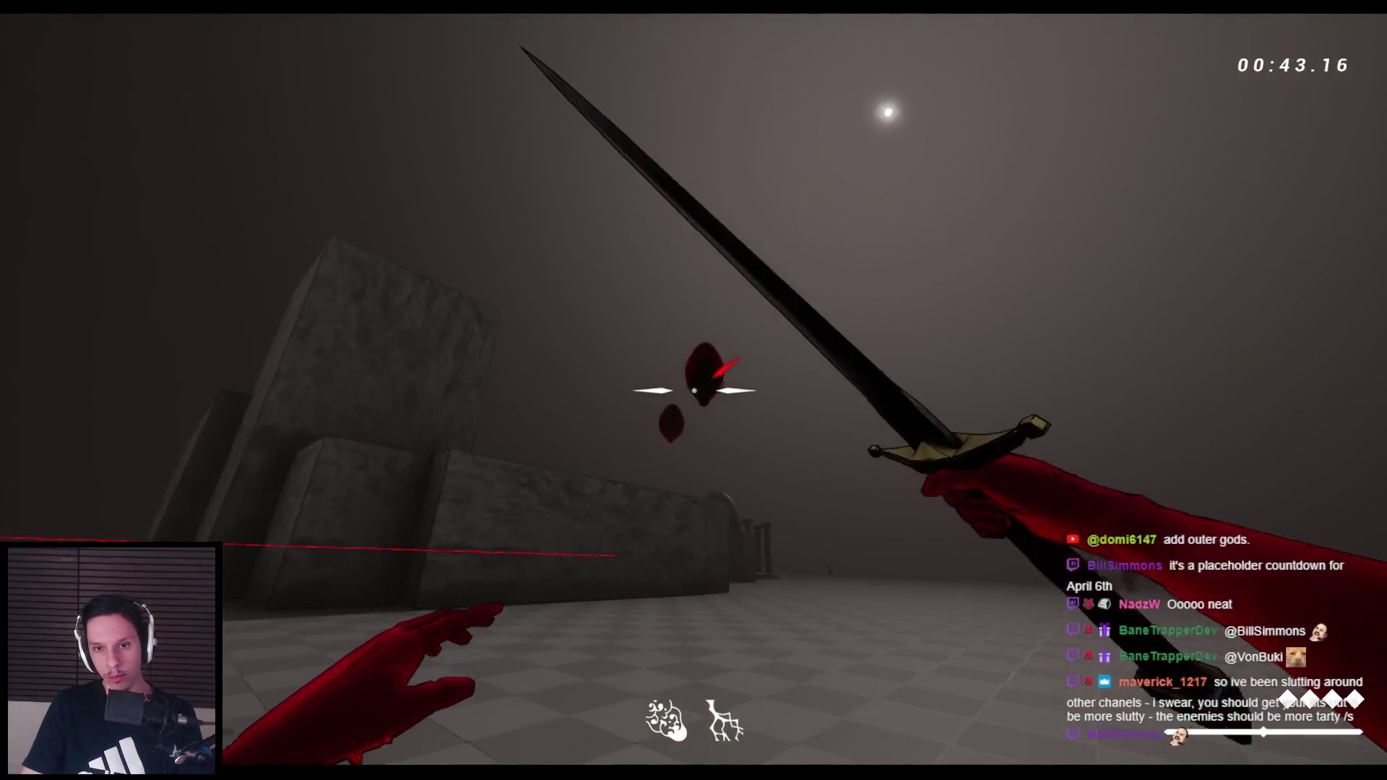
left_click(694, 390)
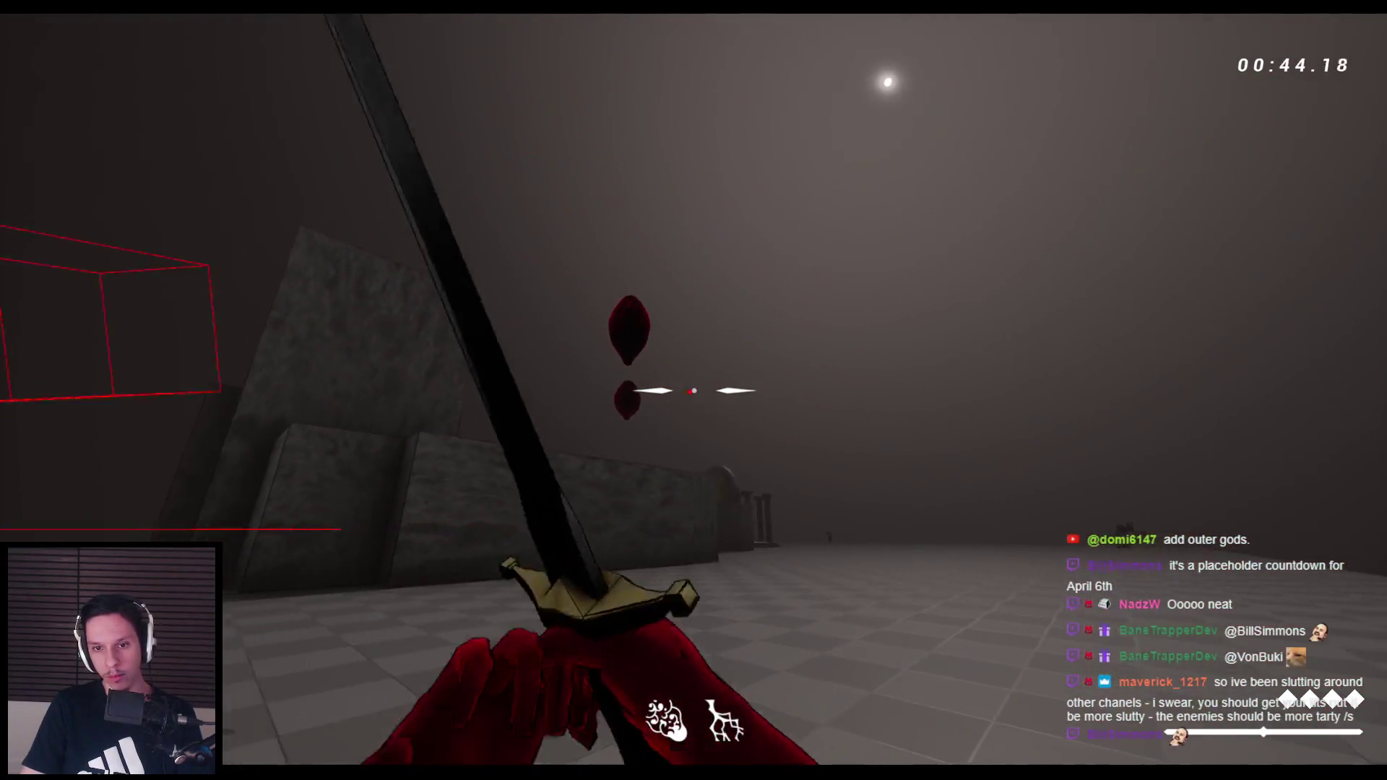
Hit the flying enemies with sword and bow arrows, then stop the play session
key("space")
key("space")
key("space")
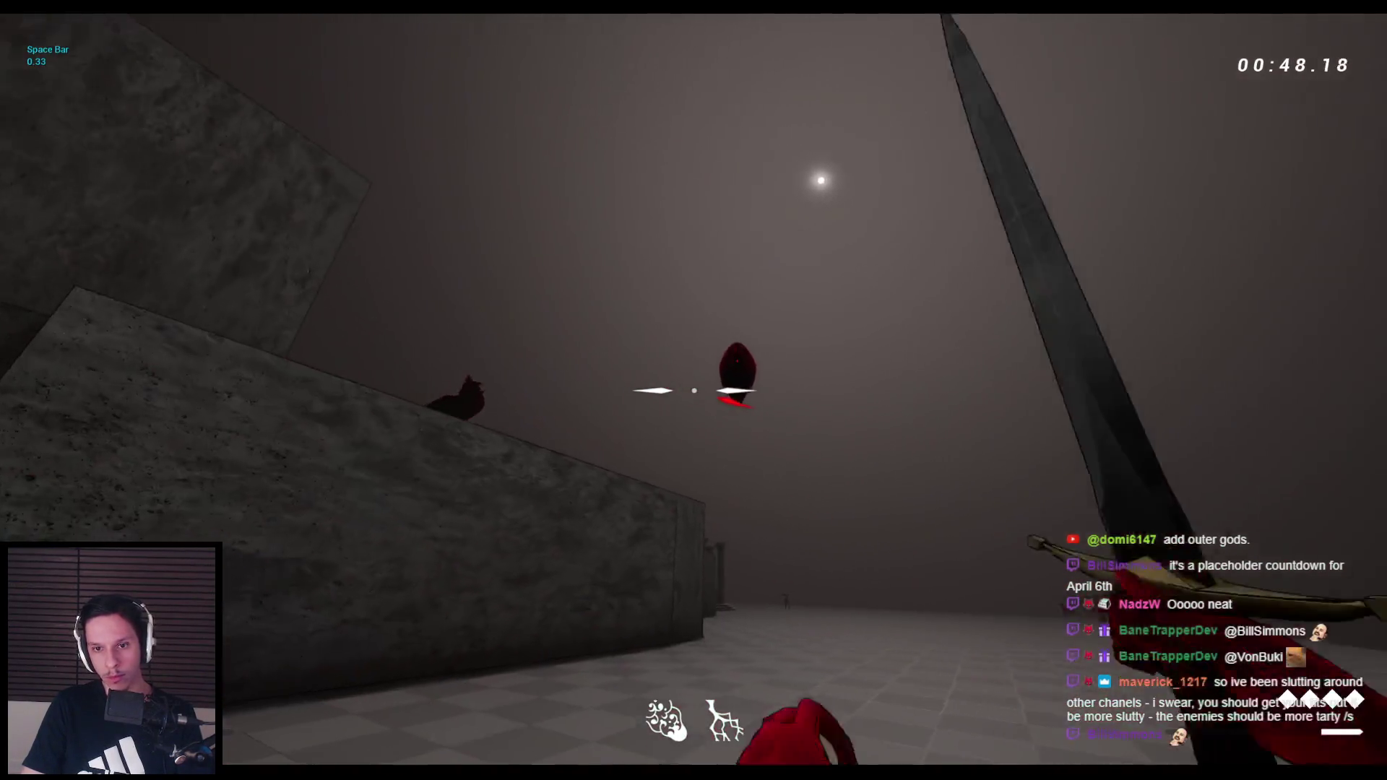
left_click(694, 390)
left_click(694, 391)
key("space")
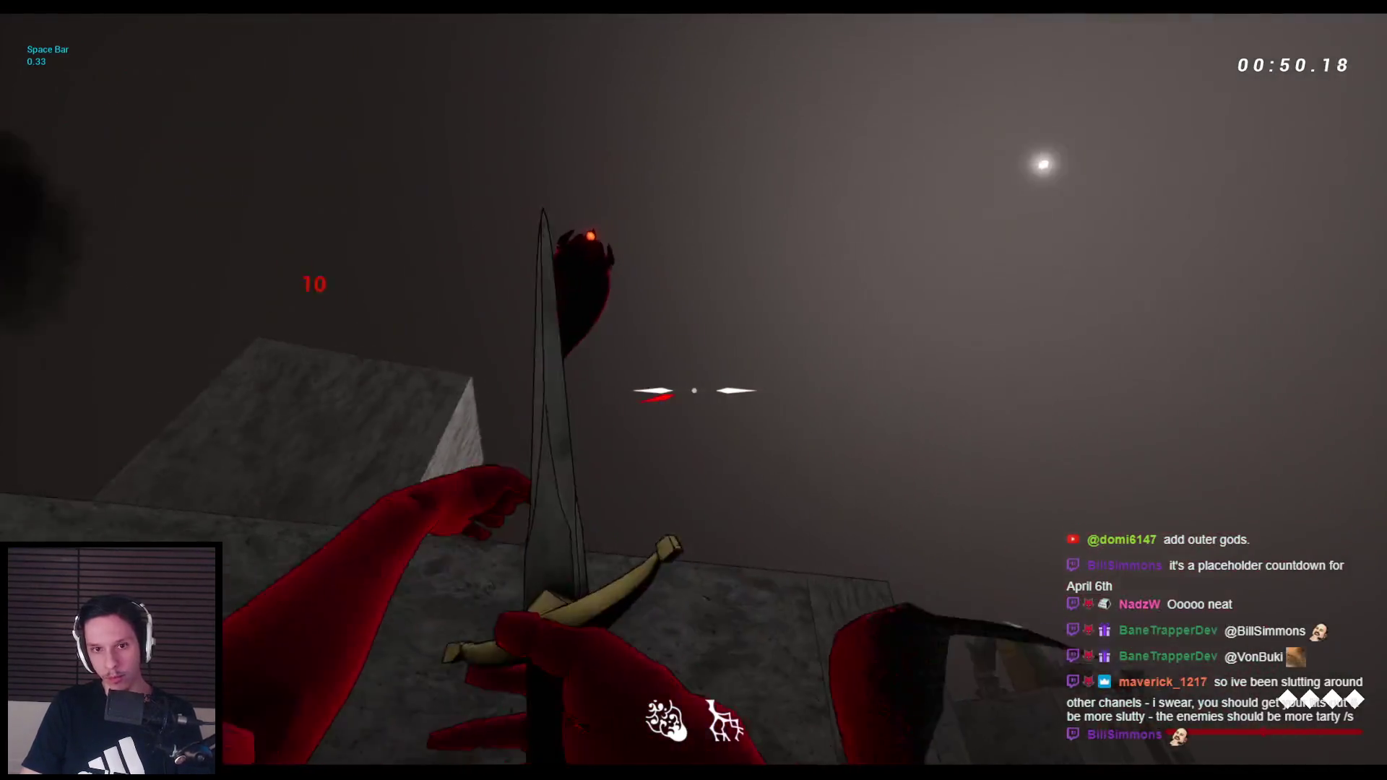
left_click(693, 390)
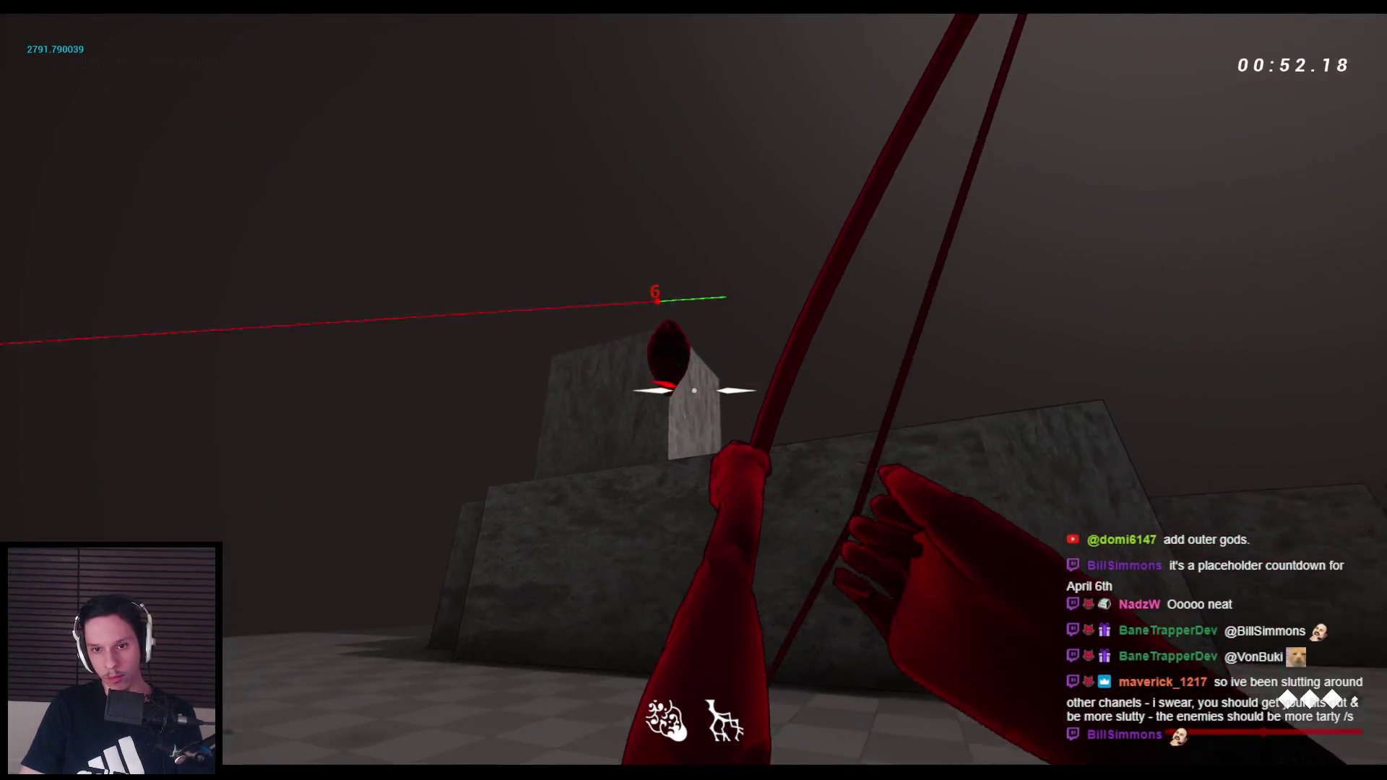
left_click(694, 390)
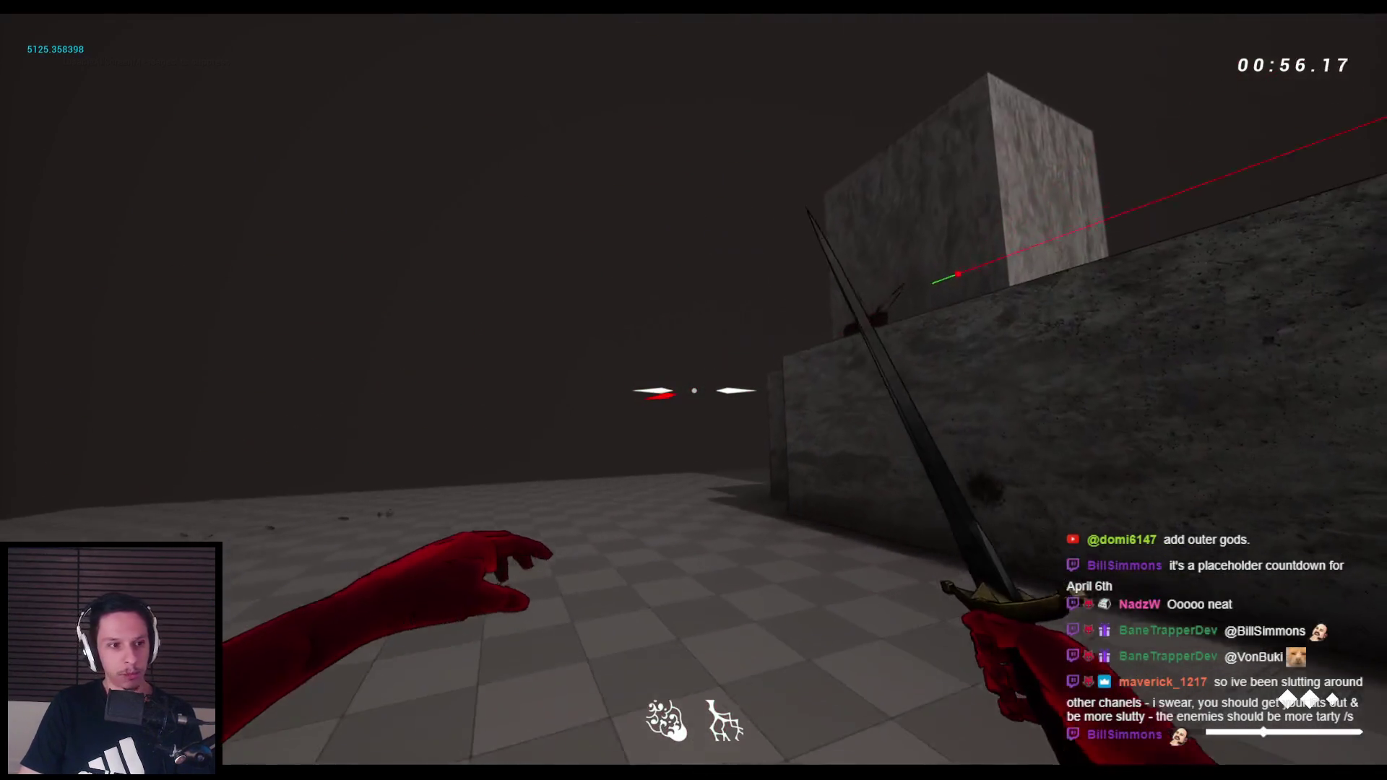
key("Escape")
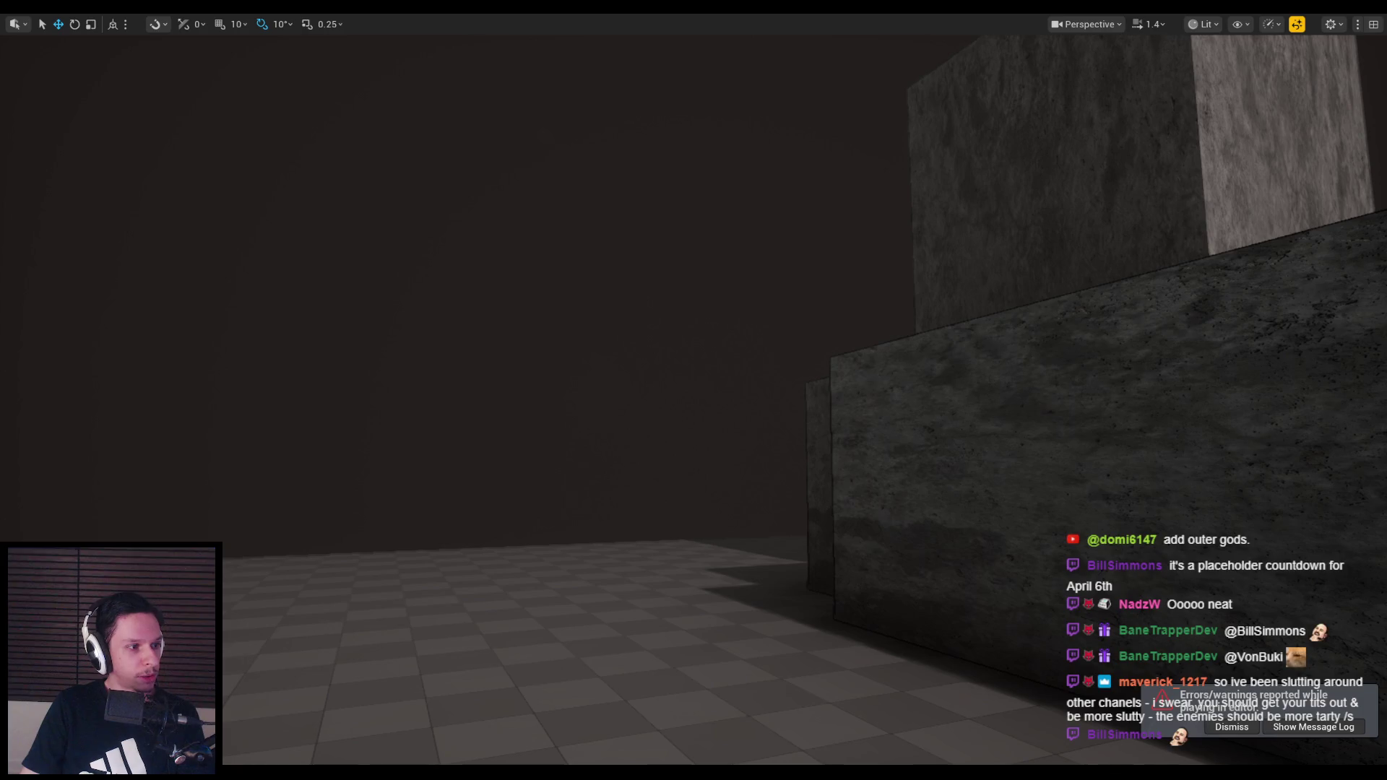
Fly the editor camera back through the arena and launch a new play session
left_click_drag(473, 380, 473, 379)
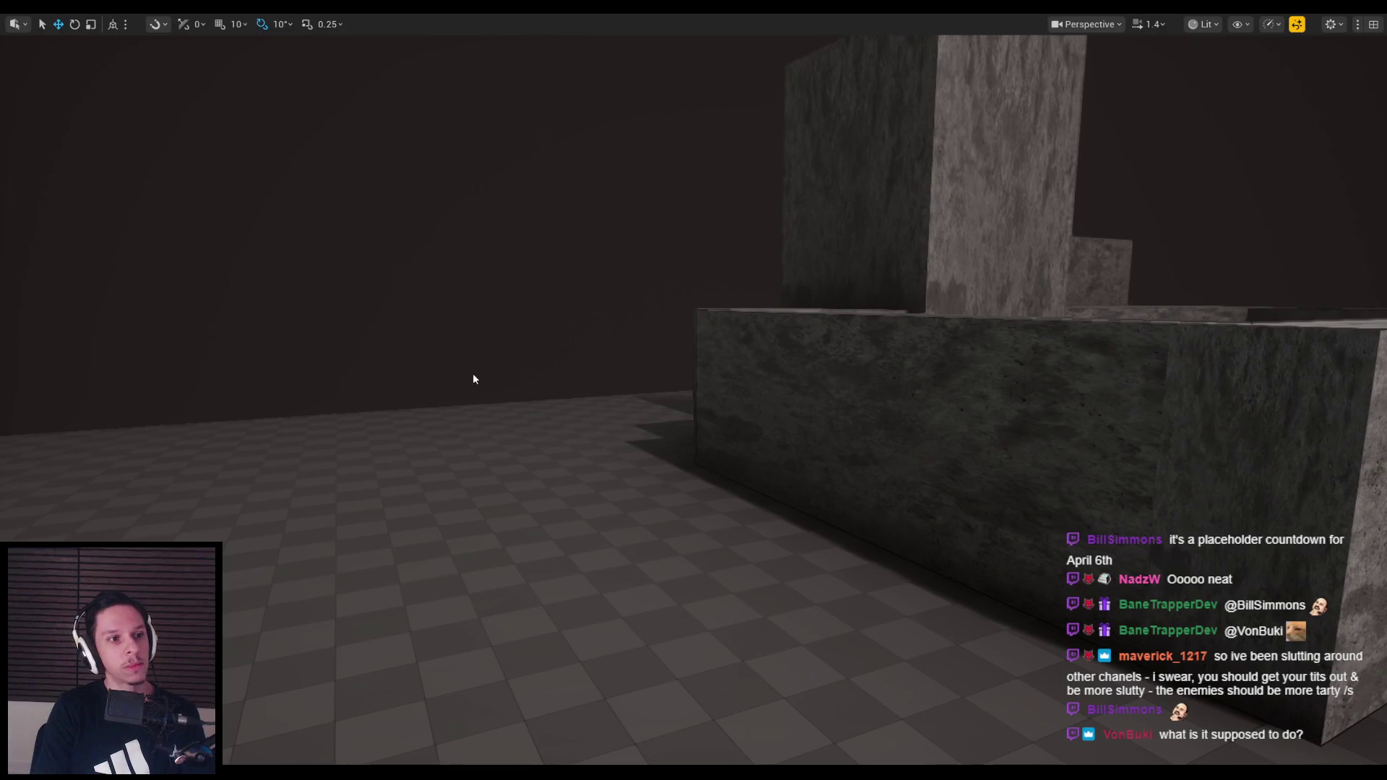
key("alt+p")
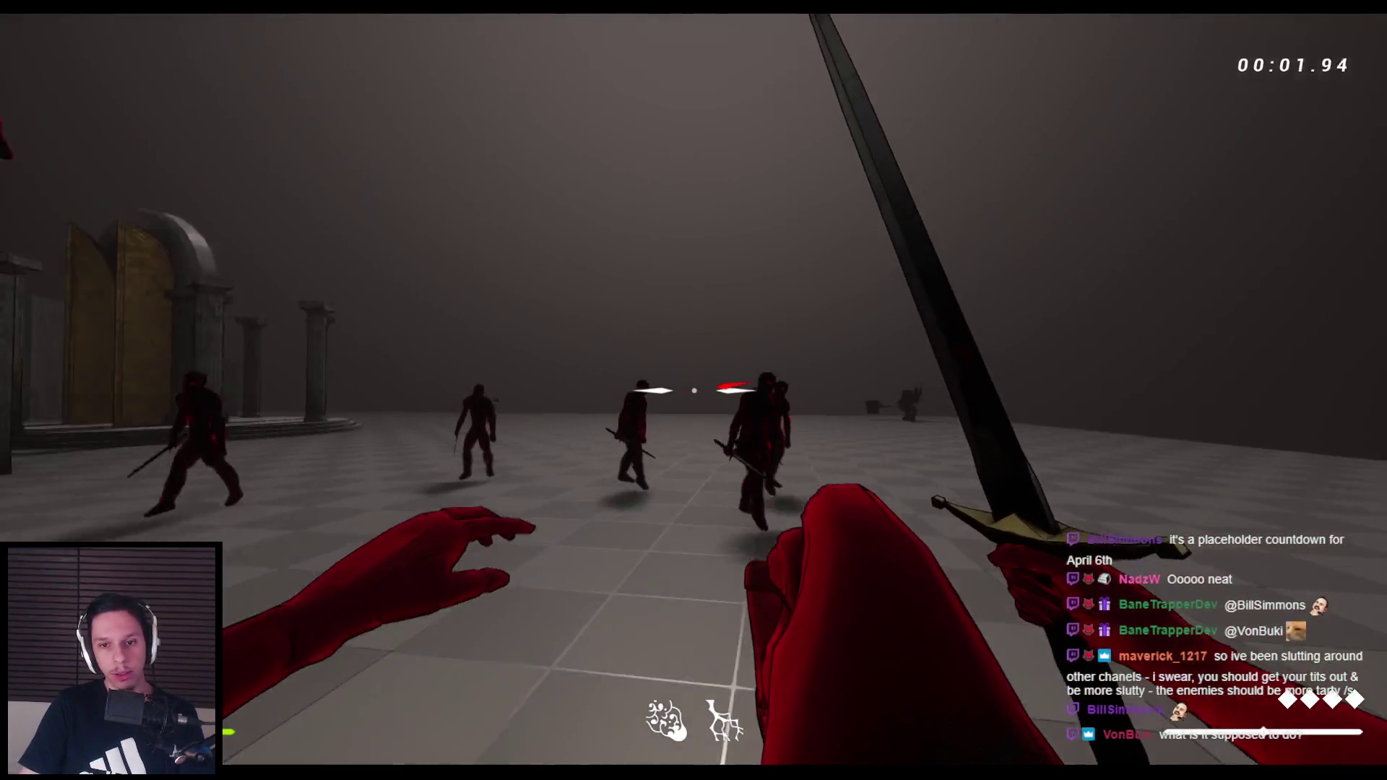
Mix sword slashes and stagger punches against the first approaching grunts
left_click(694, 391)
left_click(693, 390)
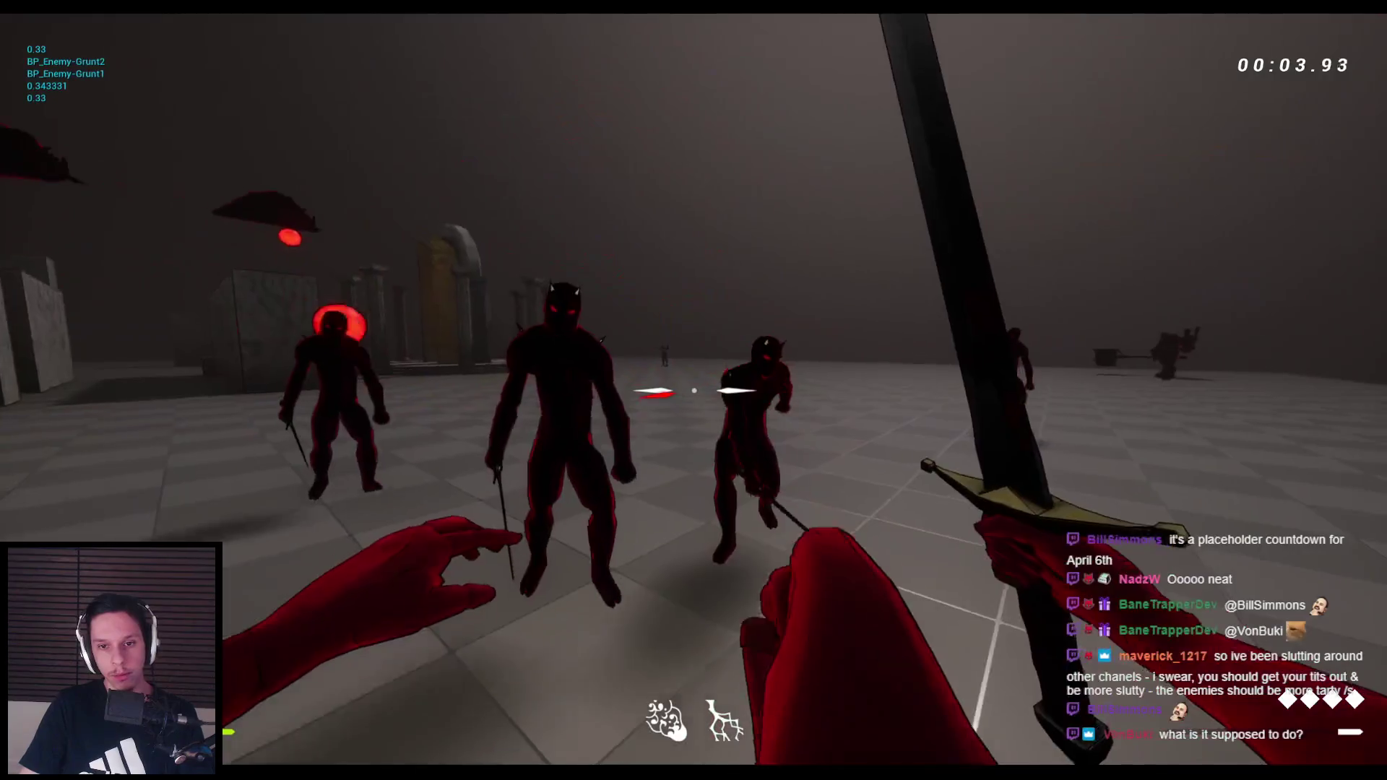
left_click(694, 390)
left_click(693, 390)
left_click(694, 390)
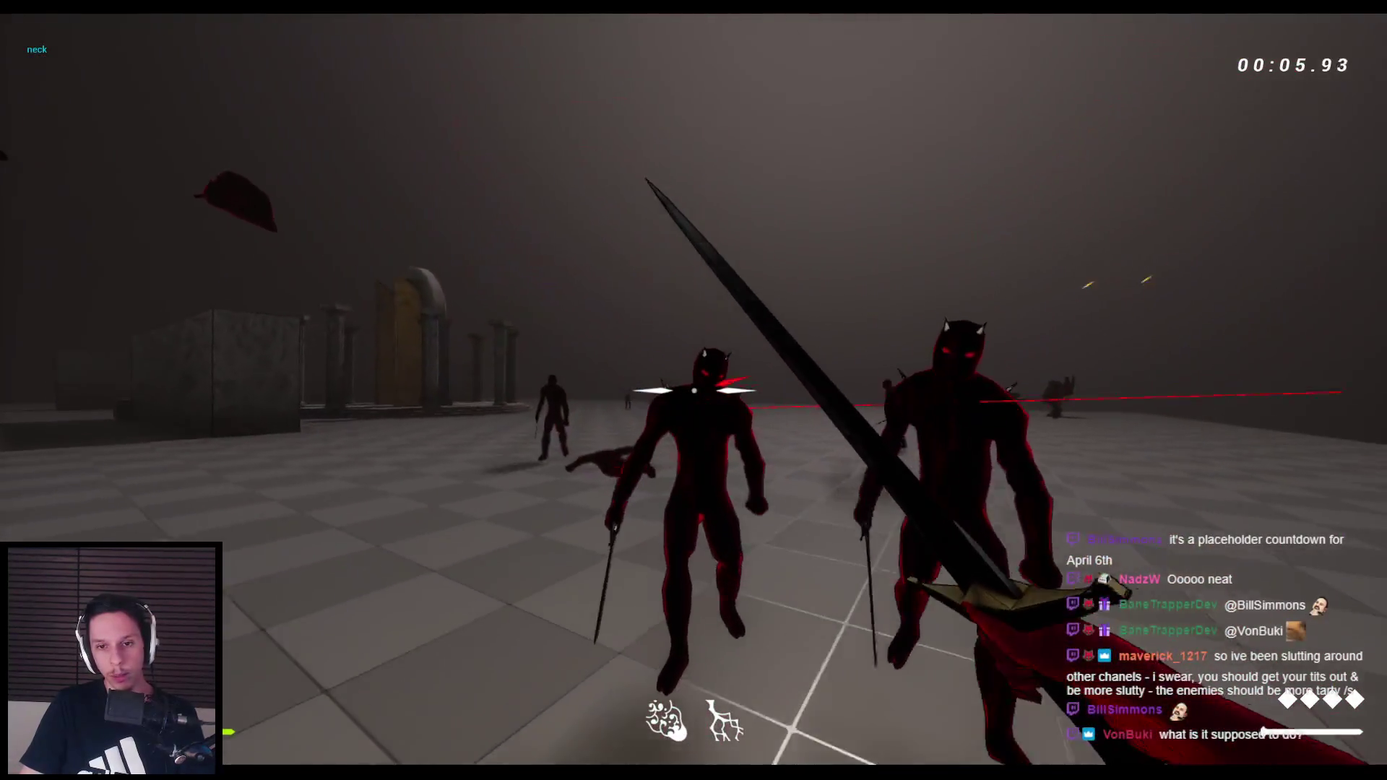
left_click(694, 390)
left_click(693, 390)
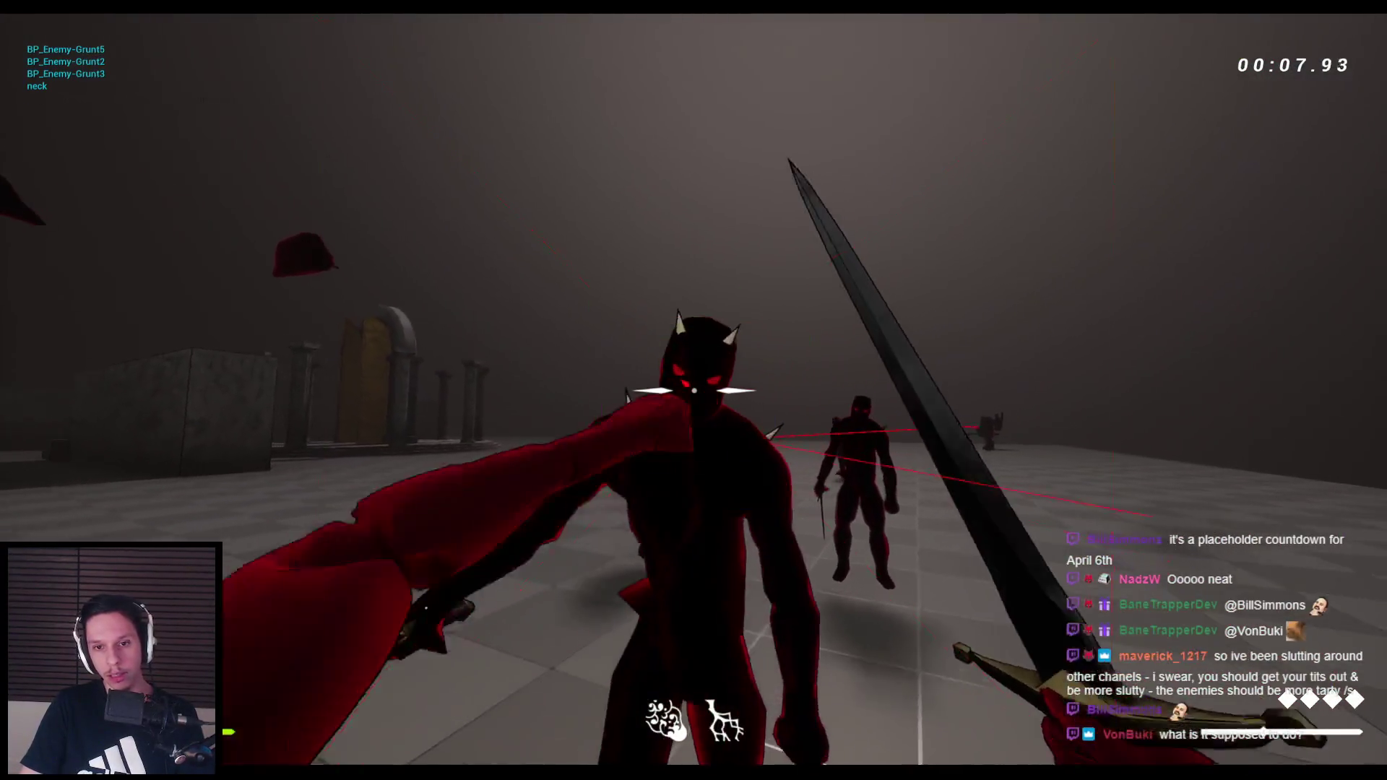
left_click(693, 391)
left_click(694, 391)
left_click(694, 390)
left_click(693, 390)
left_click(694, 390)
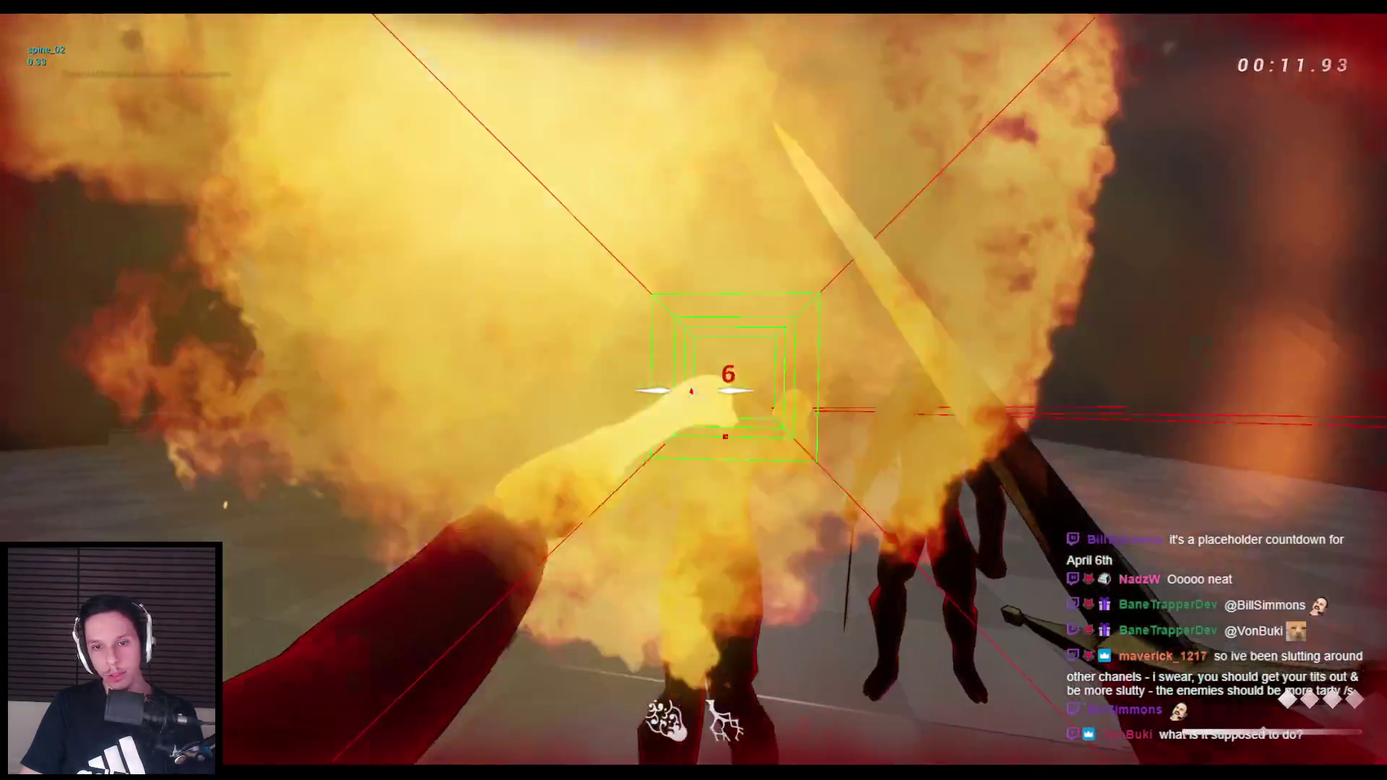
left_click(694, 390)
left_click(694, 391)
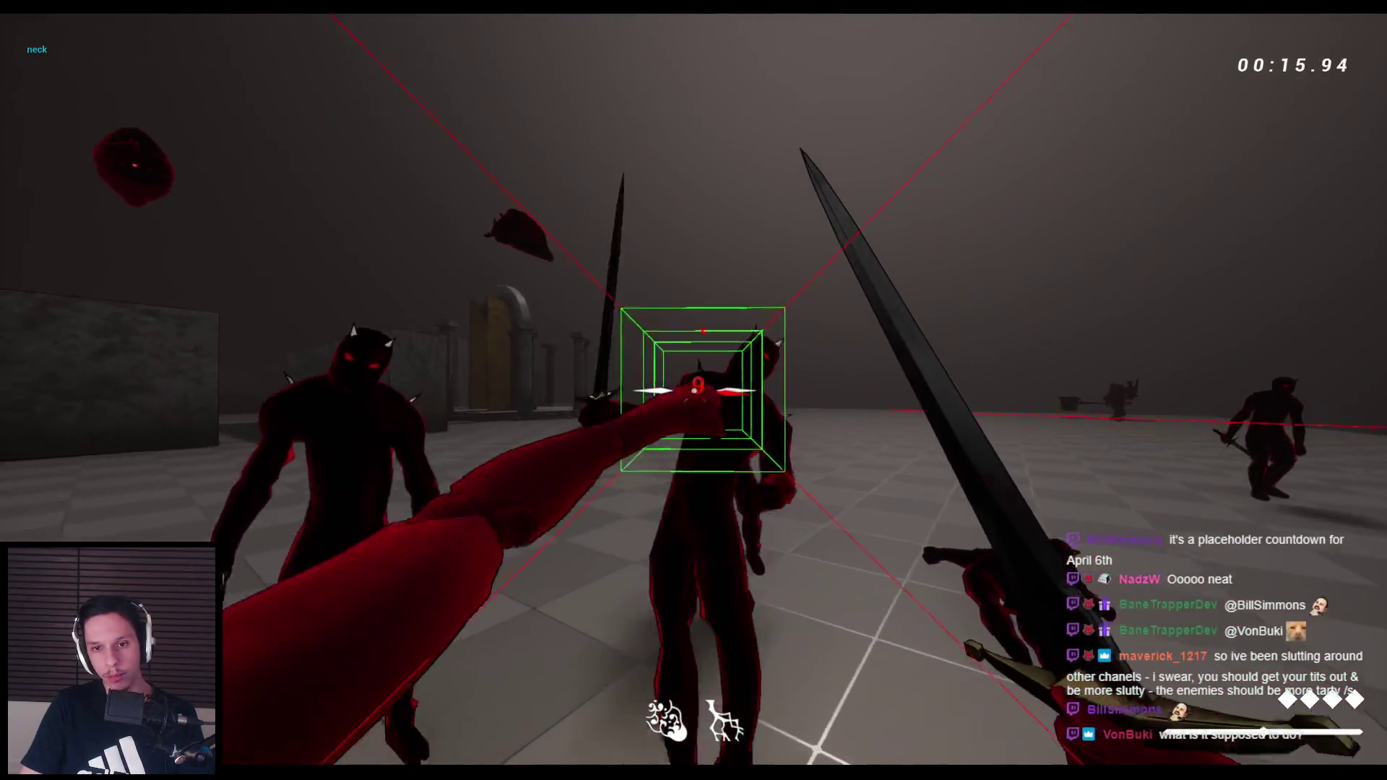
Dash to a new spot and punch and slash through the next grunt group
key("shift")
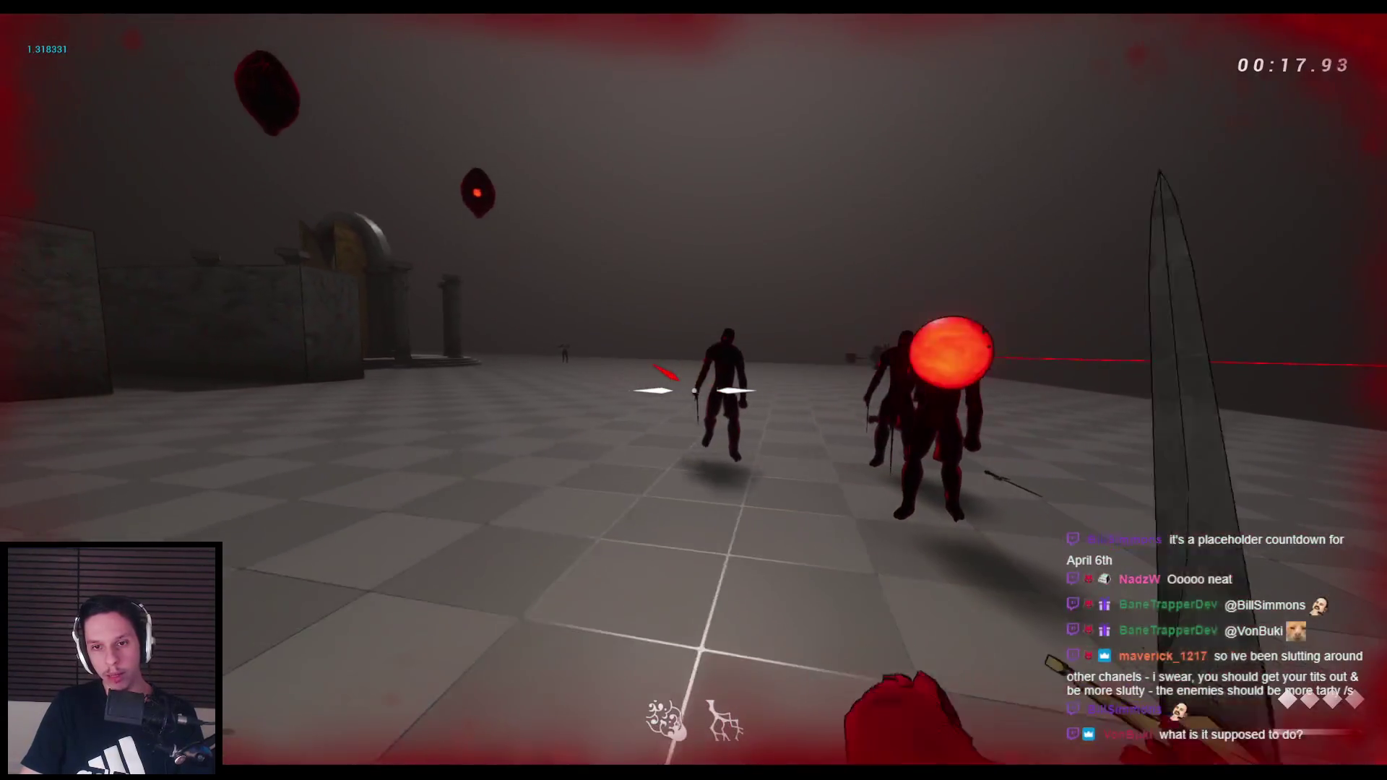
left_click(694, 390)
left_click(693, 390)
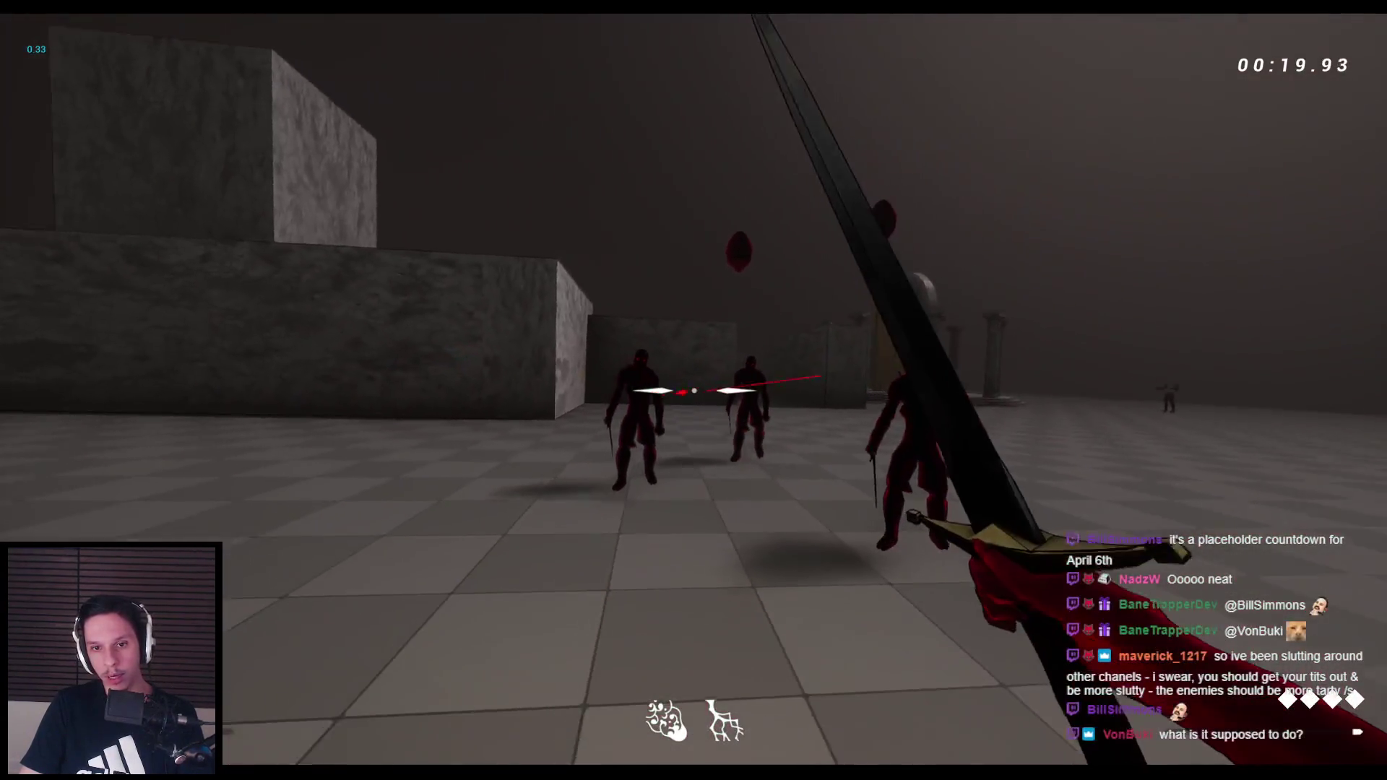
left_click(693, 391)
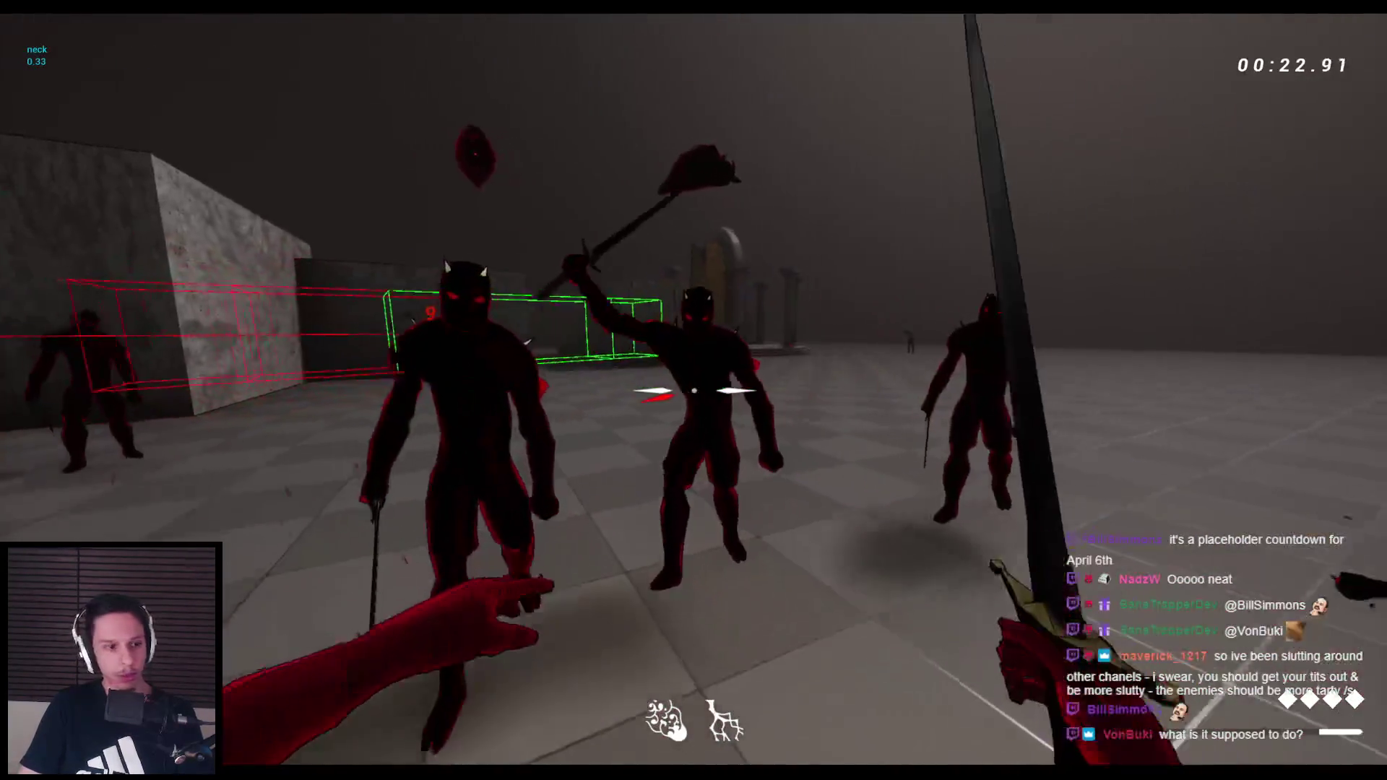
left_click(693, 390)
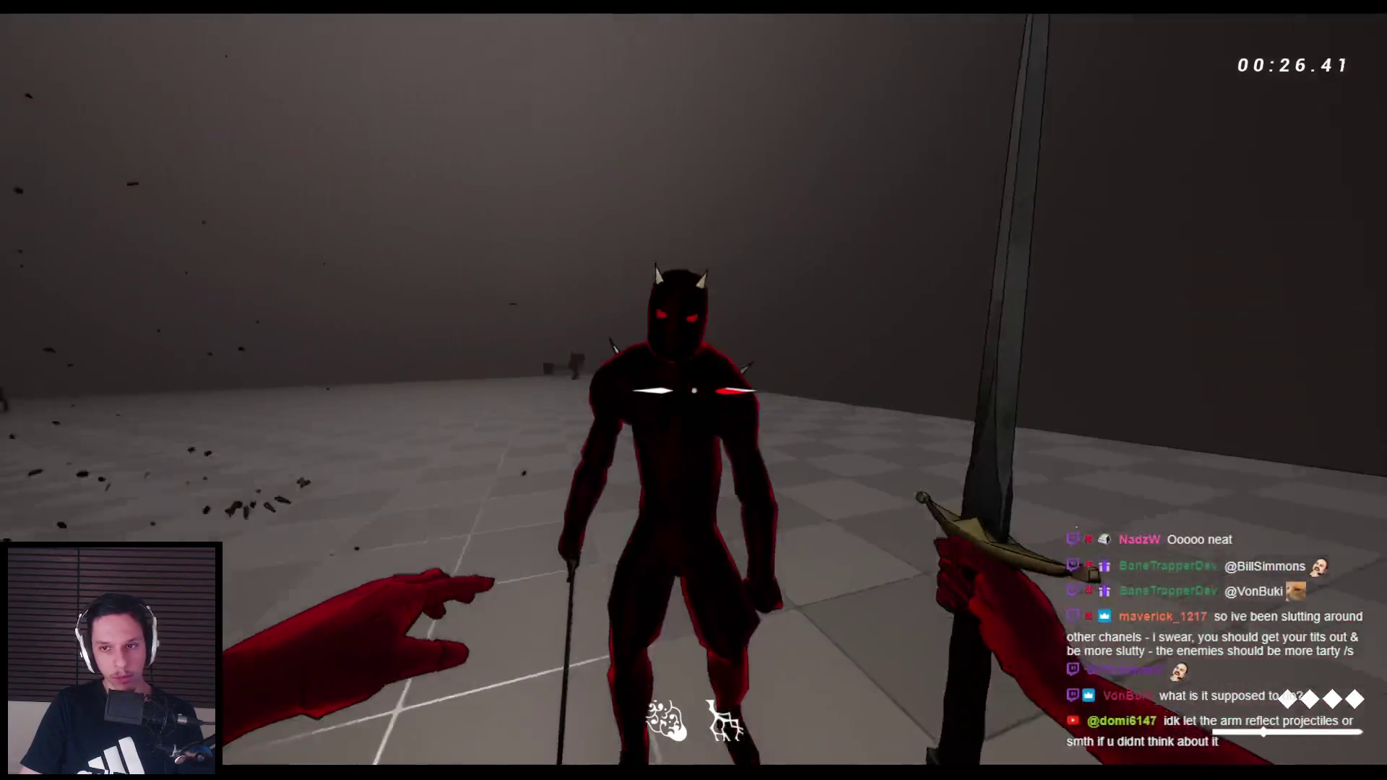
left_click(694, 390)
left_click(694, 391)
left_click(693, 391)
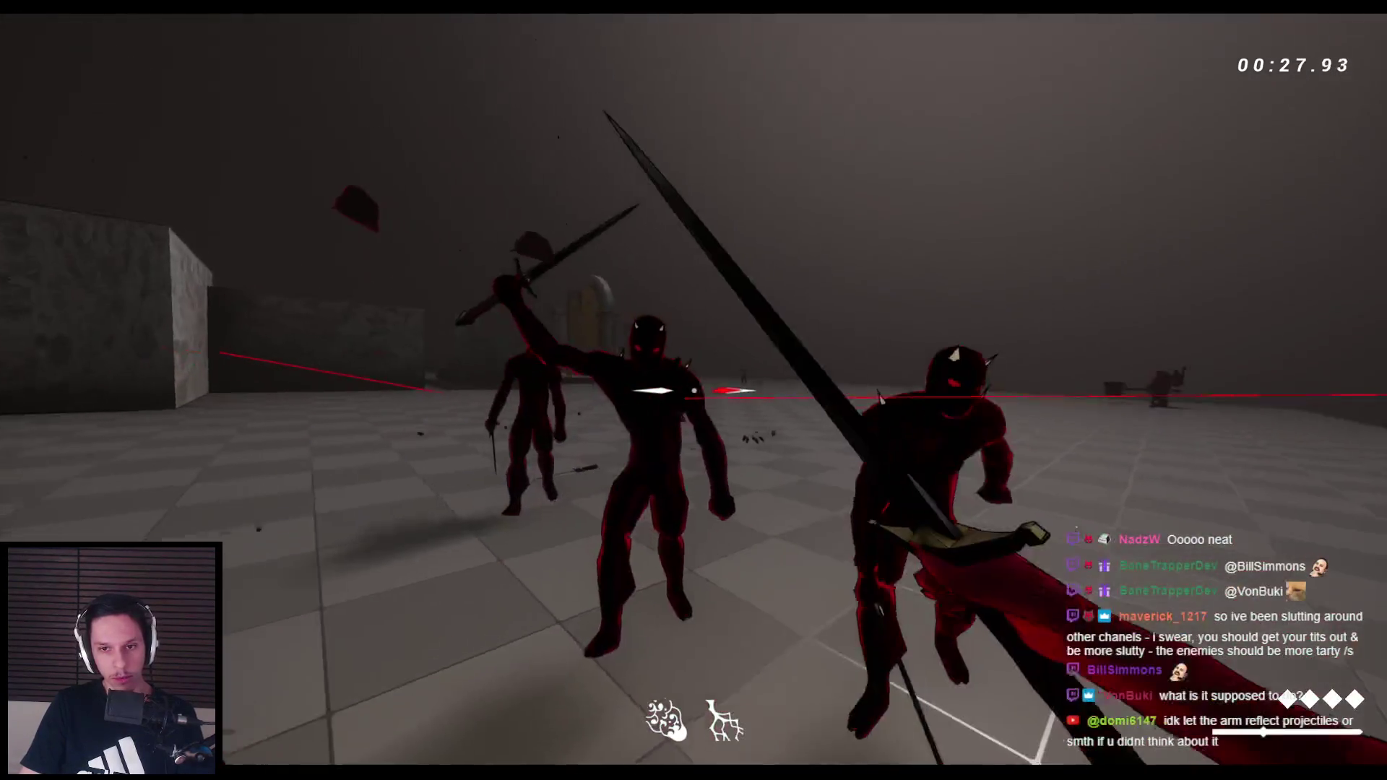
left_click(693, 390)
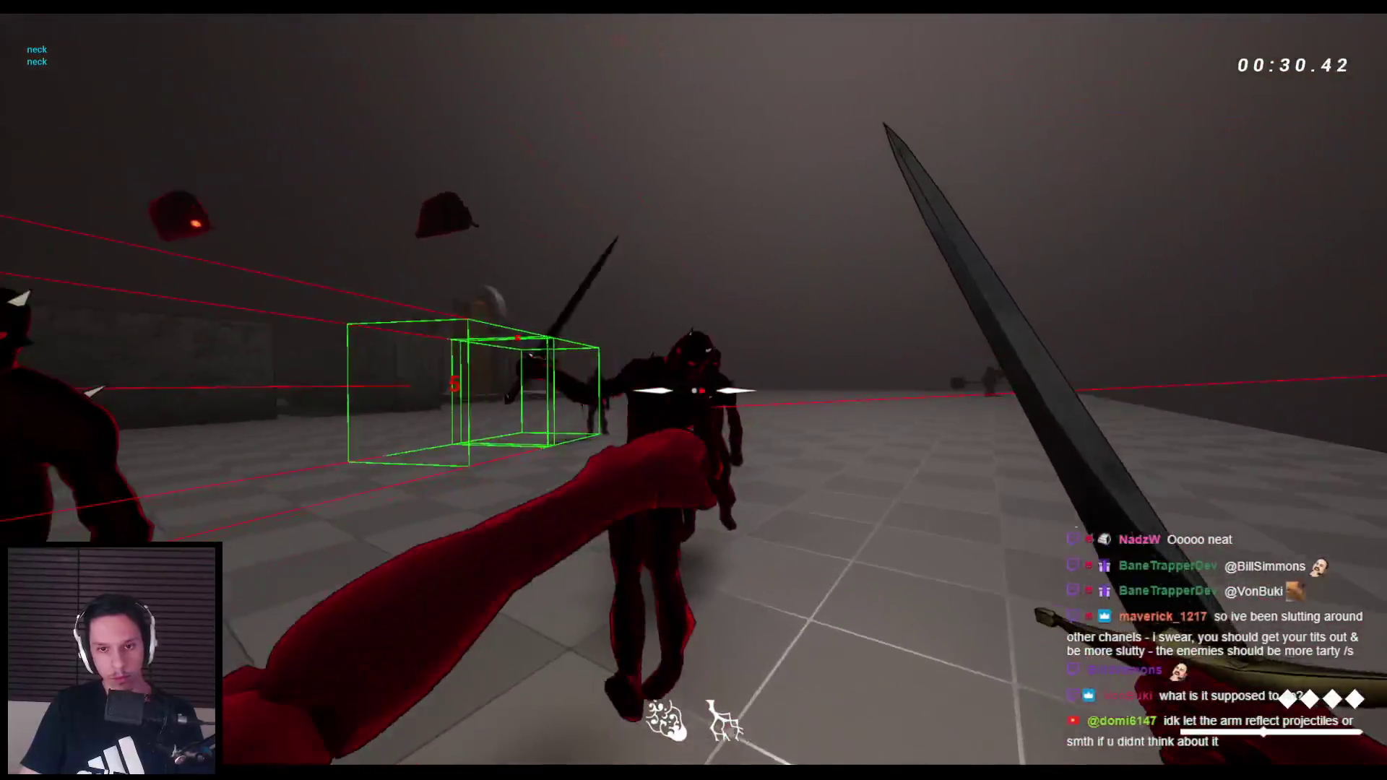
left_click(694, 390)
left_click(694, 390)
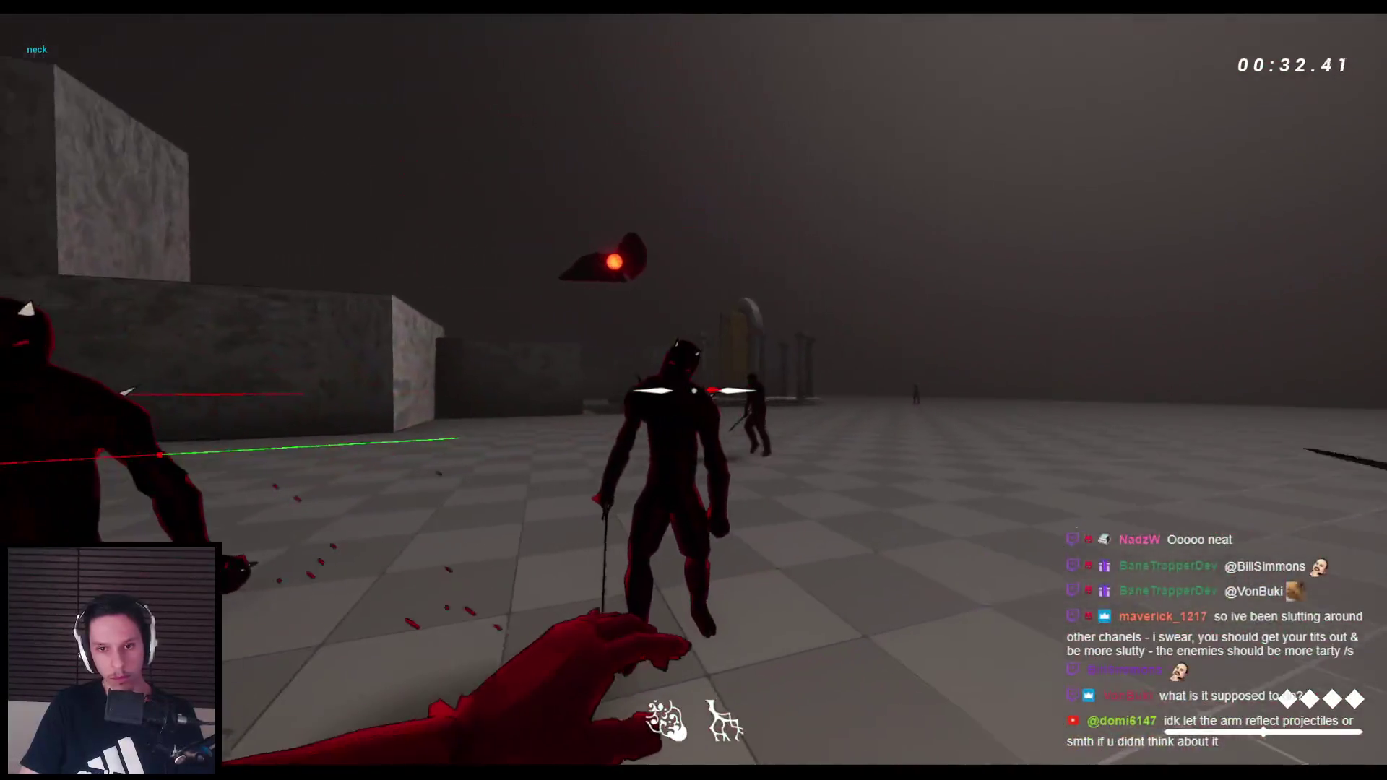
left_click(694, 390)
left_click(693, 390)
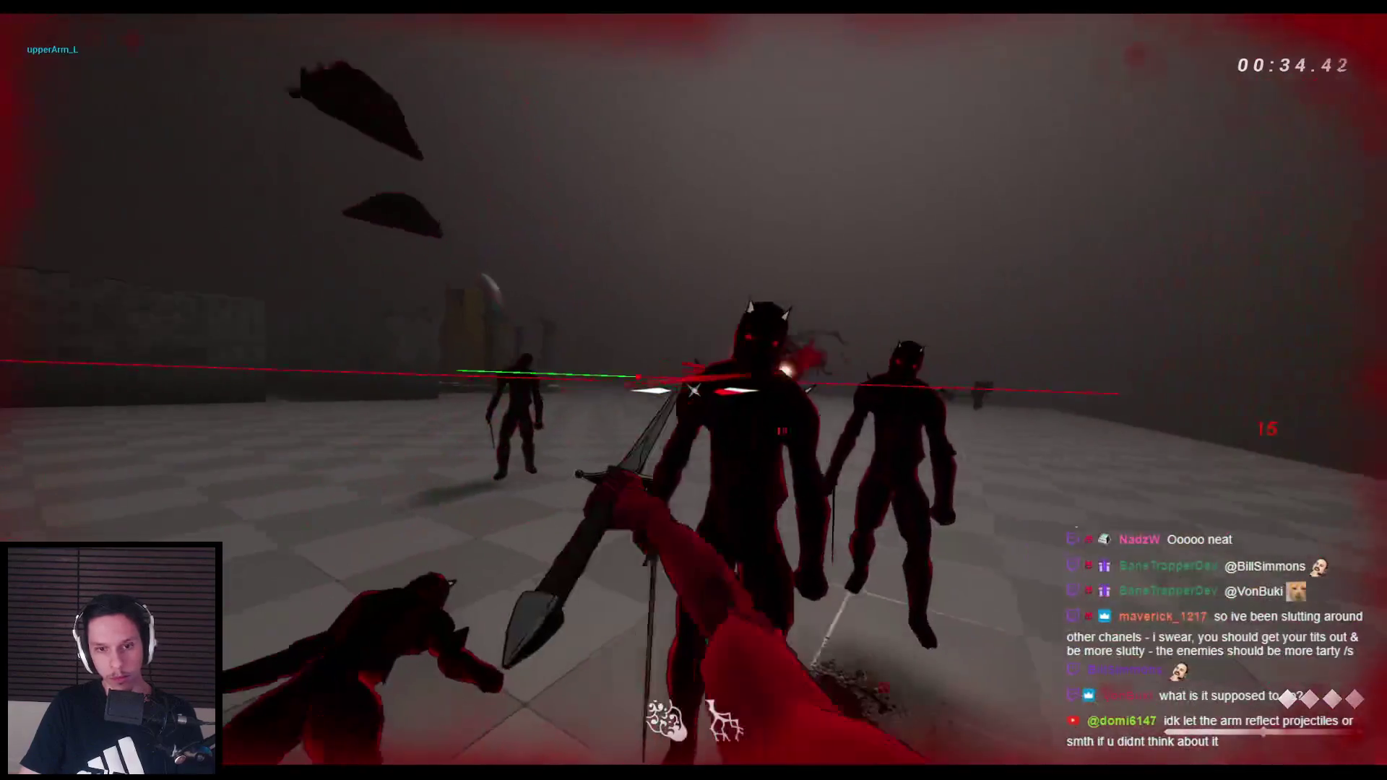
Fell the remaining grunts and swing through the newly arriving ones
left_click(694, 390)
left_click(693, 390)
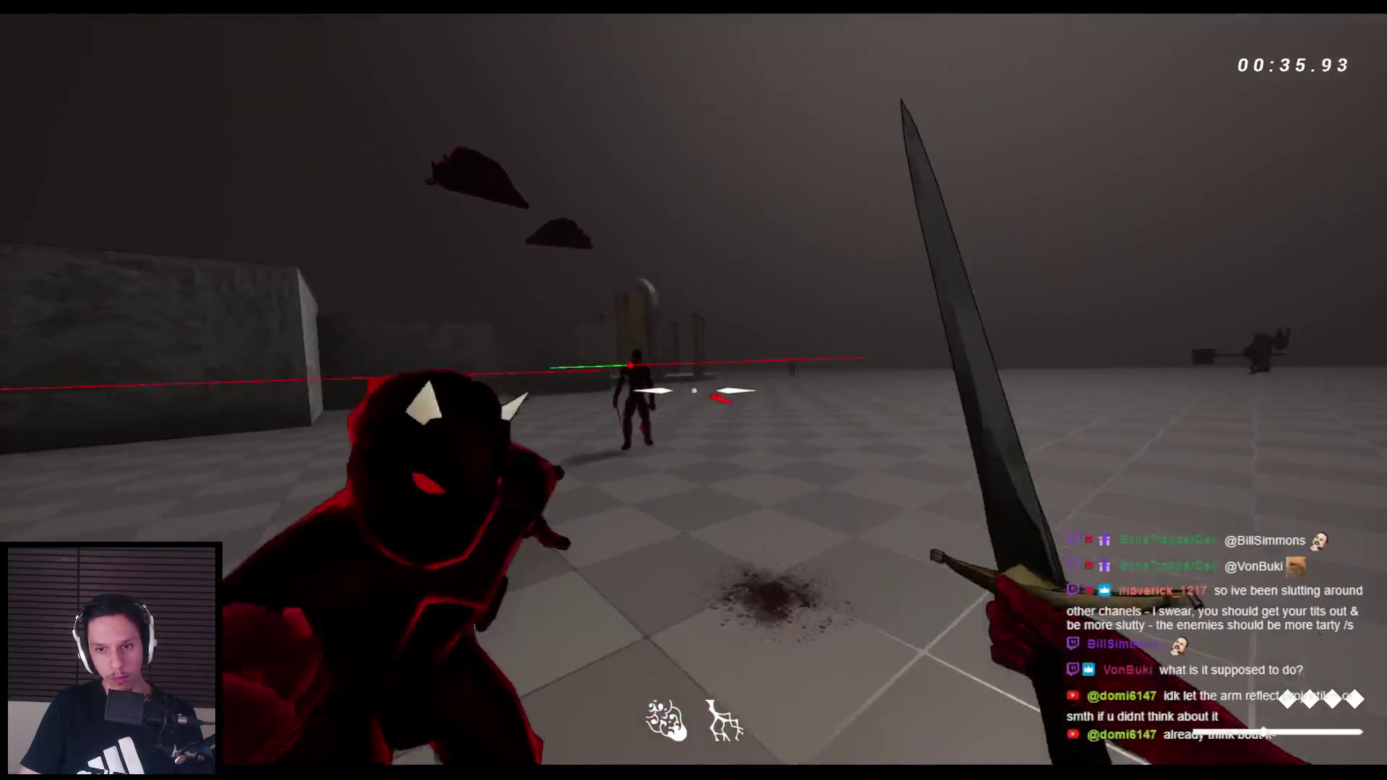
left_click(694, 390)
left_click(693, 390)
left_click(693, 390)
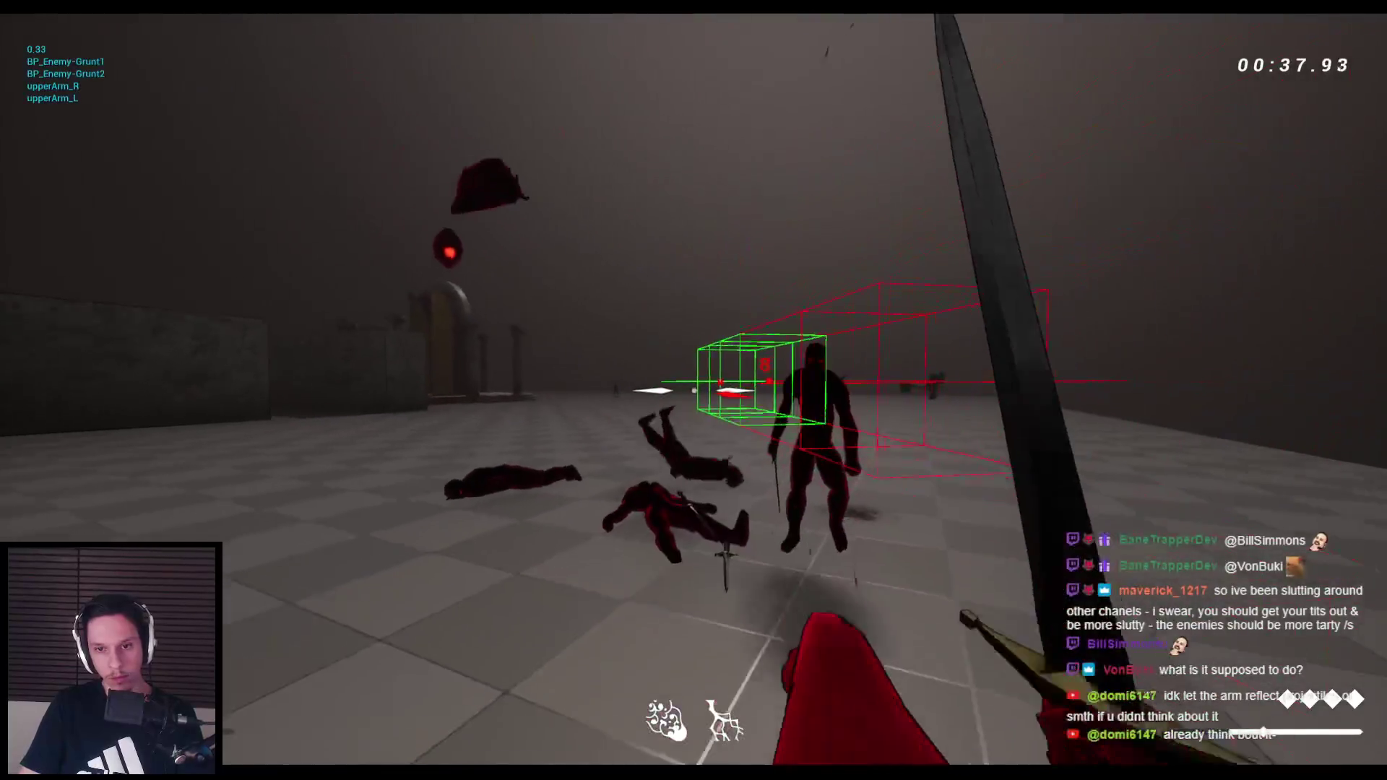
left_click(694, 391)
left_click(694, 391)
left_click(693, 390)
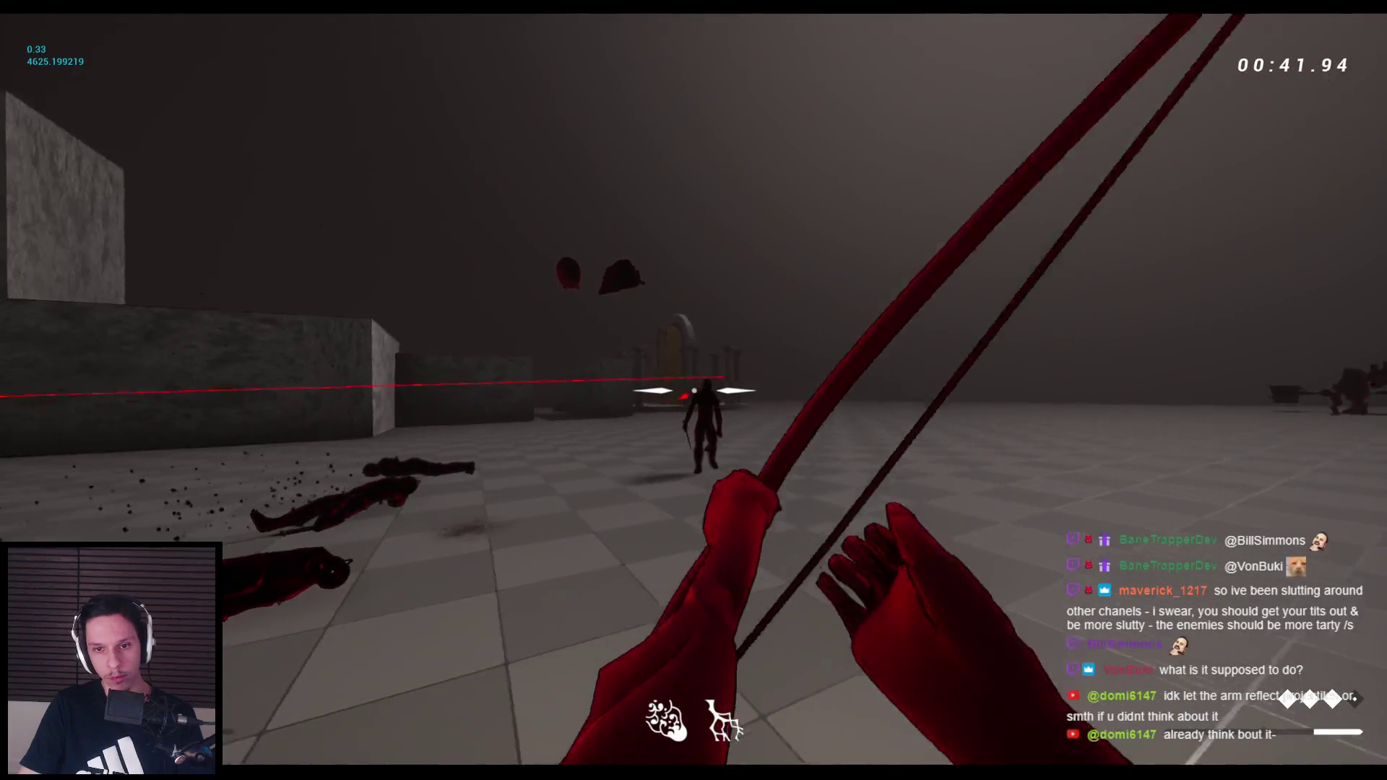
Shoot bow arrows at a grunt and the flying enemy
left_click(693, 391)
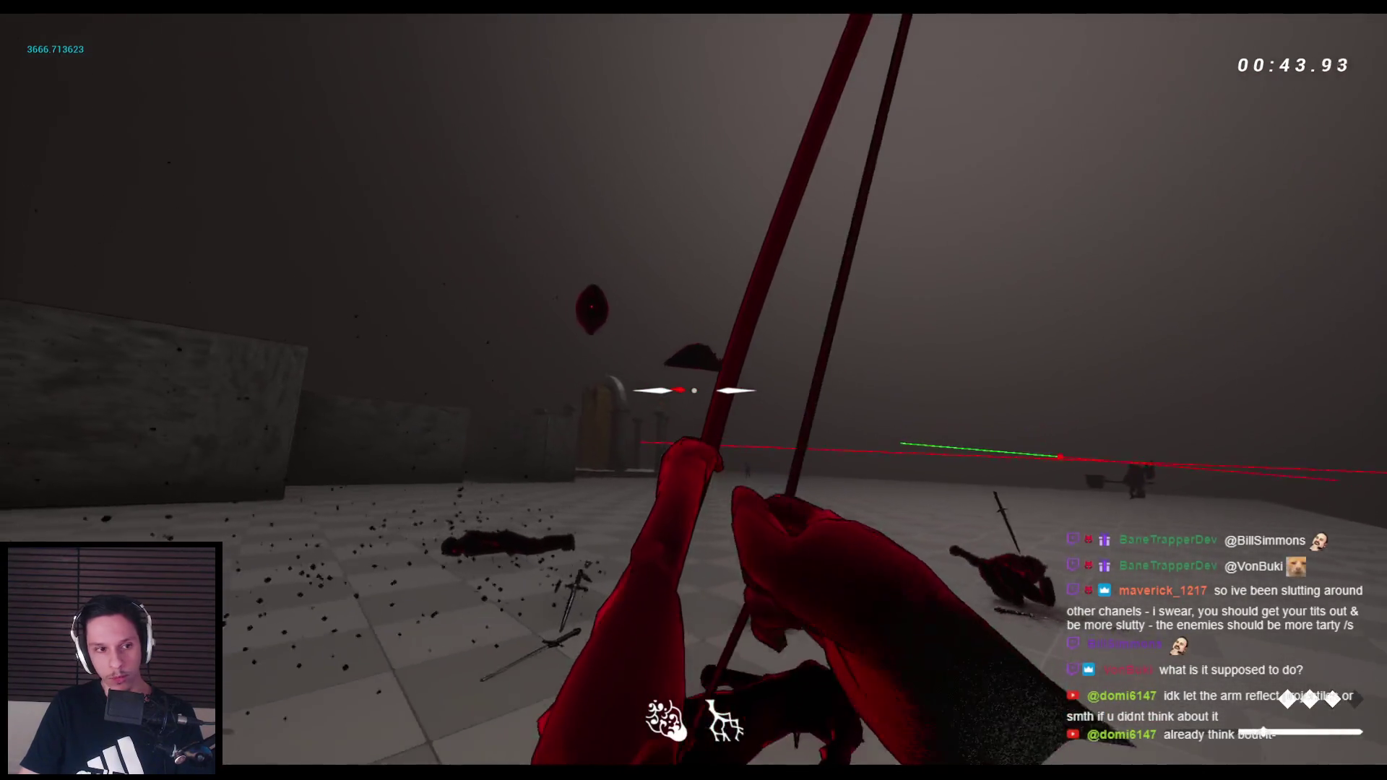
left_click(694, 390)
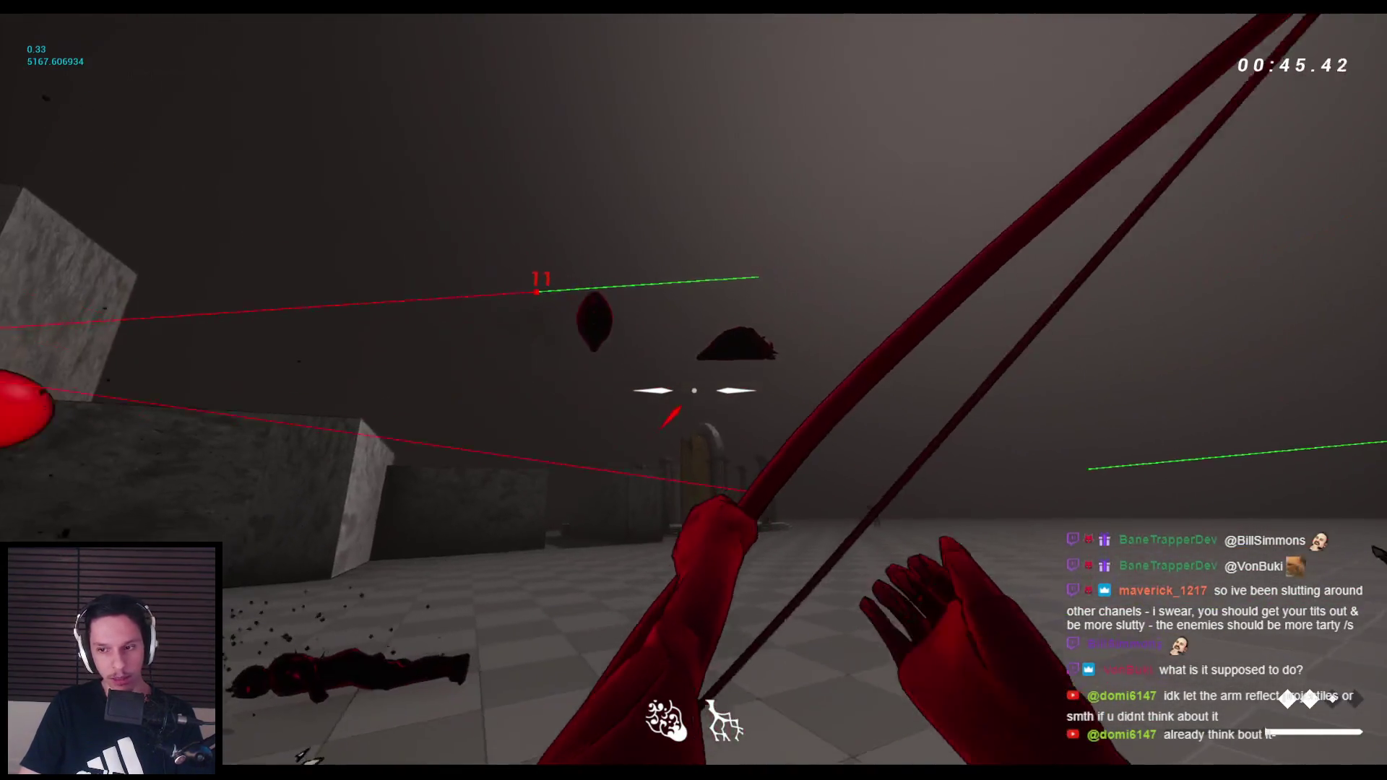
left_click(694, 390)
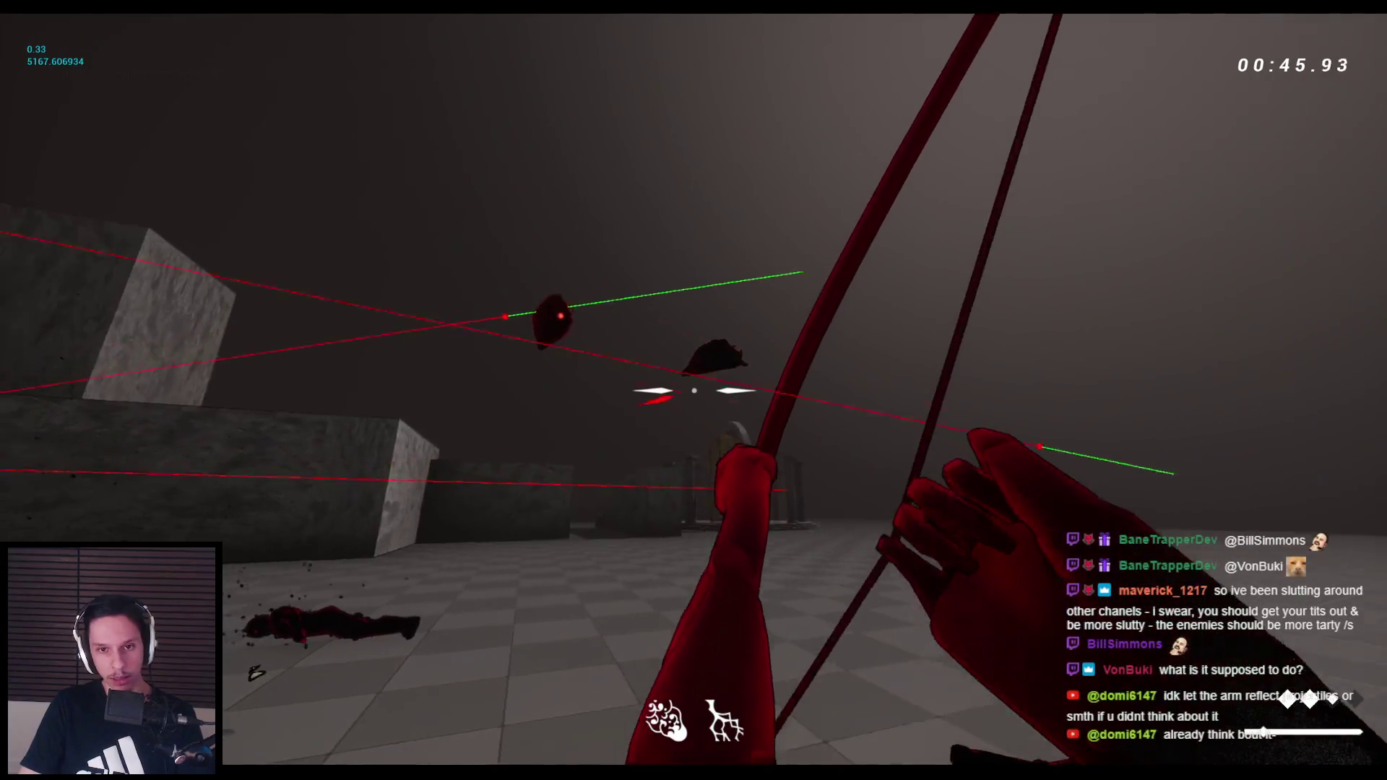
left_click(694, 390)
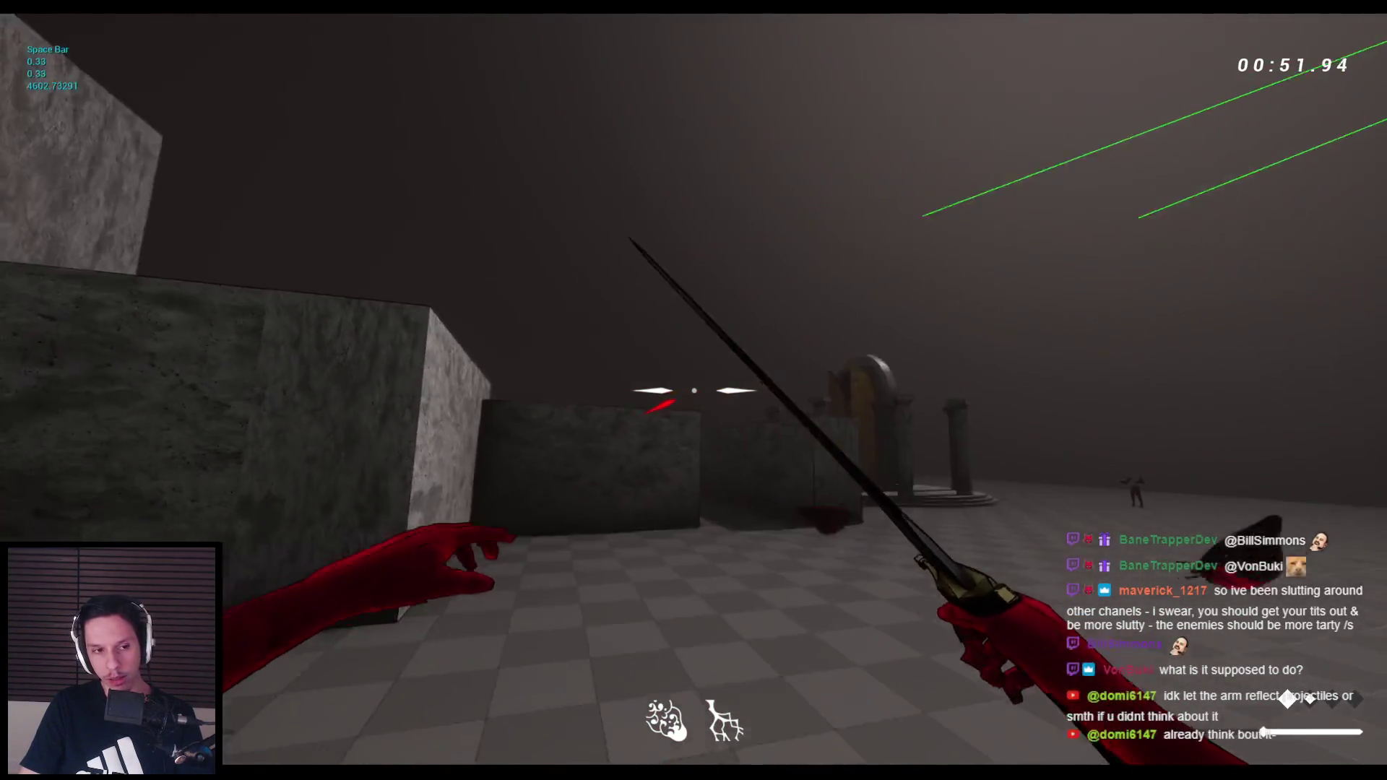
Wall-run along the stone wall, jump onto the blocks and wall top, then stop Play-in-Editor
key("space")
key("space")
key("space")
key("space")
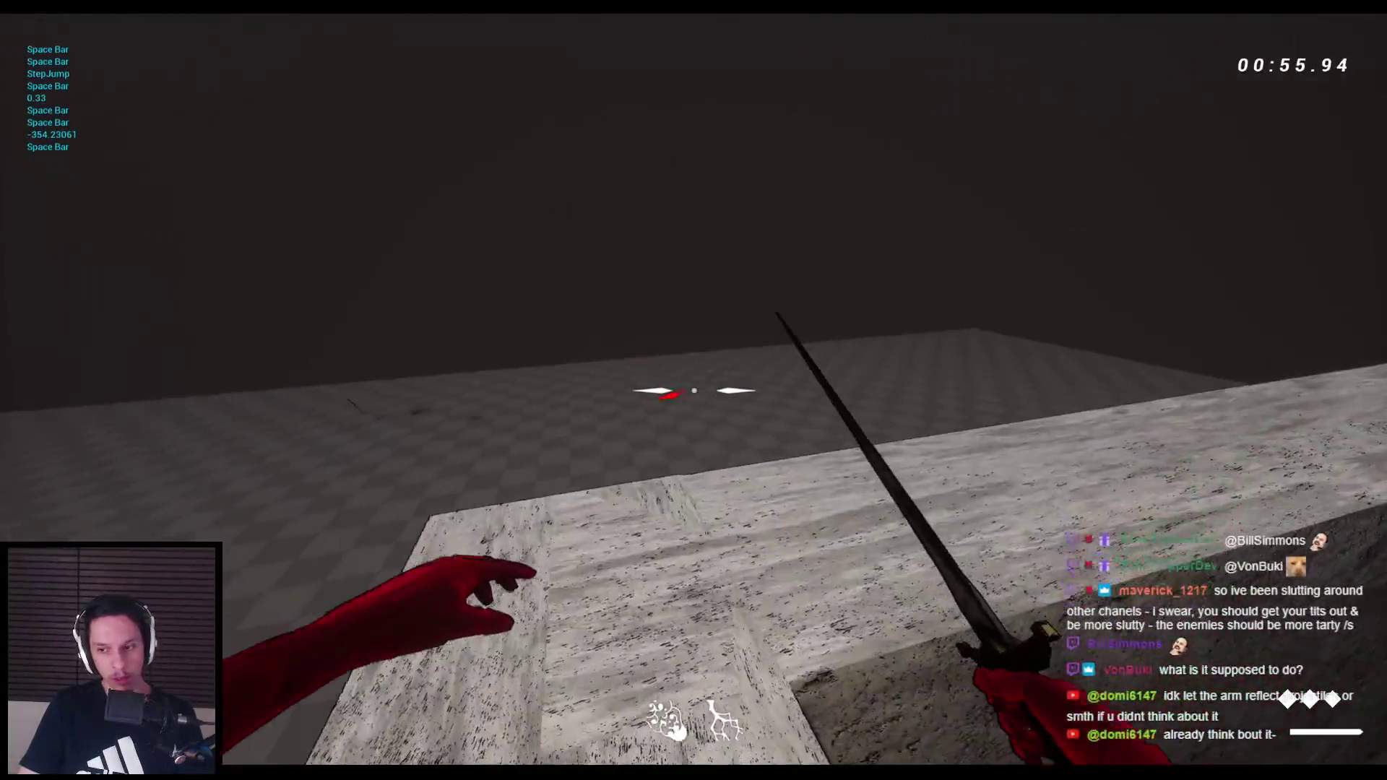
key("space")
key("space")
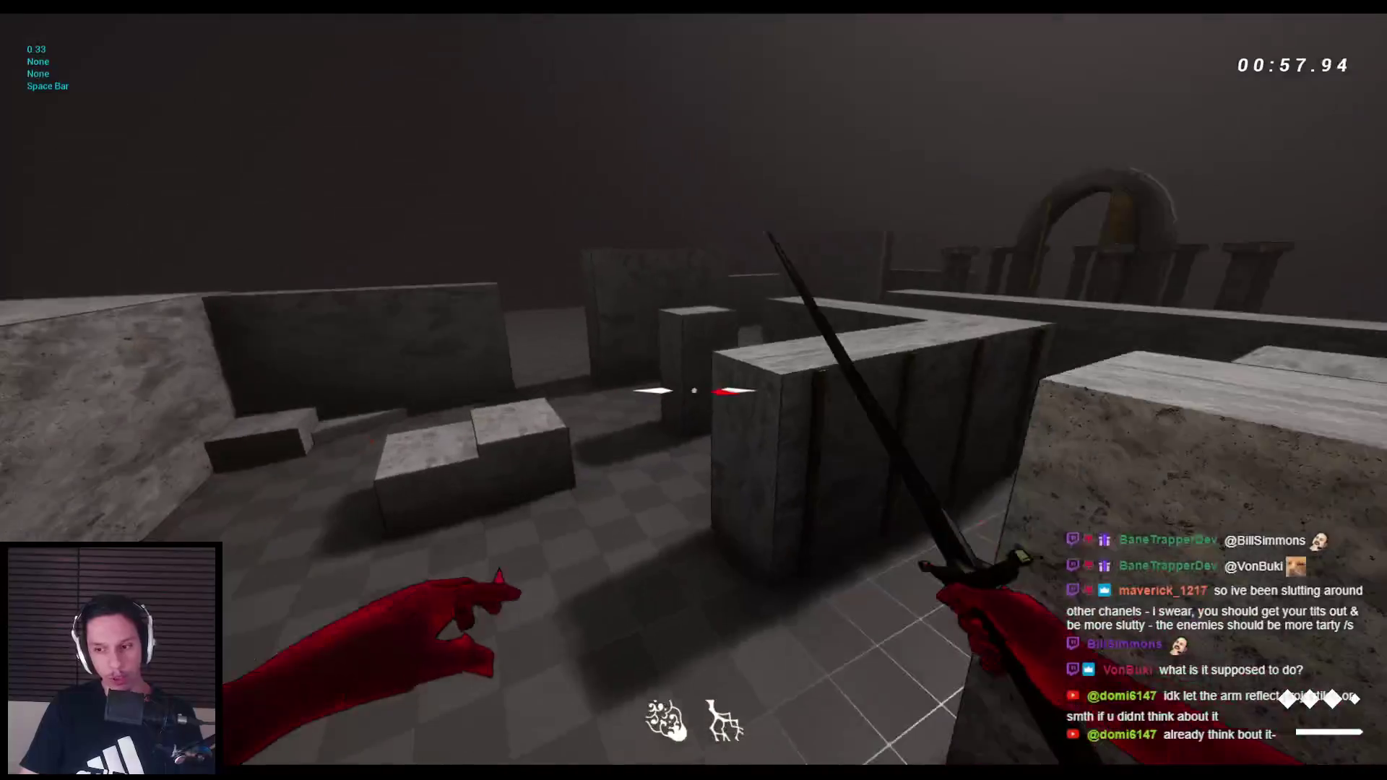
key("space")
key("space")
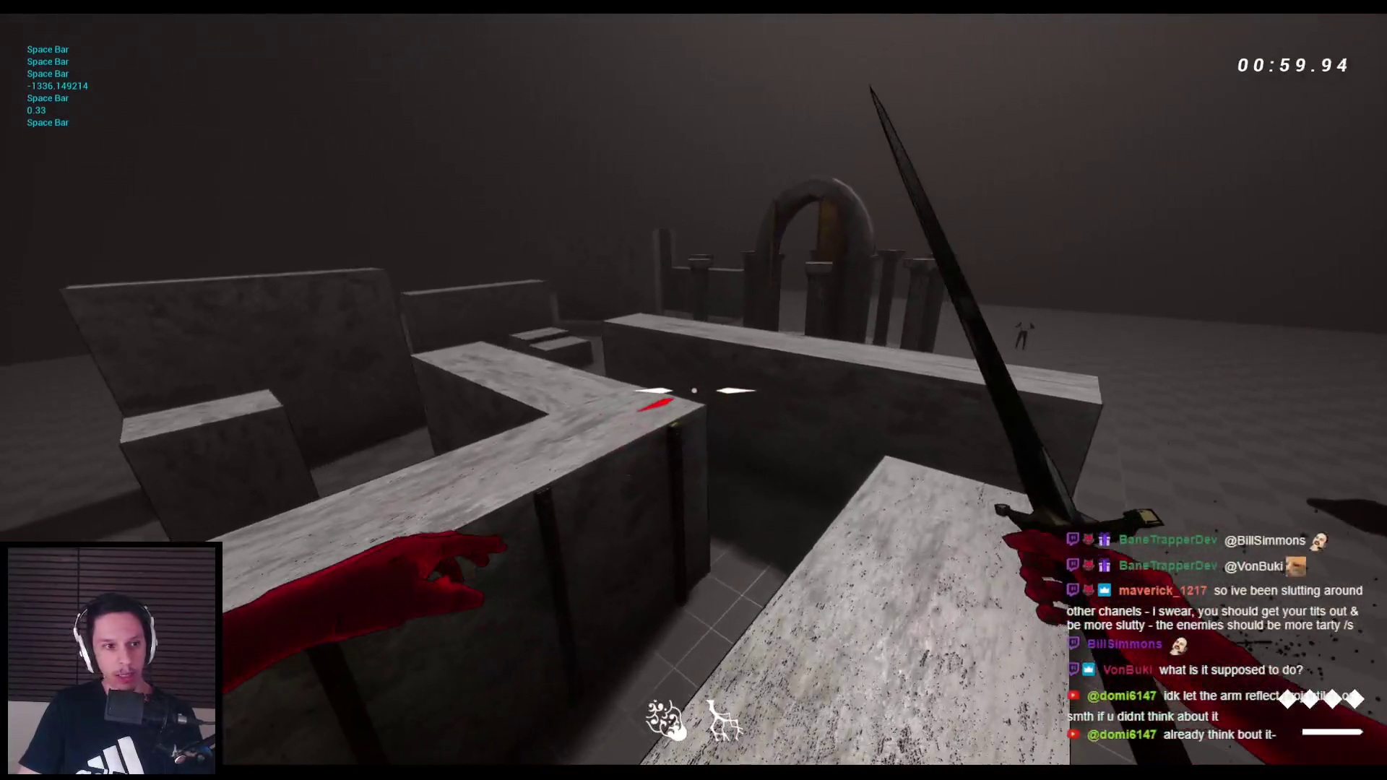
key("Escape")
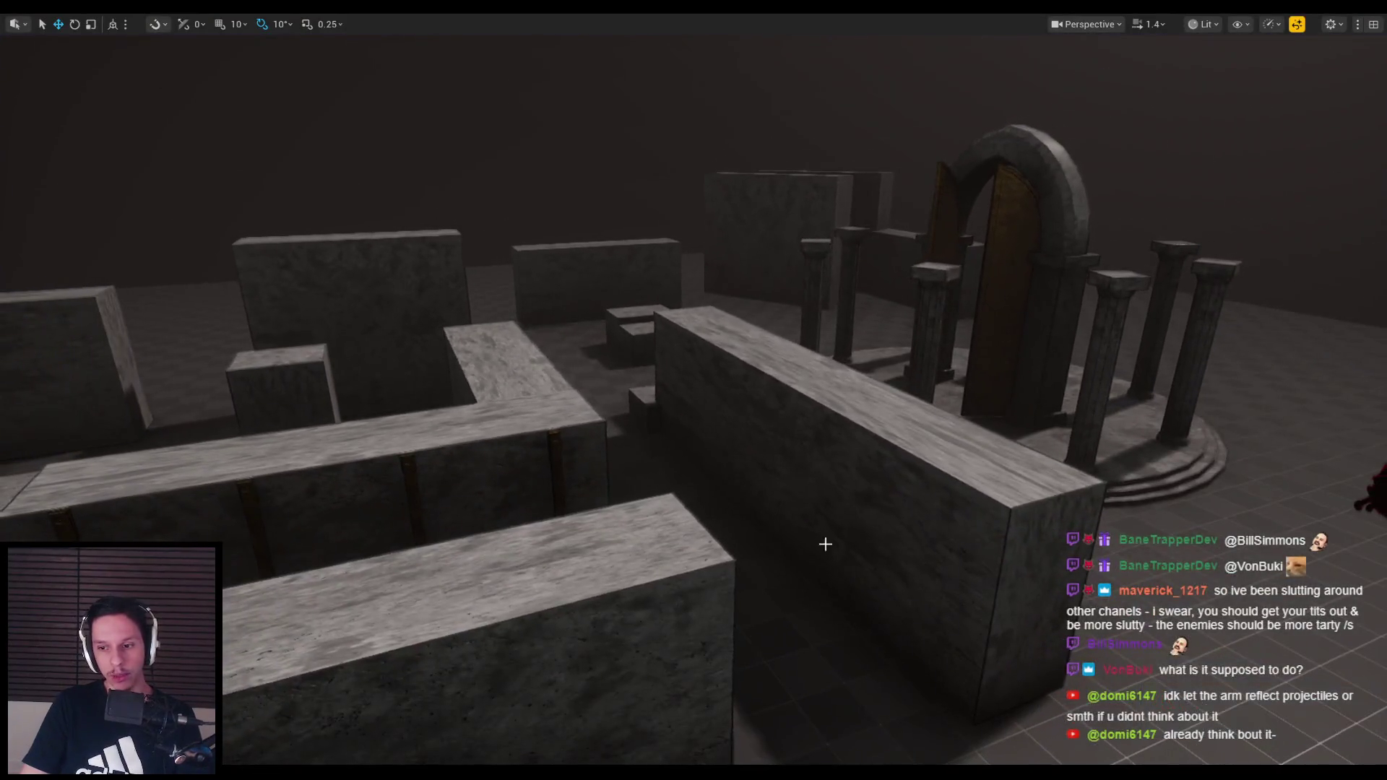
left_click_drag(826, 544, 826, 543)
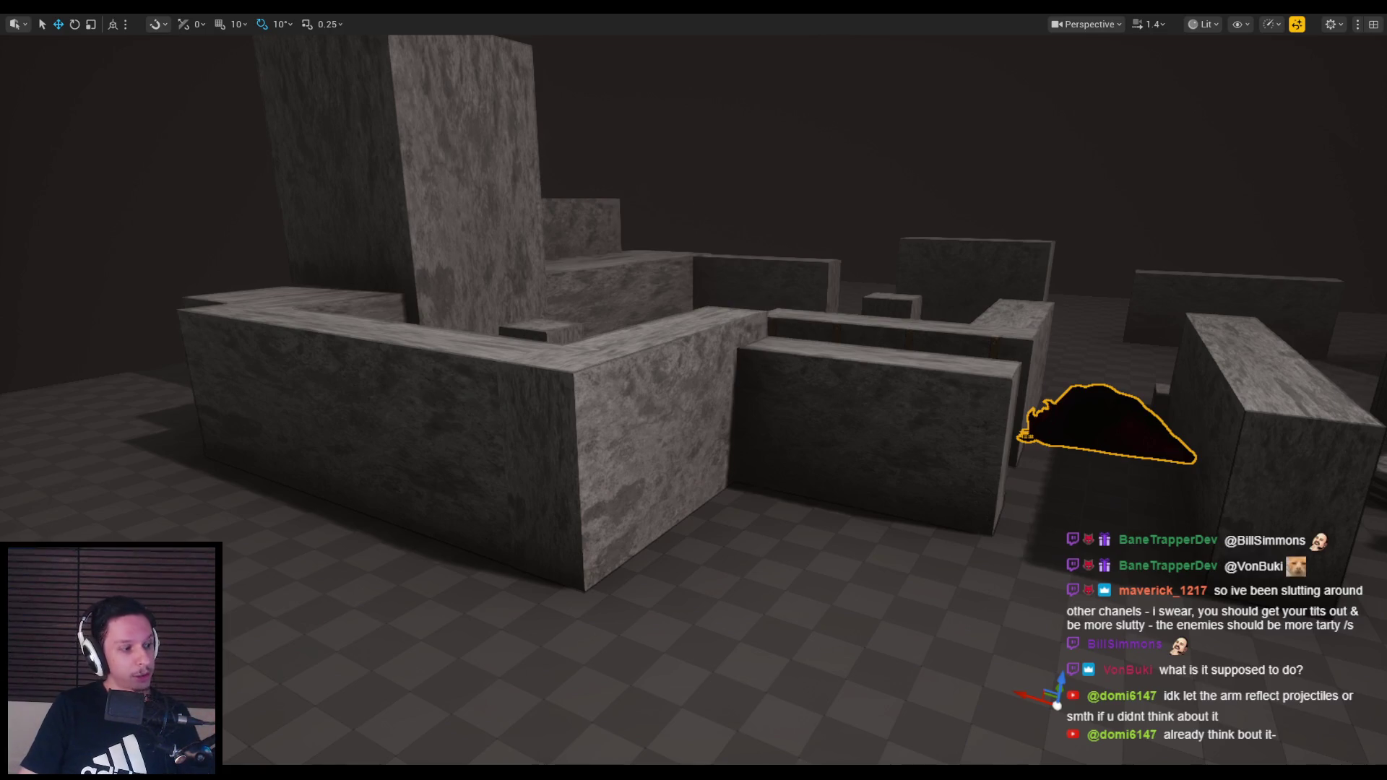
mouse_move(300, 535)
left_mouse_down()
mouse_move(306, 470)
mouse_move(373, 520)
left_mouse_up()
Start a play session, walk toward the grunts and grab them repeatedly with the red arm
key("alt+p")
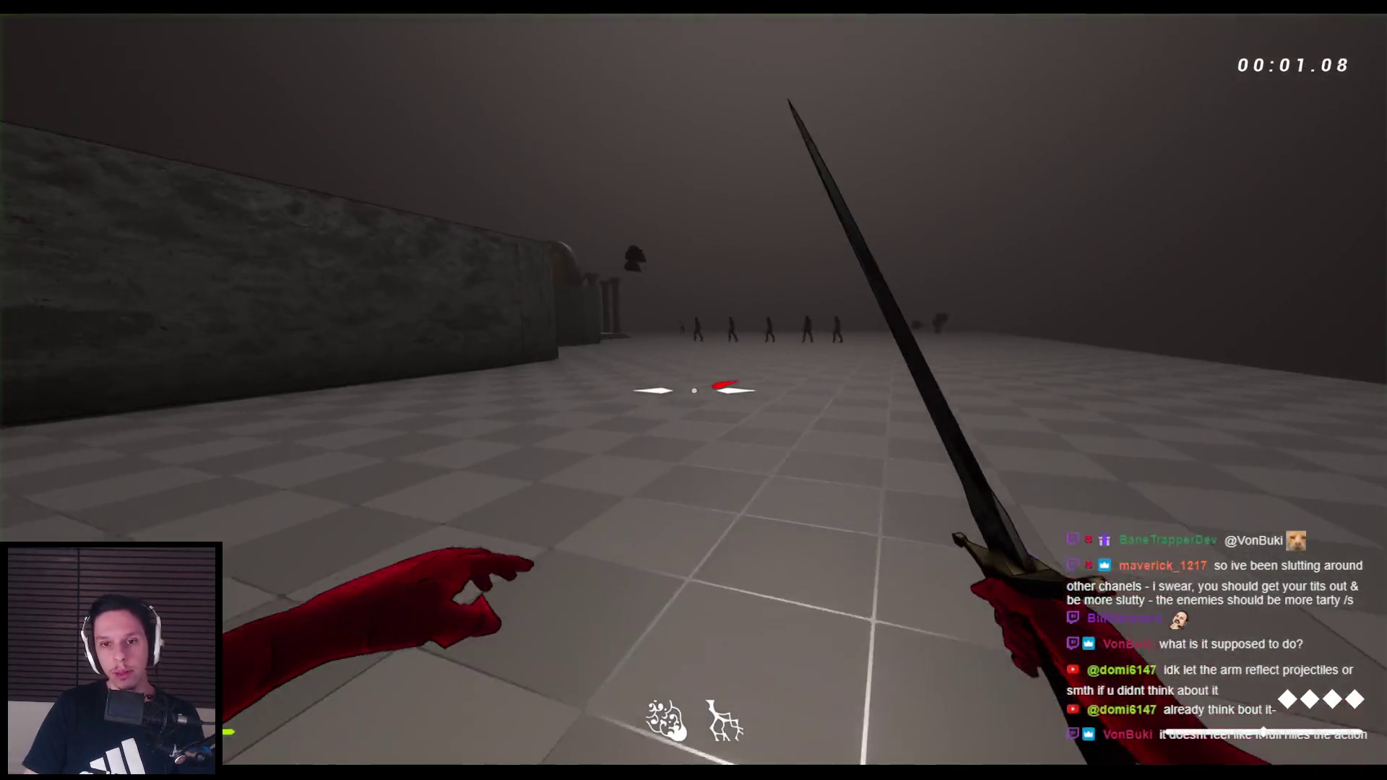
key("w")
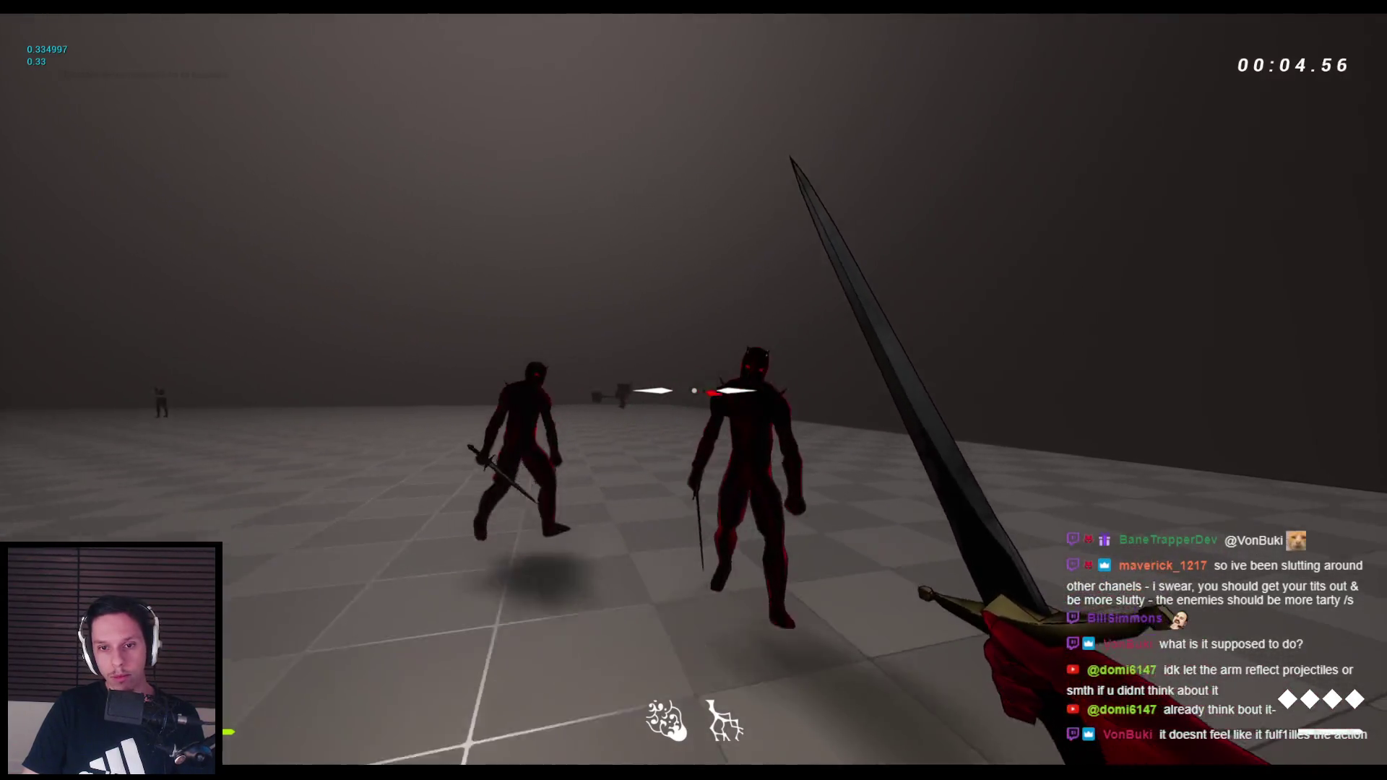
right_click(693, 390)
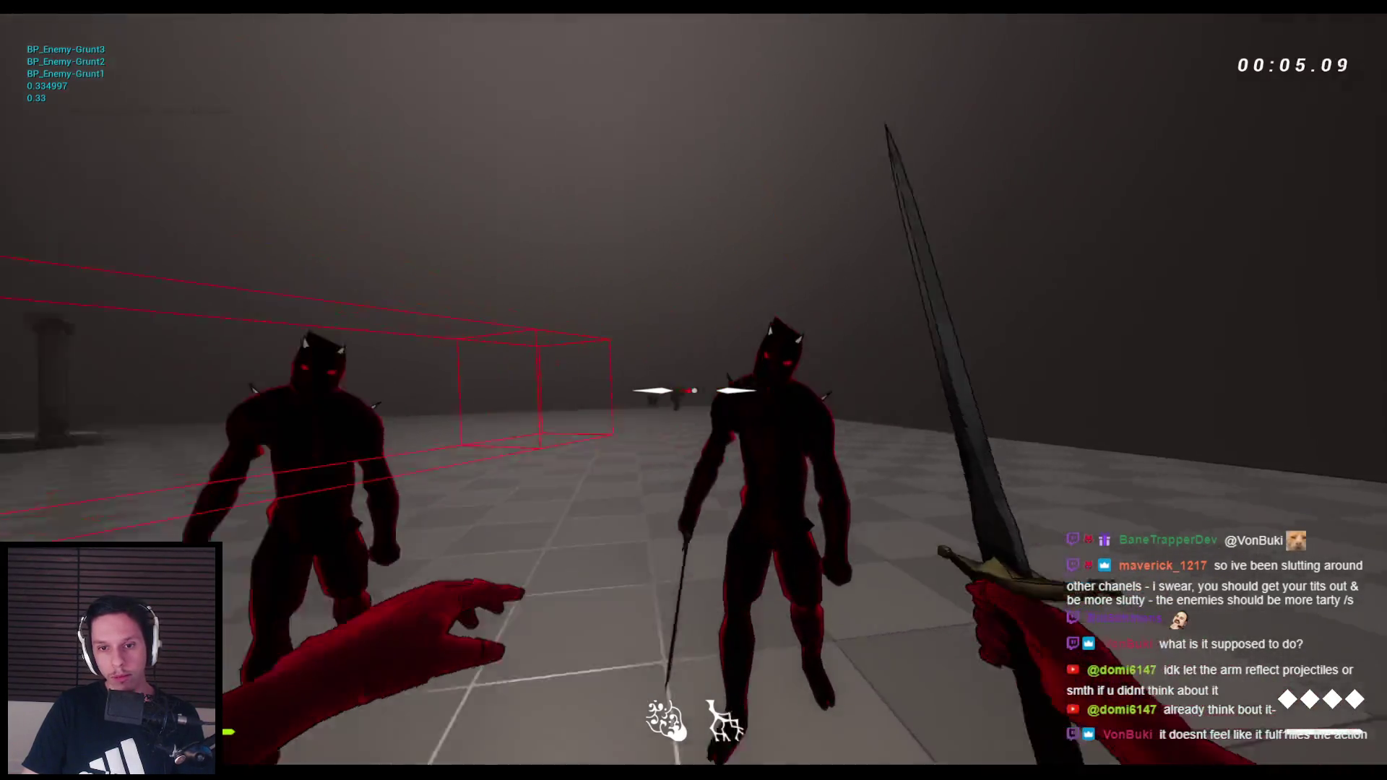
left_click(693, 390)
right_click(693, 391)
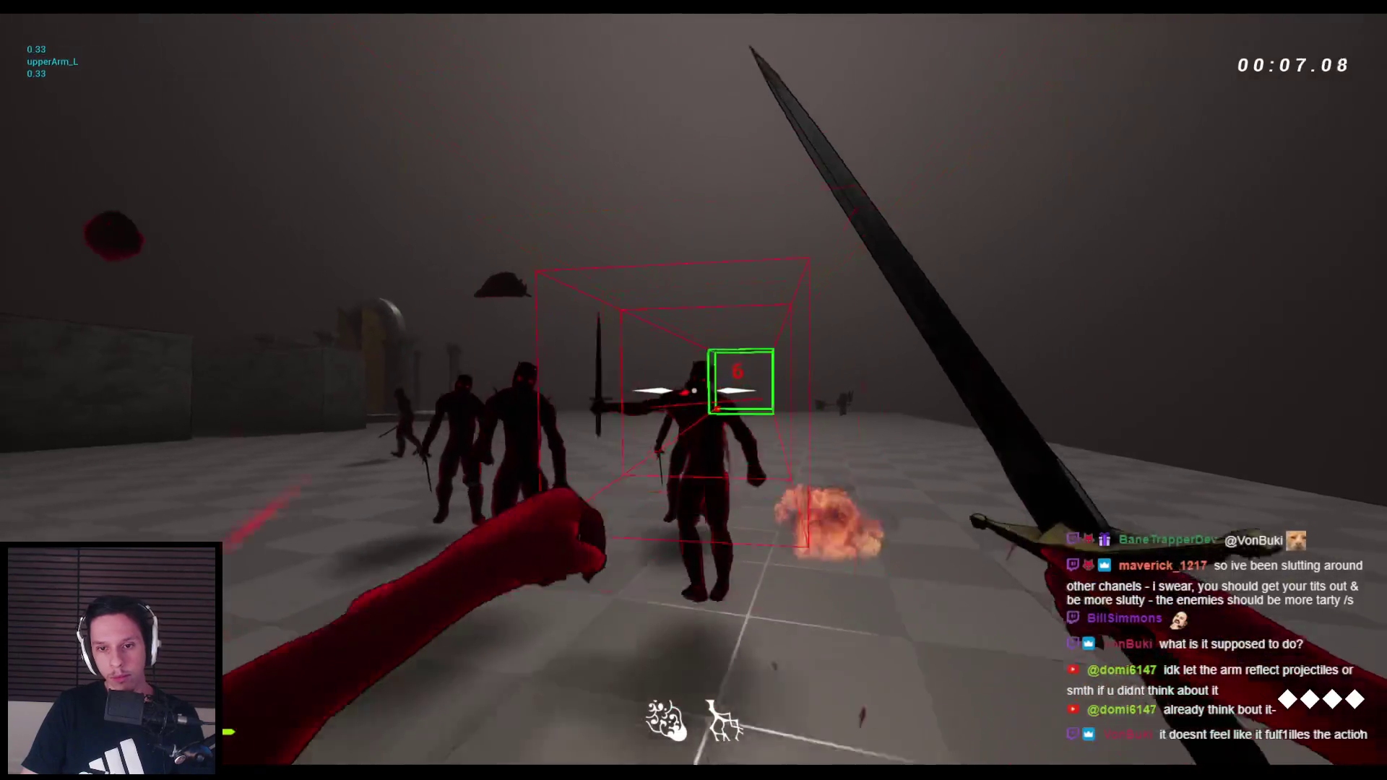
right_click(694, 390)
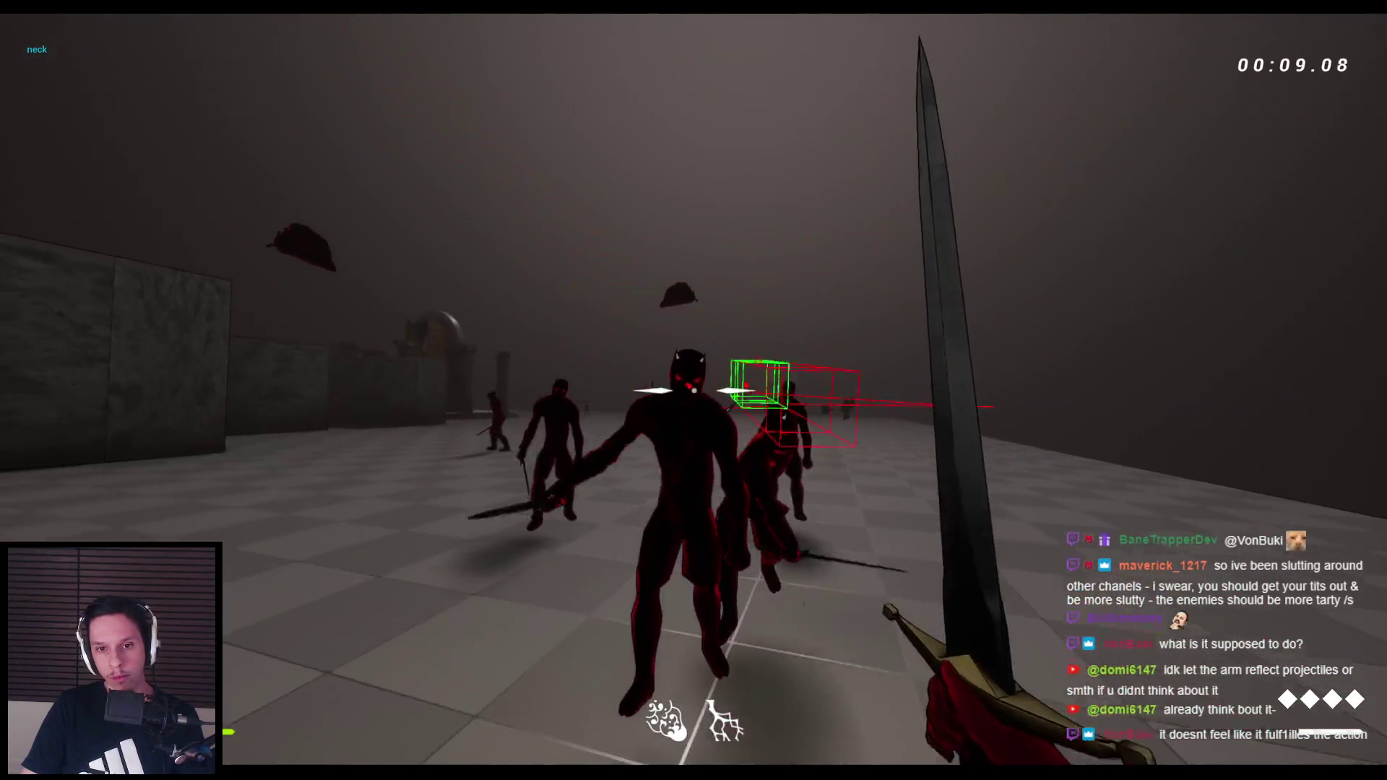
right_click(694, 391)
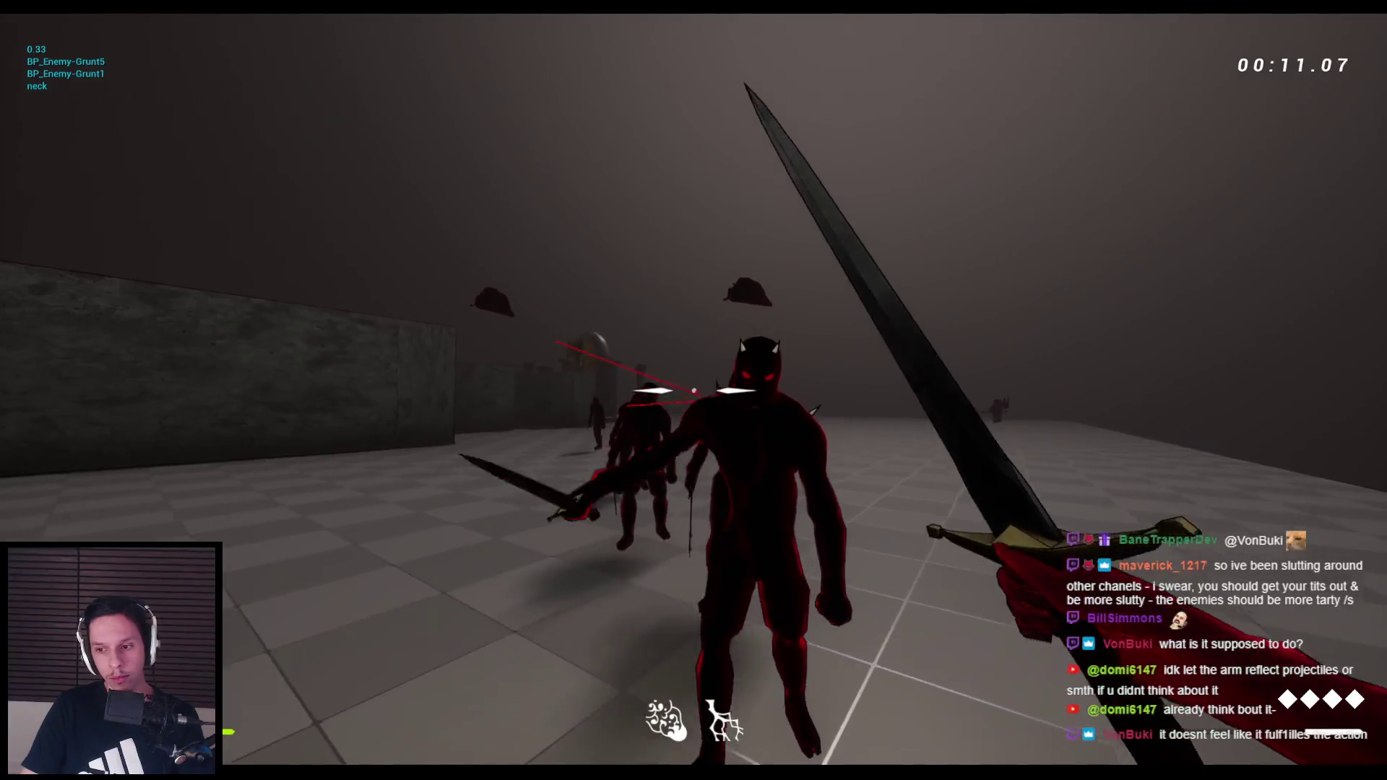
right_click(694, 390)
right_click(693, 391)
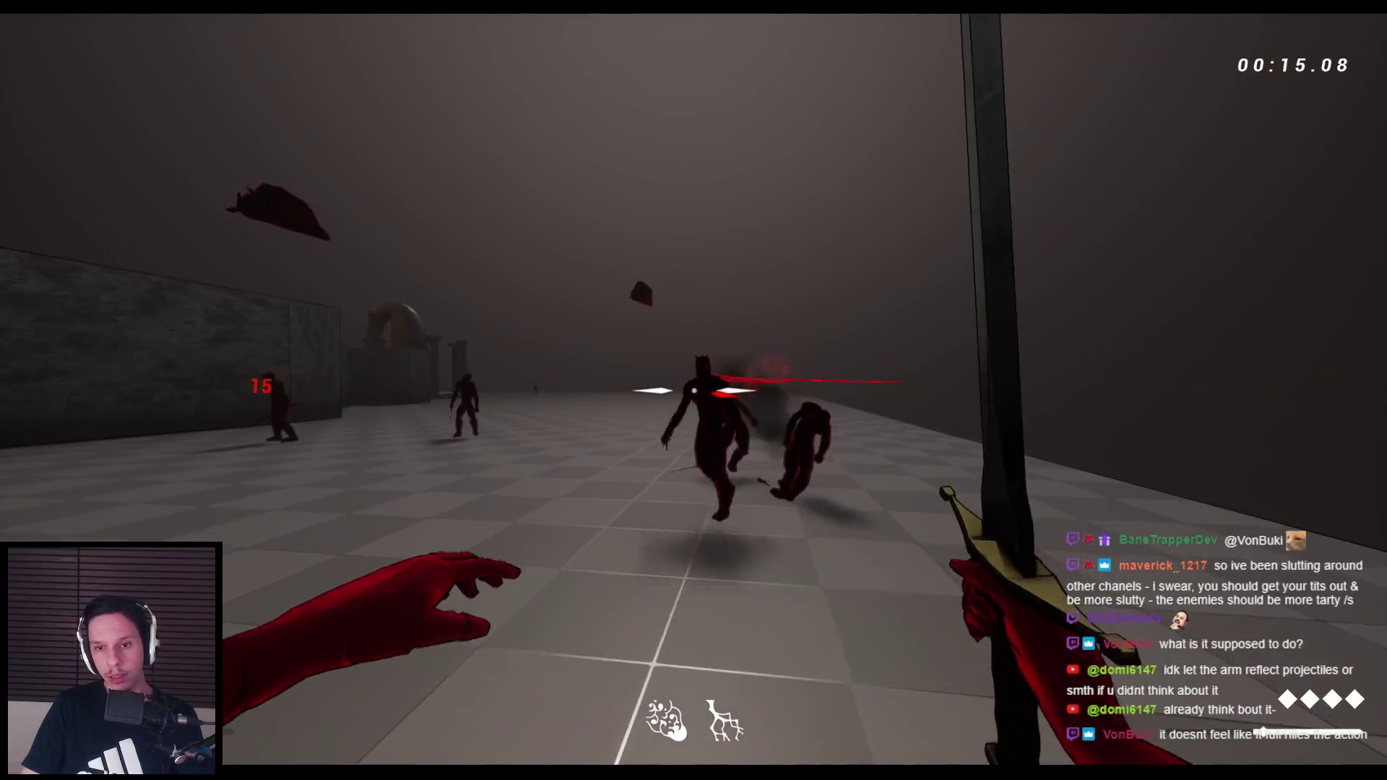
Slash, slam and punch the grabbed grunts down with the sword and fists
left_click(694, 390)
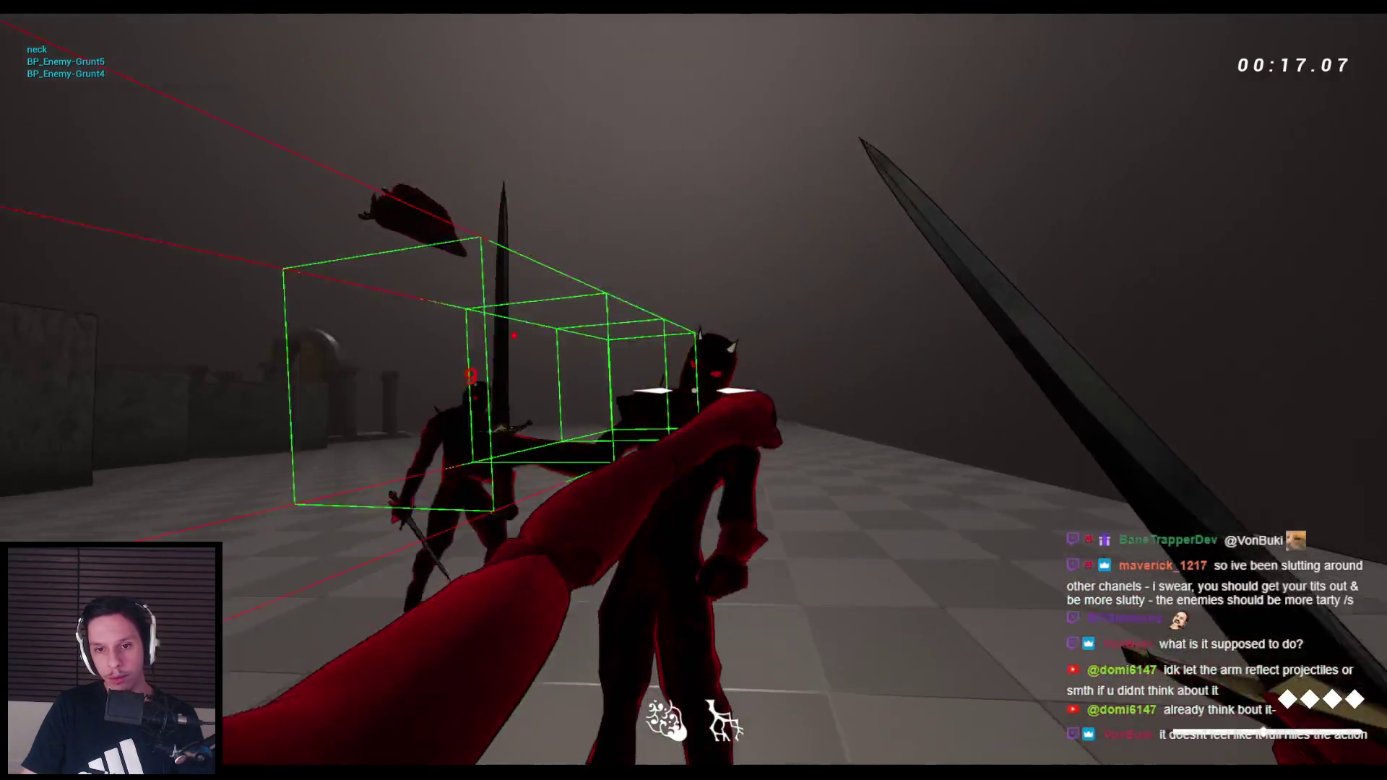
left_click(694, 390)
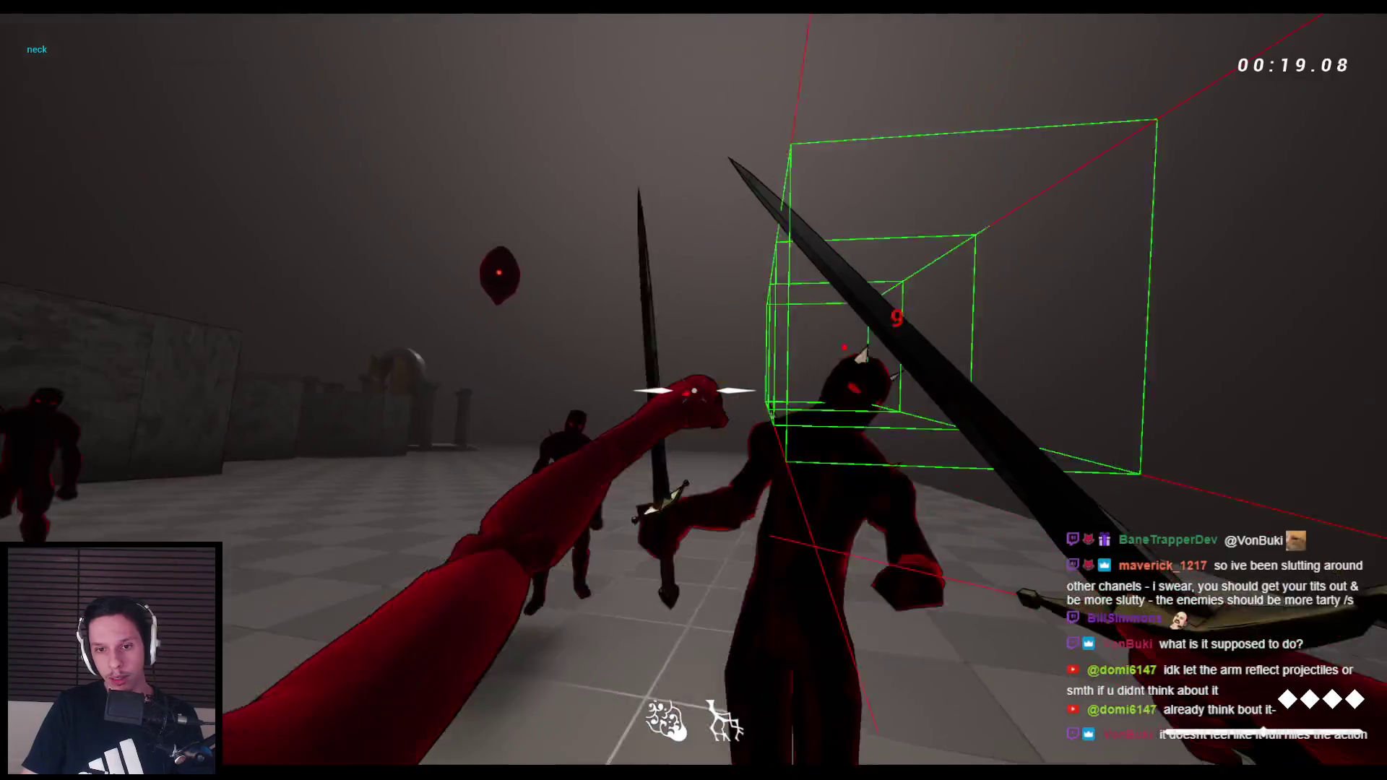
left_click(694, 390)
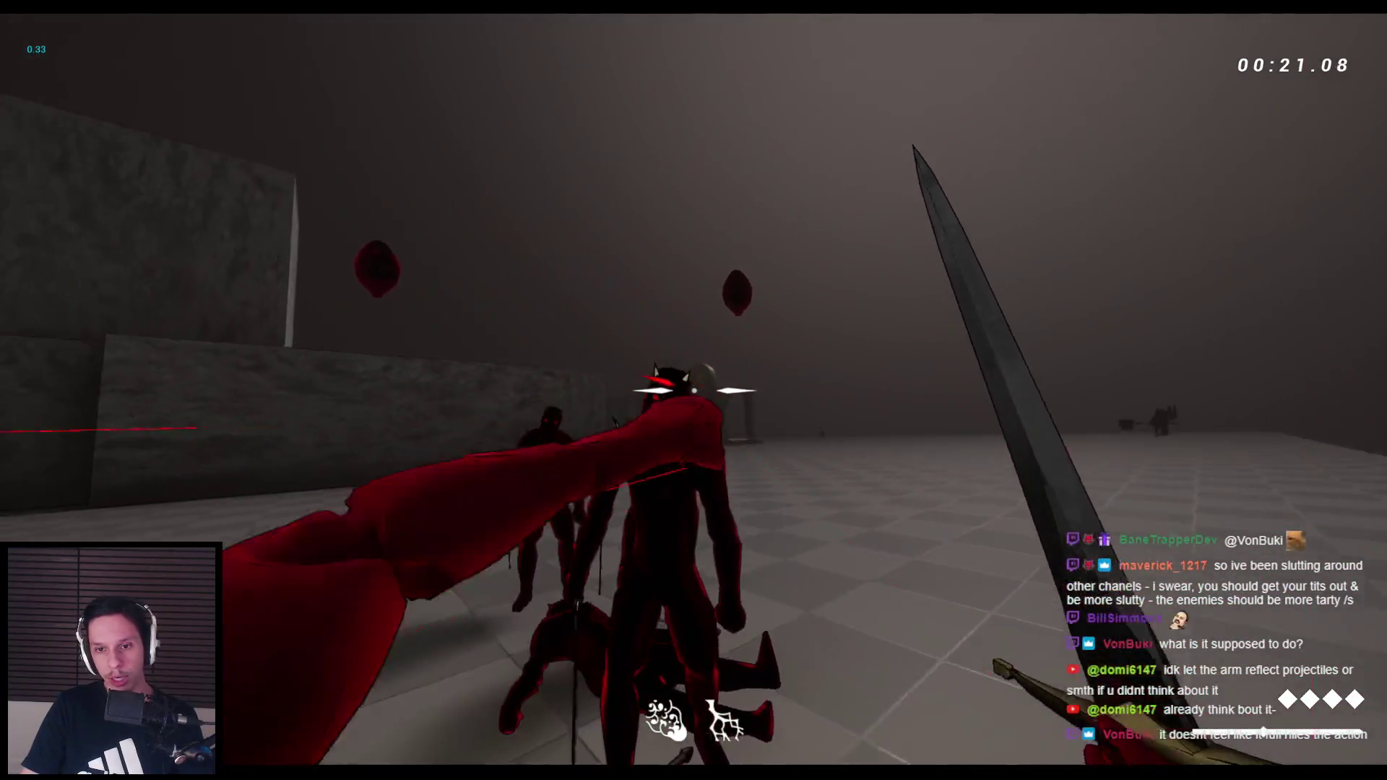
left_click(693, 390)
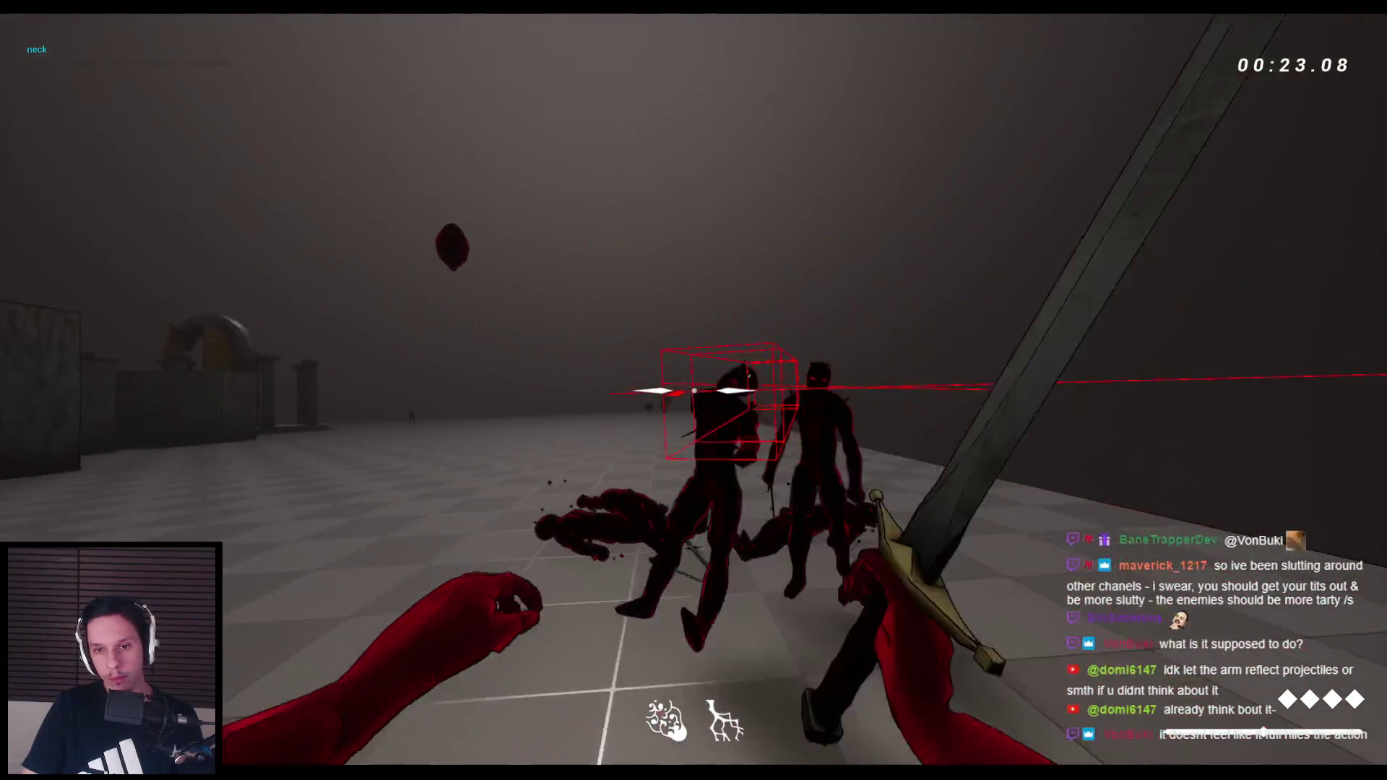
left_click(694, 390)
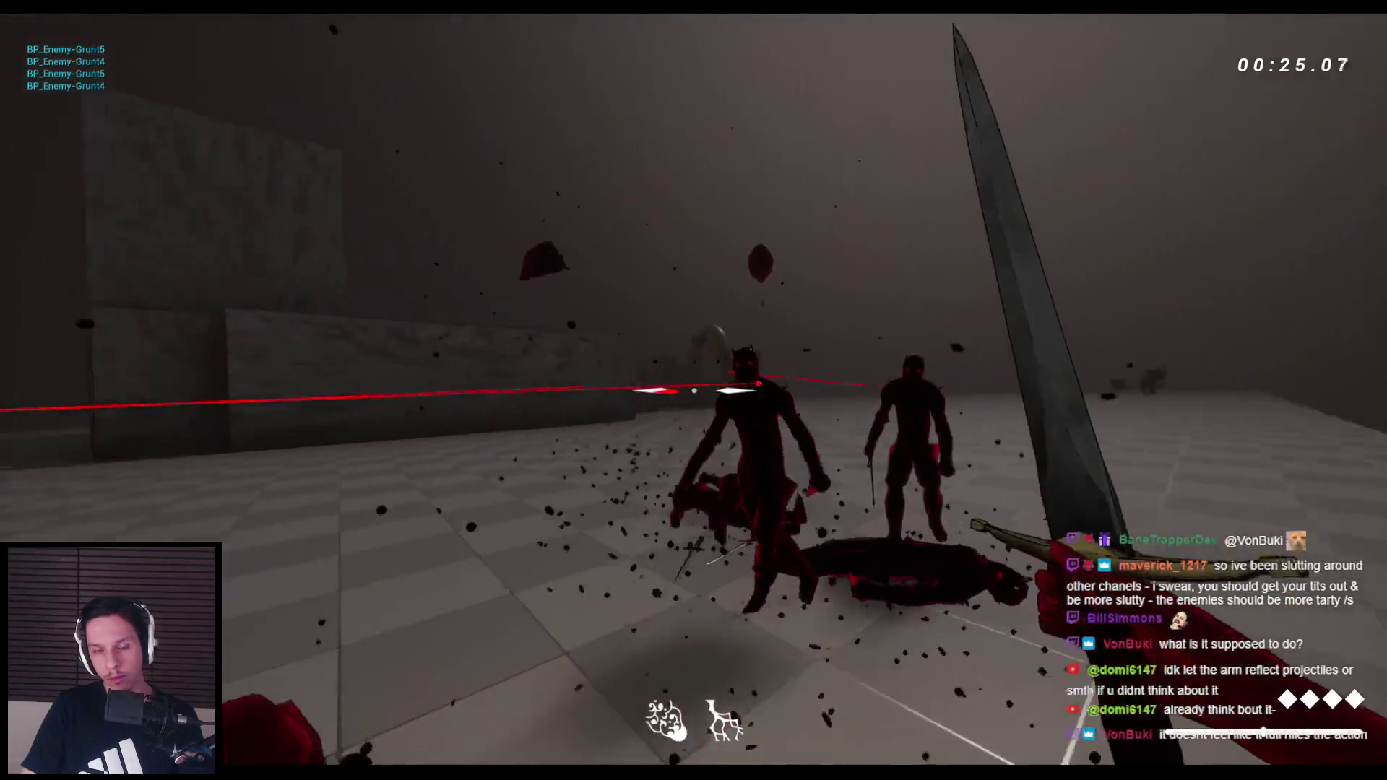
left_click(693, 390)
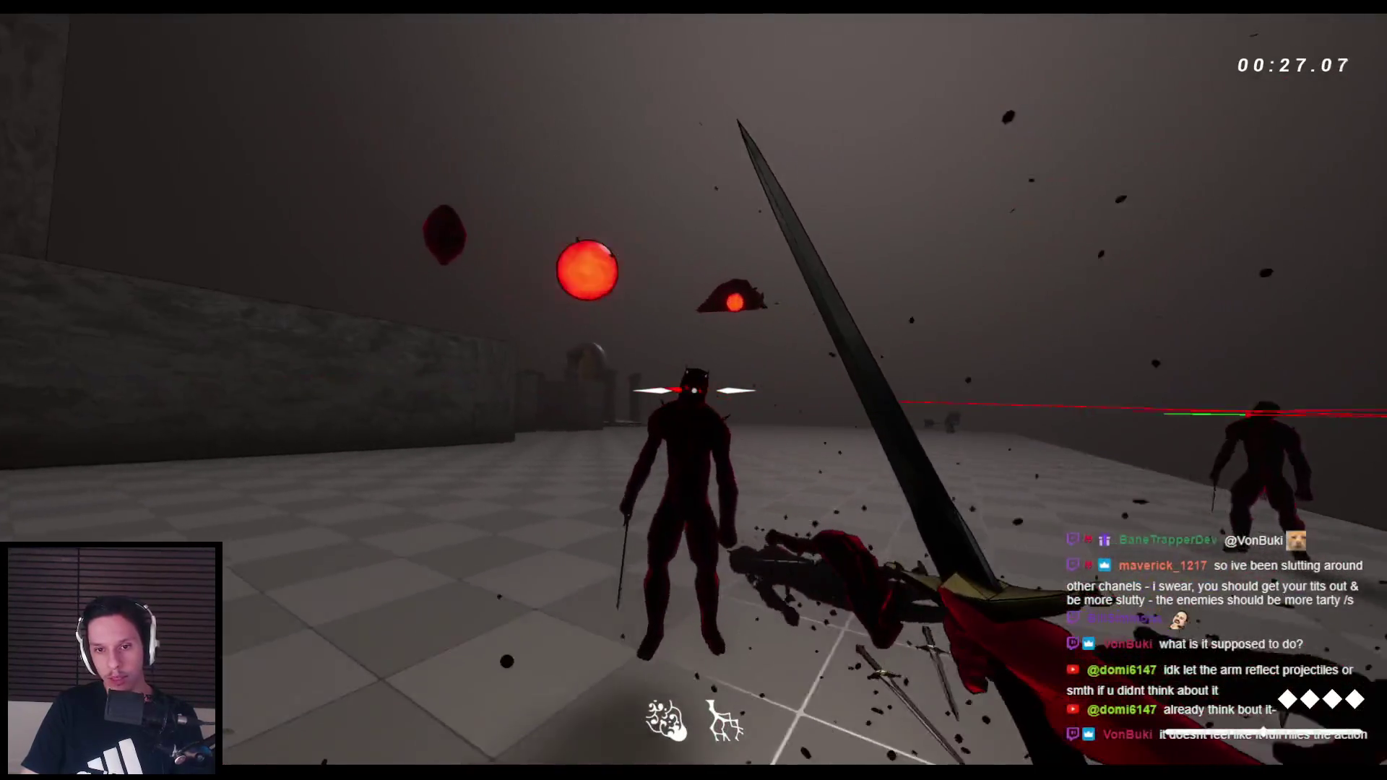
left_click(694, 390)
Move up to the two red enemies, swing the sword until they fall, and jump-attack
key("w")
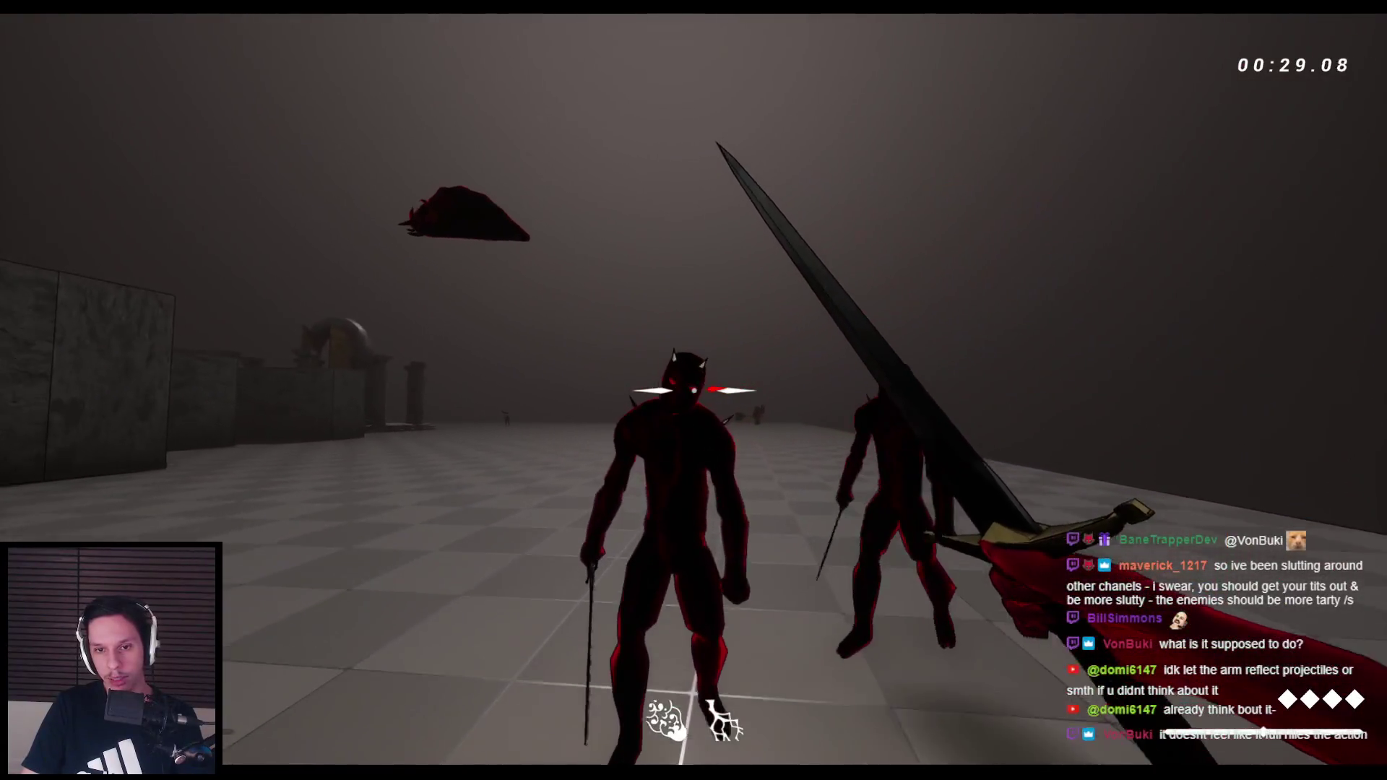
key("w")
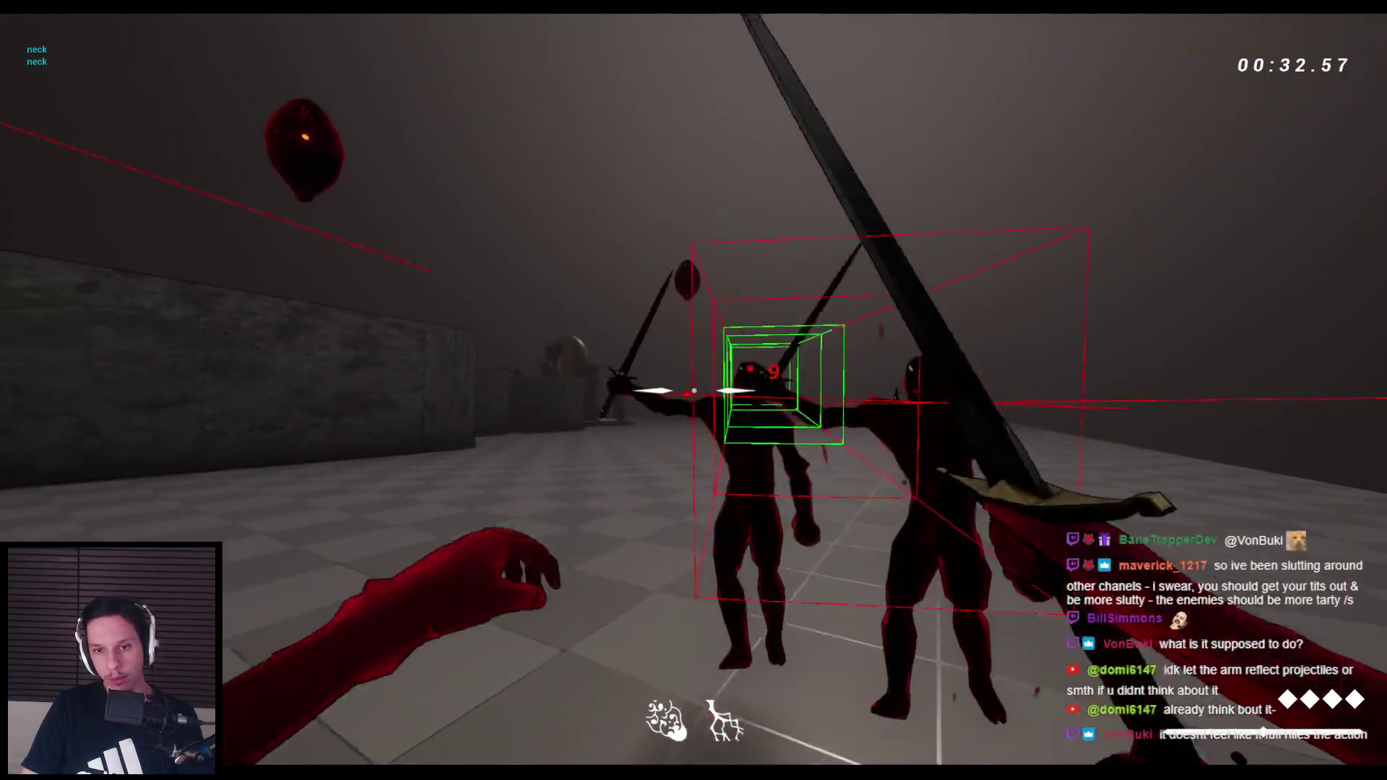
left_click(694, 390)
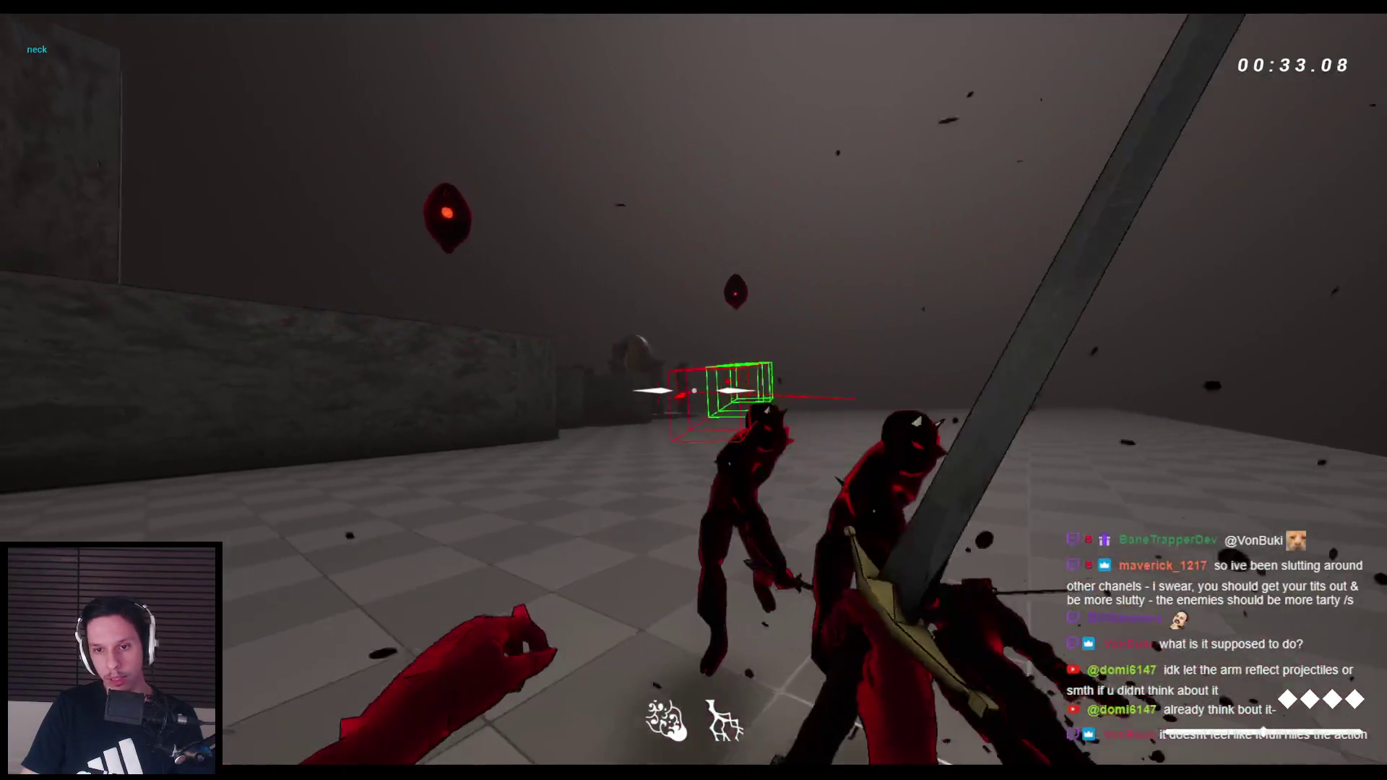
left_click(693, 391)
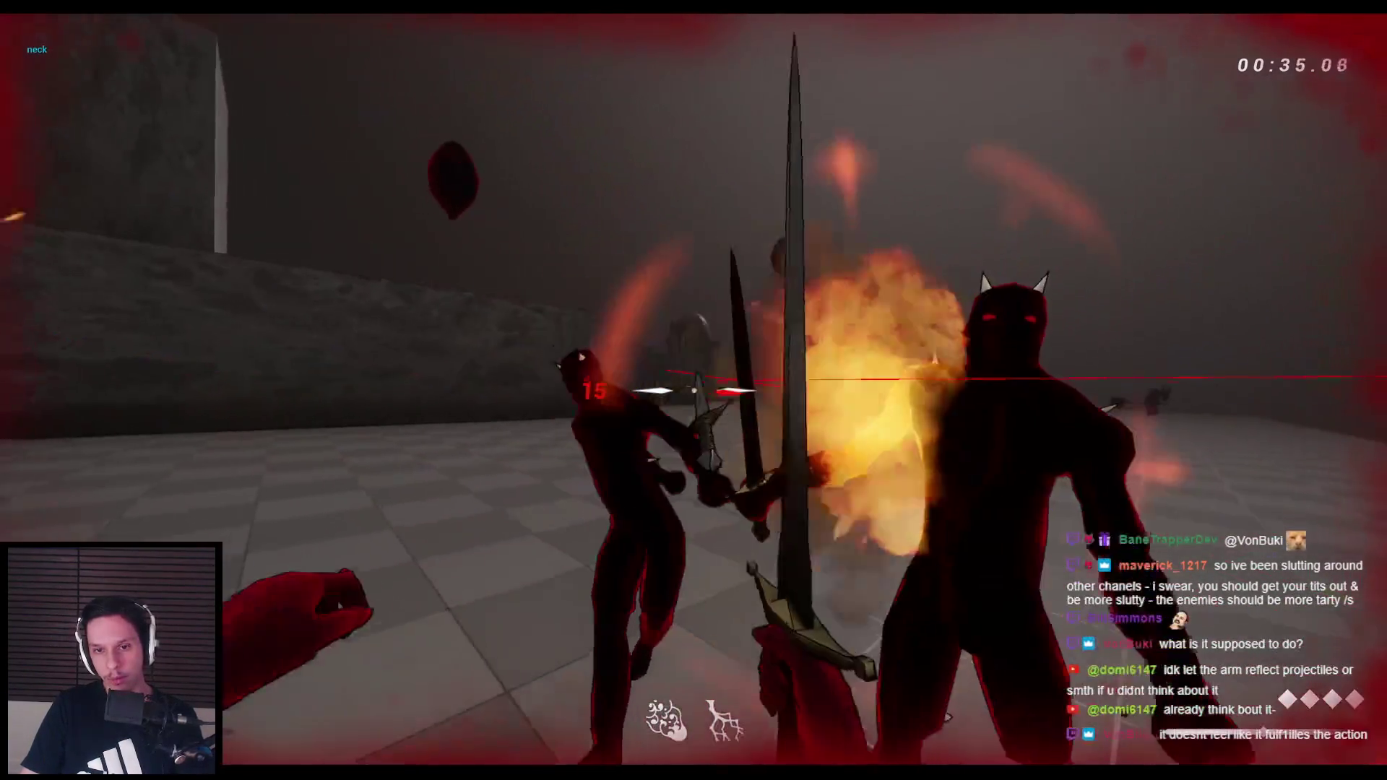
left_click(694, 390)
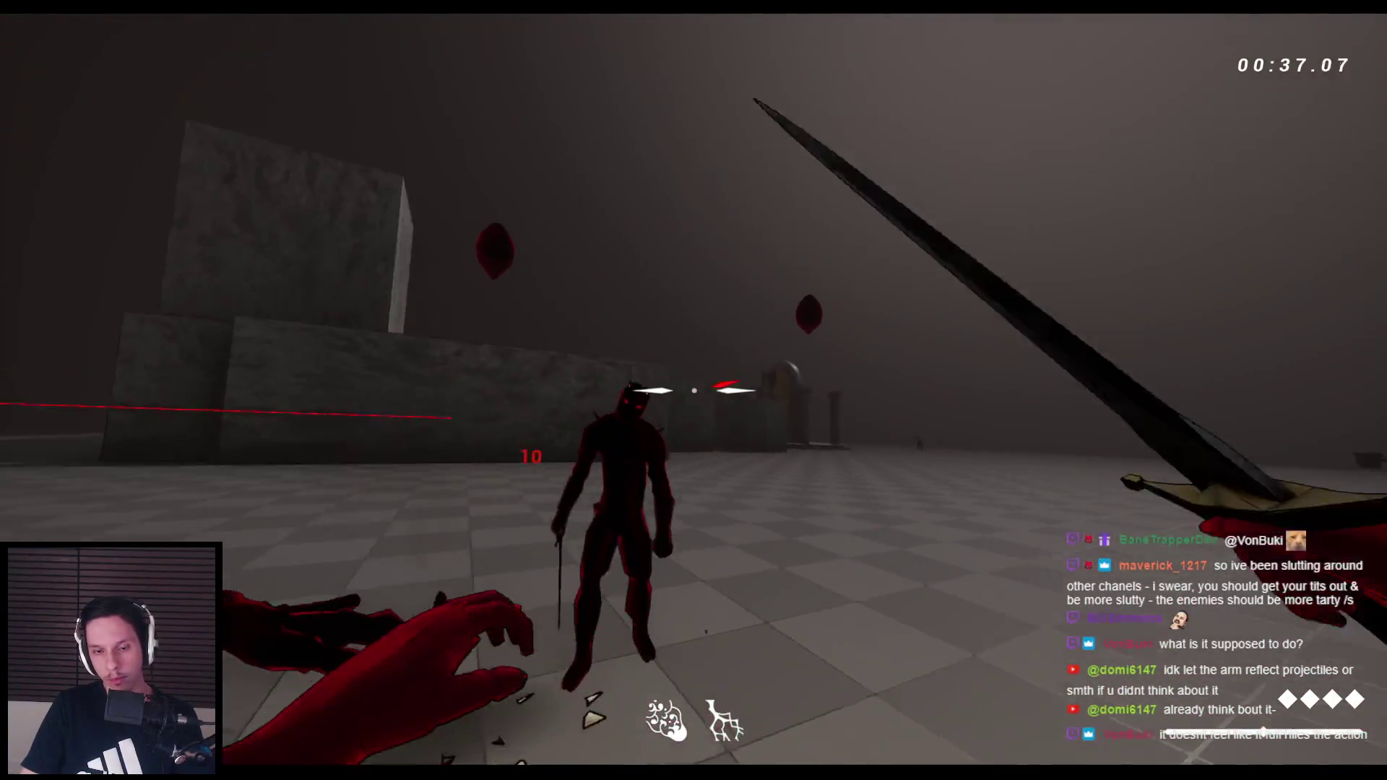
left_click(694, 390)
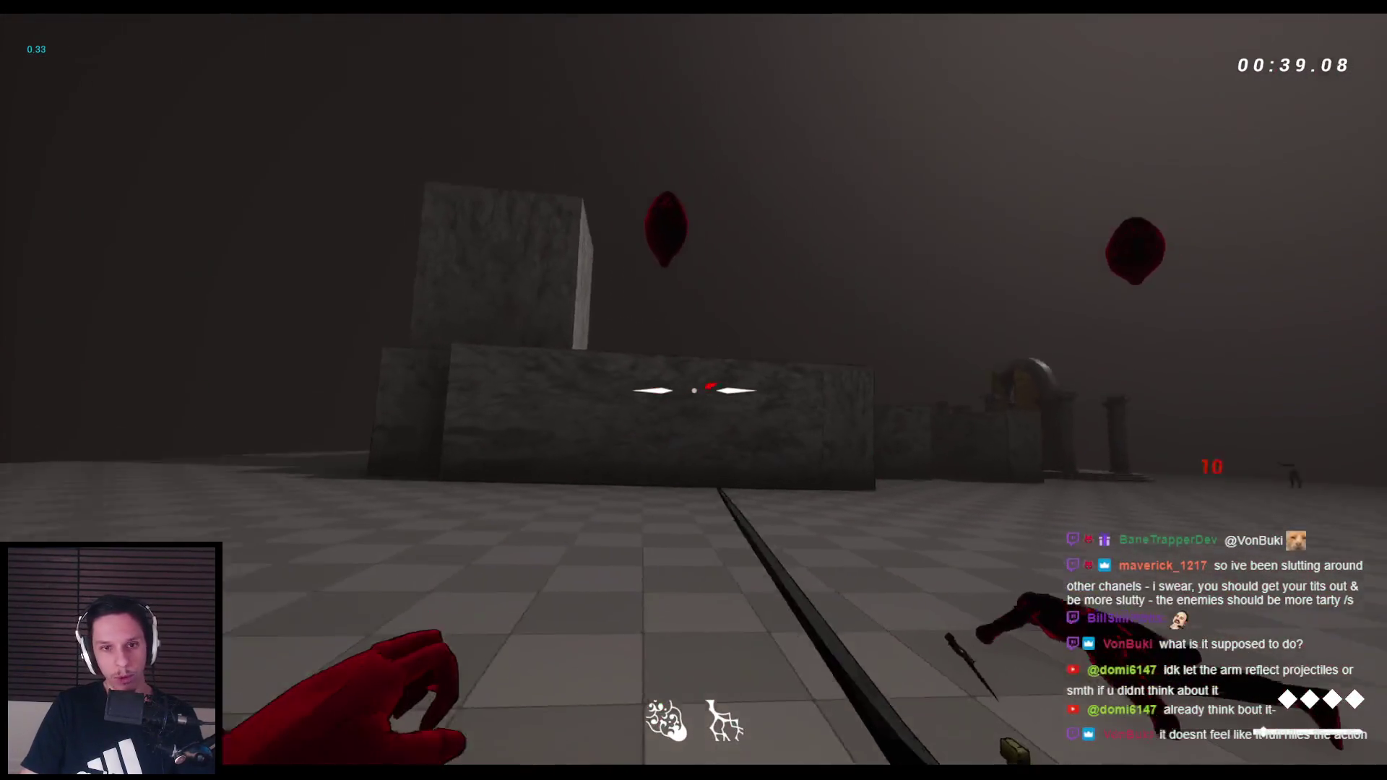
key("space")
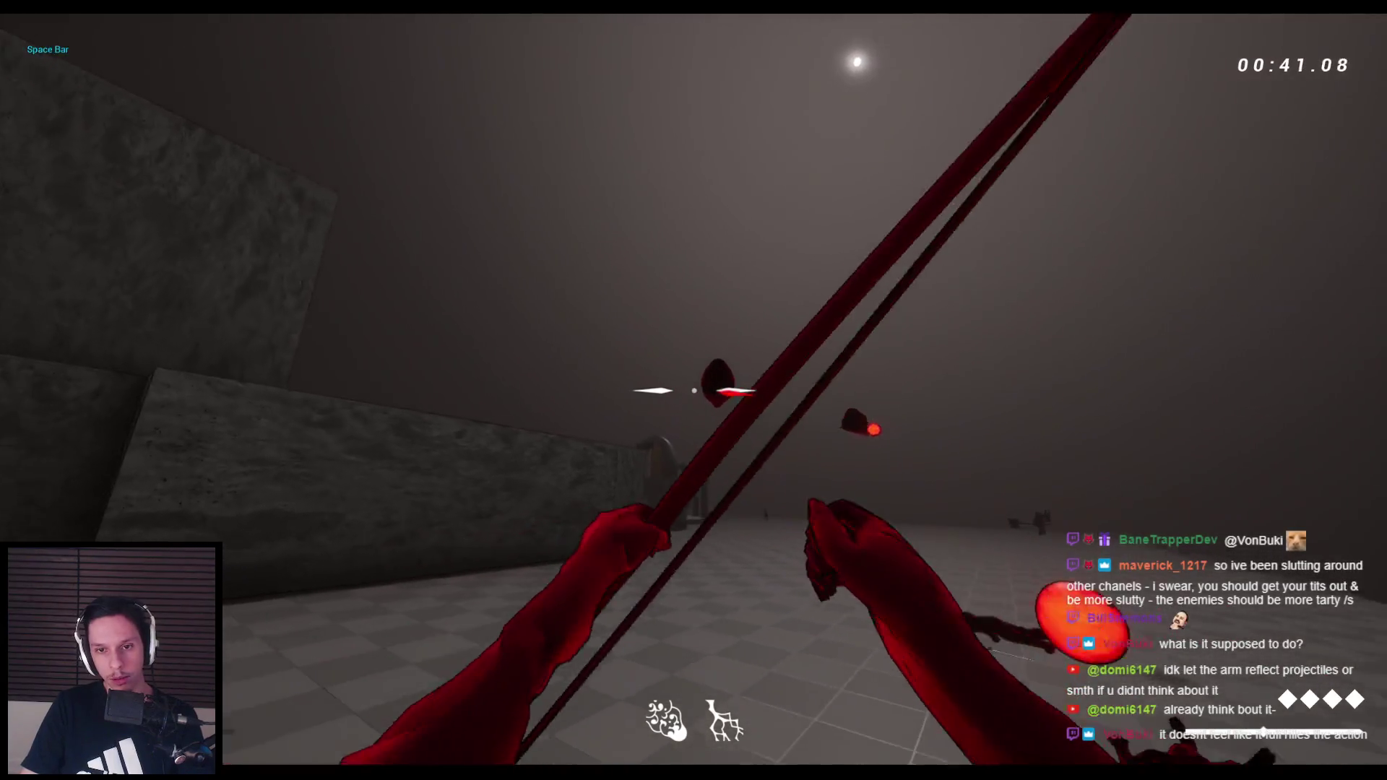
left_click(693, 390)
Fire several bow arrows at the enemies, switch back to the sword, and stop playing
left_click(693, 390)
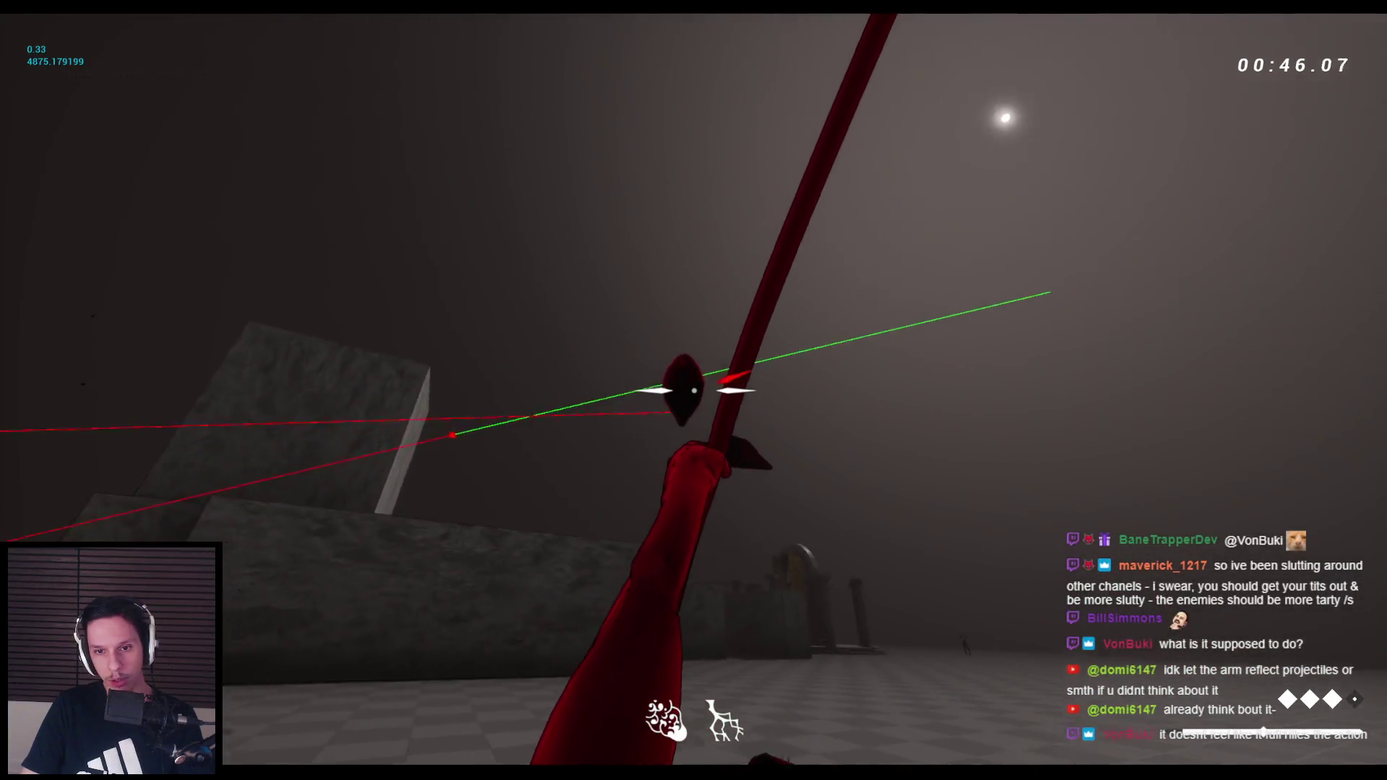
left_click(693, 390)
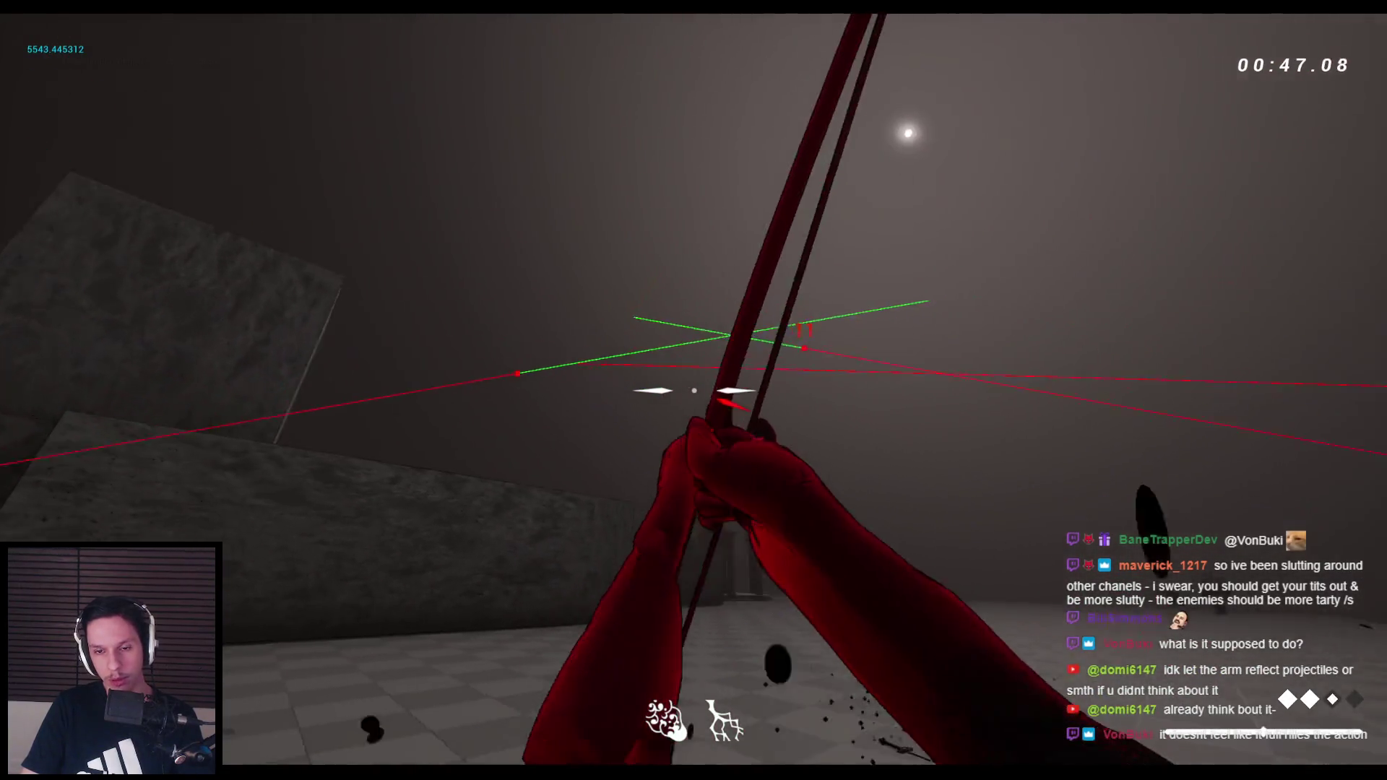
left_click(694, 390)
left_click(694, 391)
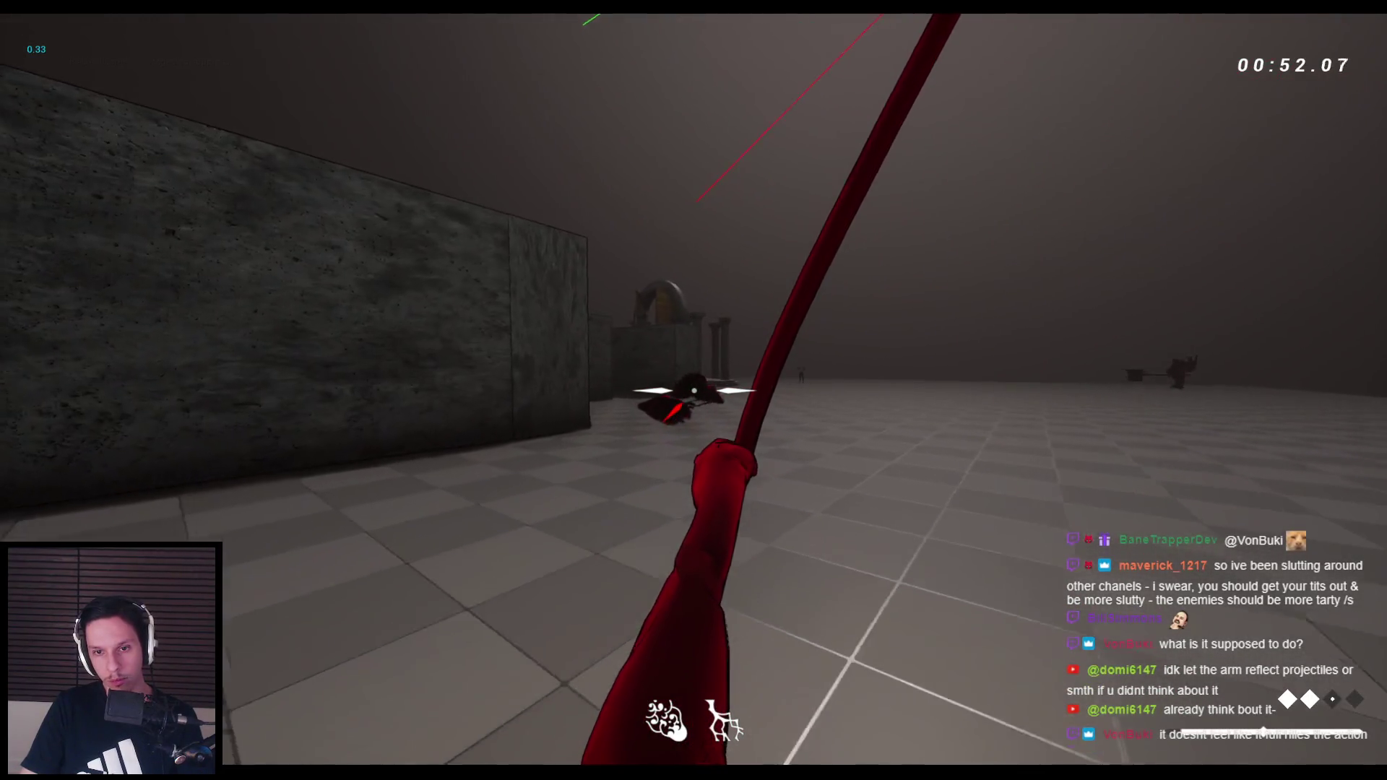
left_click(694, 390)
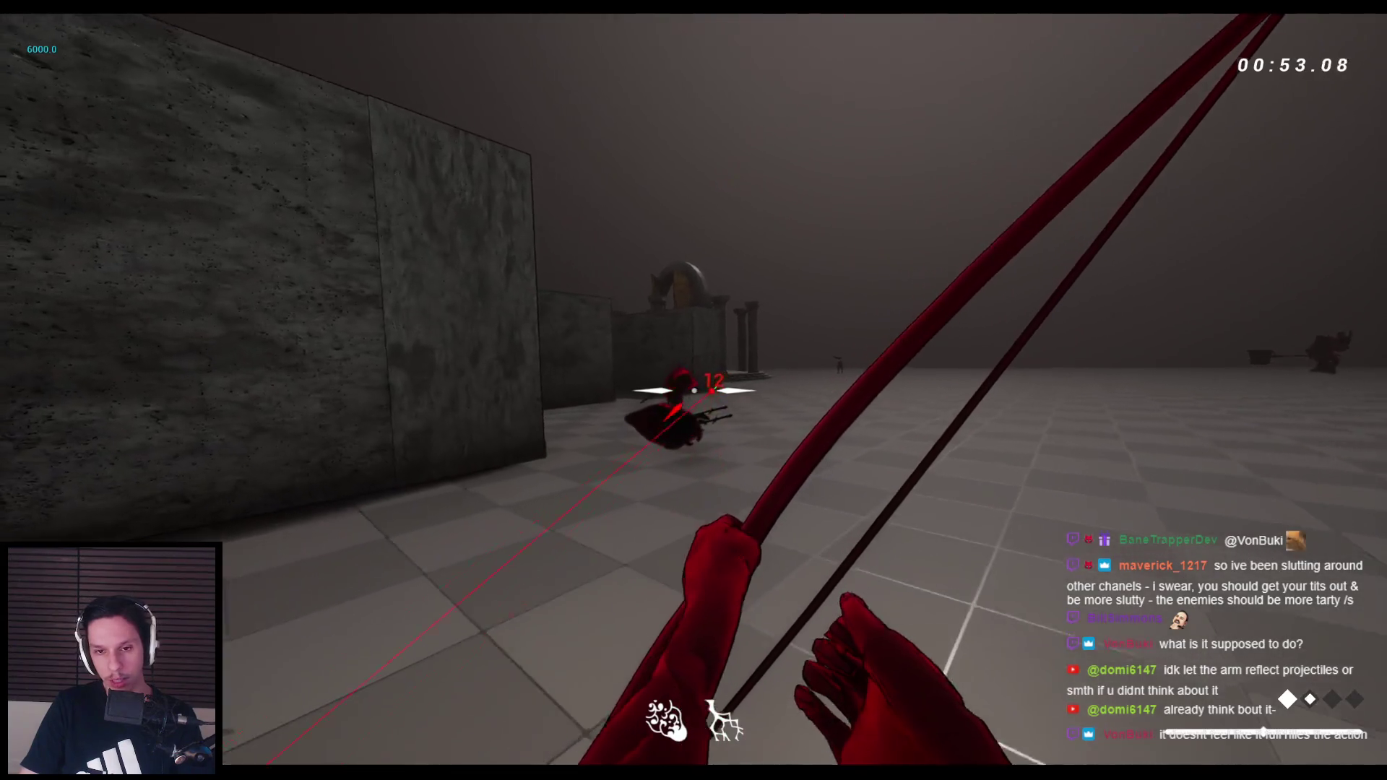
key("2")
key("Escape")
Restart play and test sword swings and punches on grunt groups to check hit boxes, then stop
key("alt+p")
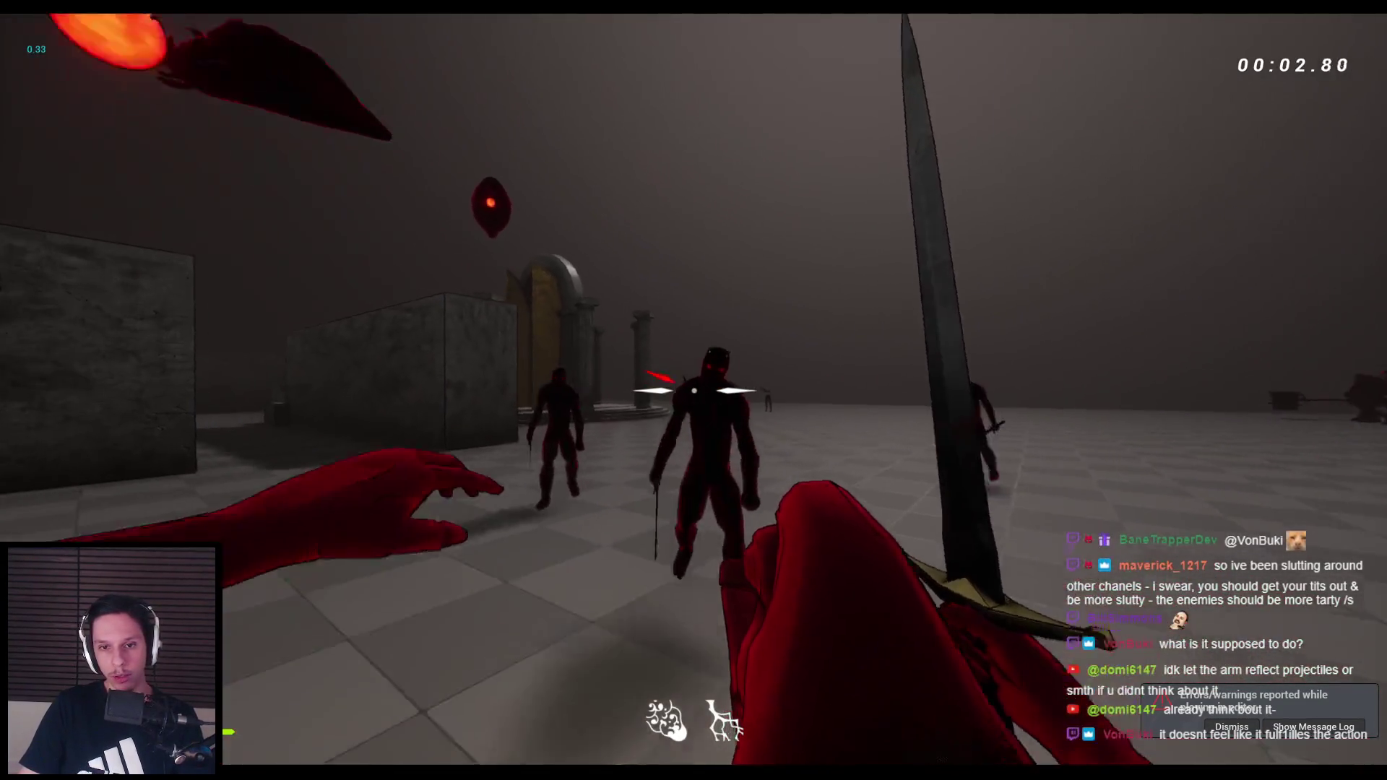
left_click(694, 390)
left_click(693, 390)
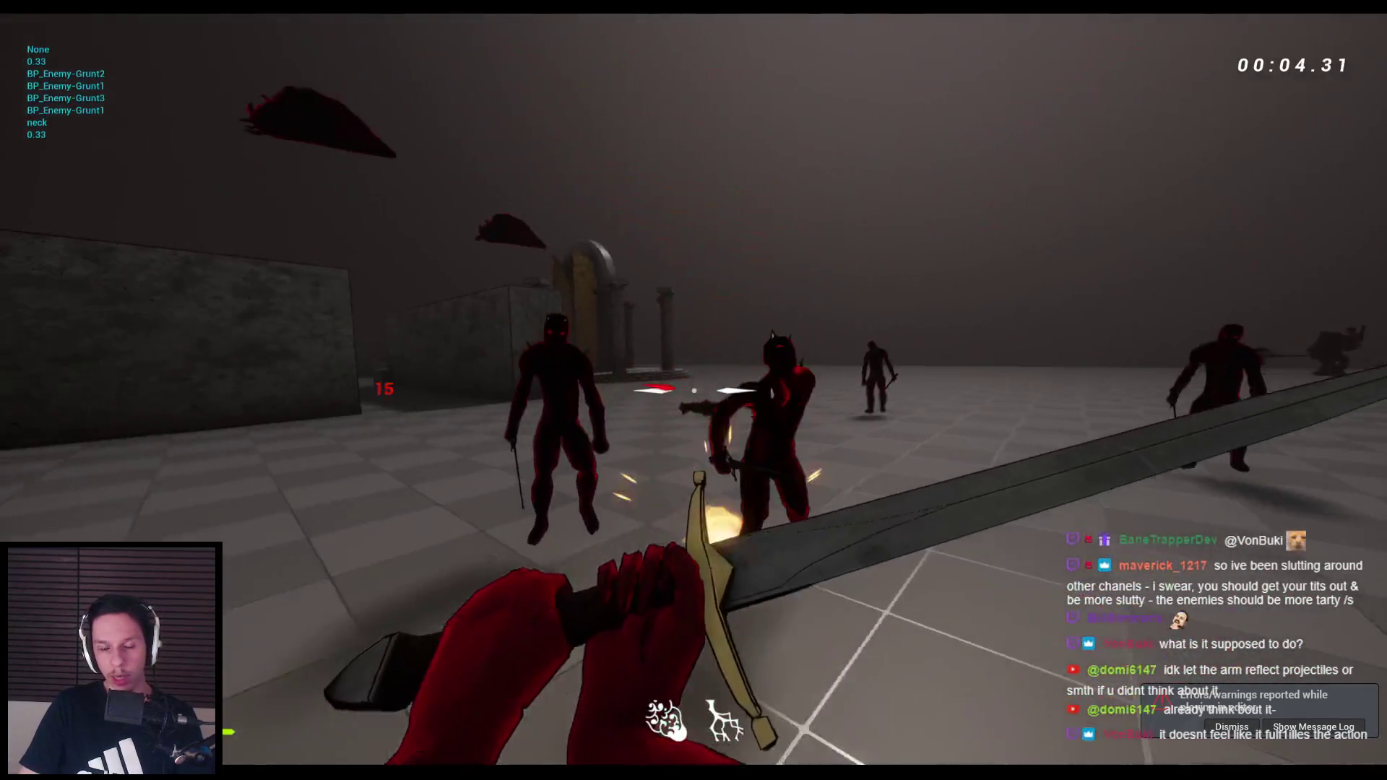
left_click(693, 390)
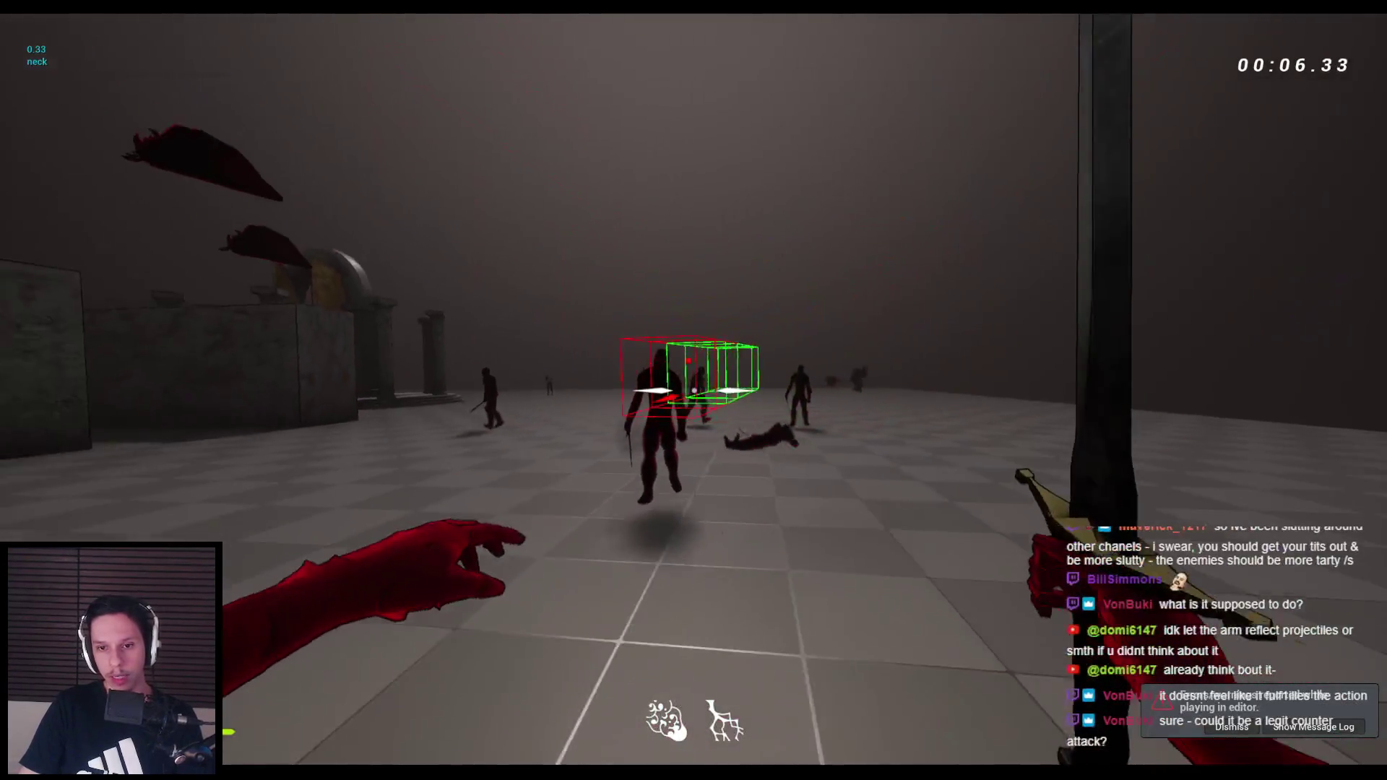
left_click(694, 390)
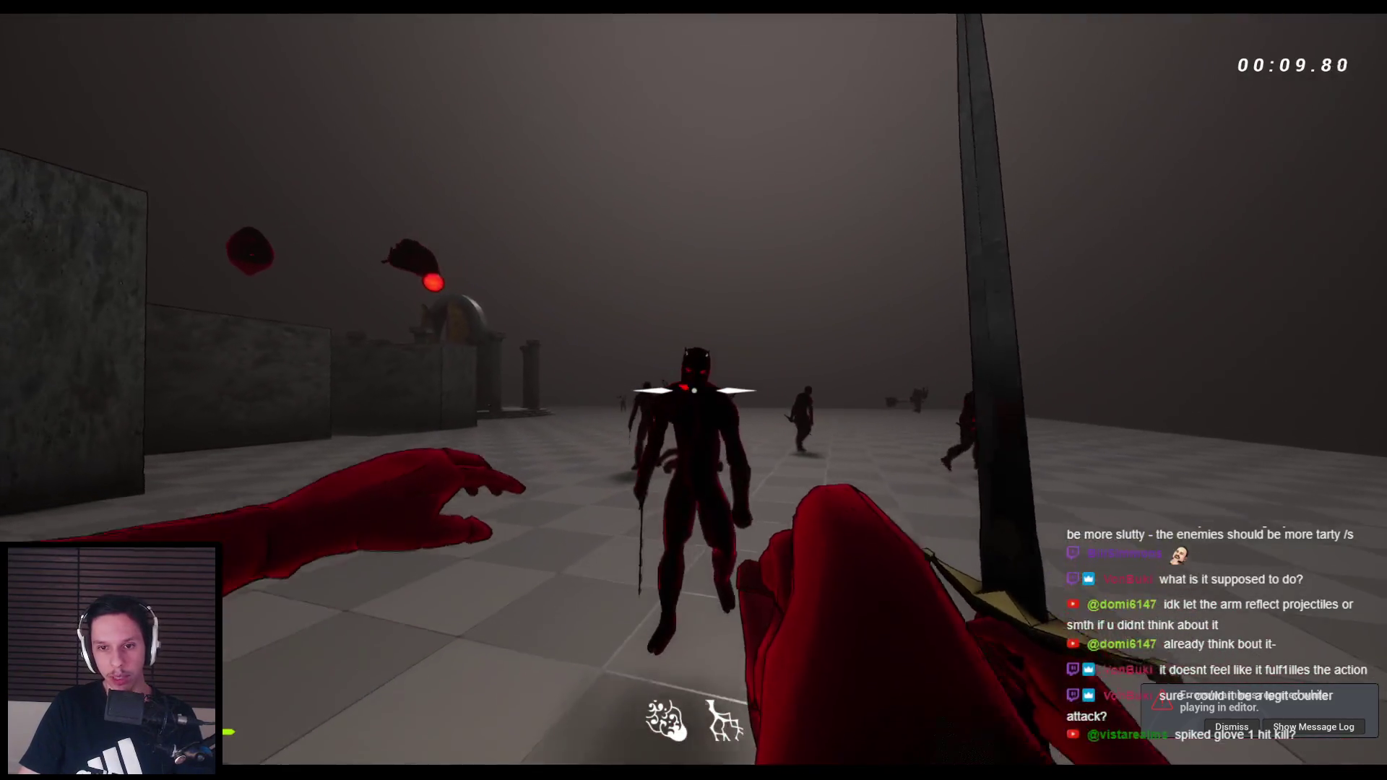
left_click(694, 390)
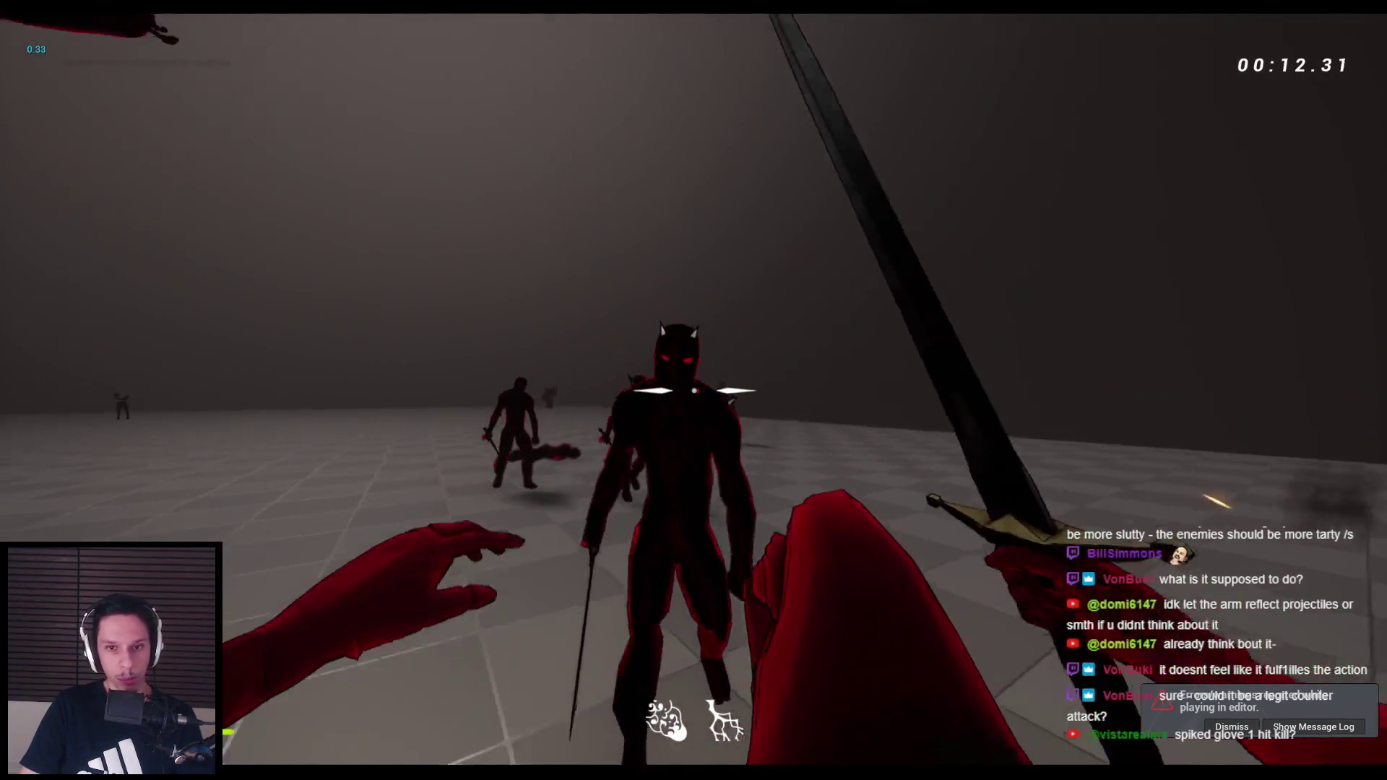
left_click(693, 390)
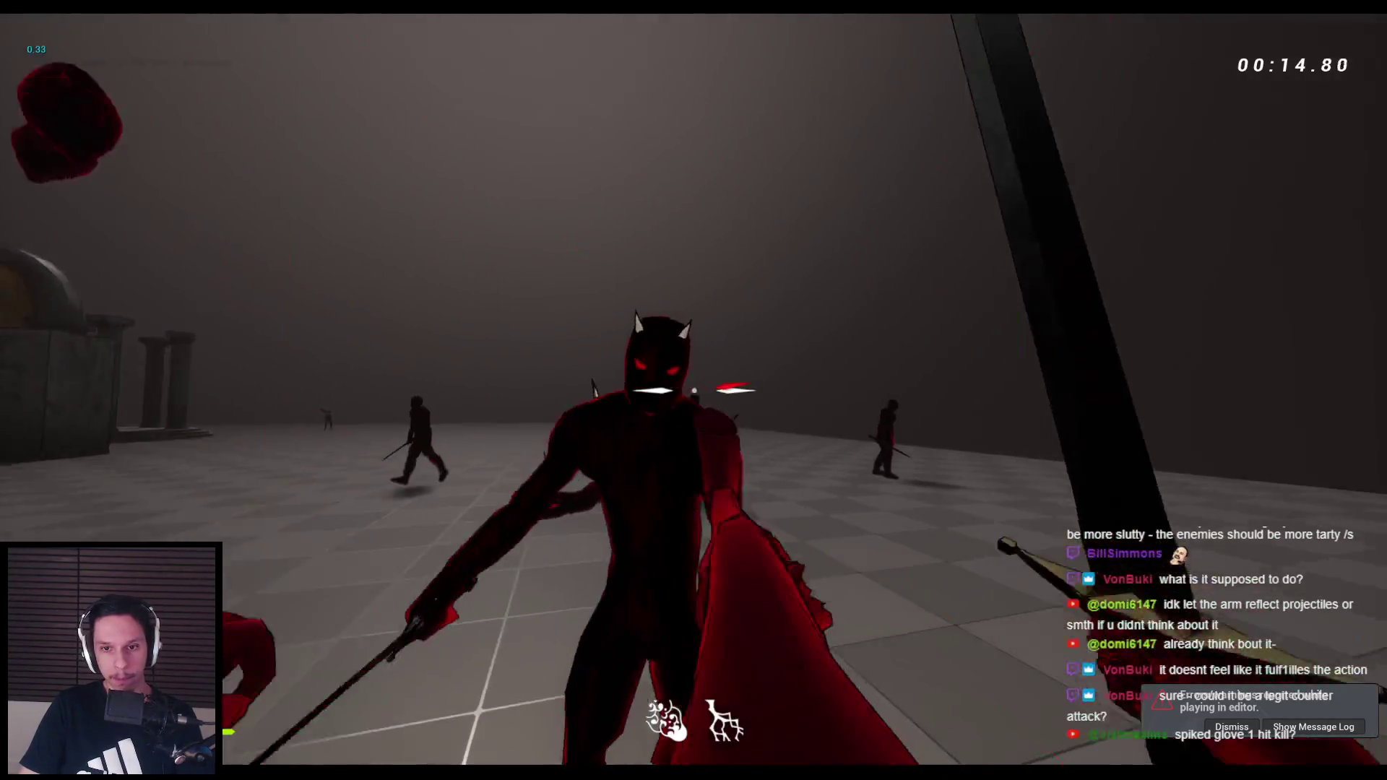
left_click(693, 390)
left_click(694, 390)
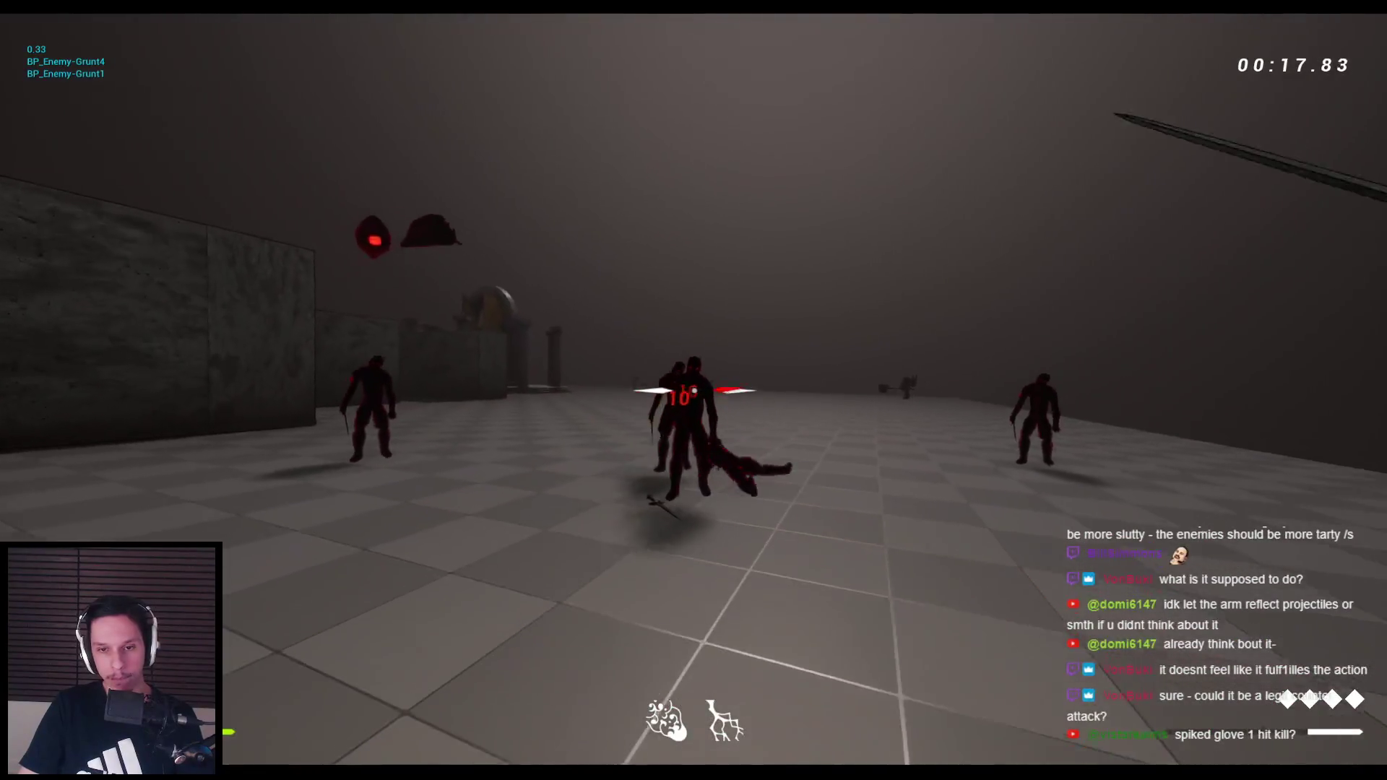
left_click(694, 390)
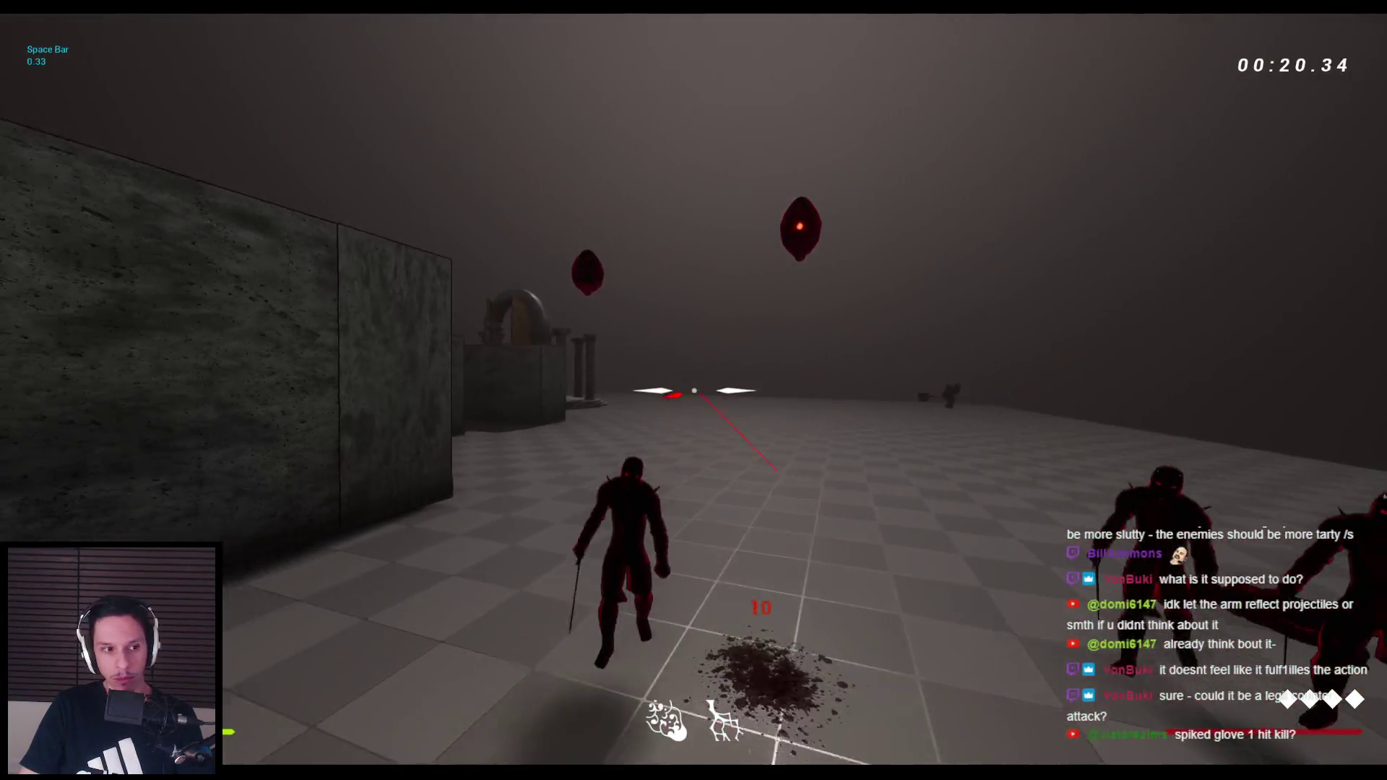
left_click(694, 390)
key("Escape")
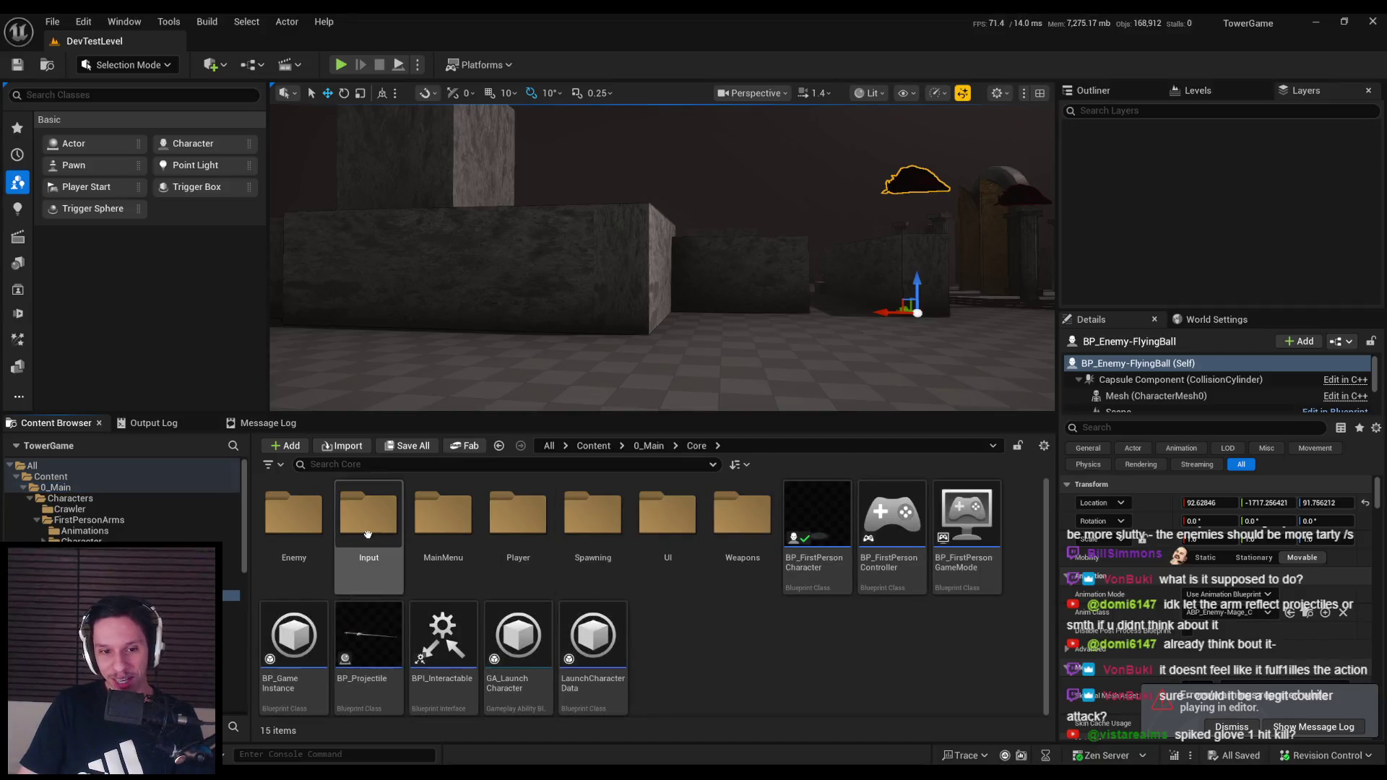
Open BP_FlyingBall-Projectile from the Enemy folder and inspect its Timeline, Lerp, scale and Play Sound nodes
double_click(293, 517)
left_click(1246, 735)
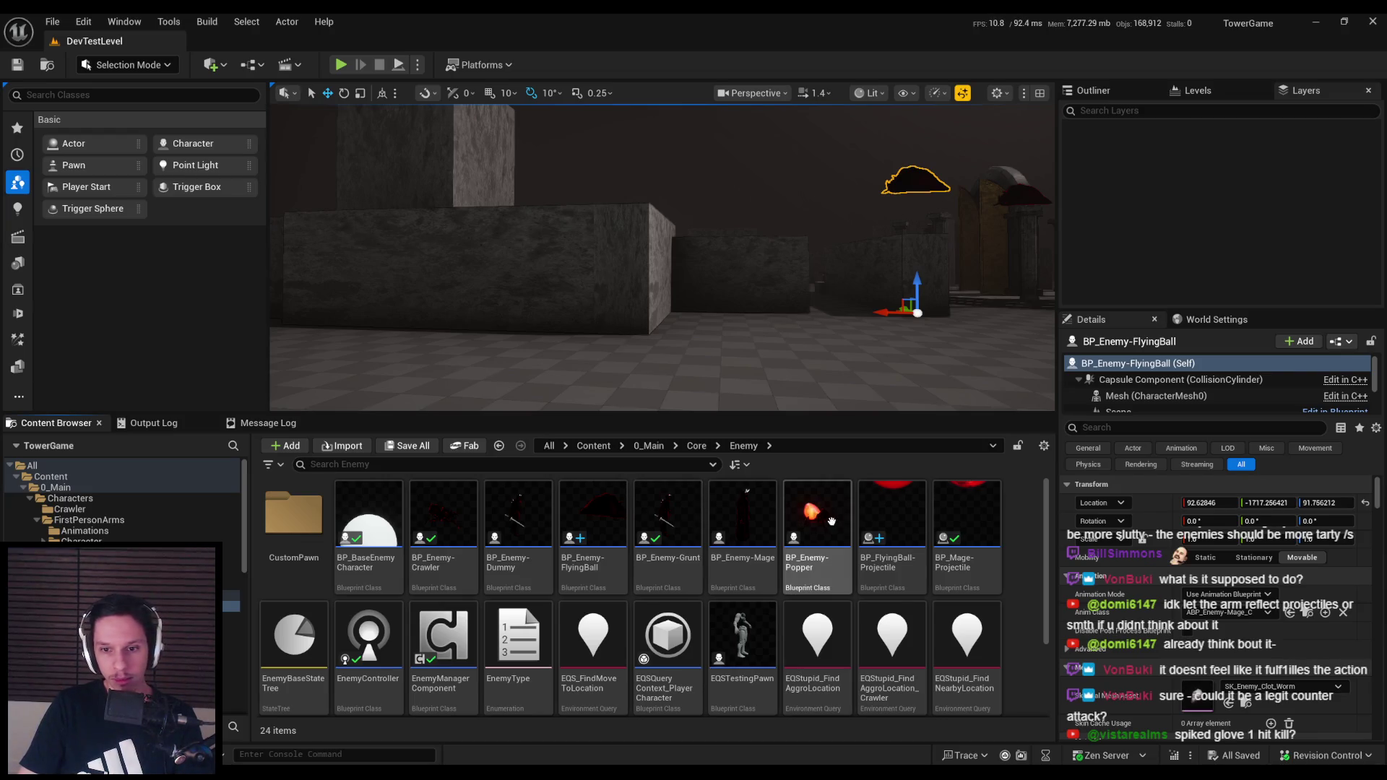
double_click(893, 514)
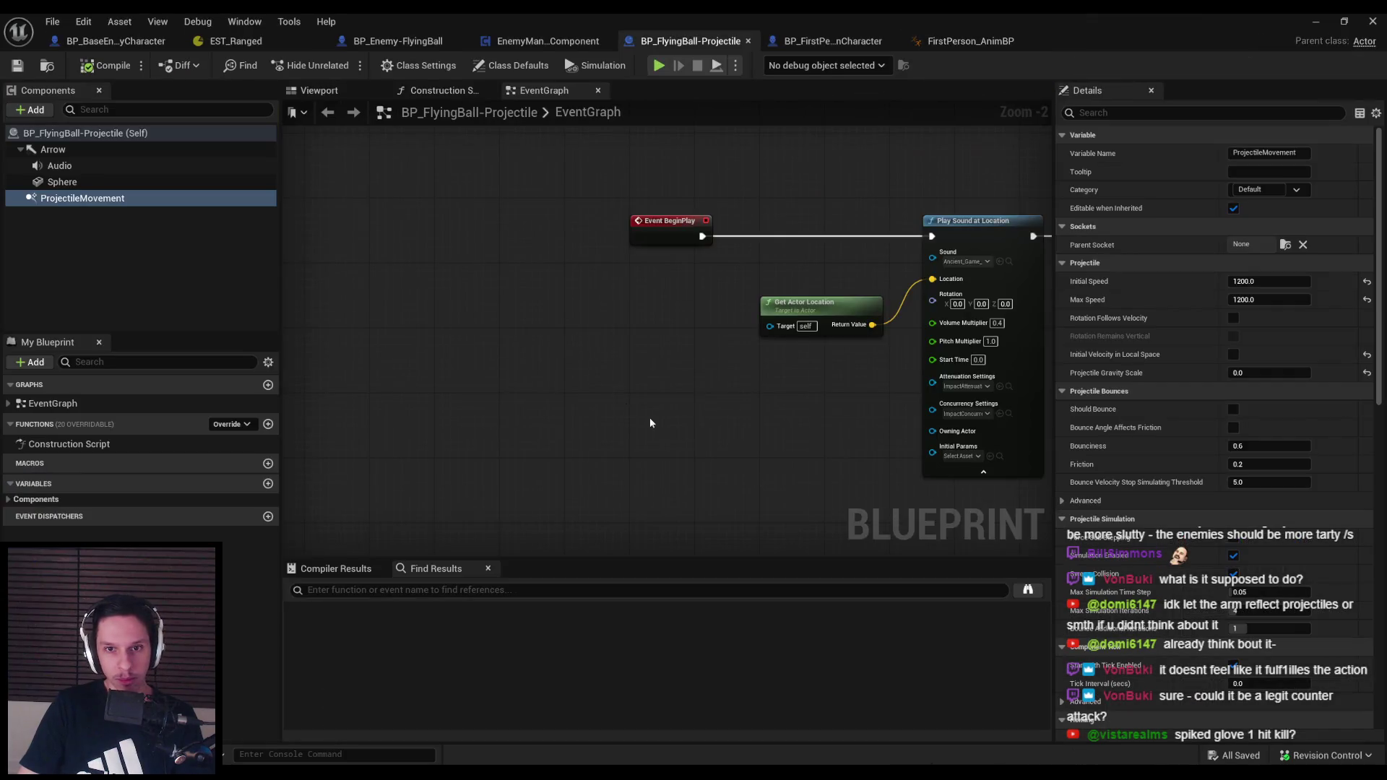
scroll(353, 364, "down", 2)
mouse_move(914, 381)
left_mouse_down()
mouse_move(578, 362)
mouse_move(530, 382)
mouse_move(597, 433)
mouse_move(854, 381)
left_mouse_up()
scroll(531, 382, "up", 1)
scroll(612, 372, "down", 1)
mouse_move(611, 372)
left_mouse_down()
mouse_move(610, 406)
mouse_move(653, 412)
mouse_move(371, 347)
mouse_move(1006, 318)
mouse_move(833, 340)
left_mouse_up()
scroll(371, 347, "down", 2)
scroll(606, 376, "up", 4)
left_click_drag(589, 357, 379, 527)
scroll(379, 527, "down", 2)
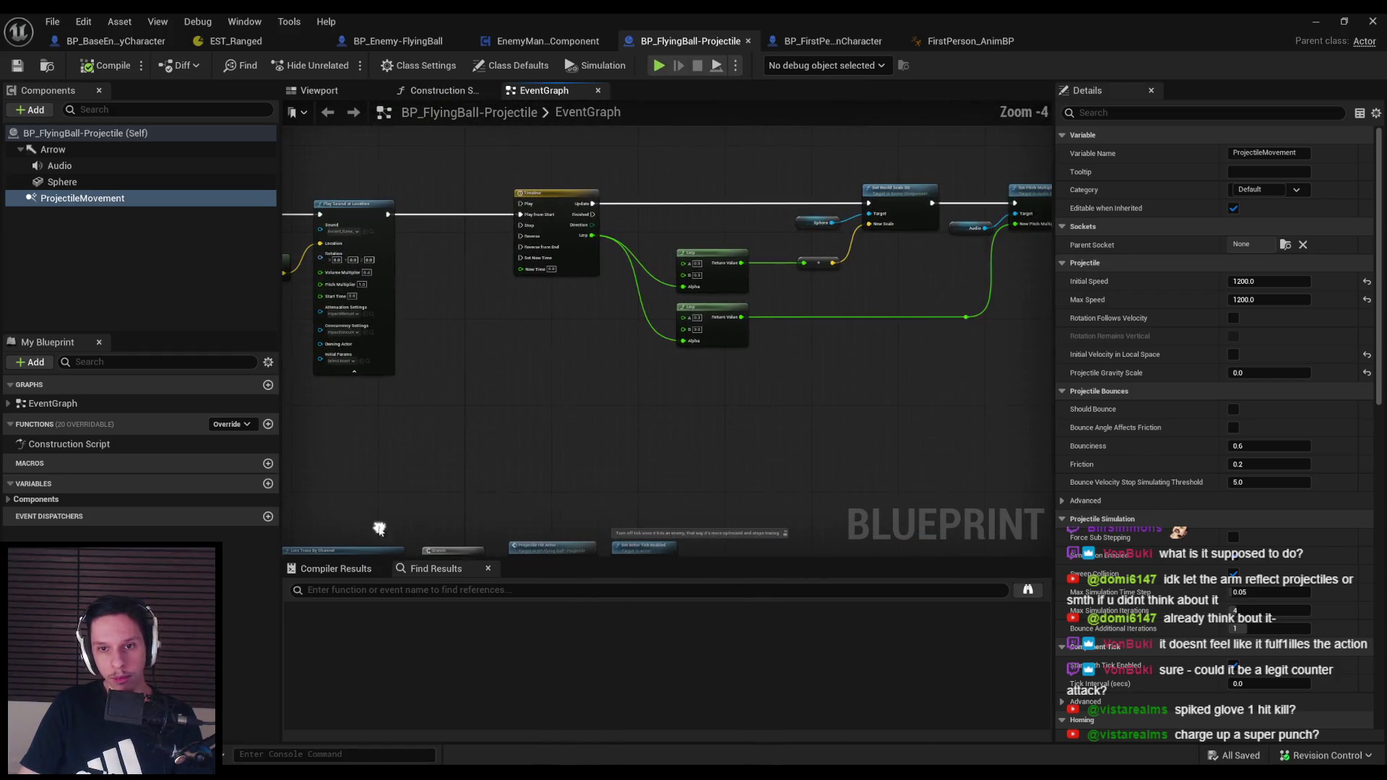
scroll(744, 384, "up", 1)
mouse_move(744, 385)
left_mouse_down()
mouse_move(551, 341)
mouse_move(675, 368)
mouse_move(600, 409)
mouse_move(424, 434)
left_mouse_up()
scroll(425, 435, "down", 1)
left_click_drag(528, 421, 875, 419)
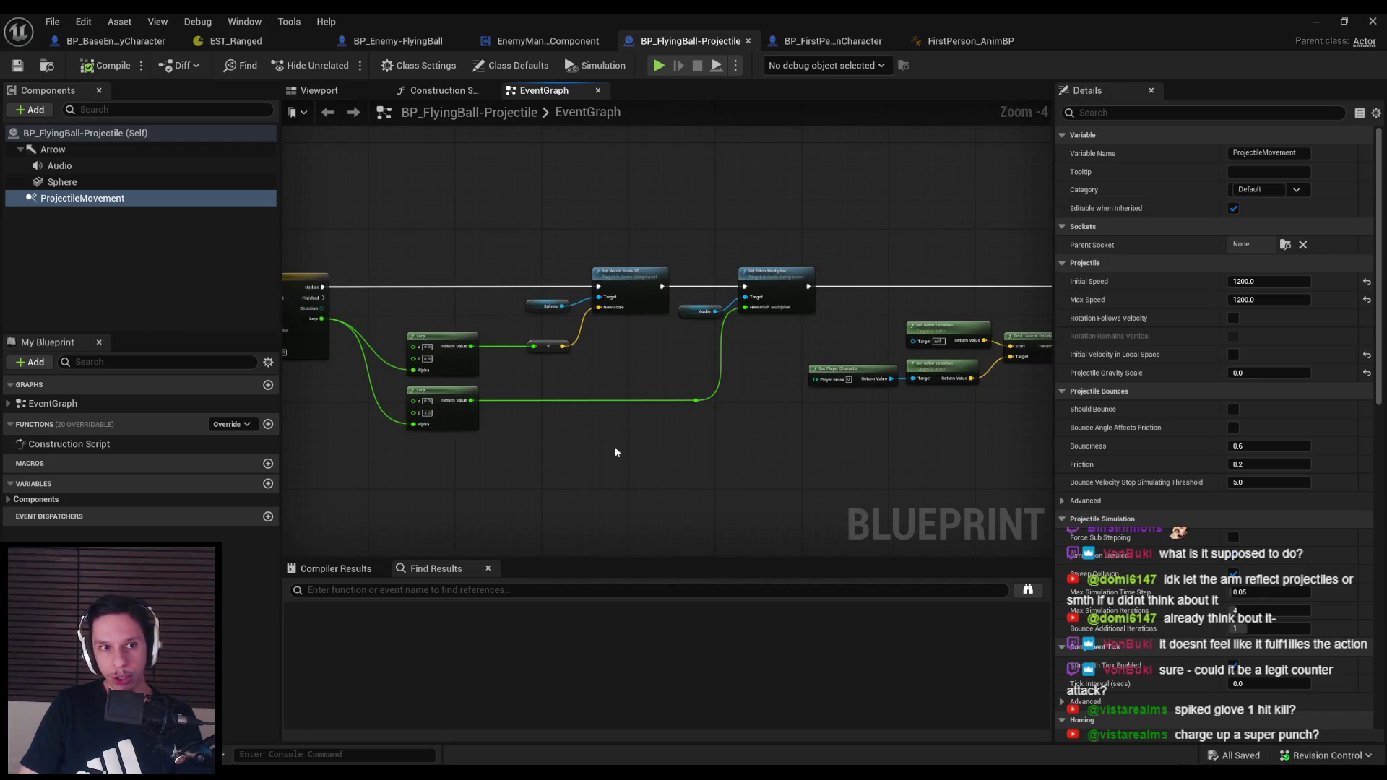
scroll(625, 452, "down", 1)
left_click_drag(625, 452, 692, 350)
Set the Audio component's Volume Multiplier to 0.3, compile, and put the blueprint away
left_click(57, 166)
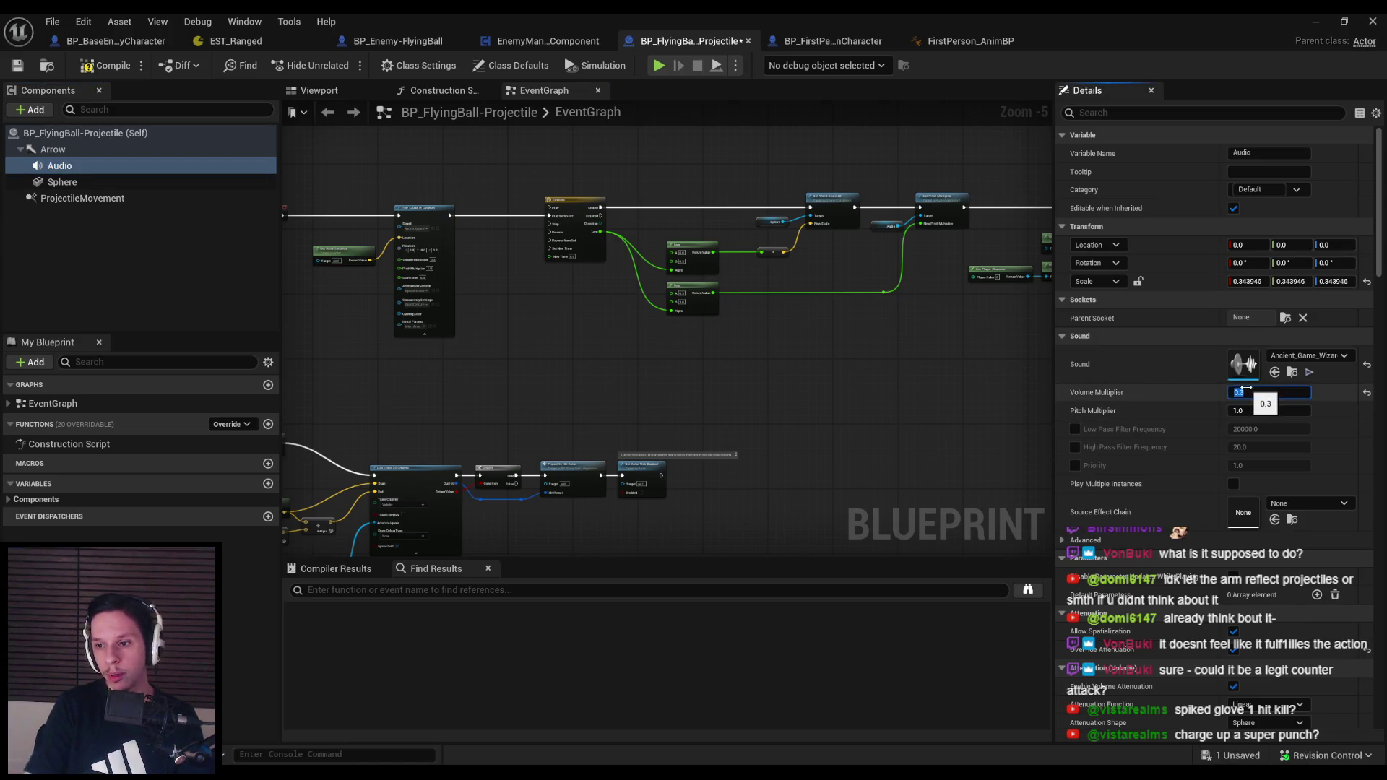
left_click(82, 68)
mouse_move(518, 377)
left_mouse_down()
mouse_move(774, 341)
mouse_move(638, 233)
mouse_move(470, 254)
left_mouse_up()
left_click(1317, 21)
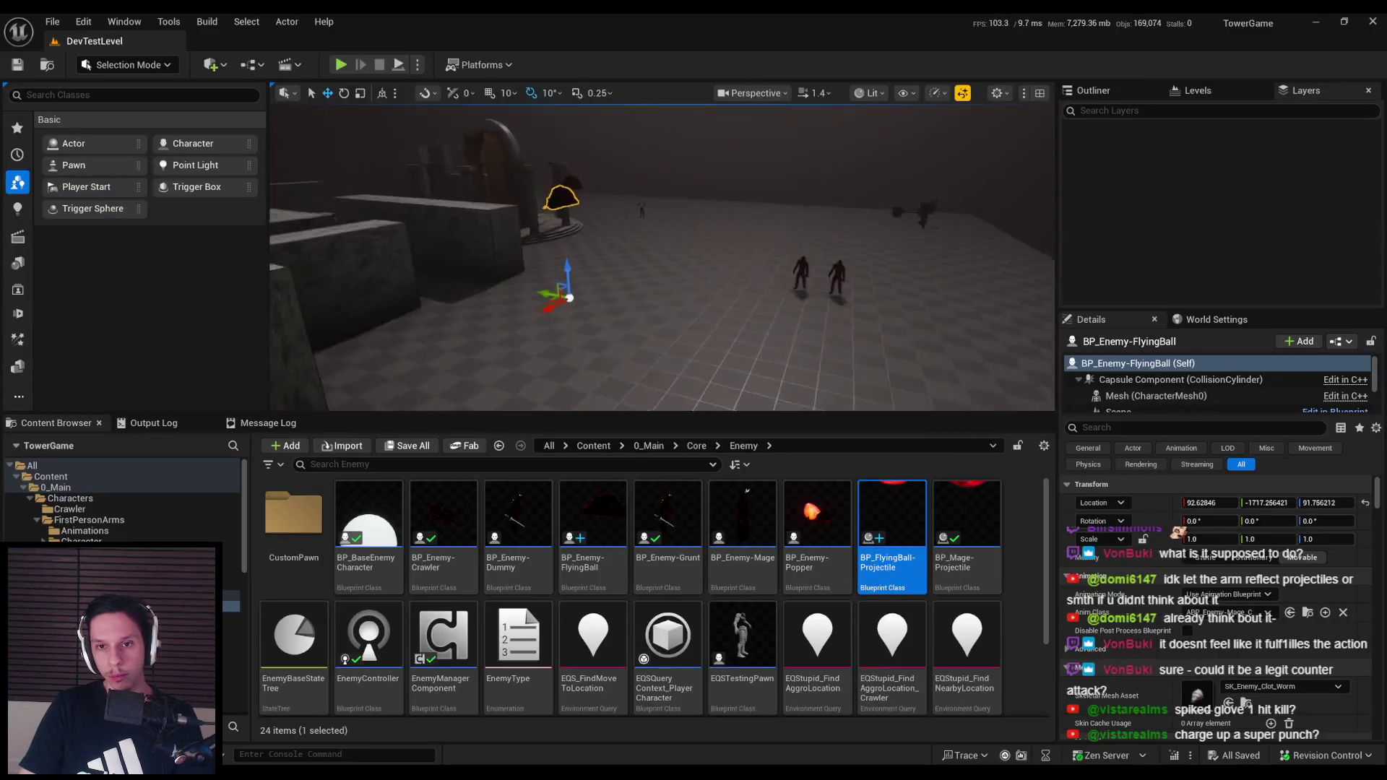
Play, walk up to the grunts and punch them three times to watch the debug hit boxes, then stop
key("alt+p")
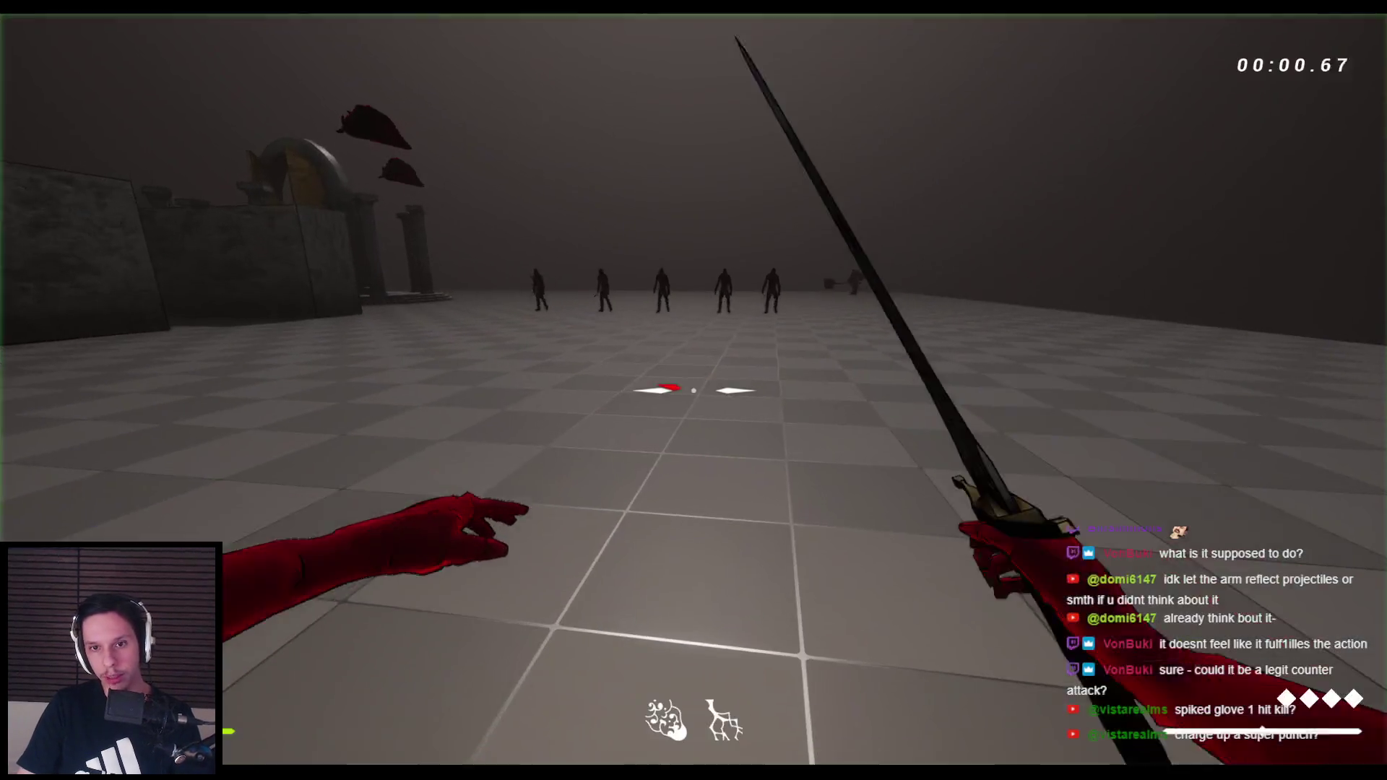
key("w")
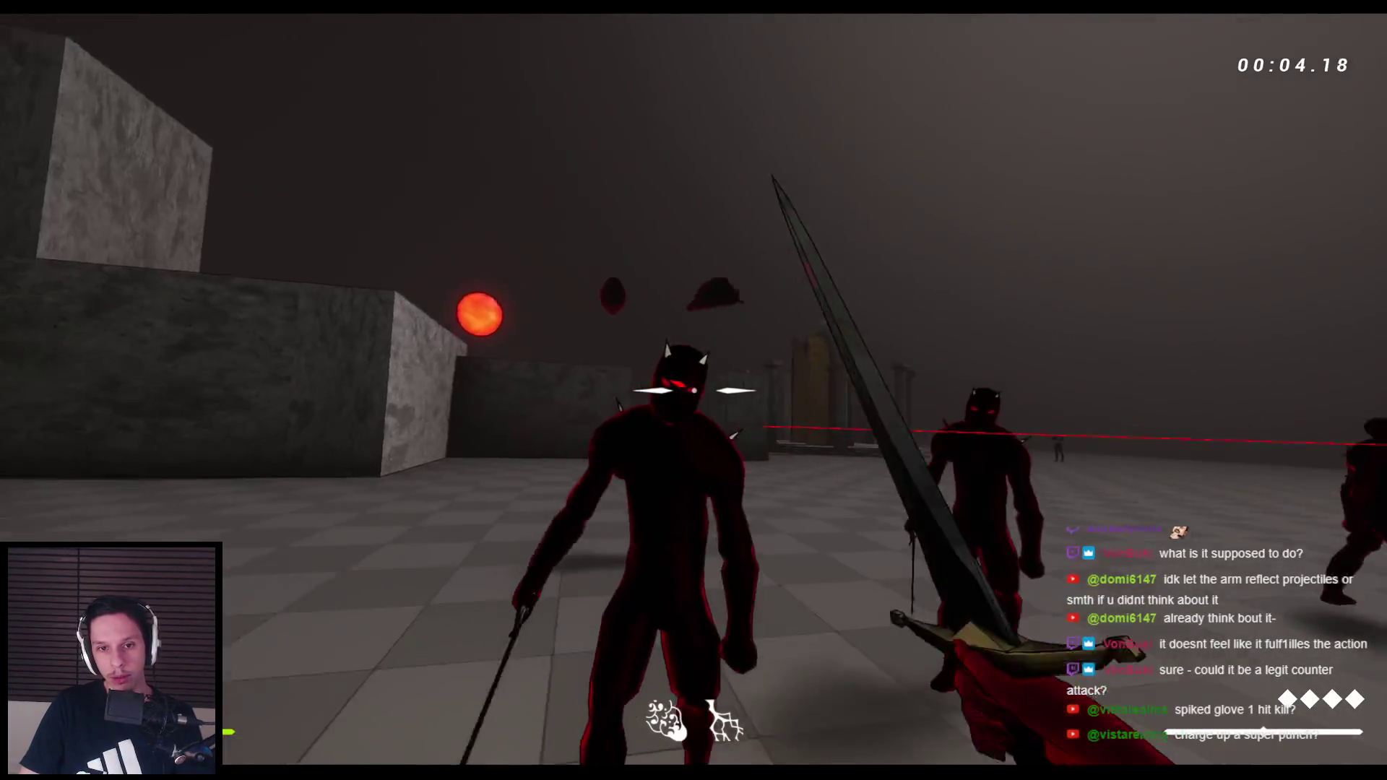
left_click(693, 390)
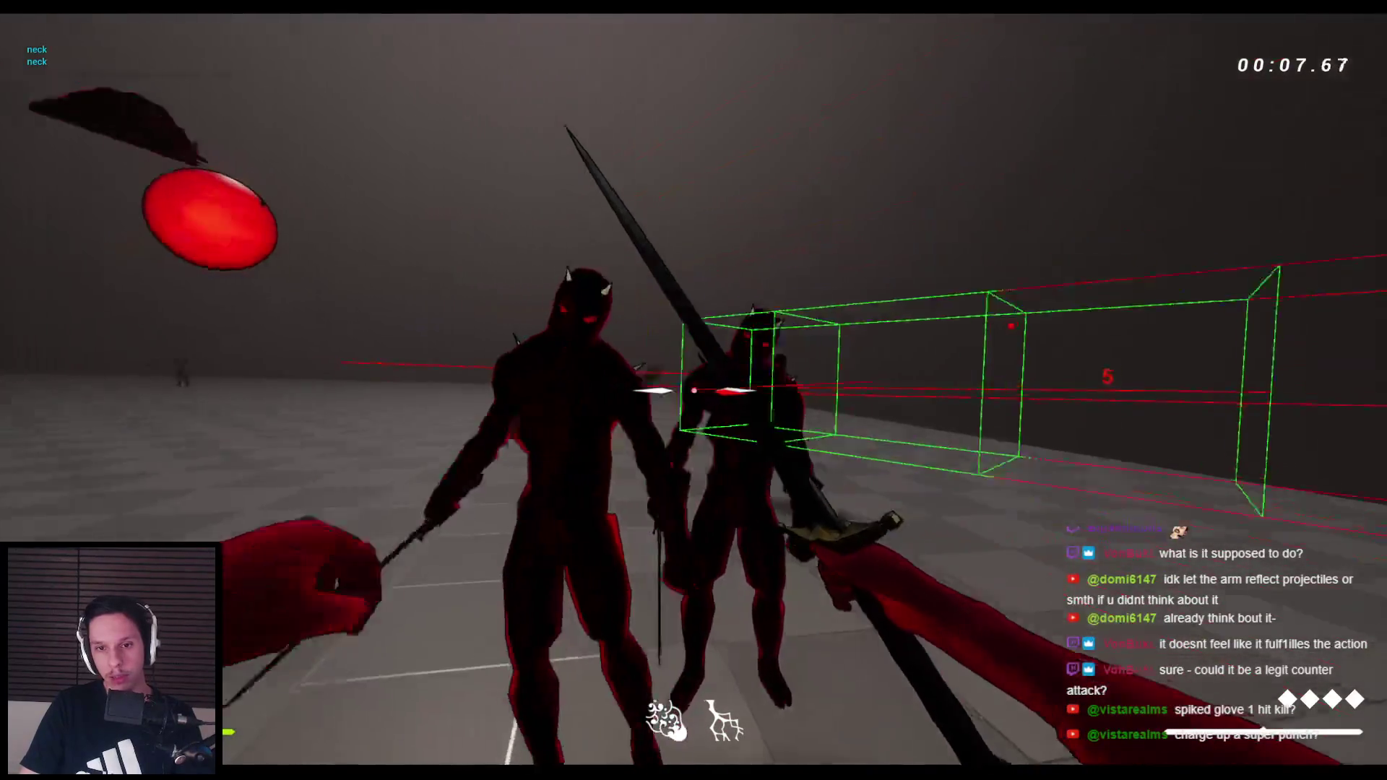
left_click(693, 391)
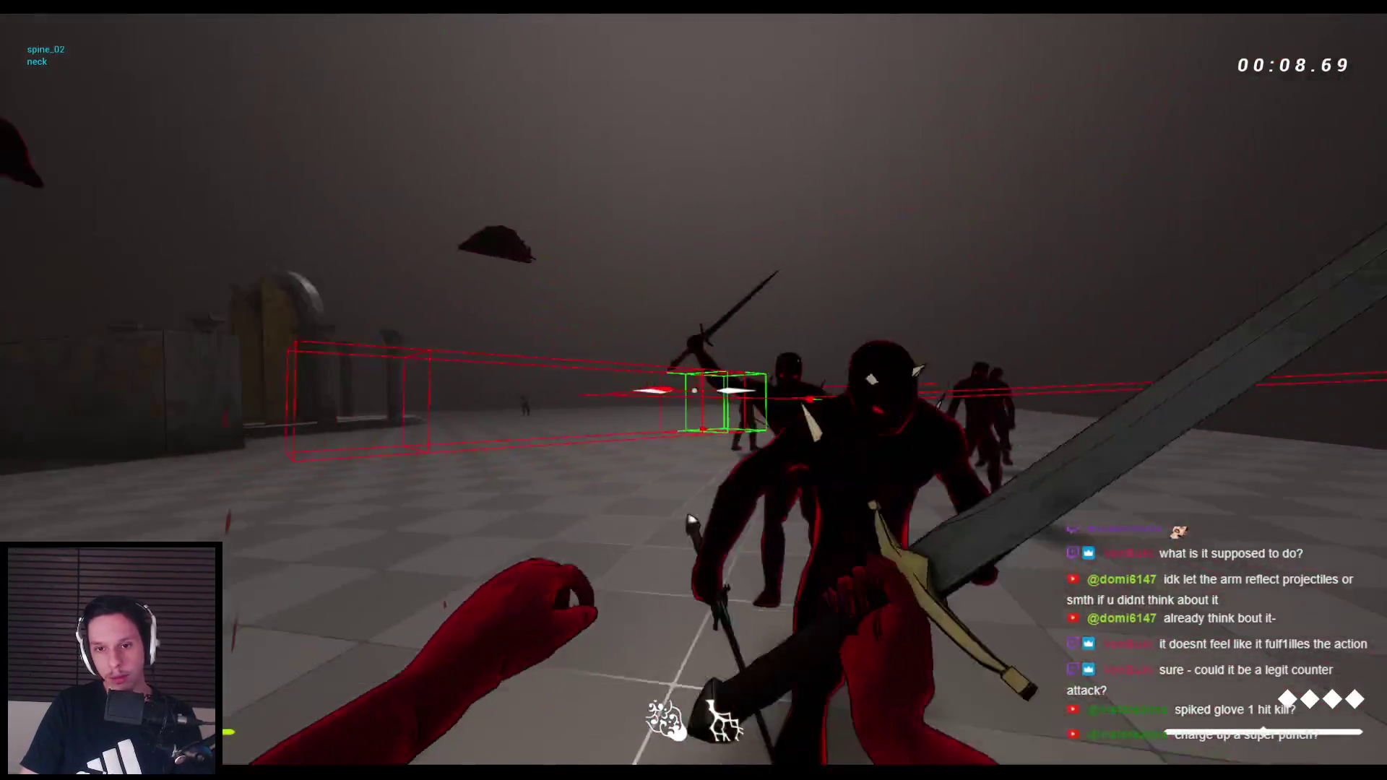
left_click(693, 390)
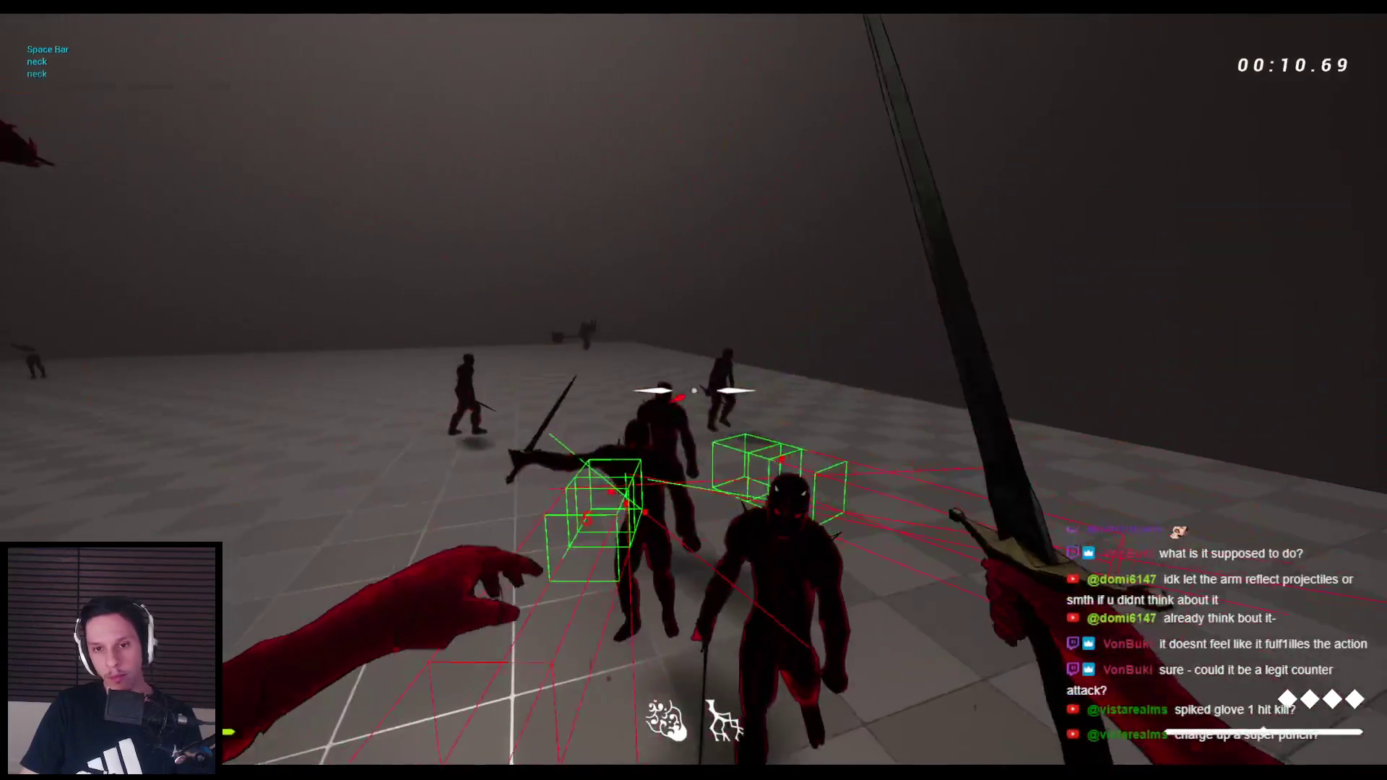
key("Escape")
left_click(506, 715)
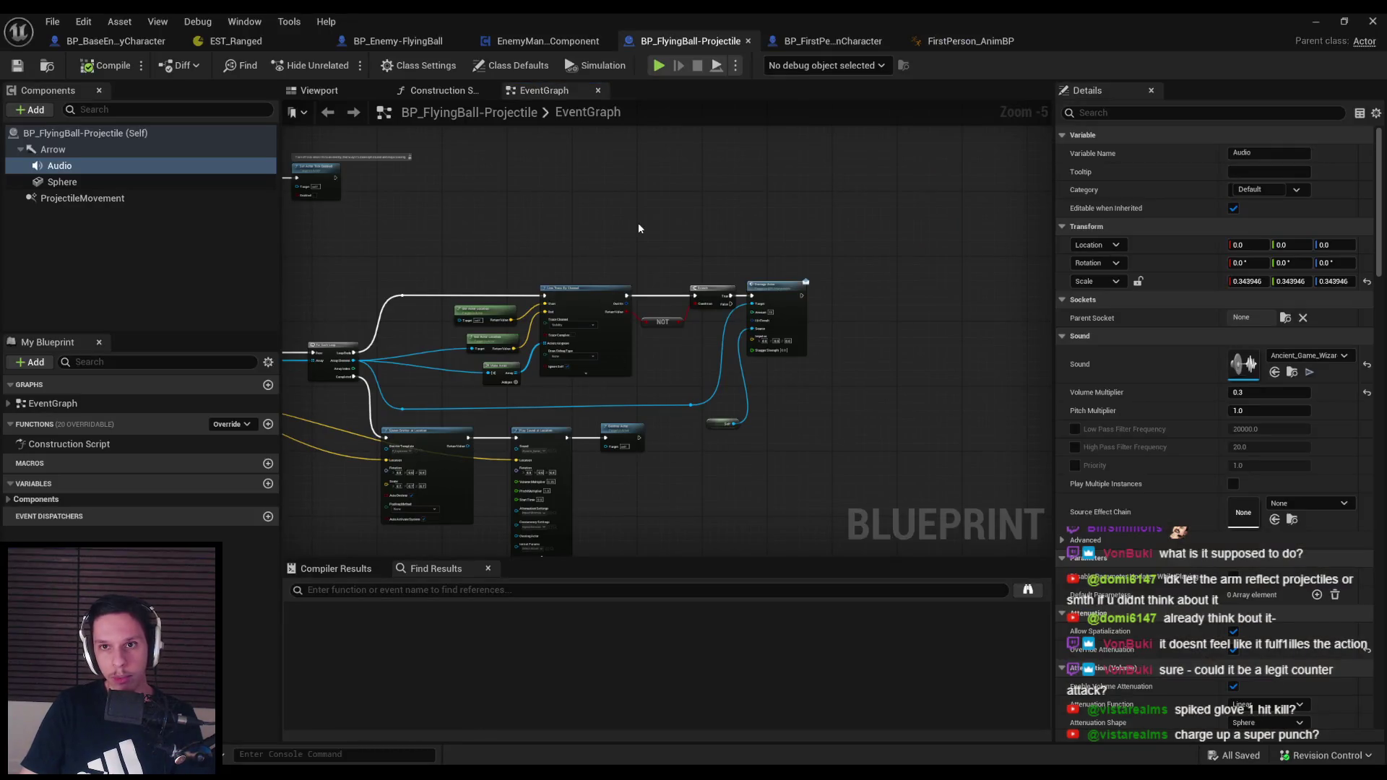
Switch to BP_FirstPersonCharacter and open its Punch/Interact collapsed graph
scroll(752, 318, "up", 5)
scroll(1010, 245, "down", 4)
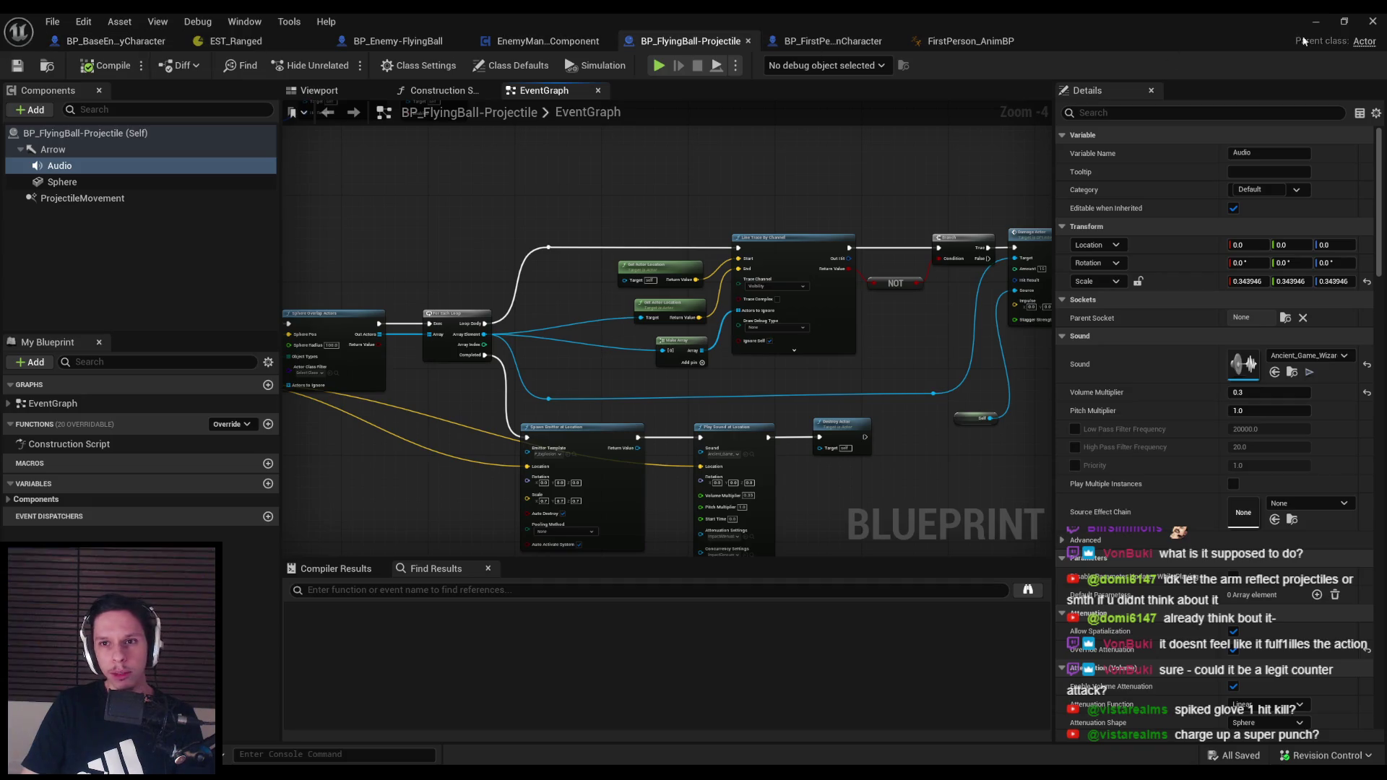
left_click(830, 41)
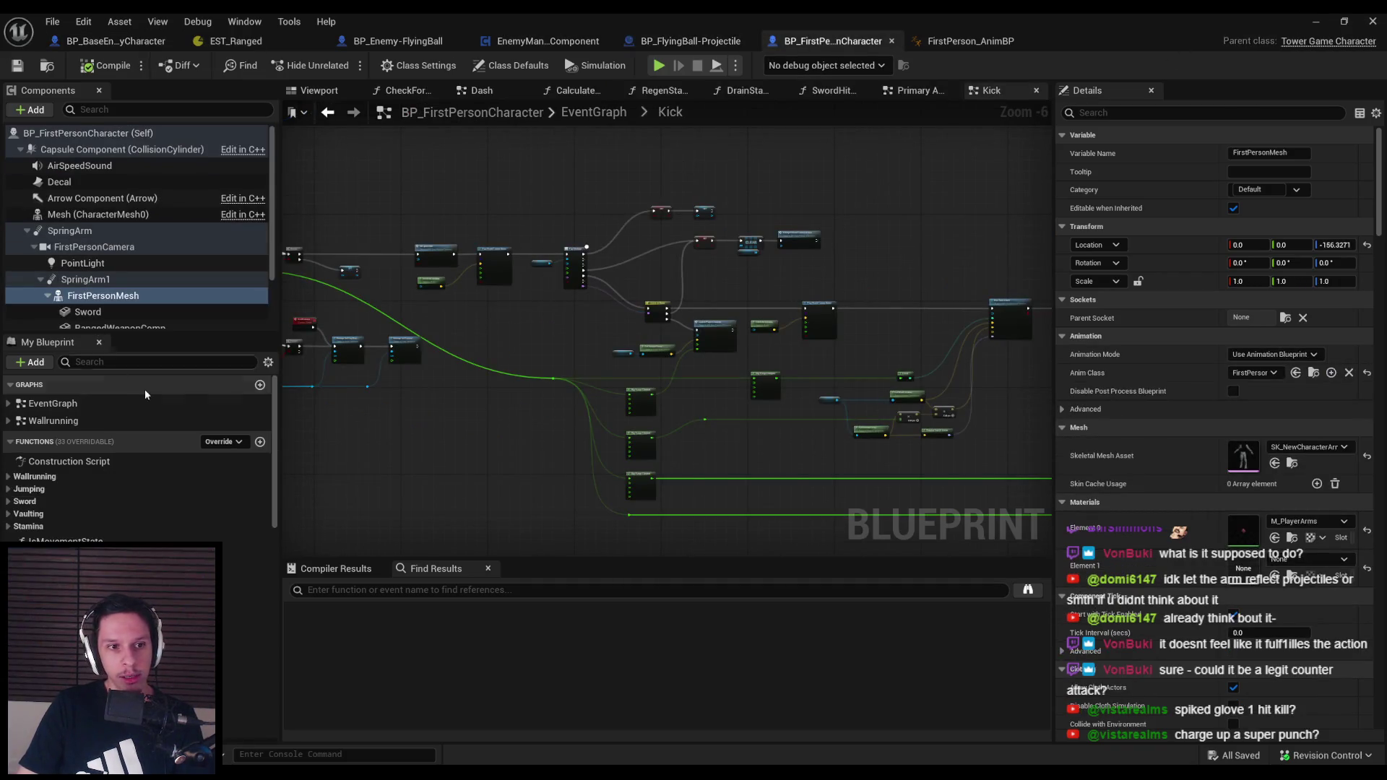
left_click(594, 111)
scroll(496, 351, "up", 6)
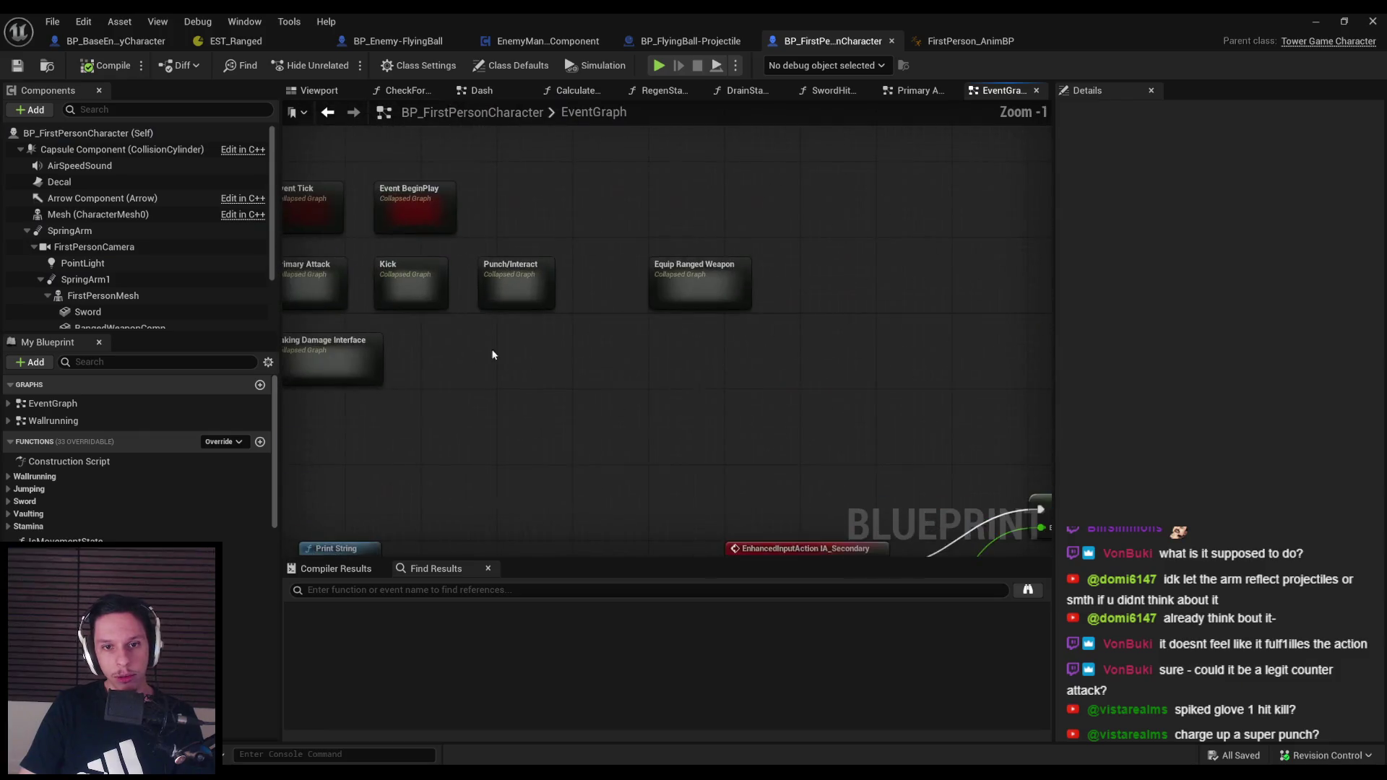
double_click(869, 301)
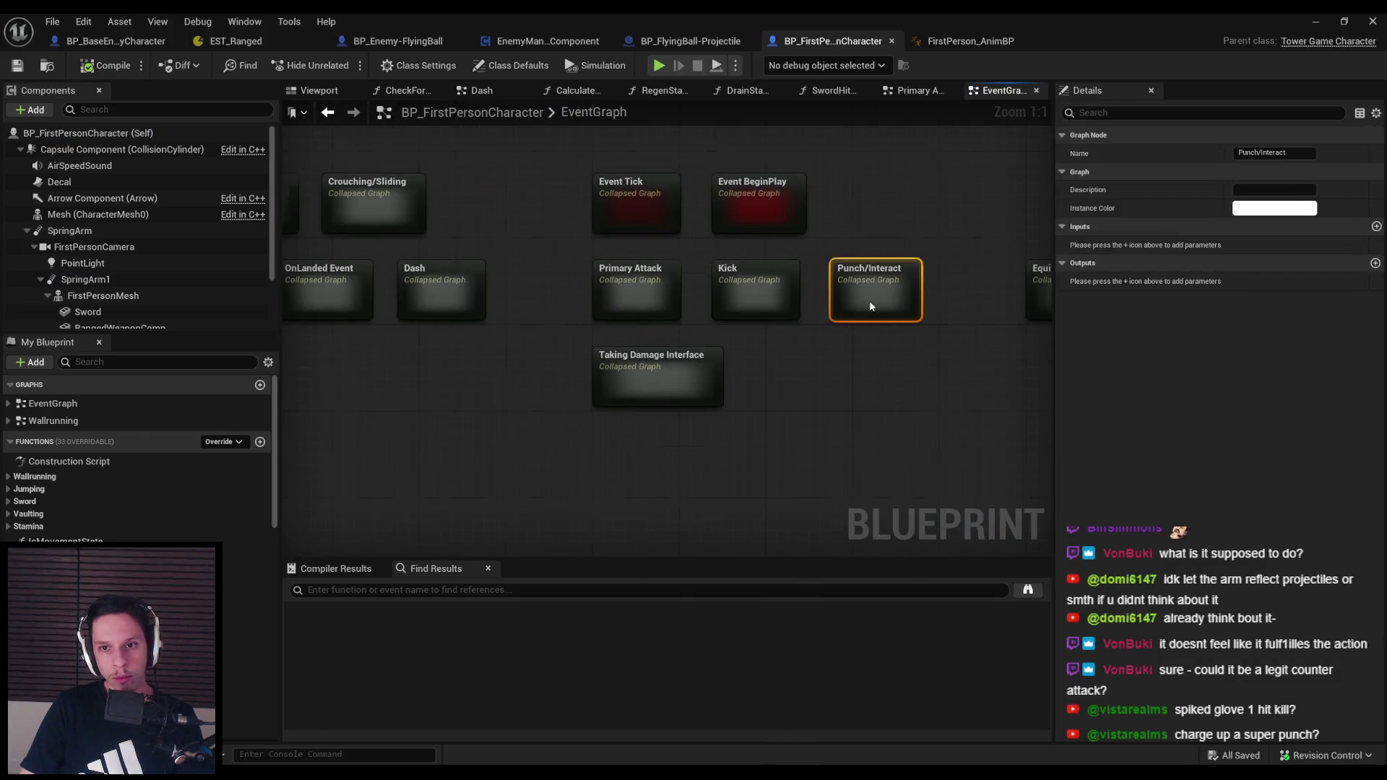
Open the Box Trace Attack call's function and show its inputs, with DamageAmount defaulting to 3
scroll(751, 359, "up", 4)
scroll(752, 359, "down", 4)
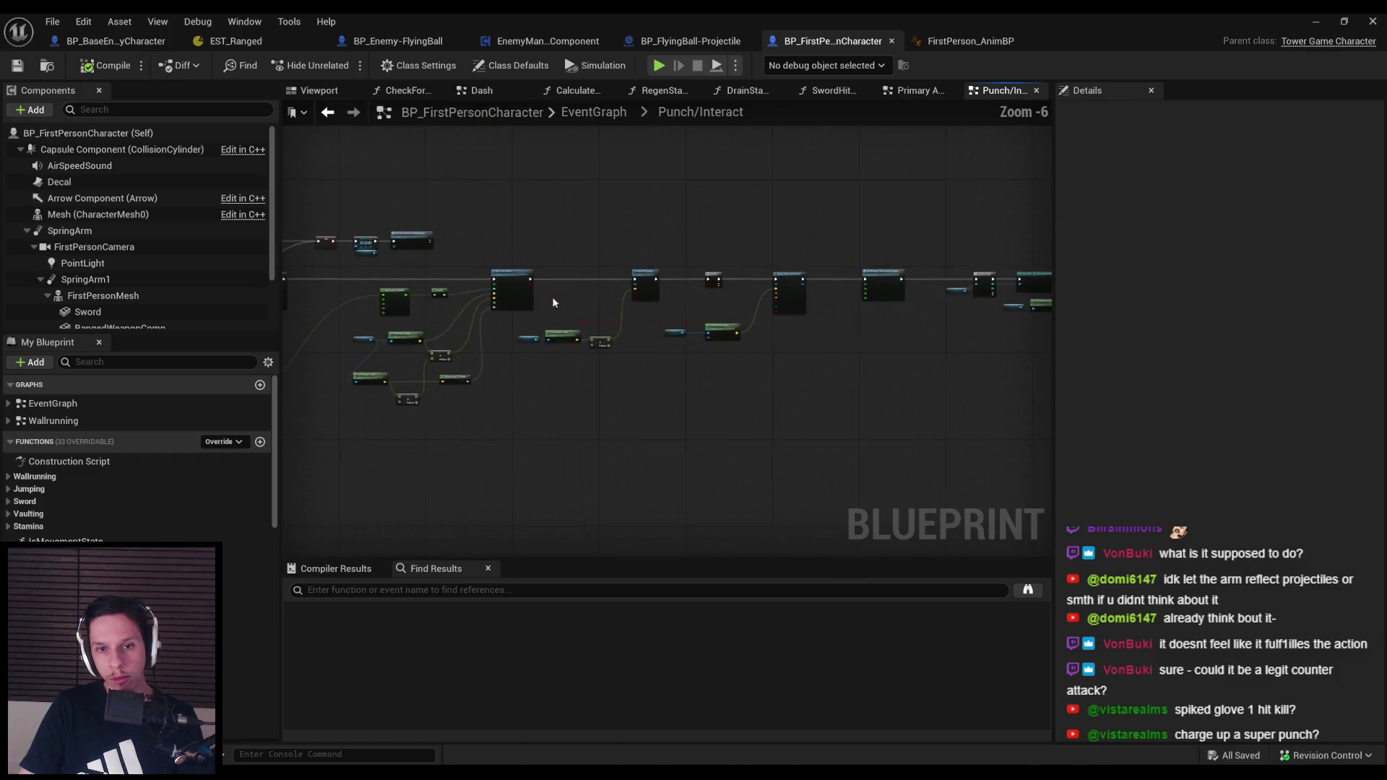
scroll(534, 311, "up", 4)
mouse_move(619, 314)
left_mouse_down()
mouse_move(749, 293)
mouse_move(452, 298)
mouse_move(664, 348)
mouse_move(581, 378)
mouse_move(836, 370)
left_mouse_up()
scroll(552, 386, "down", 3)
scroll(505, 248, "up", 5)
scroll(504, 247, "down", 2)
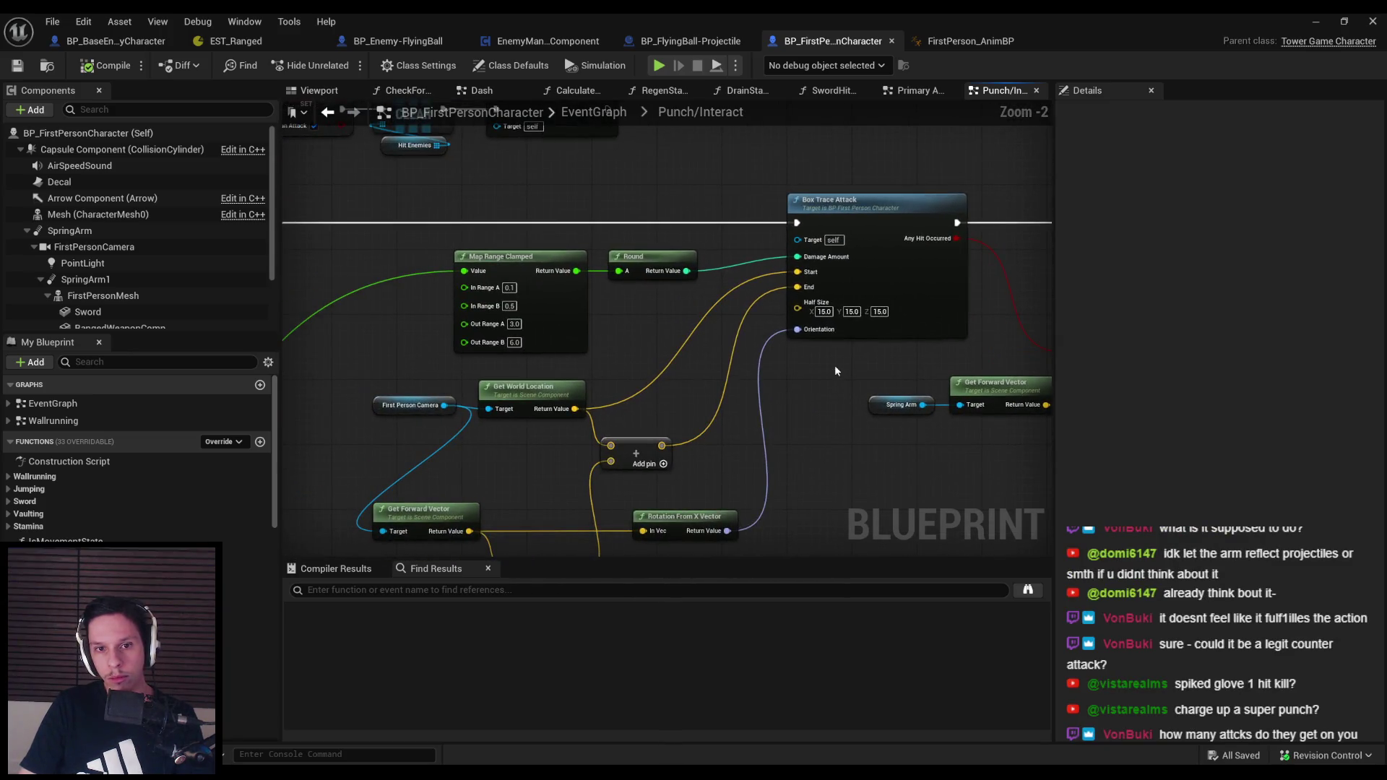
double_click(874, 220)
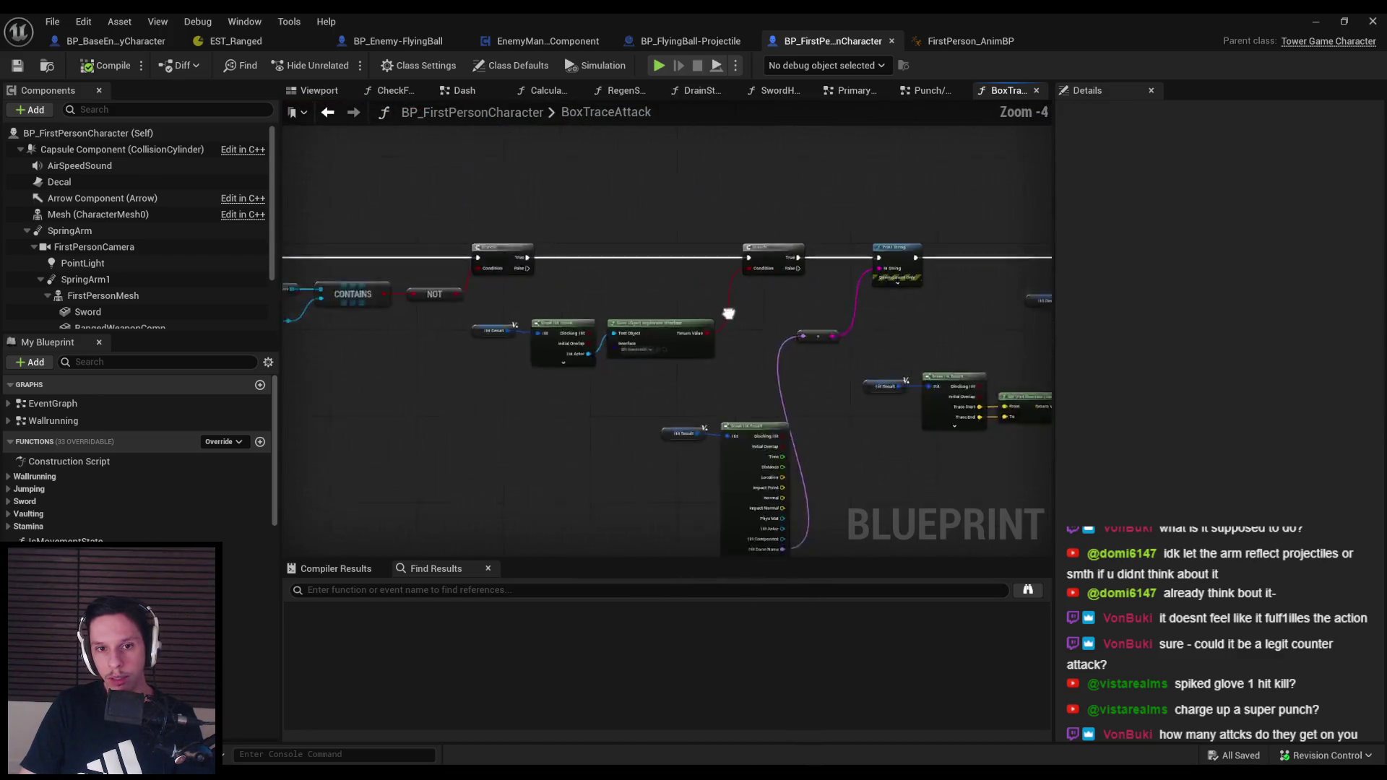
scroll(780, 259, "up", 3)
mouse_move(780, 258)
left_mouse_down()
mouse_move(544, 288)
mouse_move(520, 307)
mouse_move(401, 255)
mouse_move(783, 284)
left_mouse_up()
scroll(402, 255, "up", 2)
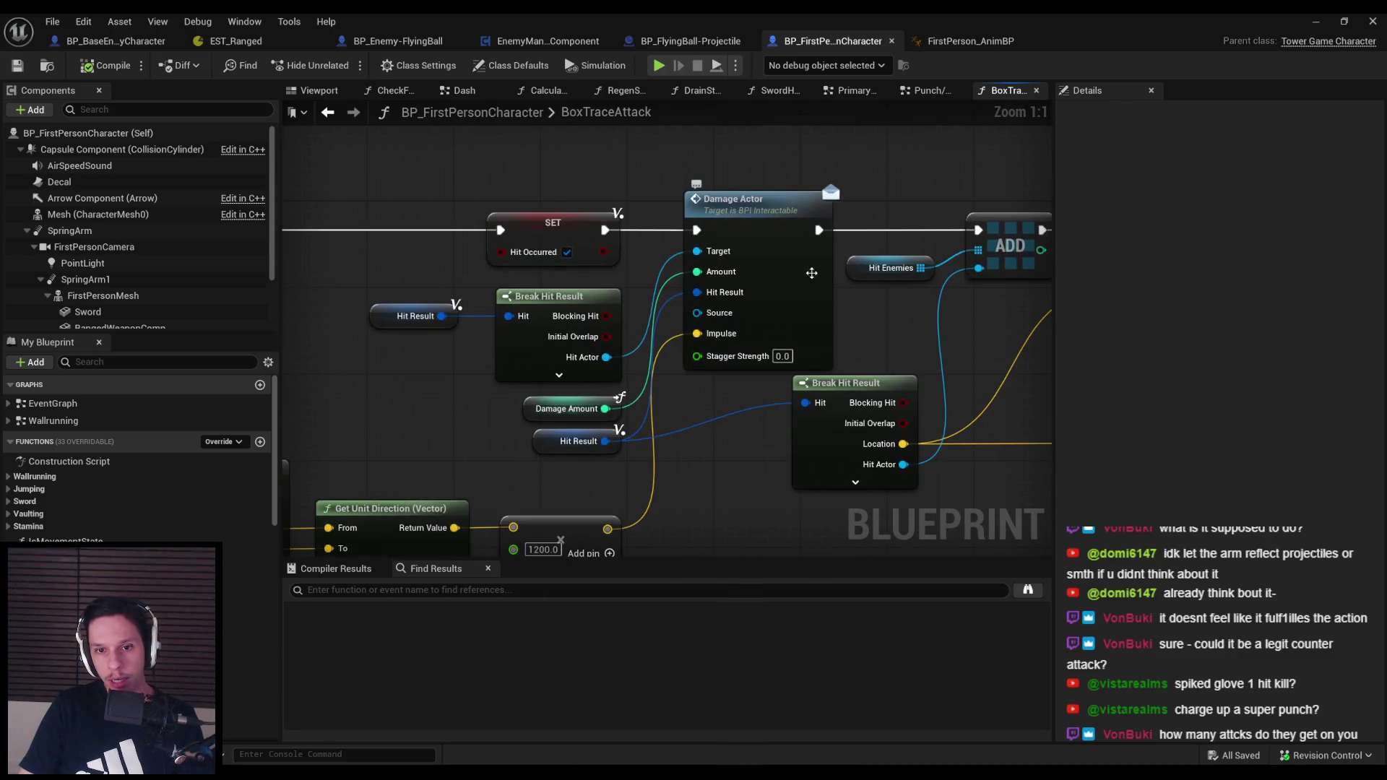
scroll(819, 298, "down", 4)
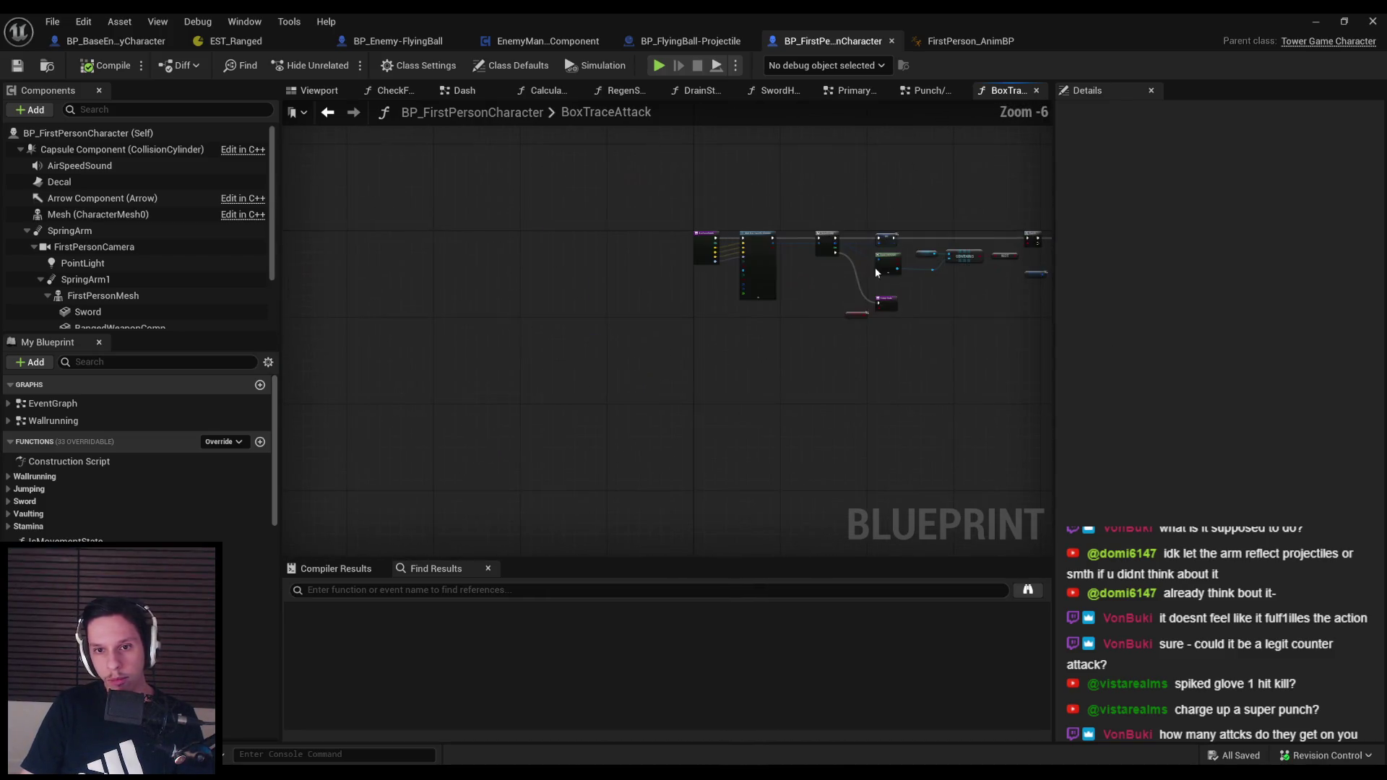
scroll(753, 263, "up", 3)
left_click(777, 209)
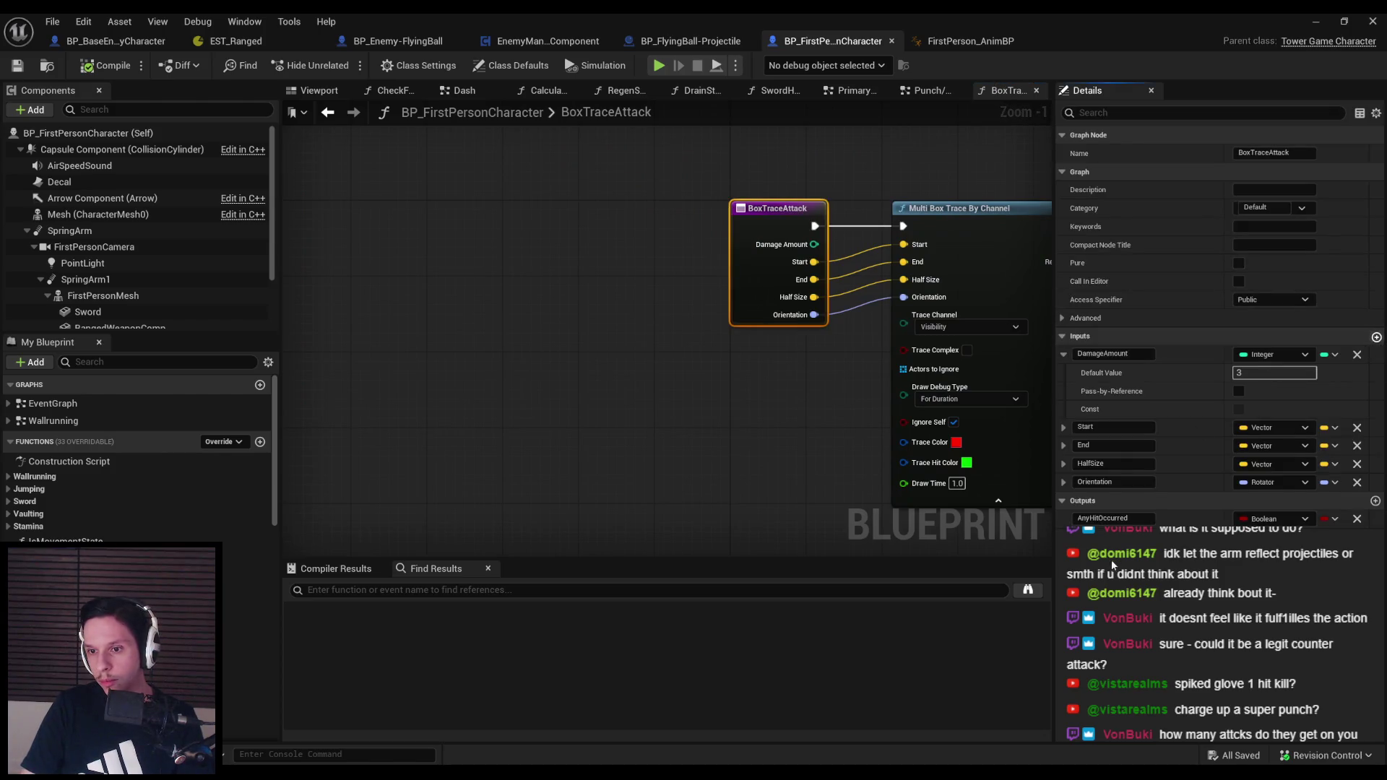
Add a Float input named StaggerStrength, default 0.0, and order it after DamageAmount
type("StaggerStrength")
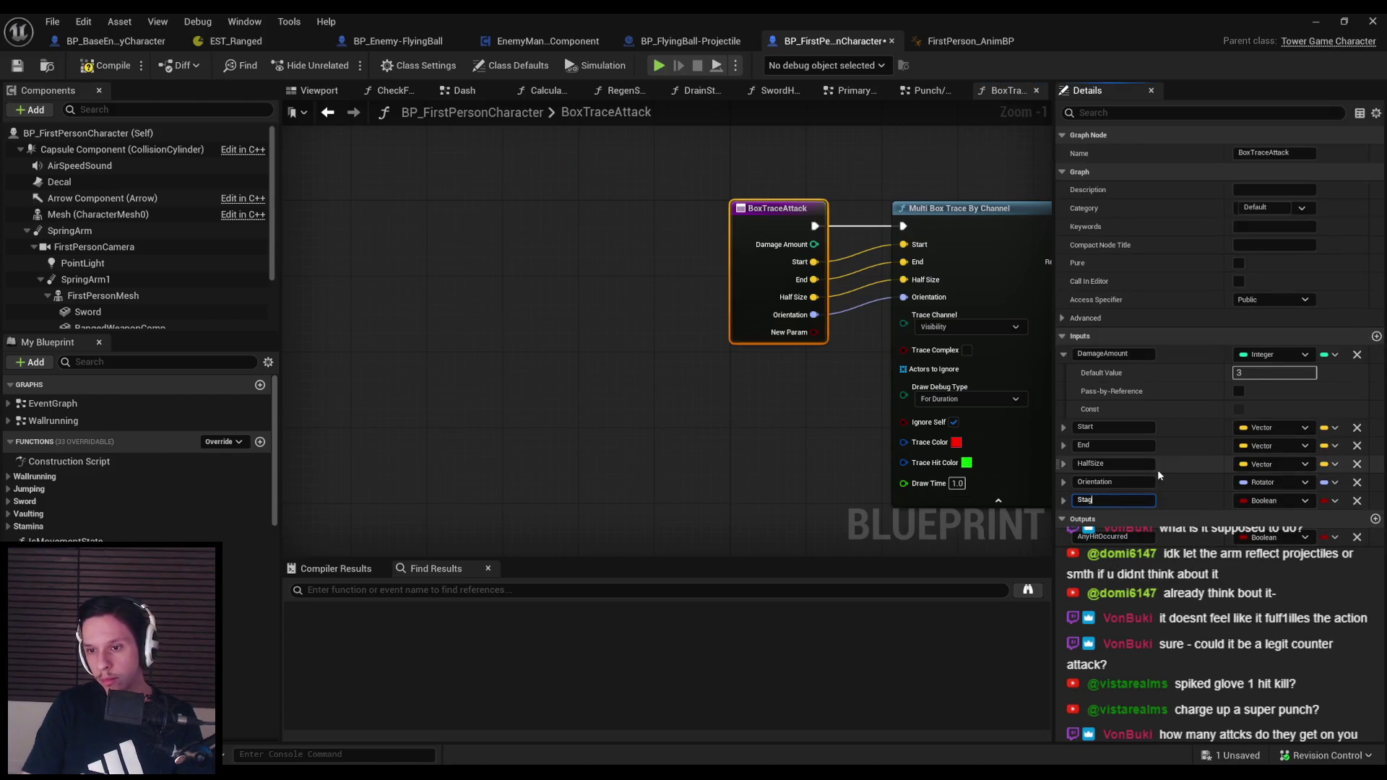
key("Return")
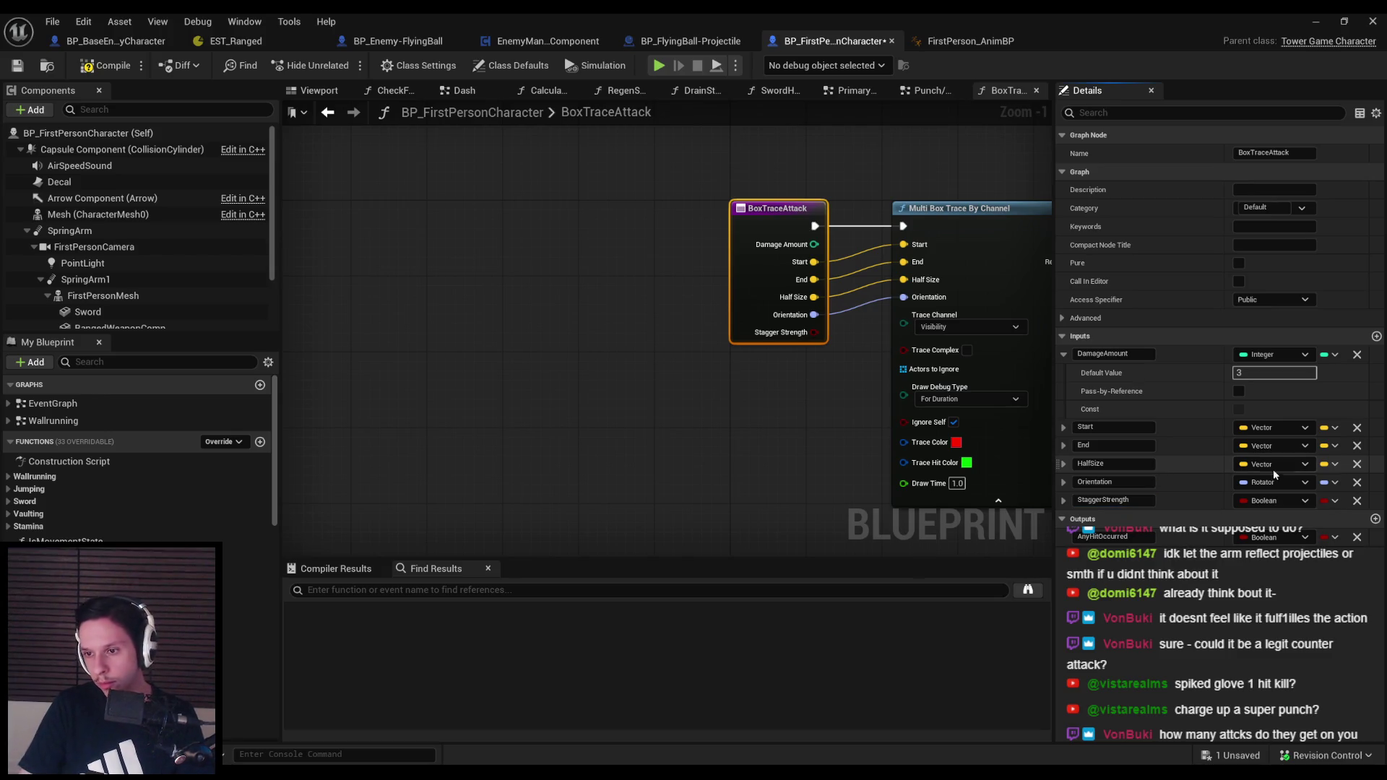
left_click(1279, 501)
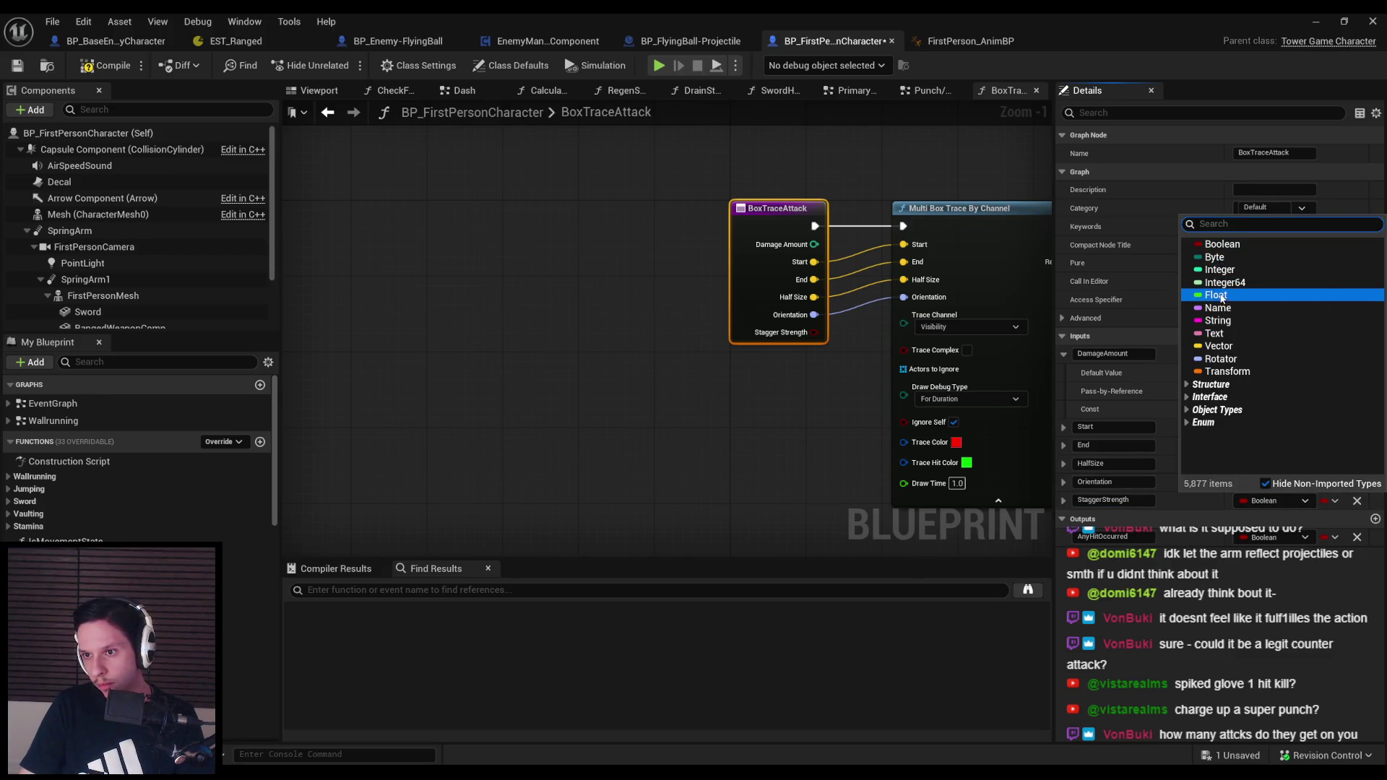
left_click(1217, 295)
left_click(1061, 502)
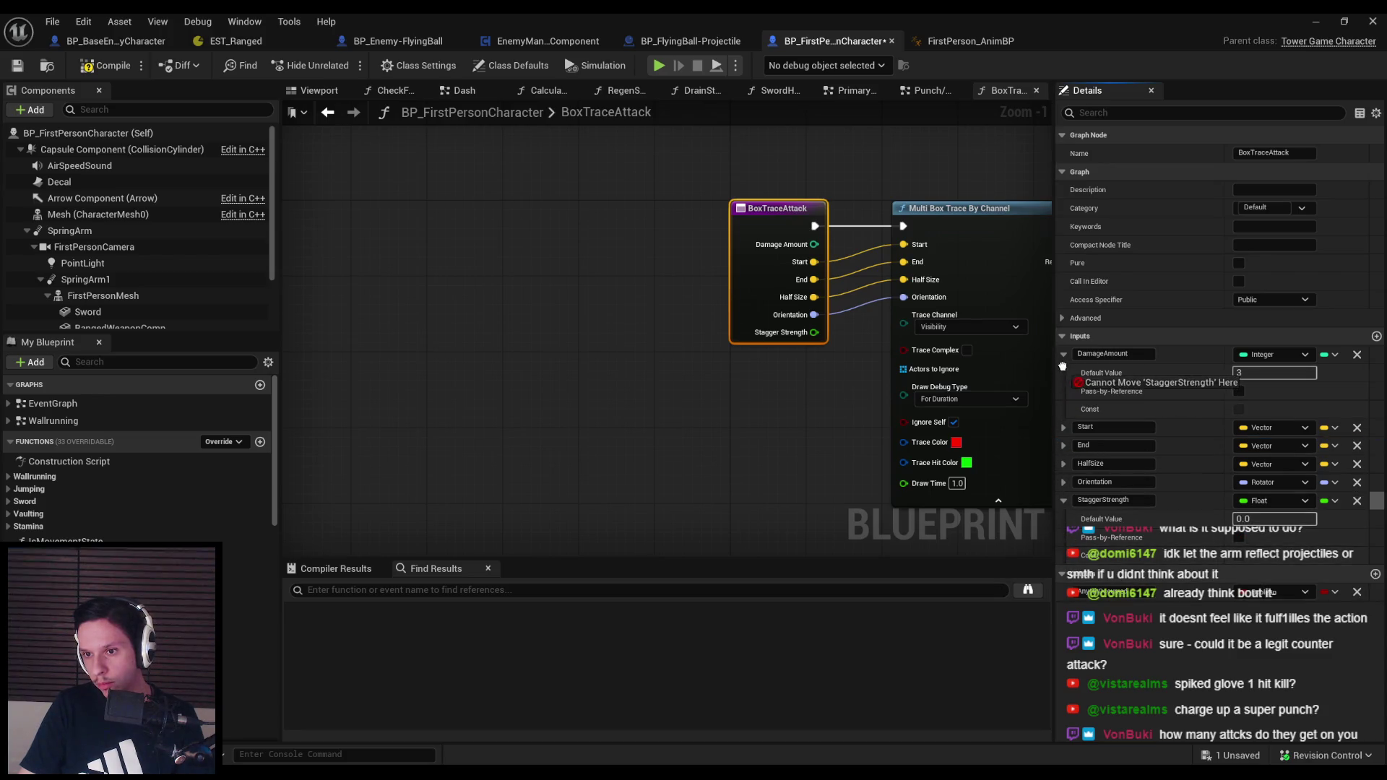
left_click_drag(1065, 421, 1057, 421)
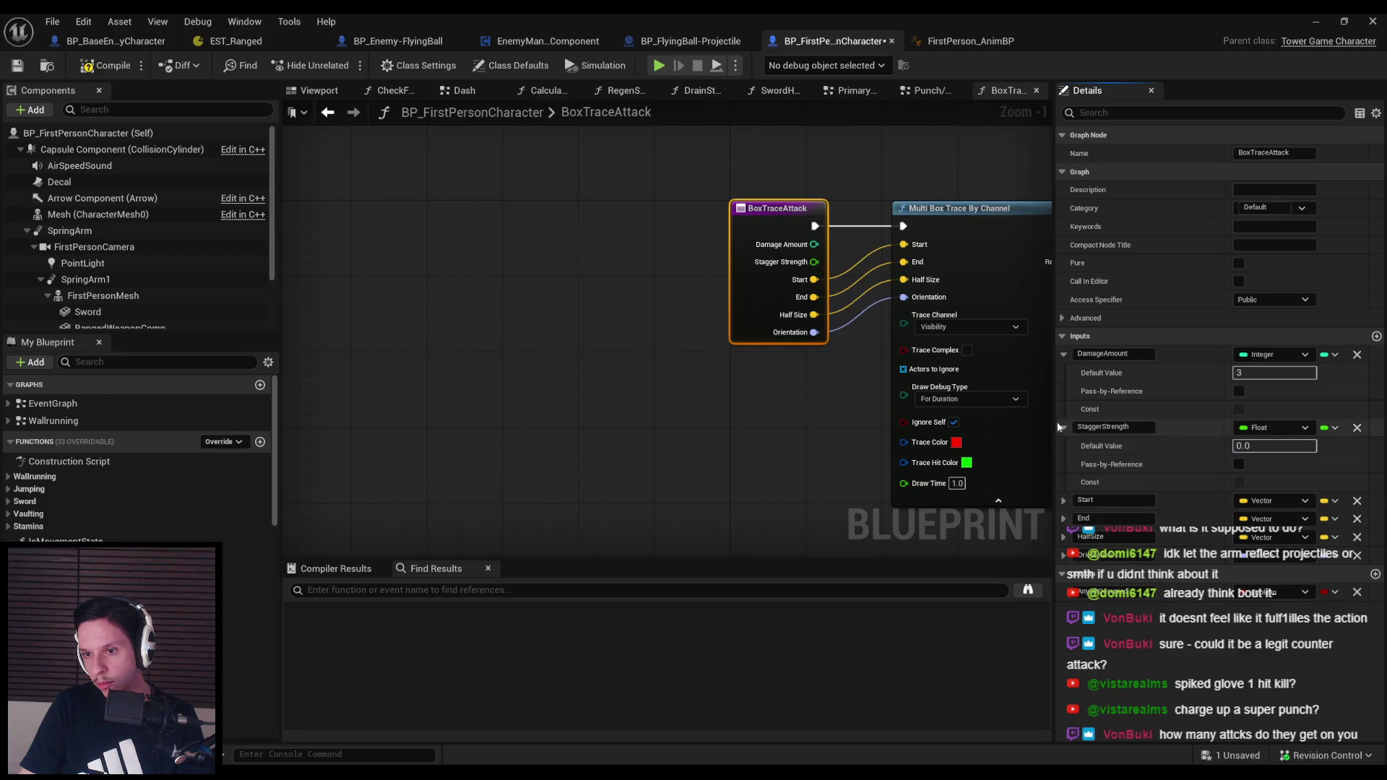
scroll(758, 405, "down", 4)
left_click_drag(975, 380, 832, 375)
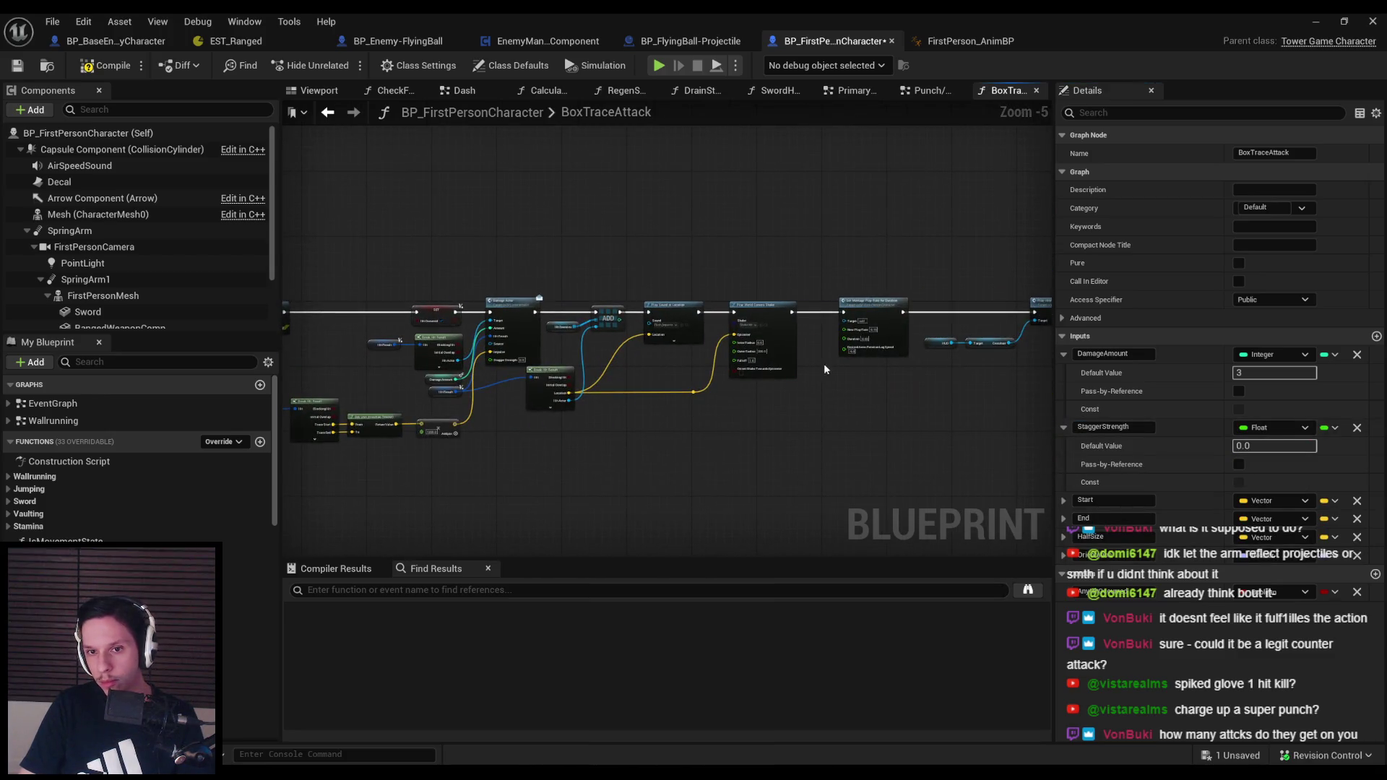
Connect a Self node to the Damage Actor call's Source pin
scroll(900, 358, "up", 4)
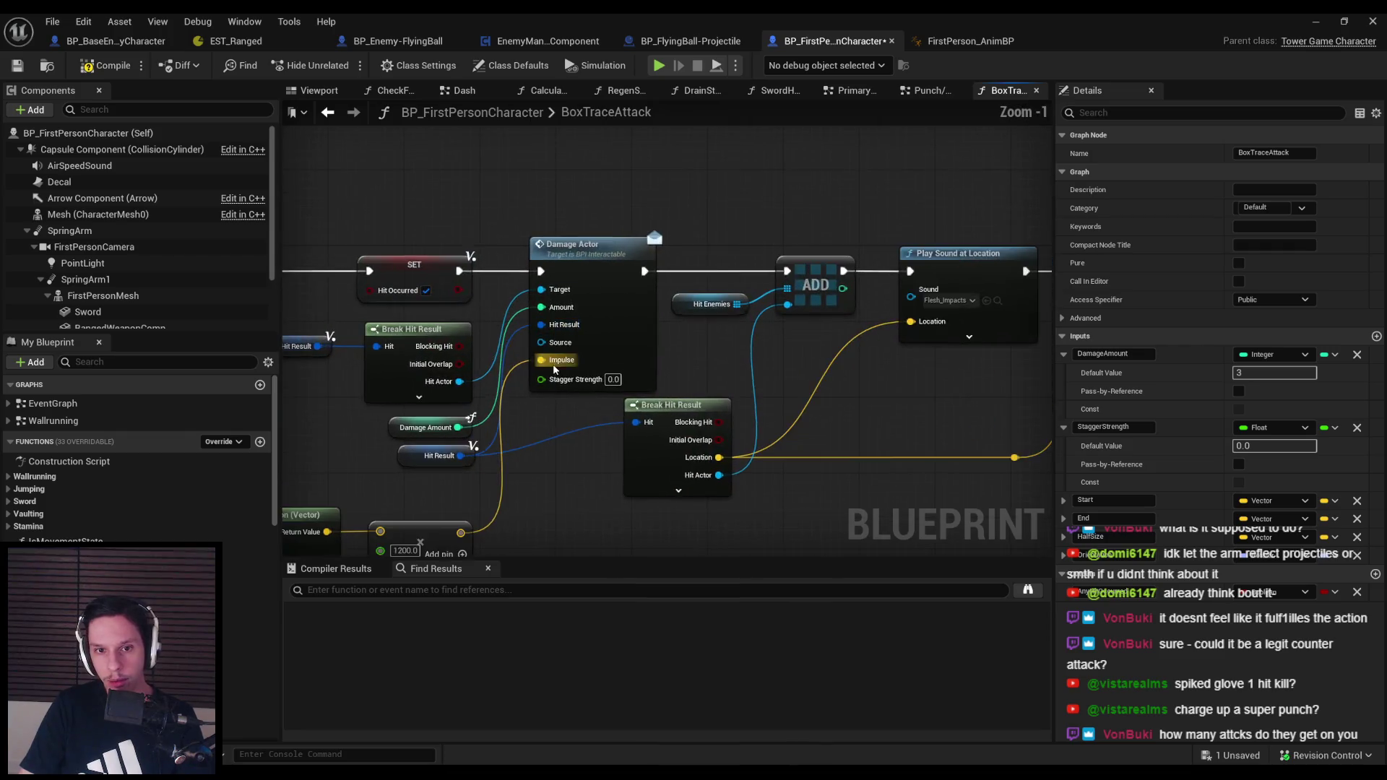
left_click_drag(664, 468, 690, 341)
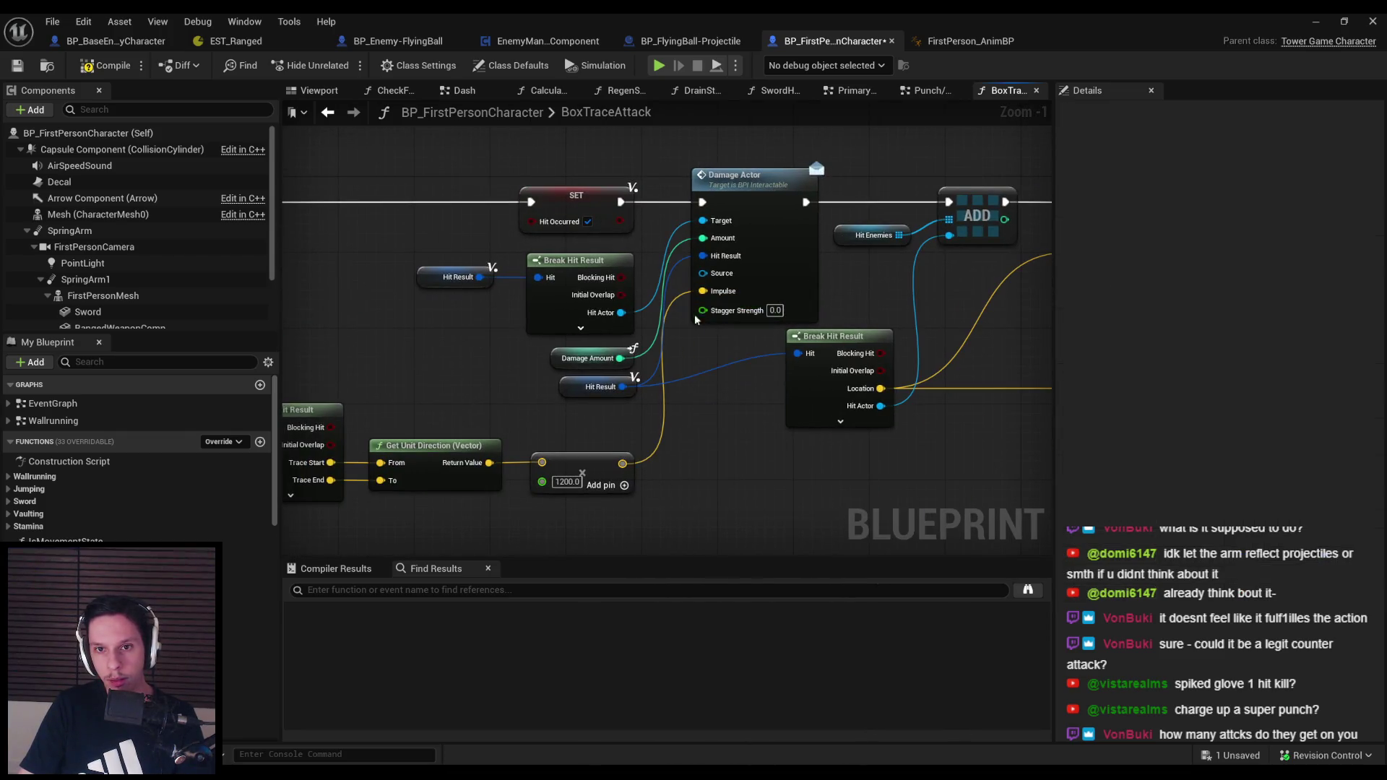
left_click_drag(703, 274, 689, 426)
type("self")
left_click(746, 487)
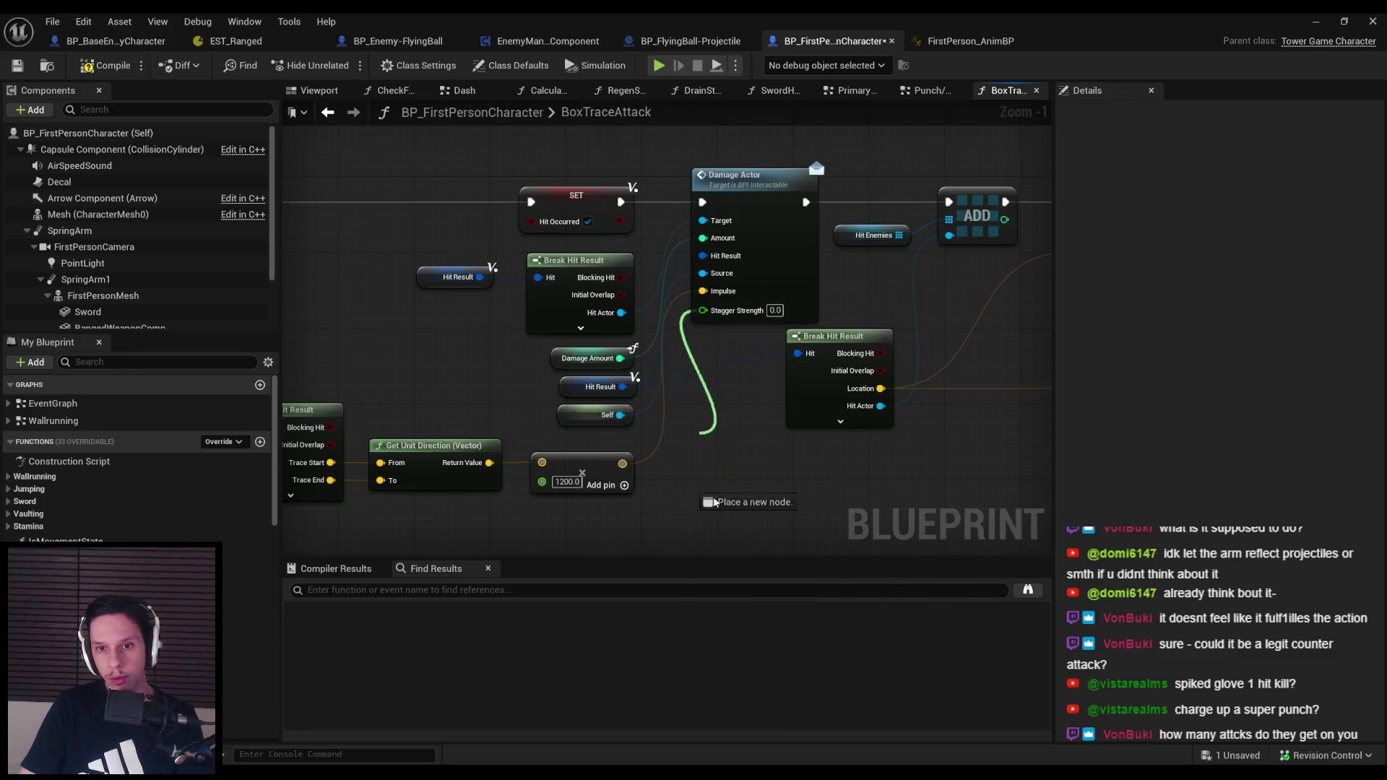
Wire a StaggerStrength getter into Damage Actor's Stagger Strength pin and save the blueprint
left_click_drag(703, 517, 704, 514)
type("stagger")
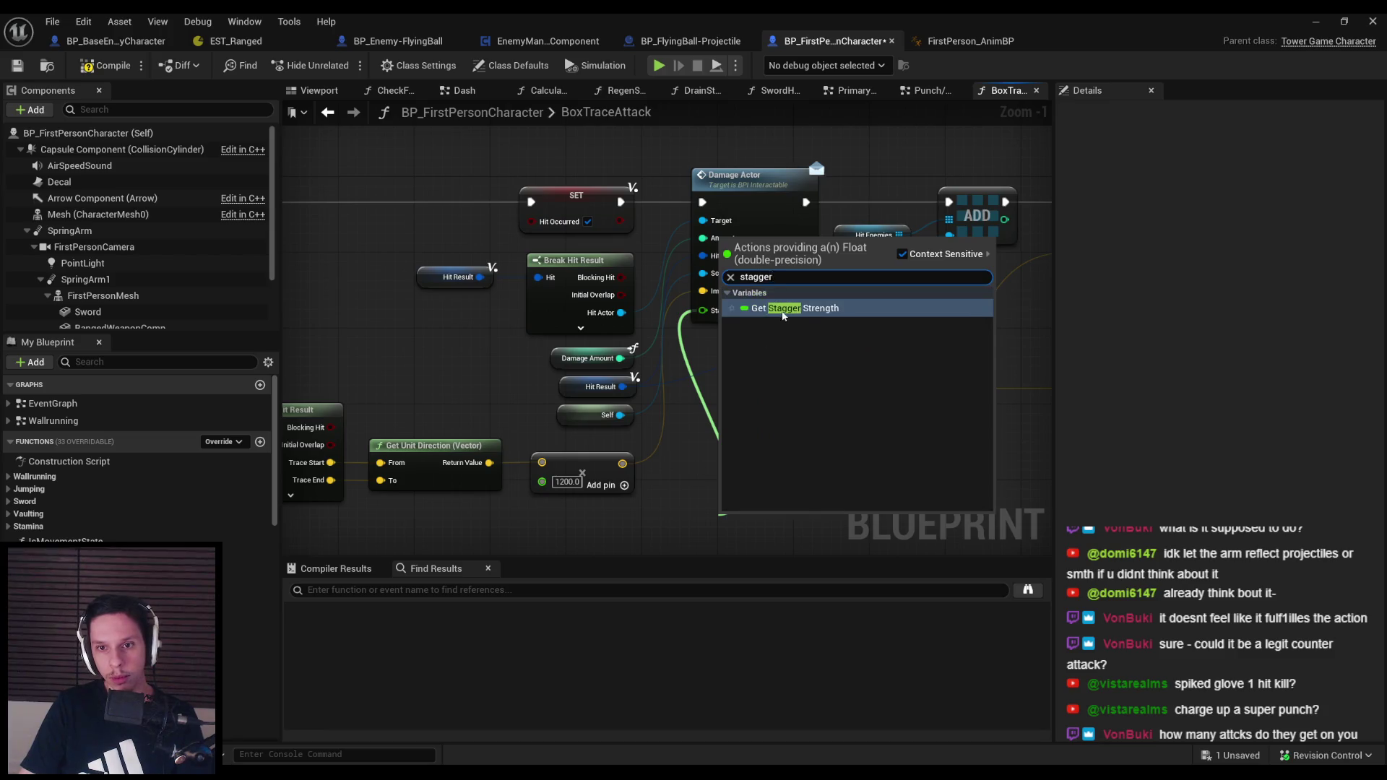
left_click(766, 387)
left_click(152, 117)
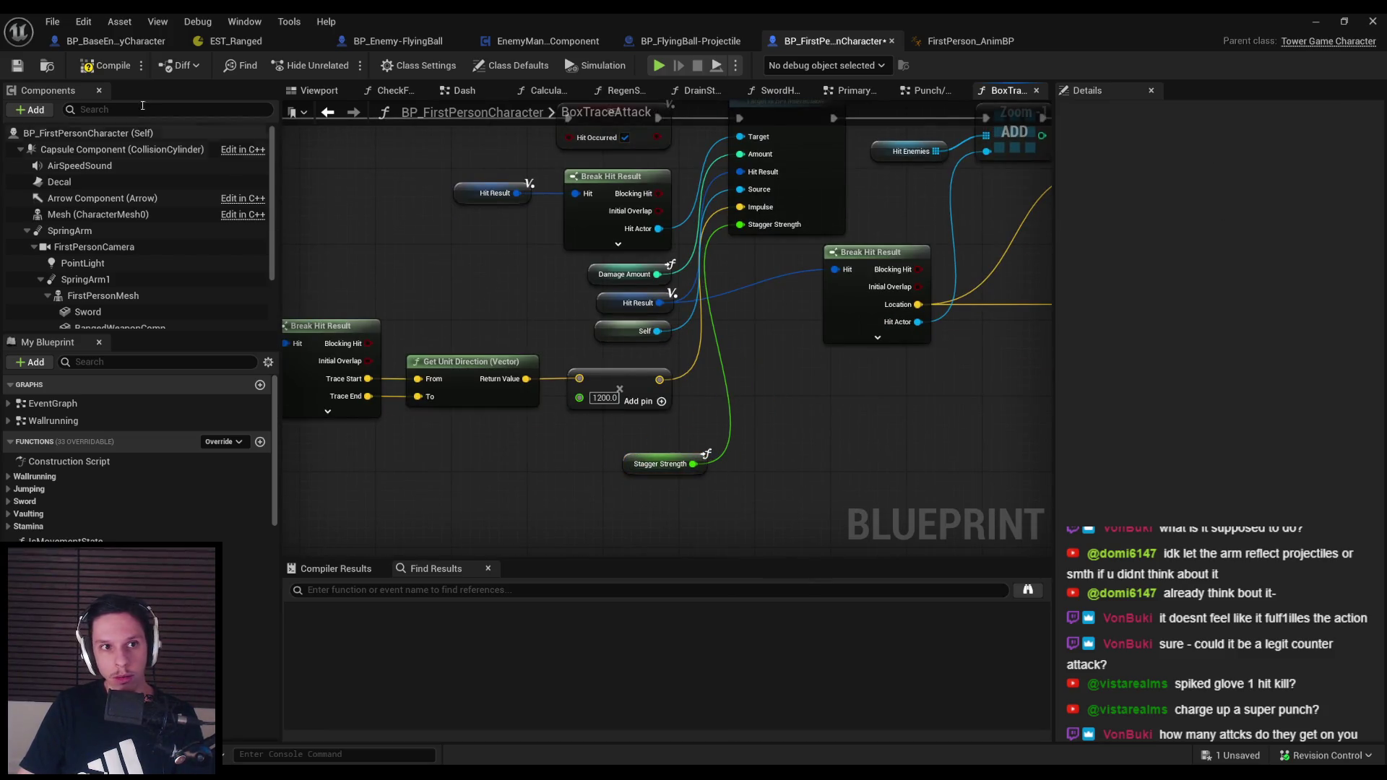
left_click(17, 66)
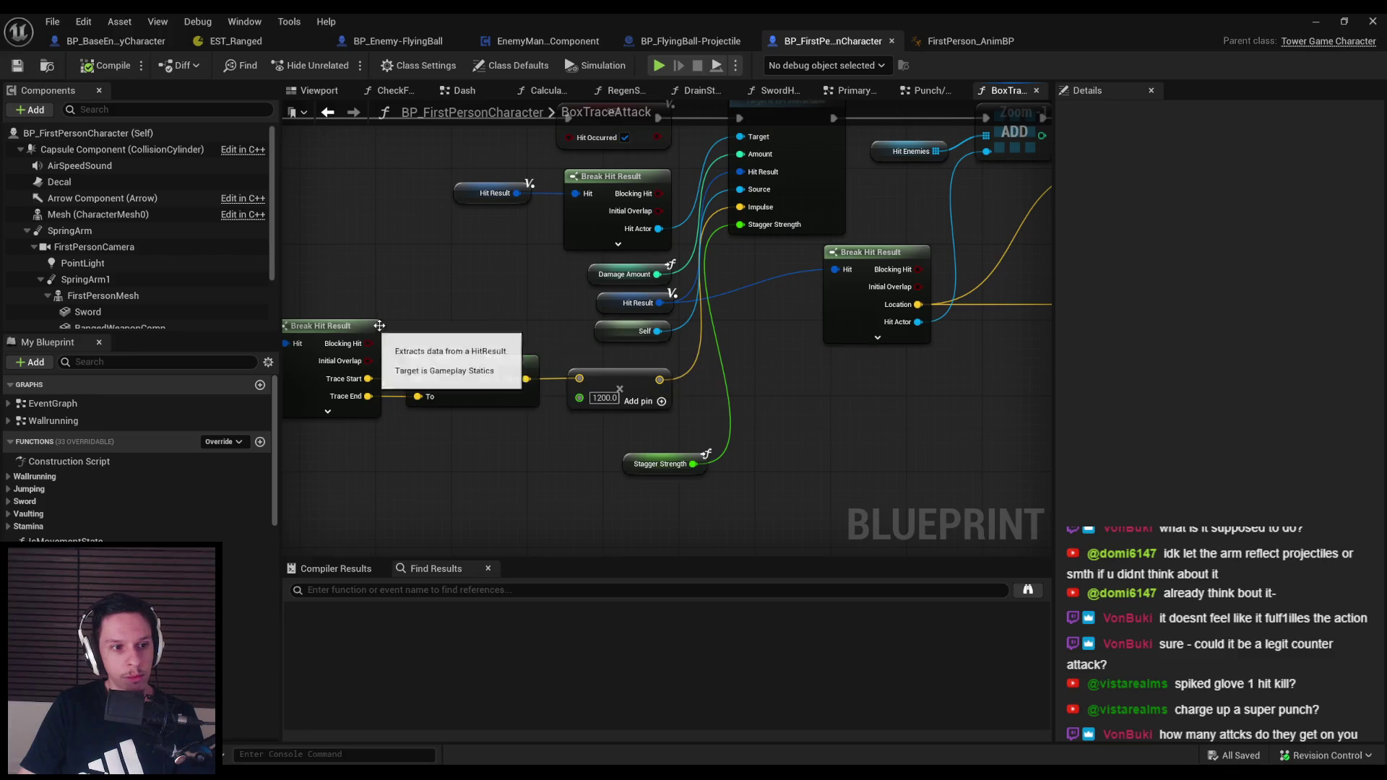
Move the impulse direction nodes lower and place the Stagger Strength getter beside Self
scroll(709, 393, "down", 3)
scroll(707, 415, "up", 3)
scroll(759, 383, "up", 1)
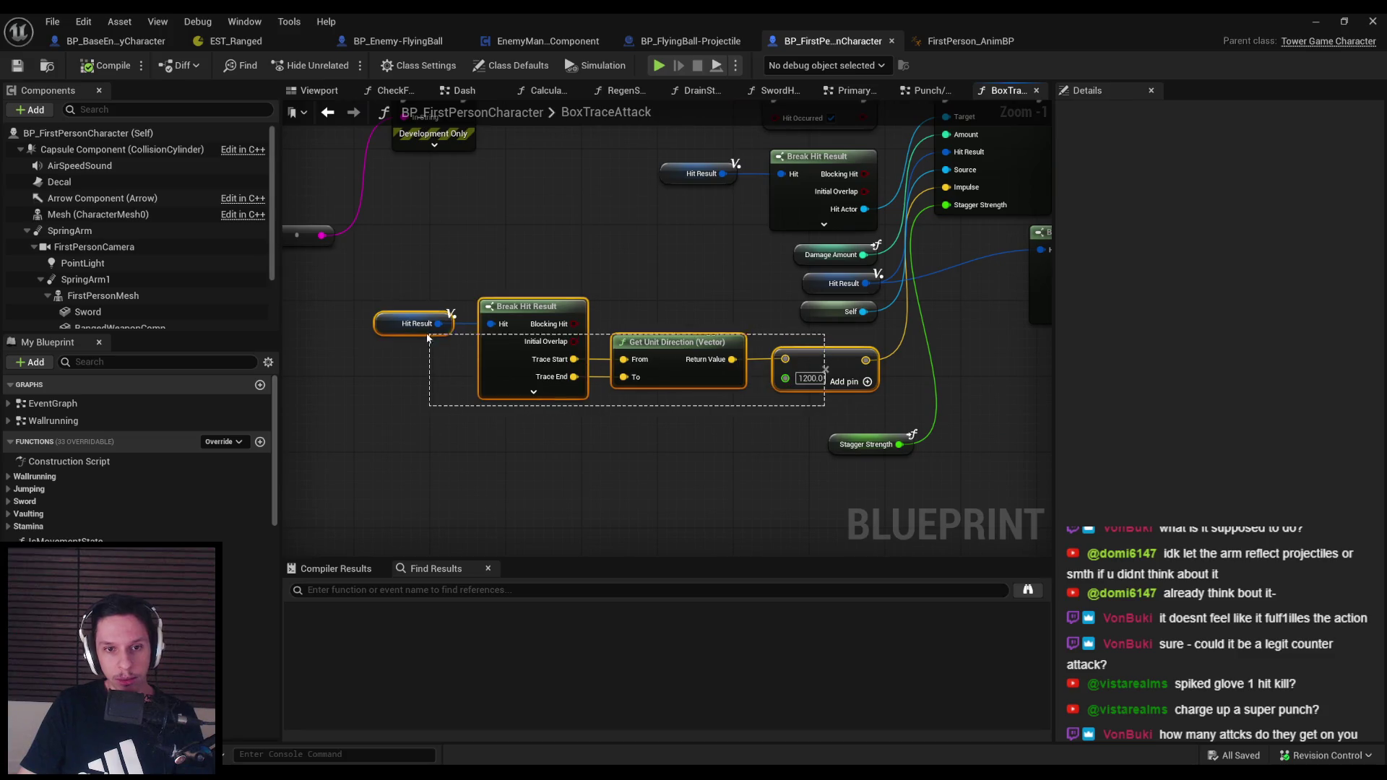
left_click_drag(506, 375, 504, 415)
left_click_drag(835, 446, 812, 352)
left_click(531, 218)
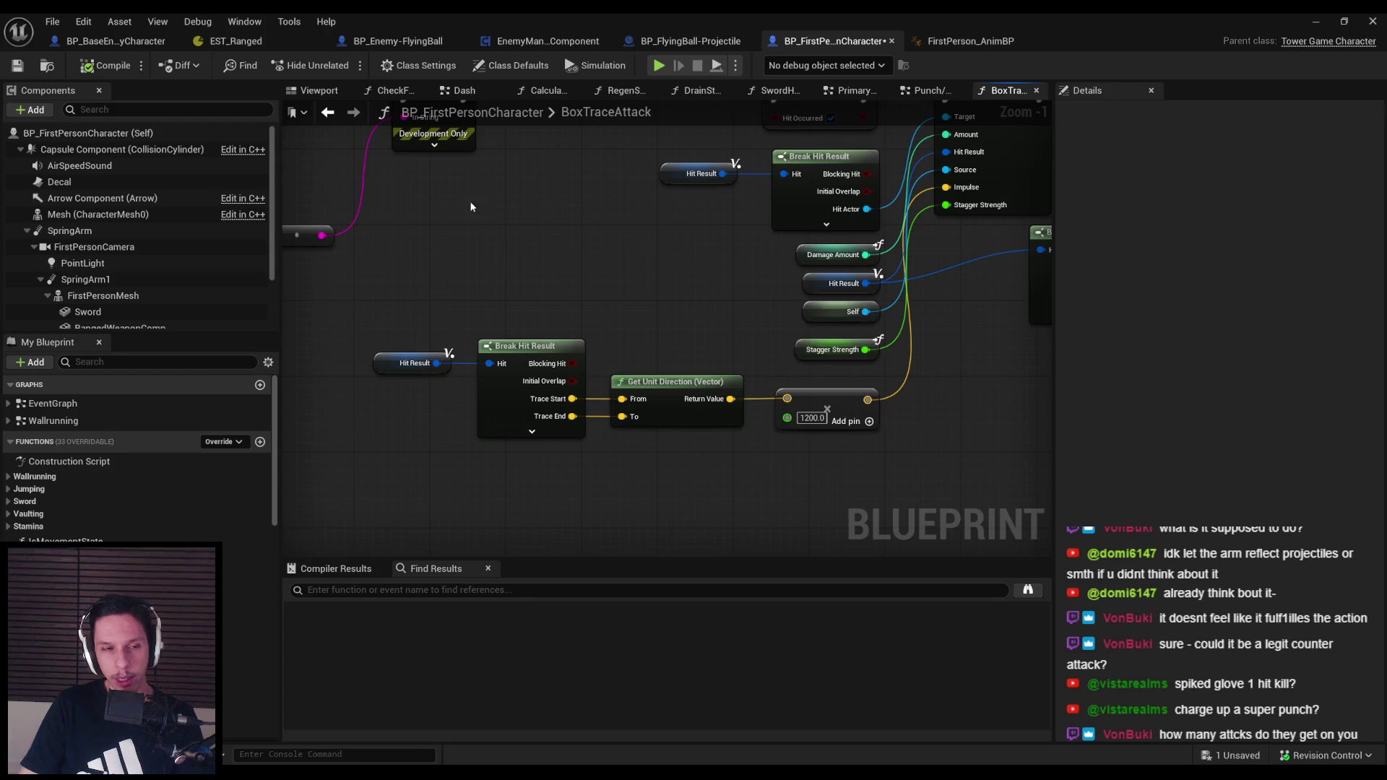
Save the character blueprint and nudge the impulse direction nodes upward twice
left_click(22, 71)
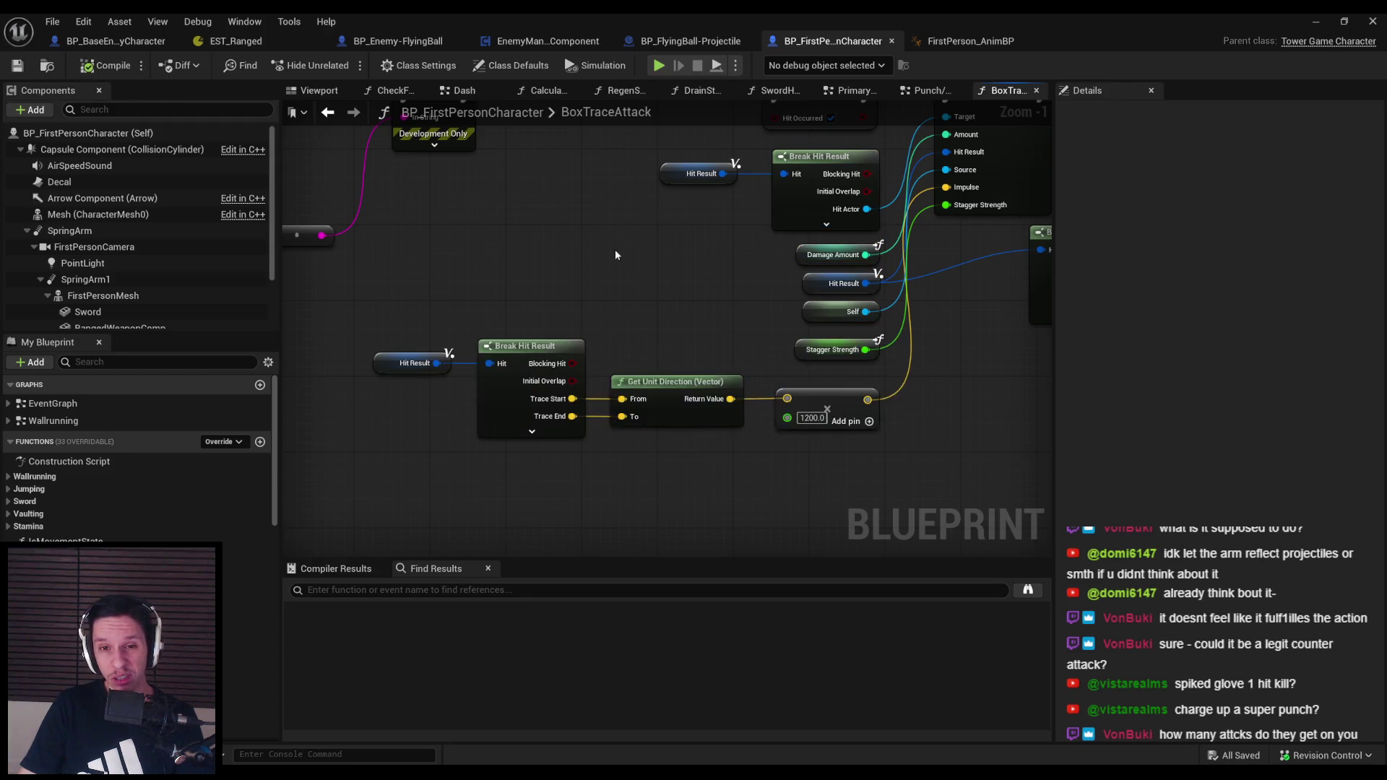
scroll(508, 243, "down", 2)
scroll(556, 263, "up", 2)
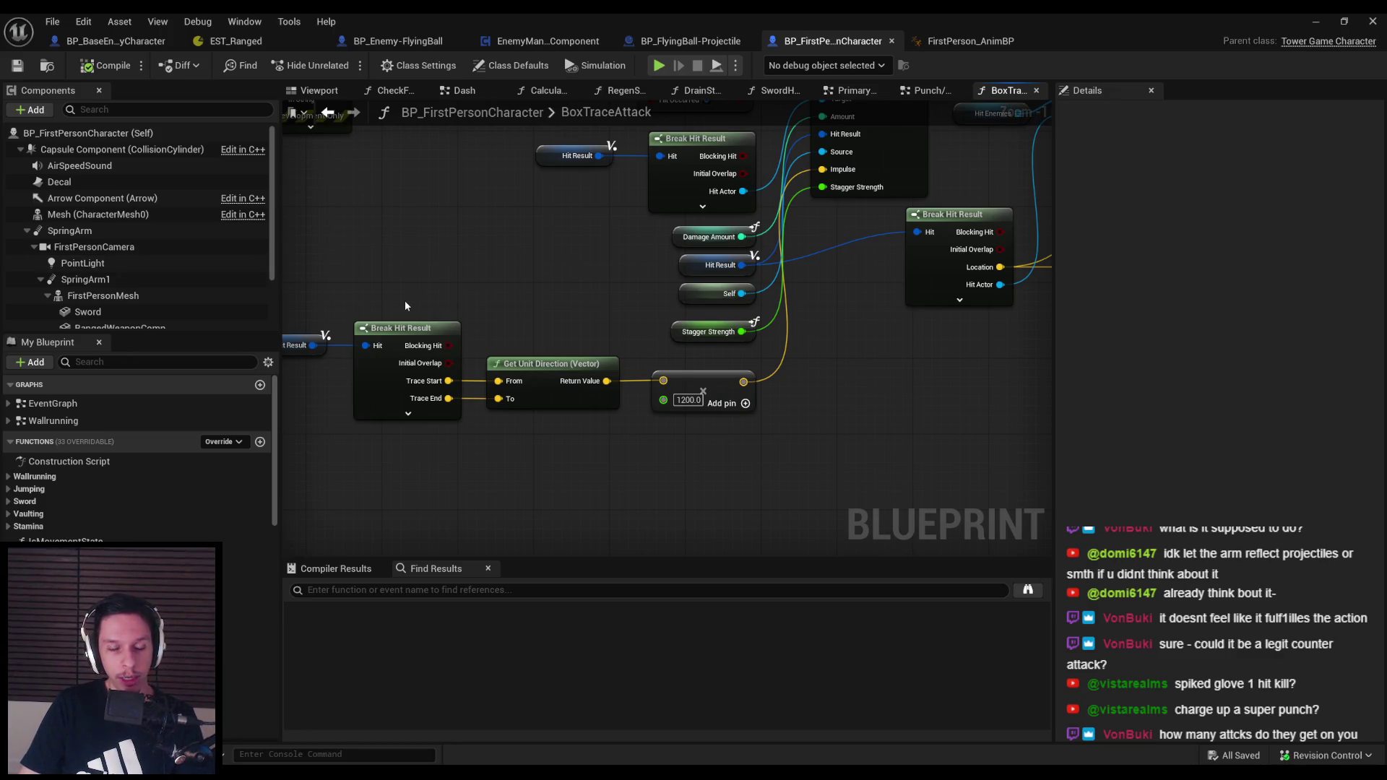
scroll(698, 315, "down", 1)
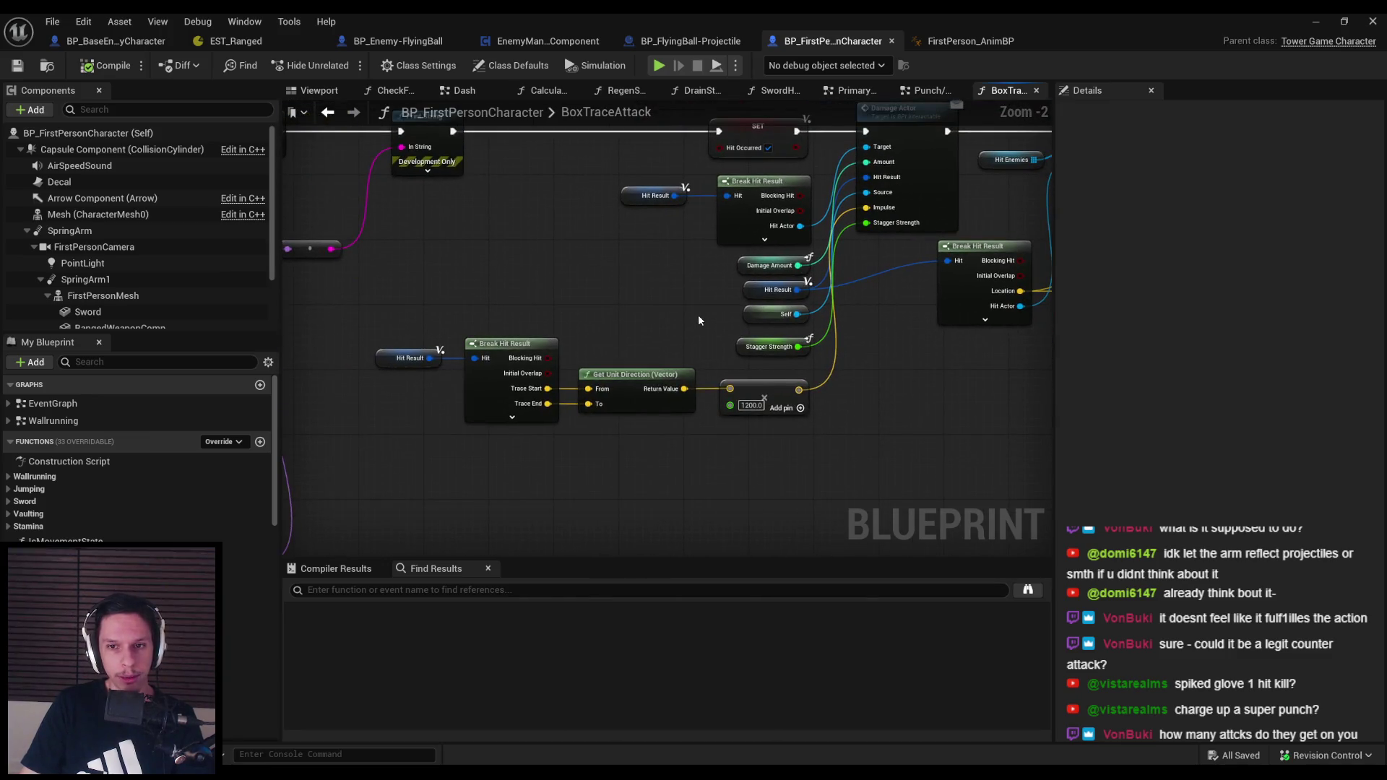
left_click_drag(770, 440, 379, 373)
key("q")
left_click(655, 458)
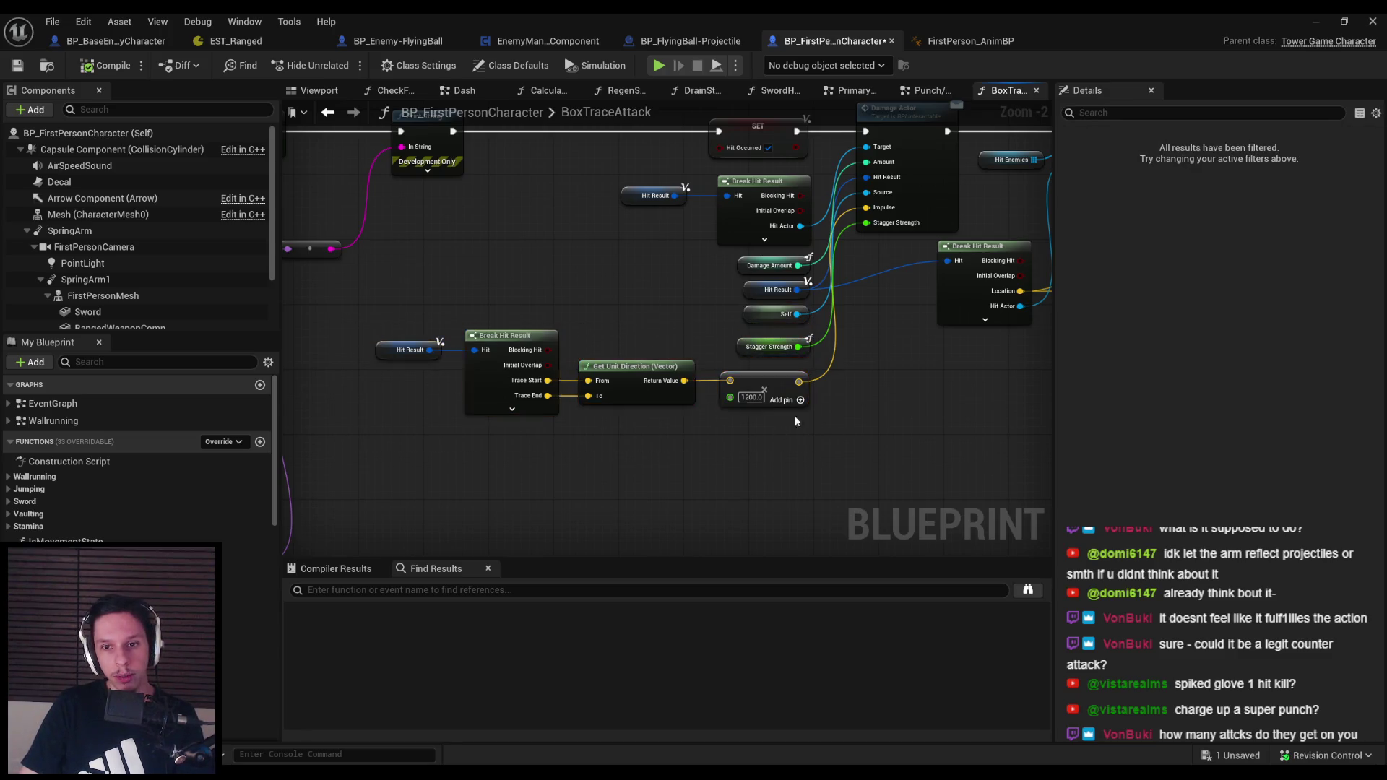
key("q")
left_click(741, 465)
Nudge the impulse direction and Hit Result nodes up together, save, and review the wider function graph
left_click_drag(374, 367, 373, 366)
left_click(409, 342, "ctrl")
key("q")
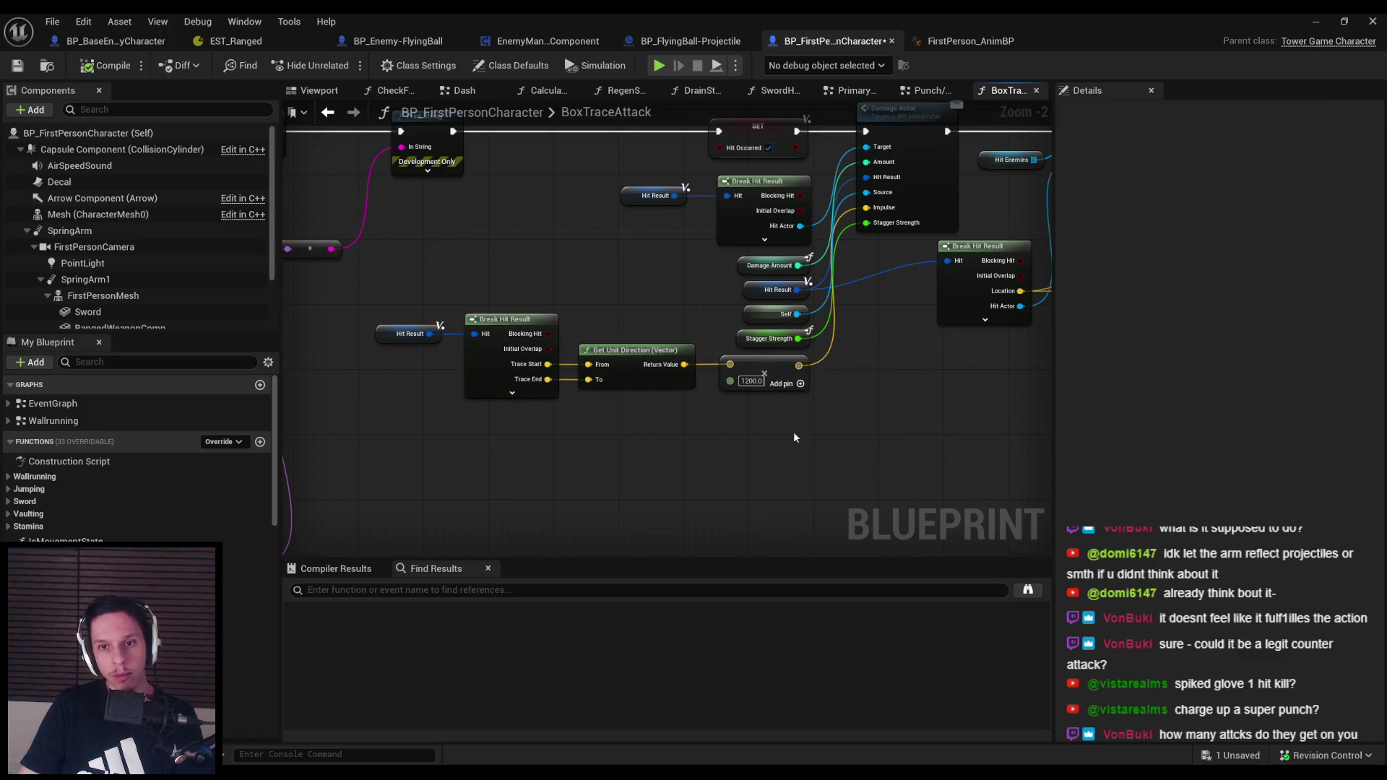
left_click(871, 368)
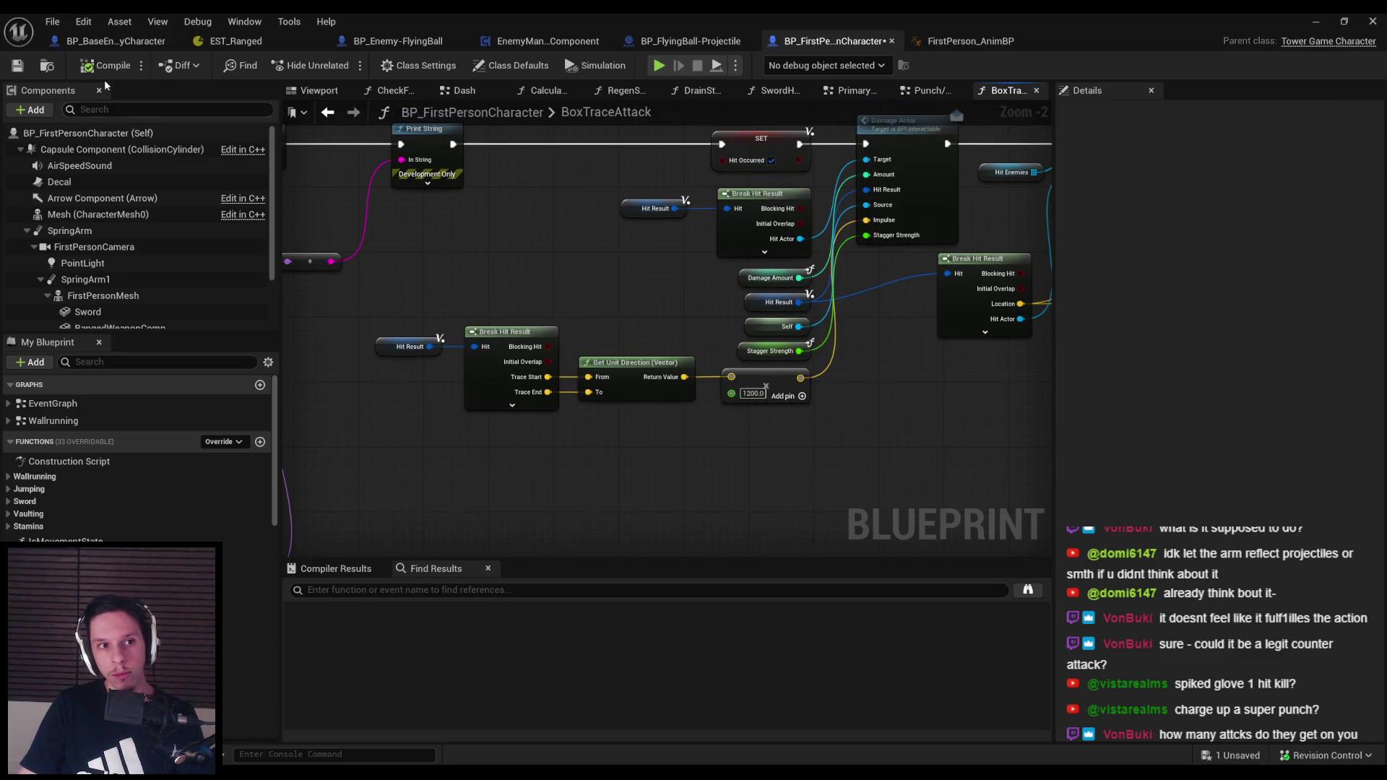
left_click(22, 66)
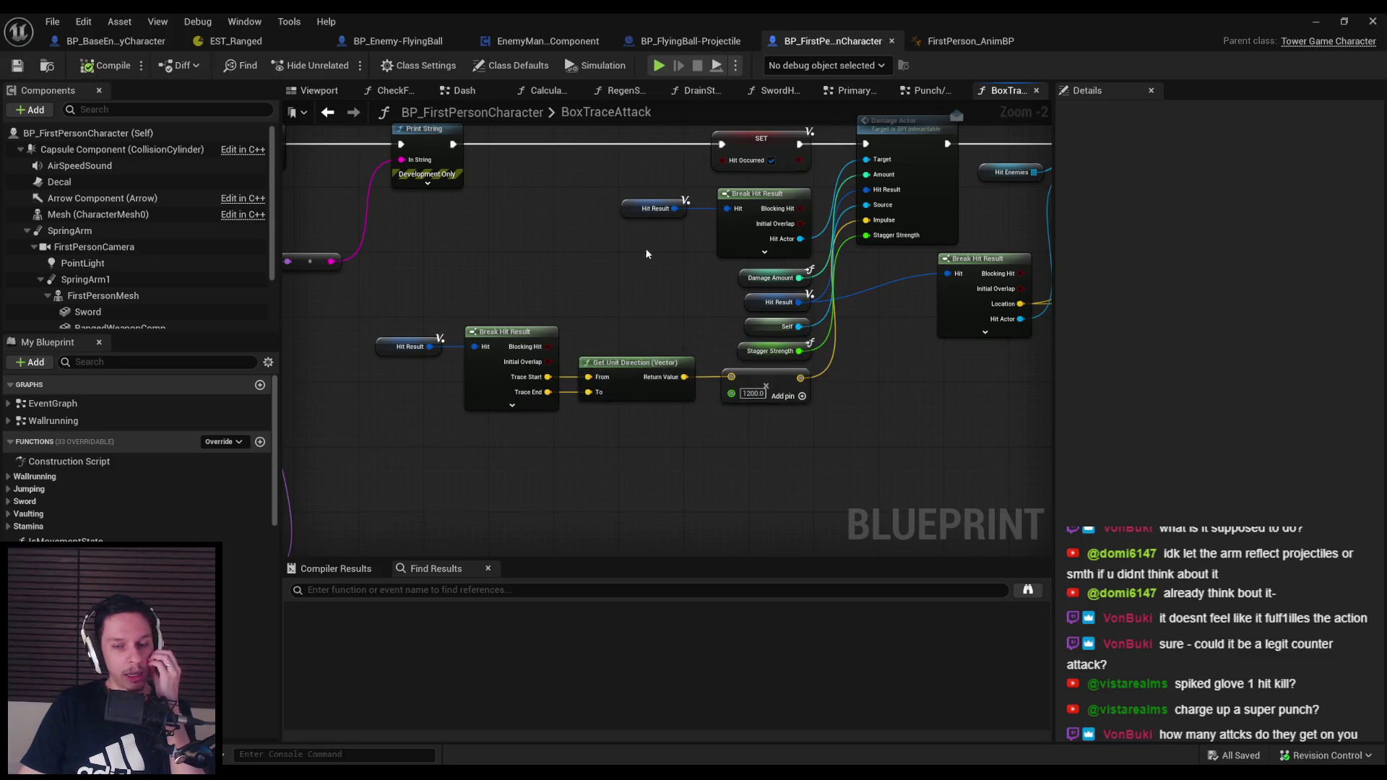
left_click_drag(646, 255, 466, 262)
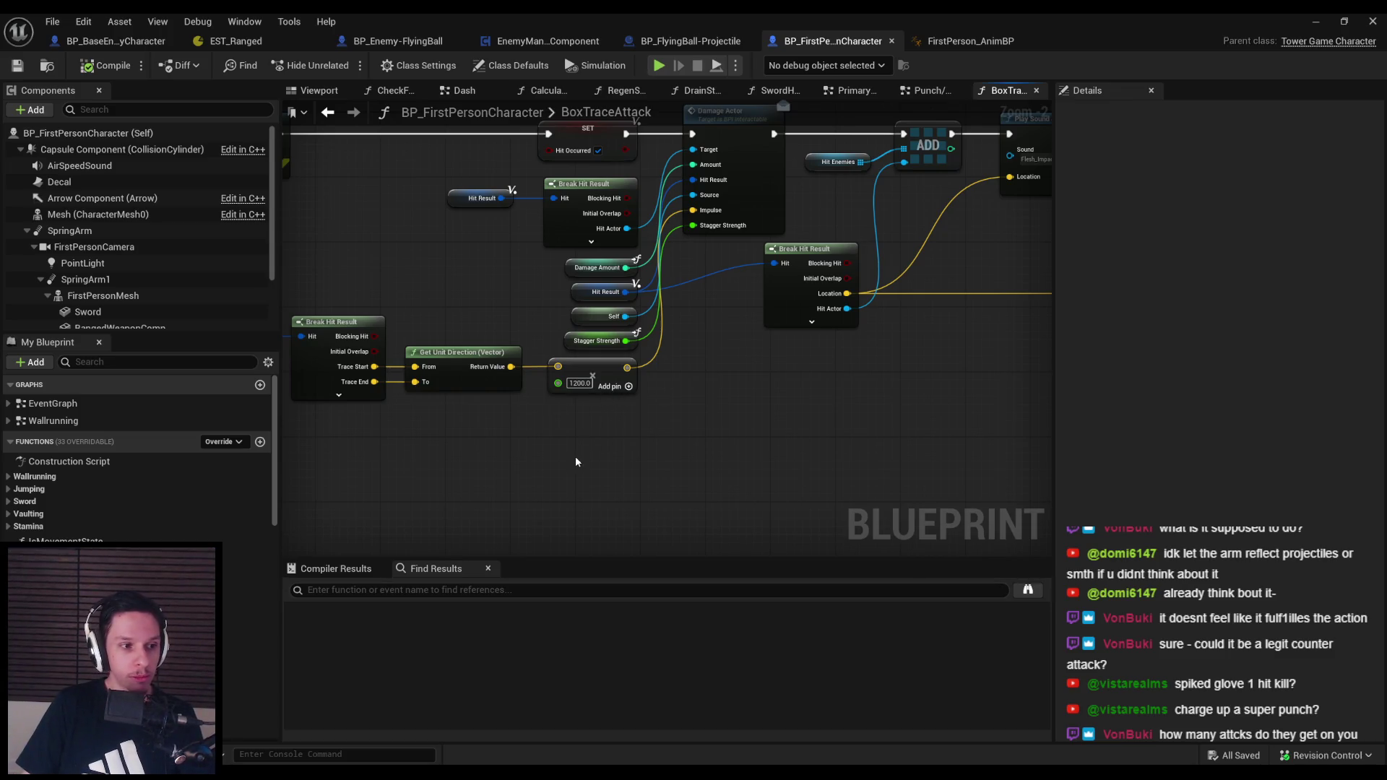
mouse_move(468, 352)
left_mouse_down()
mouse_move(617, 362)
mouse_move(601, 404)
mouse_move(598, 302)
mouse_move(940, 333)
left_mouse_up()
scroll(940, 332, "down", 1)
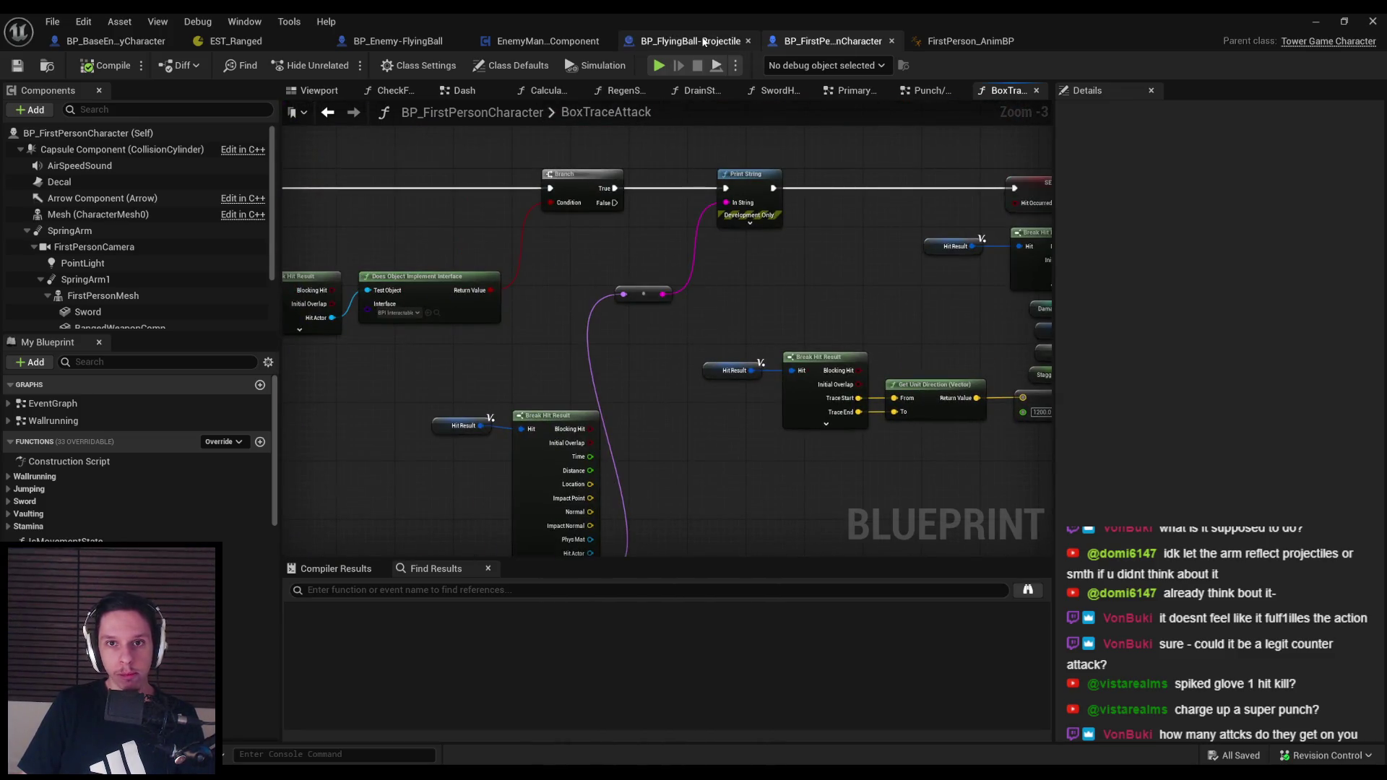
Back in the Punch/Interact graph, wire the charge value into a duplicated Map Range Clamped node
key("alt+Left")
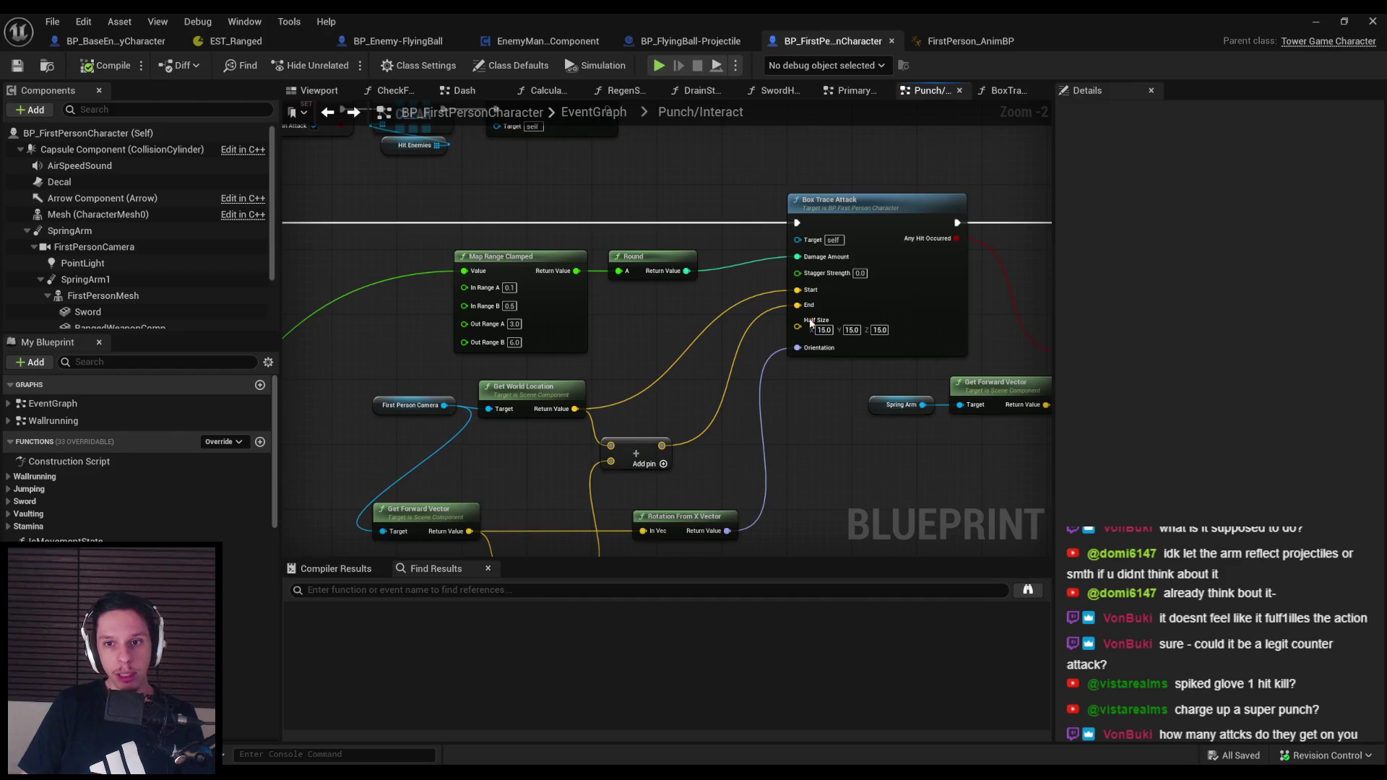
scroll(829, 311, "up", 2)
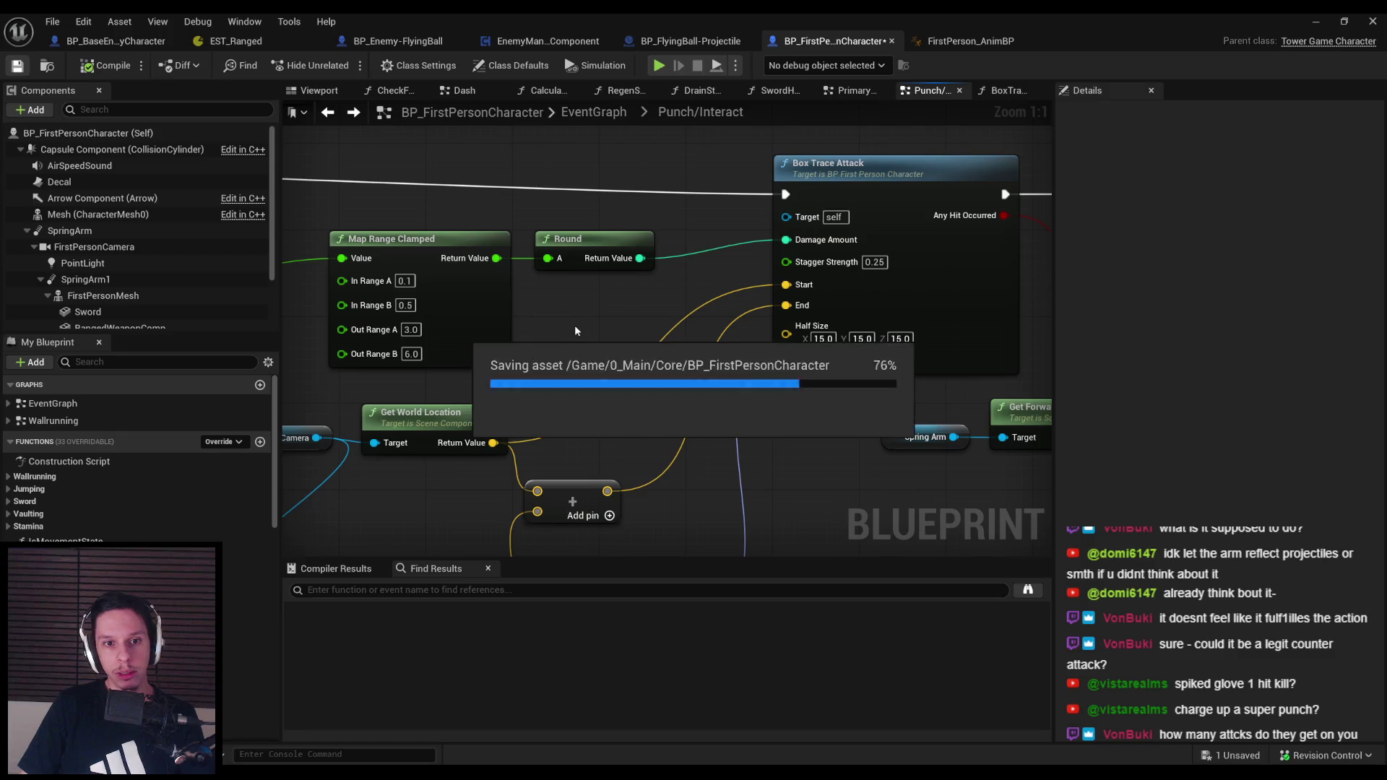
scroll(580, 334, "down", 5)
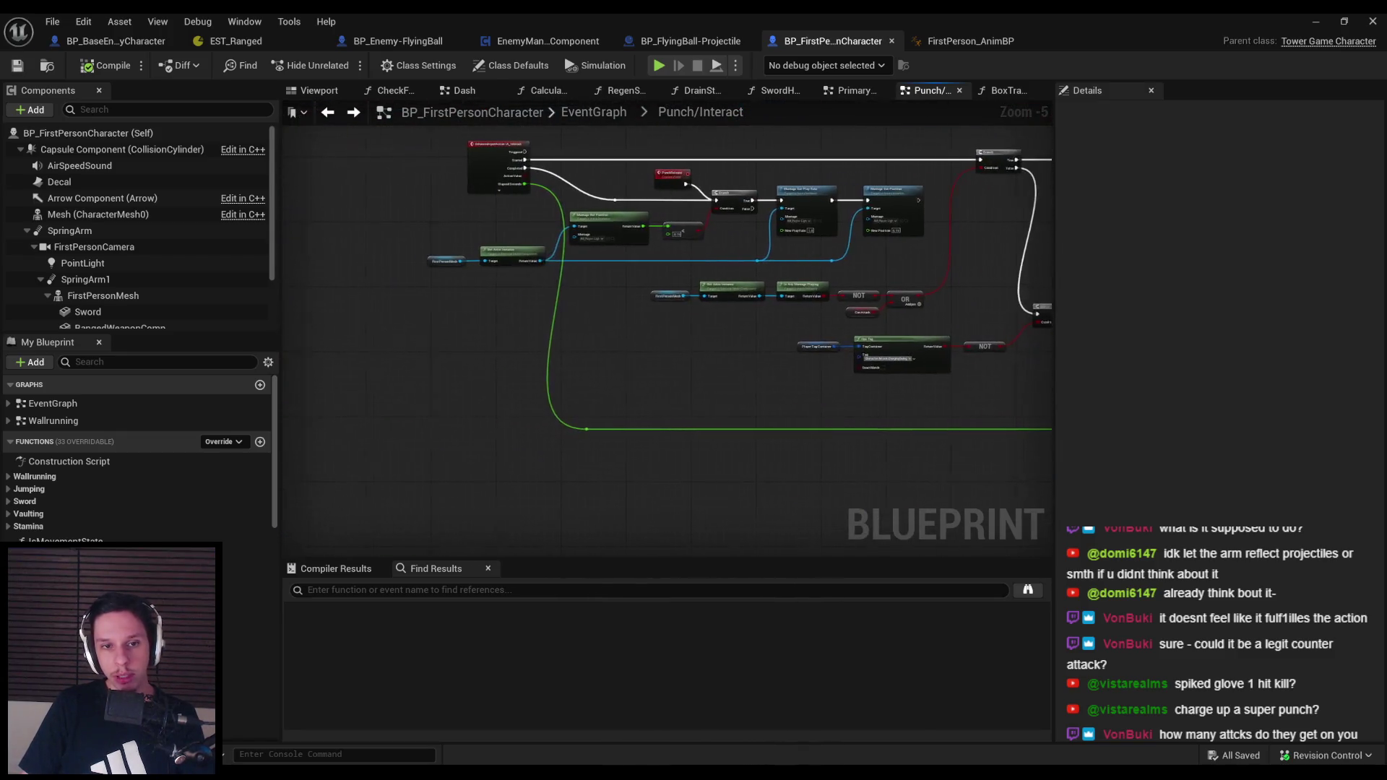
scroll(613, 304, "down", 1)
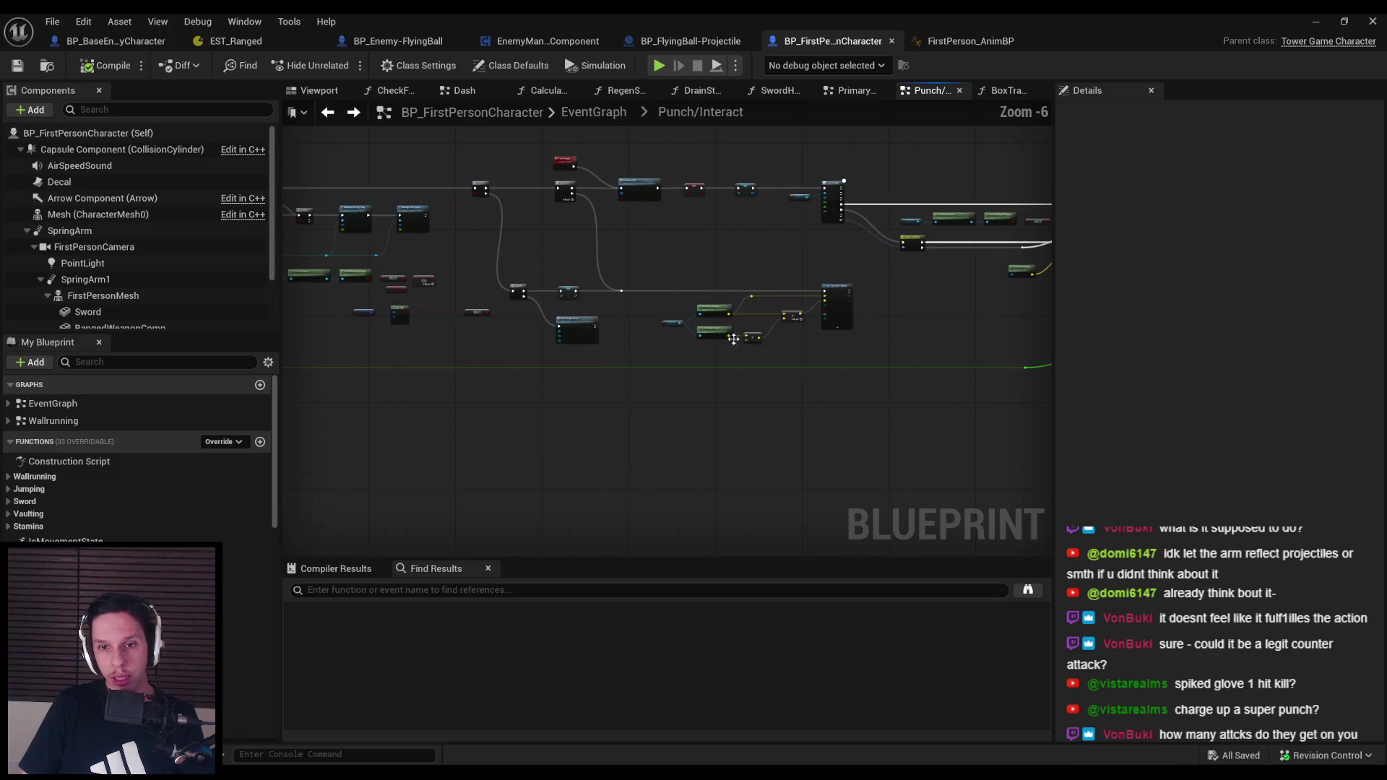
scroll(667, 272, "up", 7)
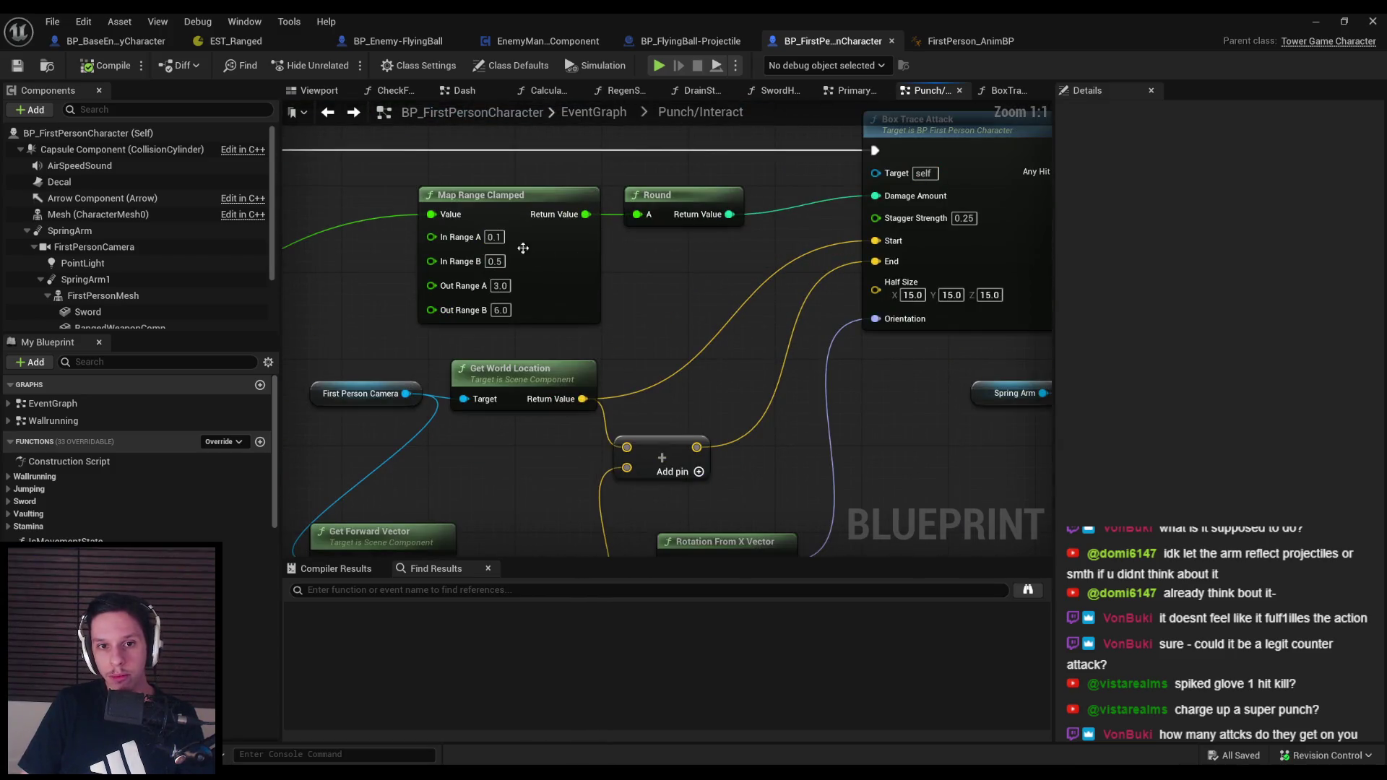
scroll(499, 289, "down", 3)
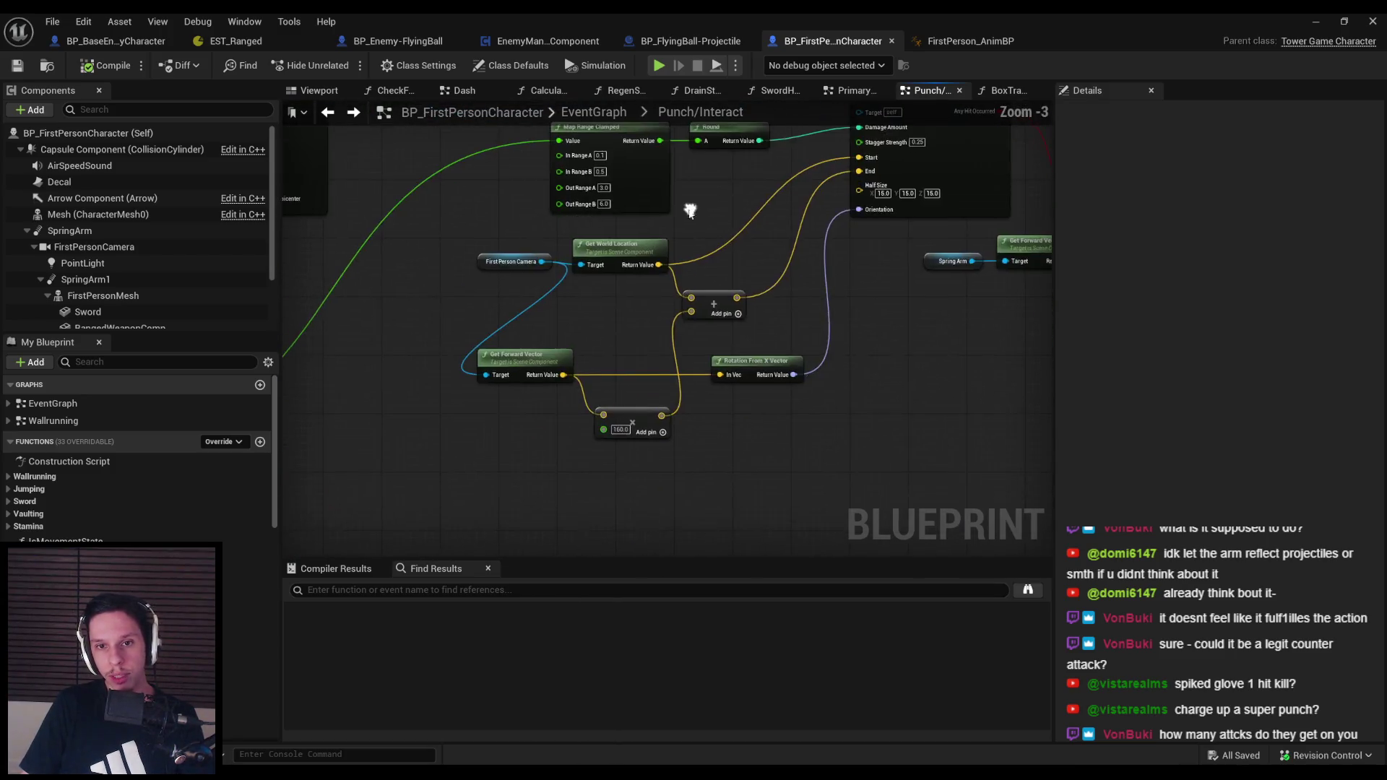
mouse_move(586, 255)
left_mouse_down()
mouse_move(893, 382)
mouse_move(888, 495)
left_mouse_up()
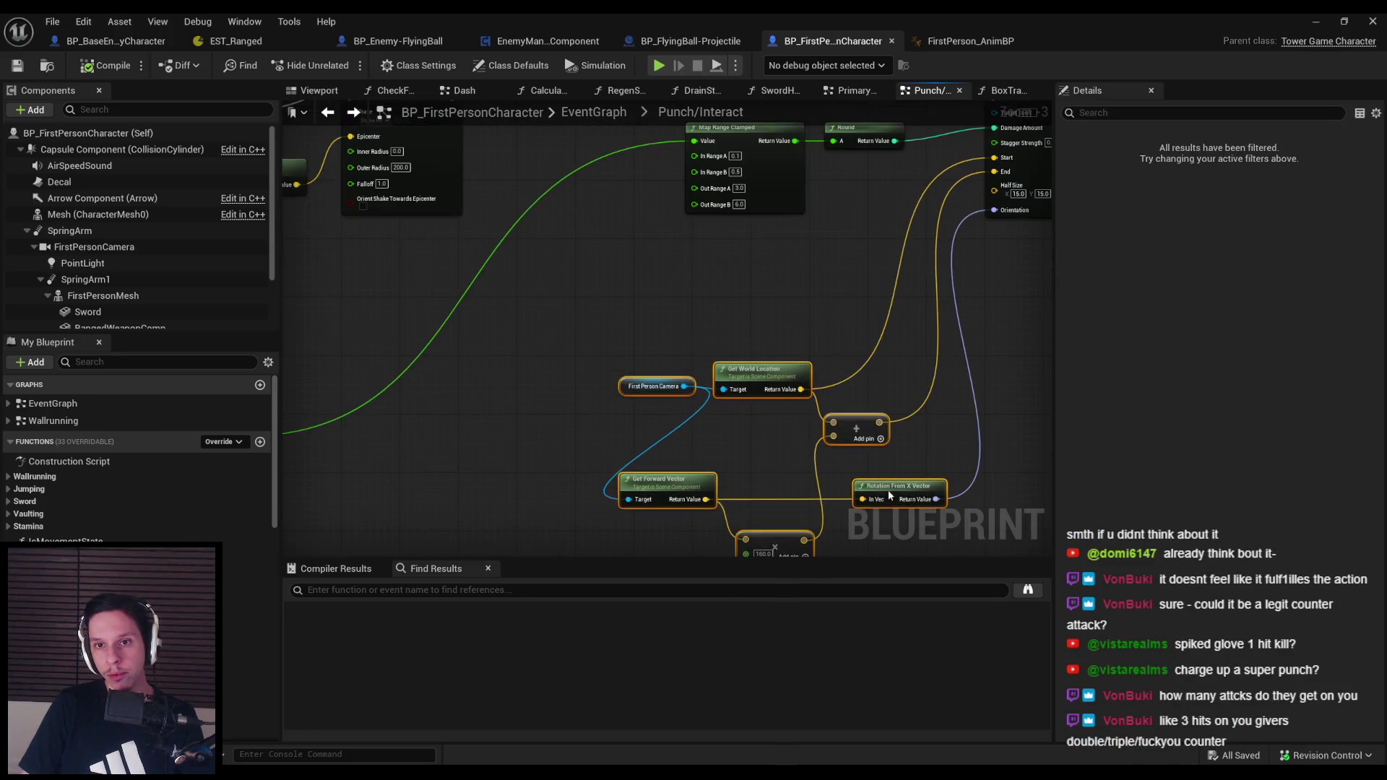
left_click_drag(443, 393, 582, 393)
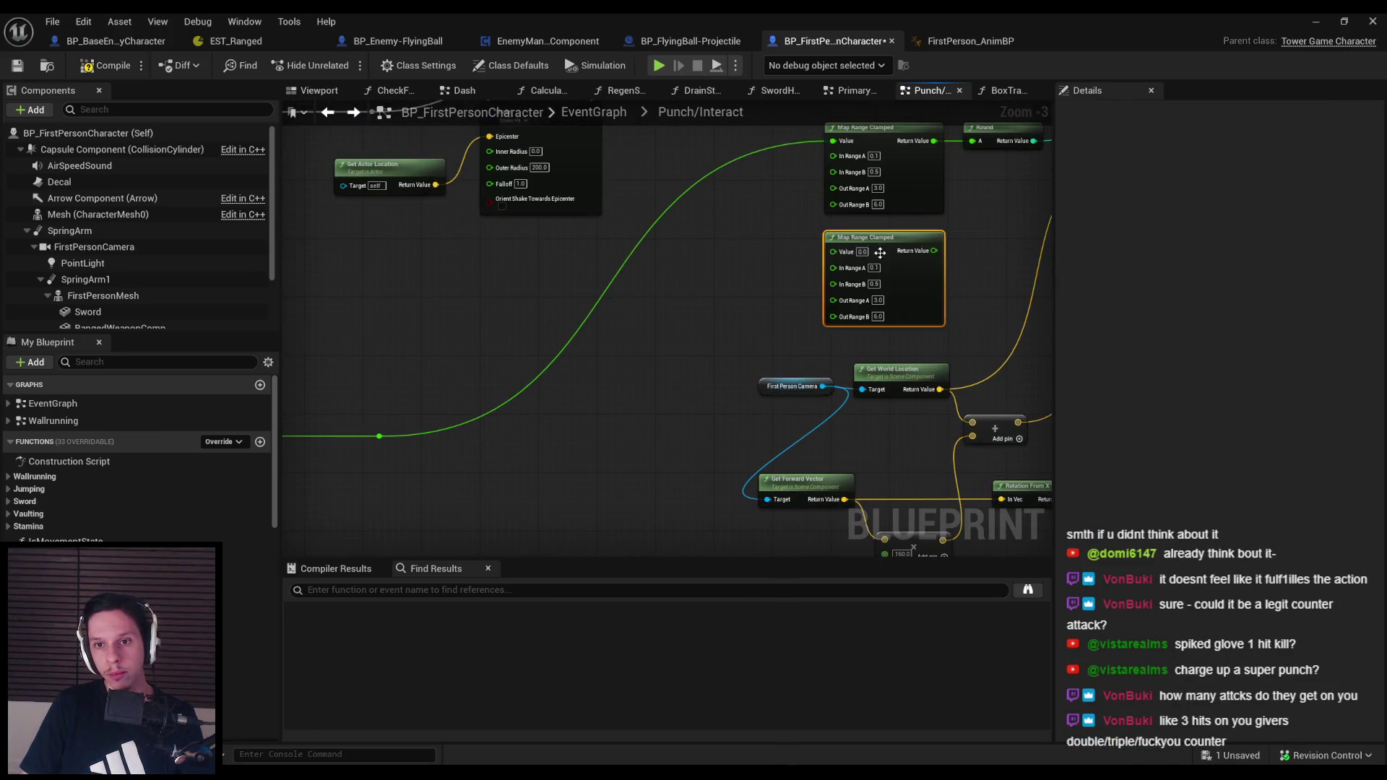
left_click_drag(385, 437, 381, 436)
scroll(565, 357, "up", 3)
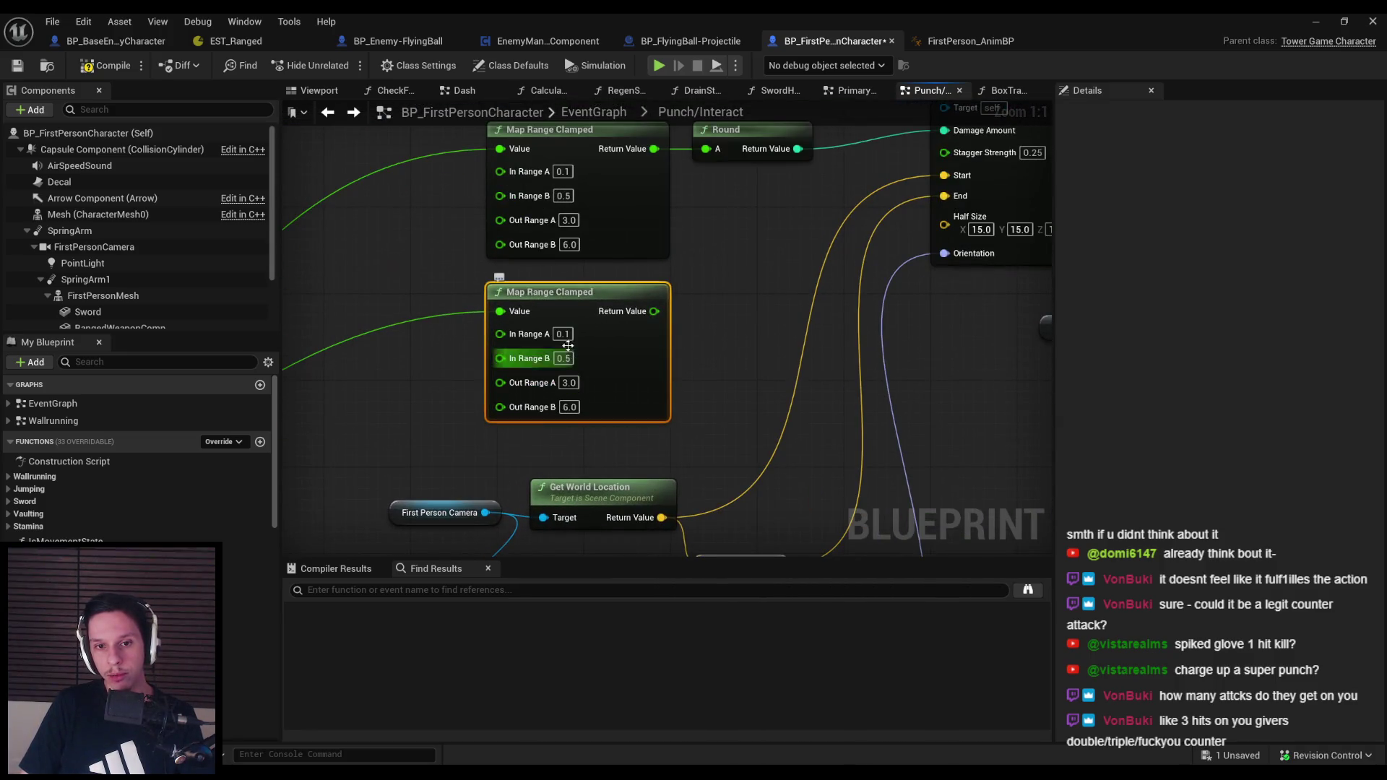
Set Map Range Clamped Out Range A to 0.2 and B to 0.6, then return to the running game
left_click(734, 348)
left_click(569, 383)
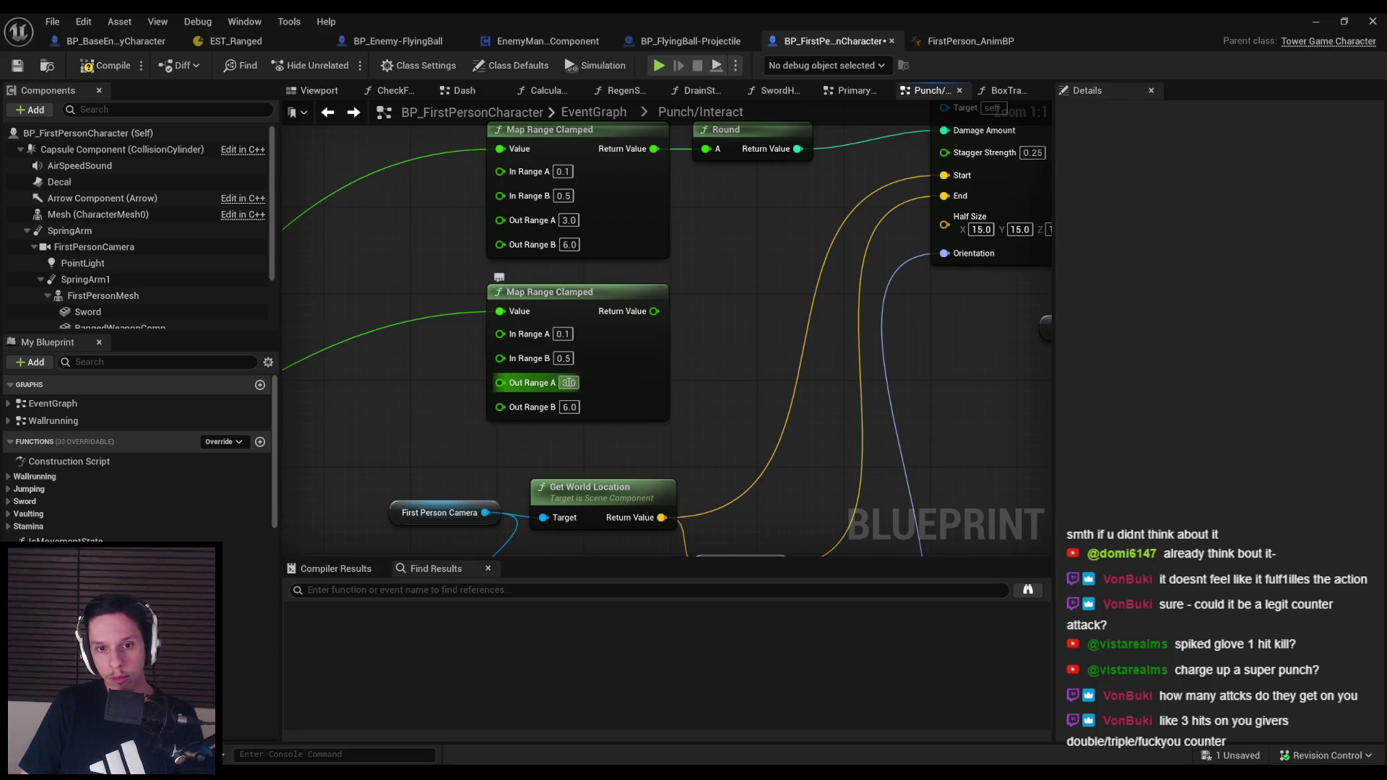
type("0.2")
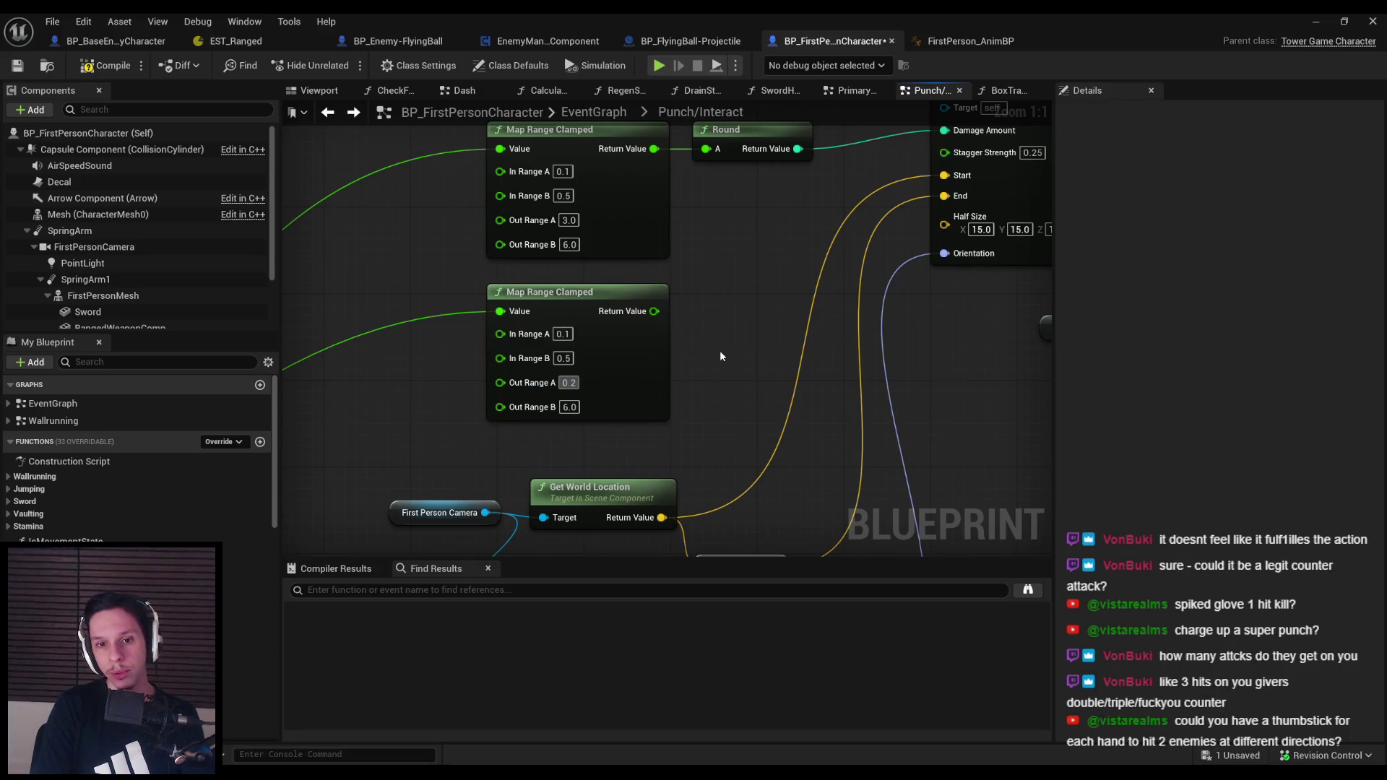
key("Tab")
type("0.6")
key("Return")
scroll(720, 351, "down", 2)
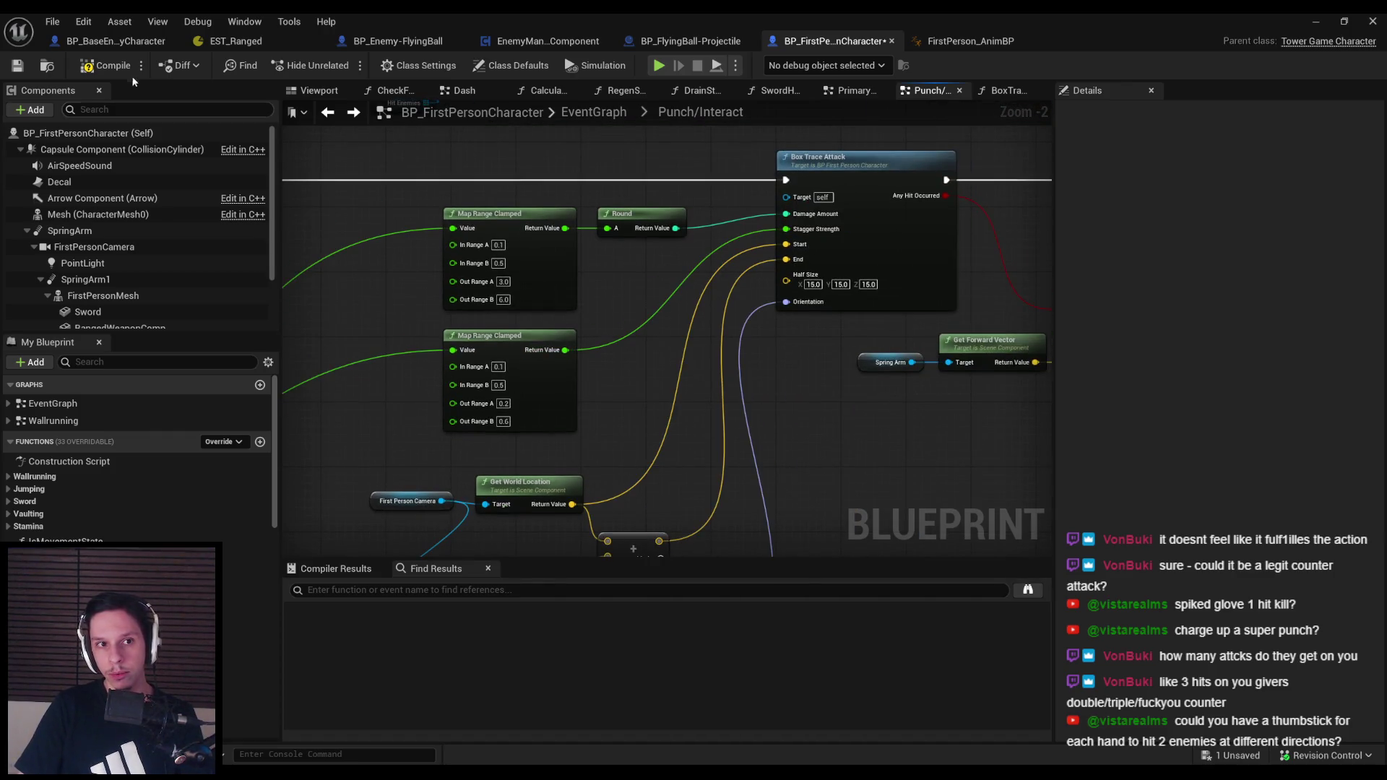
left_click(1325, 21)
left_click(582, 105)
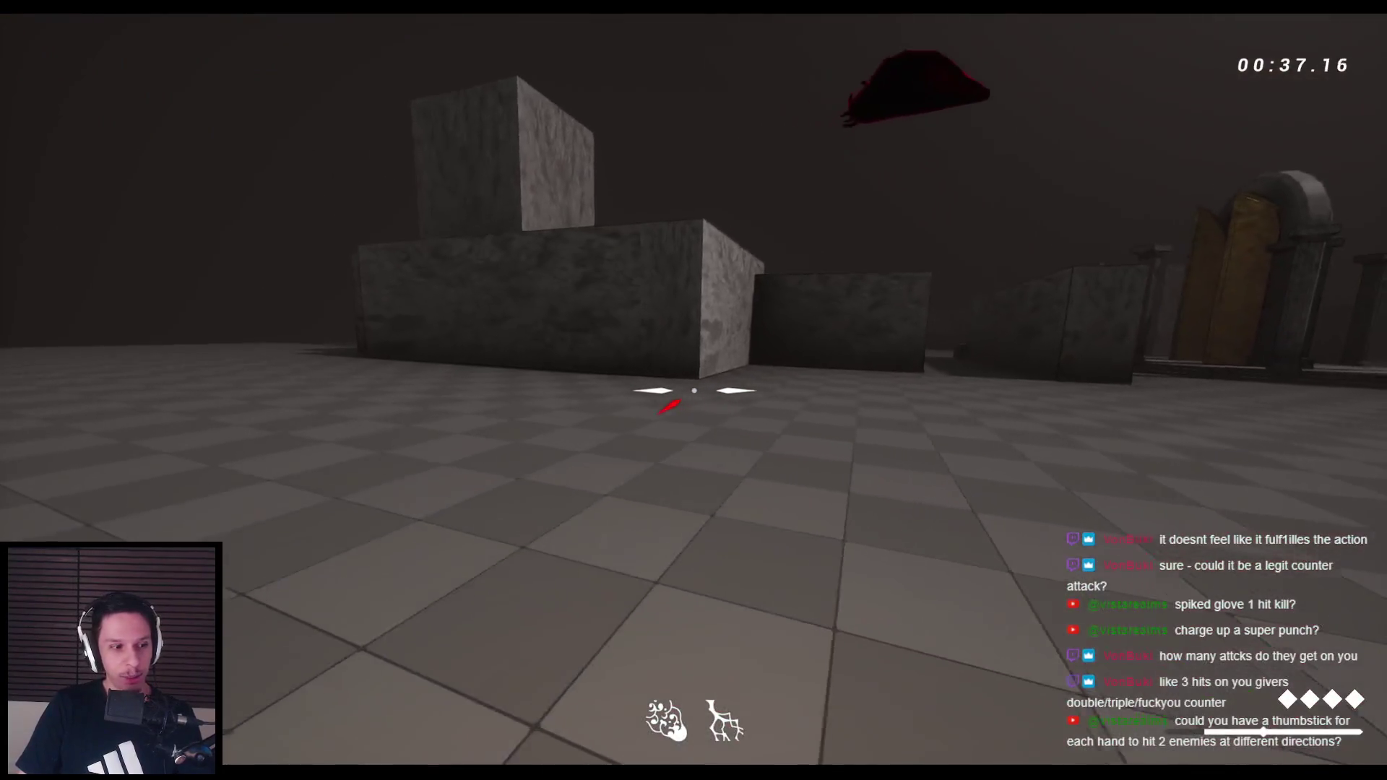
Wall-run along the concrete walls and slash the flying enemies with the sword
key("space")
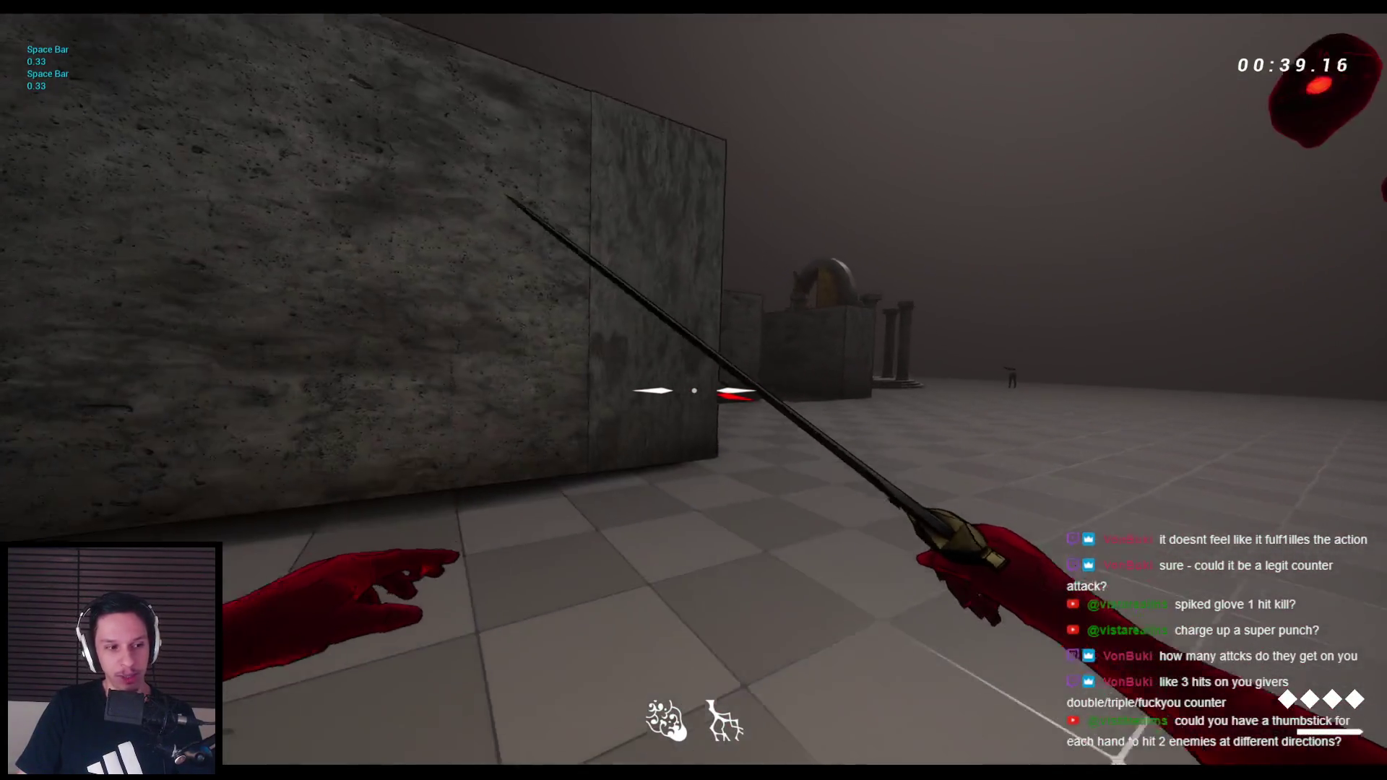
key("space")
key("space")
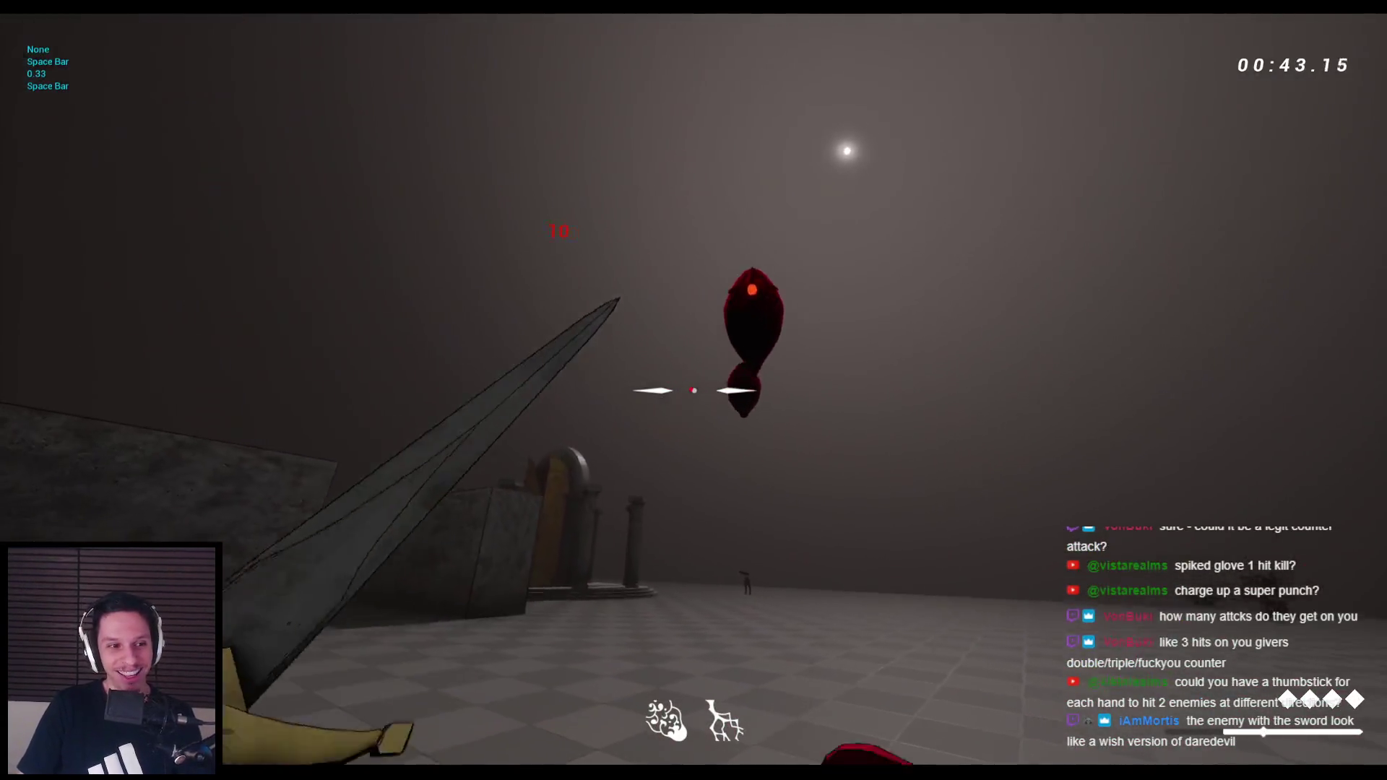
key("space")
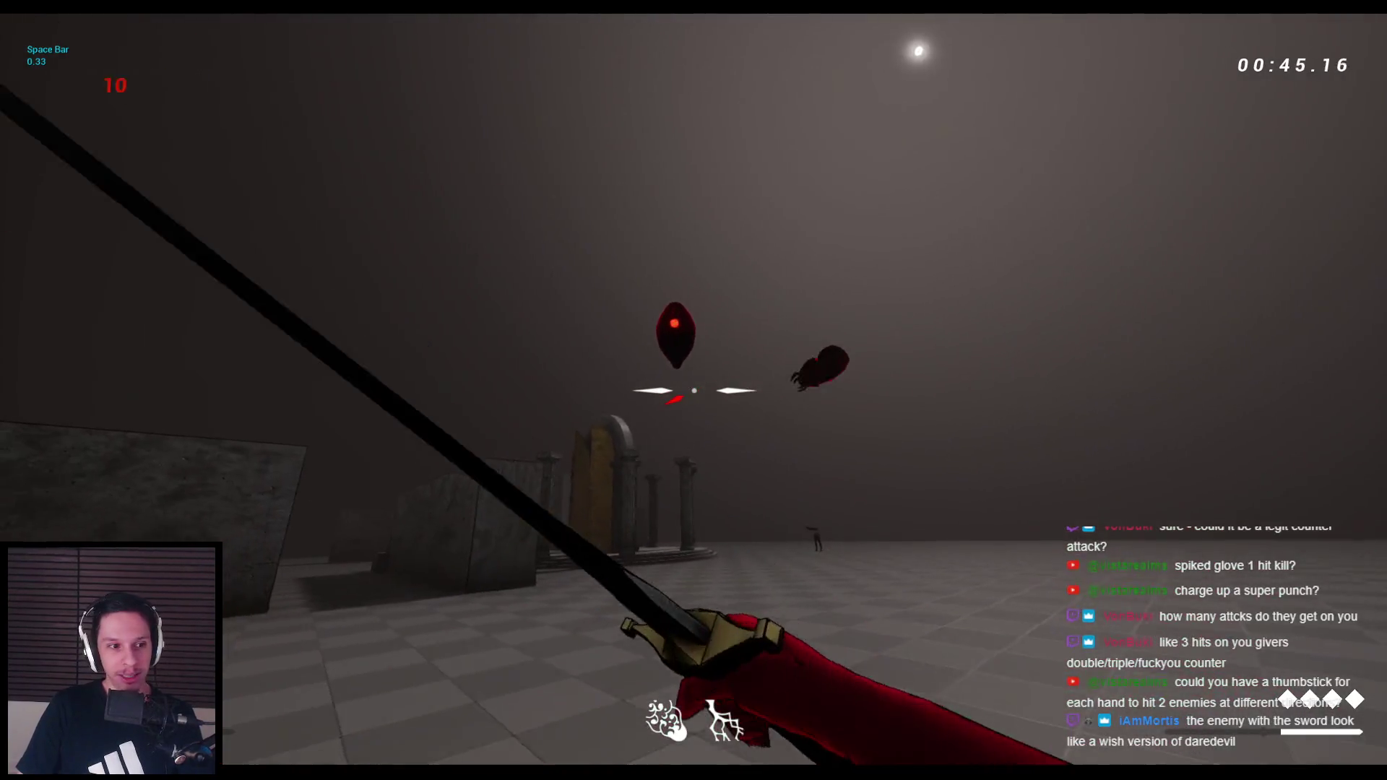
key("space")
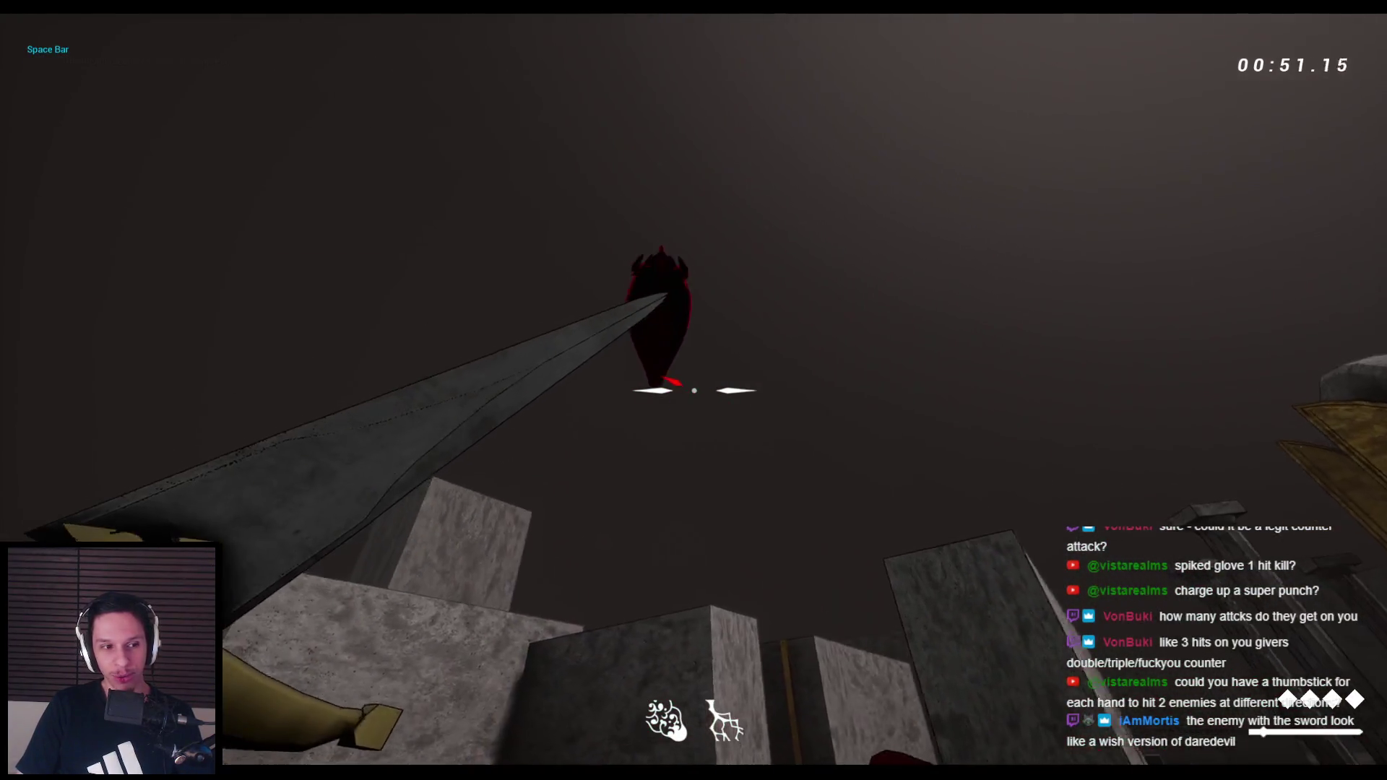
key("space")
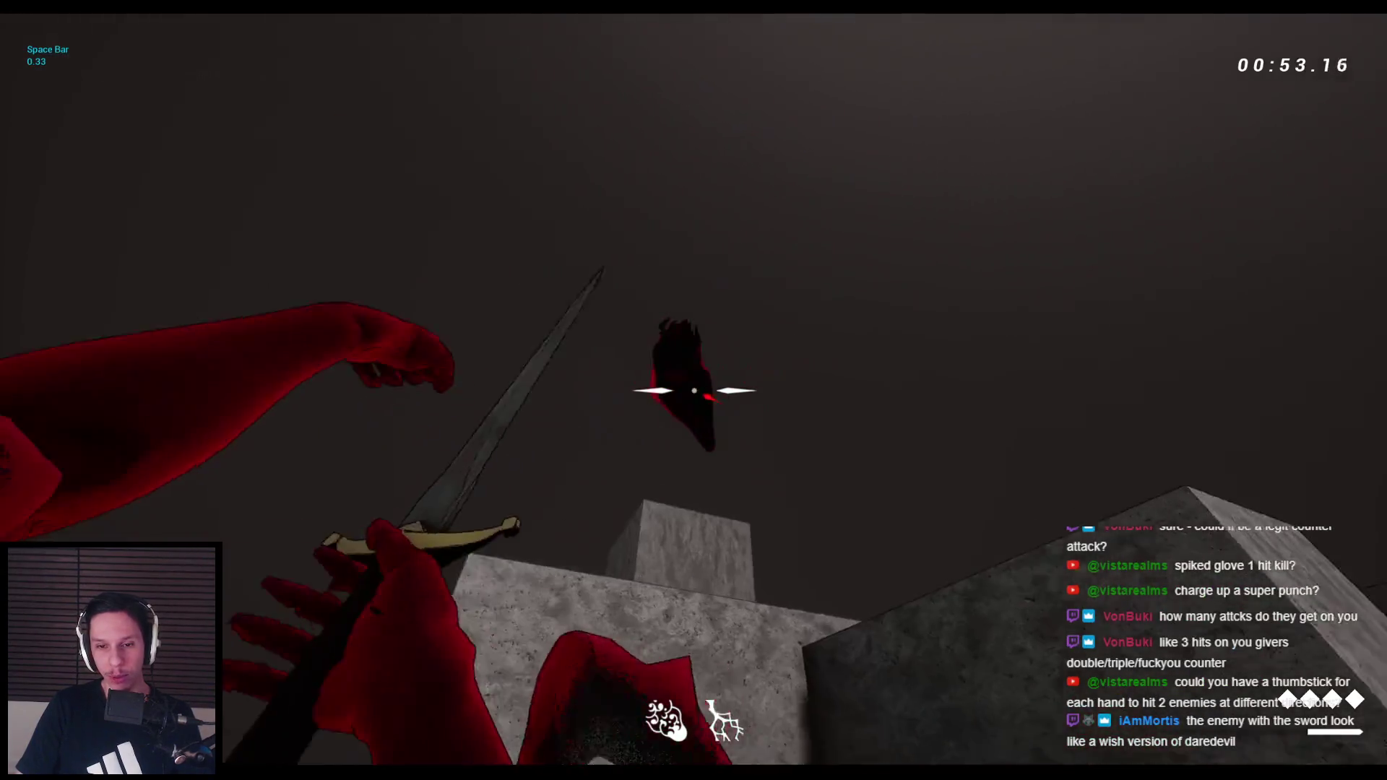
key("space")
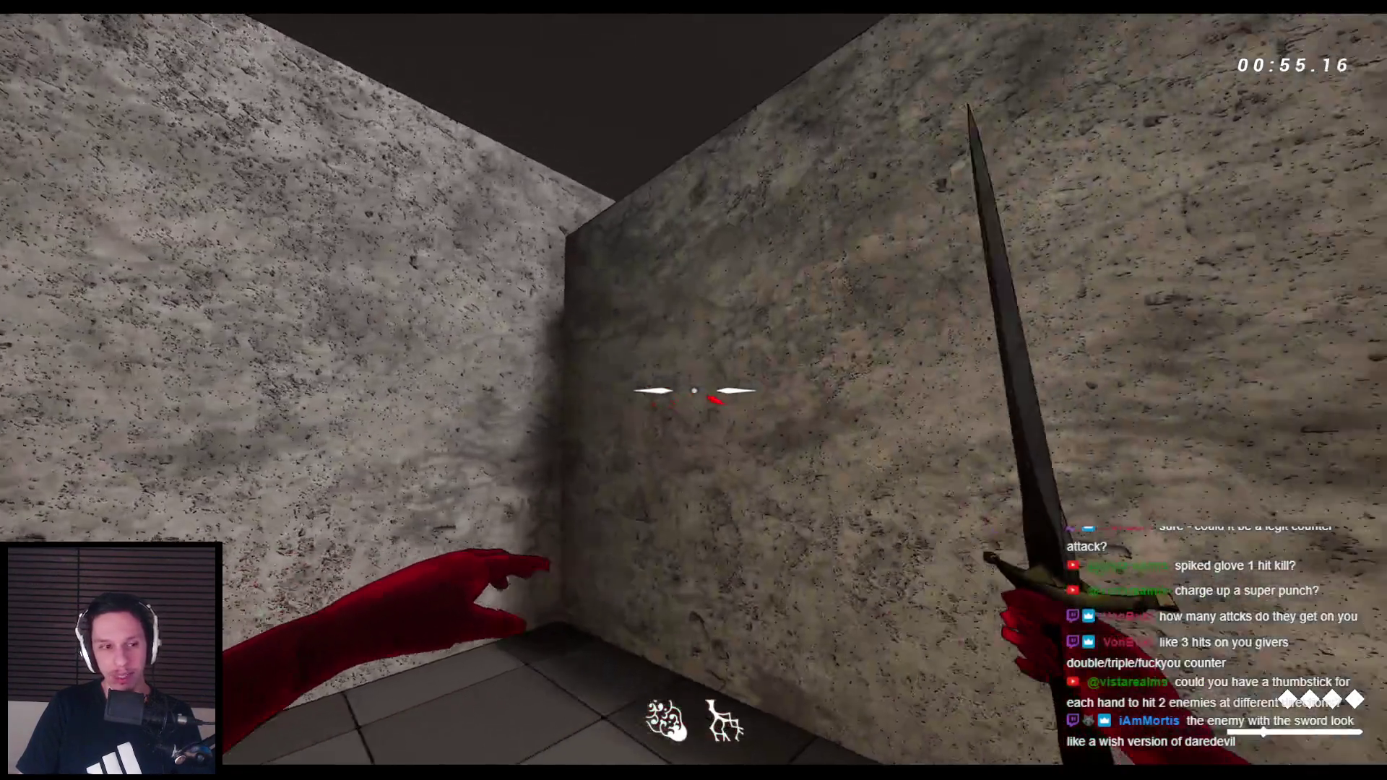
key("space")
key("space")
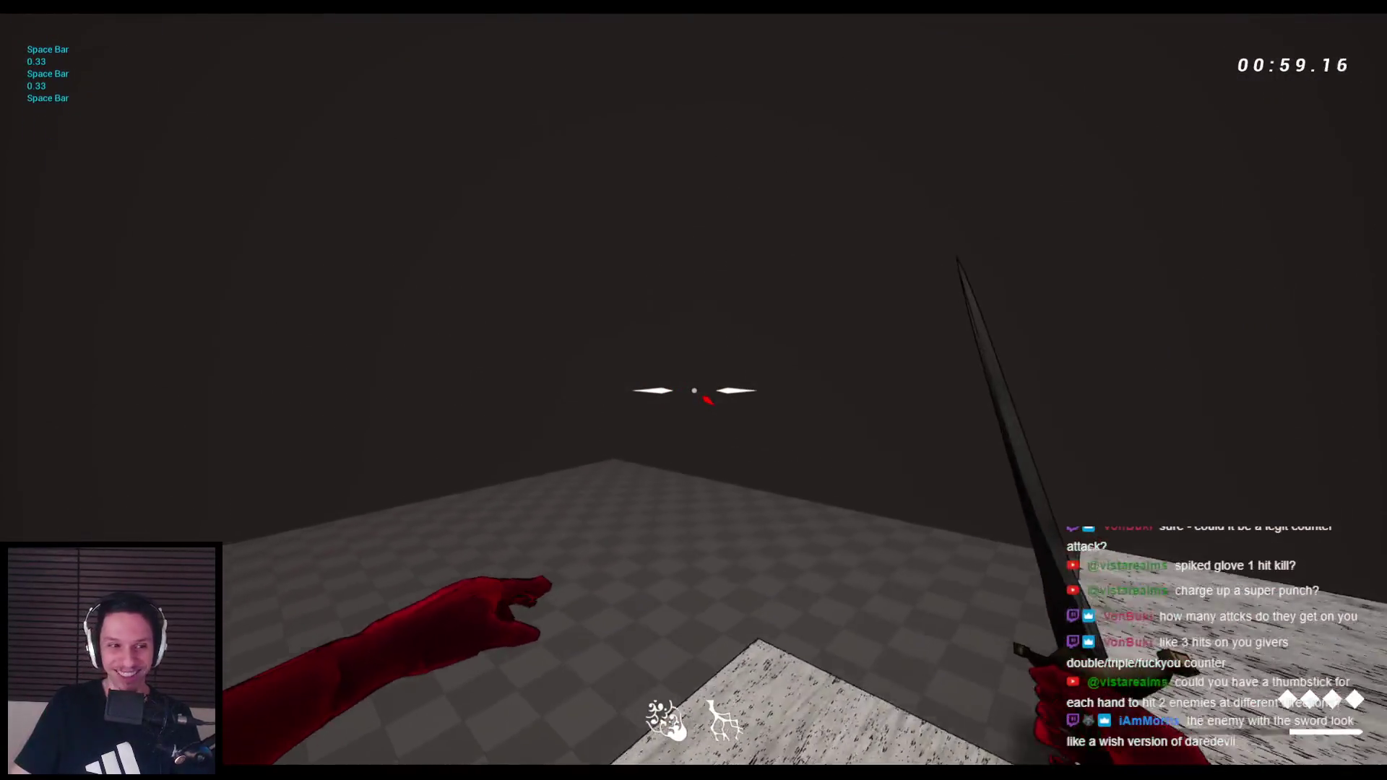
key("space")
key("space")
key("space")
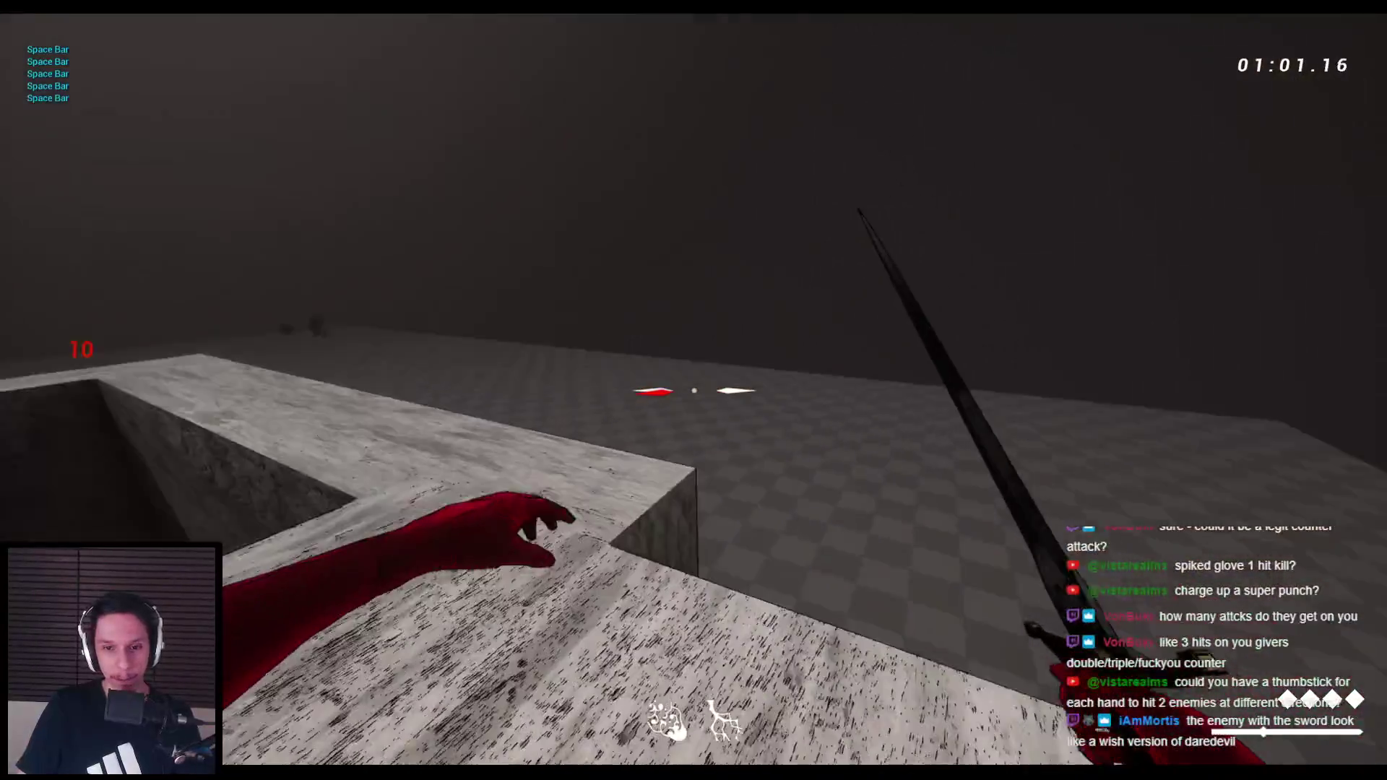
key("space")
key("space")
key("space")
key("space")
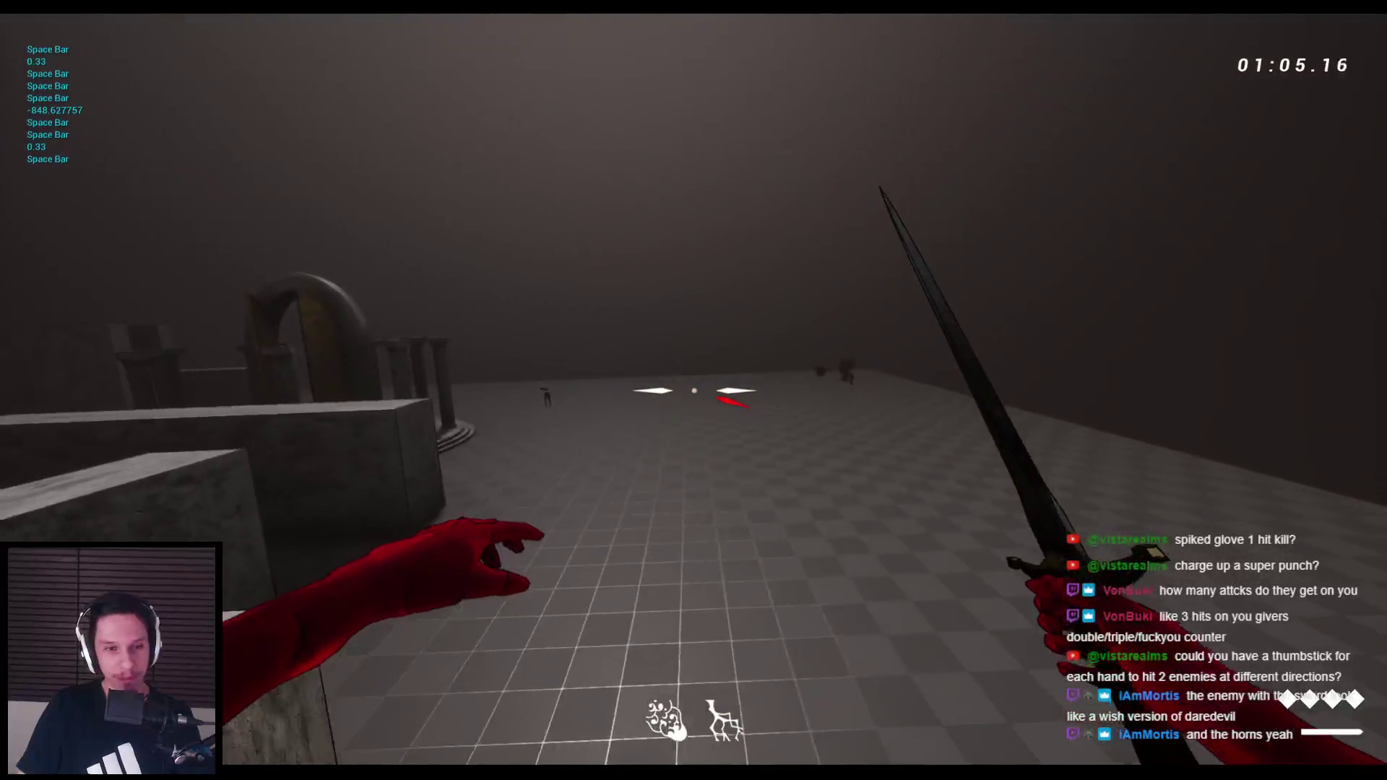
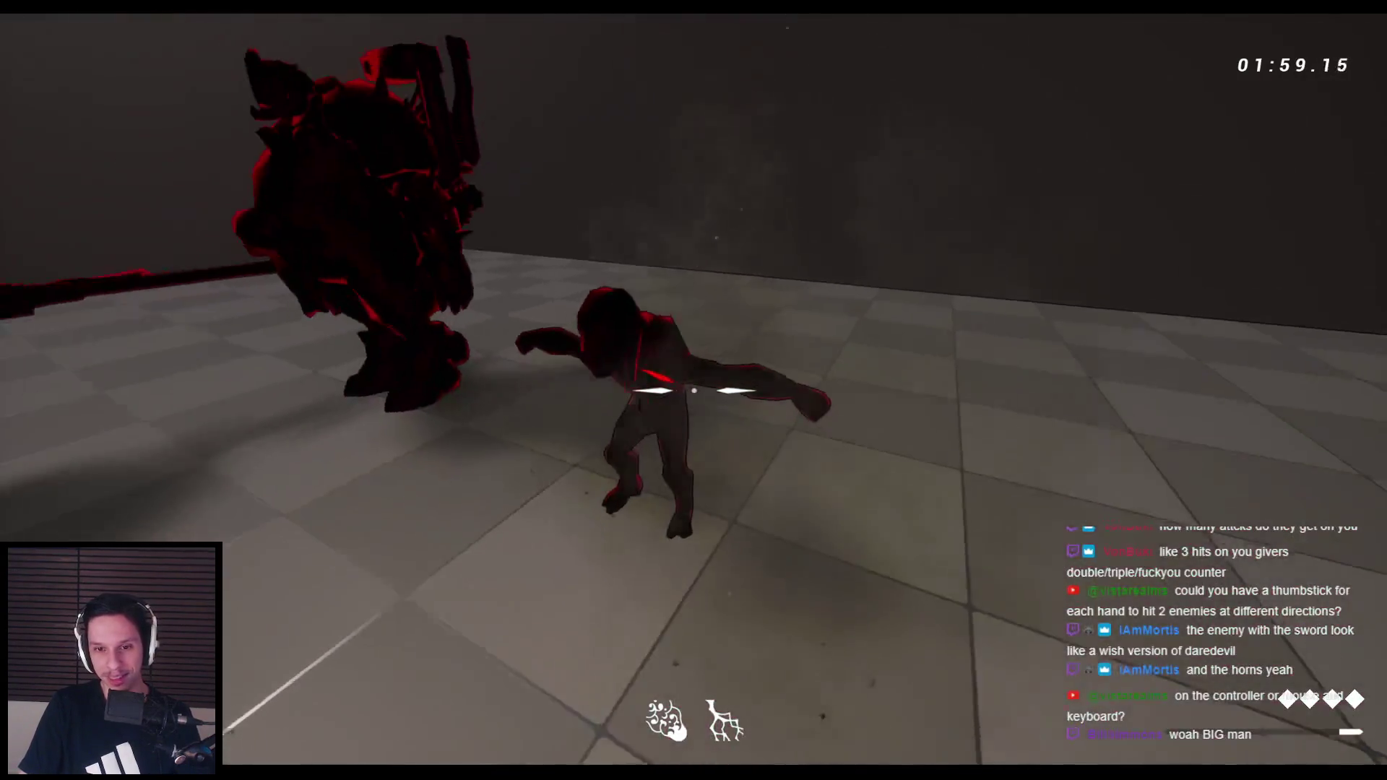
Stop play, run one more play-in-editor test against the grunts, end it, and browse 0_Main
key("Escape")
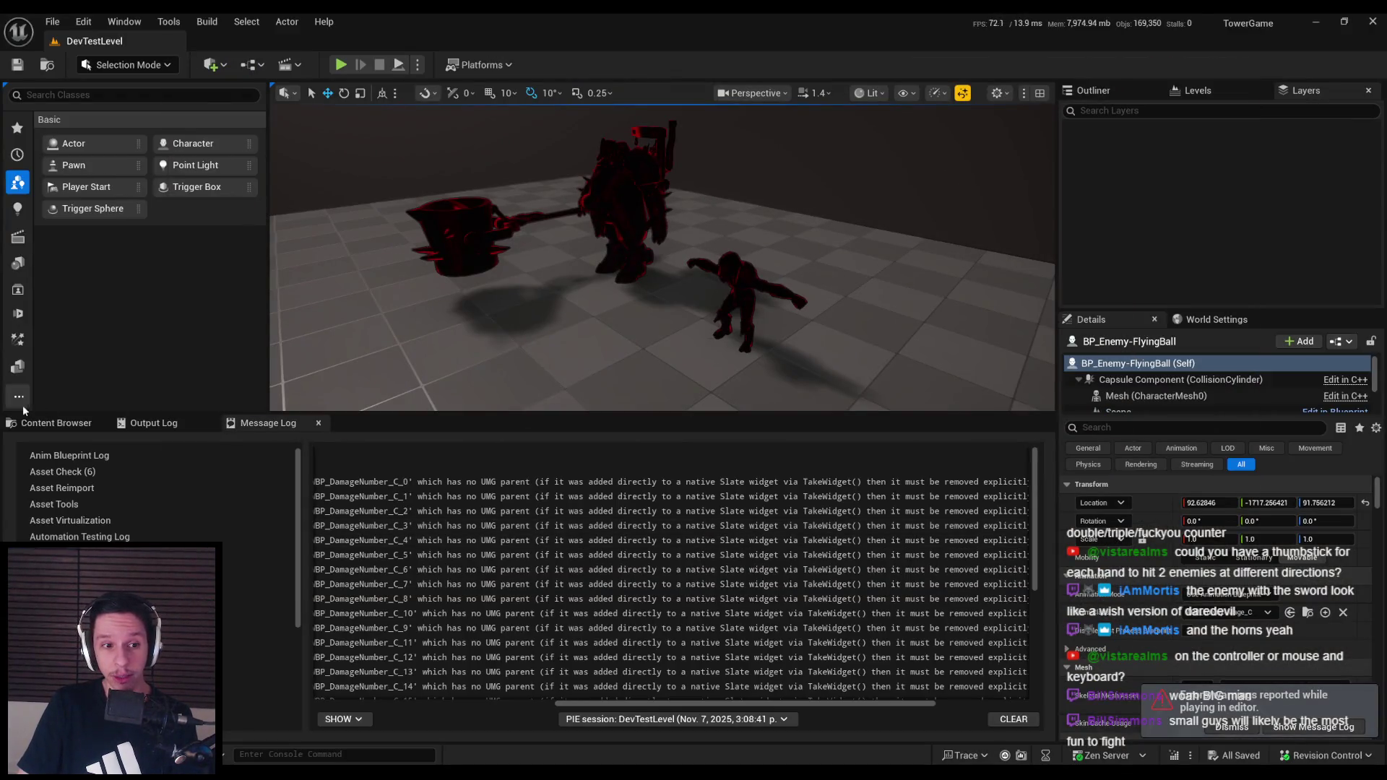
left_click(51, 422)
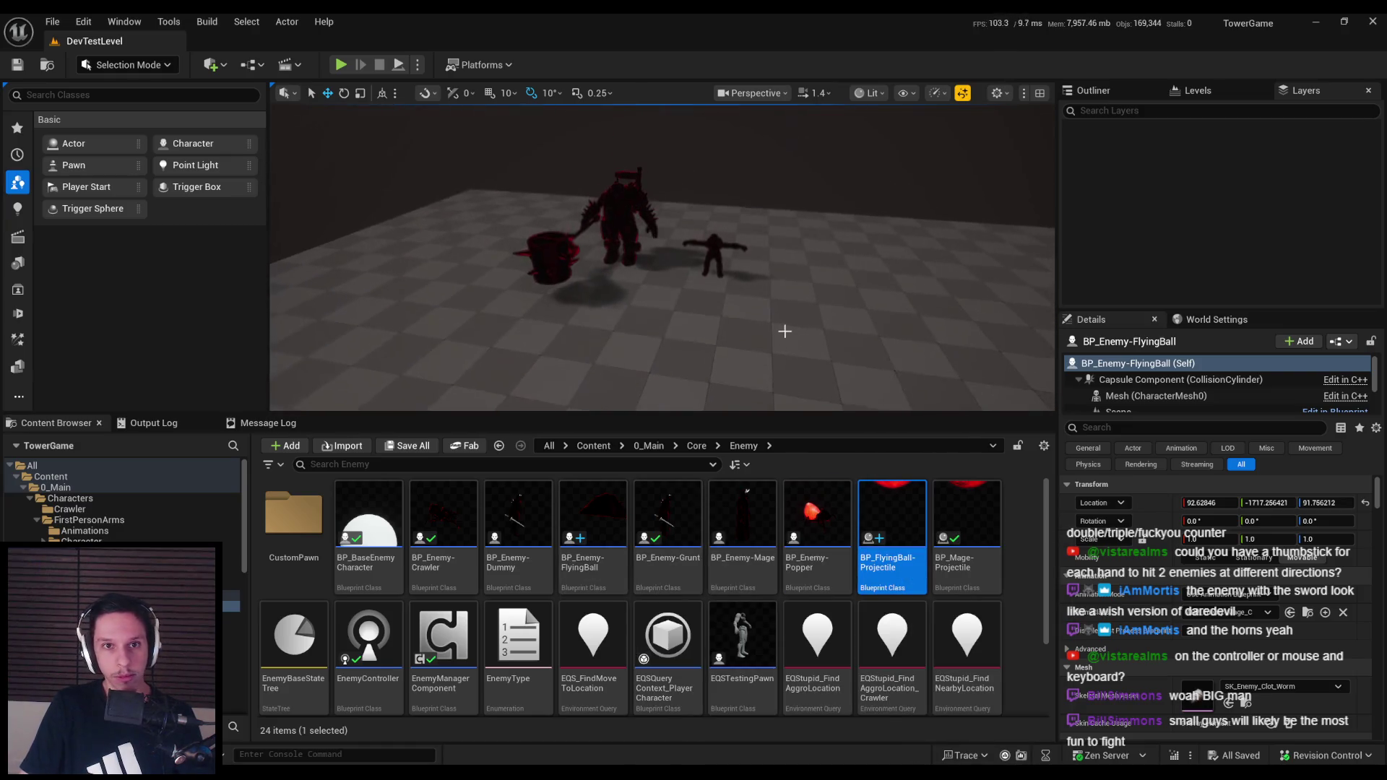
left_click(340, 65)
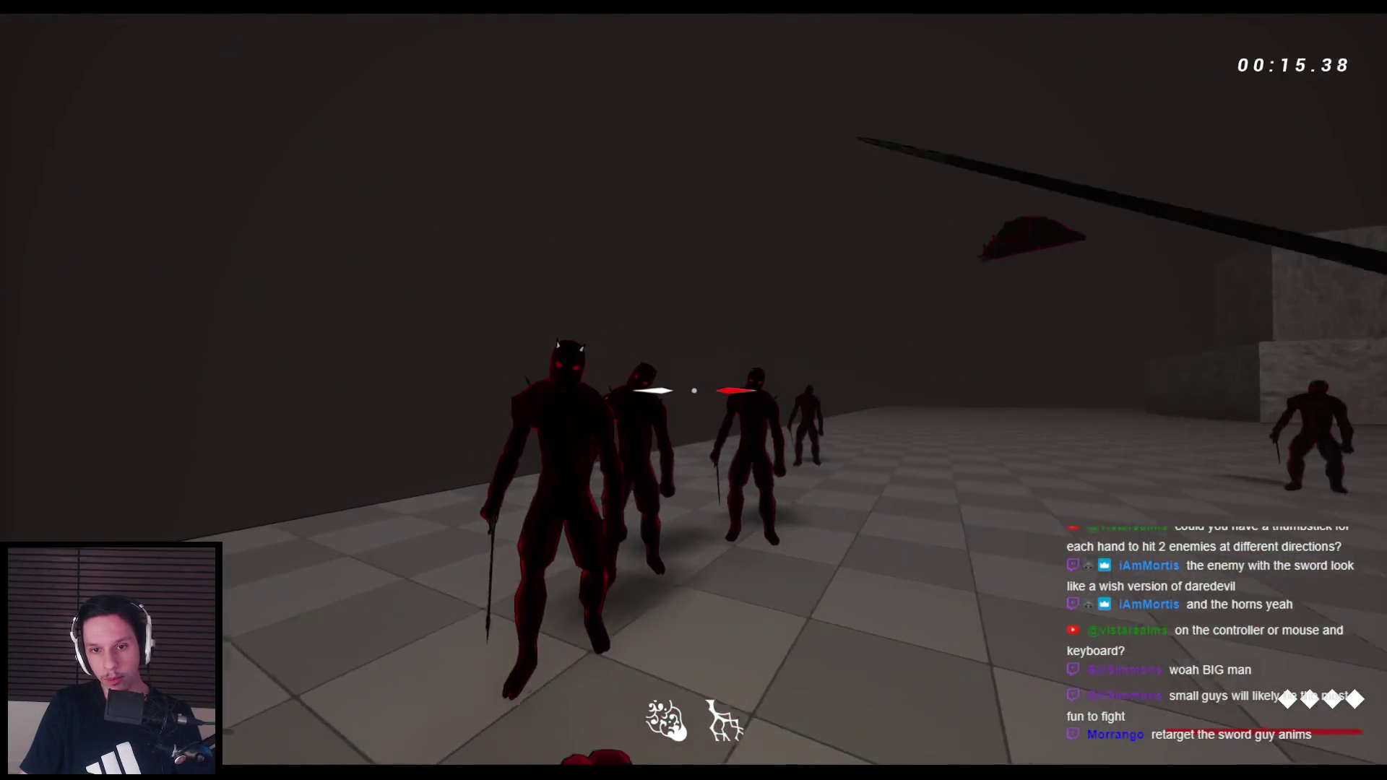
key("Escape")
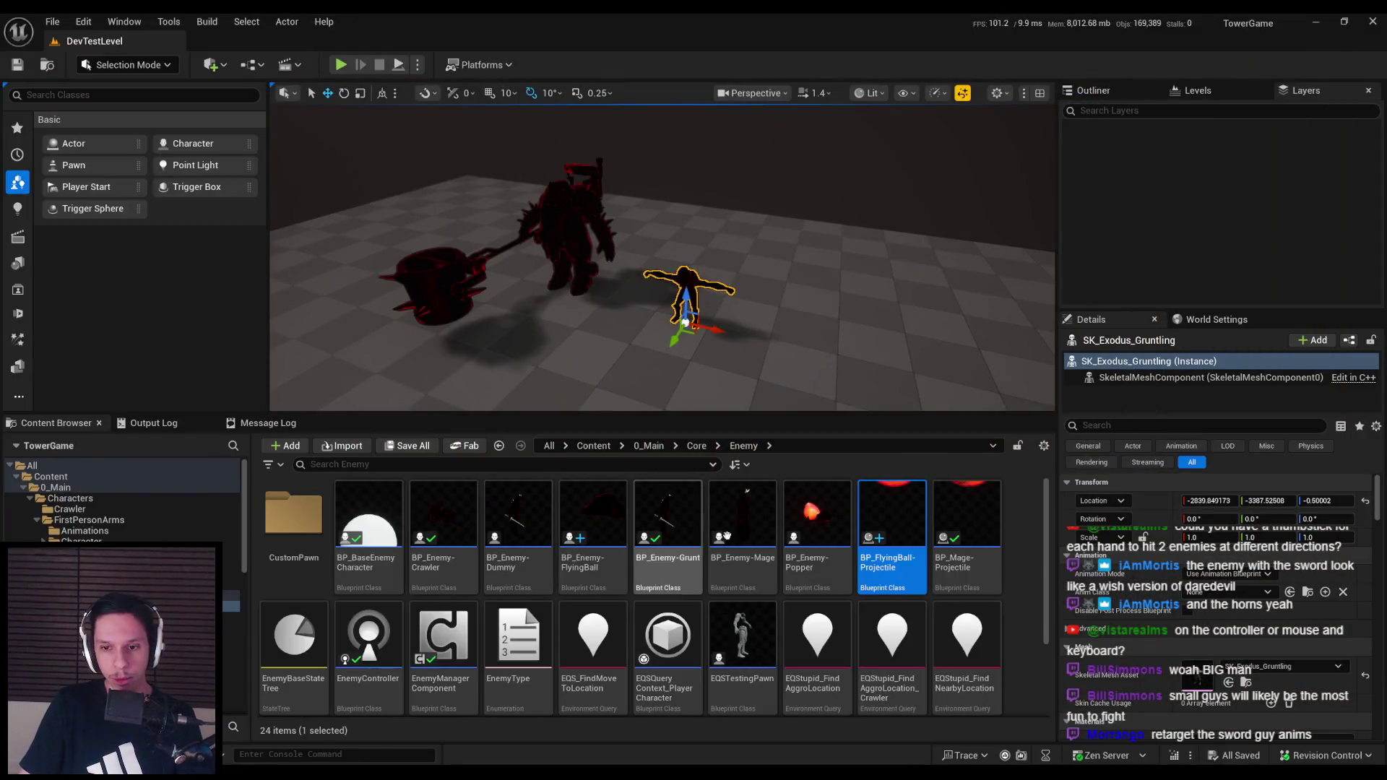
left_click(648, 446)
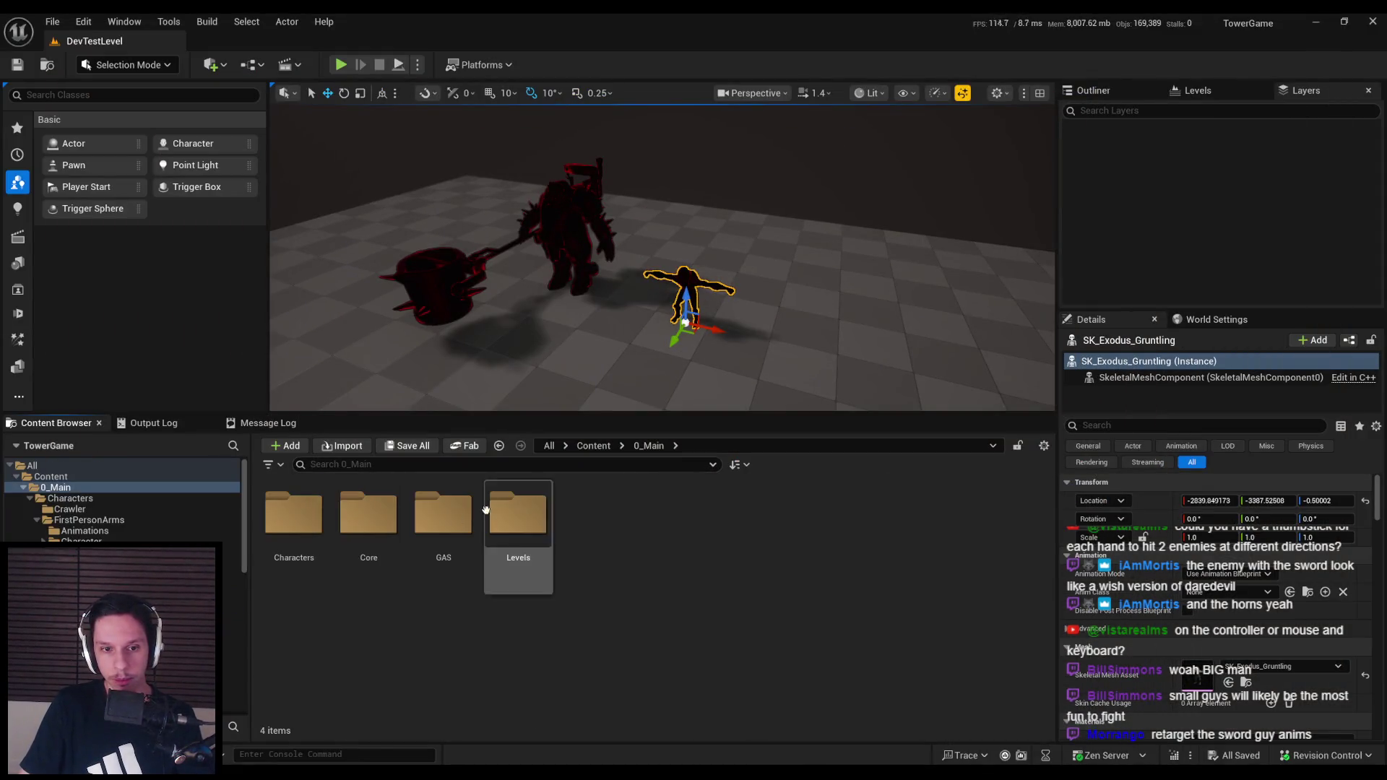
Open the GruntTest mesh from the Tests folder, orbit it, then close its editor
right_click(753, 626)
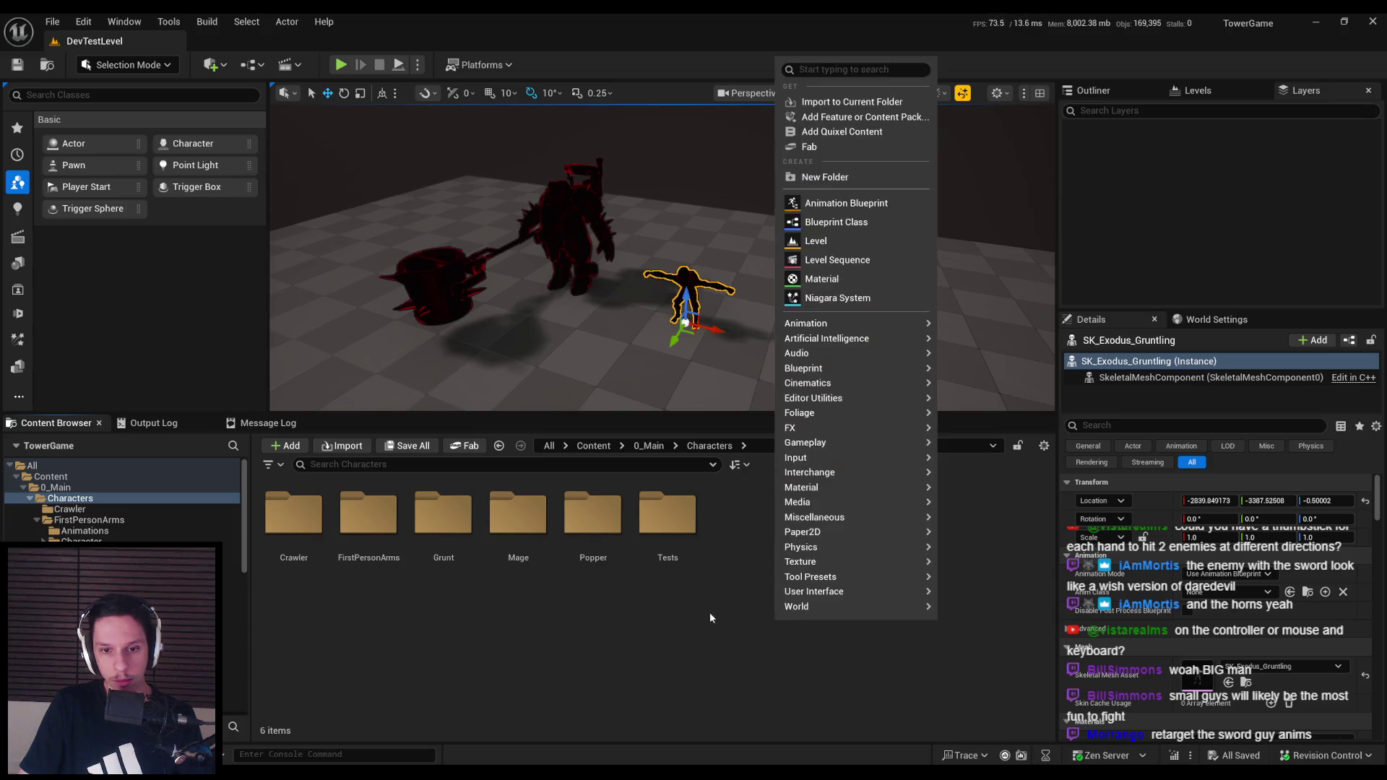
double_click(683, 540)
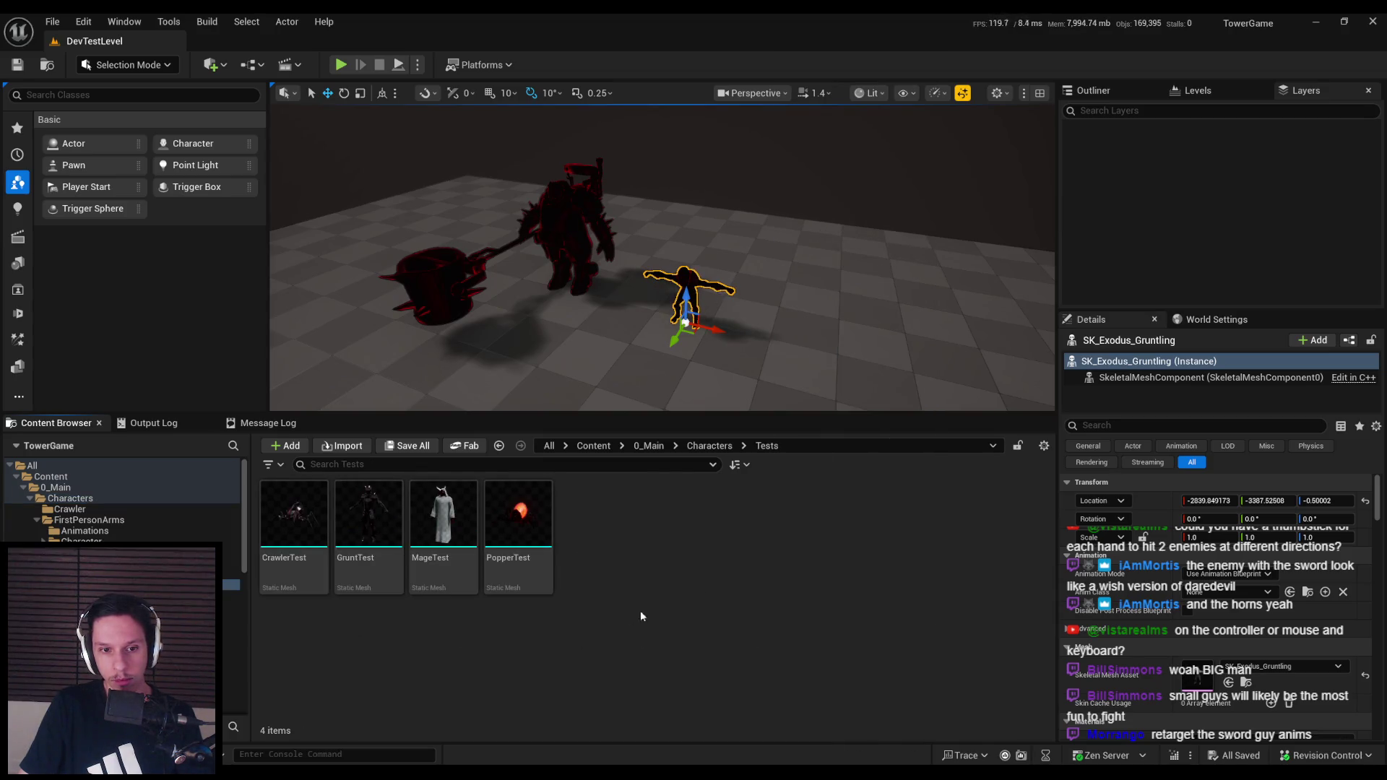
double_click(379, 531)
left_click_drag(564, 376, 773, 296)
middle_click(1121, 44)
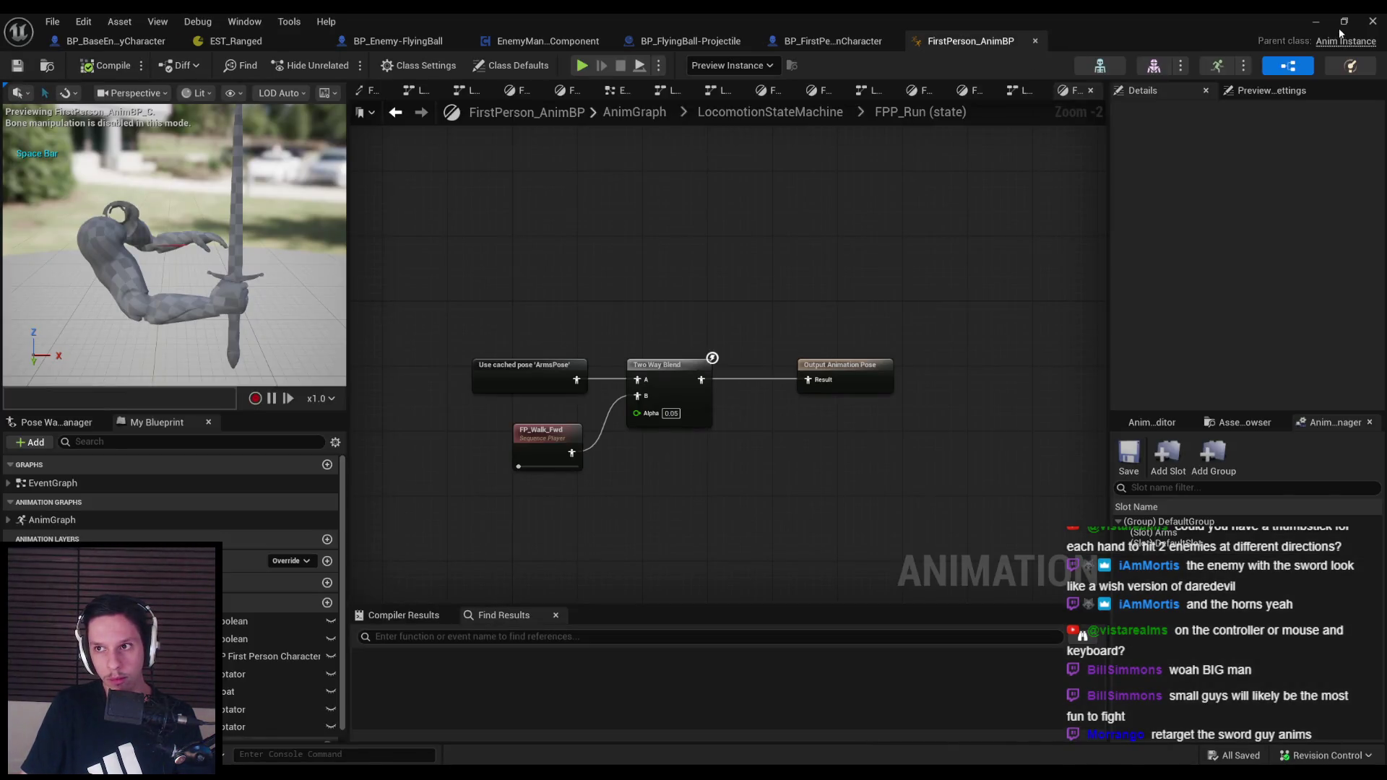
left_click(1316, 21)
Go back up to the Characters folder and open the Grunt folder
right_click(647, 586)
left_click(626, 595)
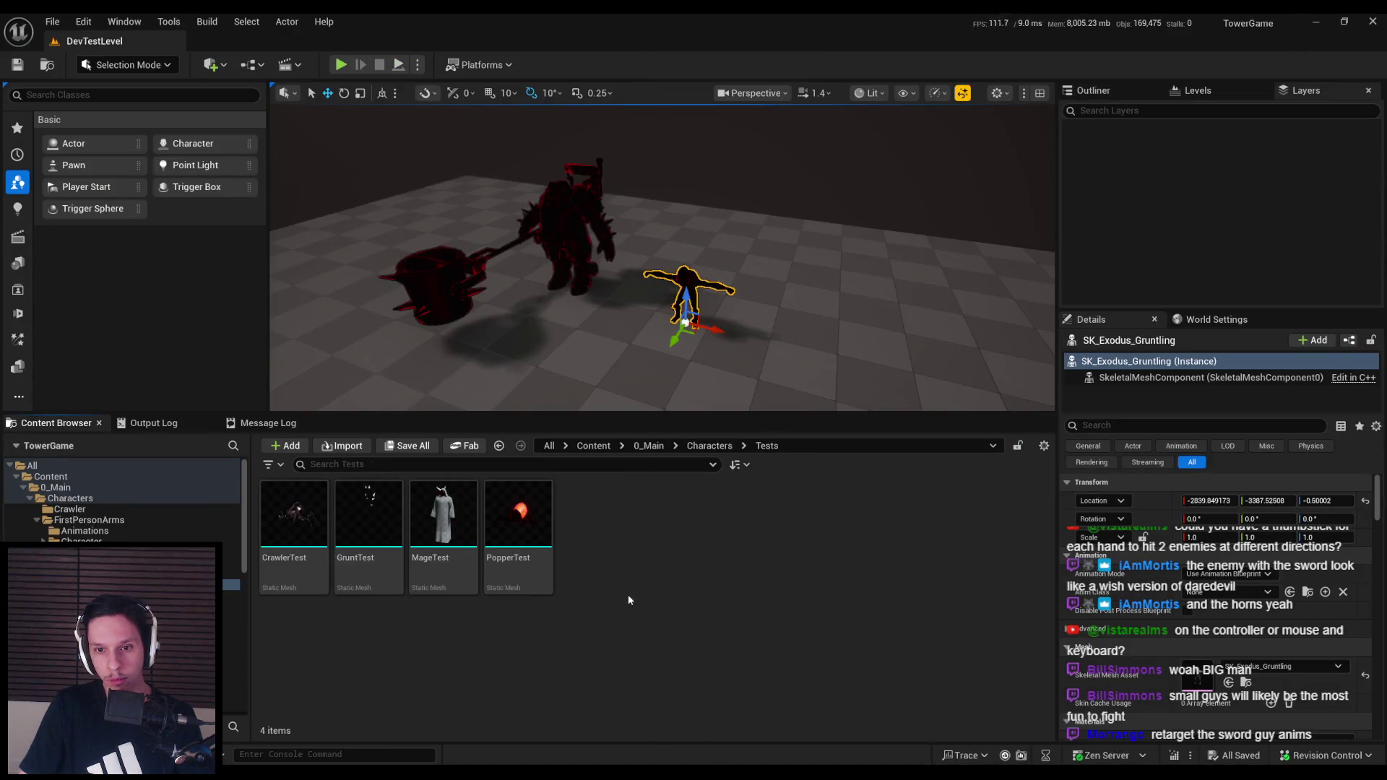
key("alt+Left")
right_click(800, 596)
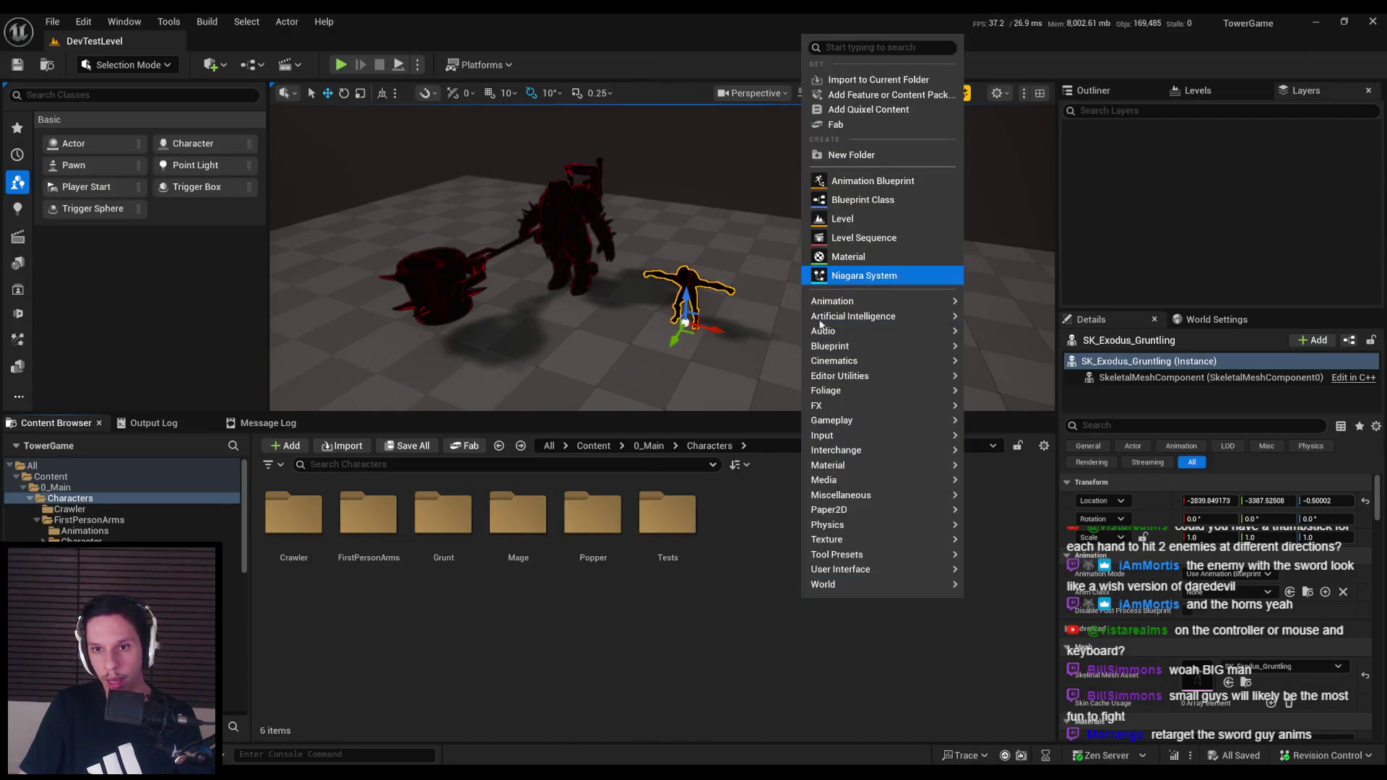
left_click(736, 569)
double_click(443, 518)
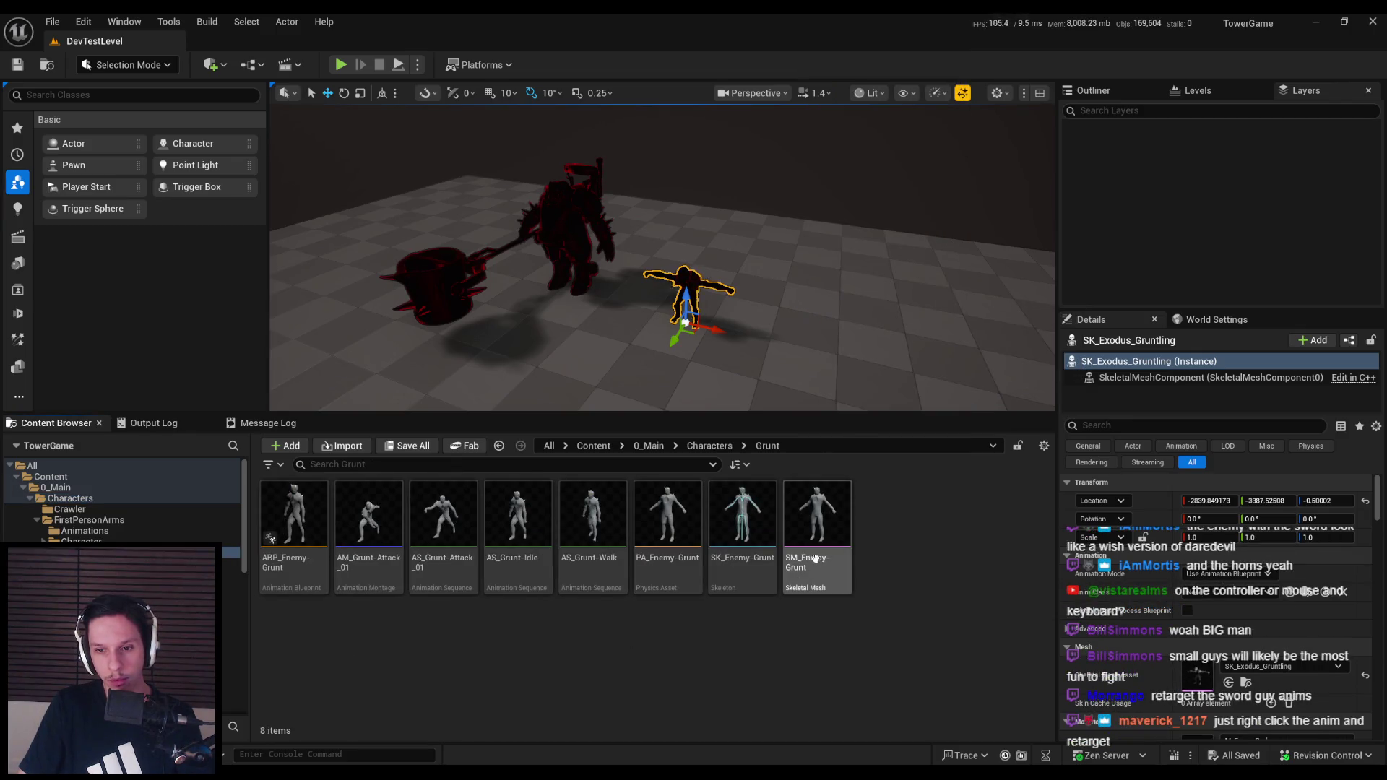
Create an IK Rig from the SM_Enemy-Grunt skeletal mesh via its Create options
left_click(737, 531)
right_click(738, 532)
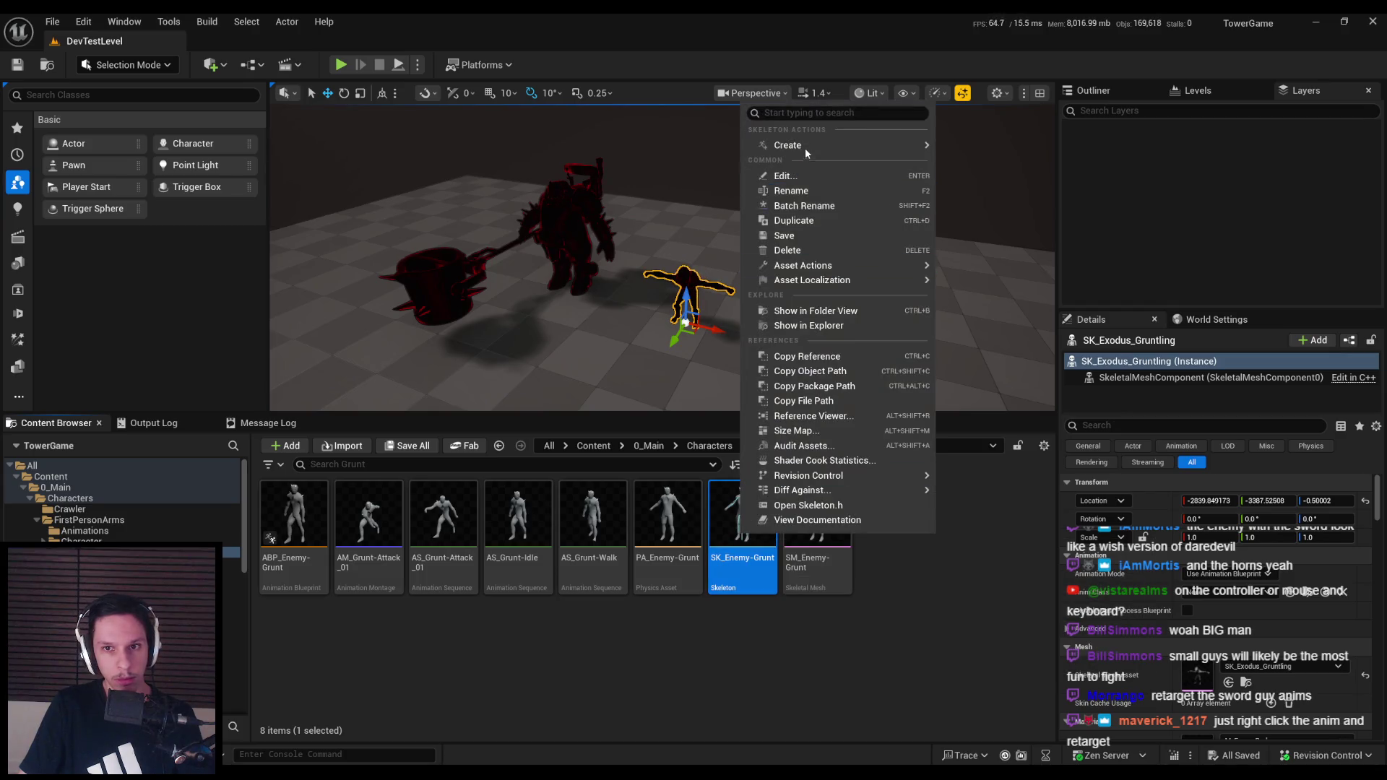
left_click(820, 520)
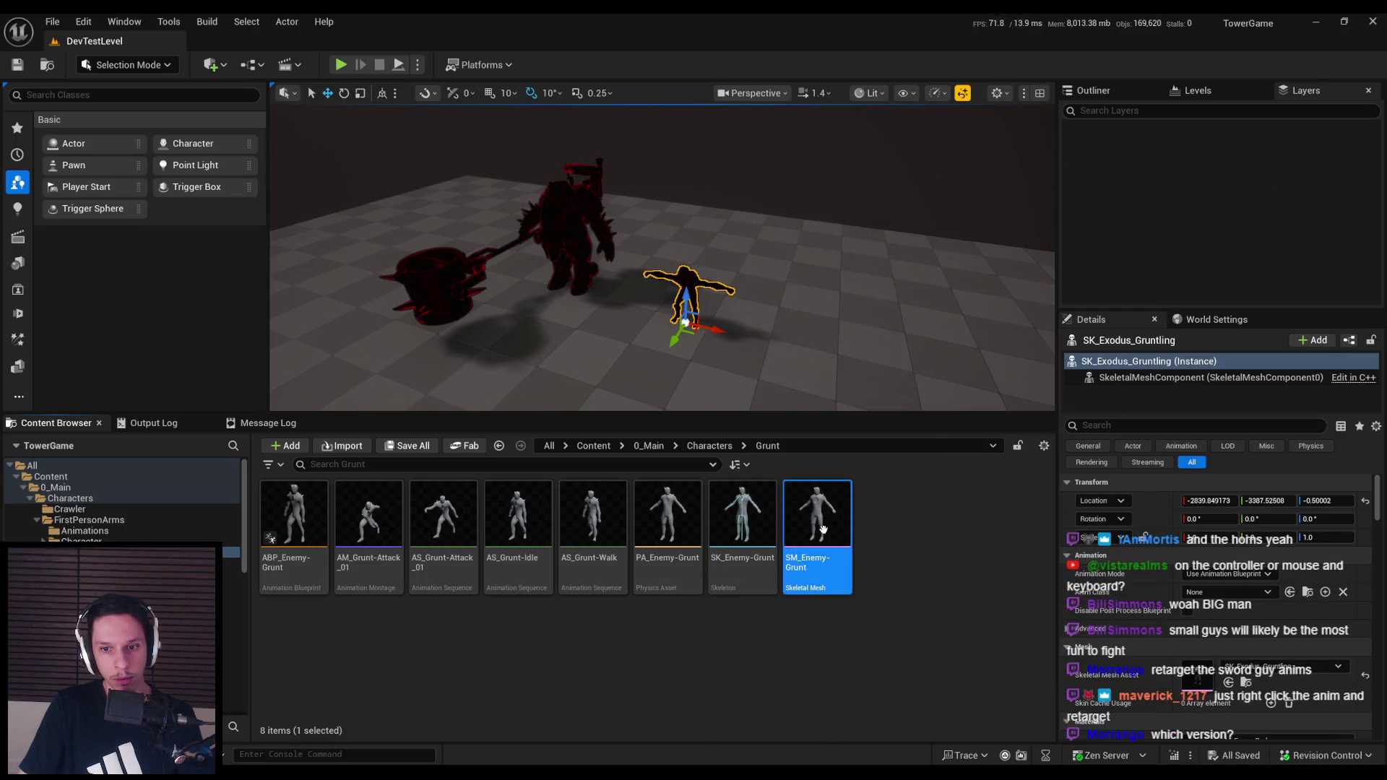
right_click(824, 520)
mouse_move(903, 249)
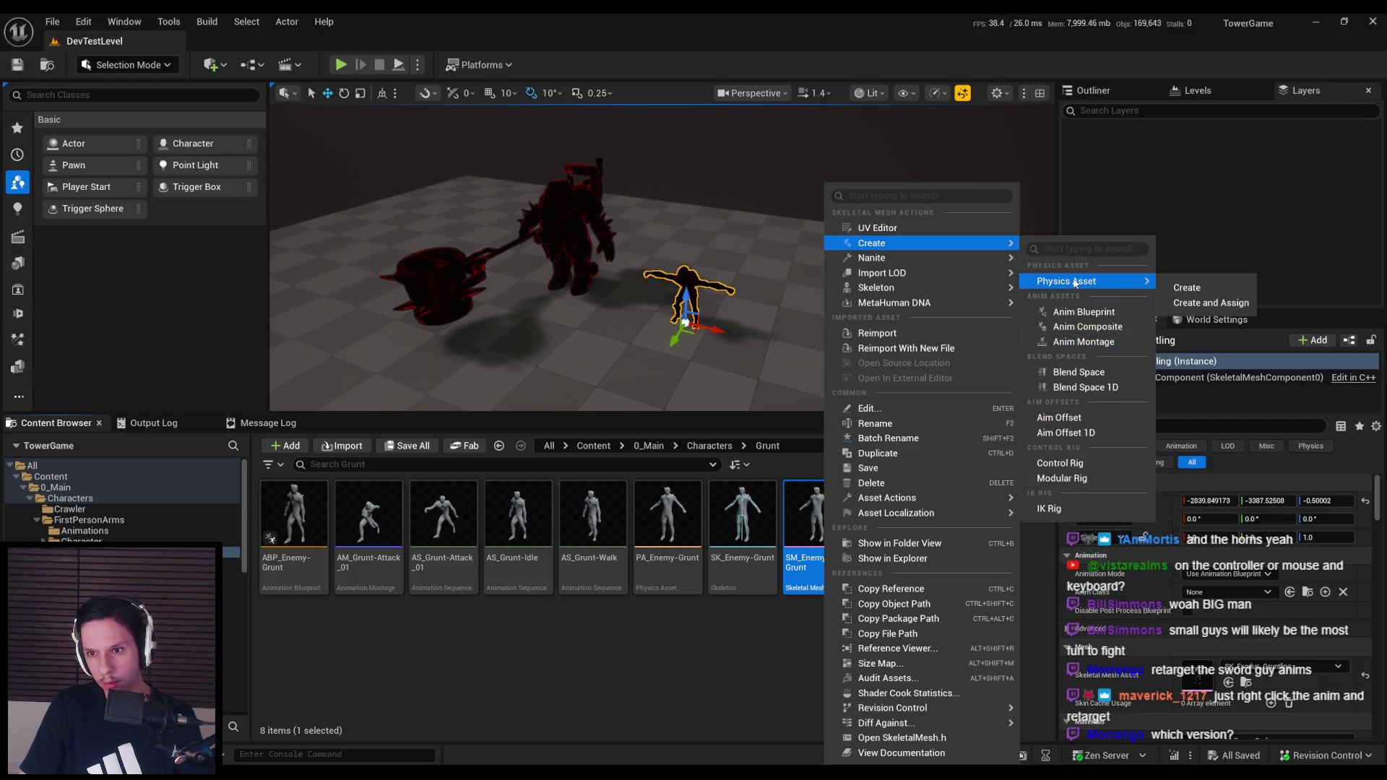
mouse_move(912, 293)
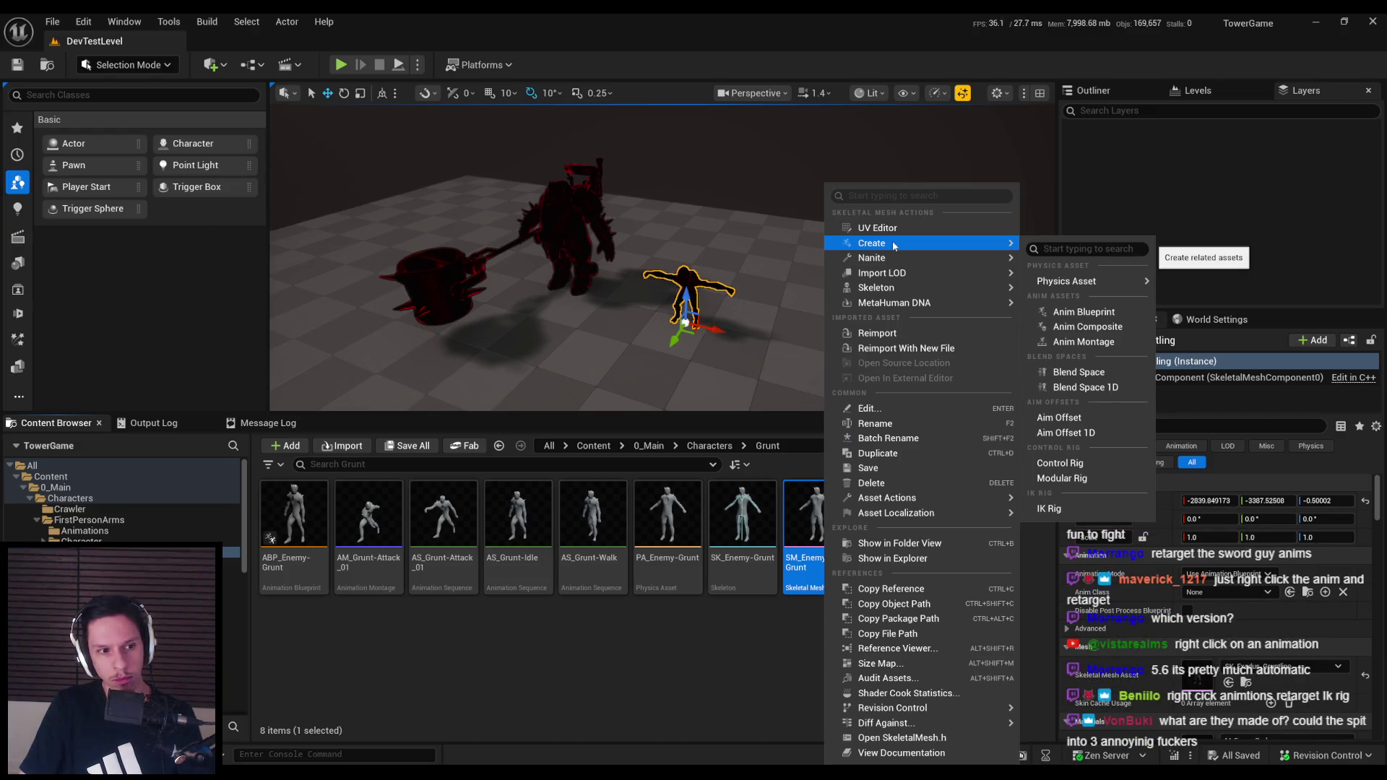
left_click(1050, 510)
Open IK_SM_Enemy-Grunt, try Auto Create IK and undo it, then auto-create the retarget chains
double_click(863, 538)
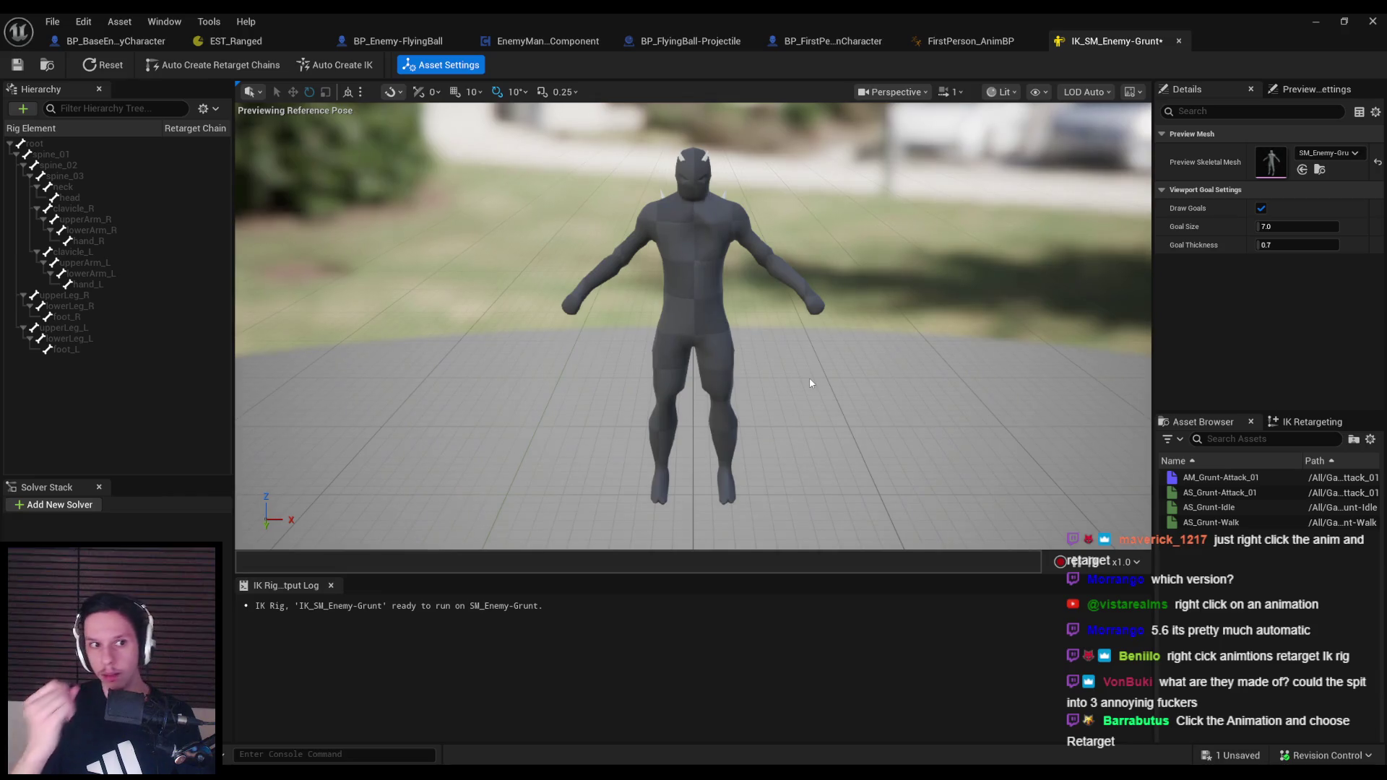
left_click(326, 66)
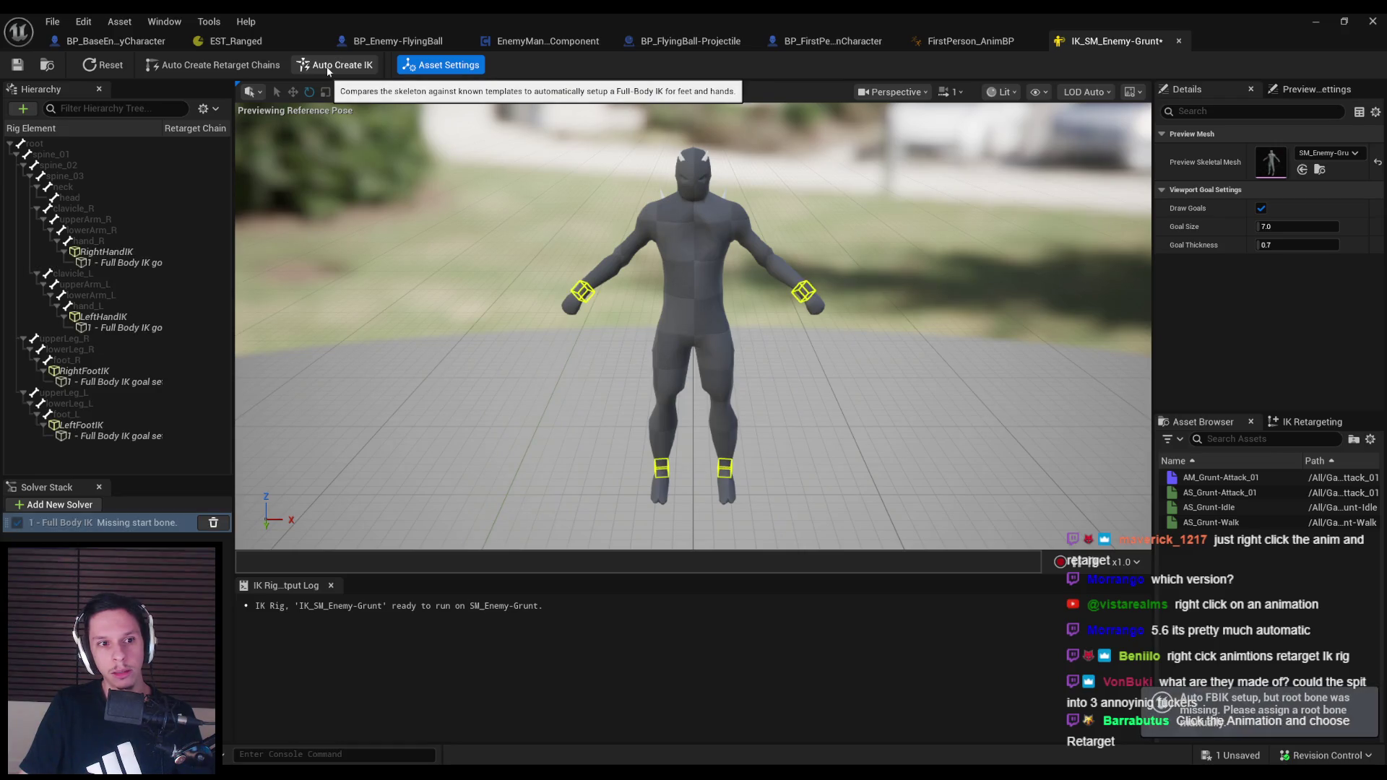
left_click(106, 251)
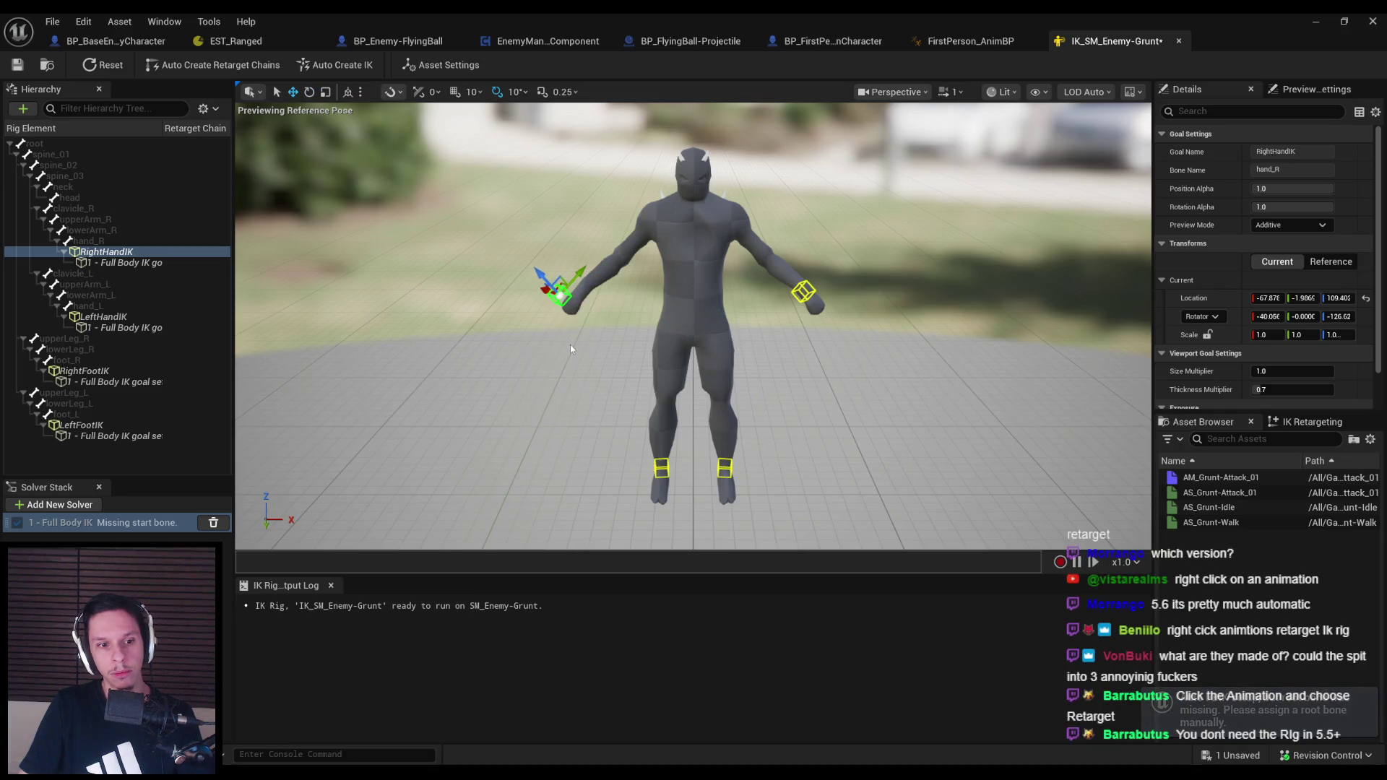
key("ctrl+z")
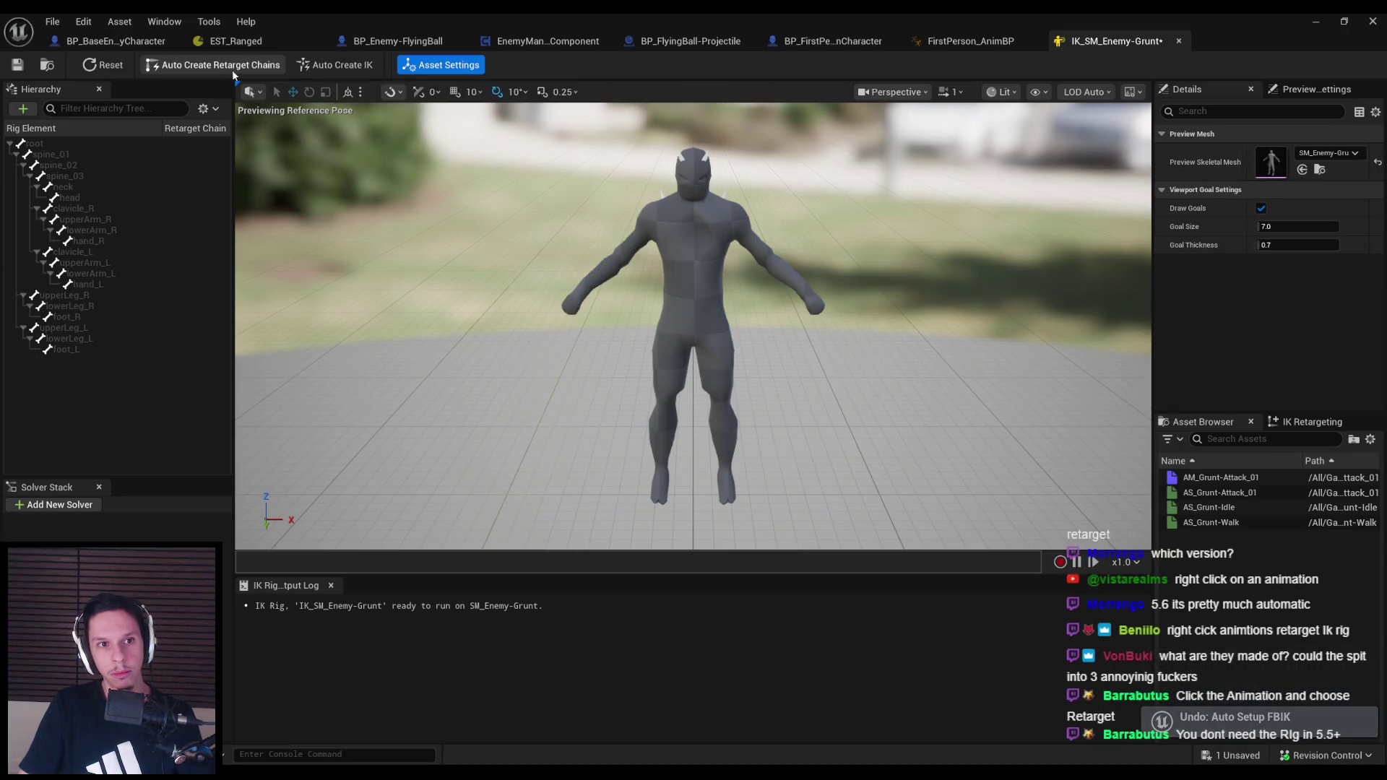
left_click(222, 68)
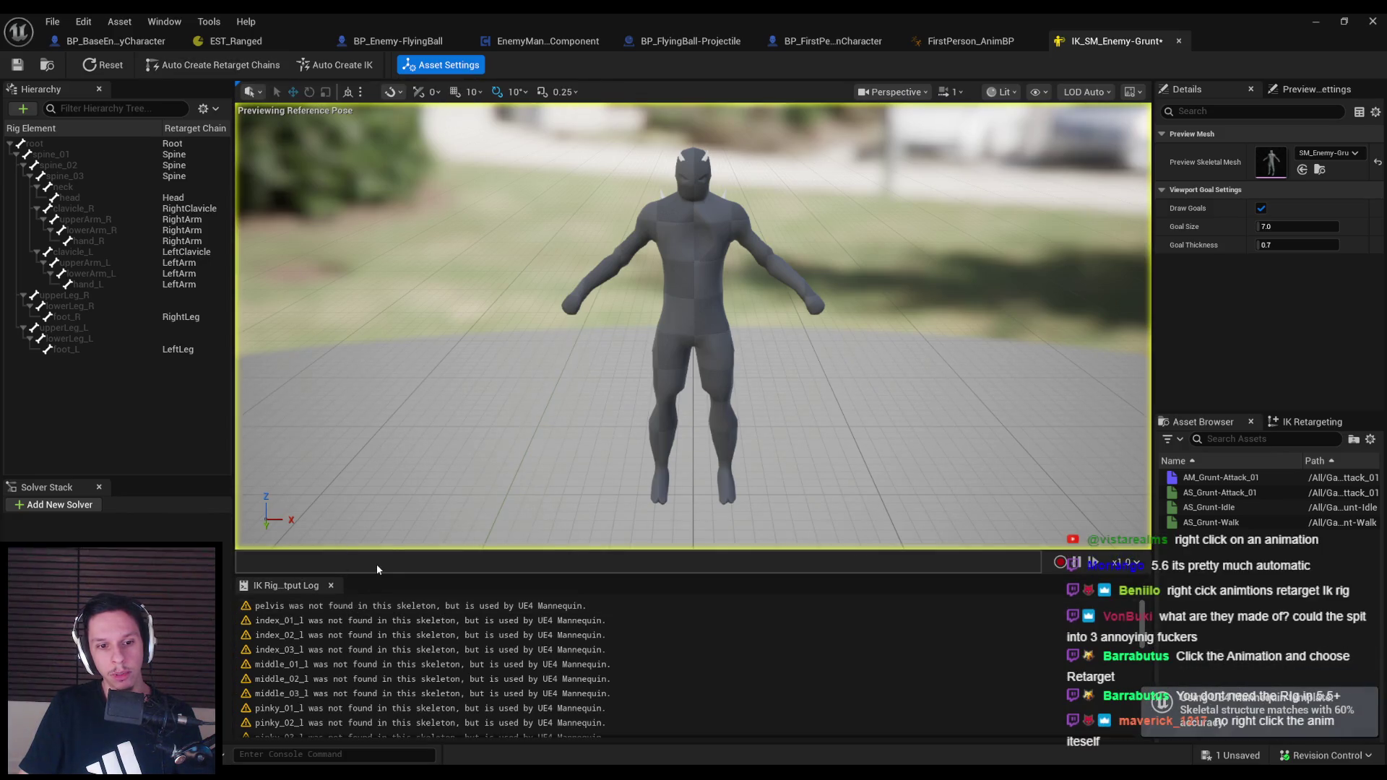
Enlarge the output log to read the pelvis-not-found warning, then restore the preview and show the chain list
left_click_drag(376, 577, 384, 402)
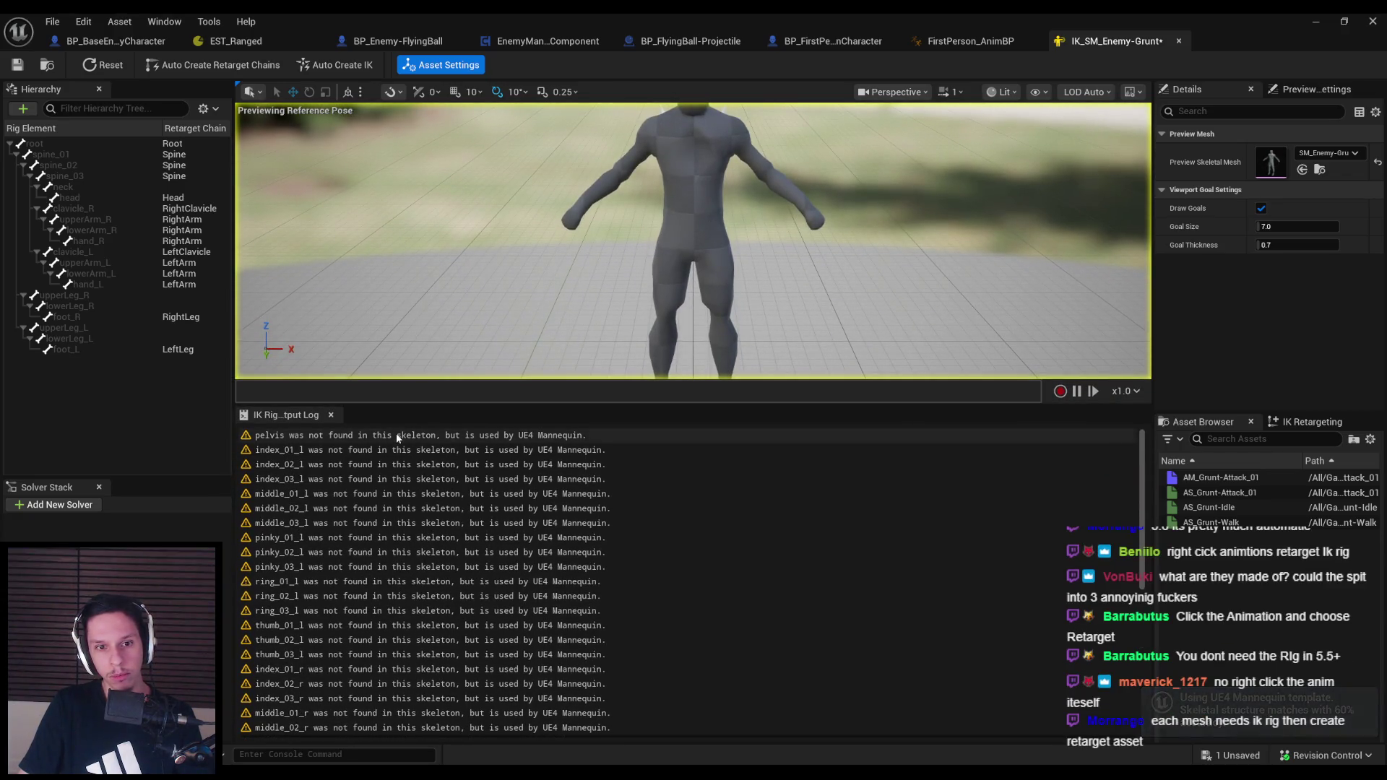
left_click(396, 435)
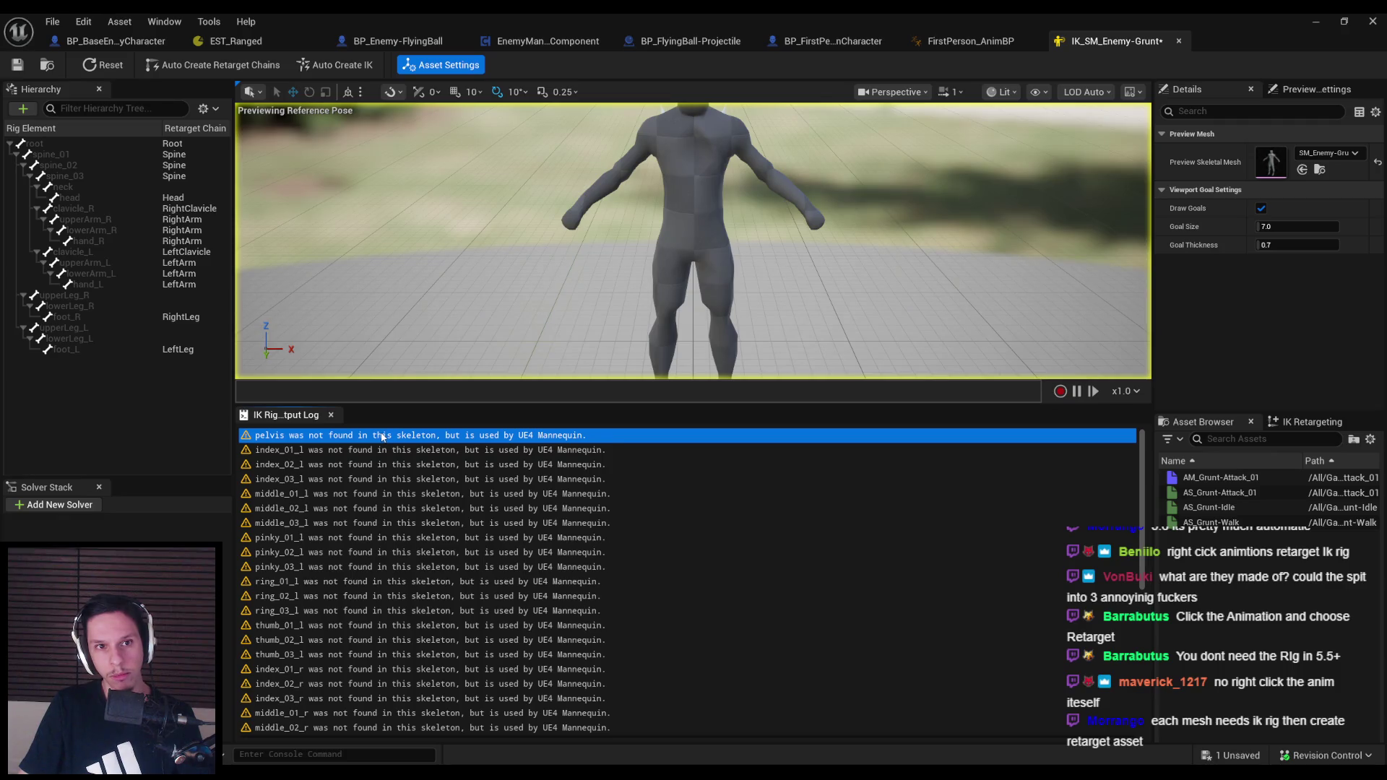
scroll(383, 441, "down", 8)
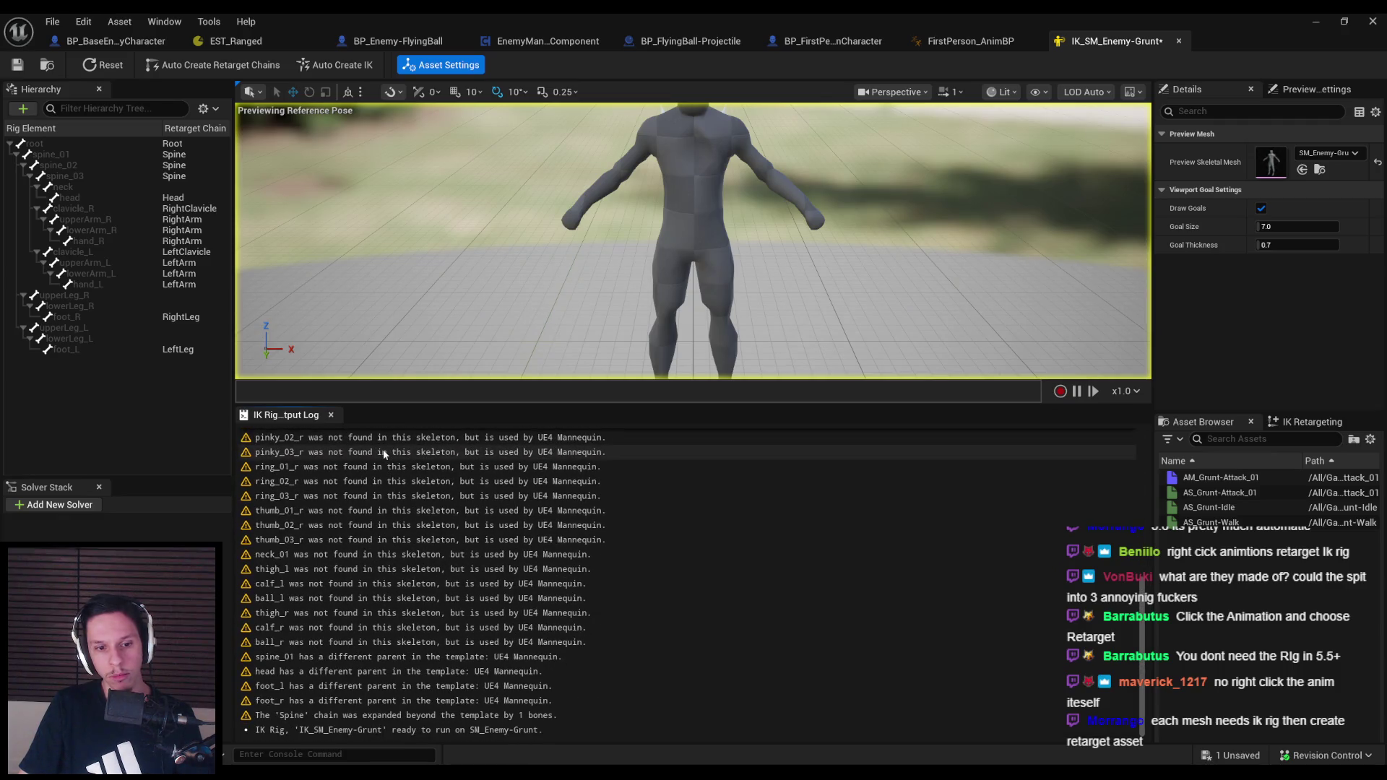
scroll(384, 453, "up", 10)
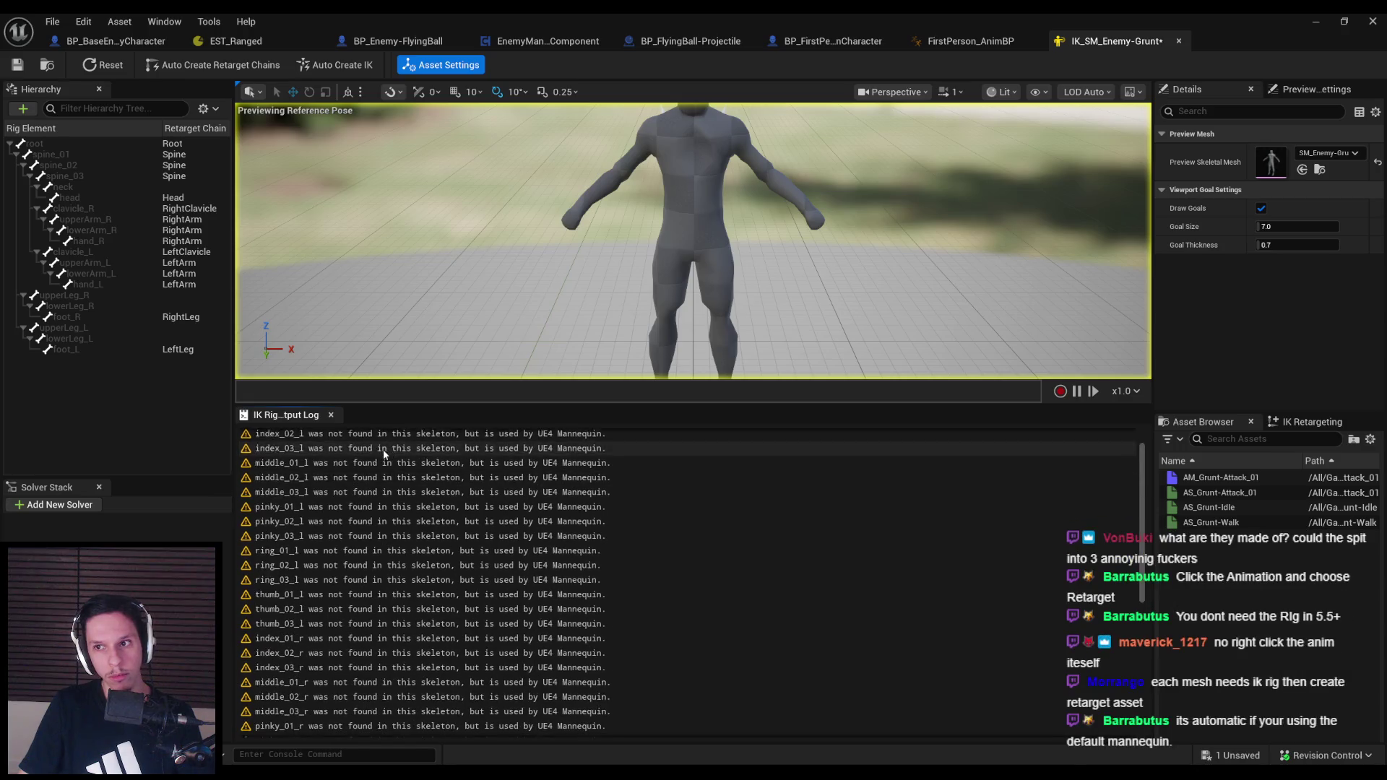
left_click_drag(378, 405, 405, 627)
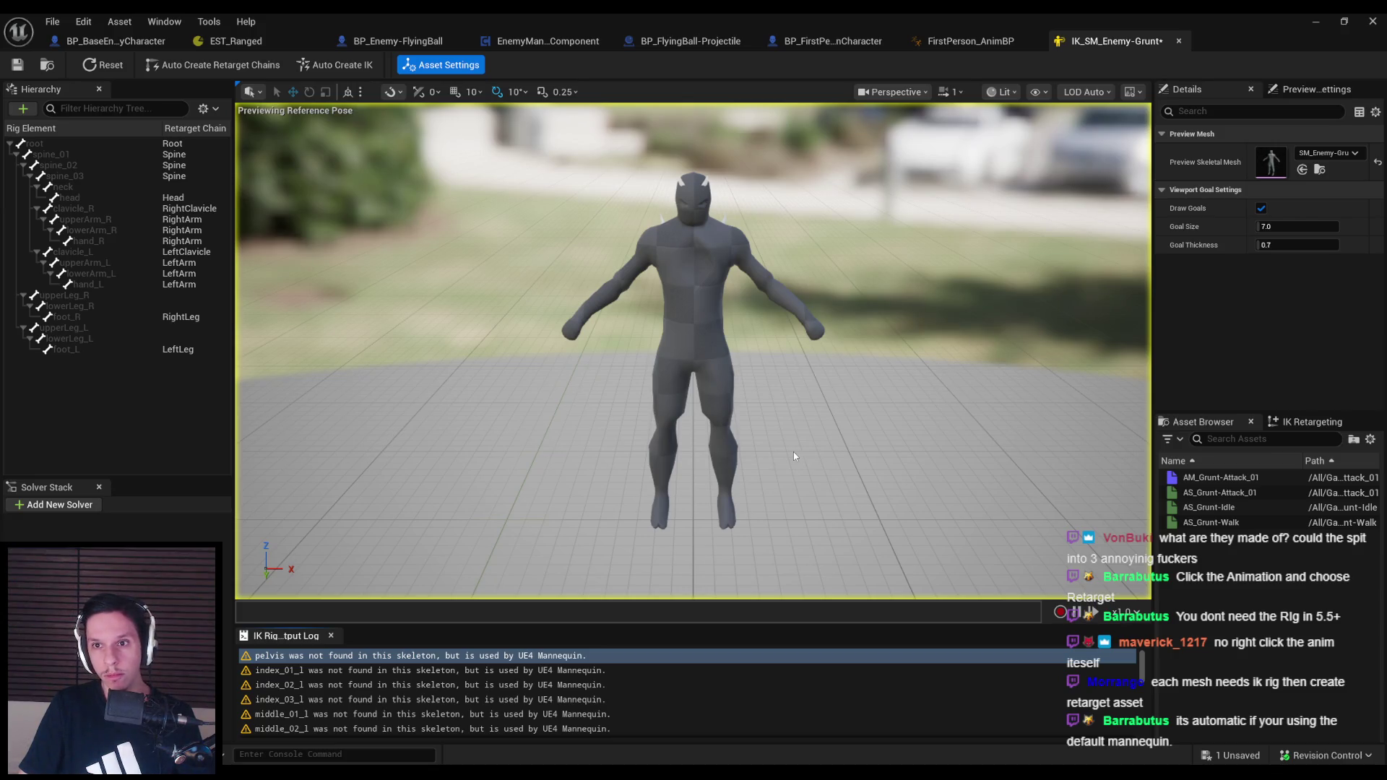
left_click(1323, 422)
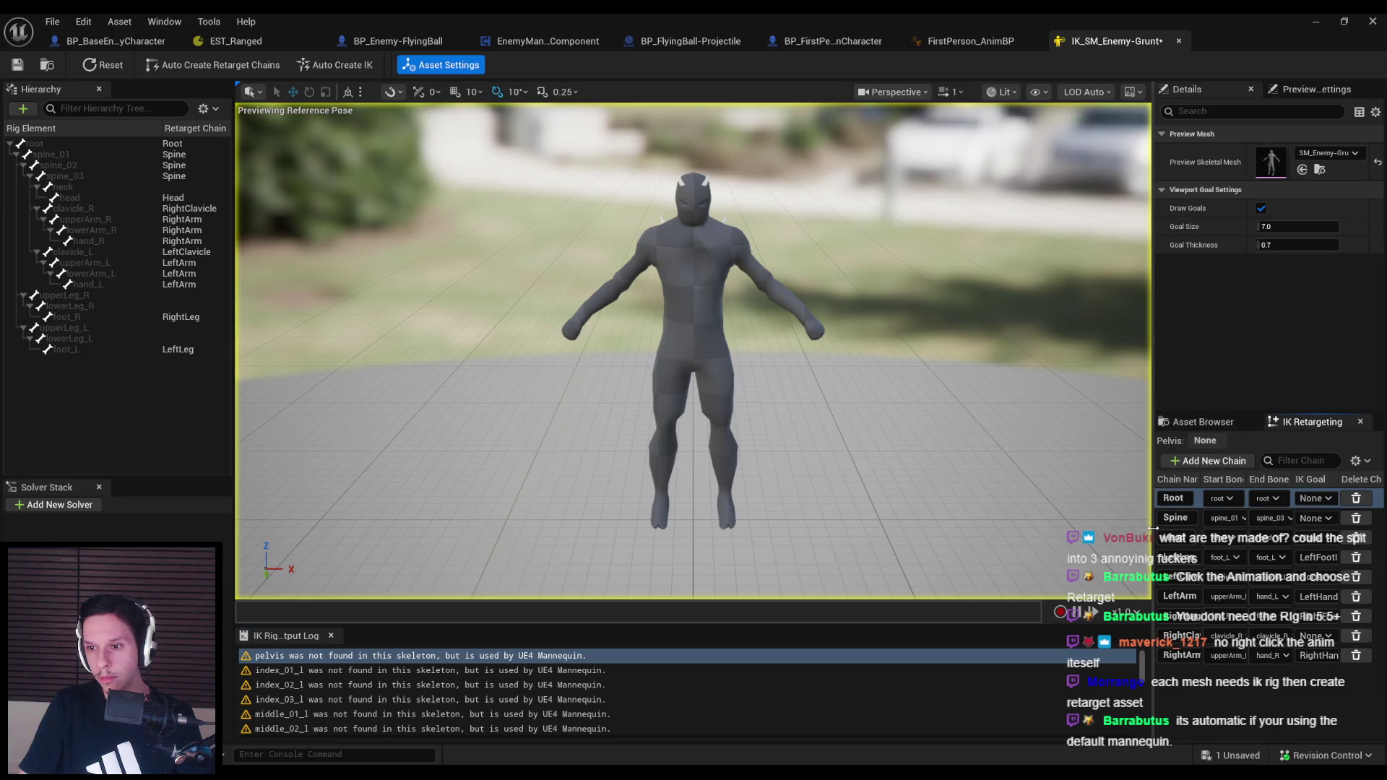
Widen the retarget chain list and details area by dragging the splitter left
left_click_drag(1152, 528, 959, 533)
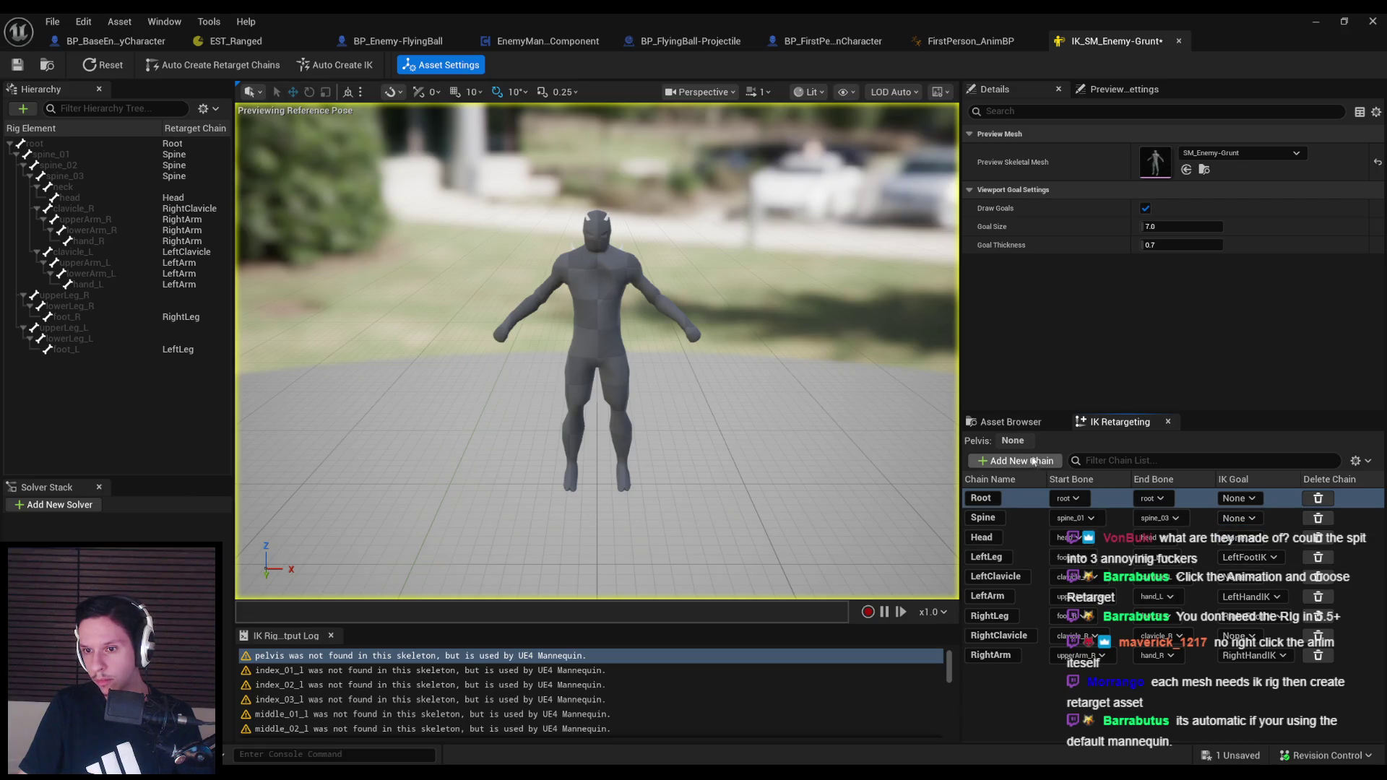
left_click(1011, 422)
left_click(1118, 426)
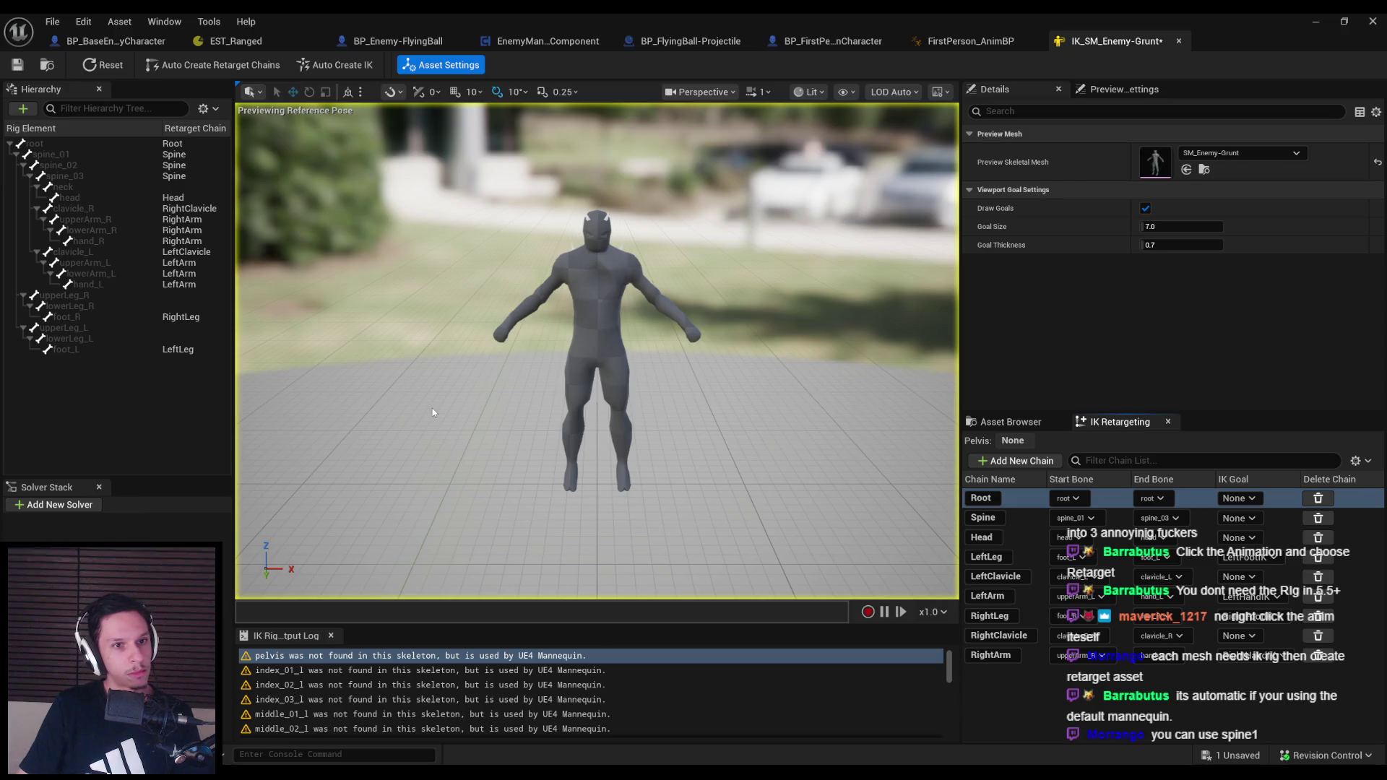
Look through the Hierarchy add and Add New Solver menus without adding anything, then return to the Grunt animations
left_click(28, 112)
left_click(151, 431)
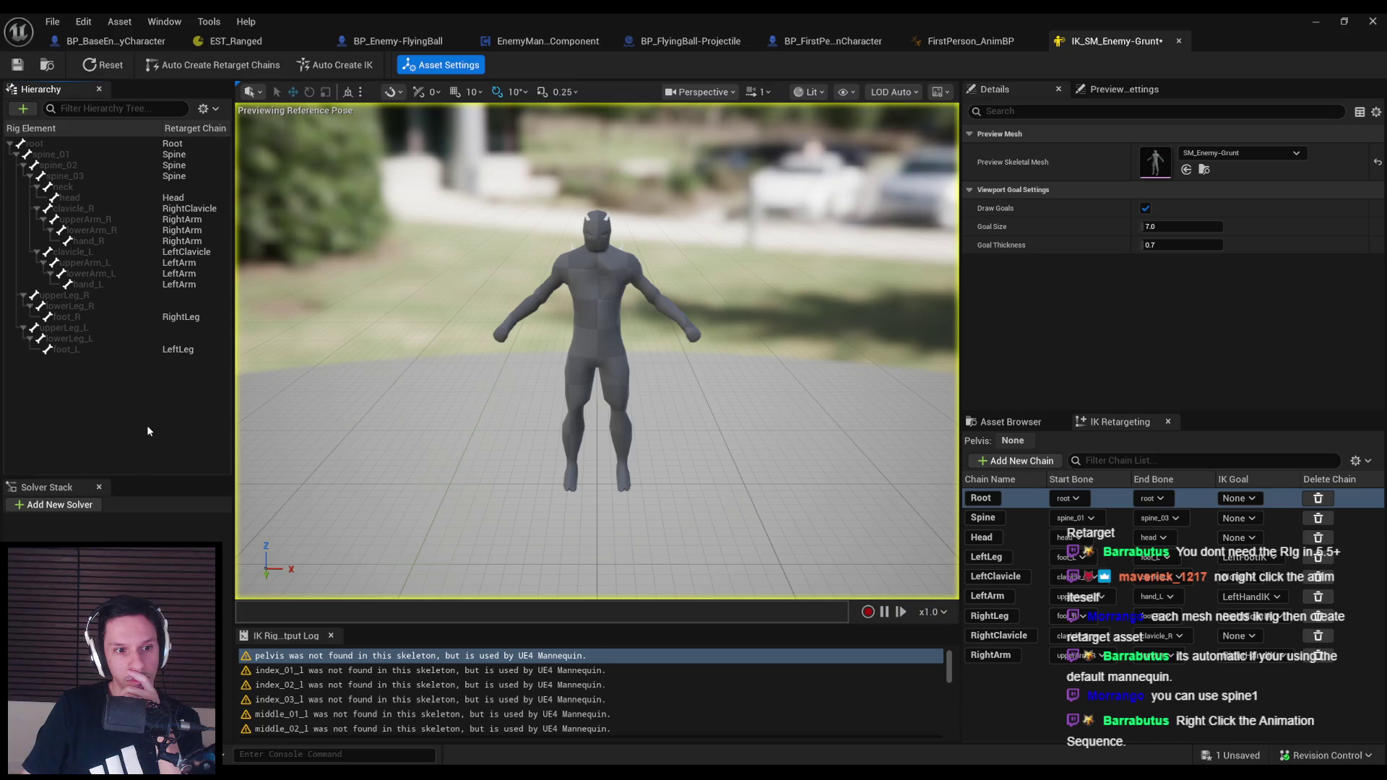
left_click(59, 505)
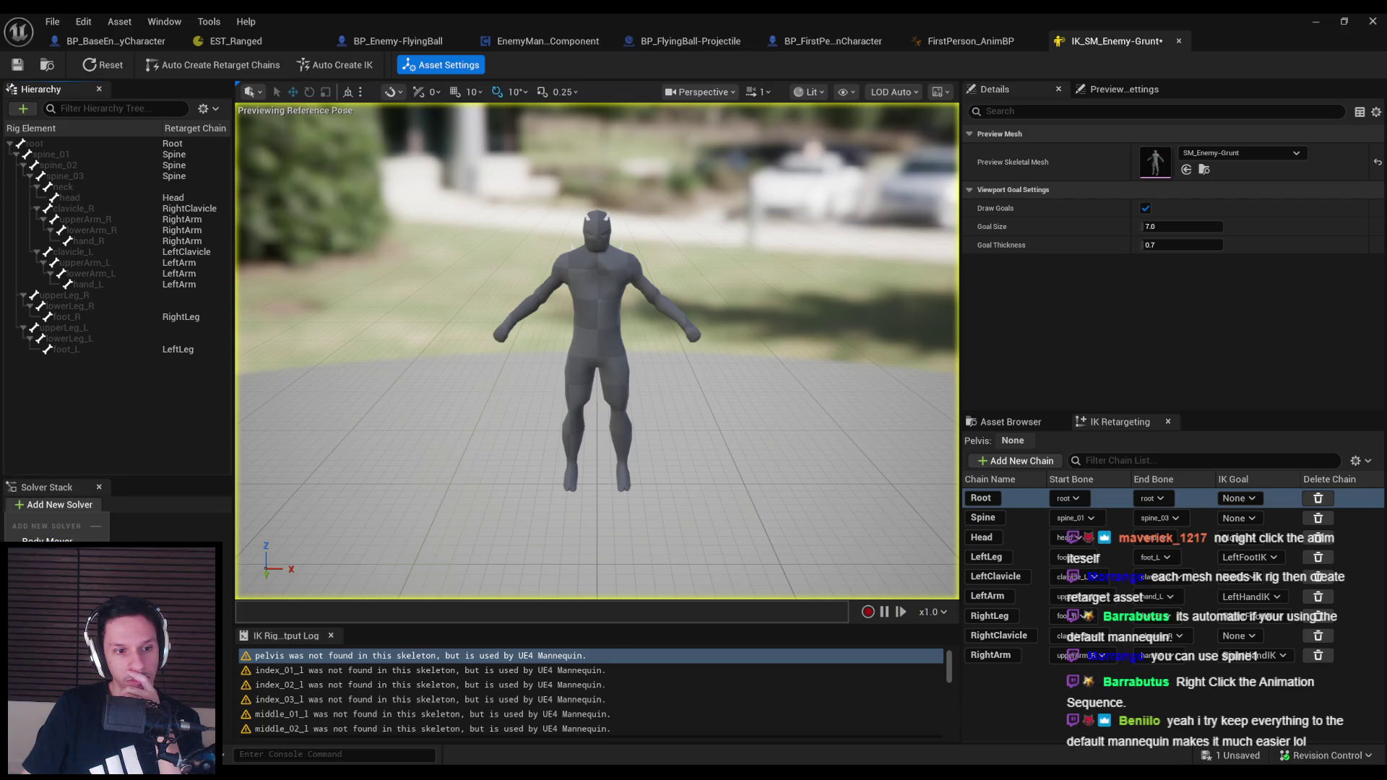
key("Escape")
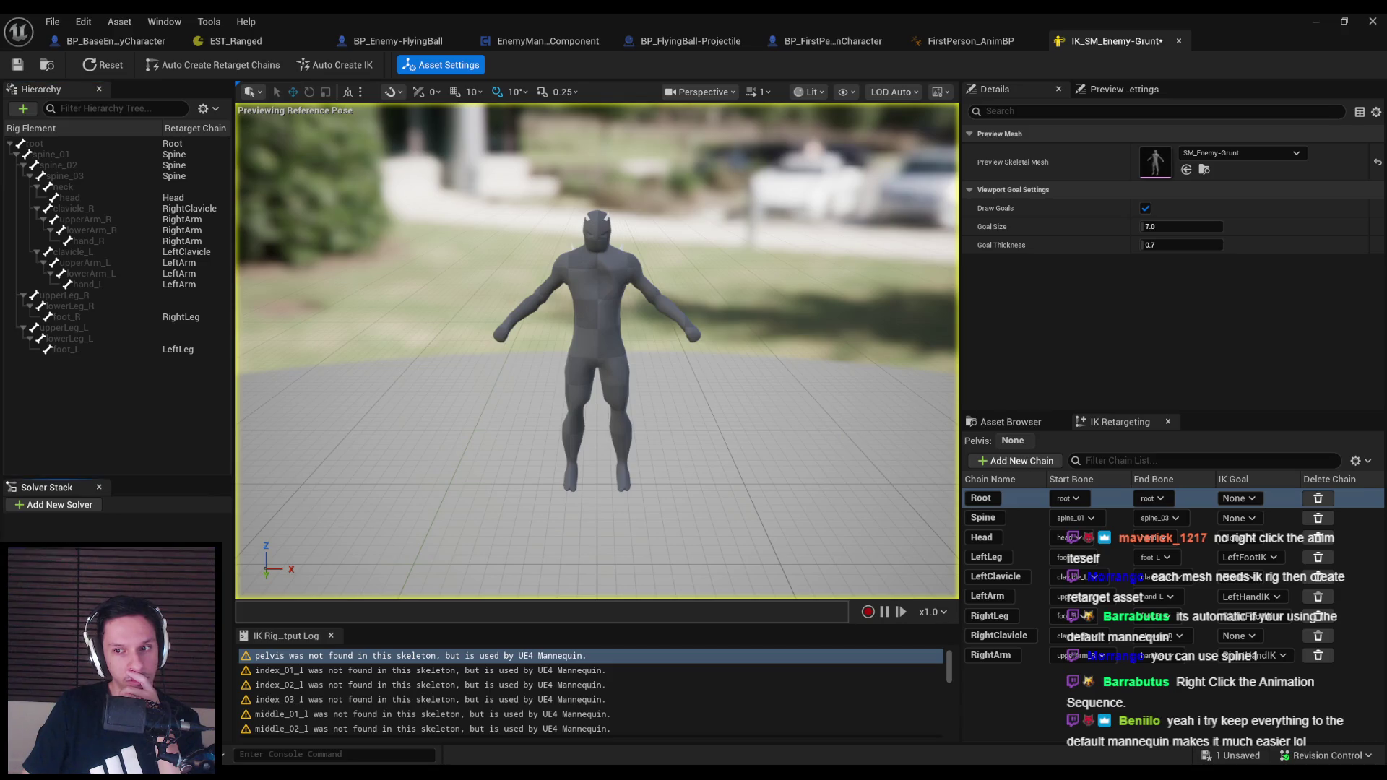
left_click(988, 423)
right_click(1021, 495)
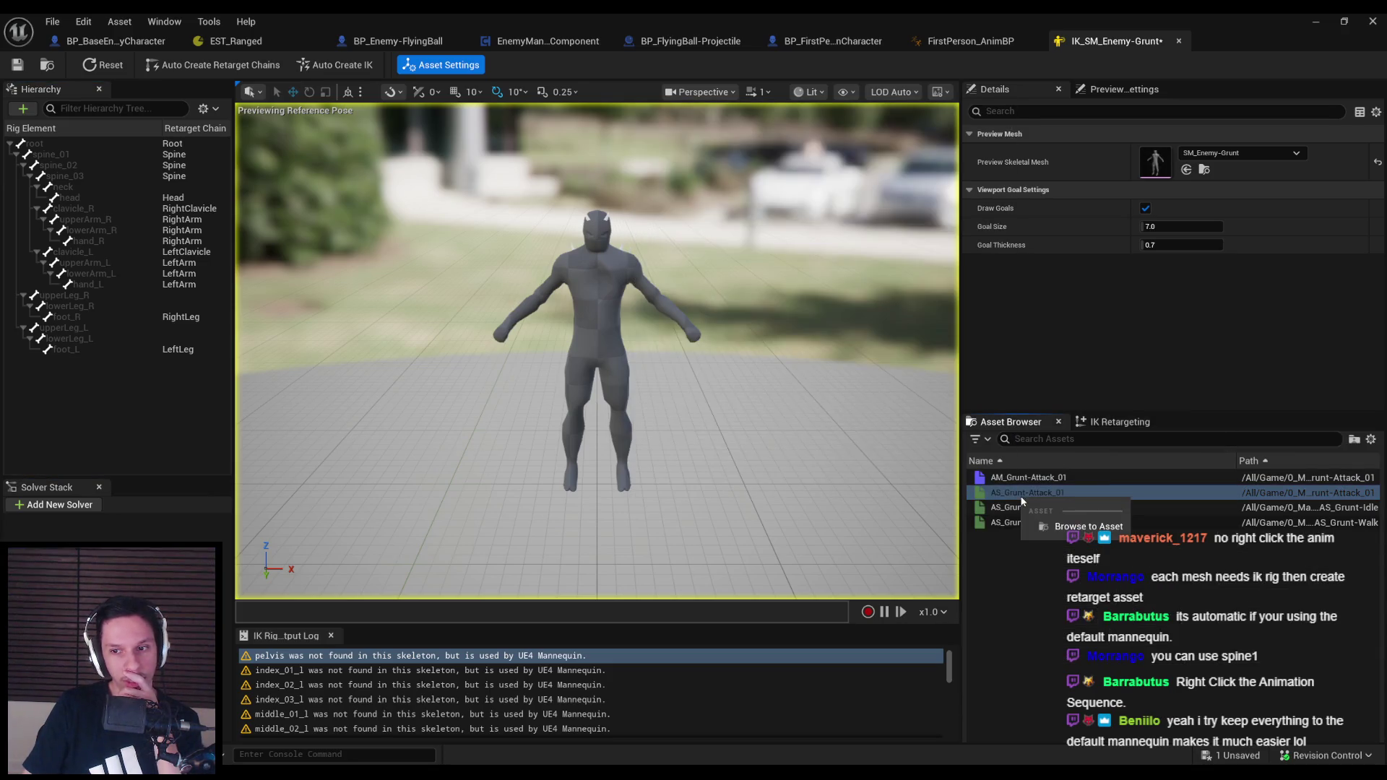
Preview AS_Grunt-Attack_01 playing on the Grunt and save the IK Rig
left_click(1026, 492)
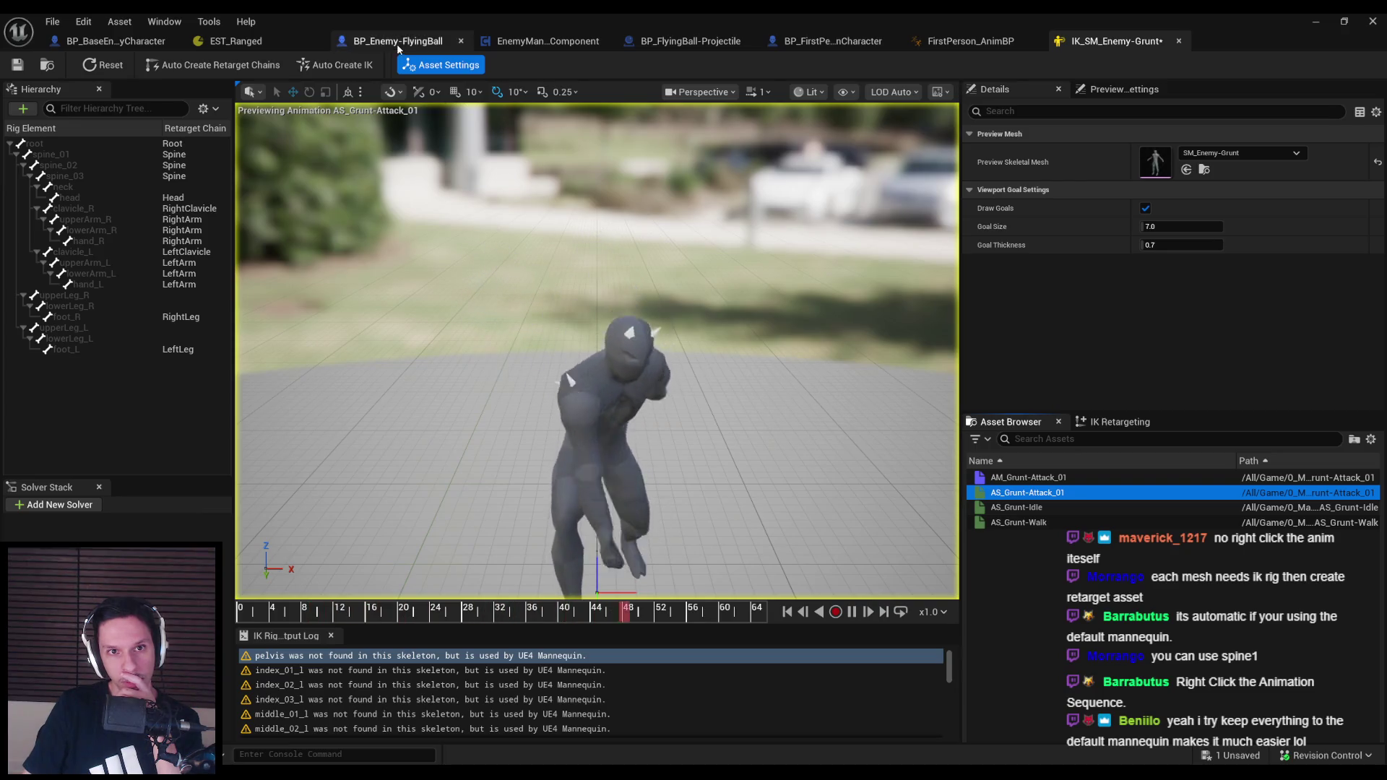
left_click(429, 69)
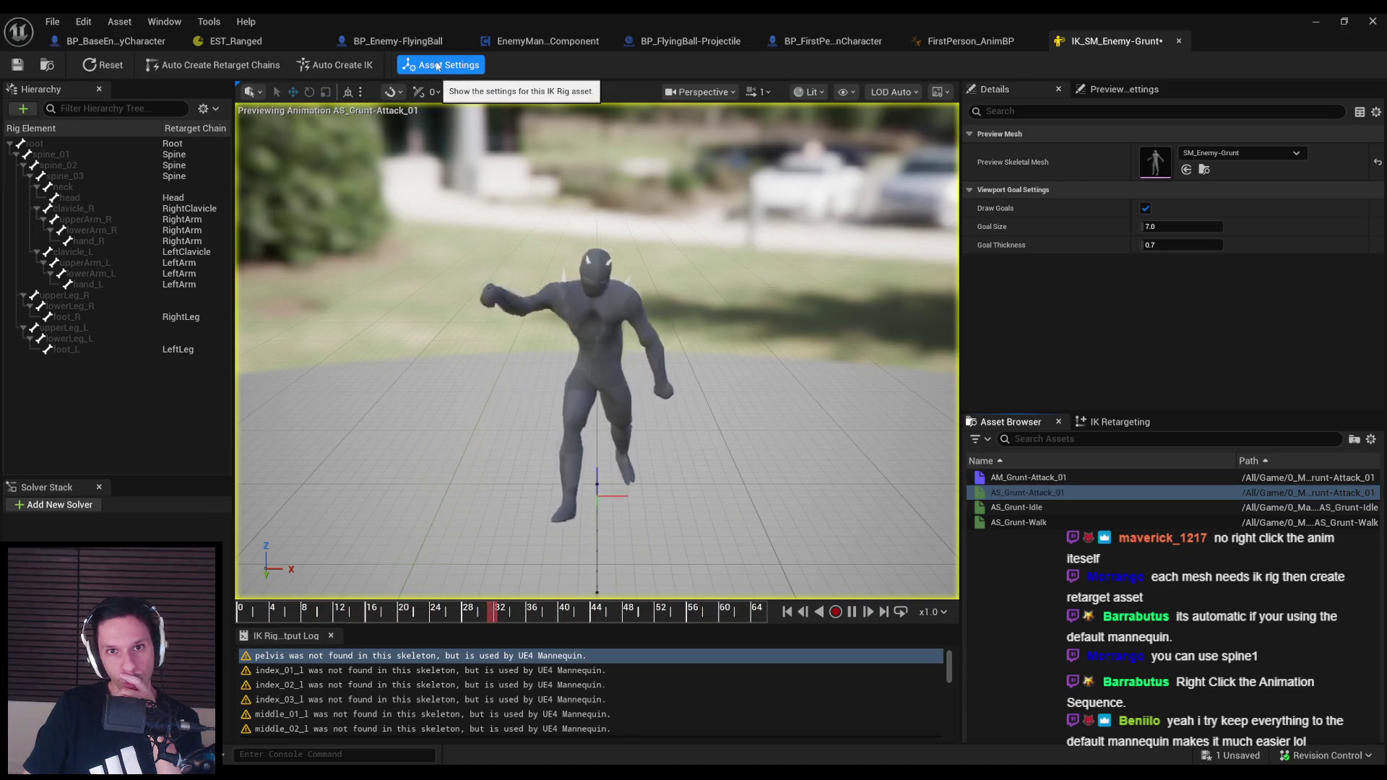
left_click(1119, 422)
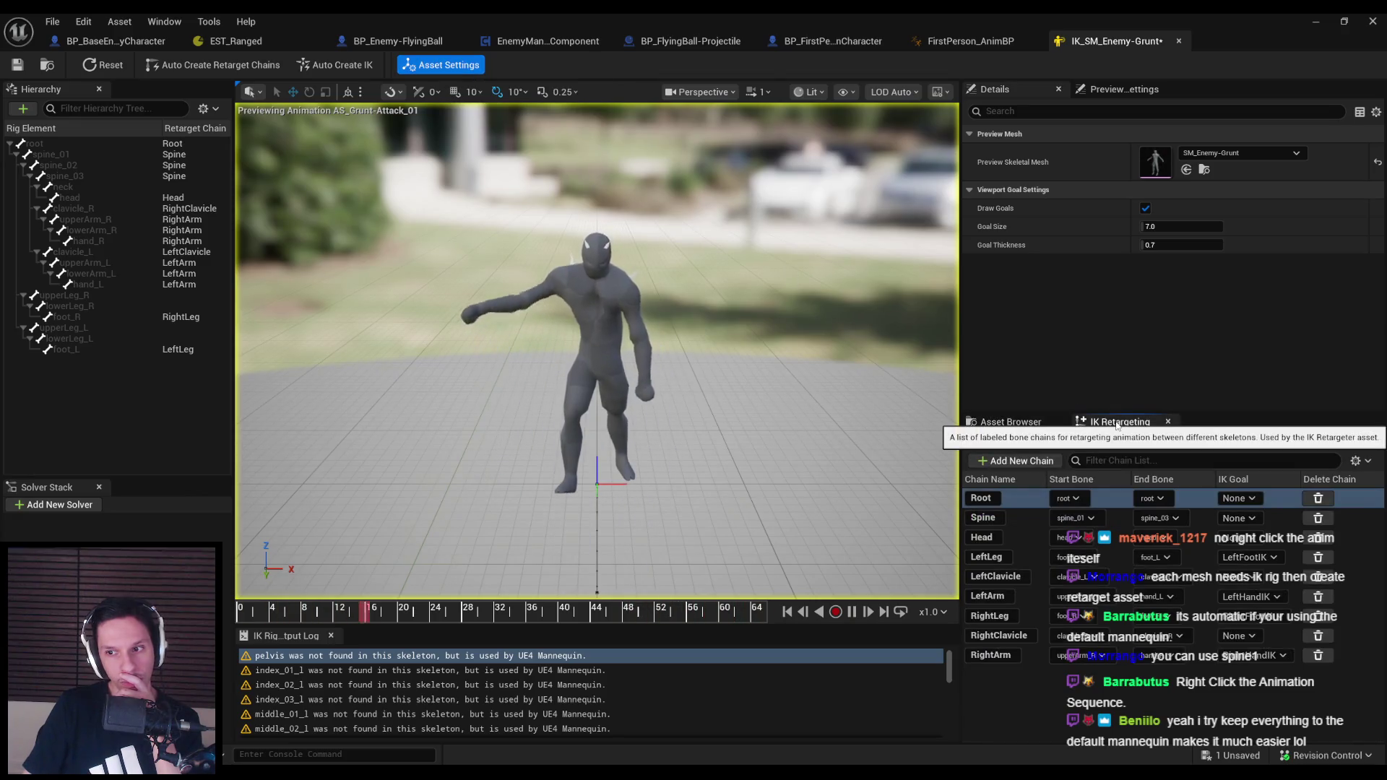
left_click(1038, 423)
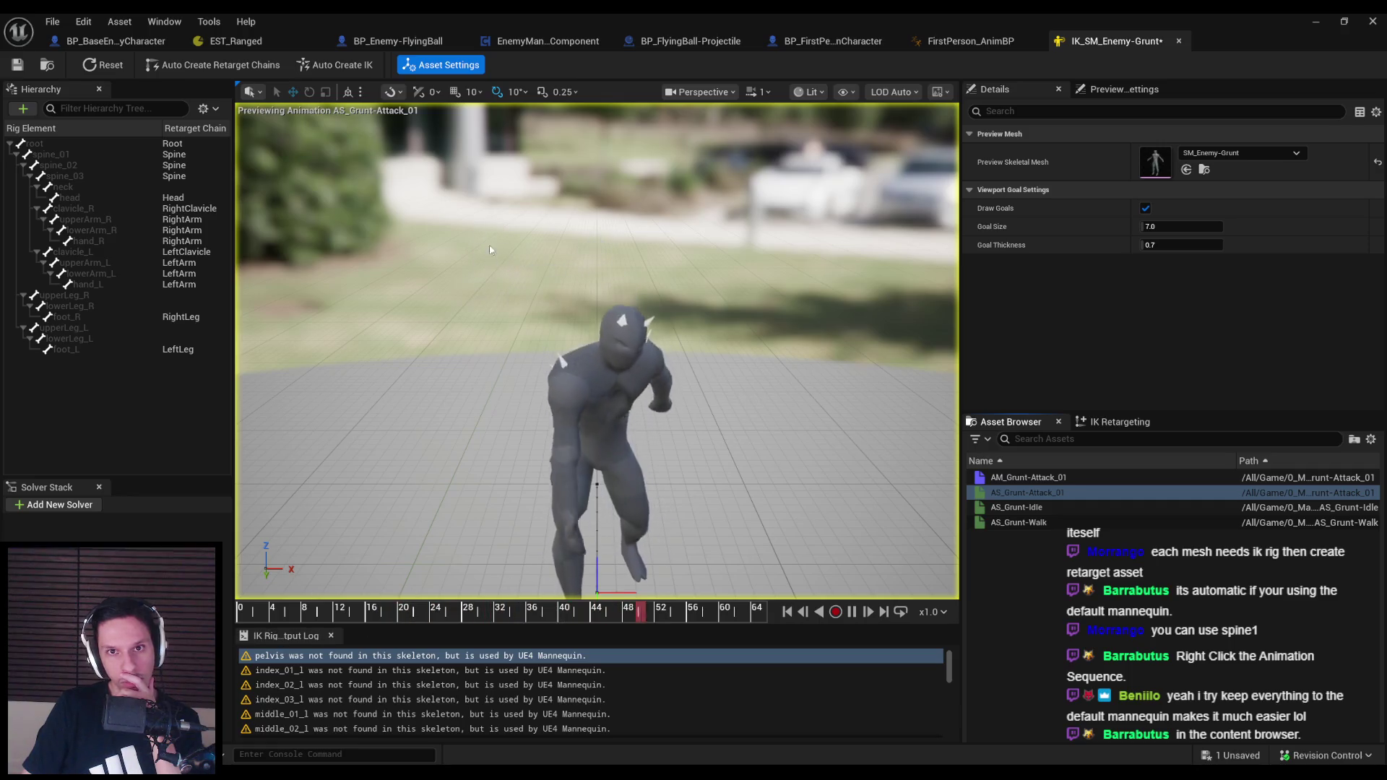
mouse_move(605, 308)
left_mouse_down()
mouse_move(593, 317)
mouse_move(605, 309)
left_mouse_up()
key("ctrl+s")
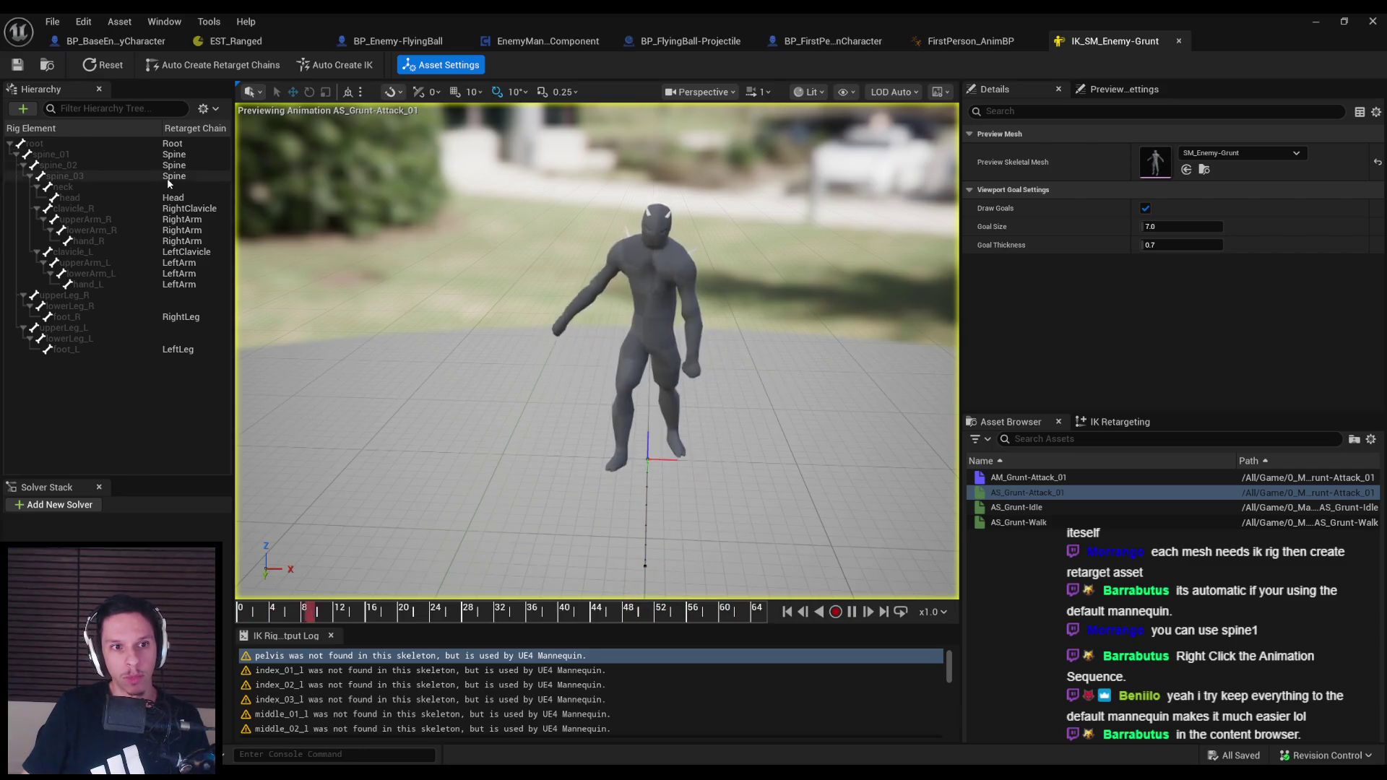
Inspect the neck bone, the Head chain's start bone options, and the right leg bones down to foot_R
left_click(170, 188)
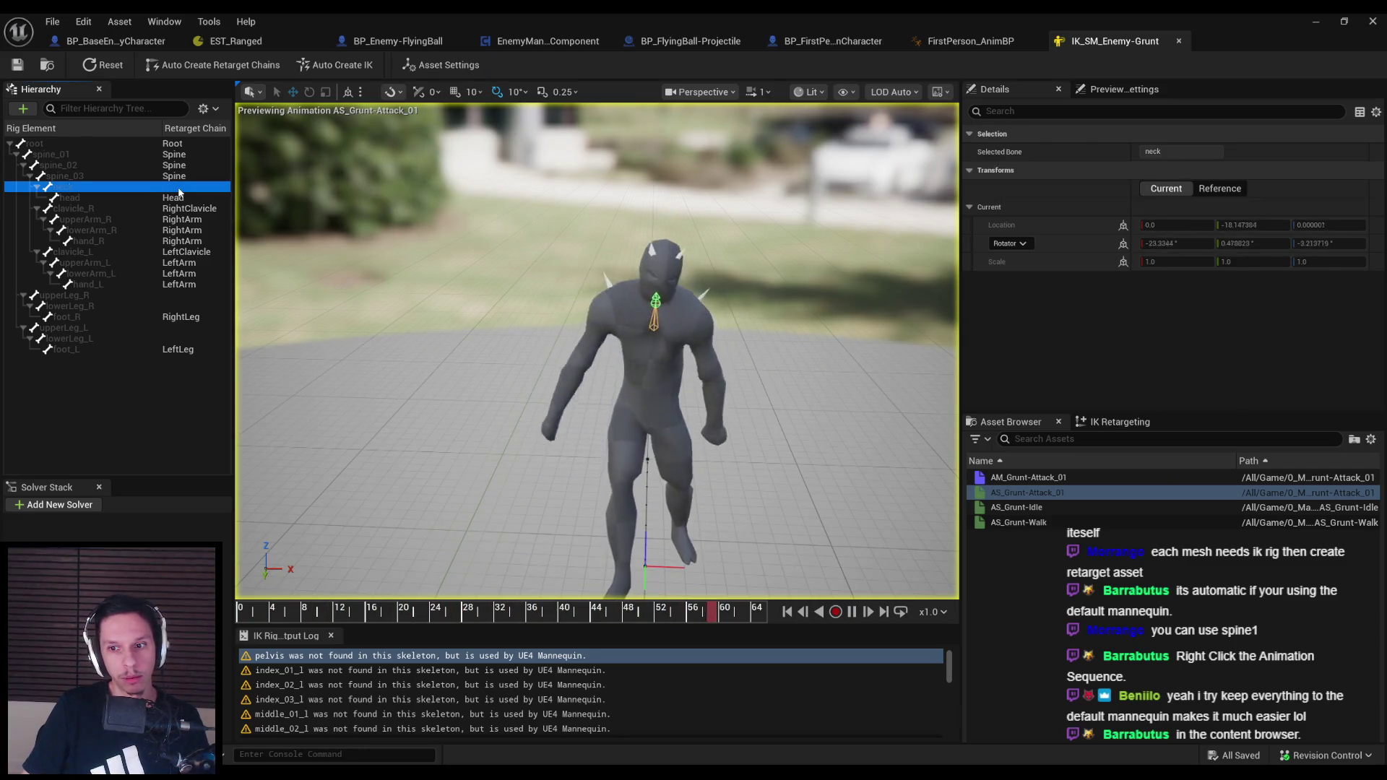
left_click(1122, 424)
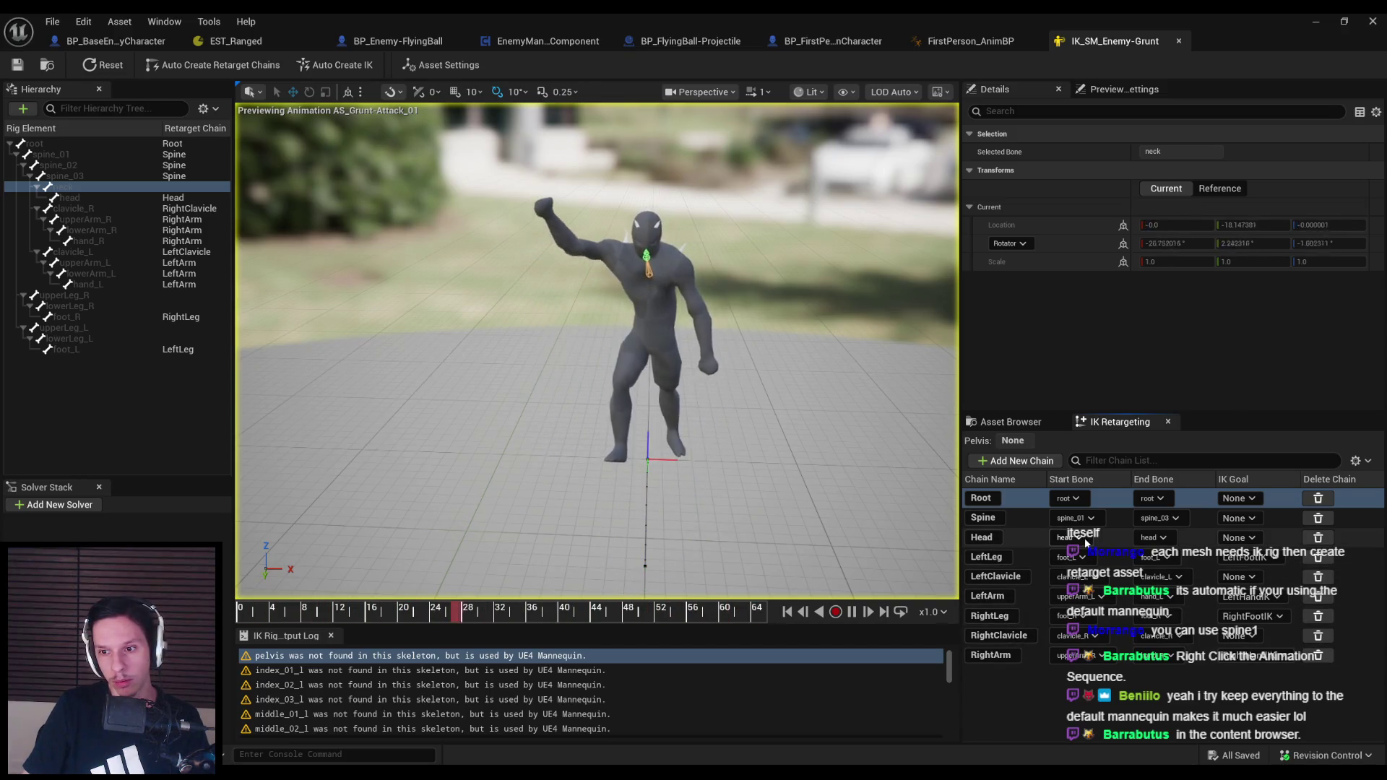
left_click(1071, 538)
left_click(1071, 538)
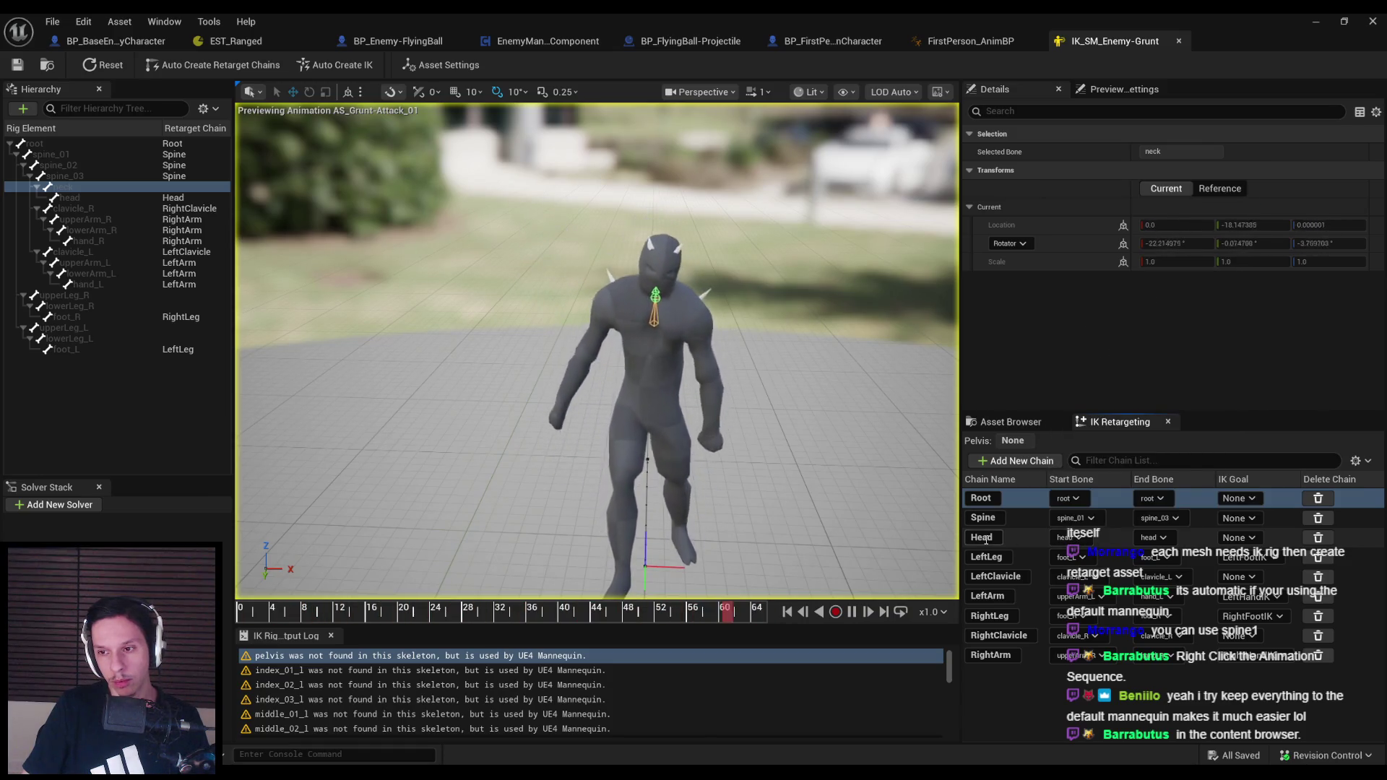
left_click(165, 295)
left_click(172, 306)
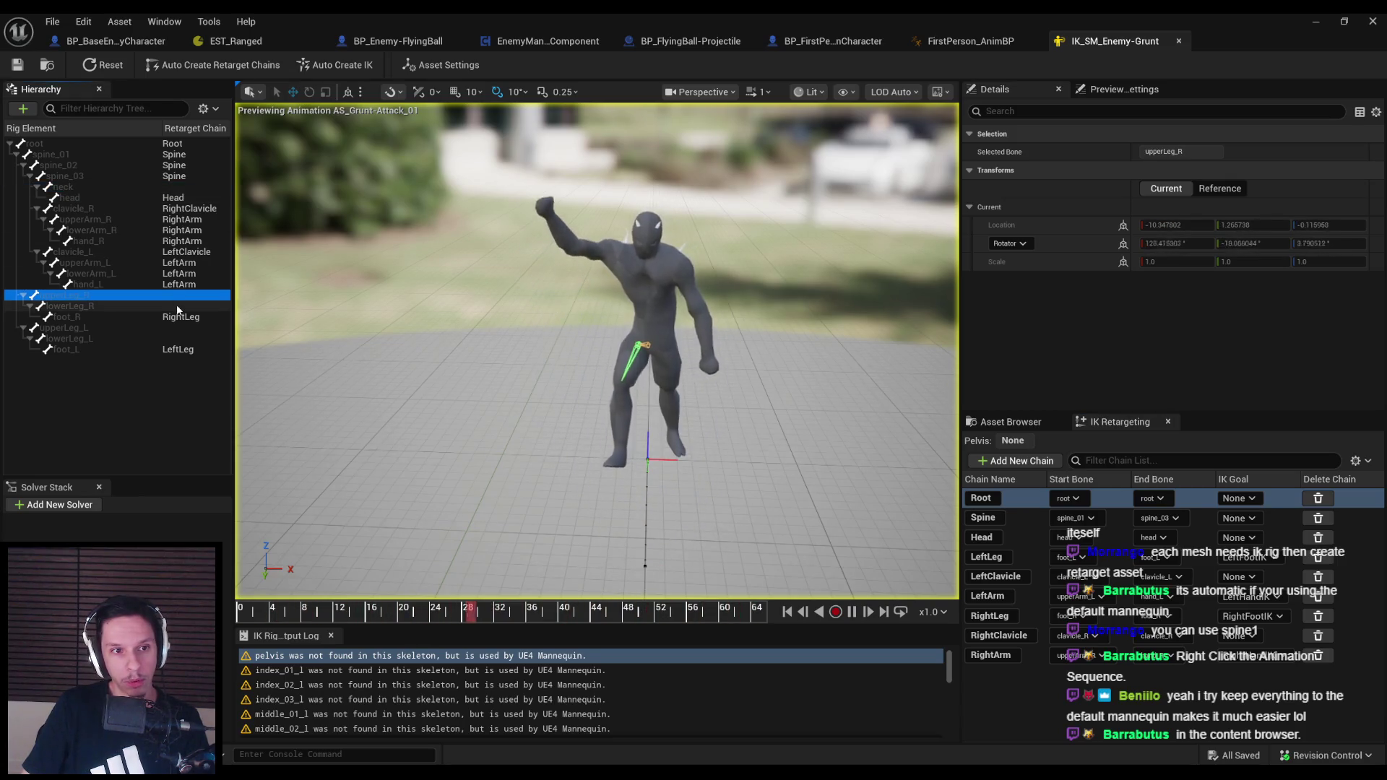
left_click(178, 316)
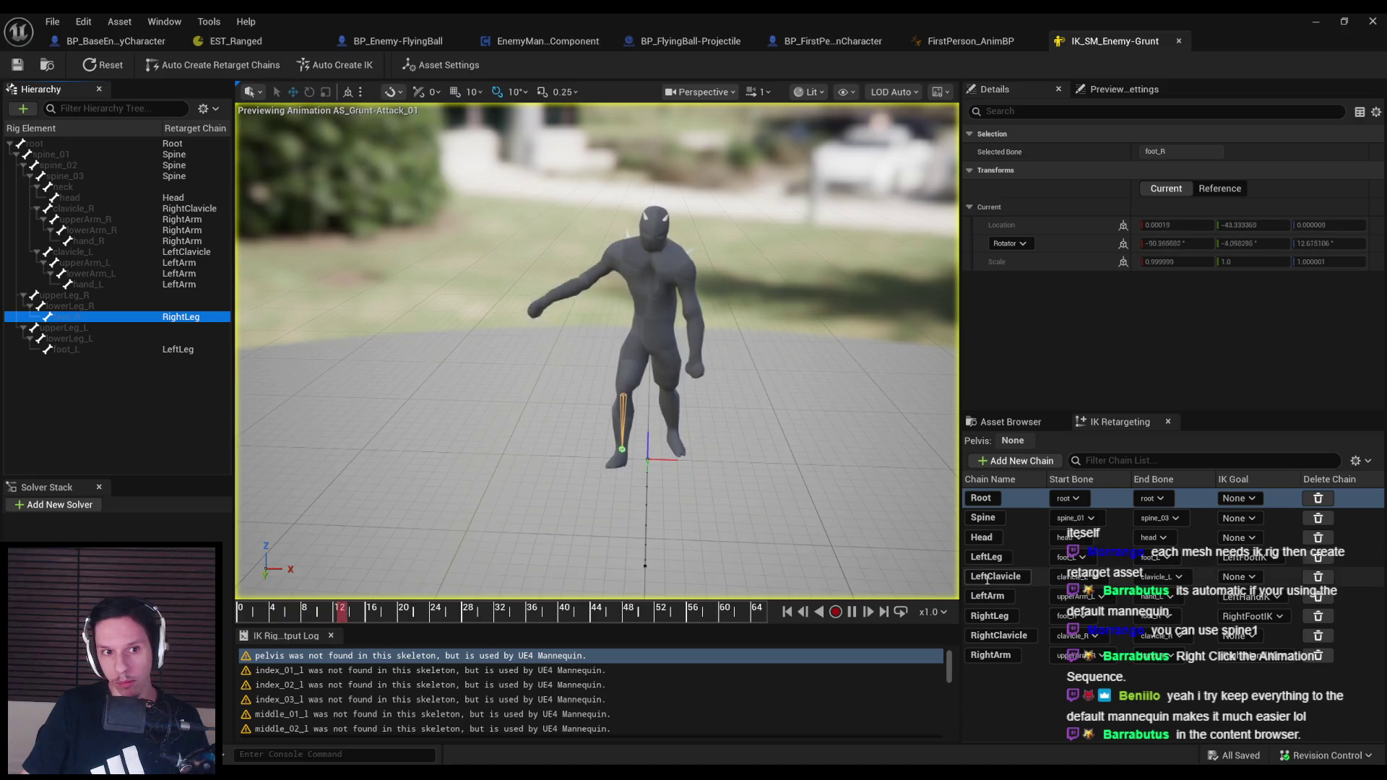
Set the RightLeg and LeftLeg chain start bones to upperLeg_R and upperLeg_L, then save
left_click(1062, 619)
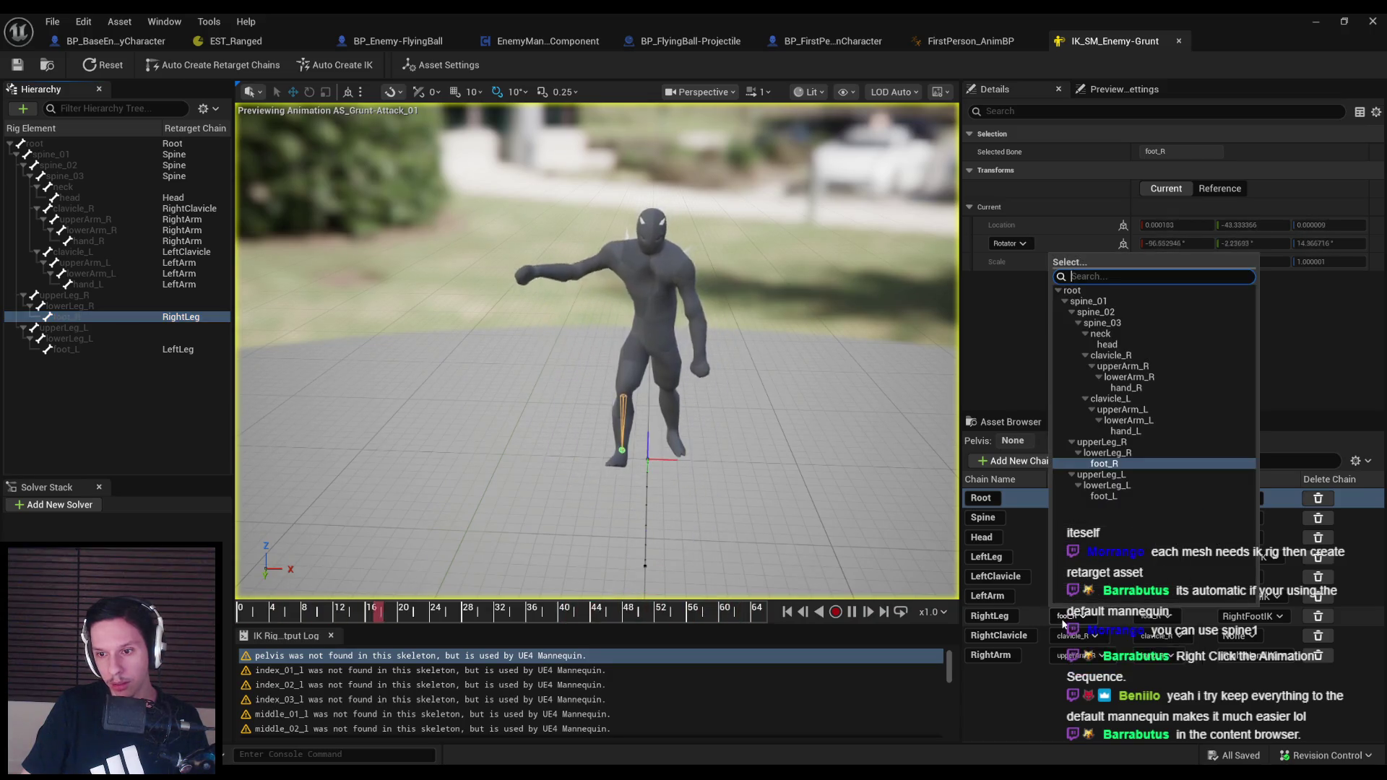
left_click(1102, 442)
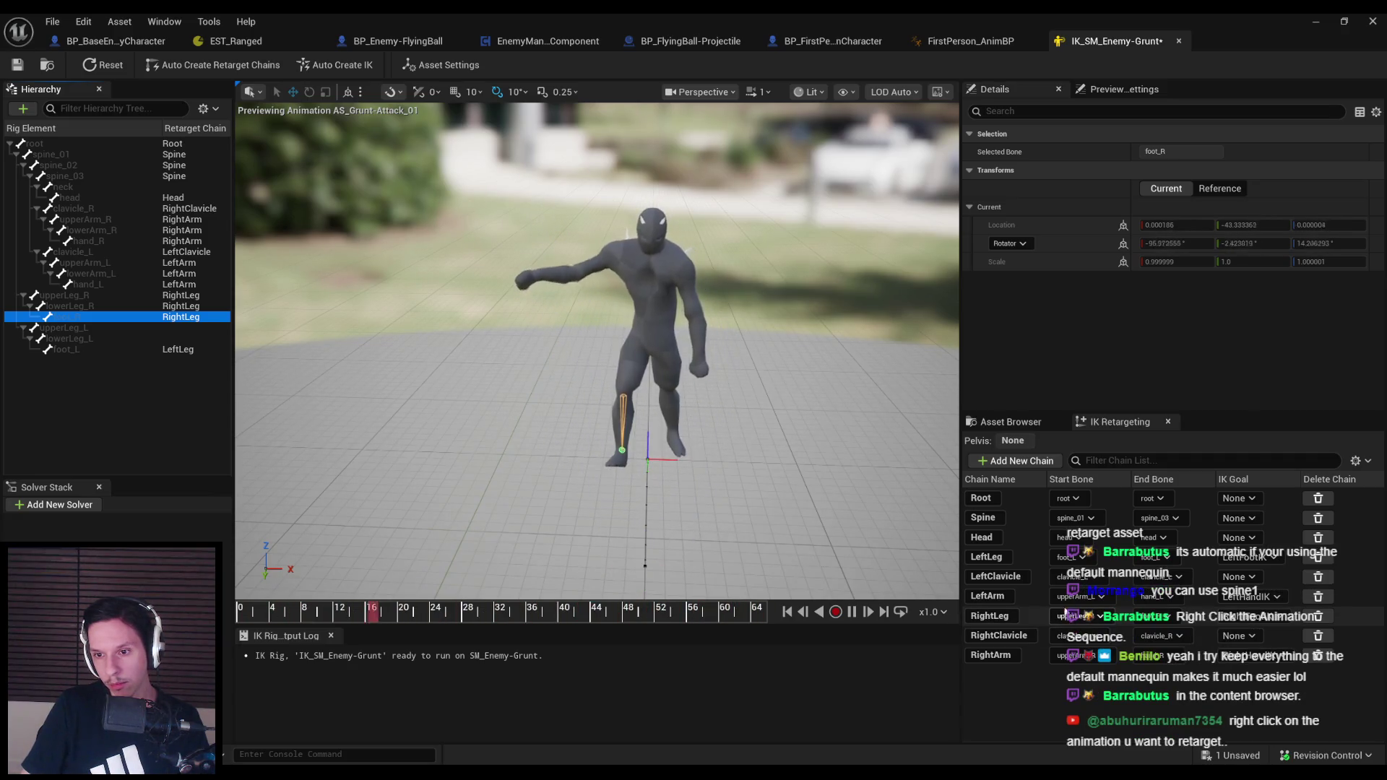
left_click(1072, 556)
left_click(1076, 426)
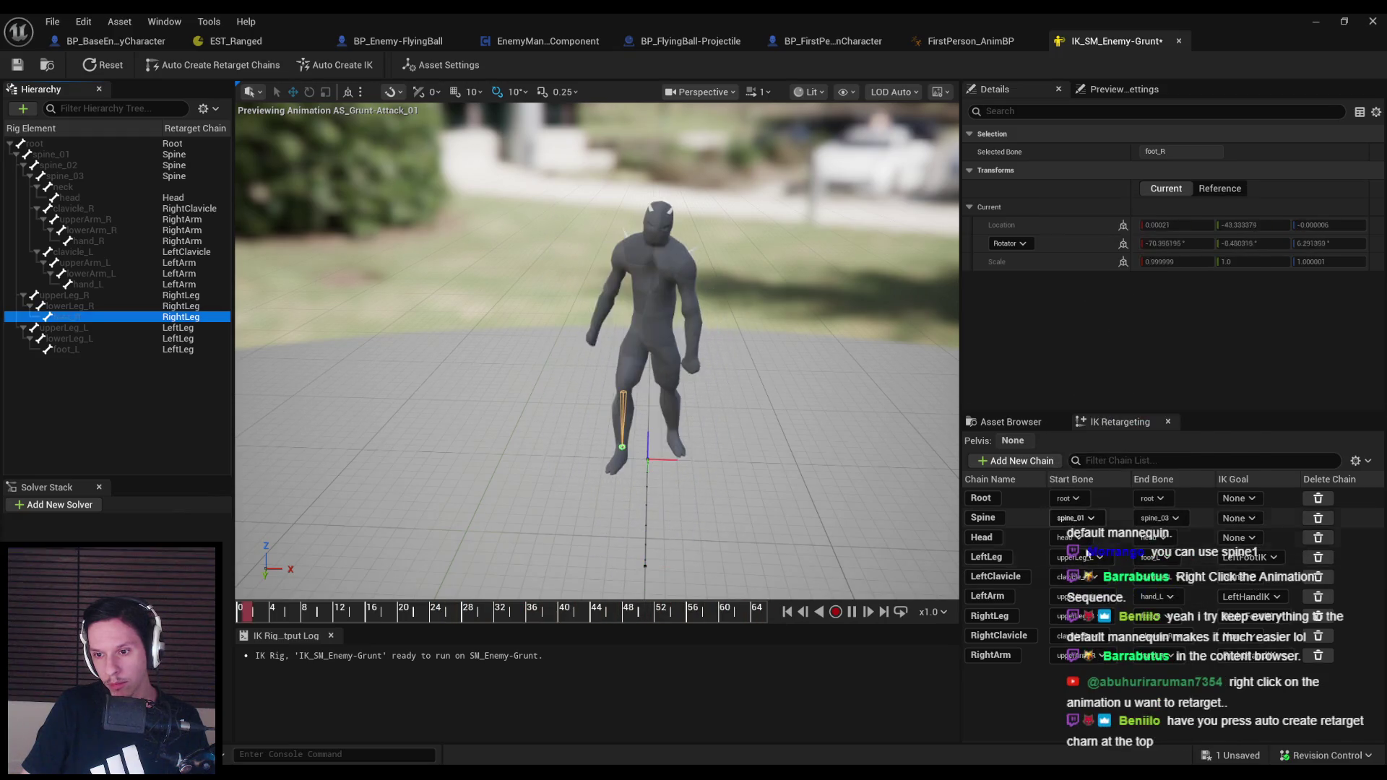
key("ctrl+s")
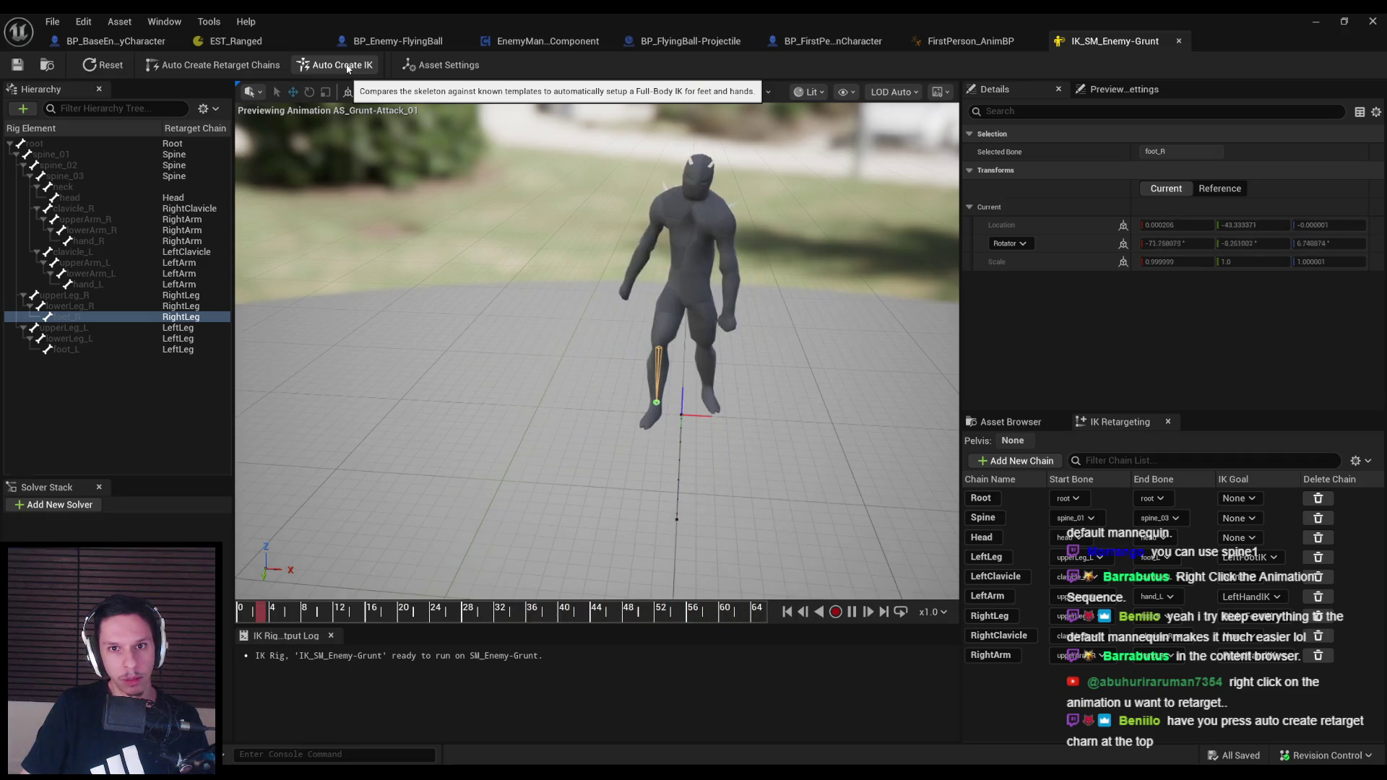
Show the rig's asset settings, pause the animation preview, and return to the level editor
left_click(431, 66)
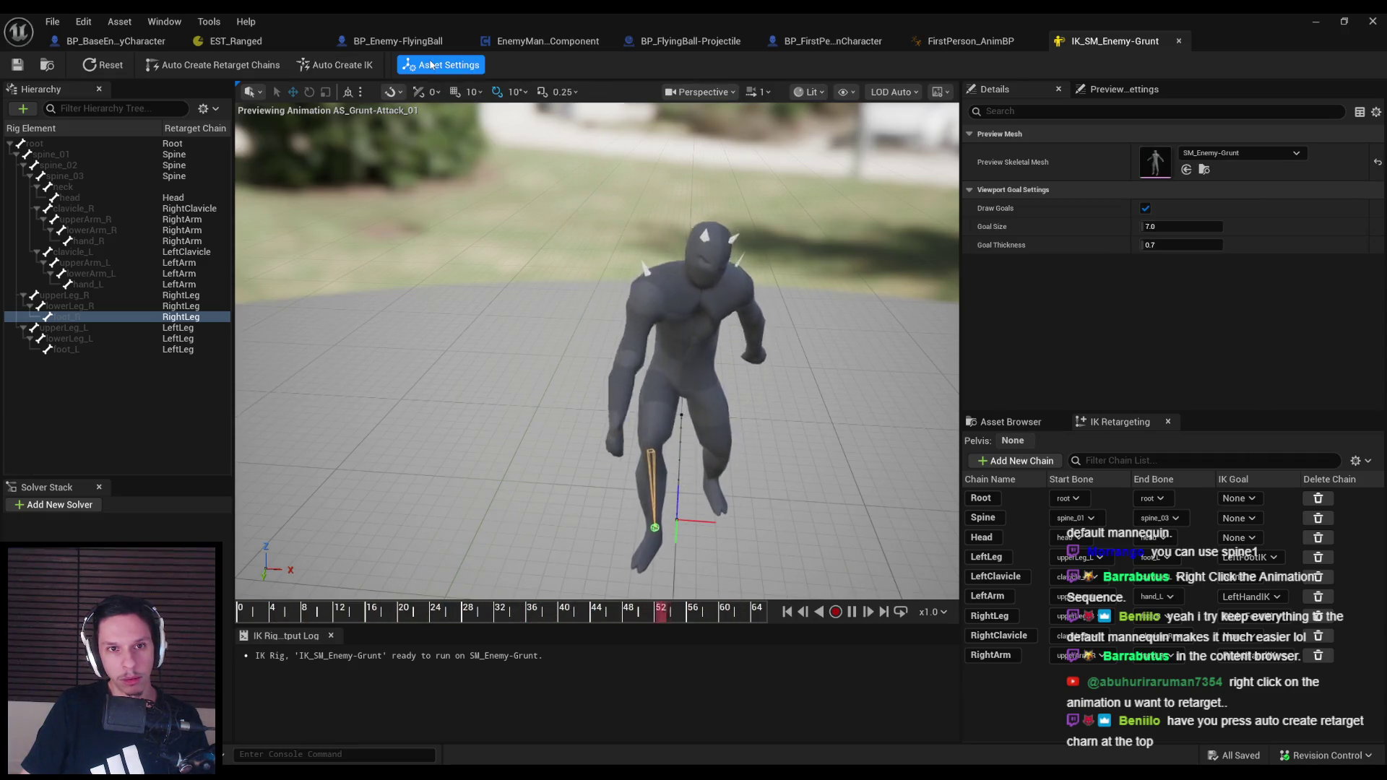
left_click_drag(491, 332, 486, 293)
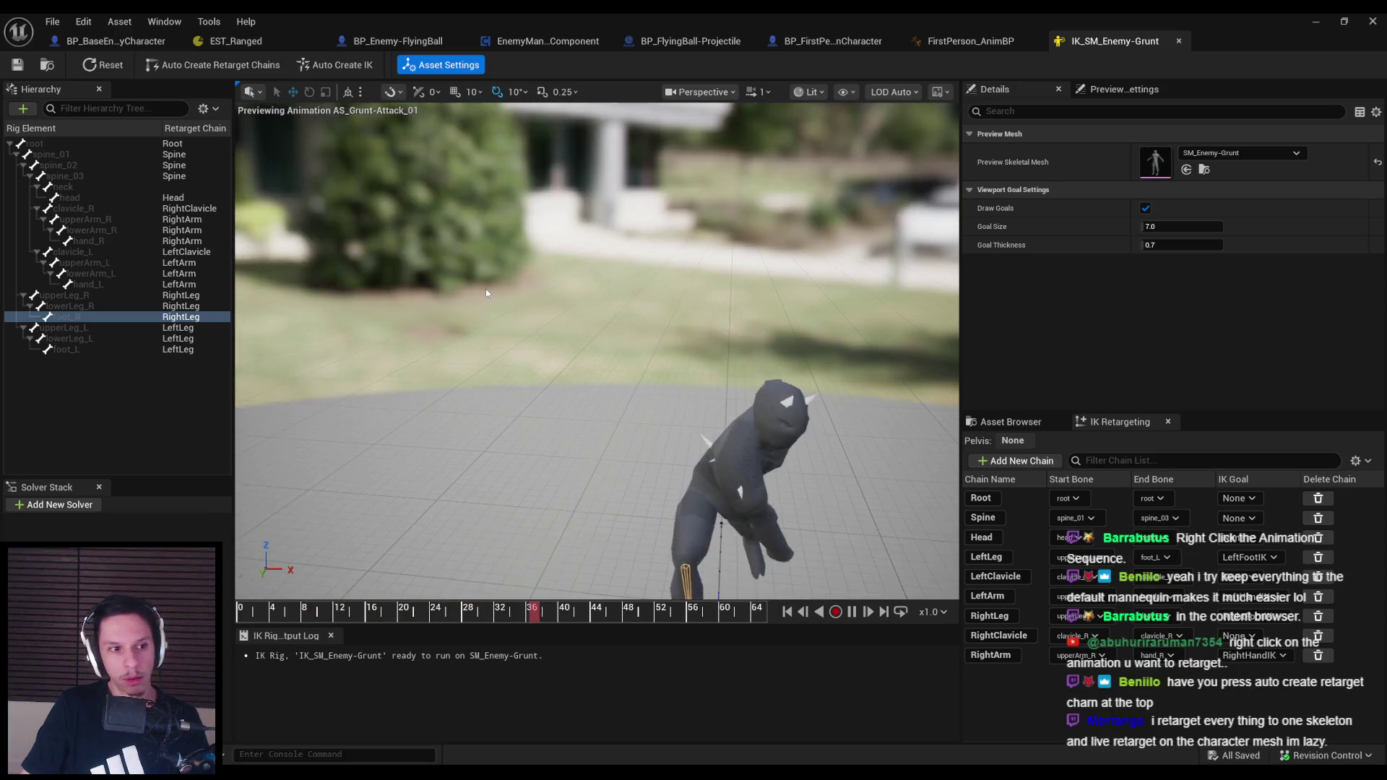
key("space")
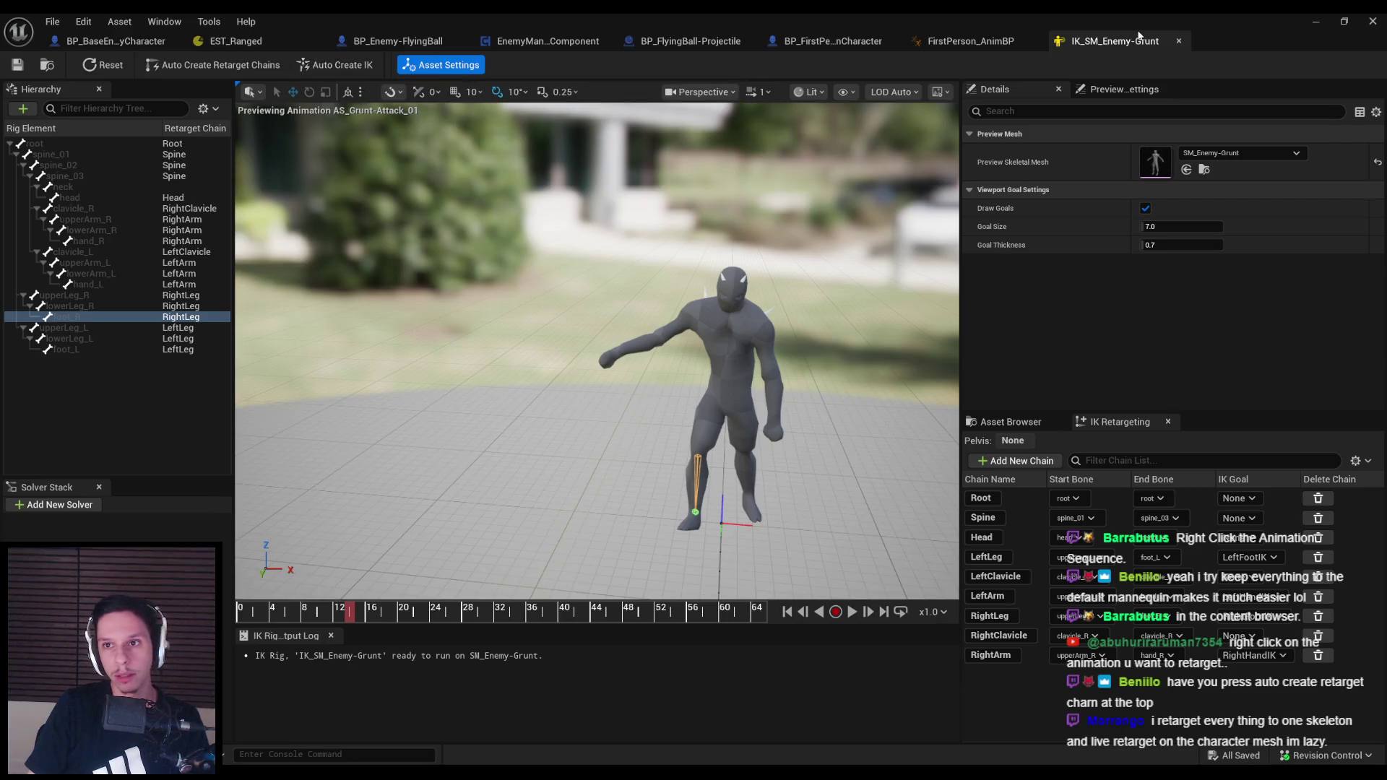
key("alt+Tab")
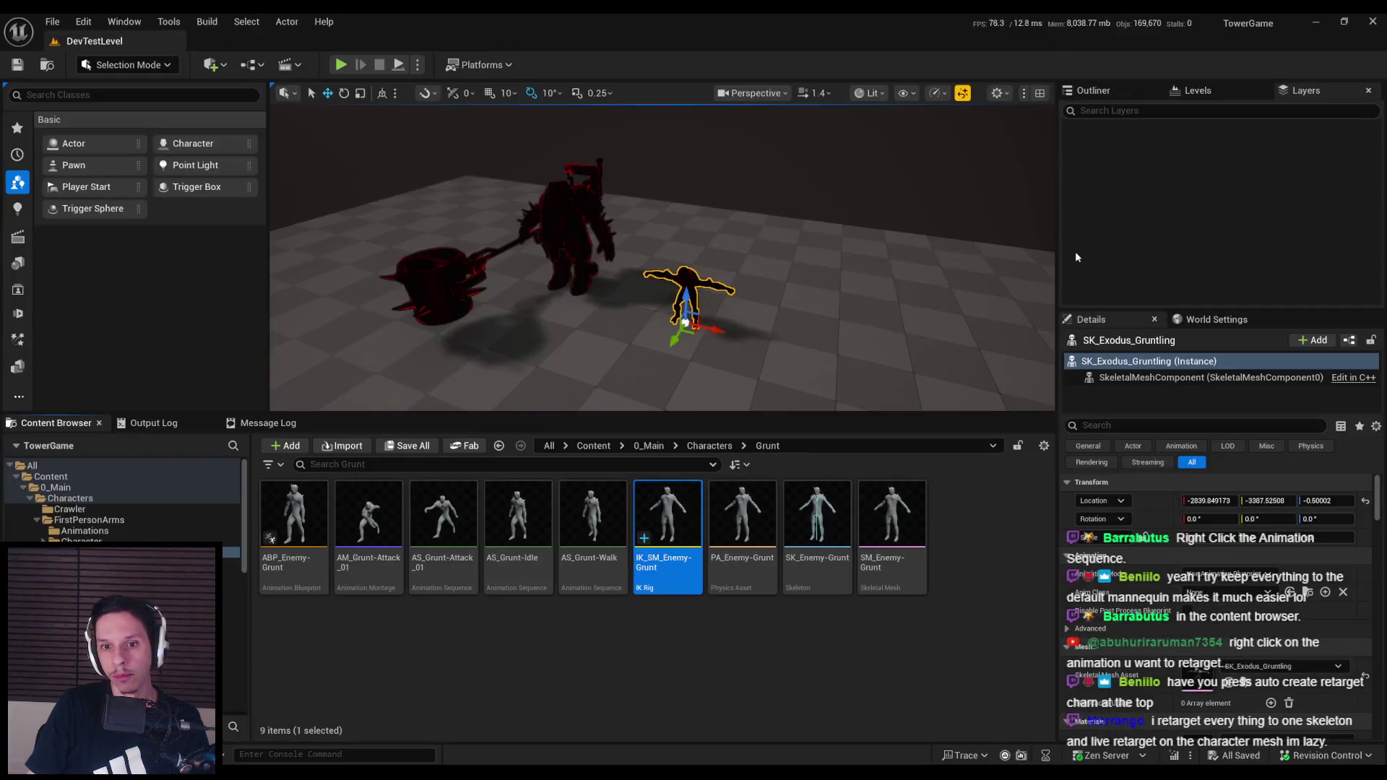
Create an IK Retargeter from IK_SM_Enemy-Grunt with IKRig_Mannequin as the target IK Rig
right_click(682, 556)
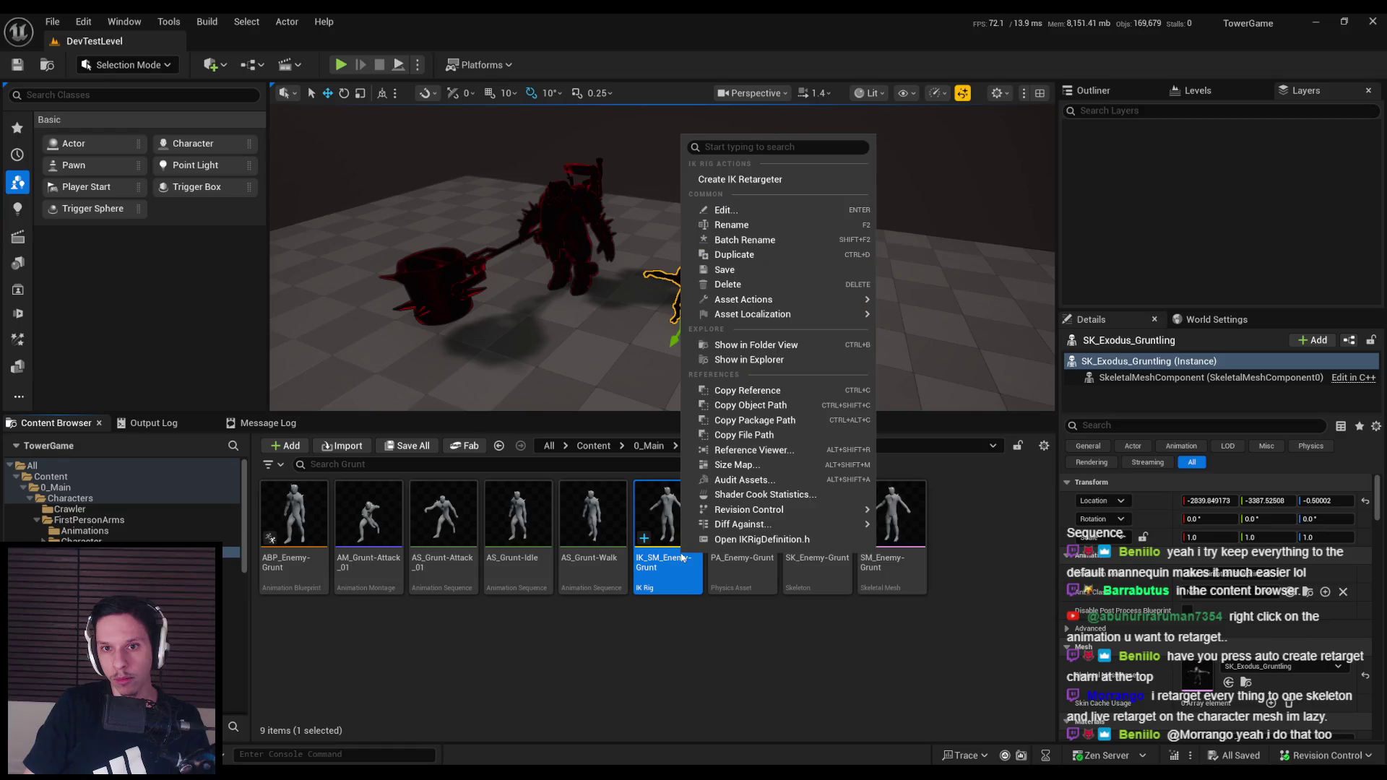
left_click(742, 181)
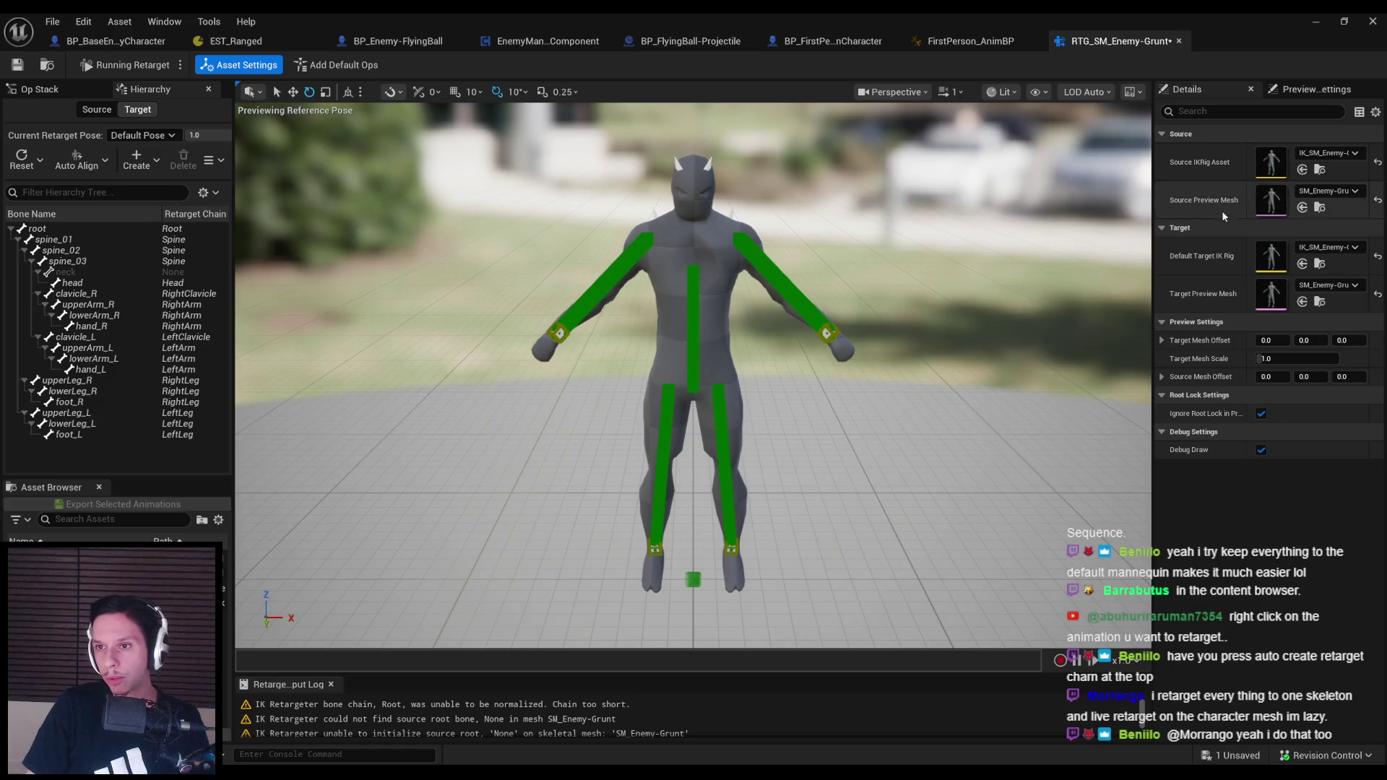
left_click(1317, 248)
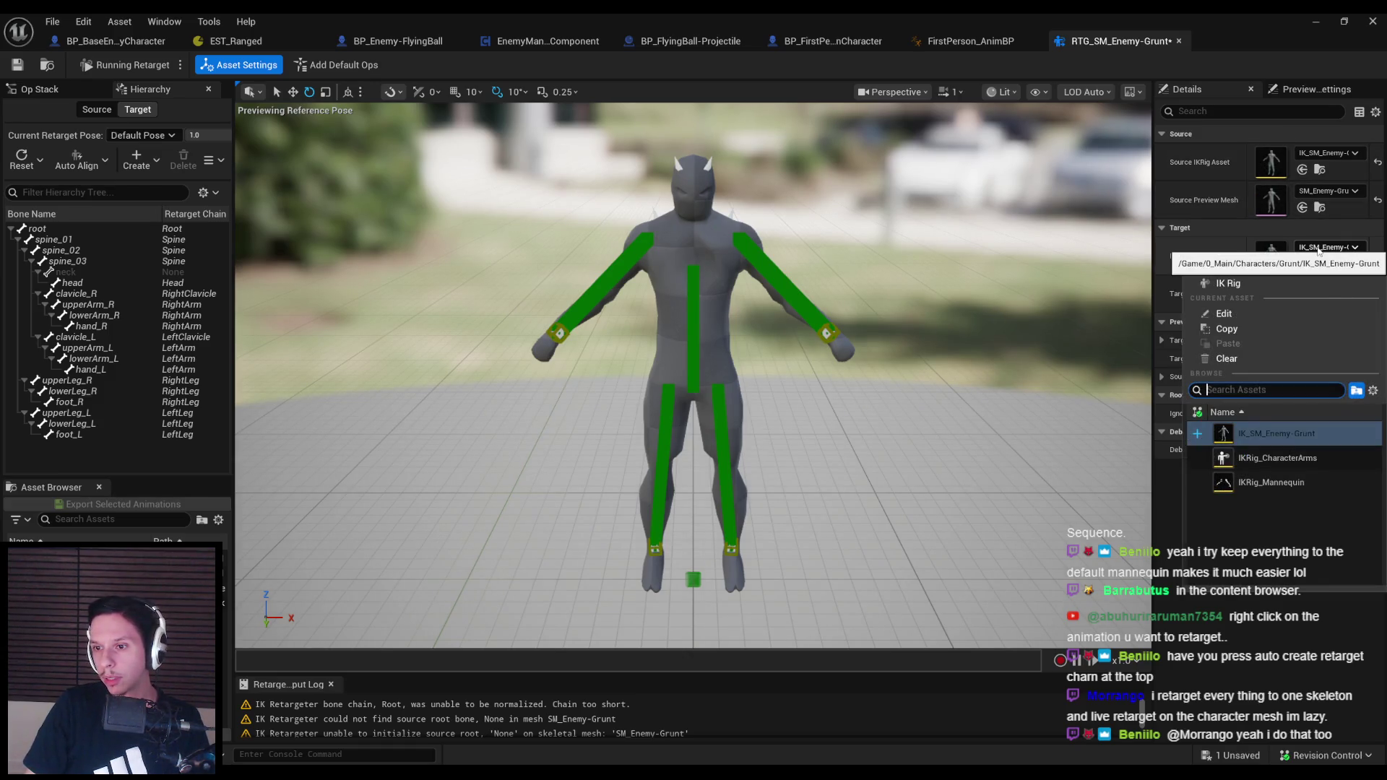
left_click(1317, 250)
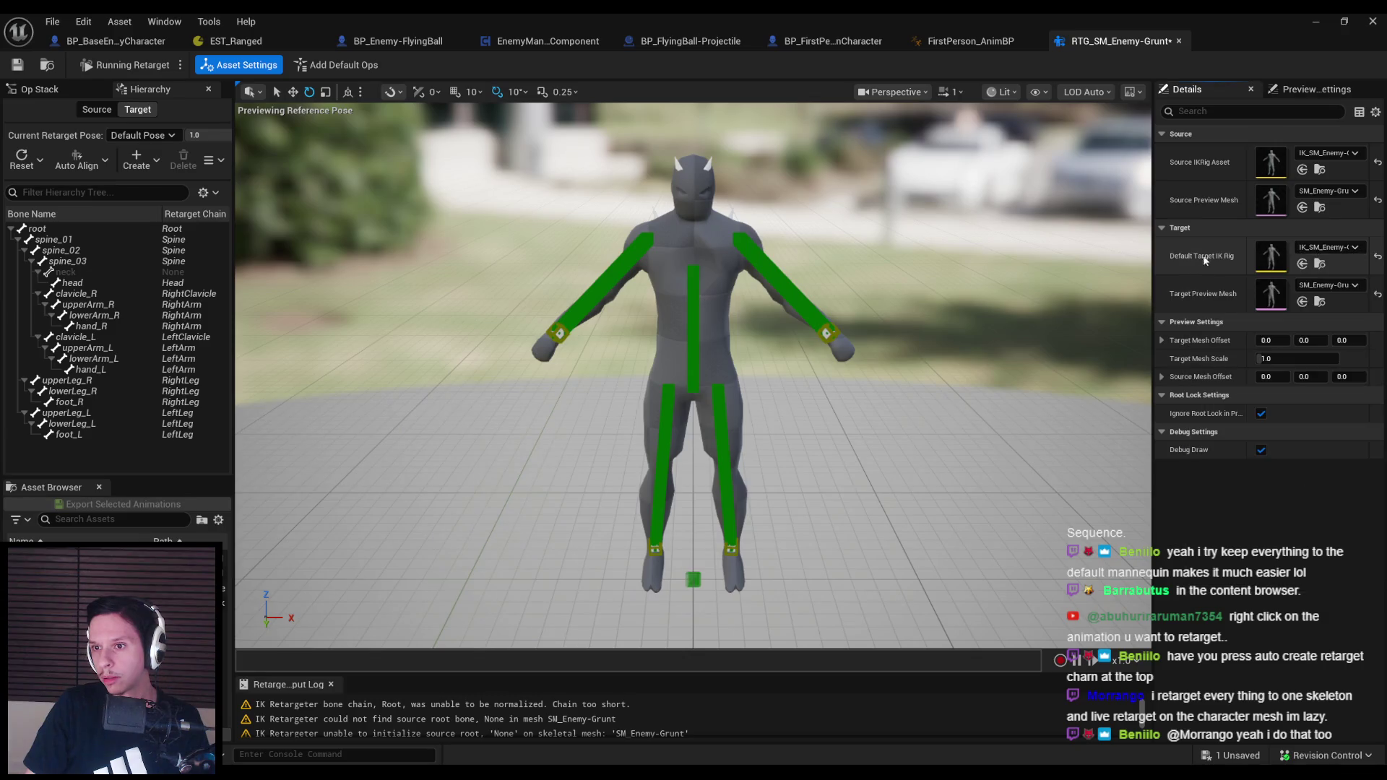
left_click(1325, 248)
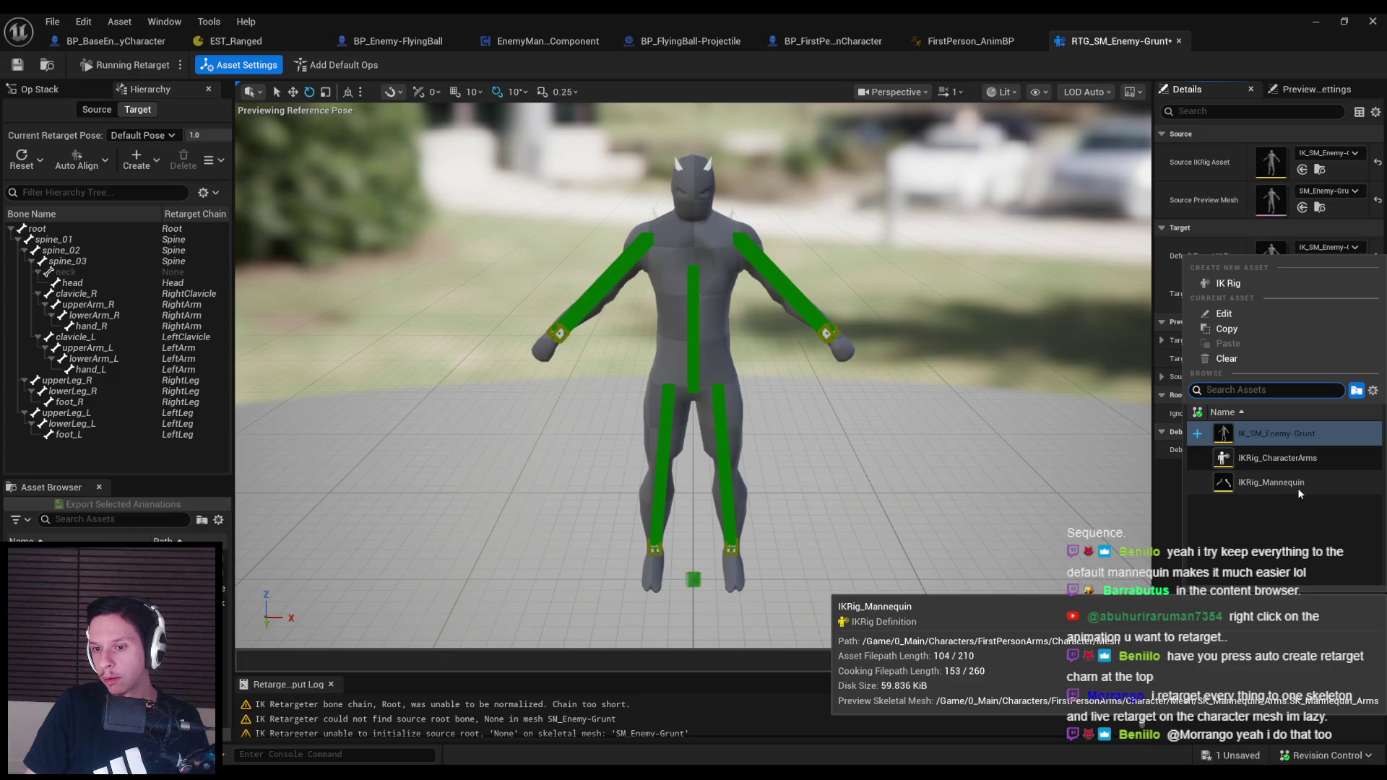
left_click(1298, 490)
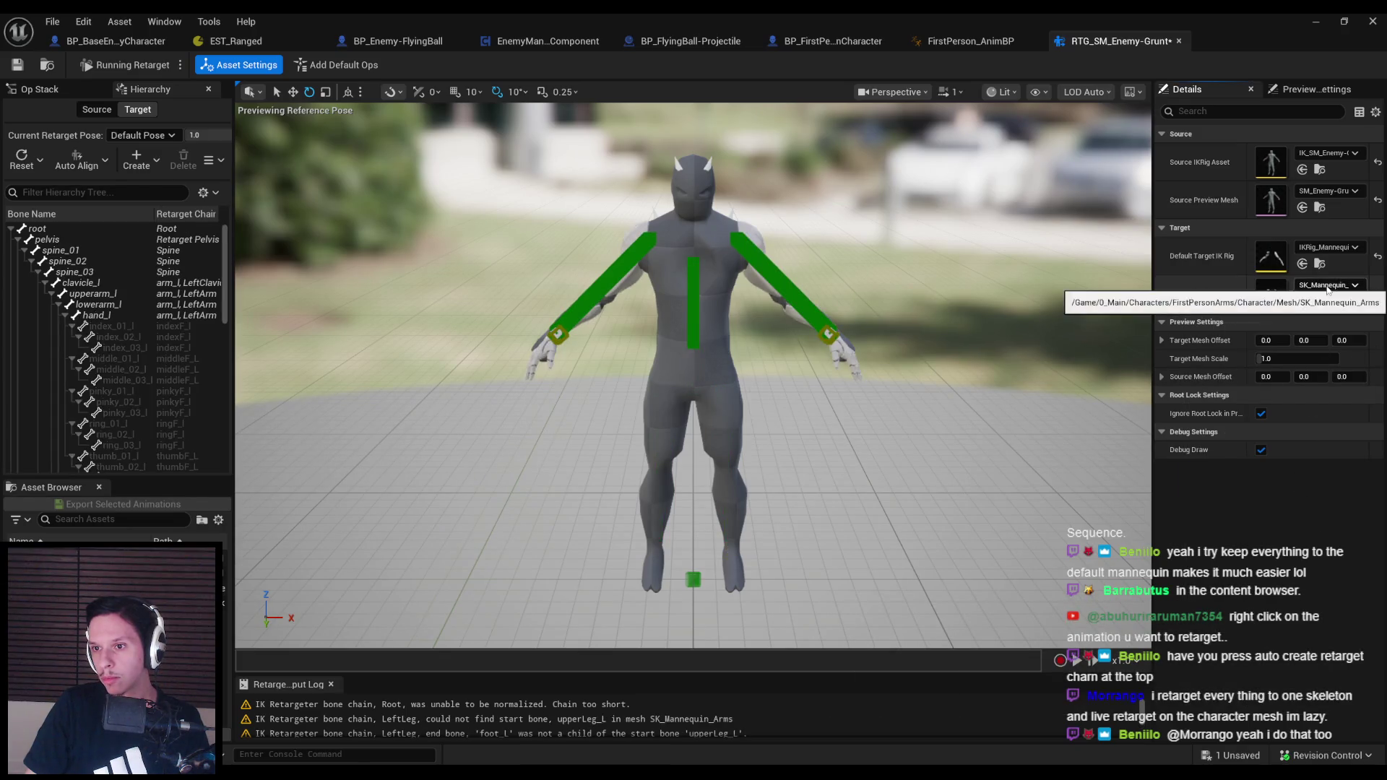
Search the target preview mesh list for 'mann' and 'gru', keep IKRig_Mannequin, and save RTG_SM_Enemy-Grunt
left_click(1326, 285)
type("mann")
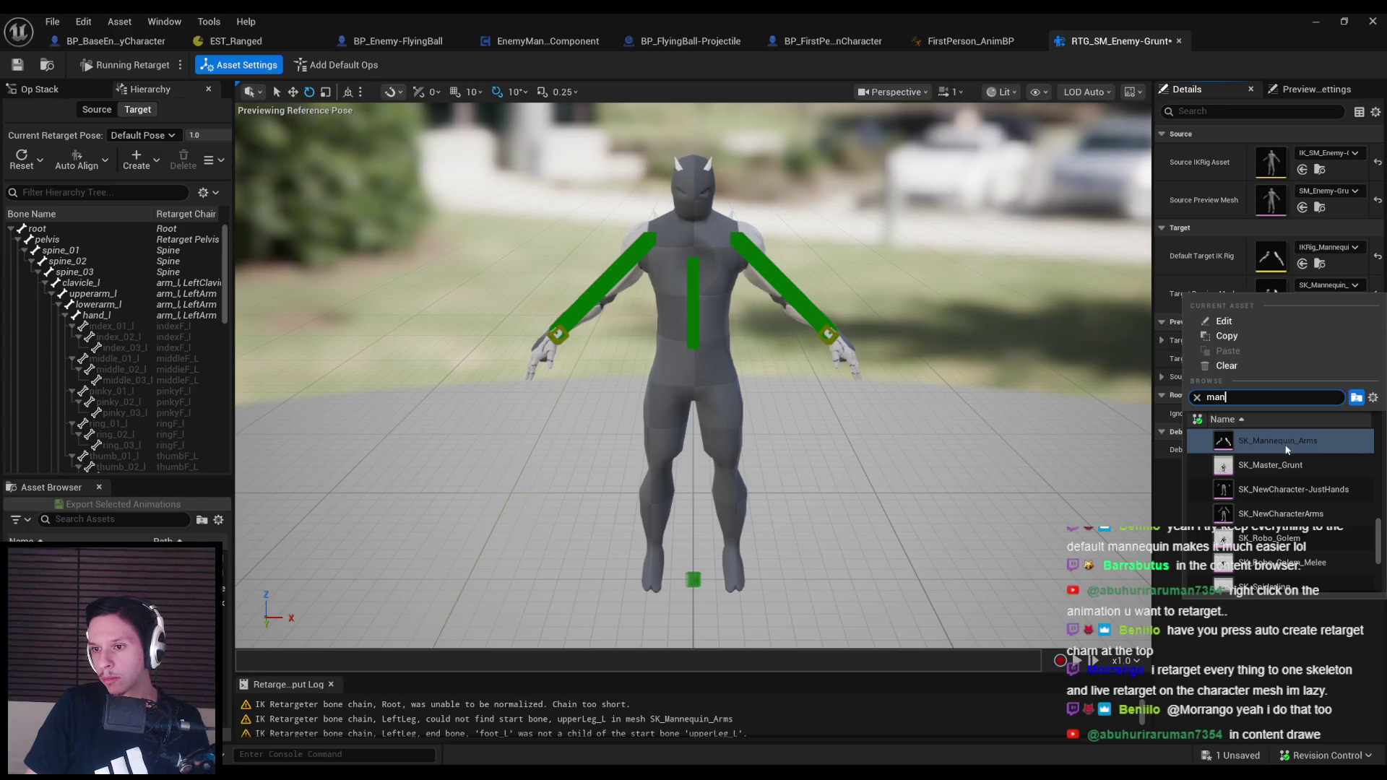
key("BackSpace")
key("BackSpace")
key("BackSpace")
type("gru")
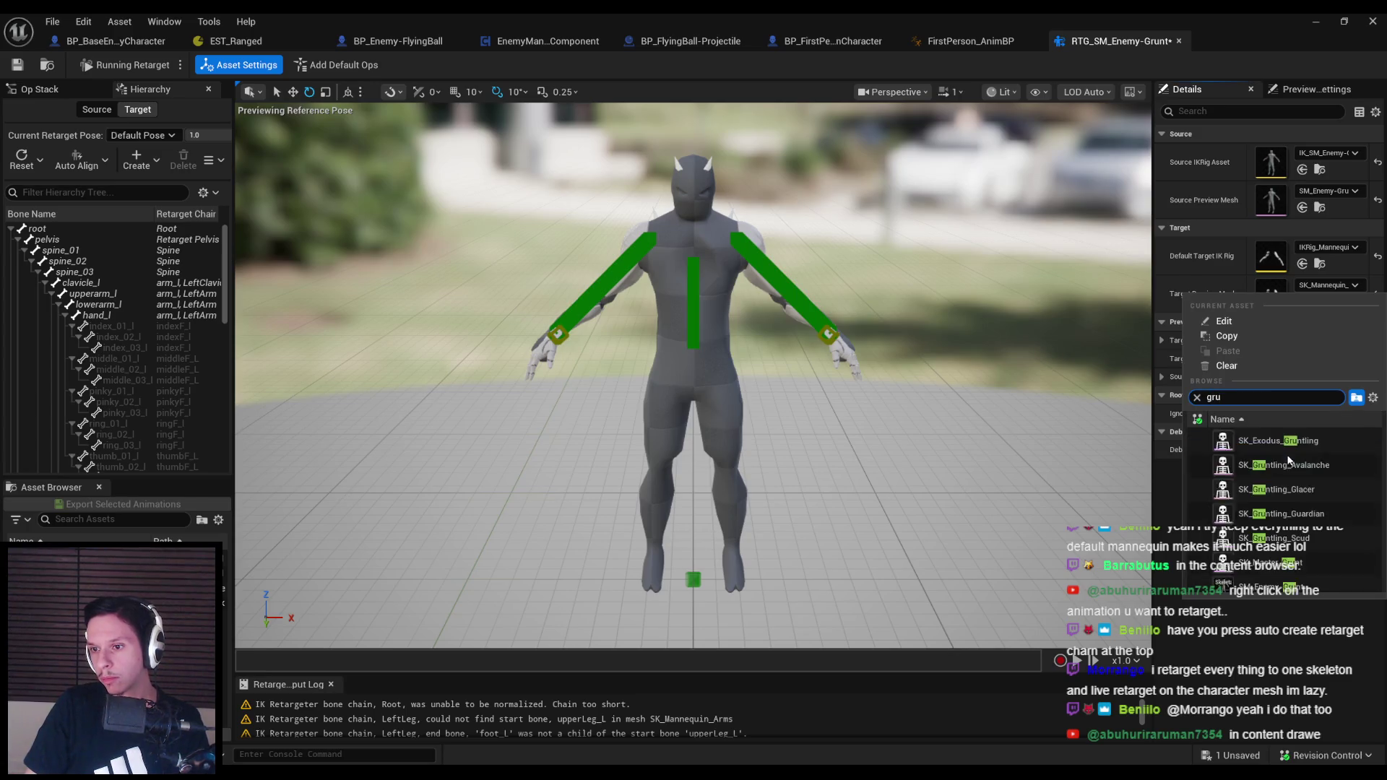
left_click(1313, 250)
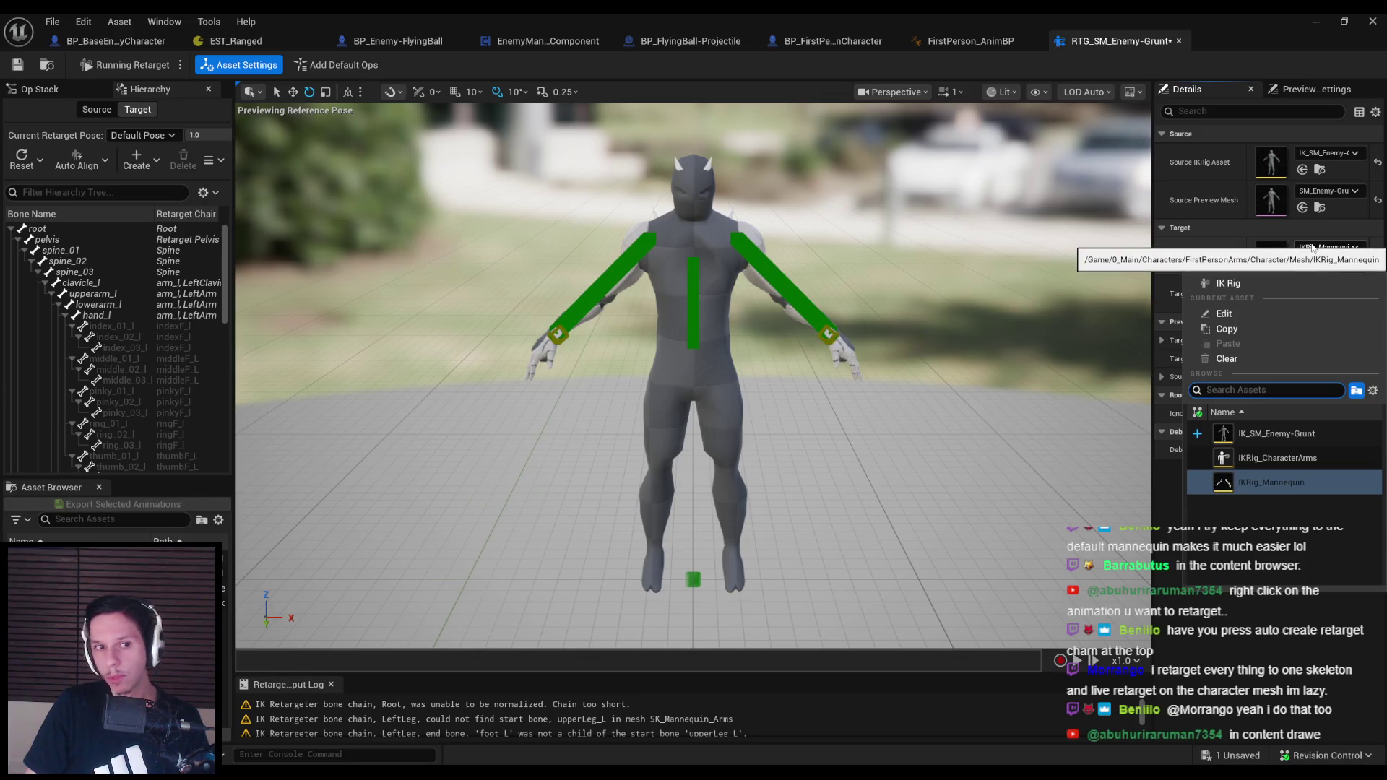
left_click(1271, 482)
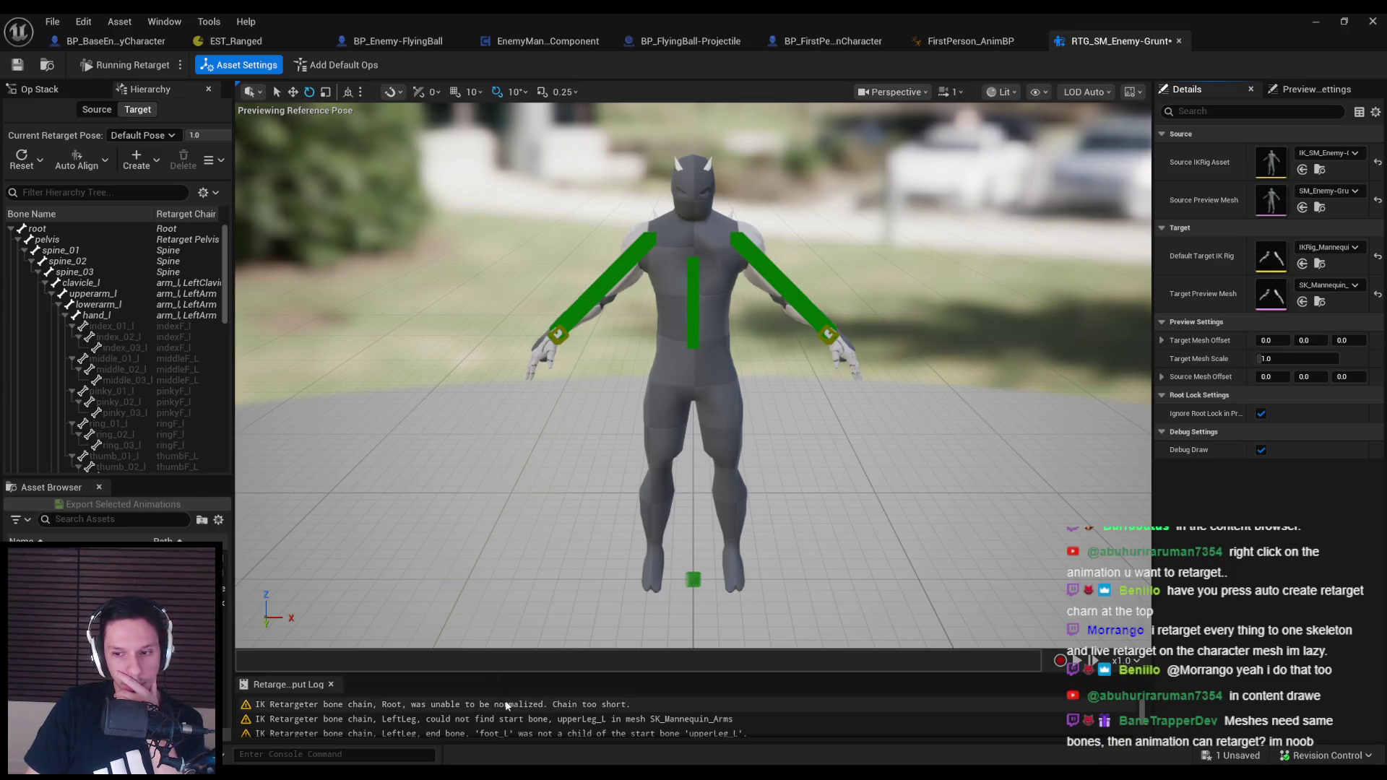
key("ctrl+s")
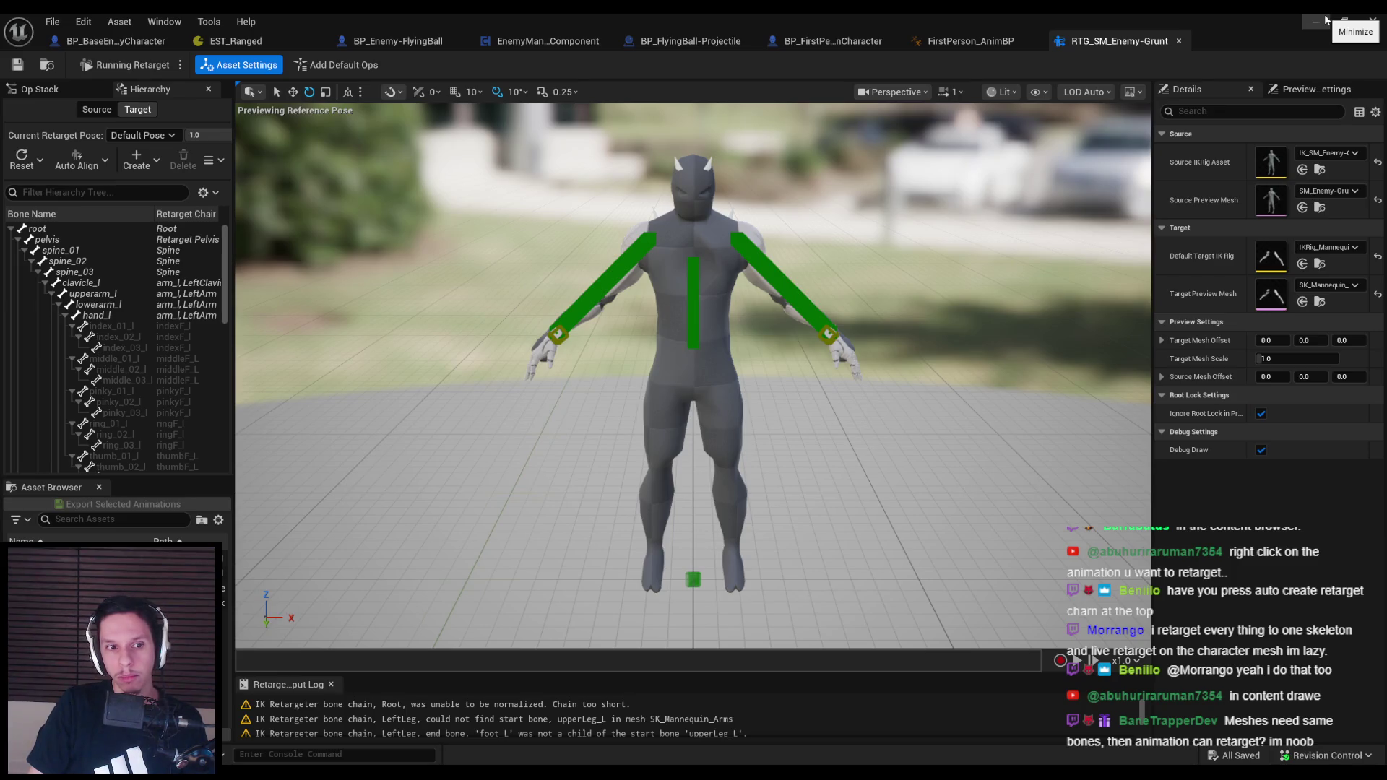
left_click(1325, 20)
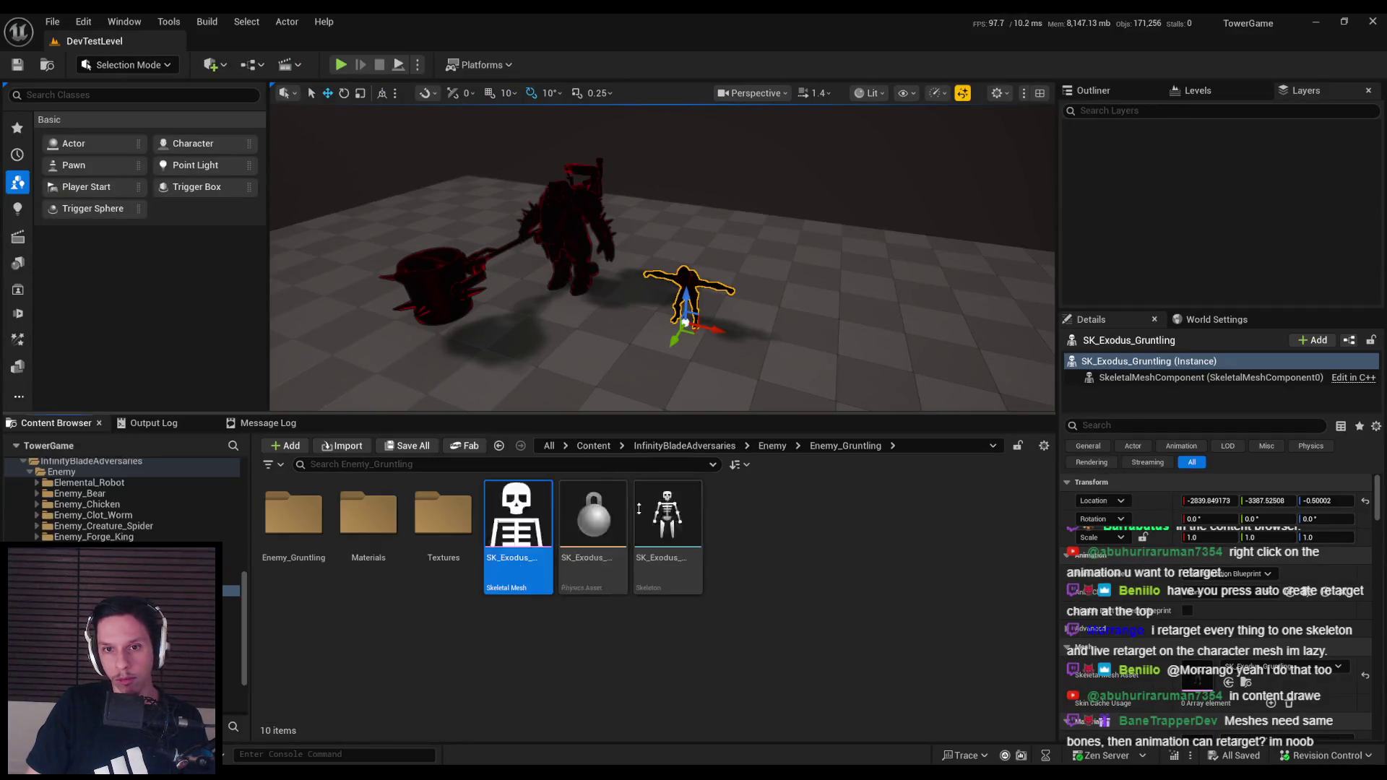
Create an IK Rig for SK_Exodus_Gruntling, open it, and auto-create its retarget chains
right_click(521, 549)
mouse_move(579, 249)
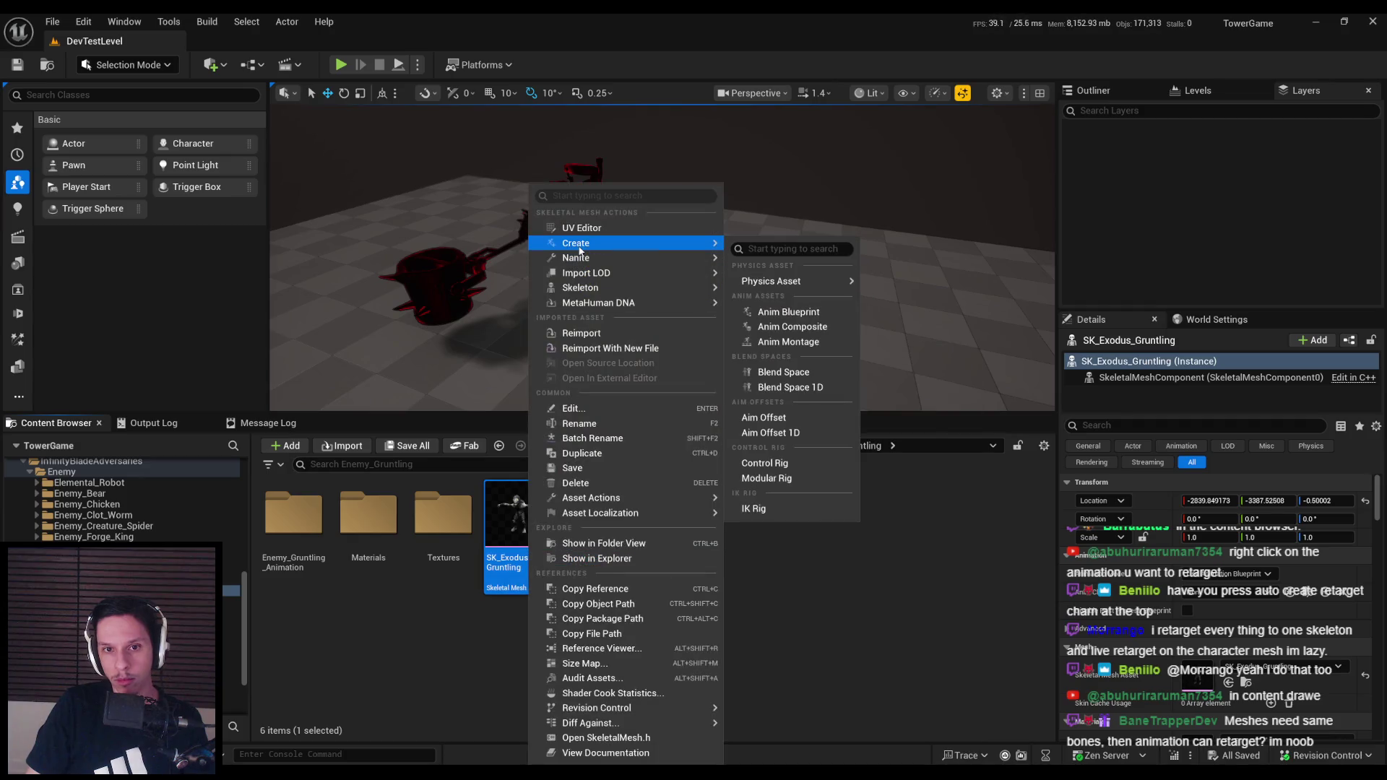
left_click(755, 509)
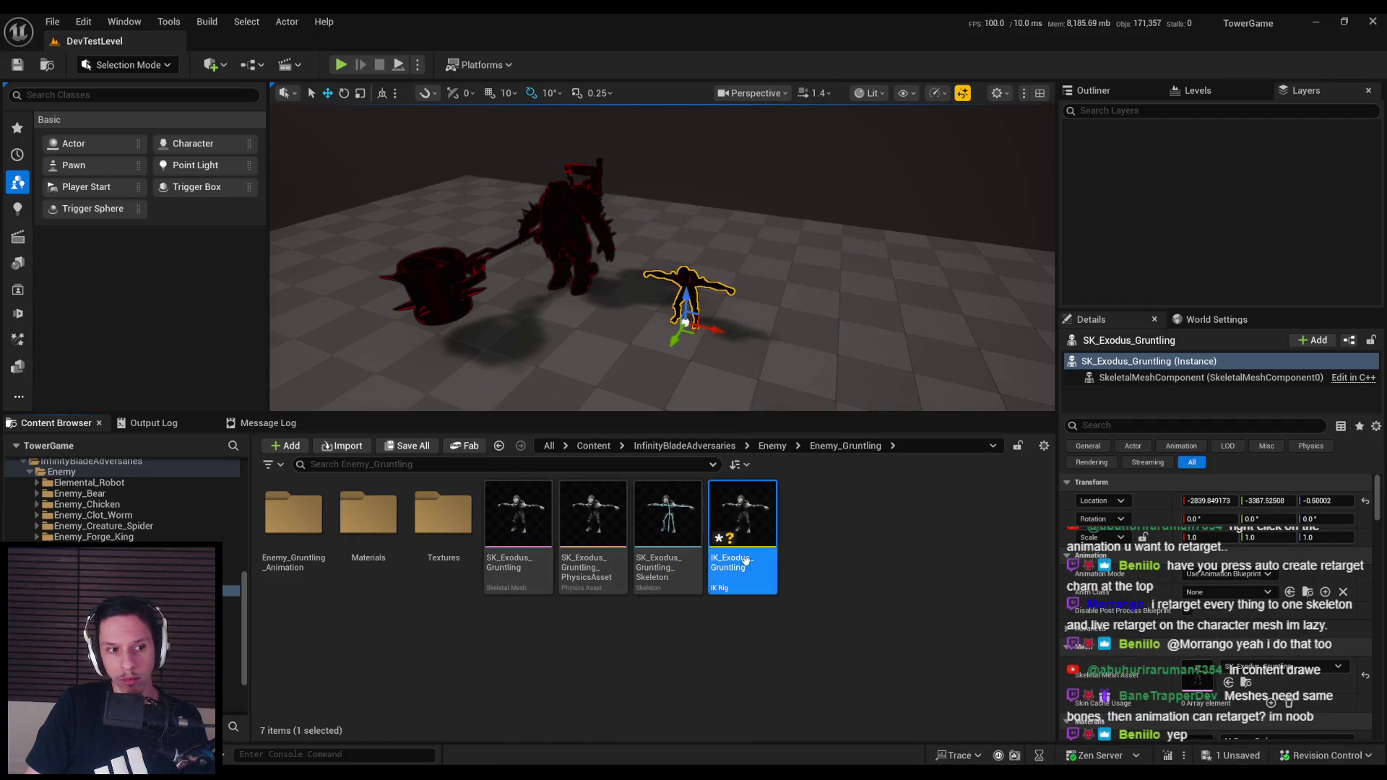
double_click(745, 561)
left_click(205, 67)
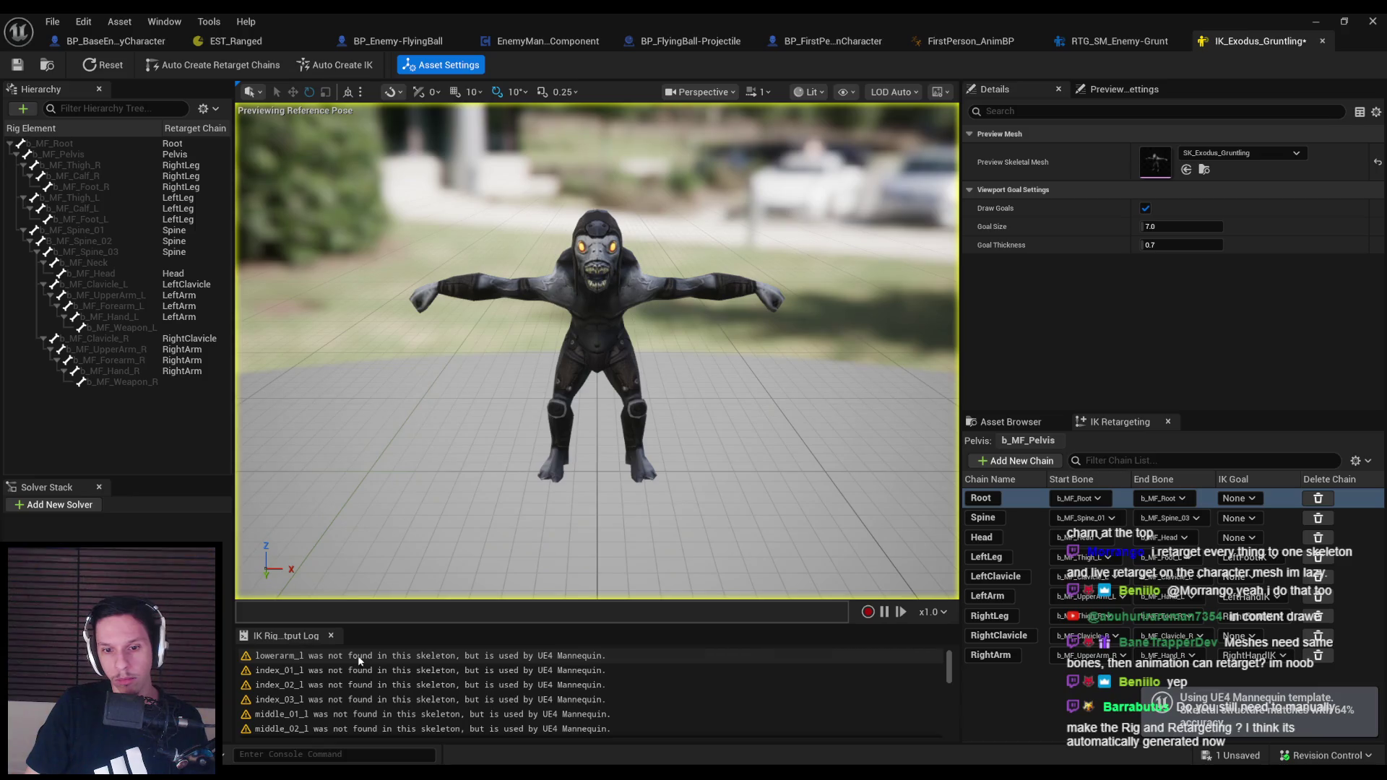
Check the LeftLeg and RightLeg start bones, leaving them unchanged, and inspect the b_MF_Neck bone
left_click(1095, 560)
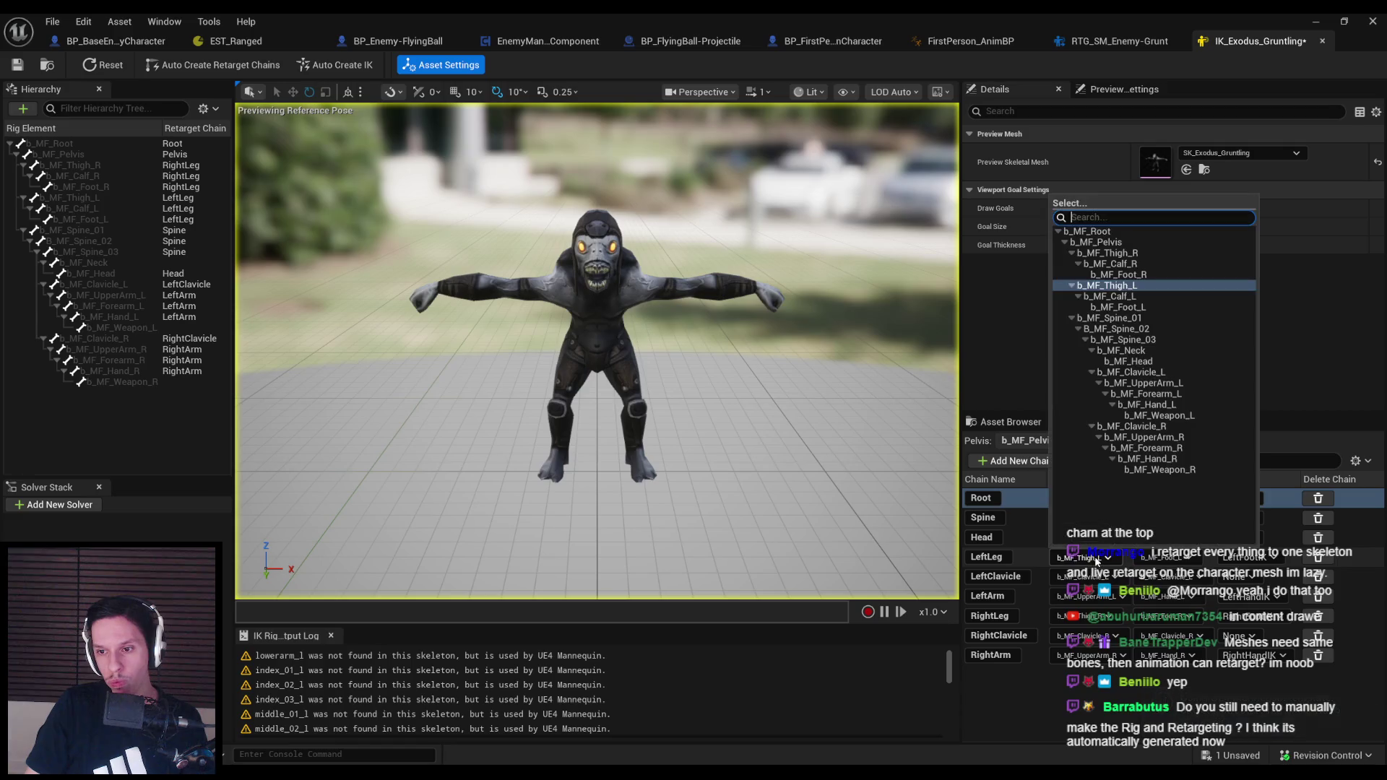
left_click(1096, 562)
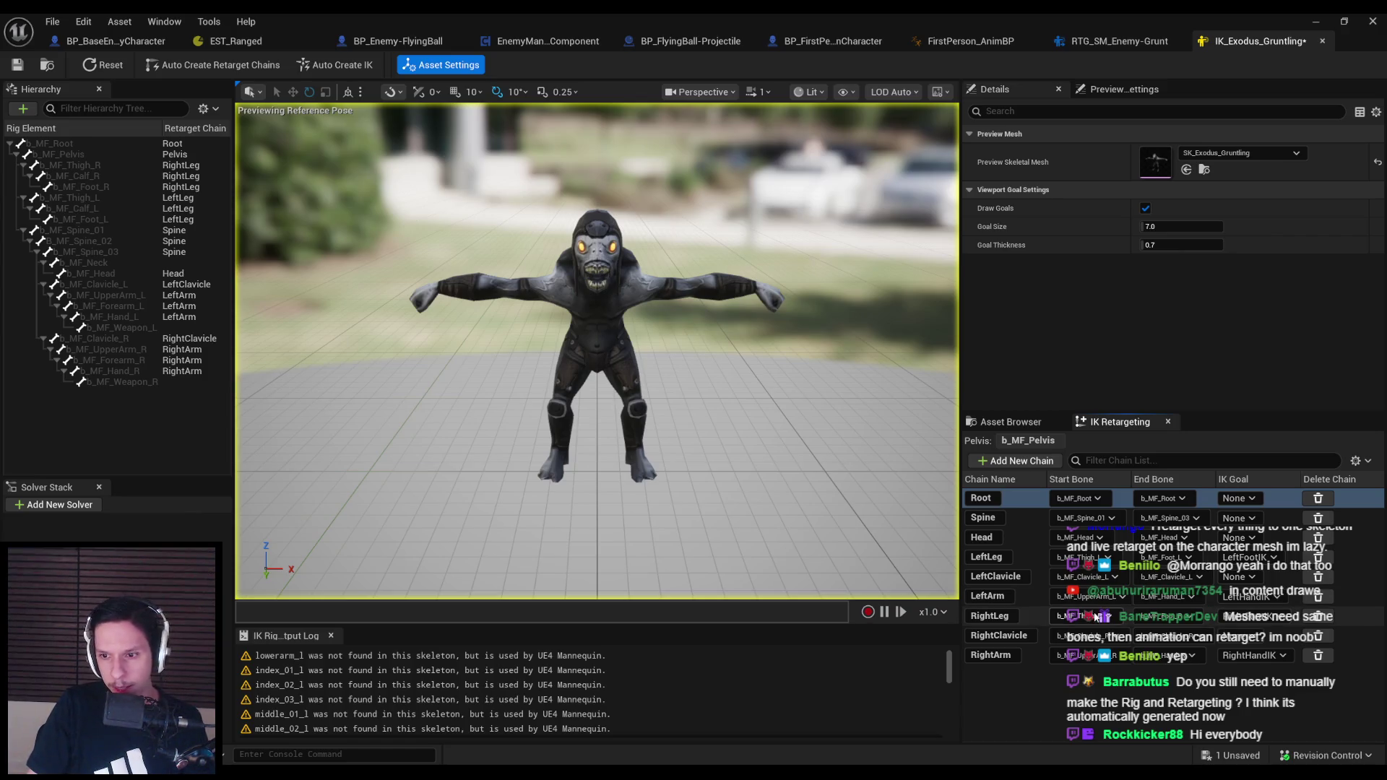
left_click(1098, 622)
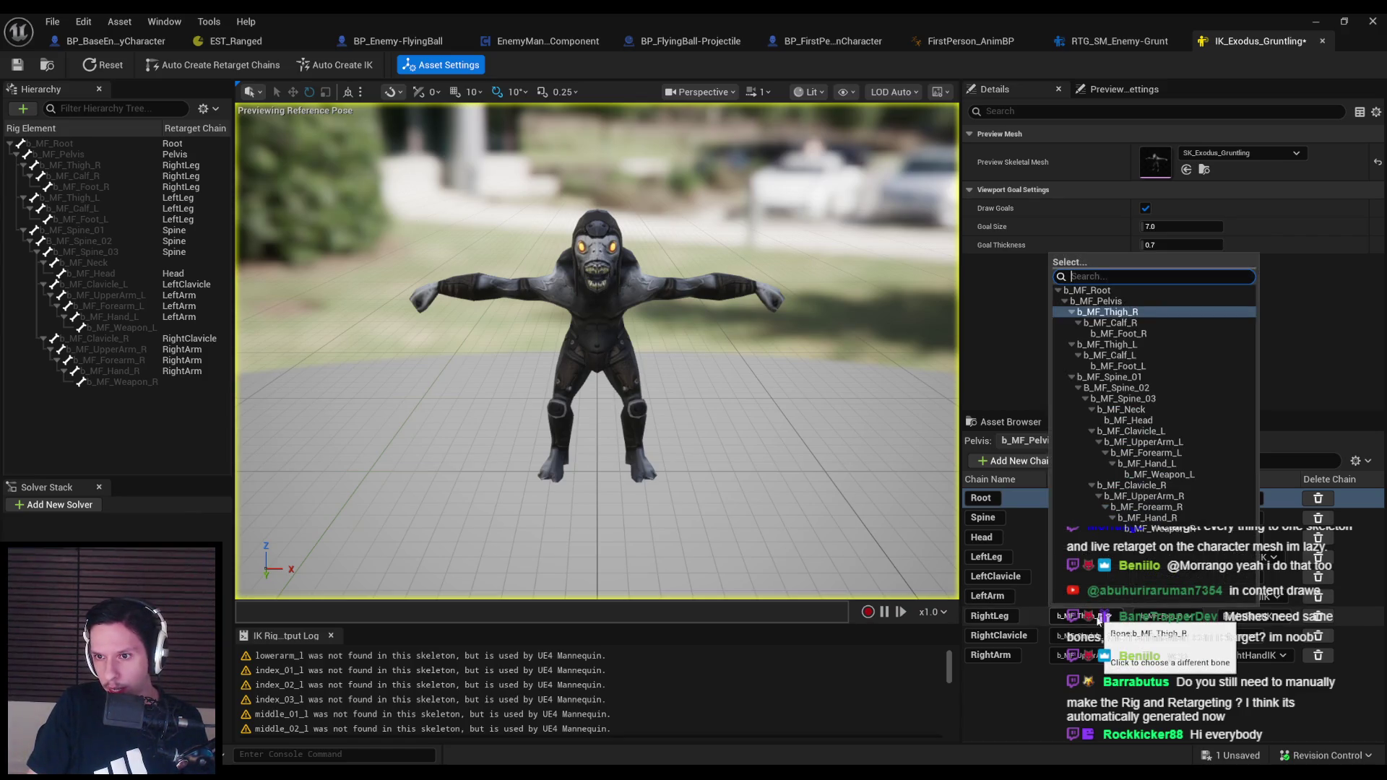
left_click(1096, 622)
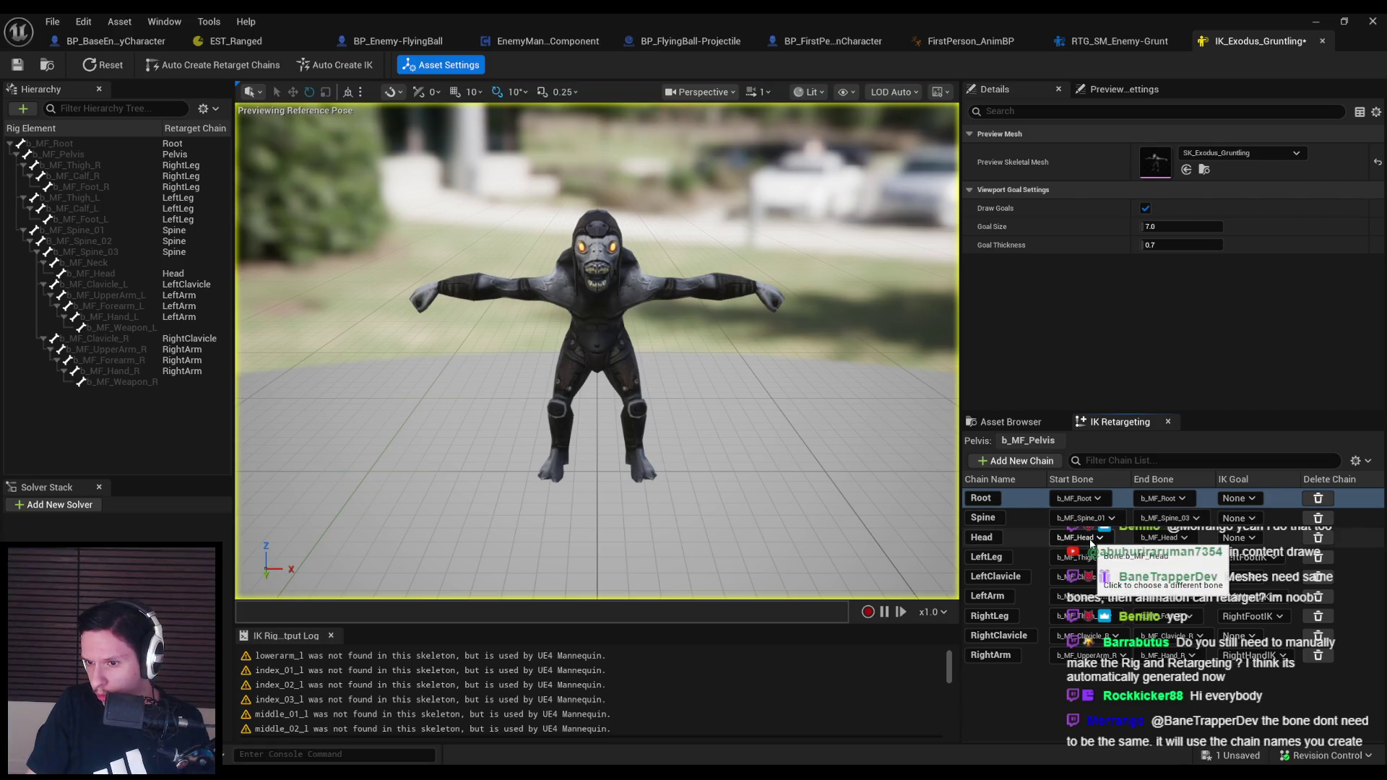
left_click(178, 264)
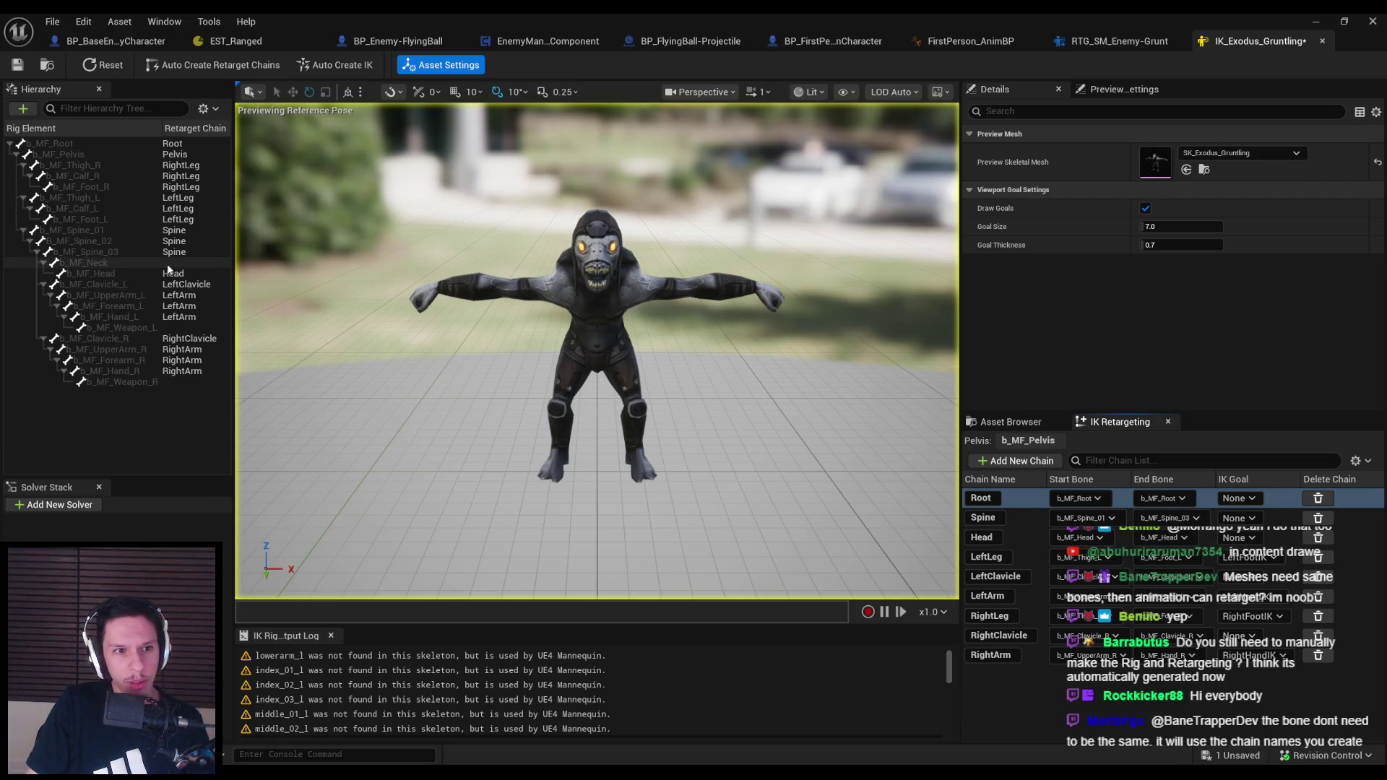
left_click(416, 449)
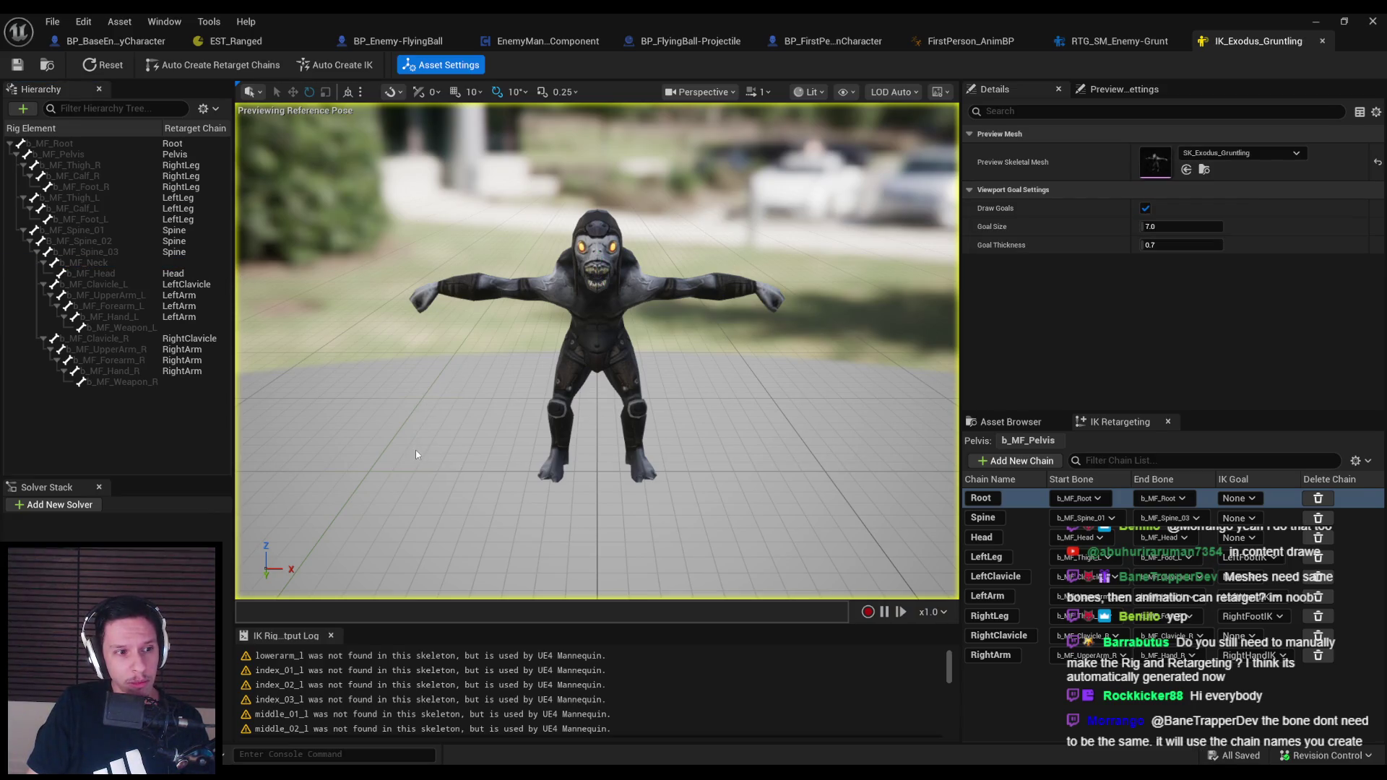
Auto-create full body IK on the Gruntling rig, test the right hand goal, and close that rig
left_click(343, 68)
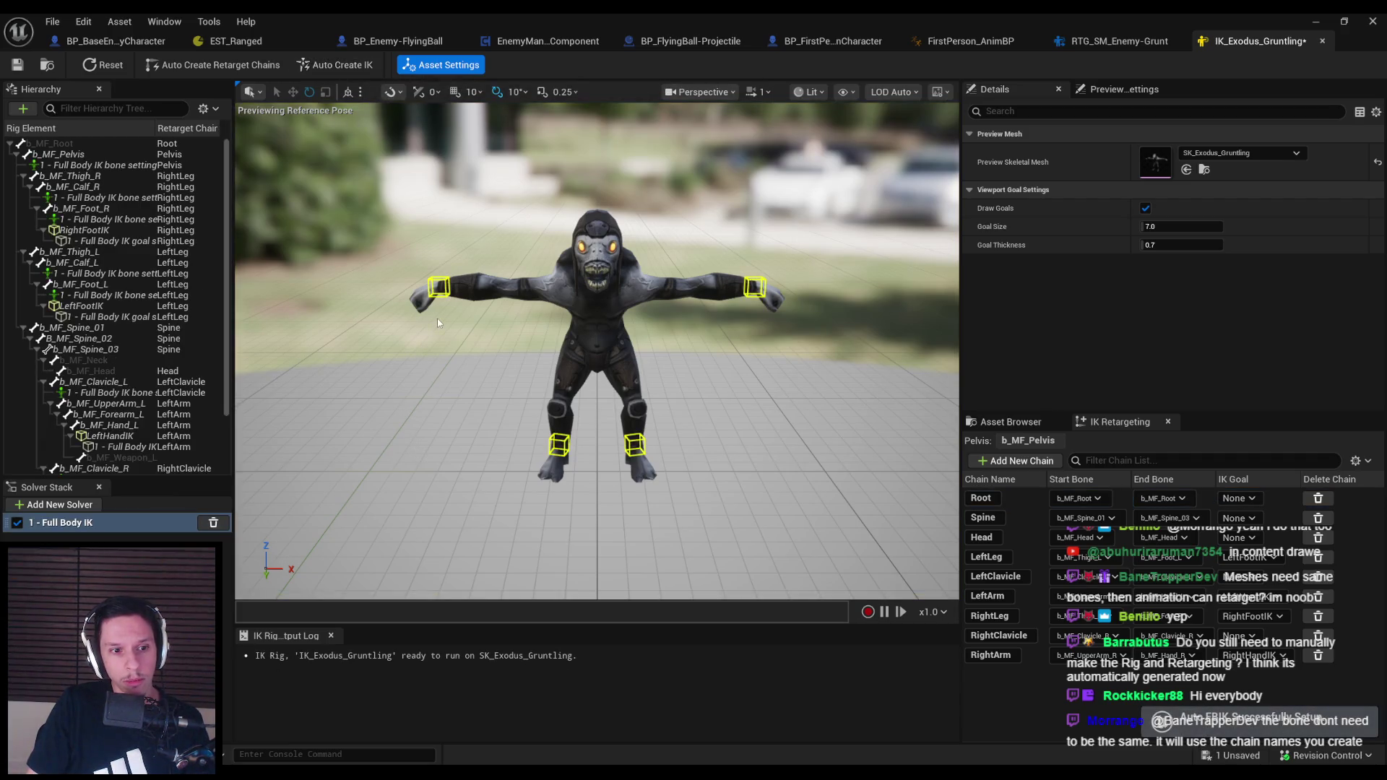
left_click(438, 287)
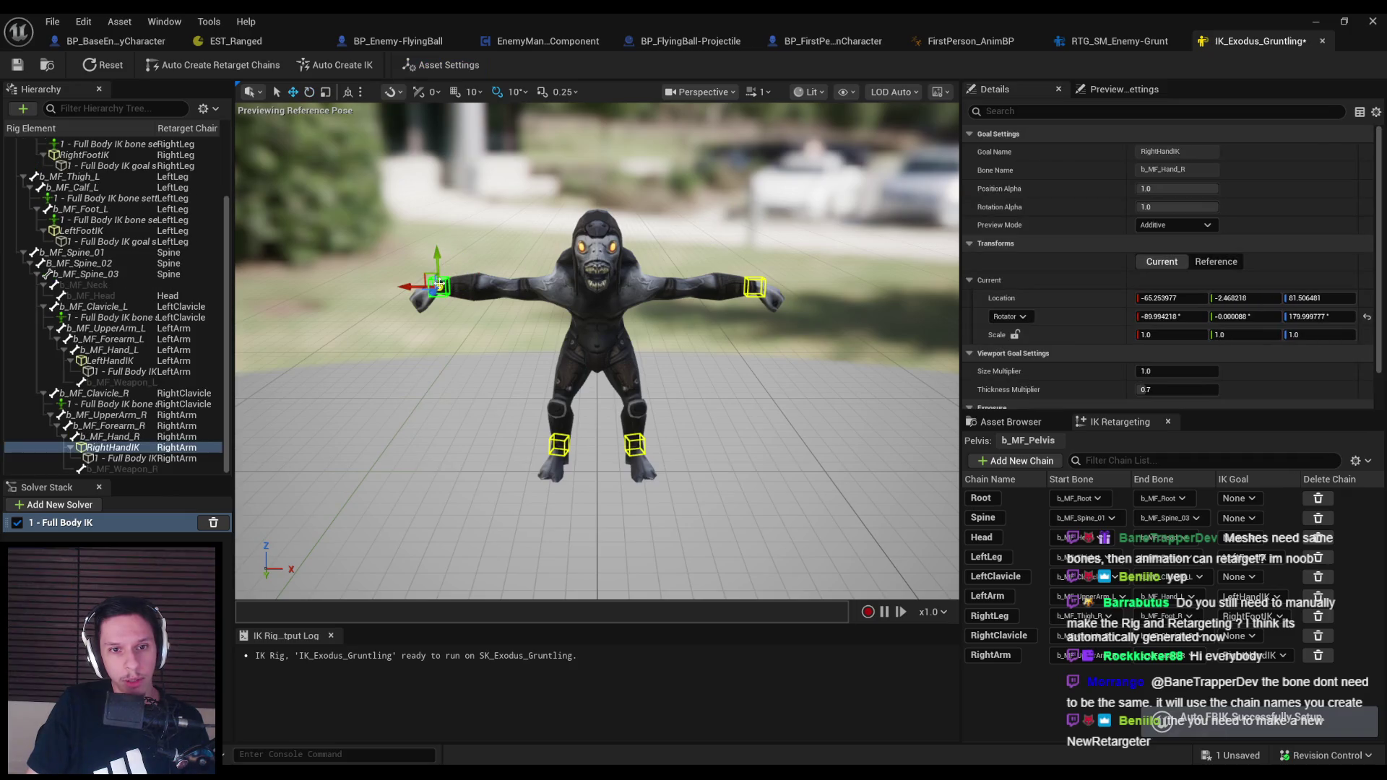
mouse_move(438, 288)
left_mouse_down()
mouse_move(452, 340)
mouse_move(458, 303)
mouse_move(544, 261)
mouse_move(468, 276)
left_mouse_up()
key("ctrl+z")
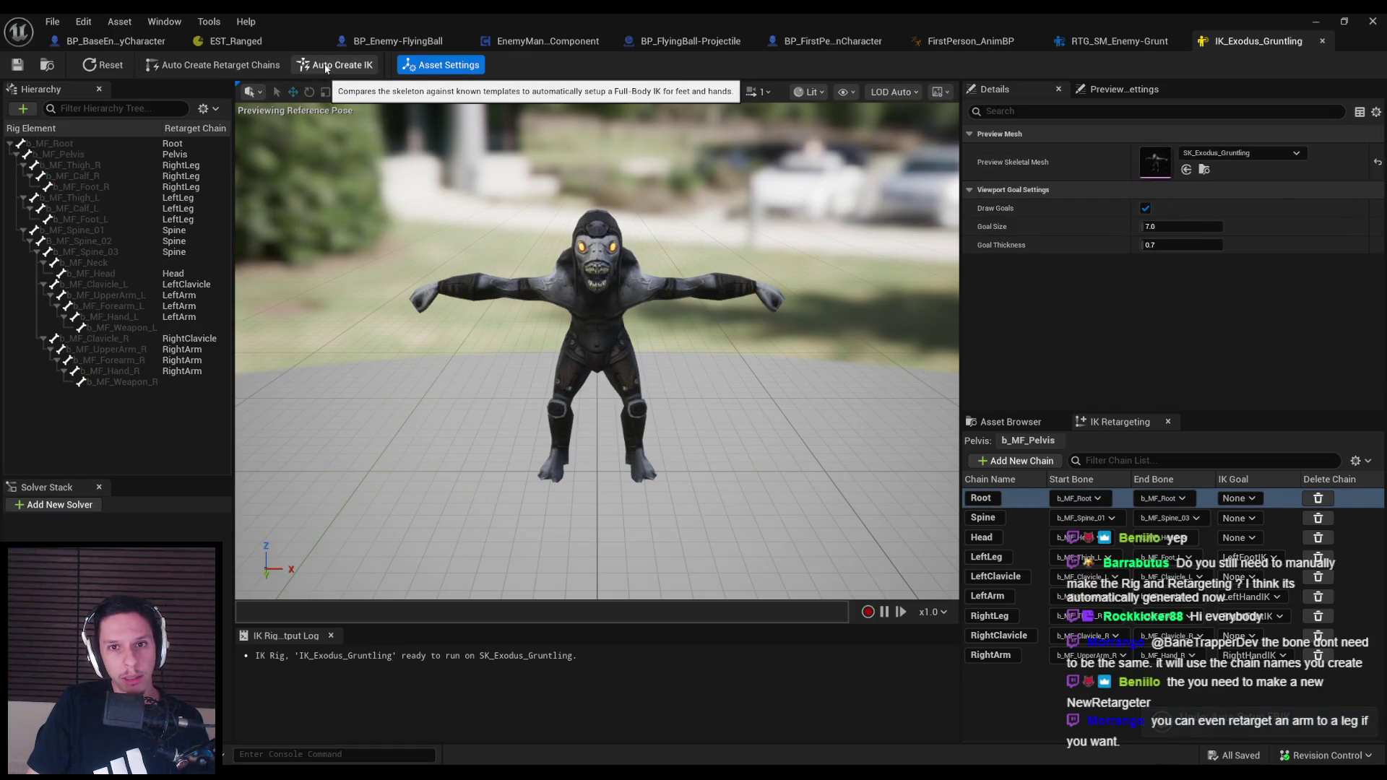
left_click(325, 66)
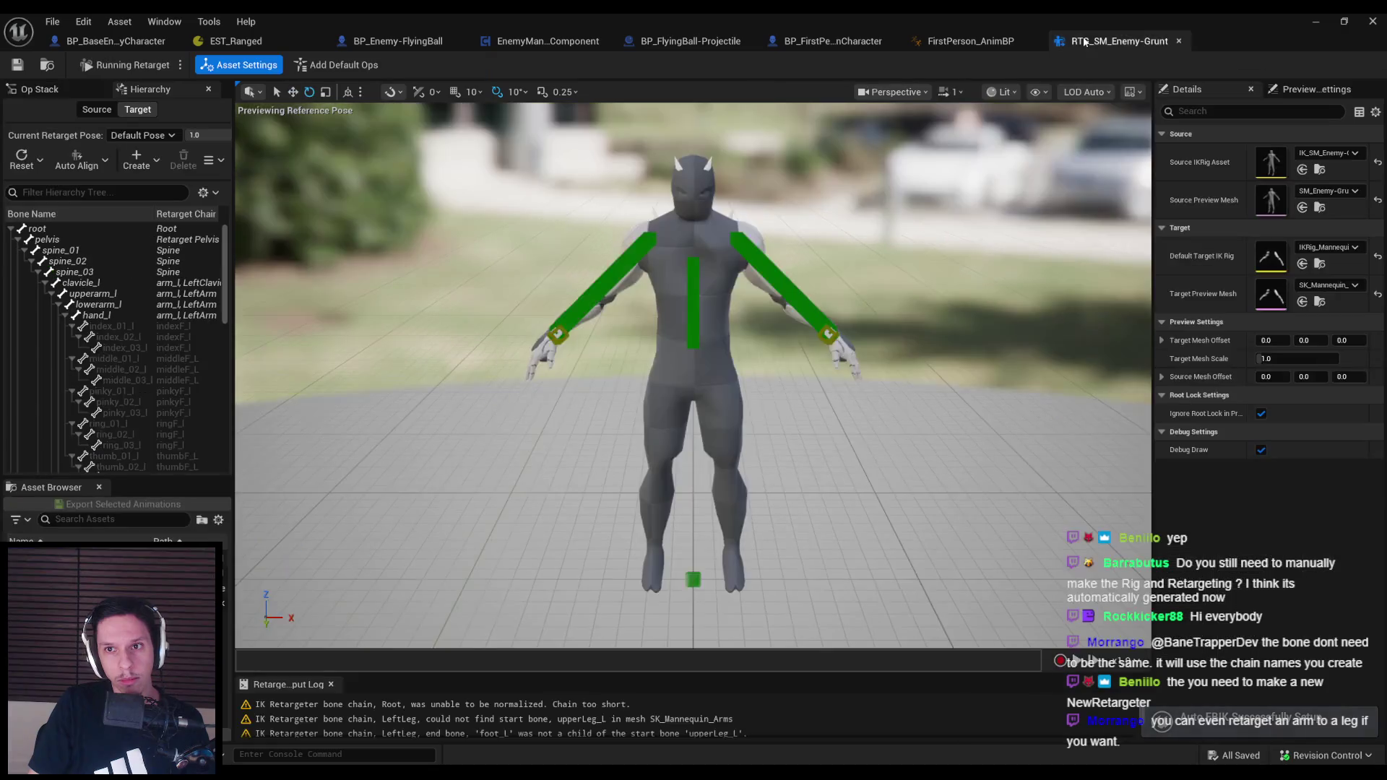
left_click(1321, 41)
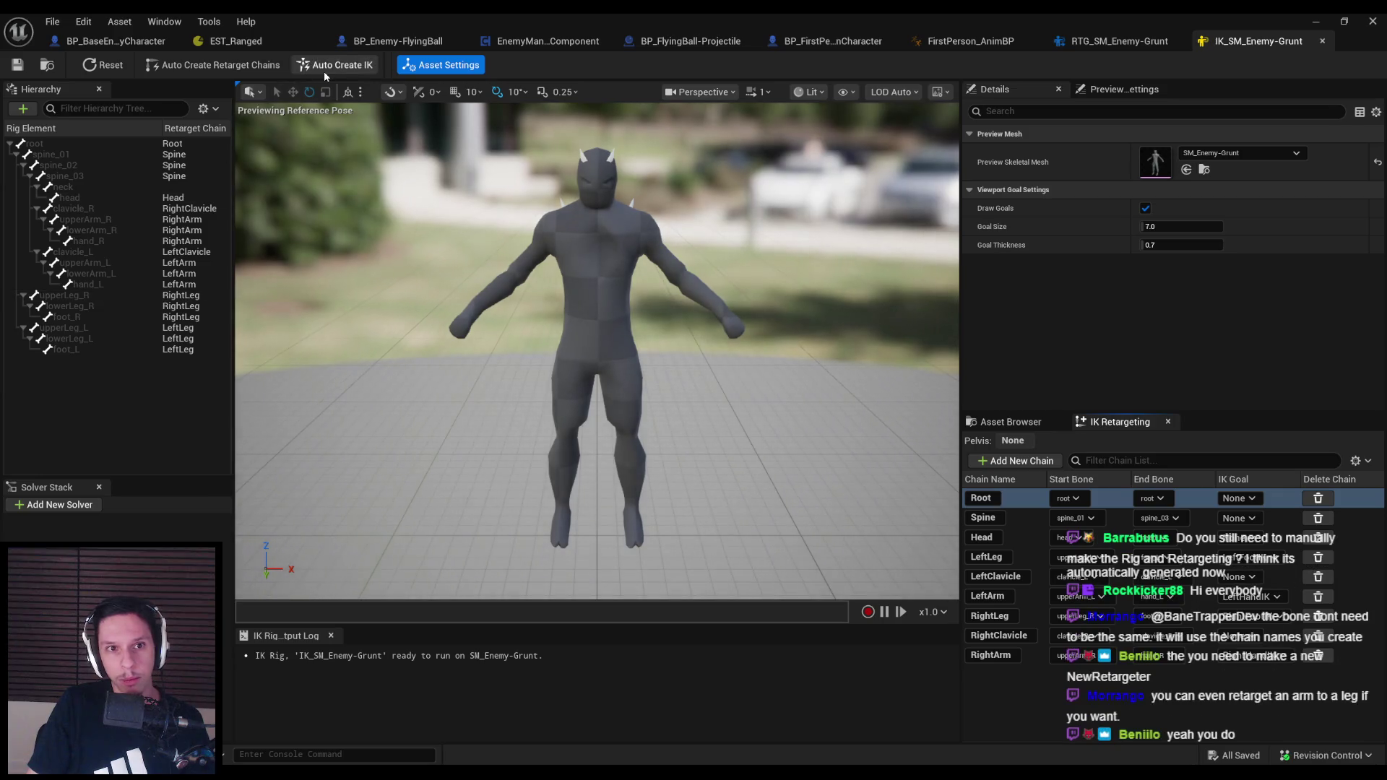
Set up full body IK on the Grunt rig, test-move the right hand goal and undo it
left_click(476, 316)
key("w")
mouse_move(471, 315)
left_mouse_down()
mouse_move(449, 331)
mouse_move(477, 323)
left_mouse_up()
key("ctrl+z")
key("ctrl+z")
key("ctrl+z")
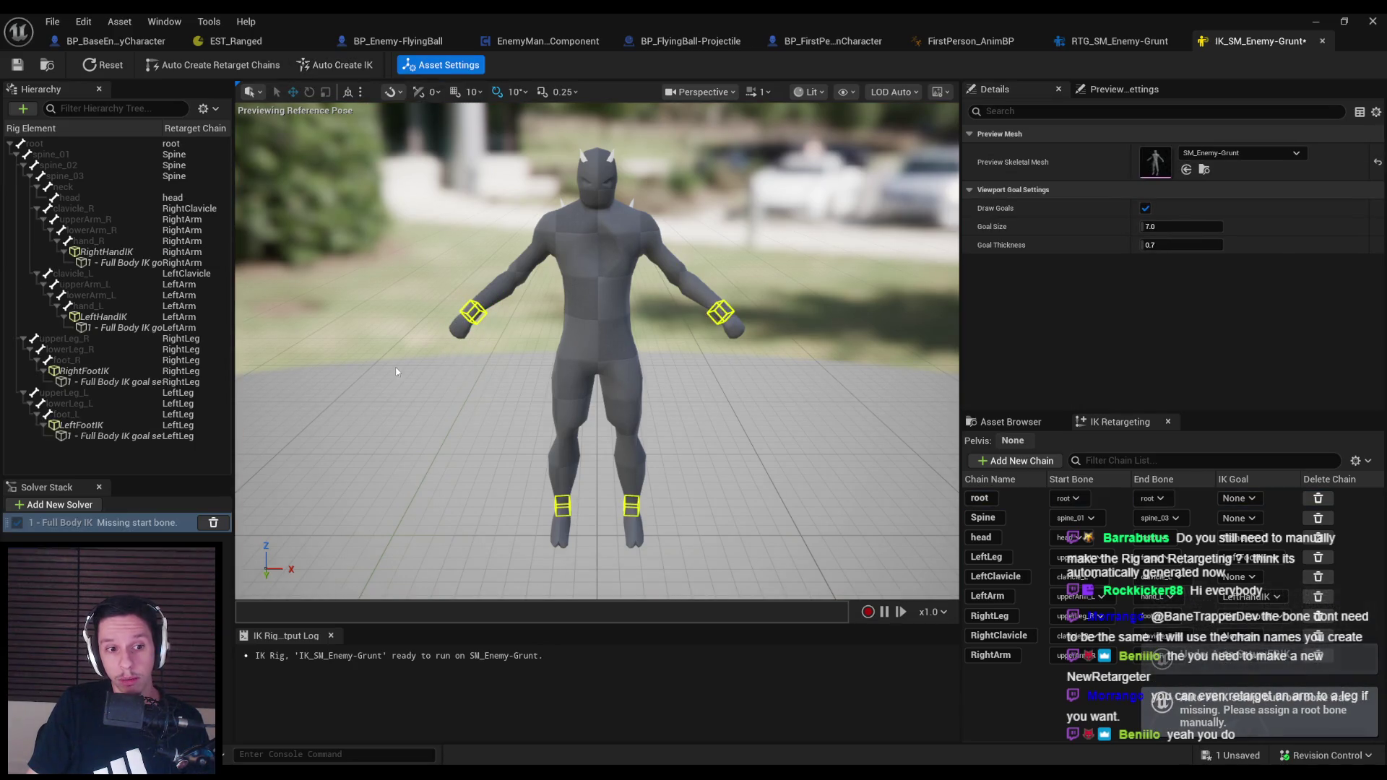
left_click(107, 526)
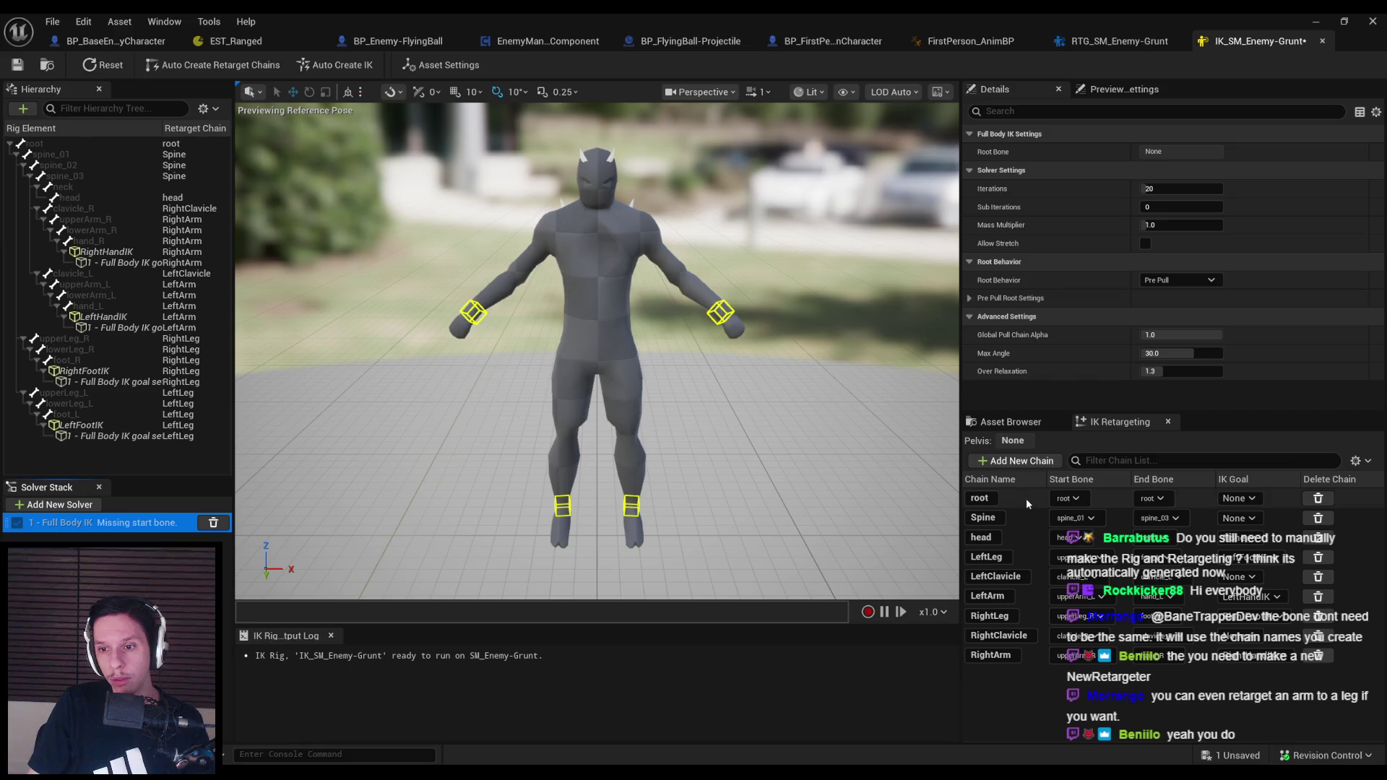
Check the root chain's start bone, select the Spine chain, and save the Grunt IK rig
left_click(1066, 499)
left_click(1071, 499)
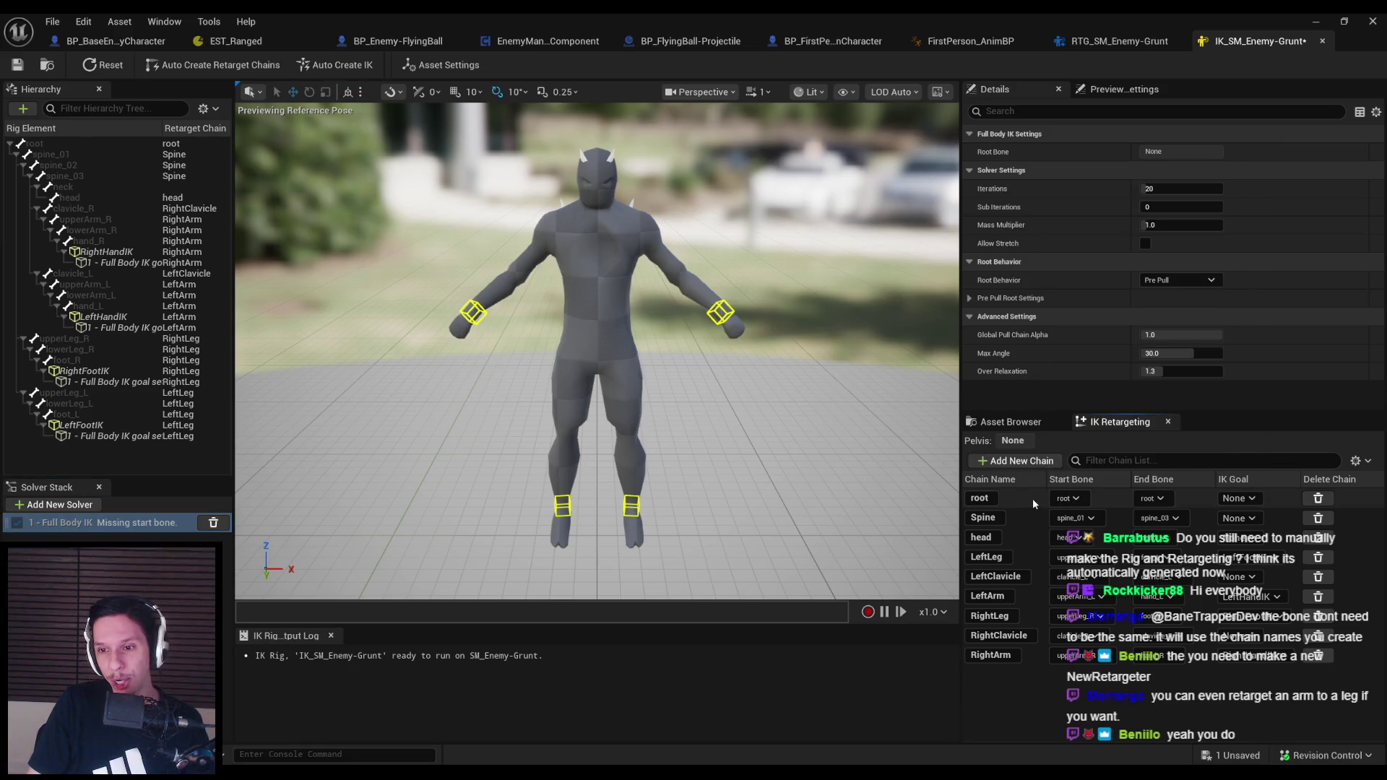
left_click(1034, 525)
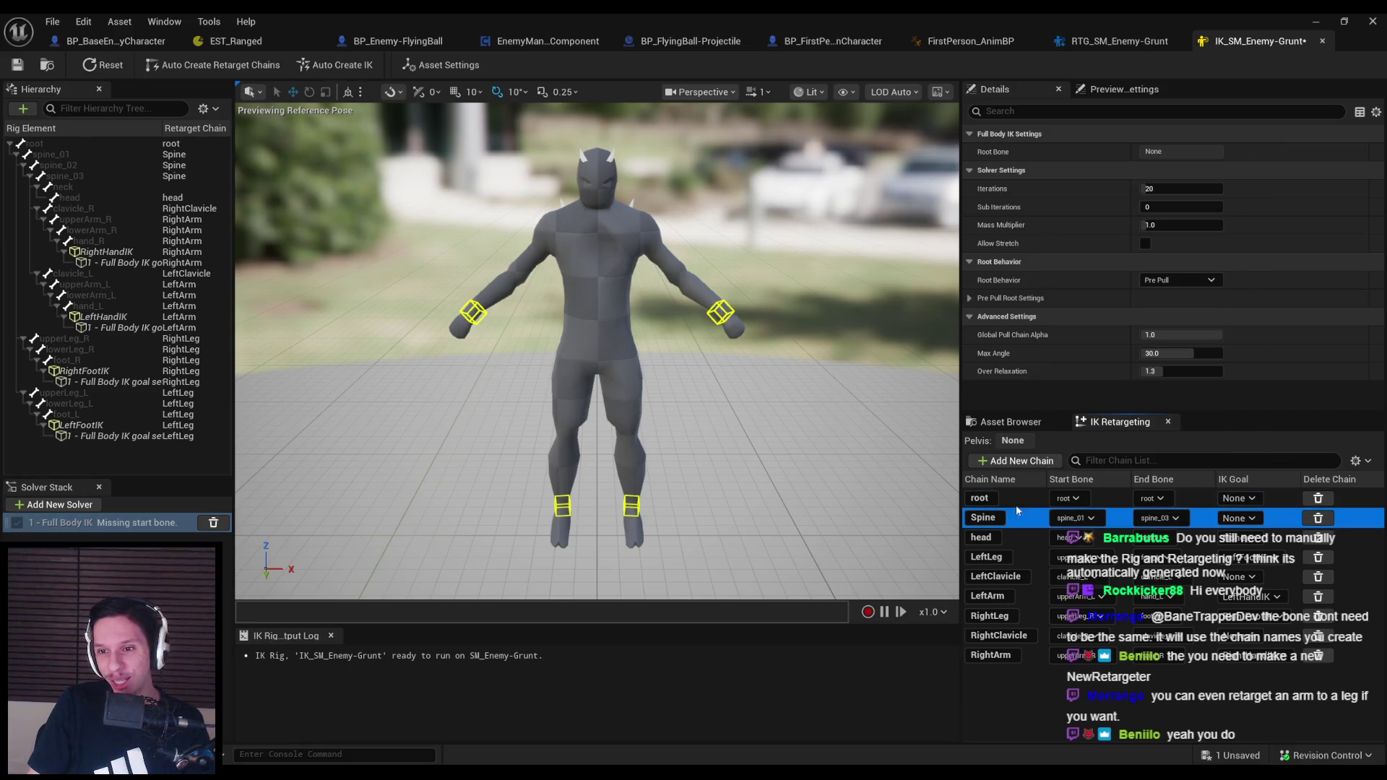
left_click(823, 429)
key("ctrl+s")
left_click(1123, 89)
left_click(994, 89)
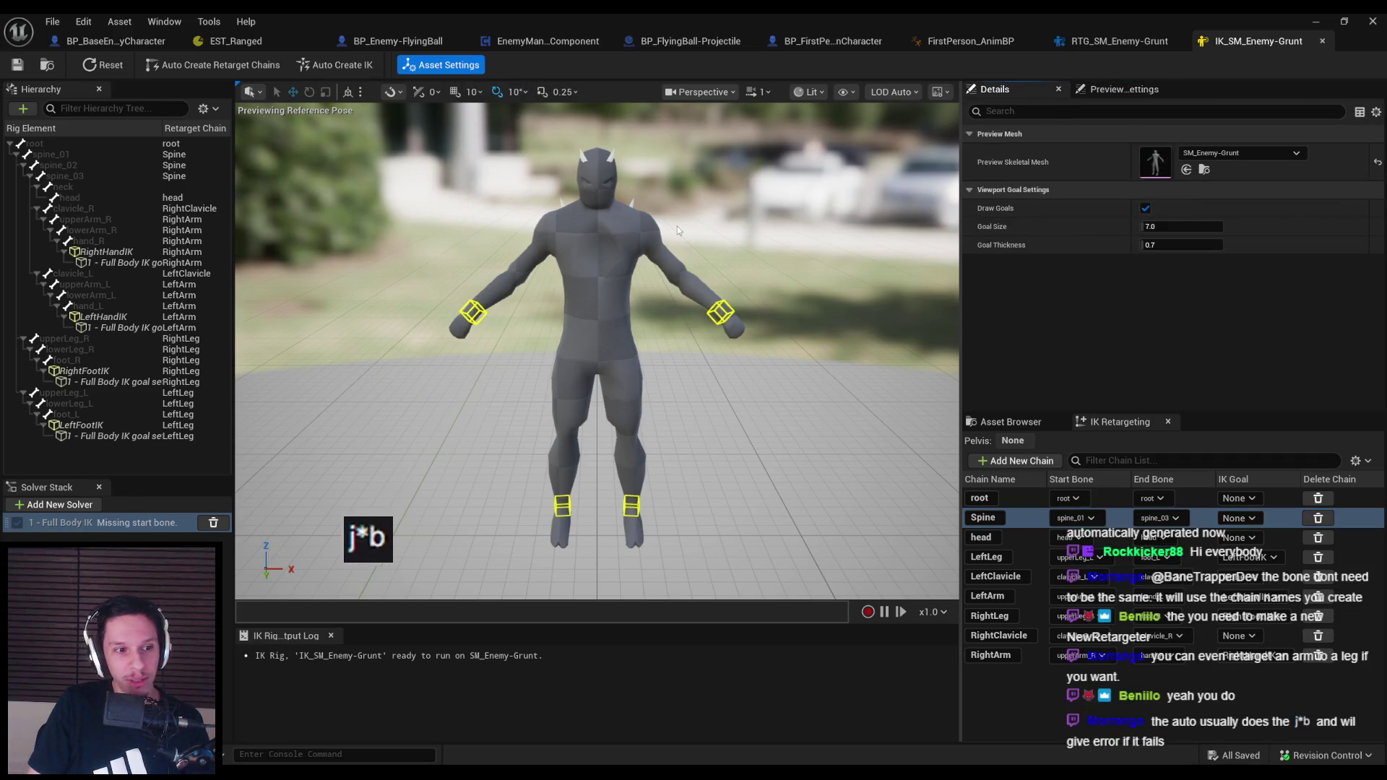
Select root and spine_01 and review the Full Body IK solver's pre pull root settings
left_click(65, 143)
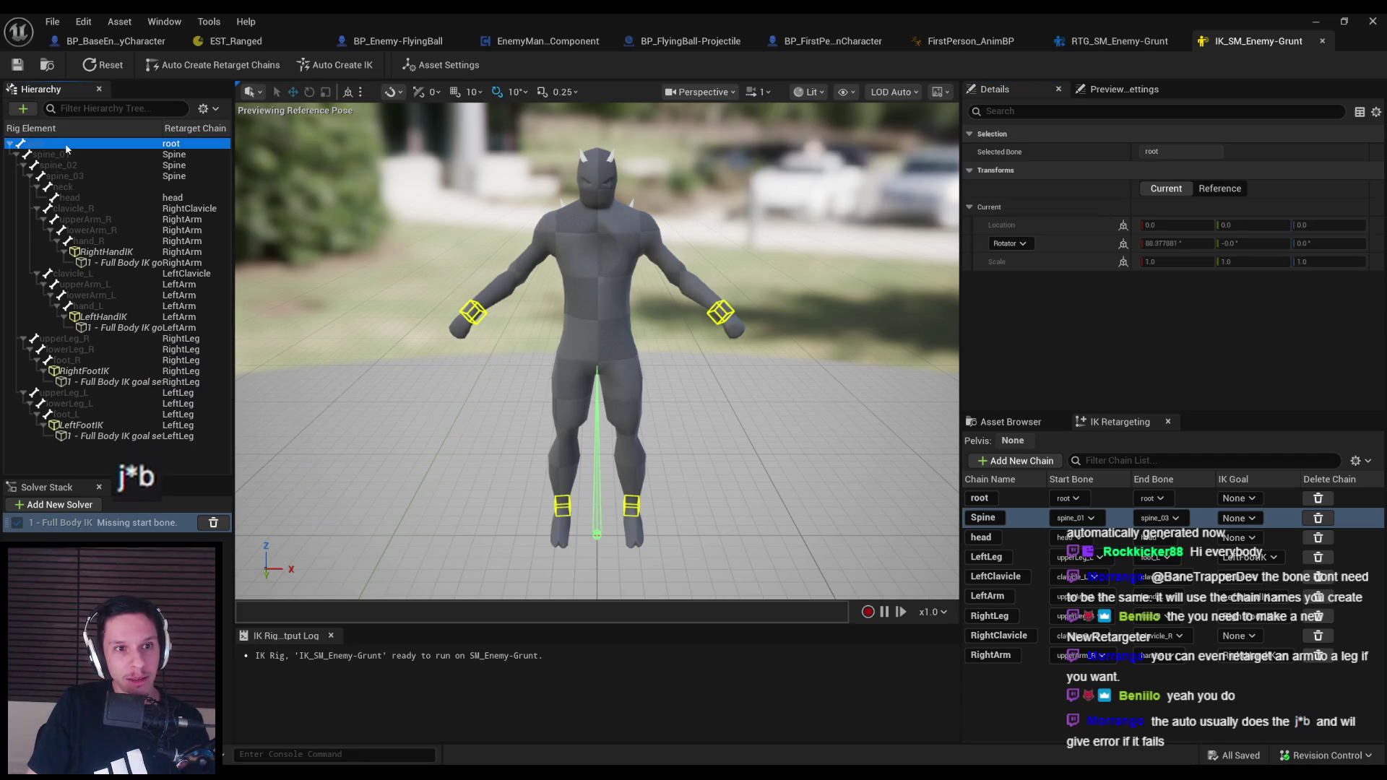
left_click(67, 154)
left_click(70, 526)
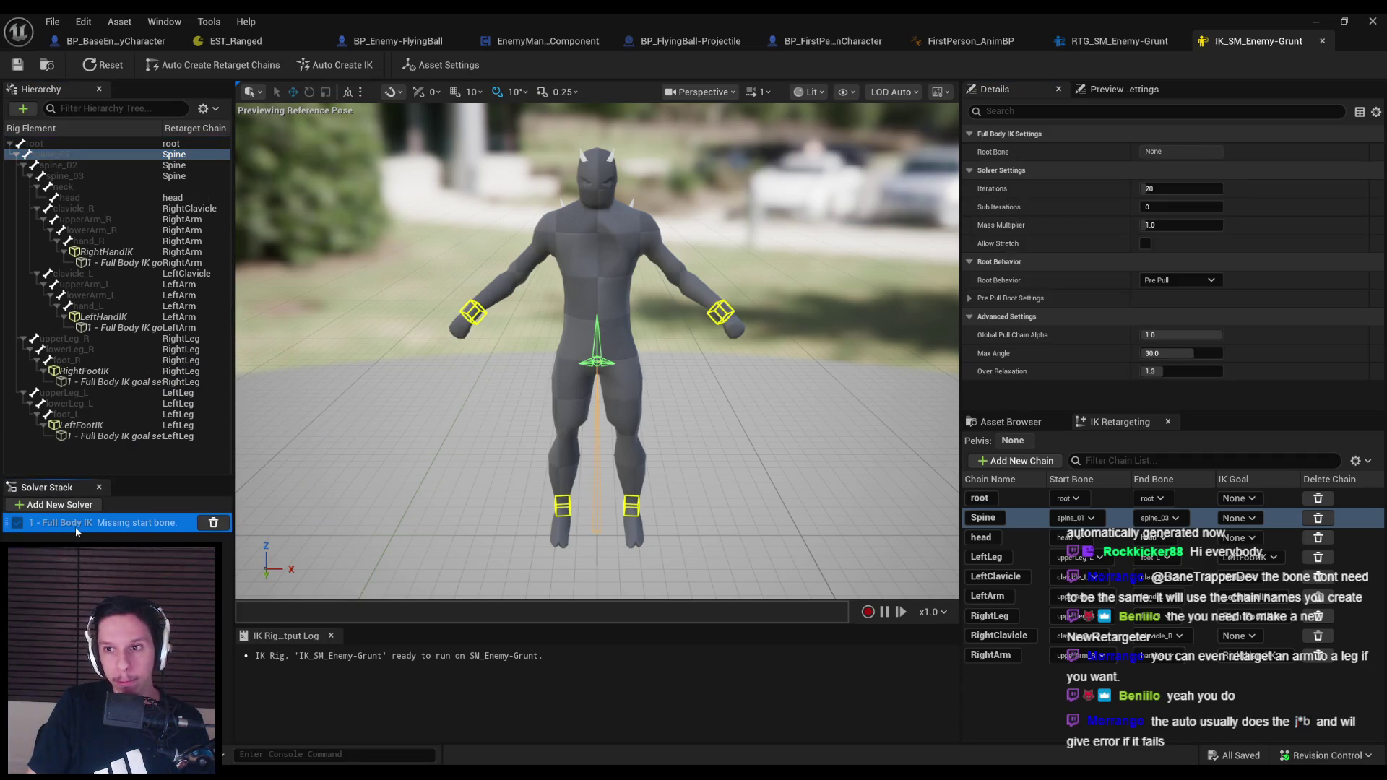
left_click(1005, 297)
scroll(1003, 305, "down", 3)
scroll(1002, 304, "up", 3)
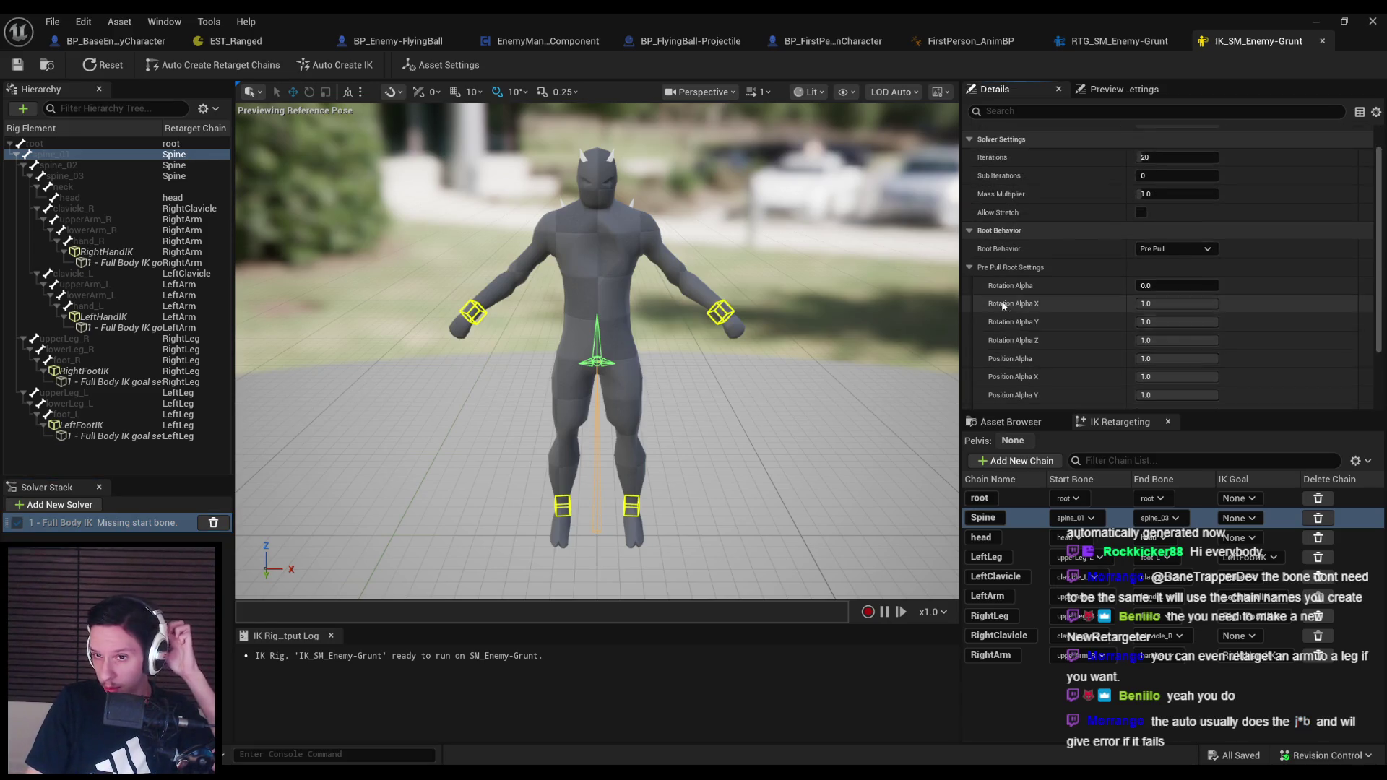
mouse_move(997, 156)
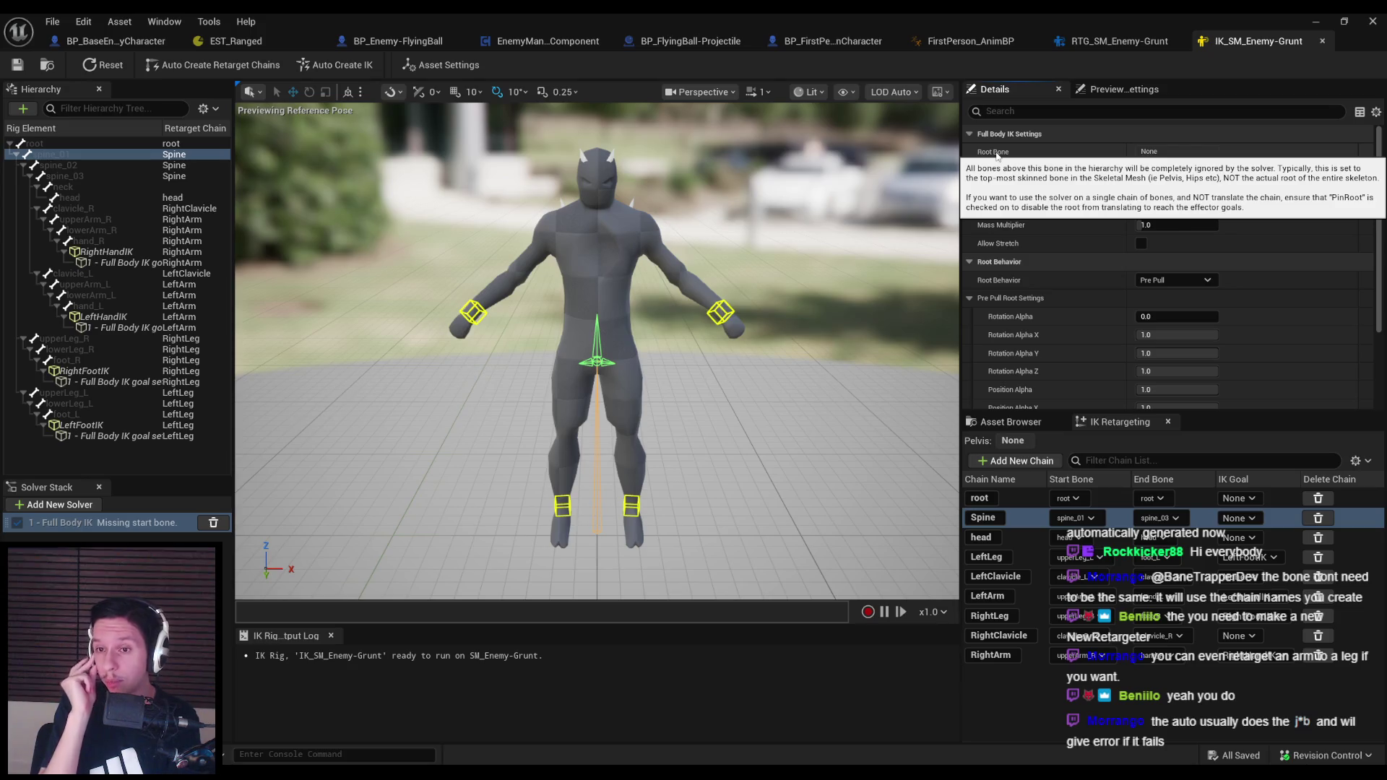
left_click(1015, 424)
left_click(1116, 421)
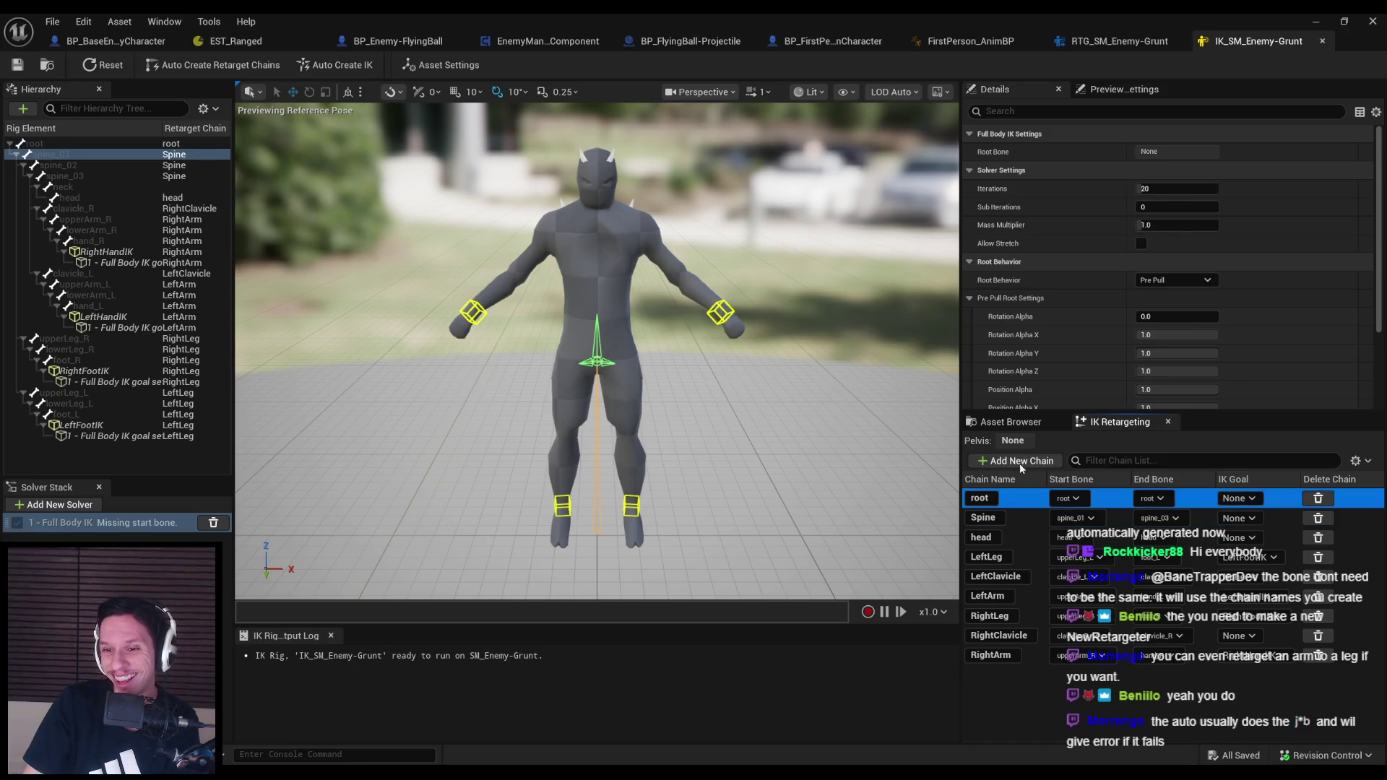
Start adding a new retarget chain, cancel it, and reselect the root and spine_01 bones
left_click(1021, 462)
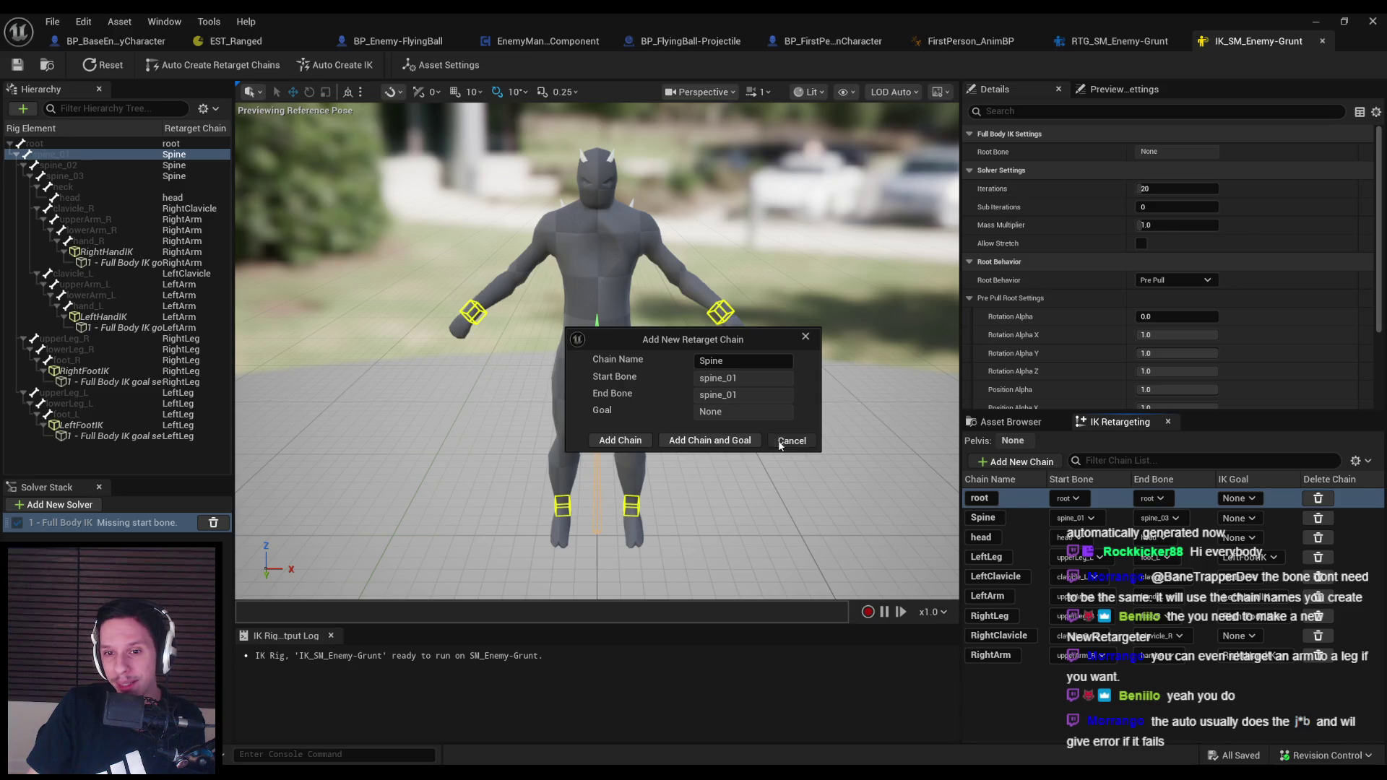
left_click(779, 443)
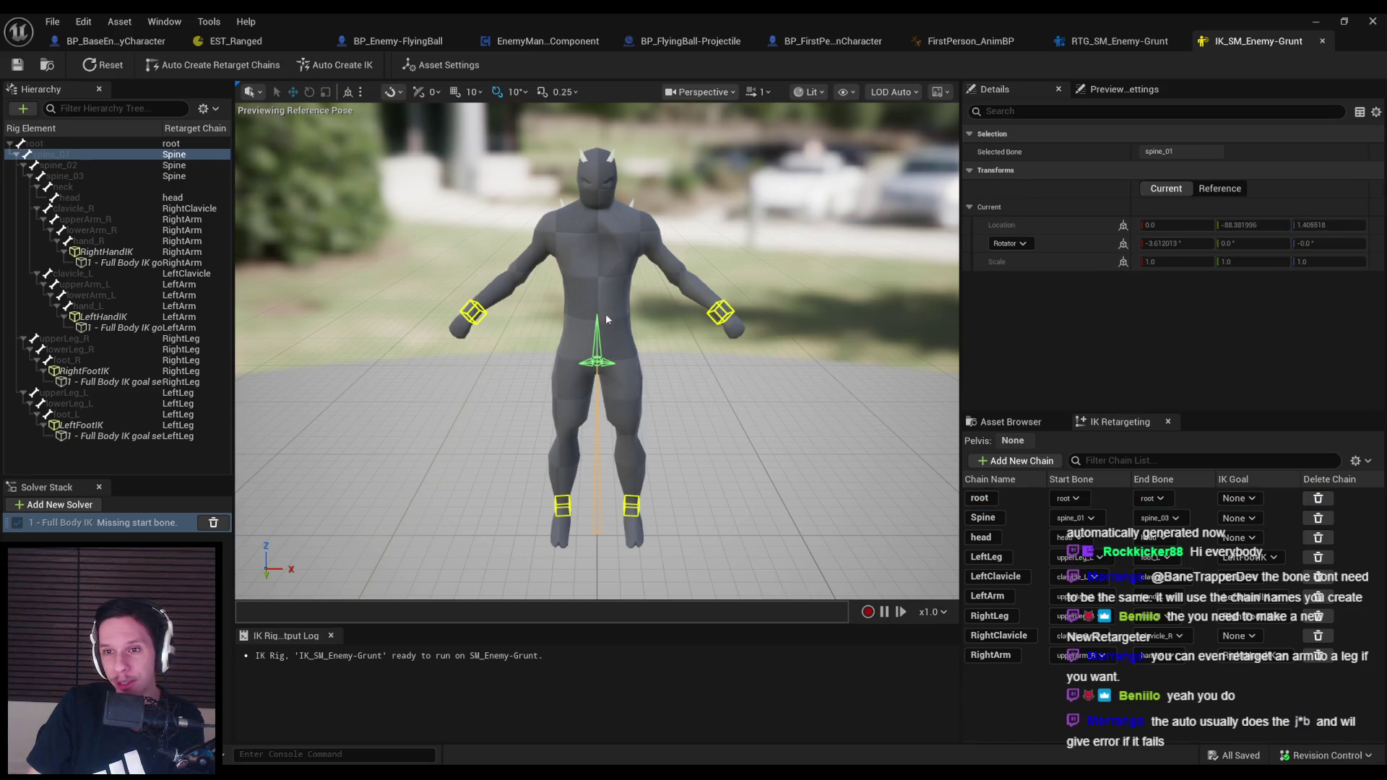
left_click(43, 144)
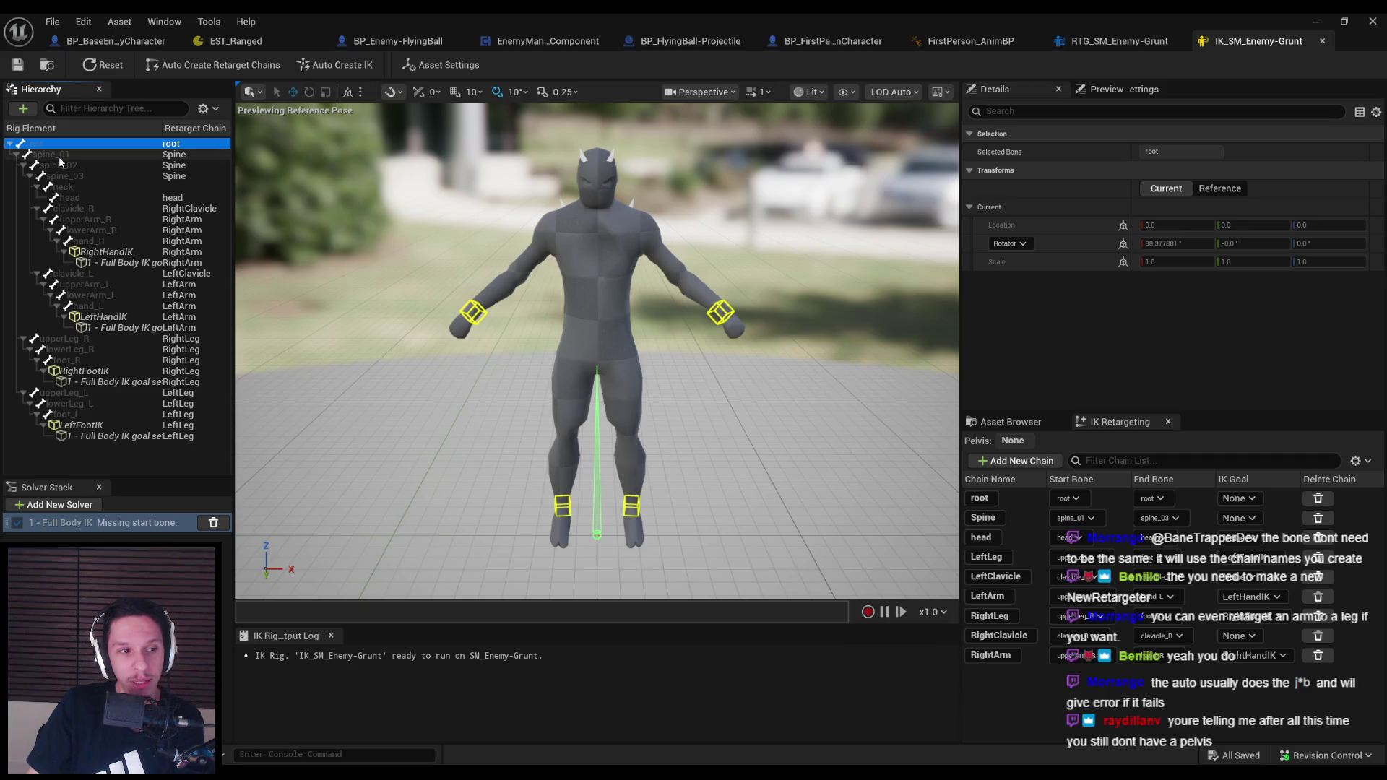
left_click(57, 154)
left_click(43, 144)
left_click(57, 154)
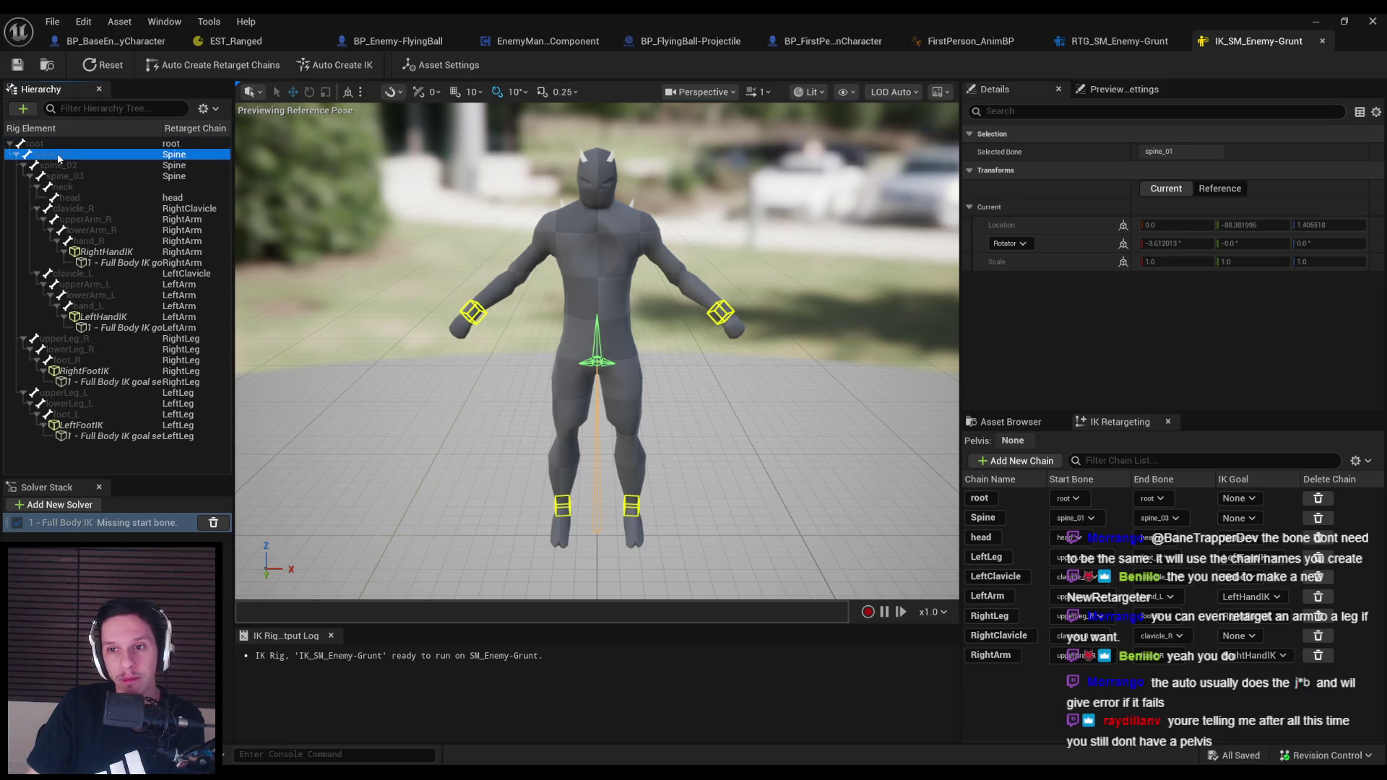
Add a pole solver to the stack, undo it, and reselect the Full Body IK solver
left_click(85, 523)
left_click(81, 507)
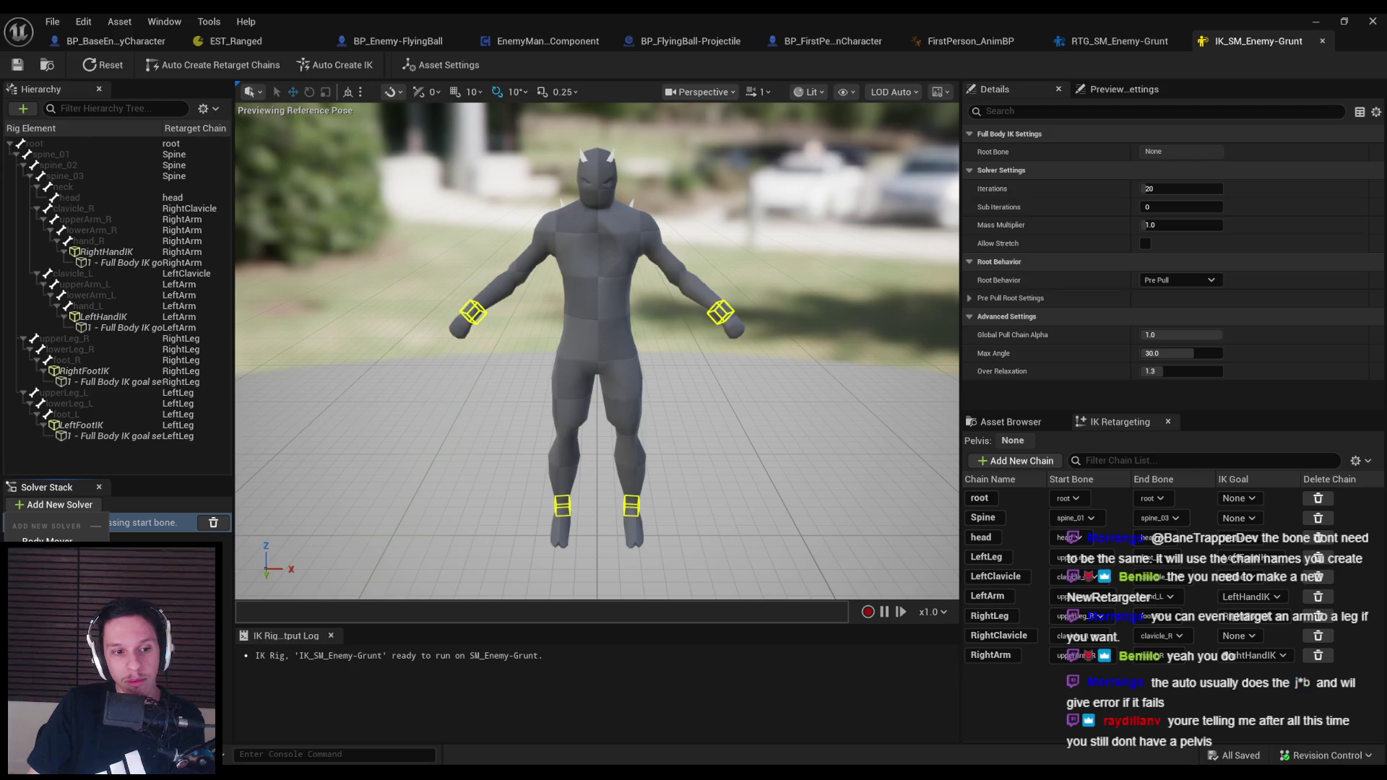
left_click(50, 583)
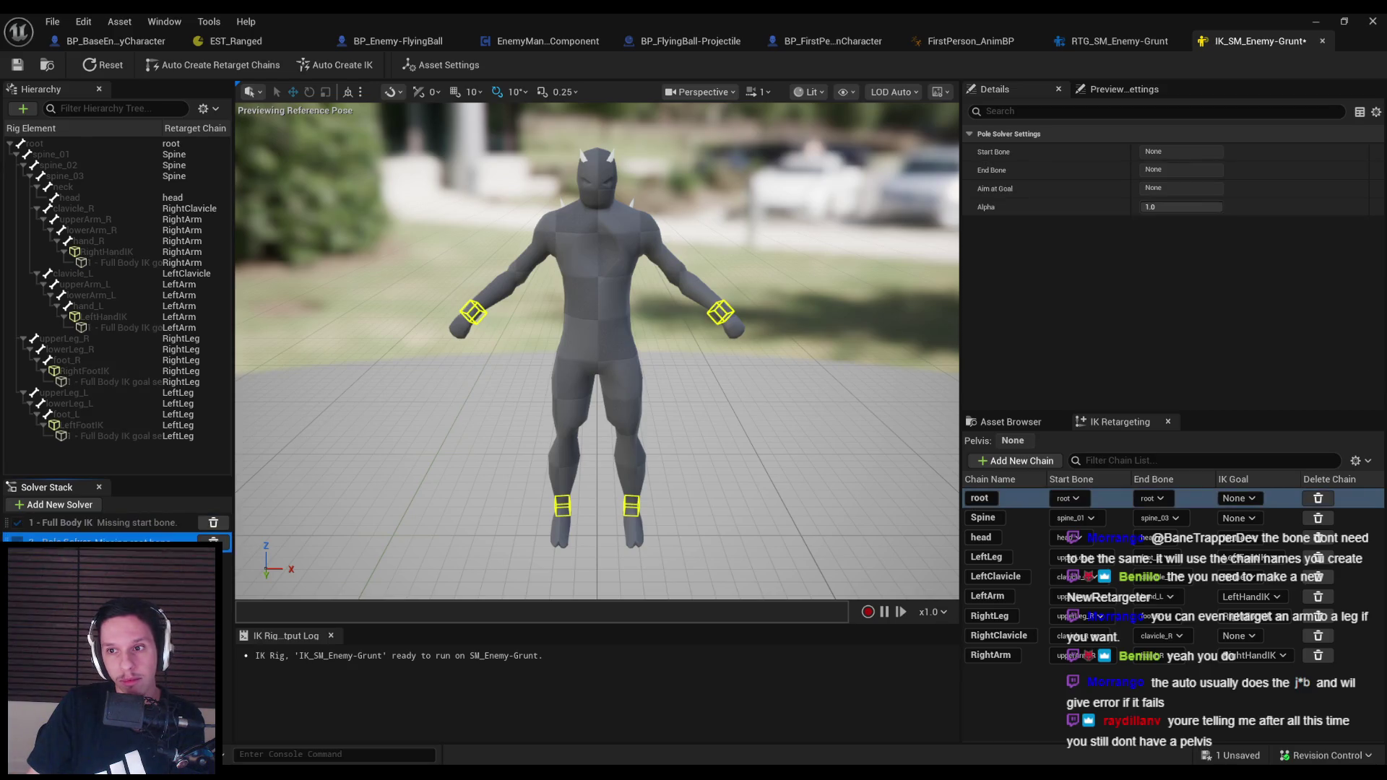
key("ctrl+z")
left_click(21, 529)
Start editing the Full Body IK solver's None root bone, then return to the level editor
left_click(1188, 151)
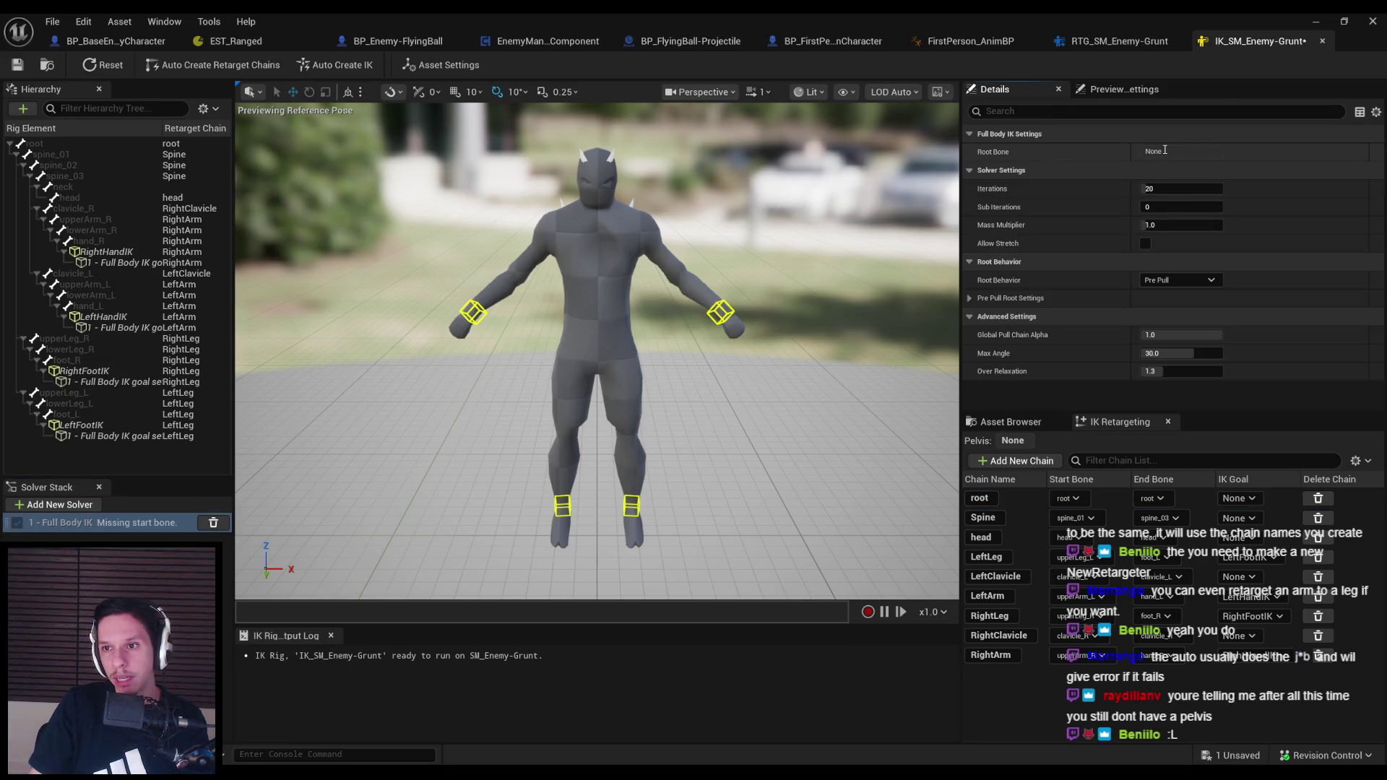
double_click(1163, 153)
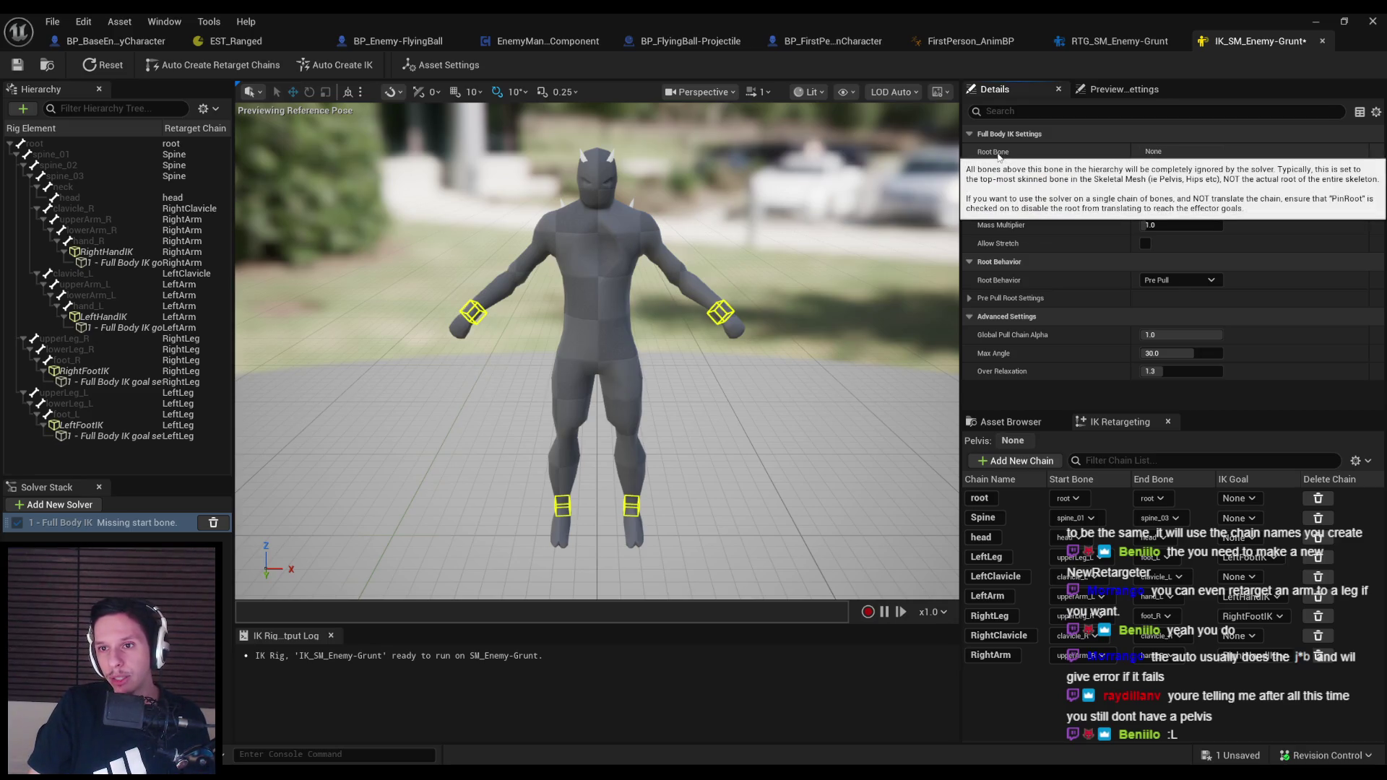
left_click_drag(888, 267, 870, 282)
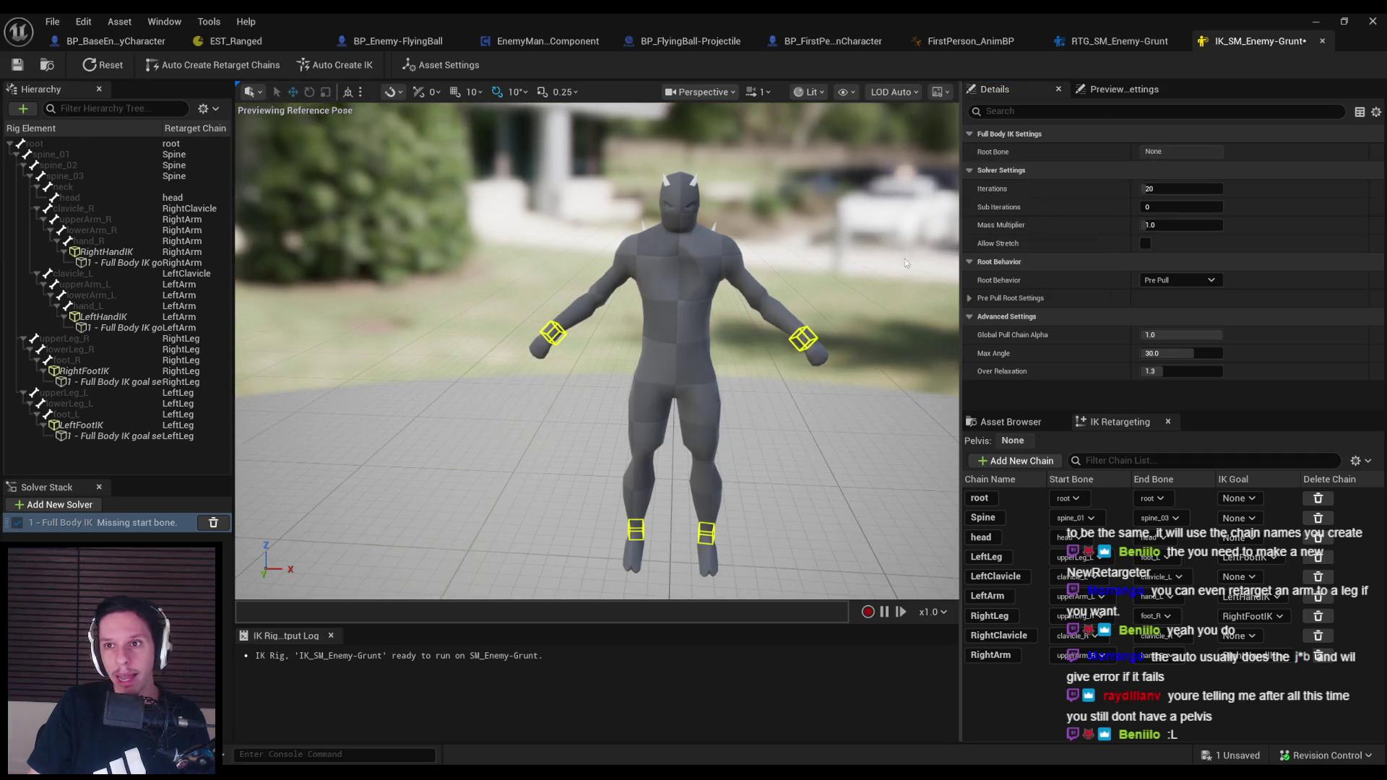
left_click(1315, 21)
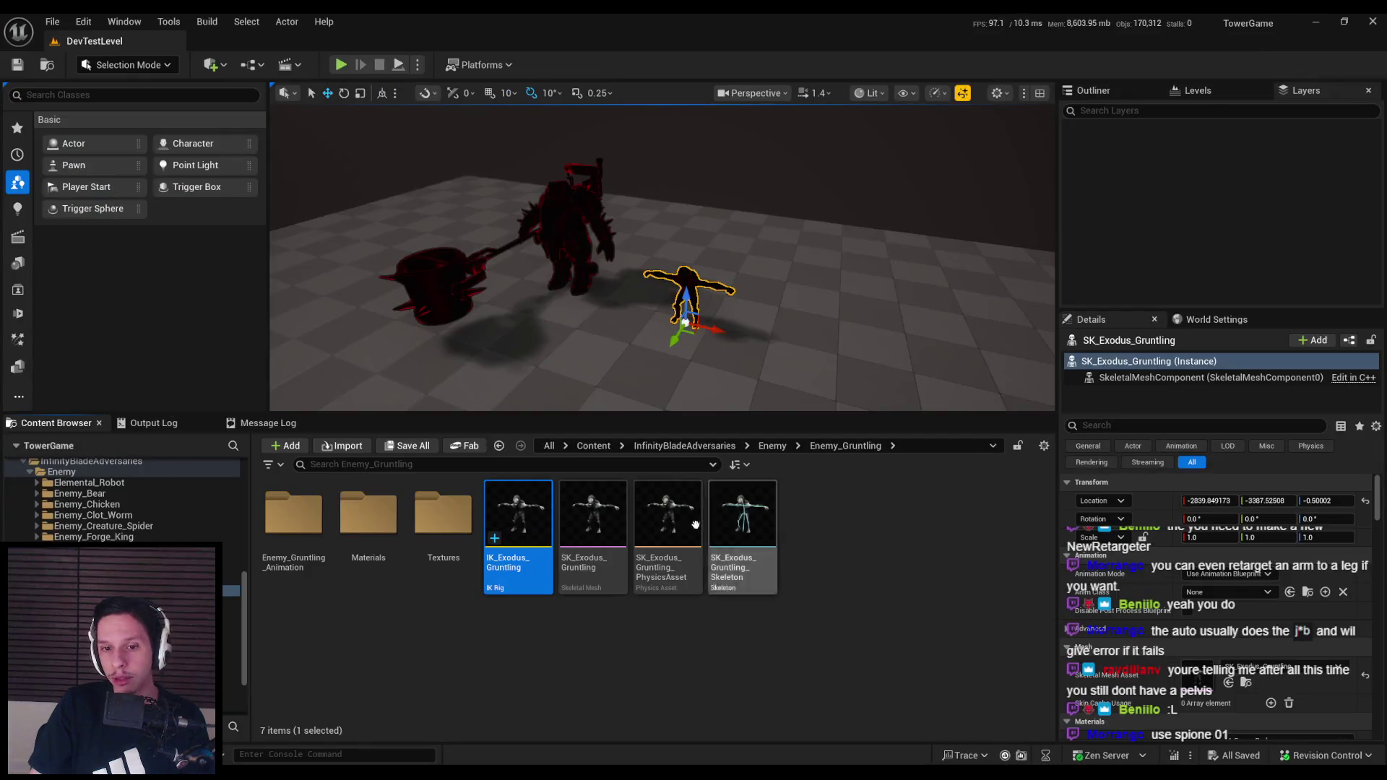
Open IK_Exodus_Gruntling and confirm its Full Body IK solver's root bone is b_MF_Pelvis
double_click(517, 520)
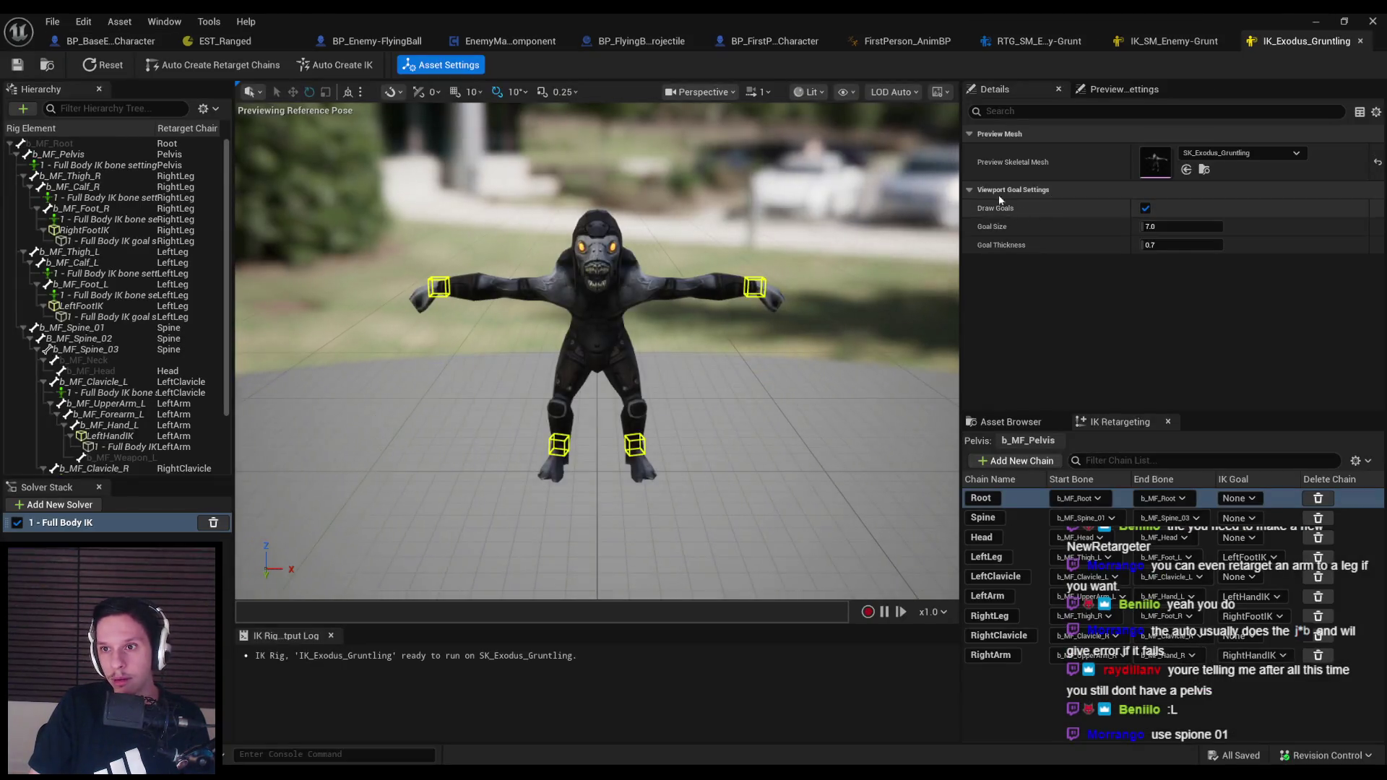
left_click(85, 519)
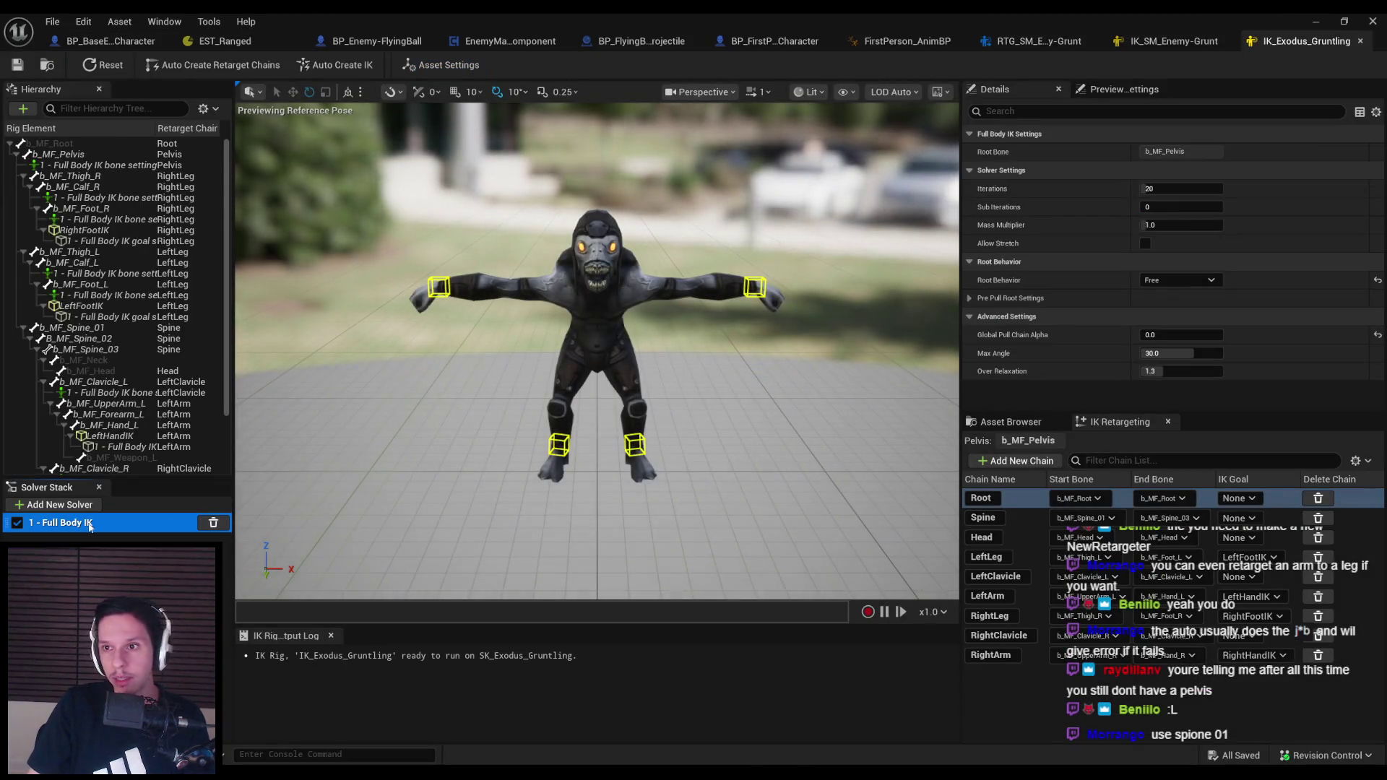
left_click(1166, 152)
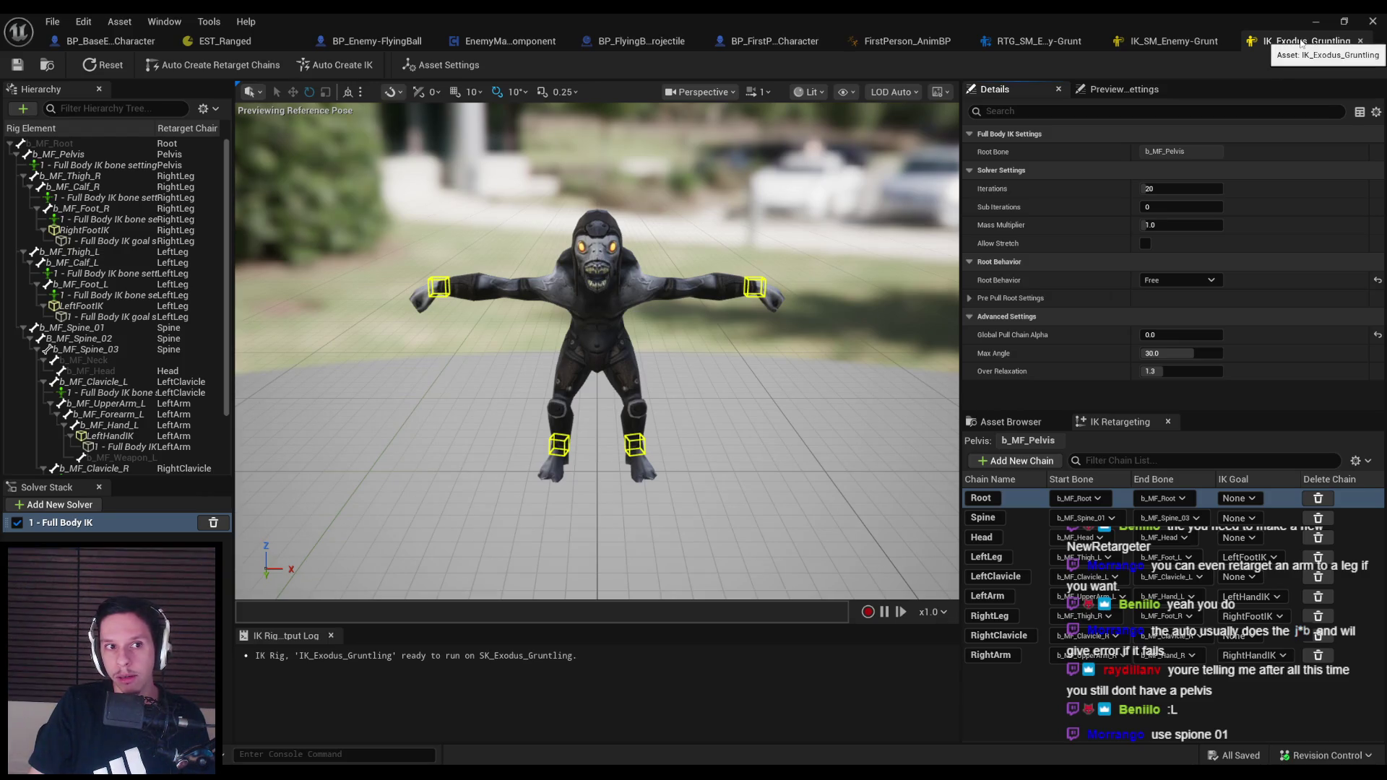
Close the Gruntling rig and view IK_SM_Enemy-Grunt's asset settings with its root bone selected
middle_click(1300, 44)
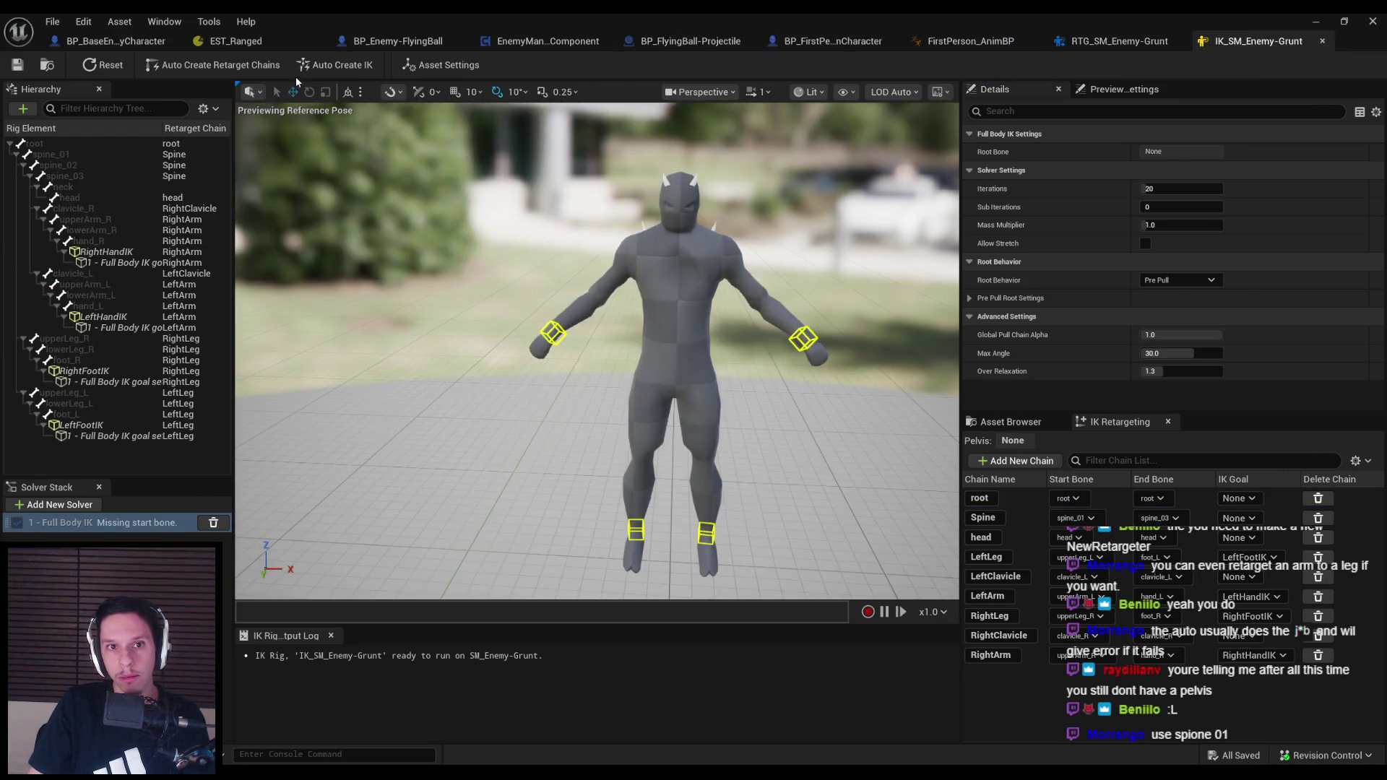
left_click(442, 65)
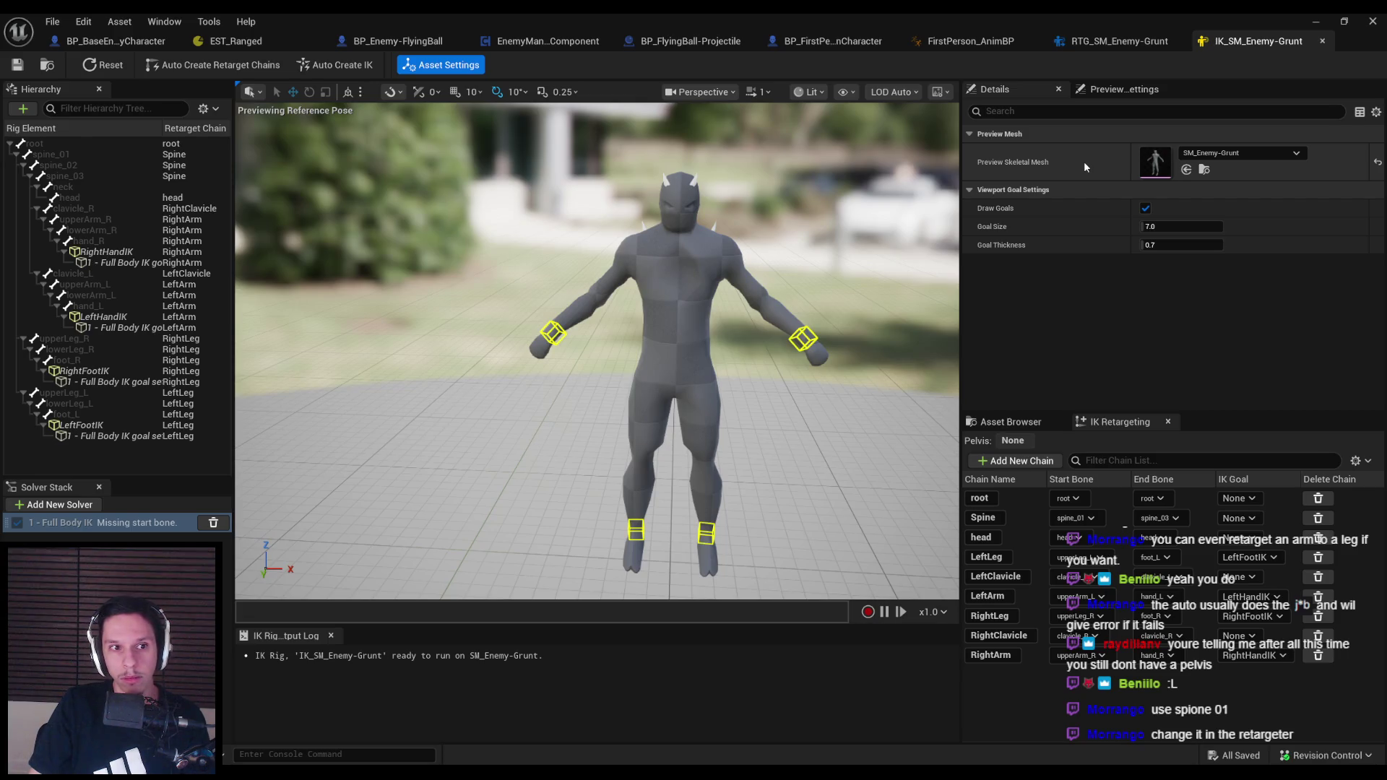
left_click(45, 144)
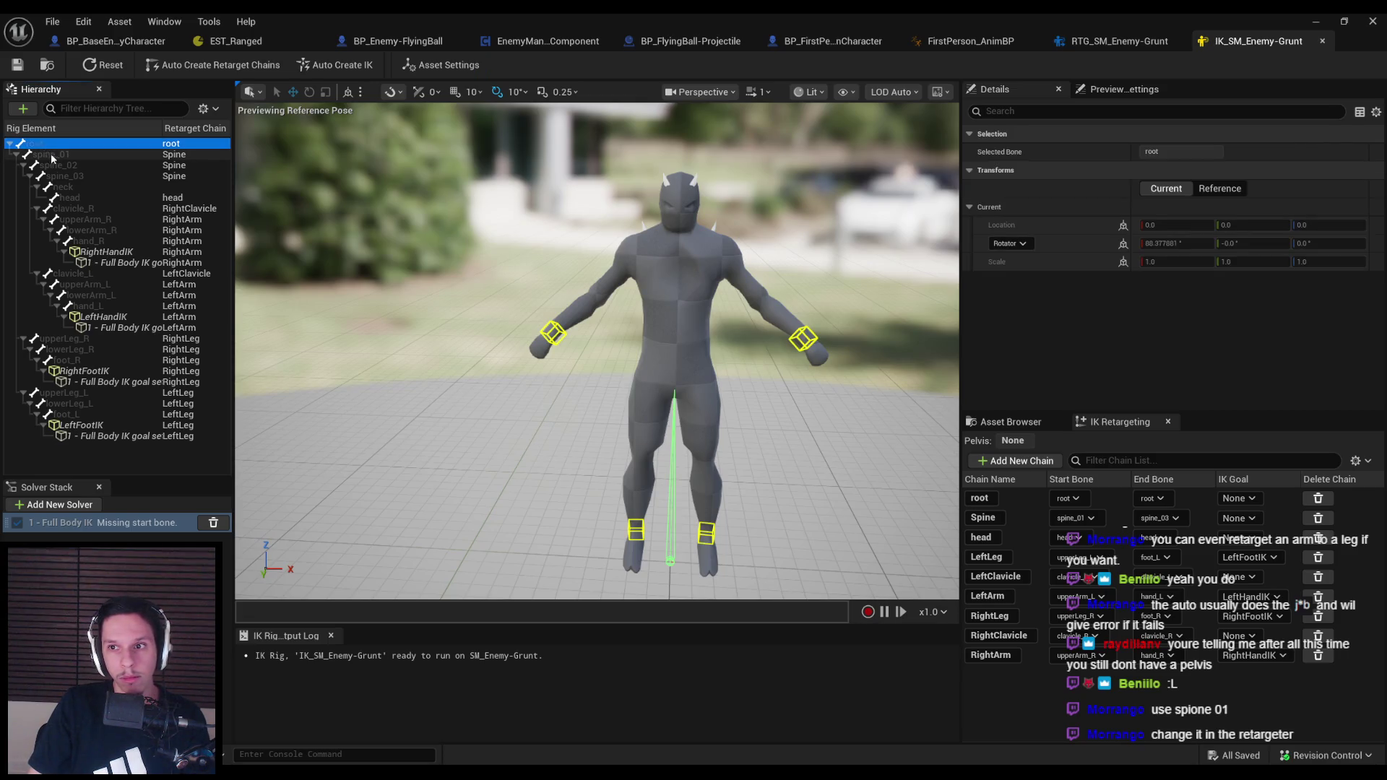
Set spine_01 as the Full Body IK solver's start bone and test the right hand goal
left_click(54, 156)
right_click(58, 156)
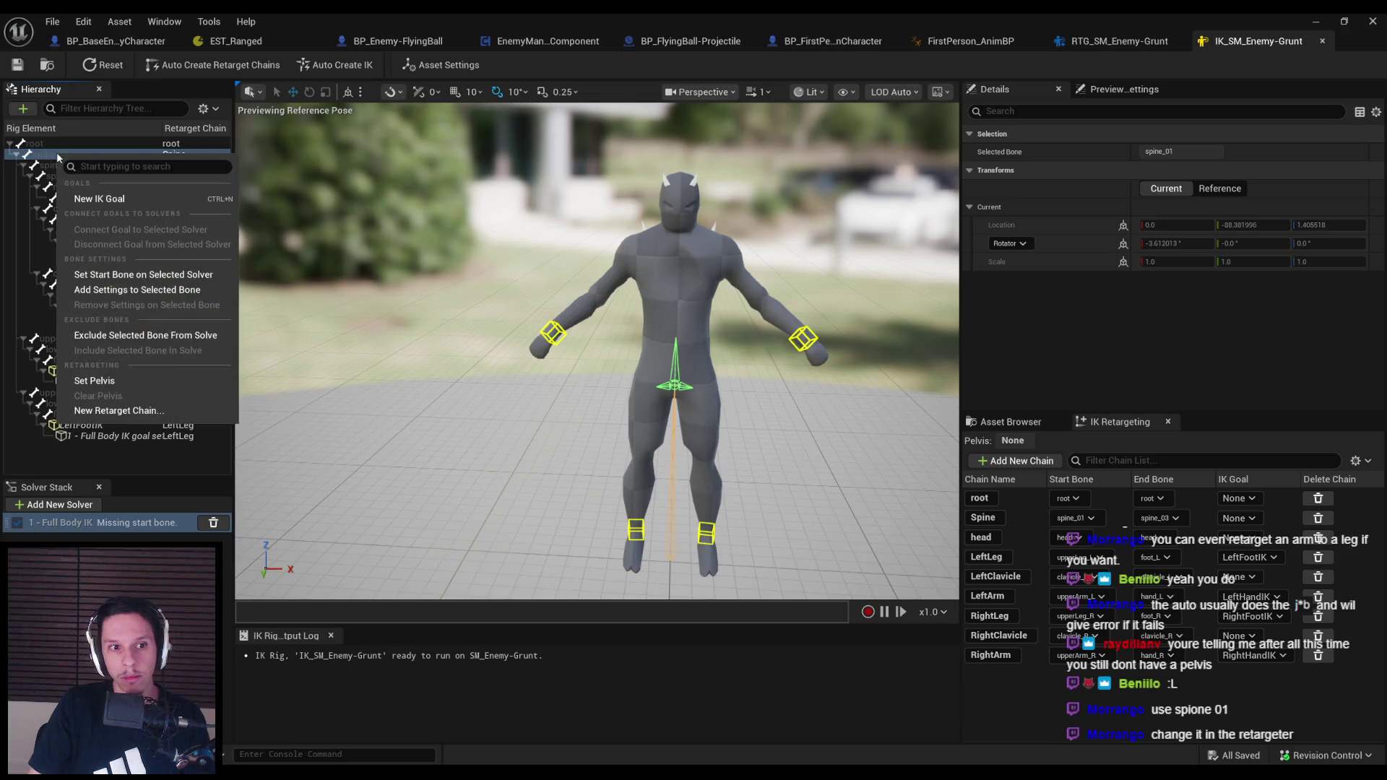
left_click(101, 278)
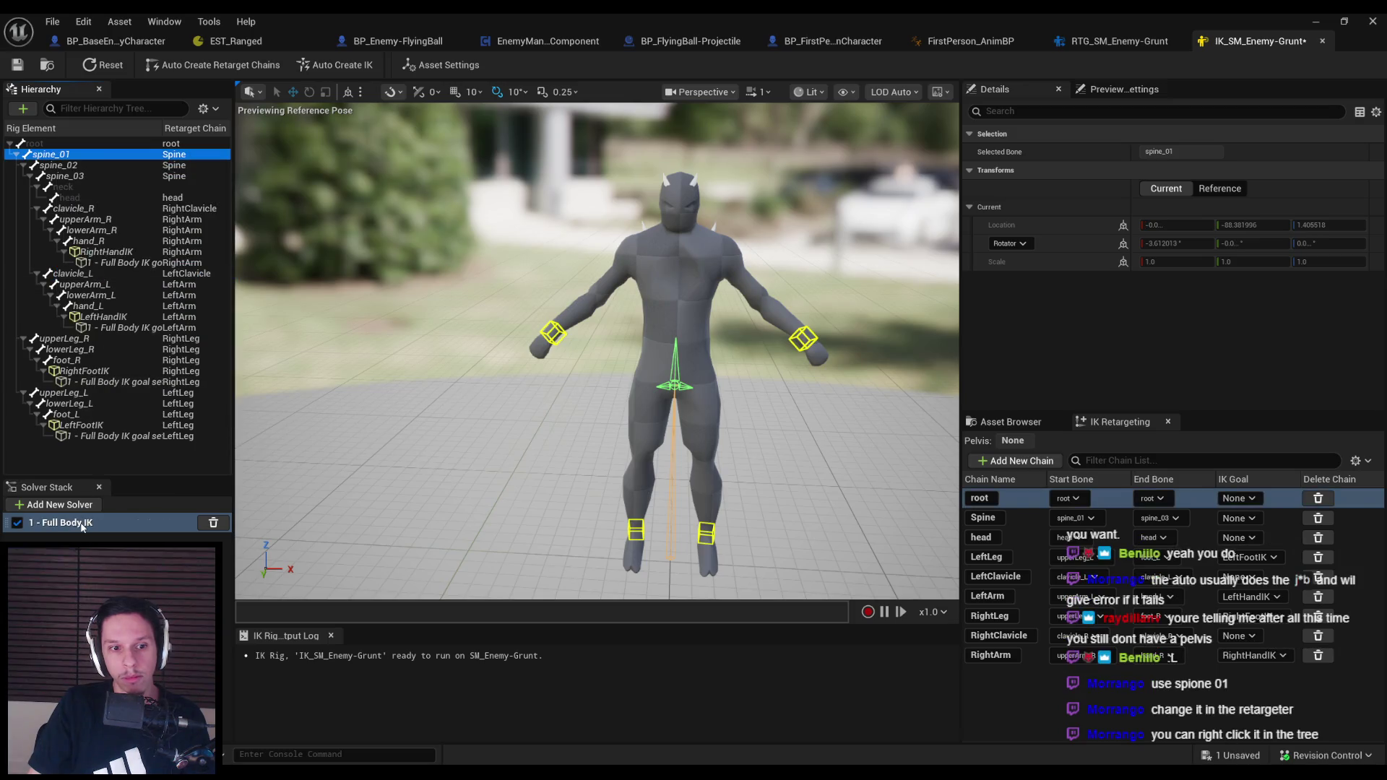
left_click(552, 334)
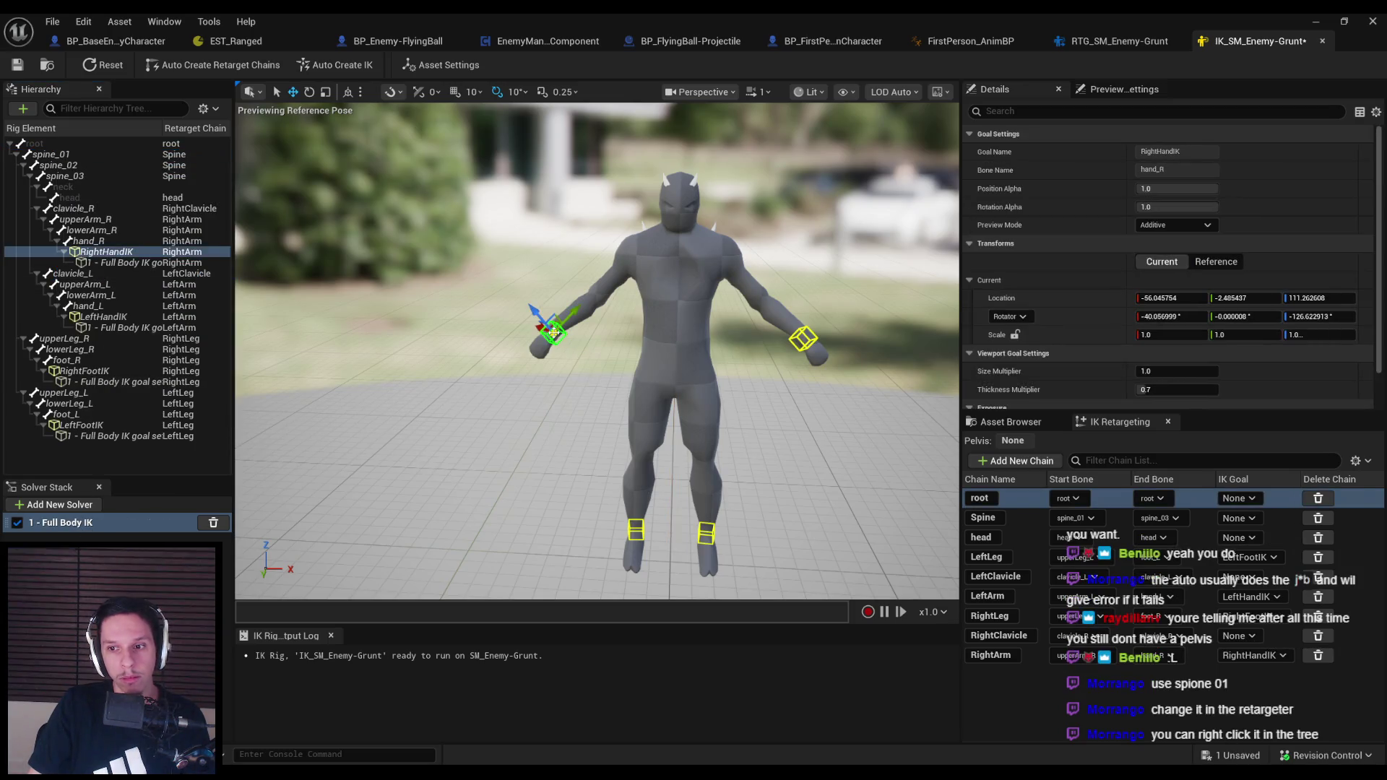
mouse_move(553, 332)
left_mouse_down()
mouse_move(479, 419)
mouse_move(566, 483)
mouse_move(633, 451)
mouse_move(628, 412)
mouse_move(730, 480)
mouse_move(553, 469)
mouse_move(585, 388)
left_mouse_up()
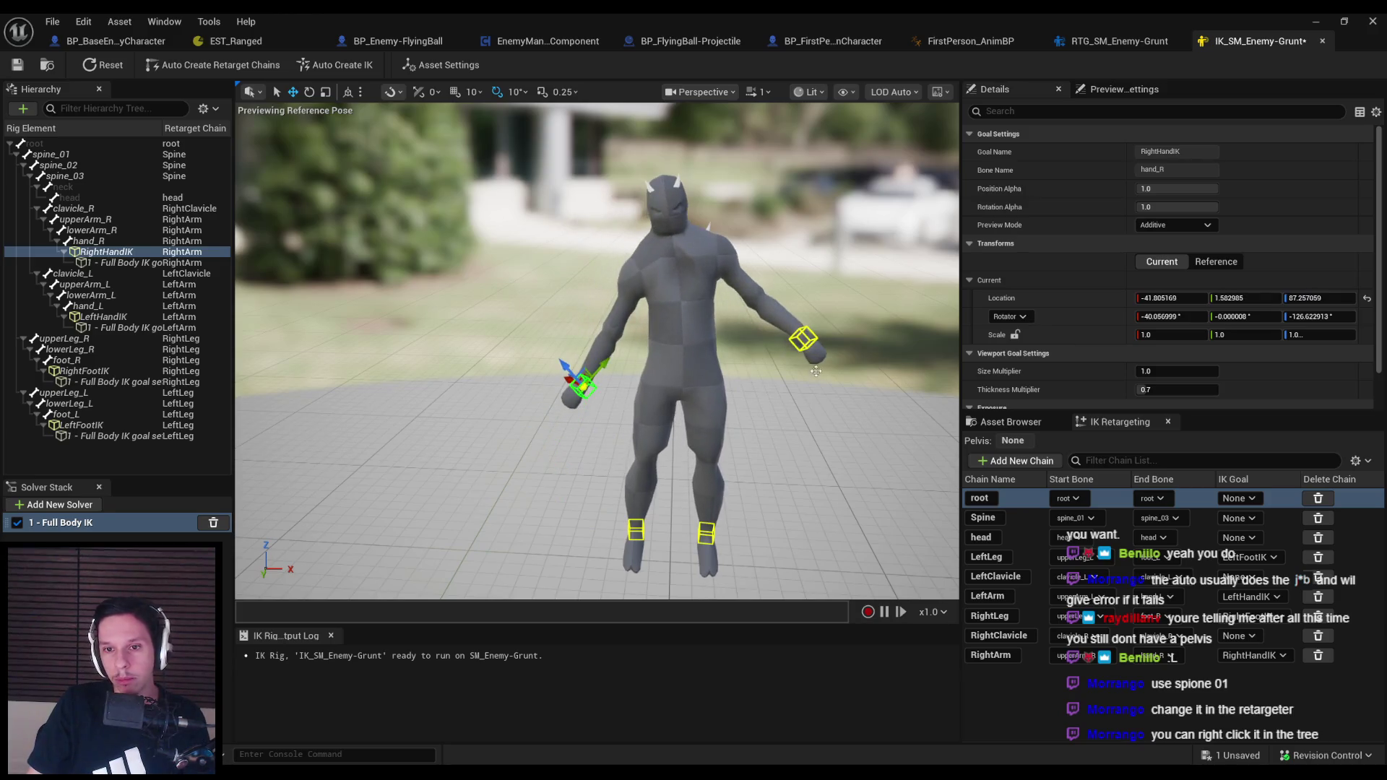
Test the left hand goal, then undo the start bone change and the extra Pole Solver
key("ctrl+z")
left_click(803, 340)
mouse_move(804, 340)
left_mouse_down()
mouse_move(811, 365)
mouse_move(780, 440)
left_mouse_up()
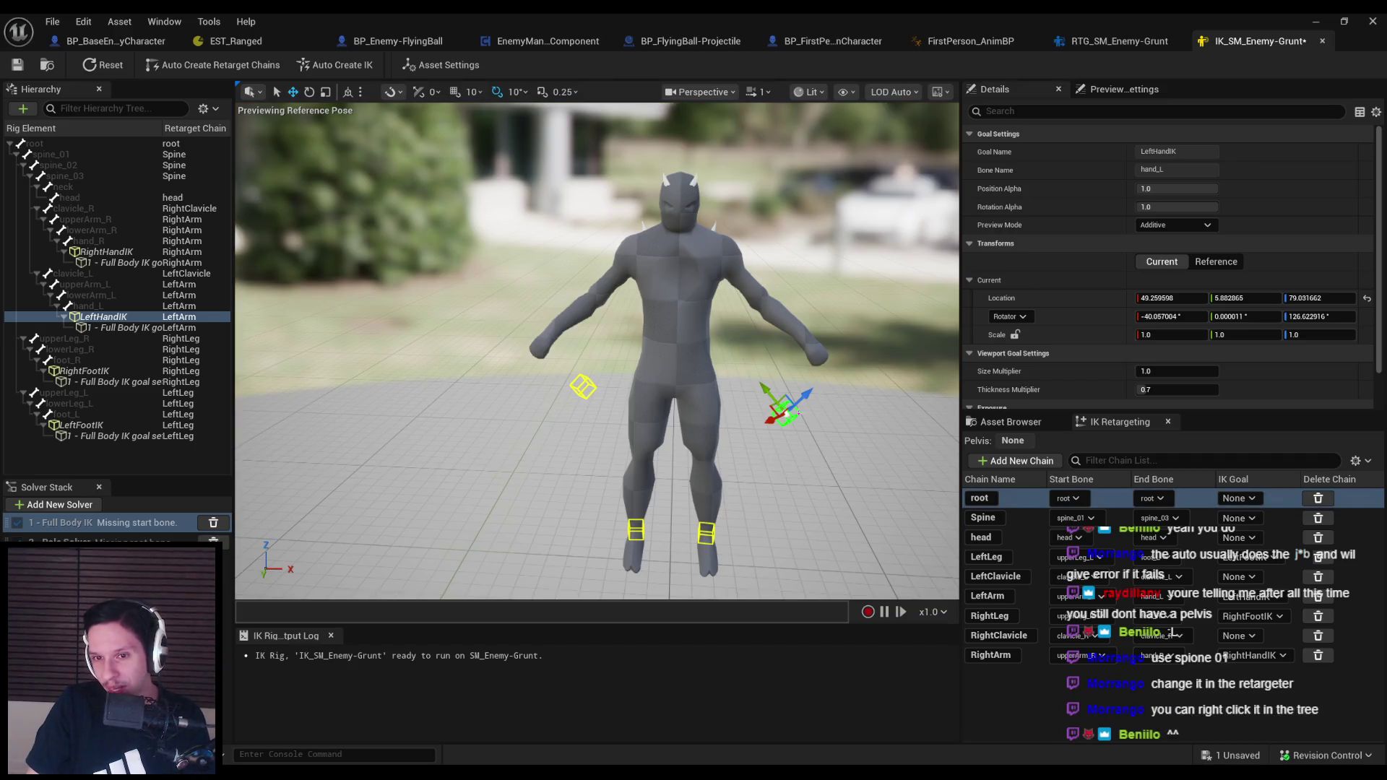
left_click_drag(801, 447, 810, 480)
key("ctrl+z")
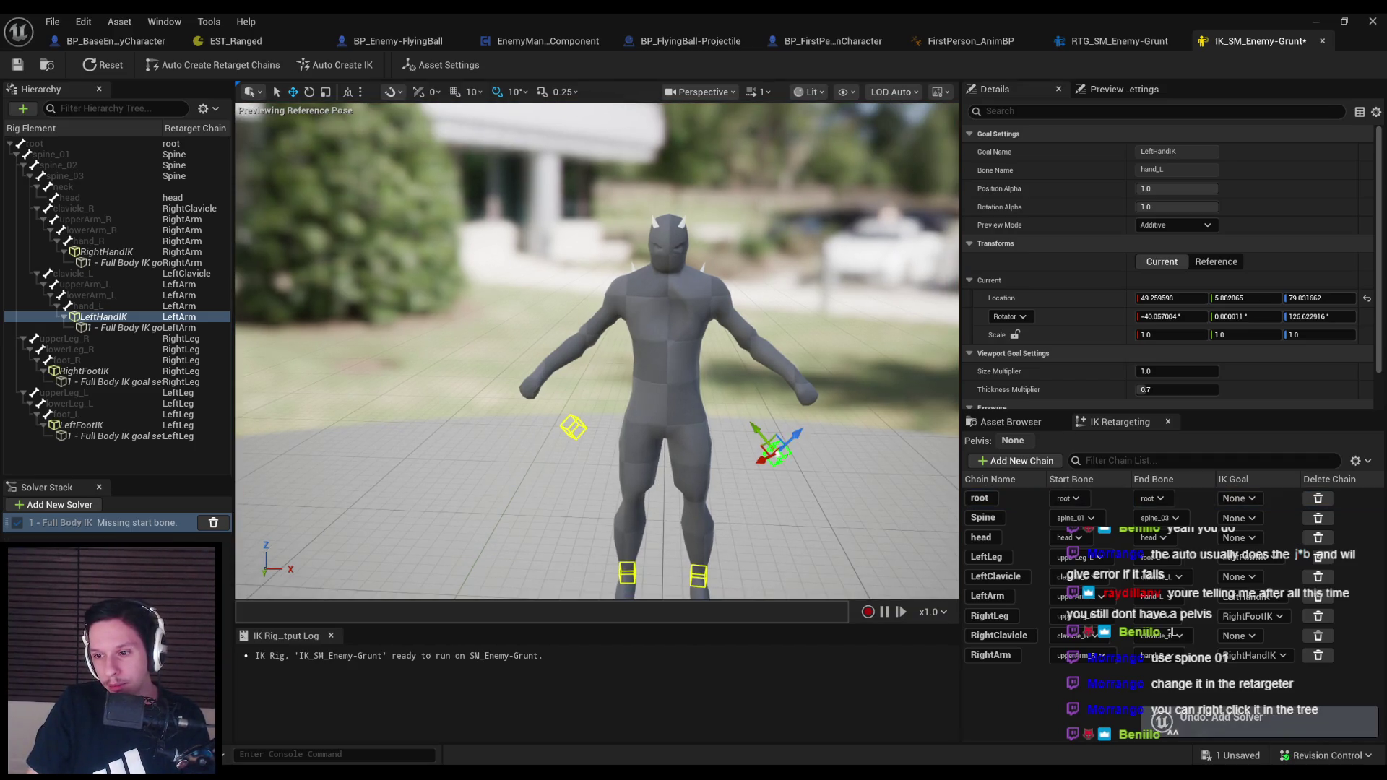
key("ctrl+y")
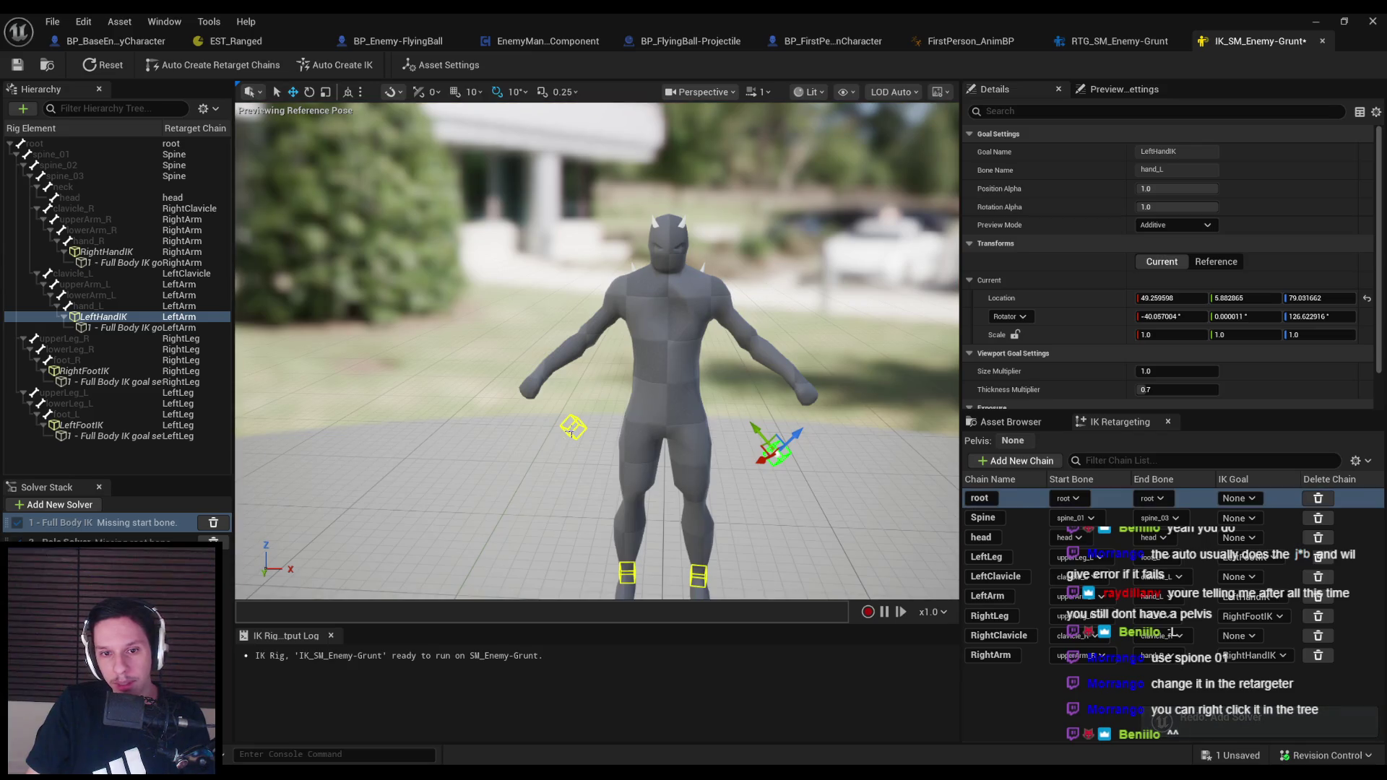
left_click(572, 429)
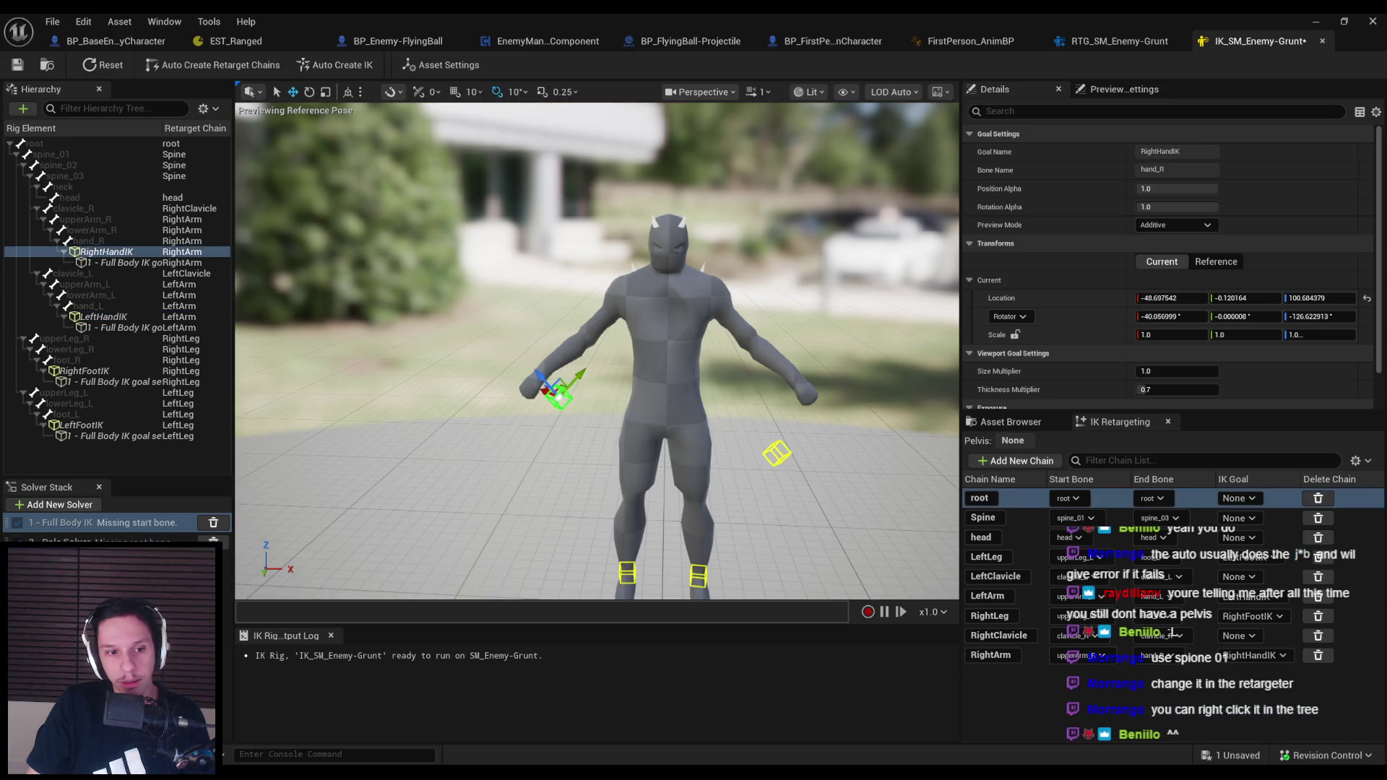
key("ctrl+z")
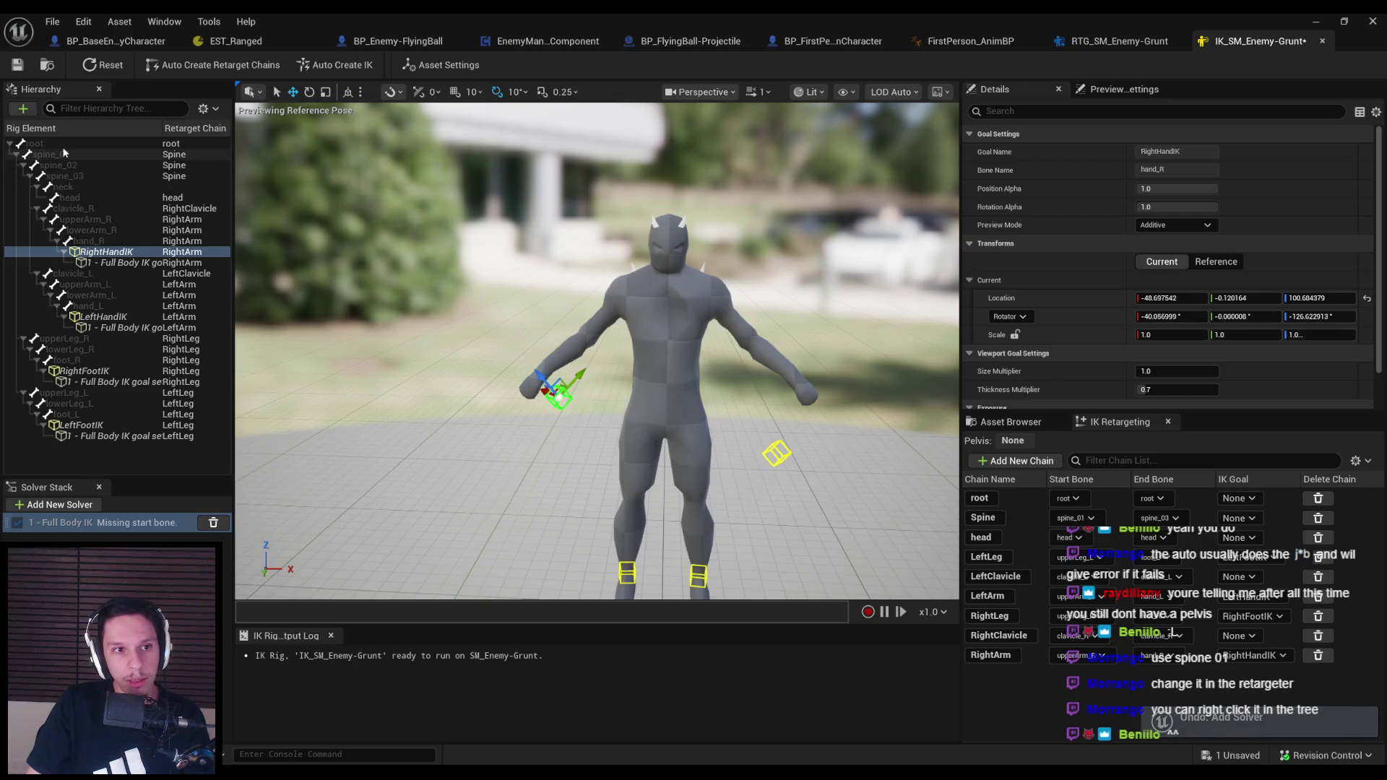
Make spine_01 the solver's start bone again and raise the left hand goal to test it
left_click(58, 153)
right_click(63, 154)
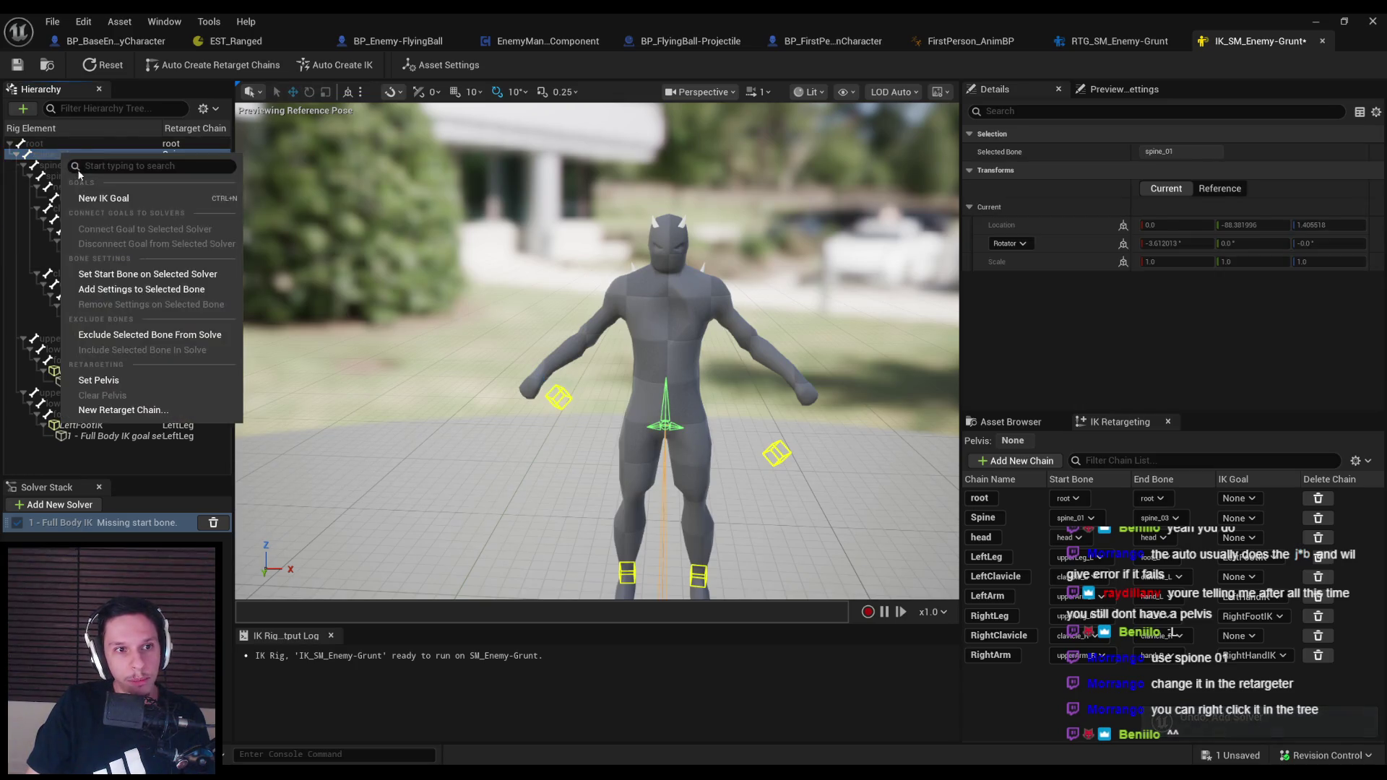
left_click(136, 275)
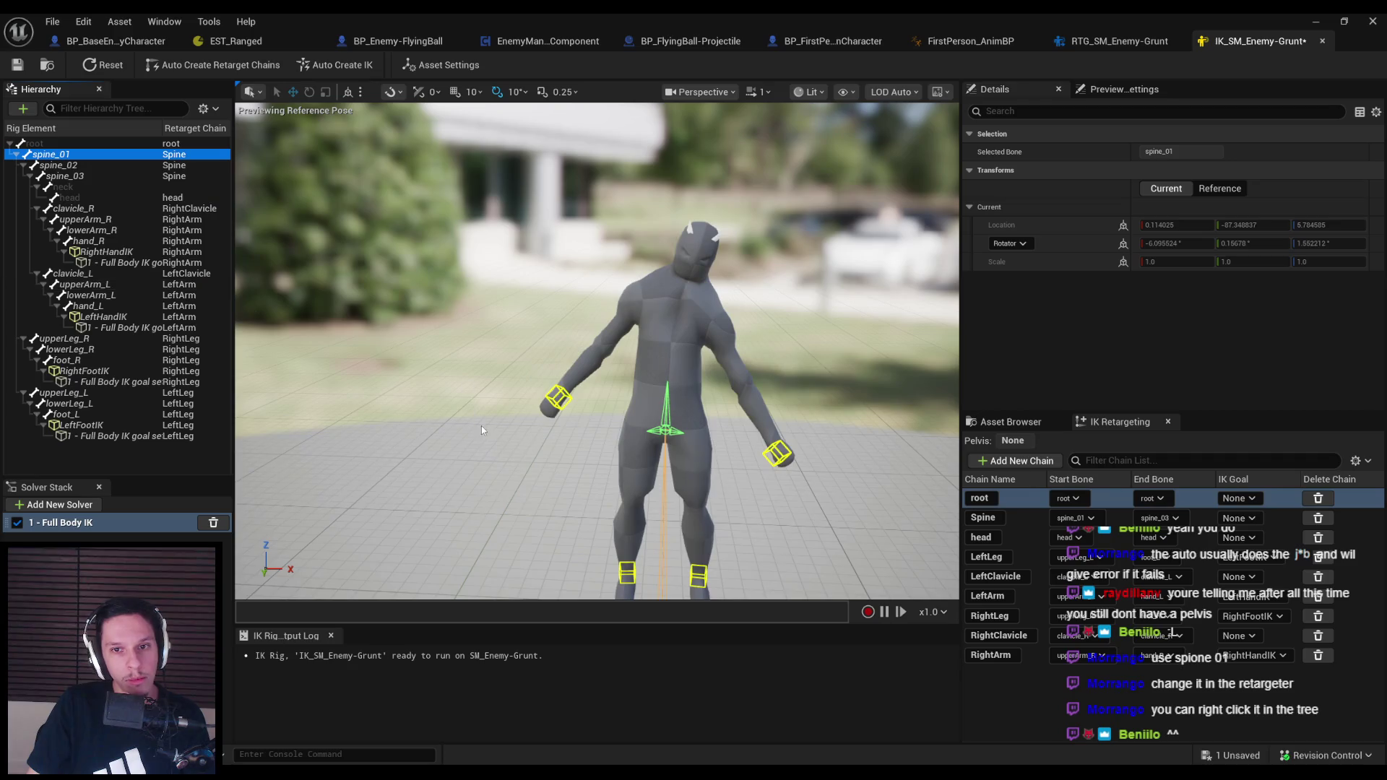
left_click(766, 458)
mouse_move(771, 453)
left_mouse_down()
mouse_move(738, 301)
mouse_move(744, 319)
mouse_move(687, 411)
mouse_move(761, 372)
left_mouse_up()
left_click(451, 499)
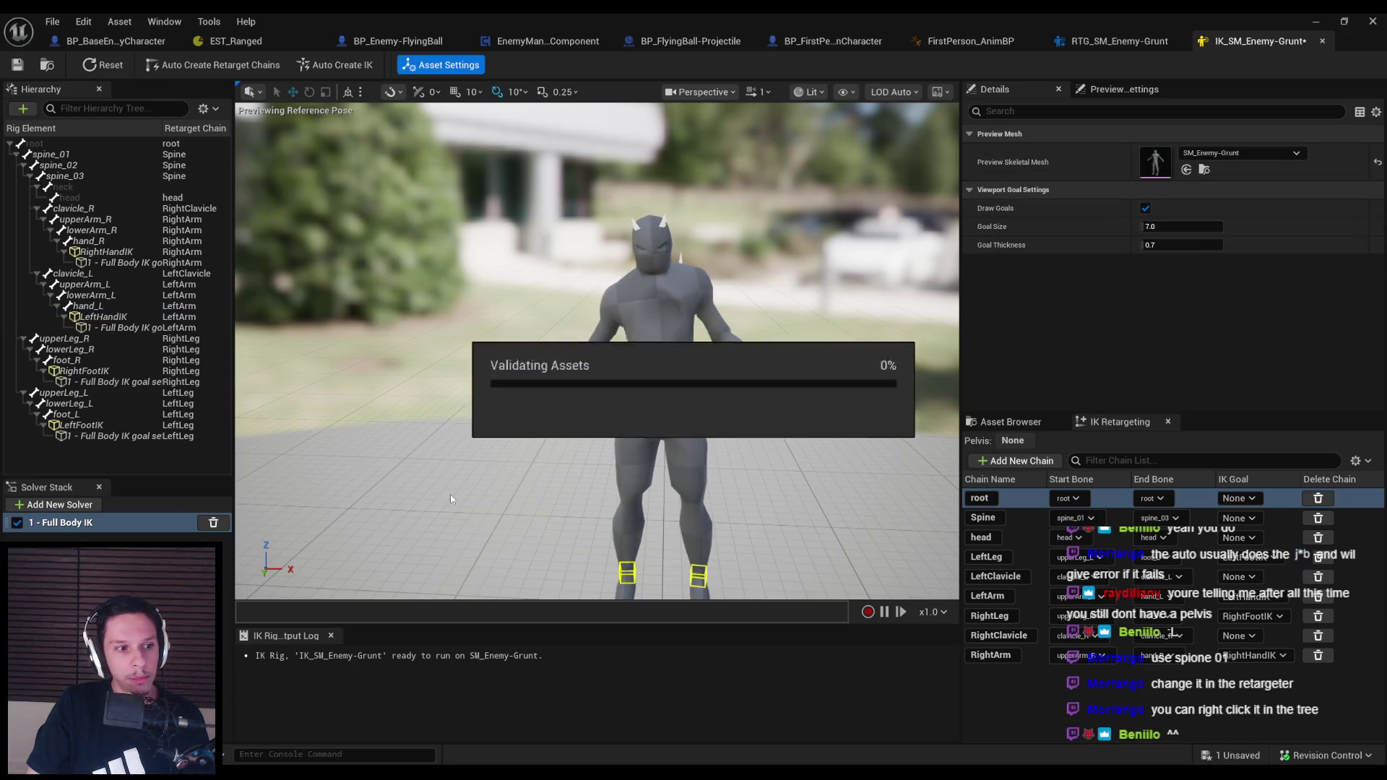
Close the Grunt IK rig and switch to the RTG_SM_Enemy-Grunt retargeter
right_click(49, 154)
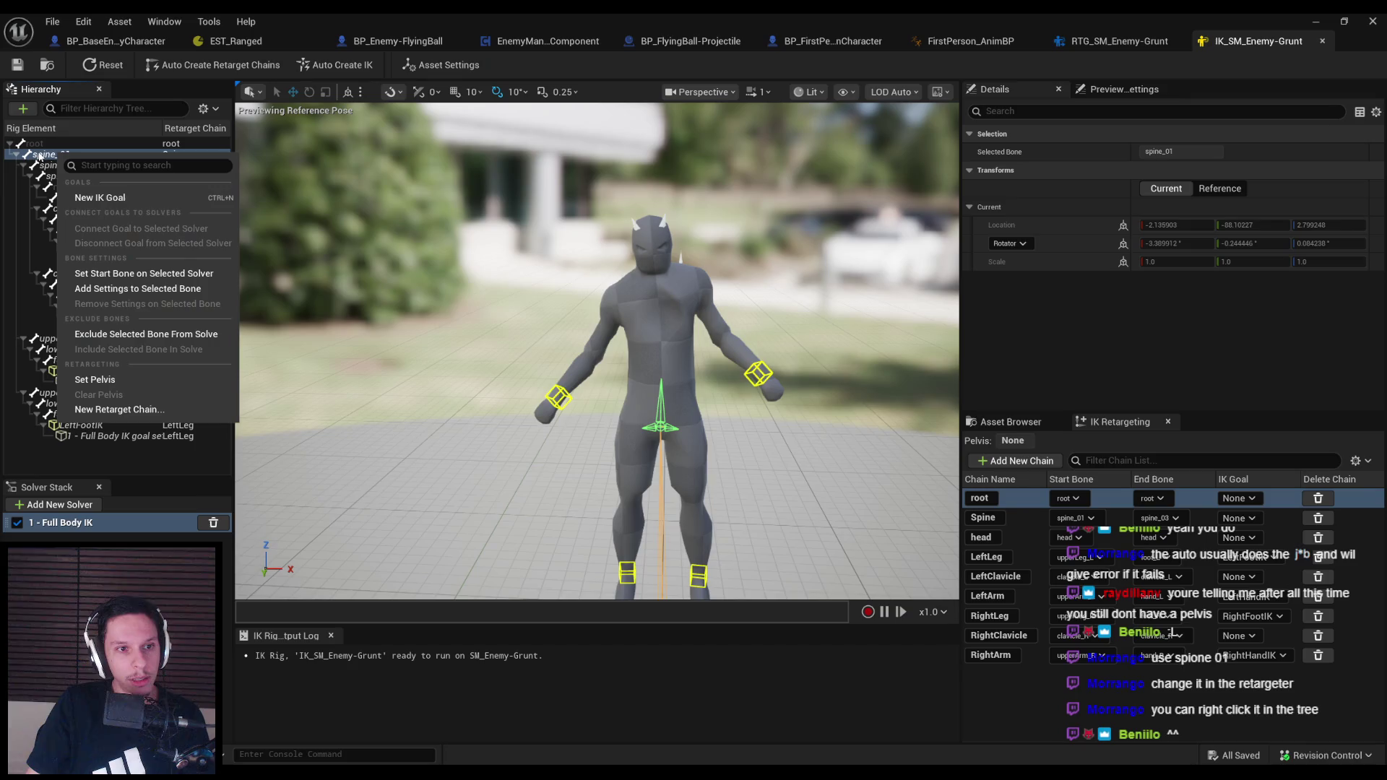
key("Escape")
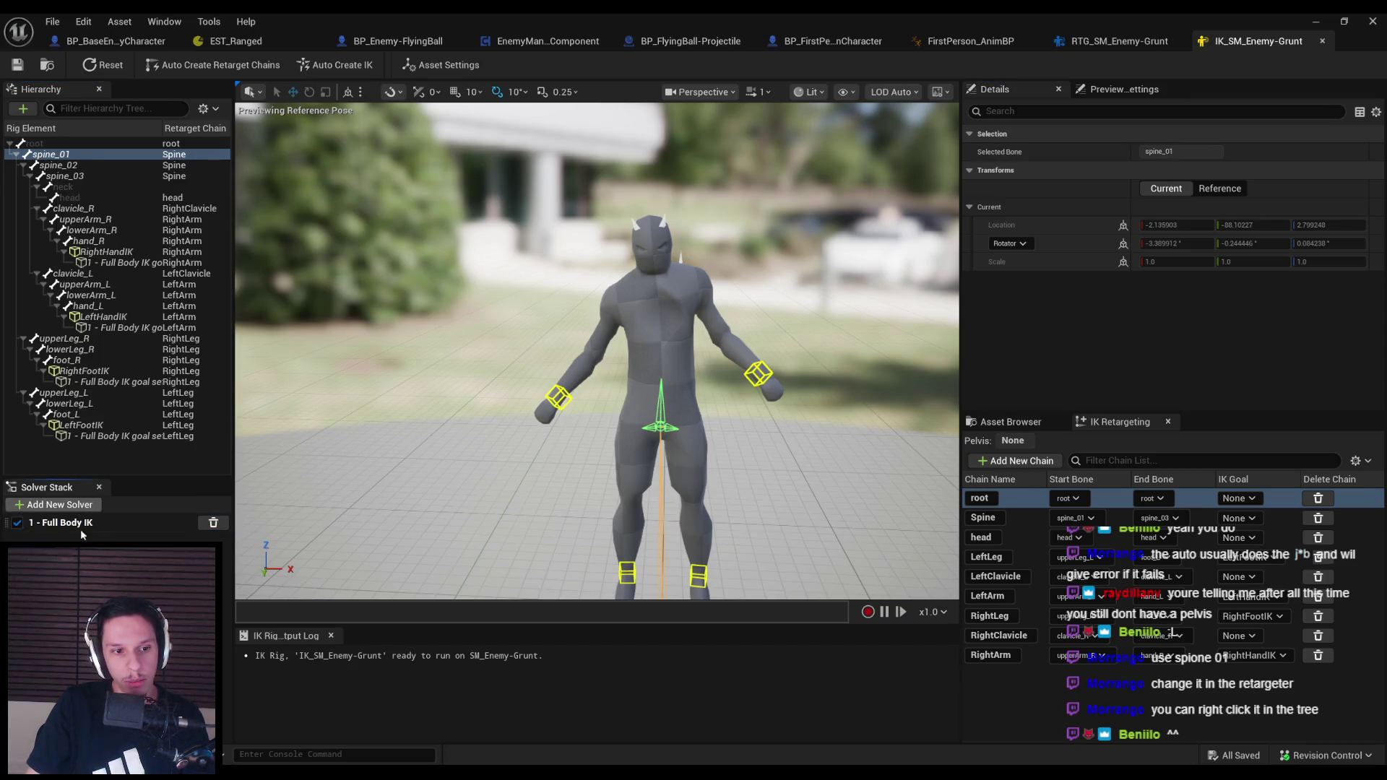
middle_click(1259, 49)
left_click(1136, 43)
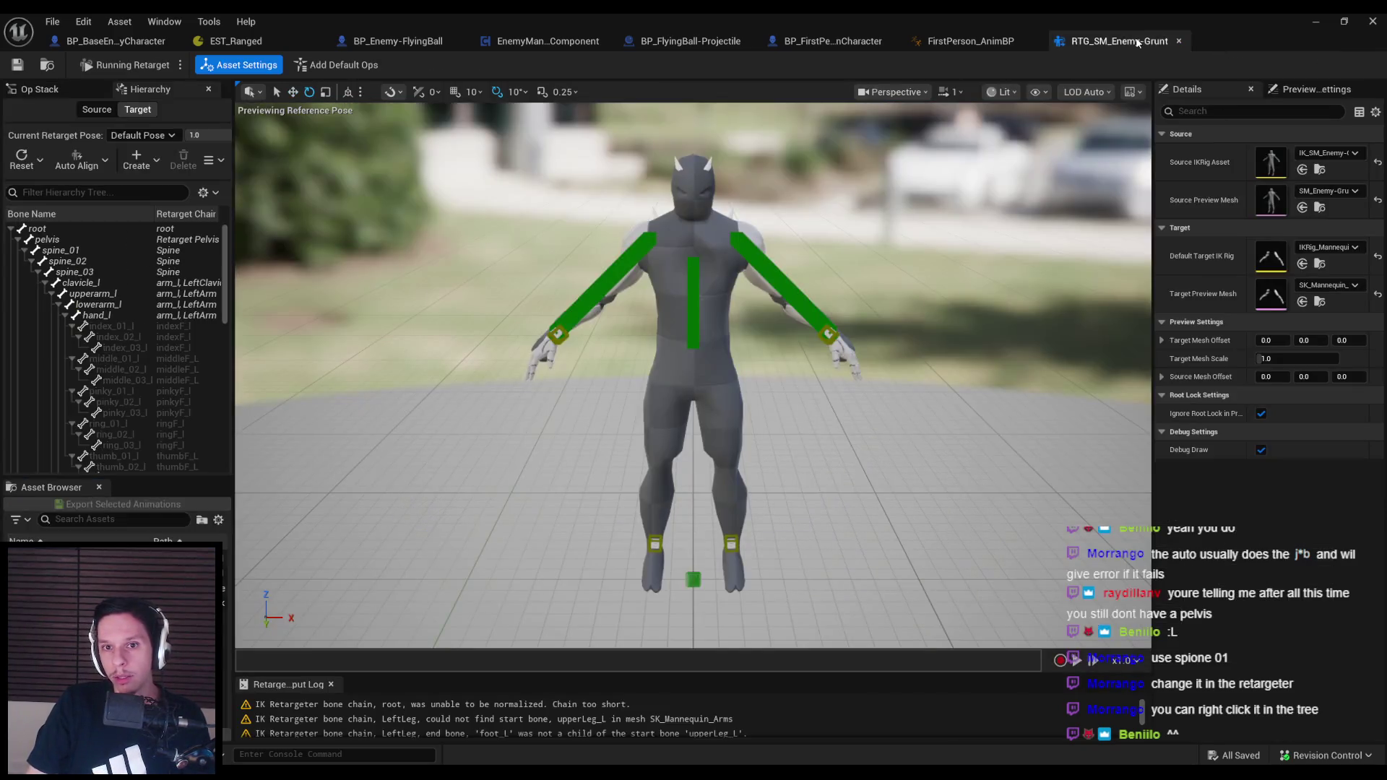
Set the retargeter's Default Target IK Rig to IK_Exodus_Gruntling
left_click(1327, 247)
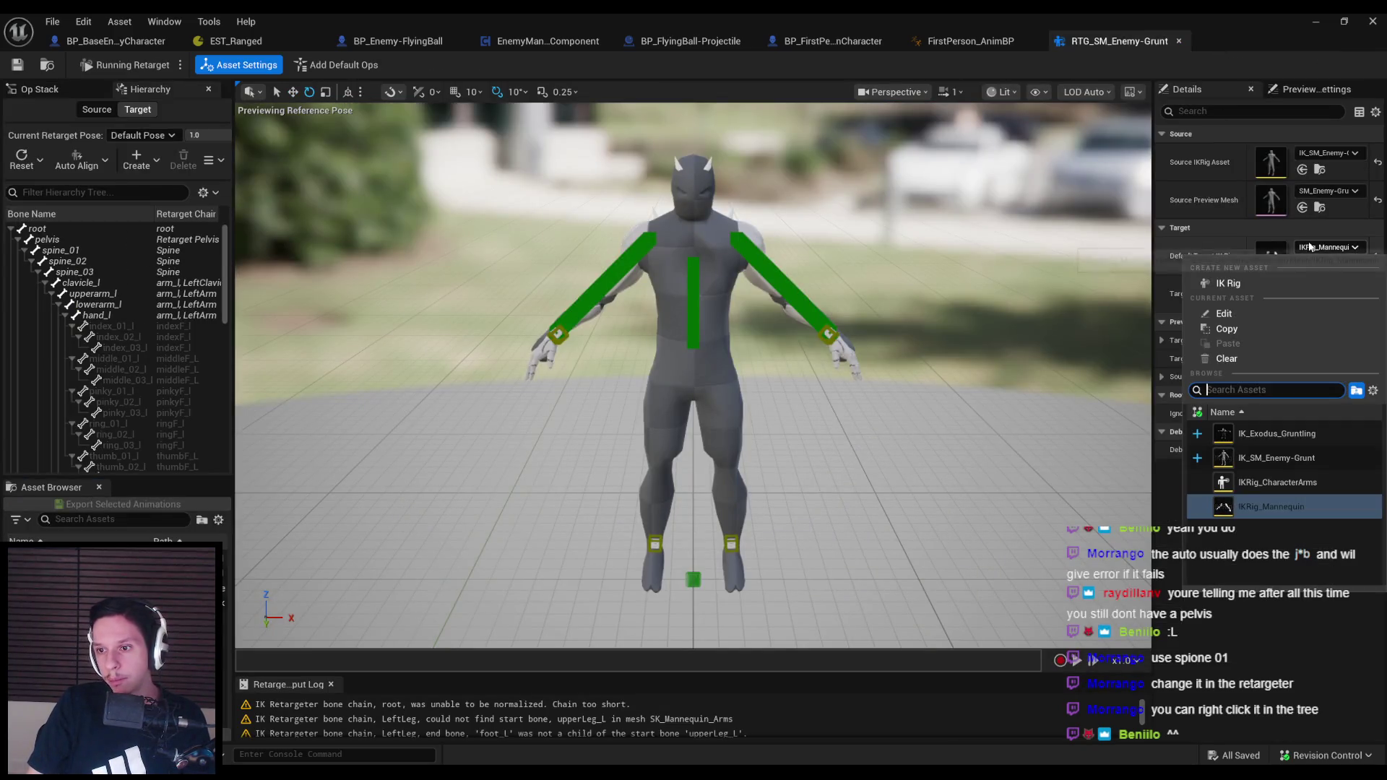
left_click(1220, 257)
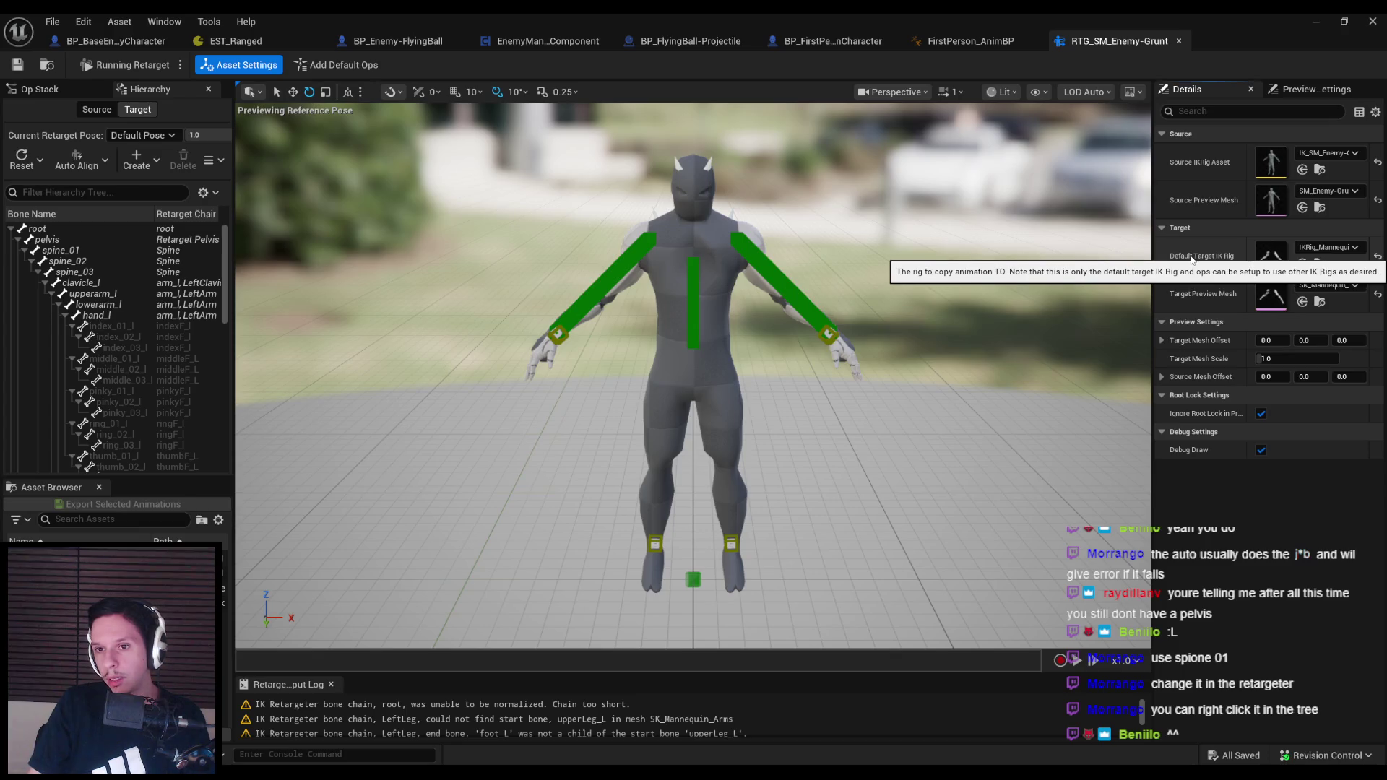
left_click(1328, 247)
left_click(1277, 433)
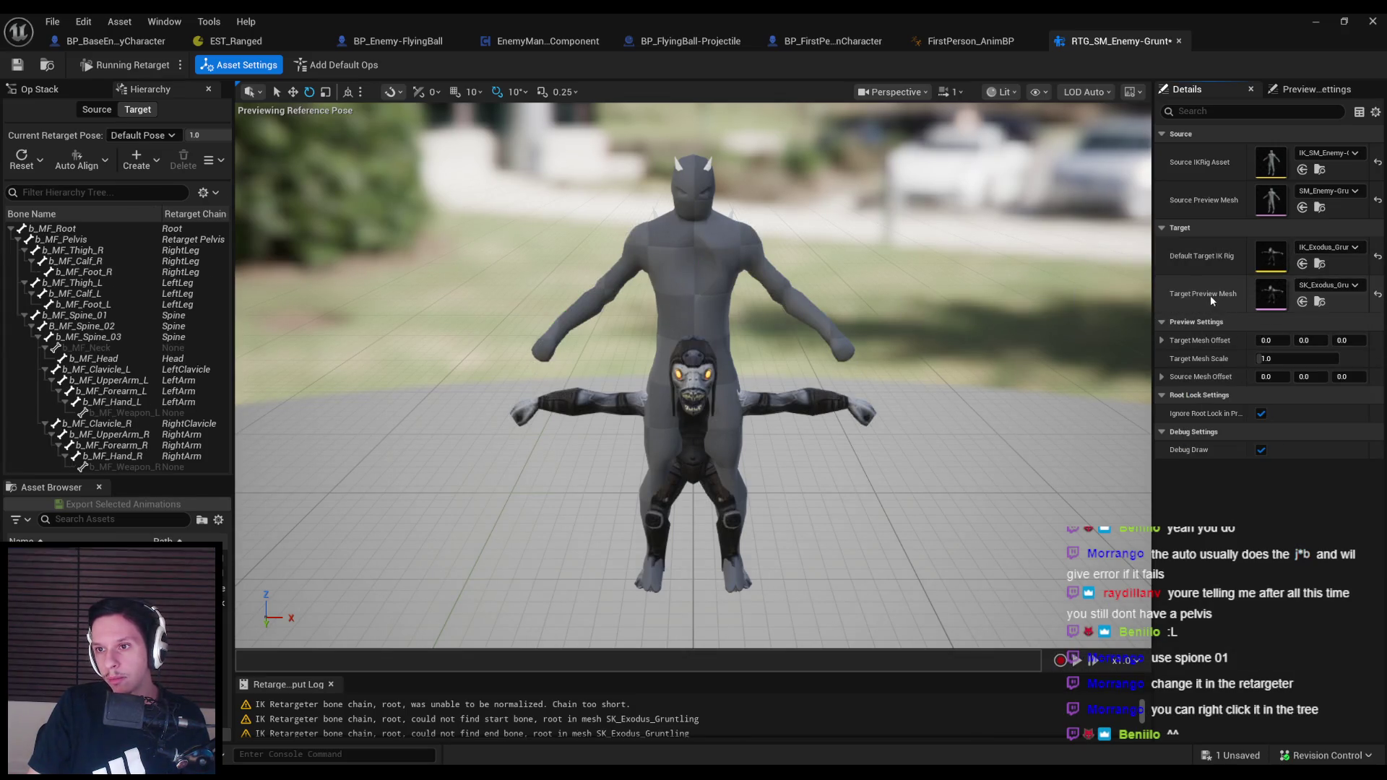
left_click_drag(1153, 308, 990, 318)
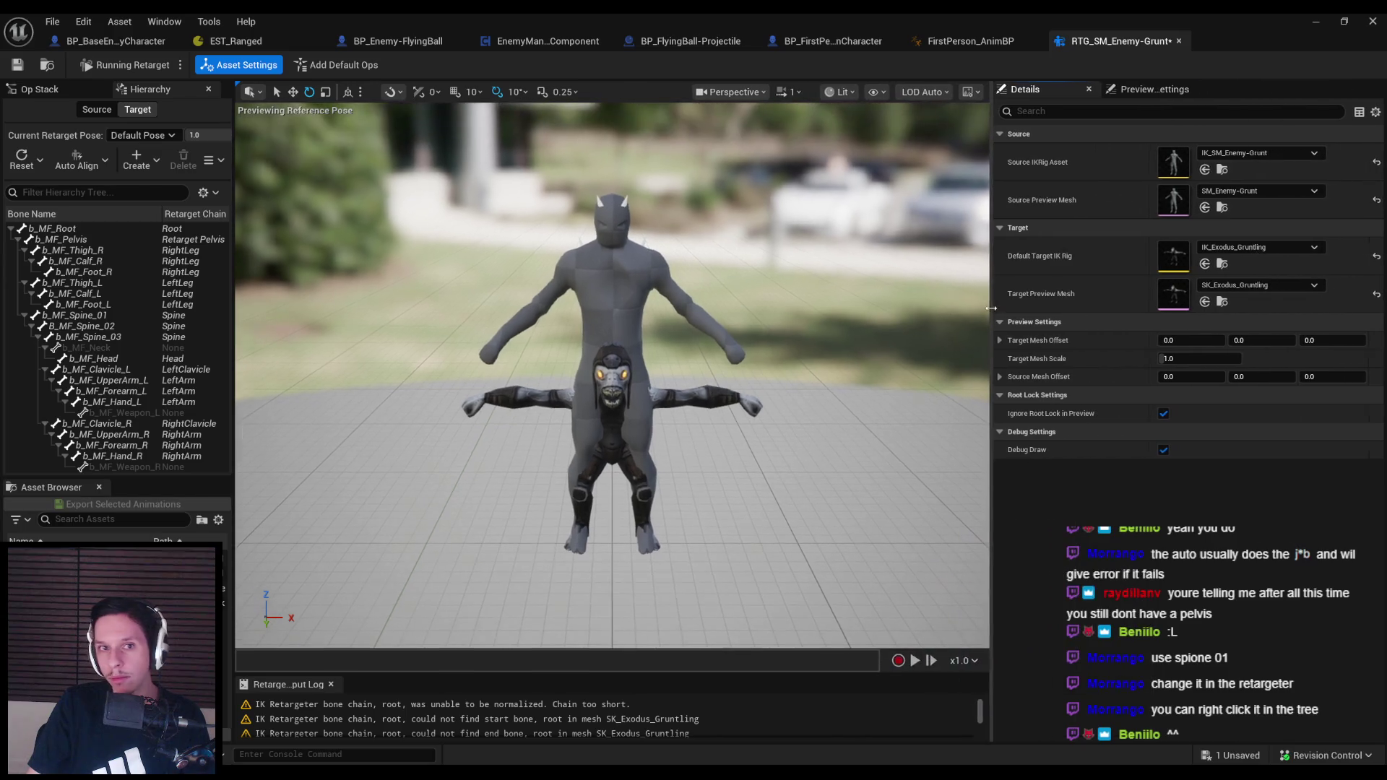
Preview AS_Grunt-Attack_01 on the Gruntling, read the log warnings, save, and open IK_Exodus_Gruntling
left_click(39, 88)
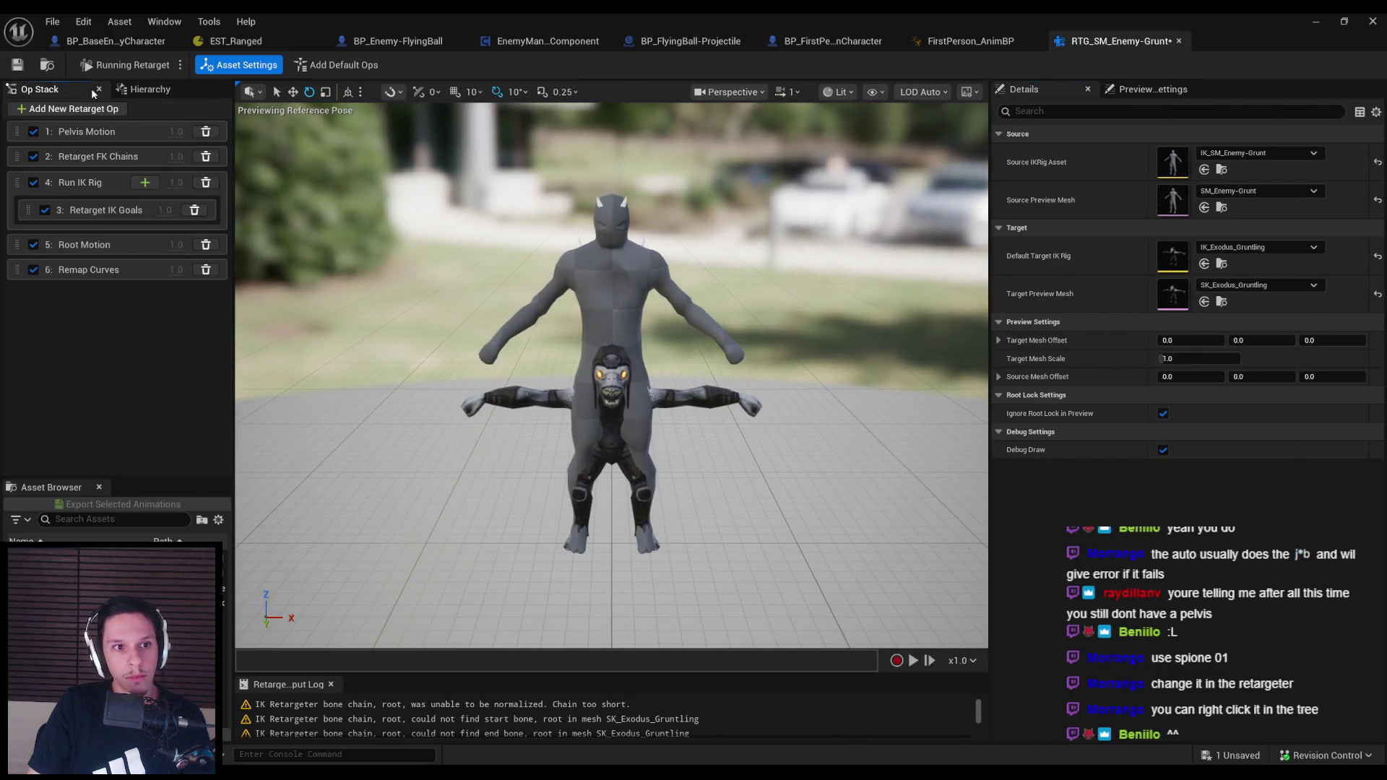
left_click(152, 89)
left_click(109, 573)
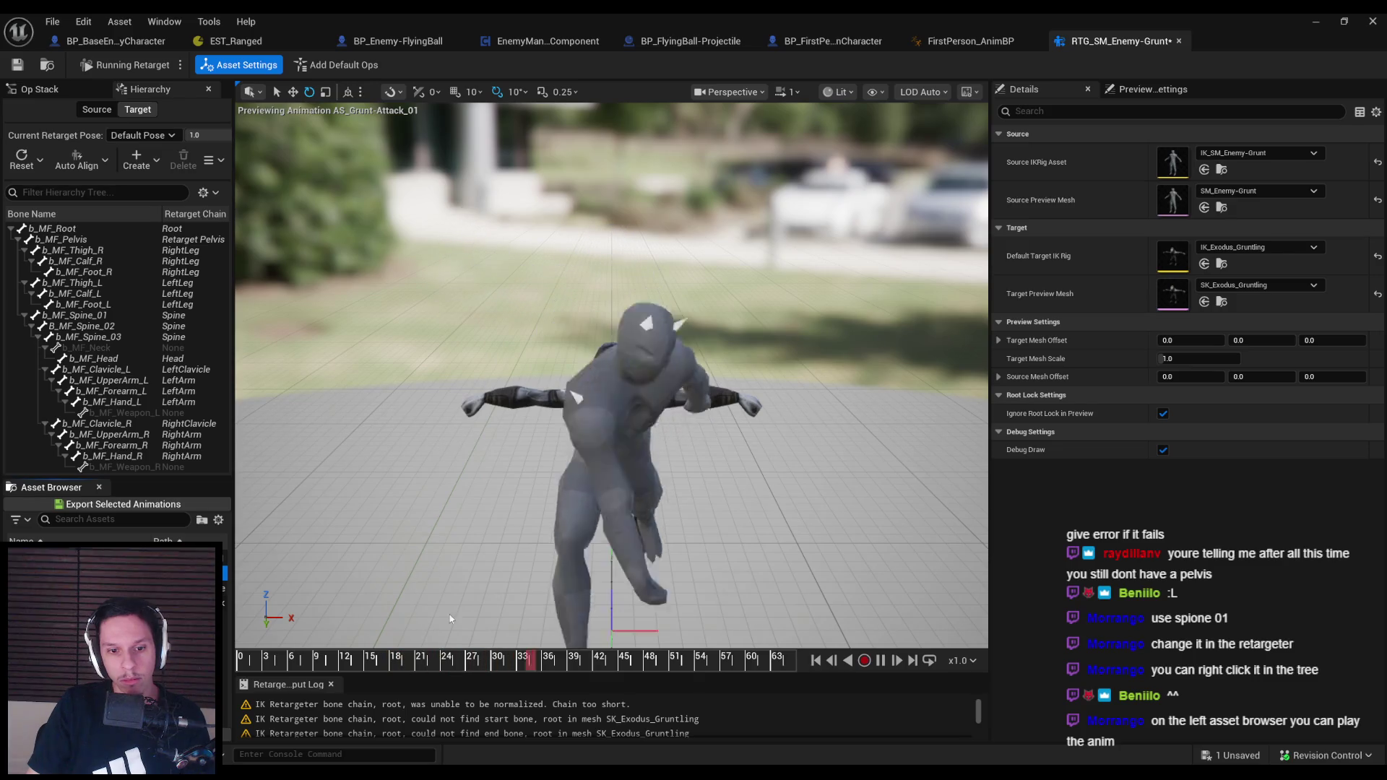
left_click_drag(435, 671, 429, 498)
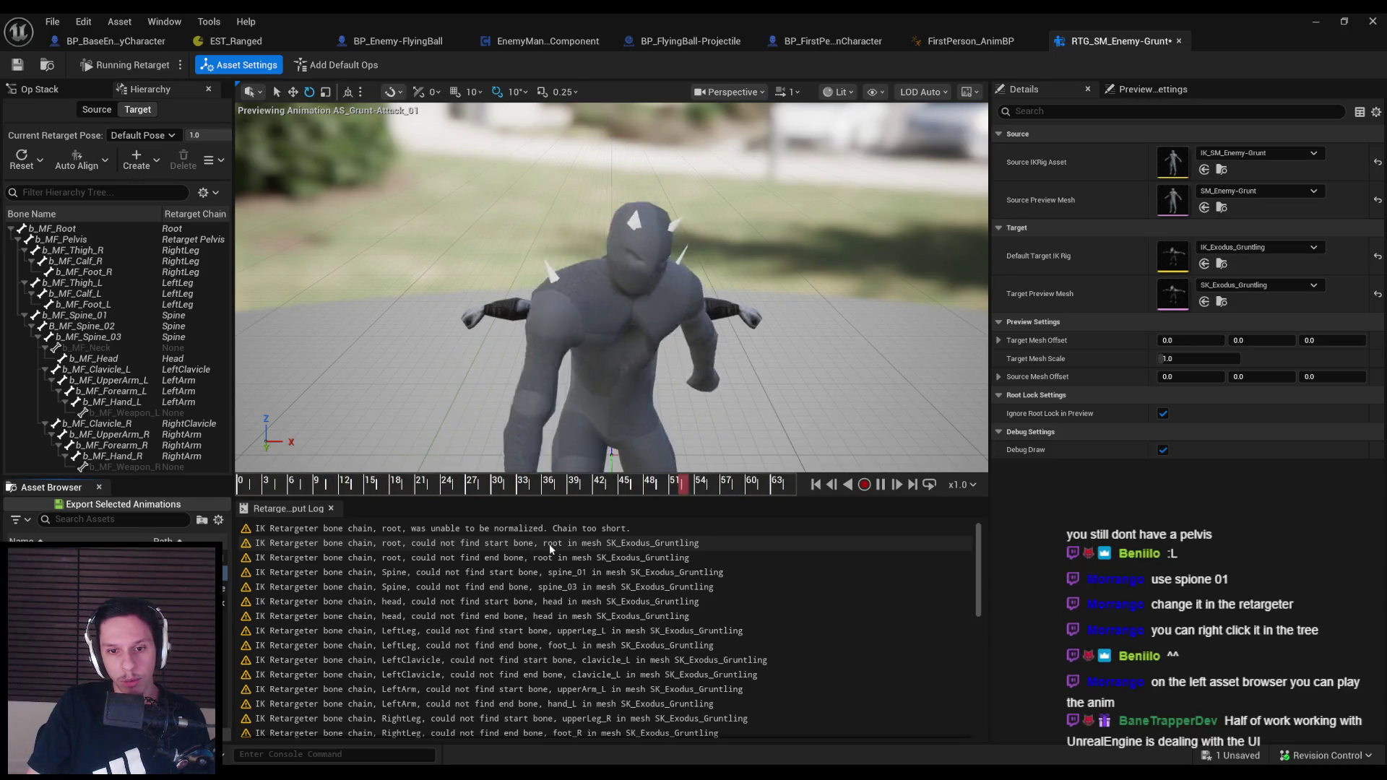
key("ctrl+s")
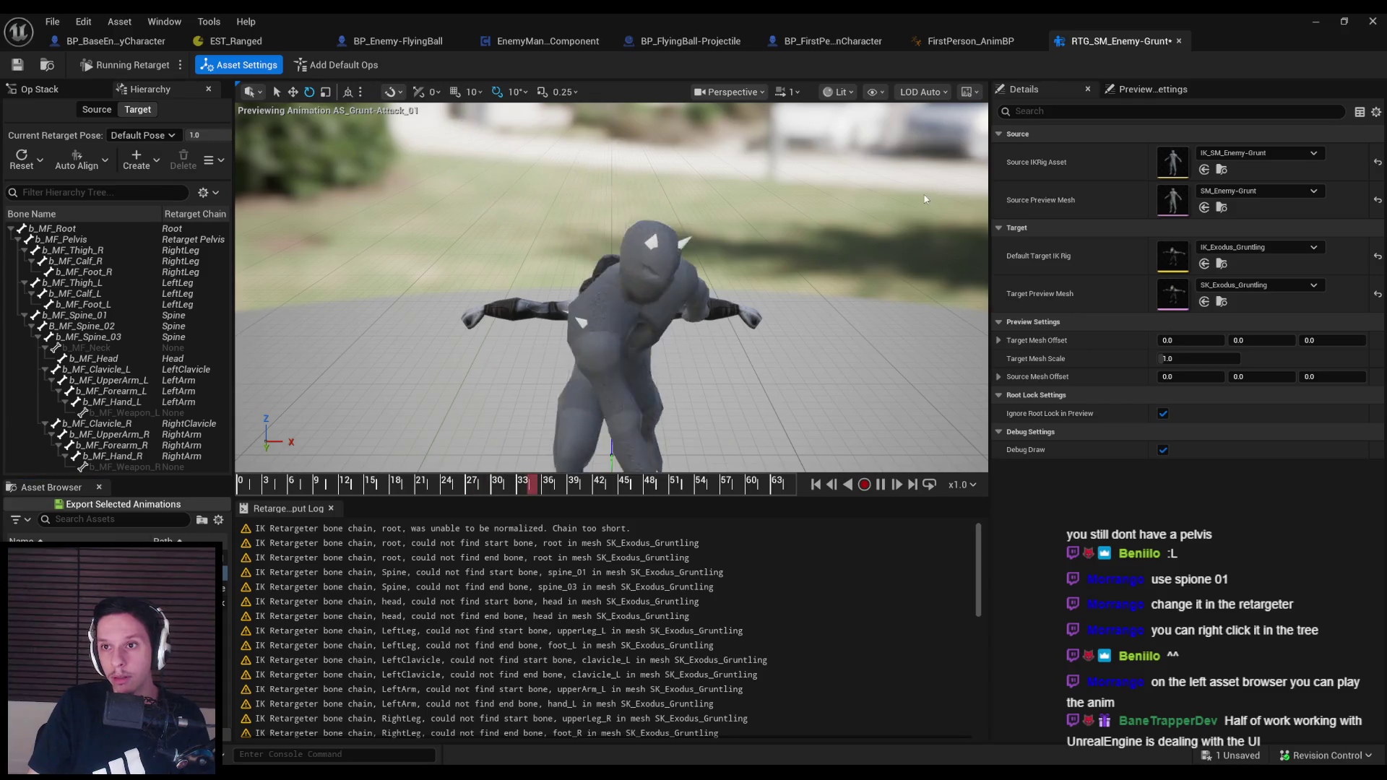
double_click(1172, 256)
left_click(755, 293)
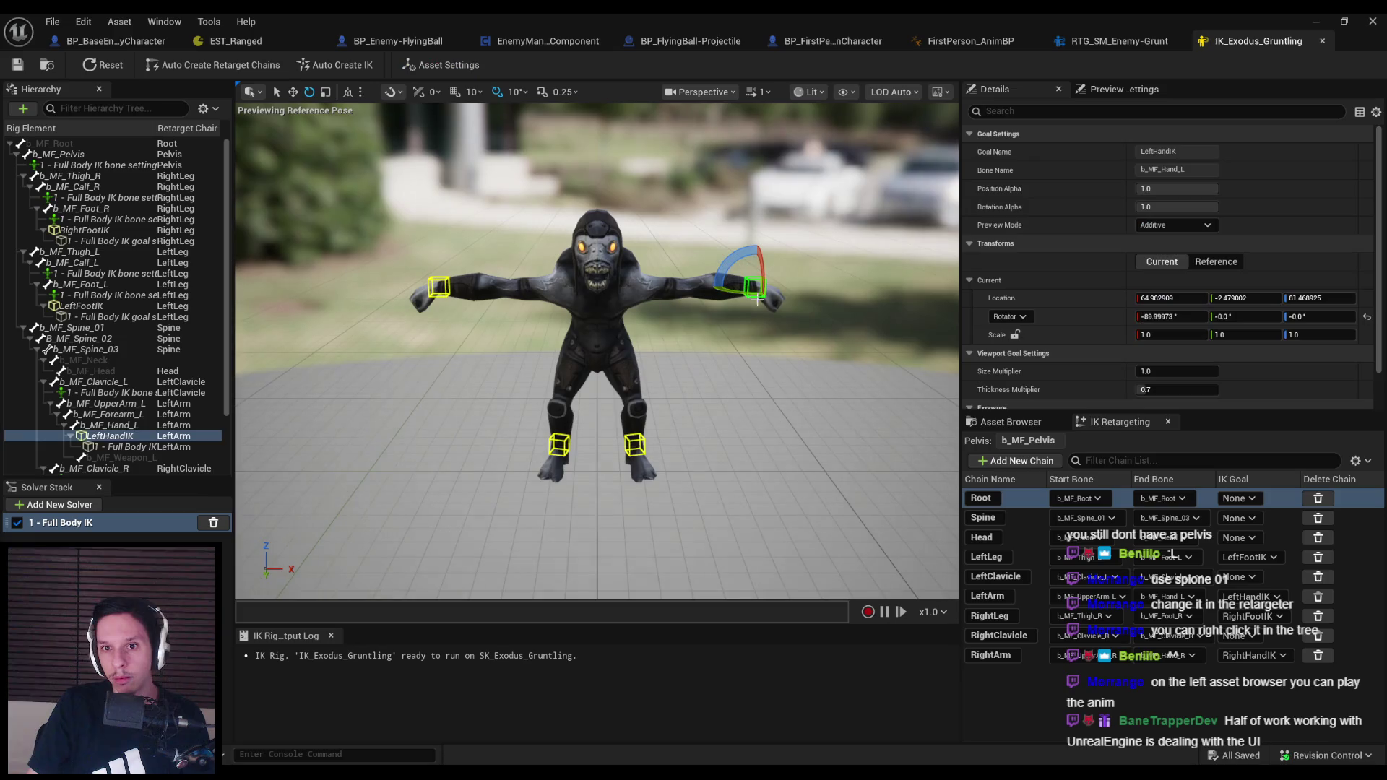
Nudge the Gruntling's left hand goal, inspect b_MF_Pelvis, b_MF_Root and the solver, then return to RTG_SM_Enemy-Grunt
mouse_move(755, 287)
left_mouse_down()
mouse_move(712, 289)
mouse_move(730, 292)
left_mouse_up()
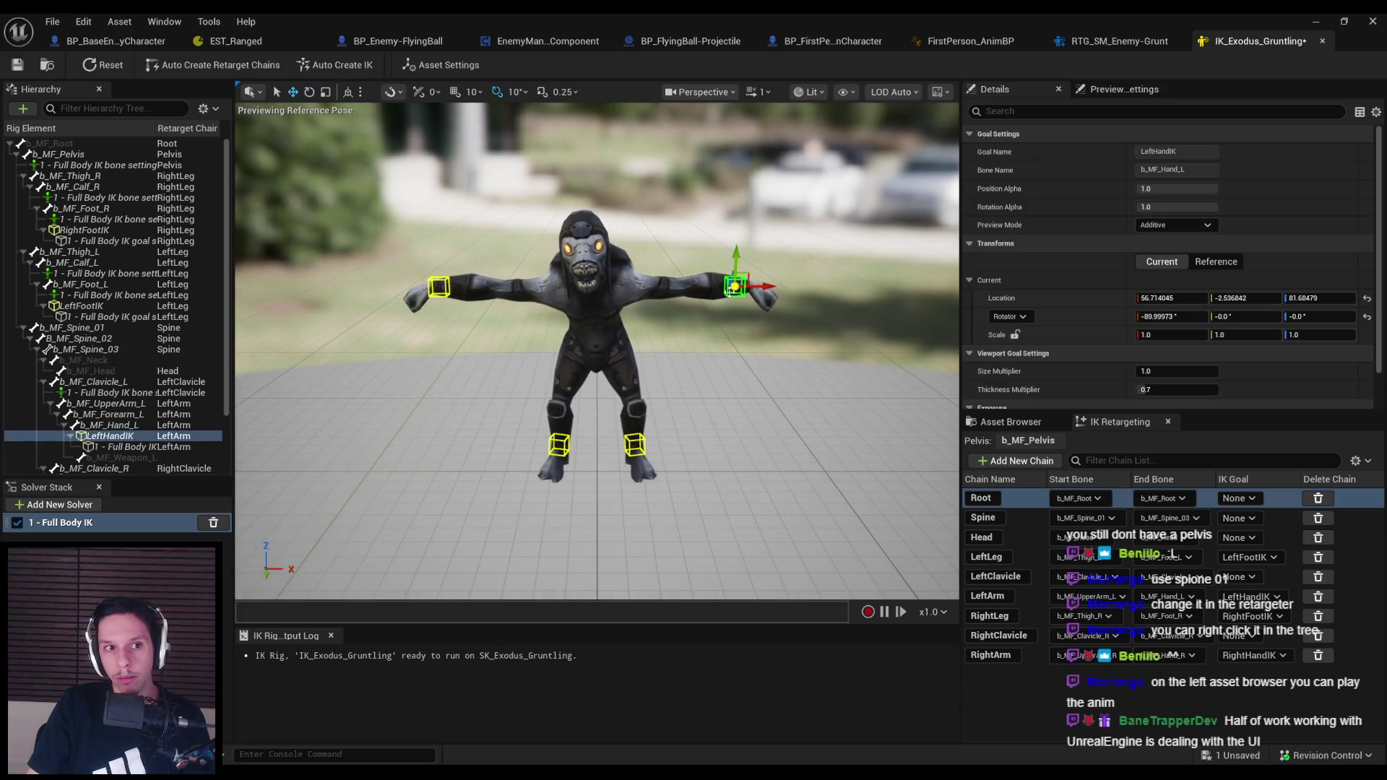
left_click(85, 156)
right_click(85, 155)
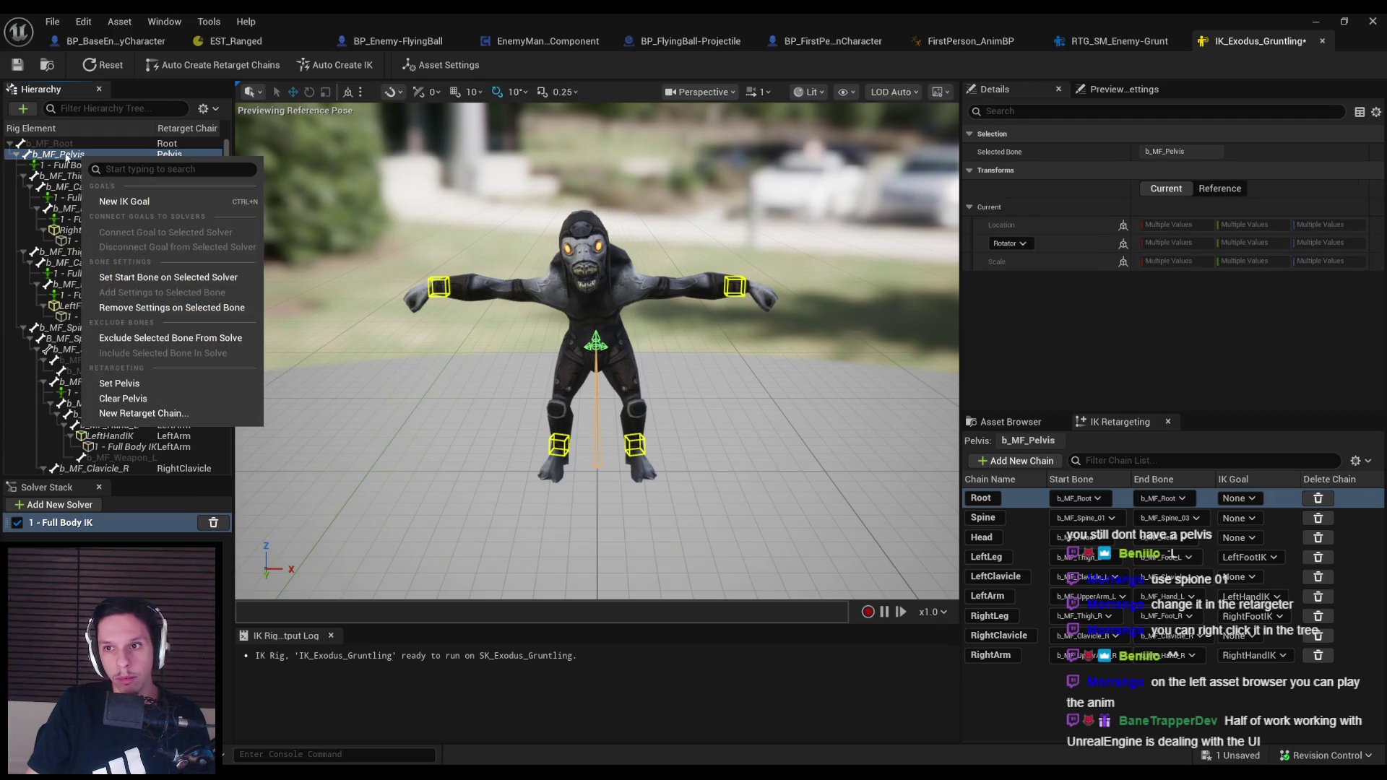
left_click(67, 159)
left_click(81, 522)
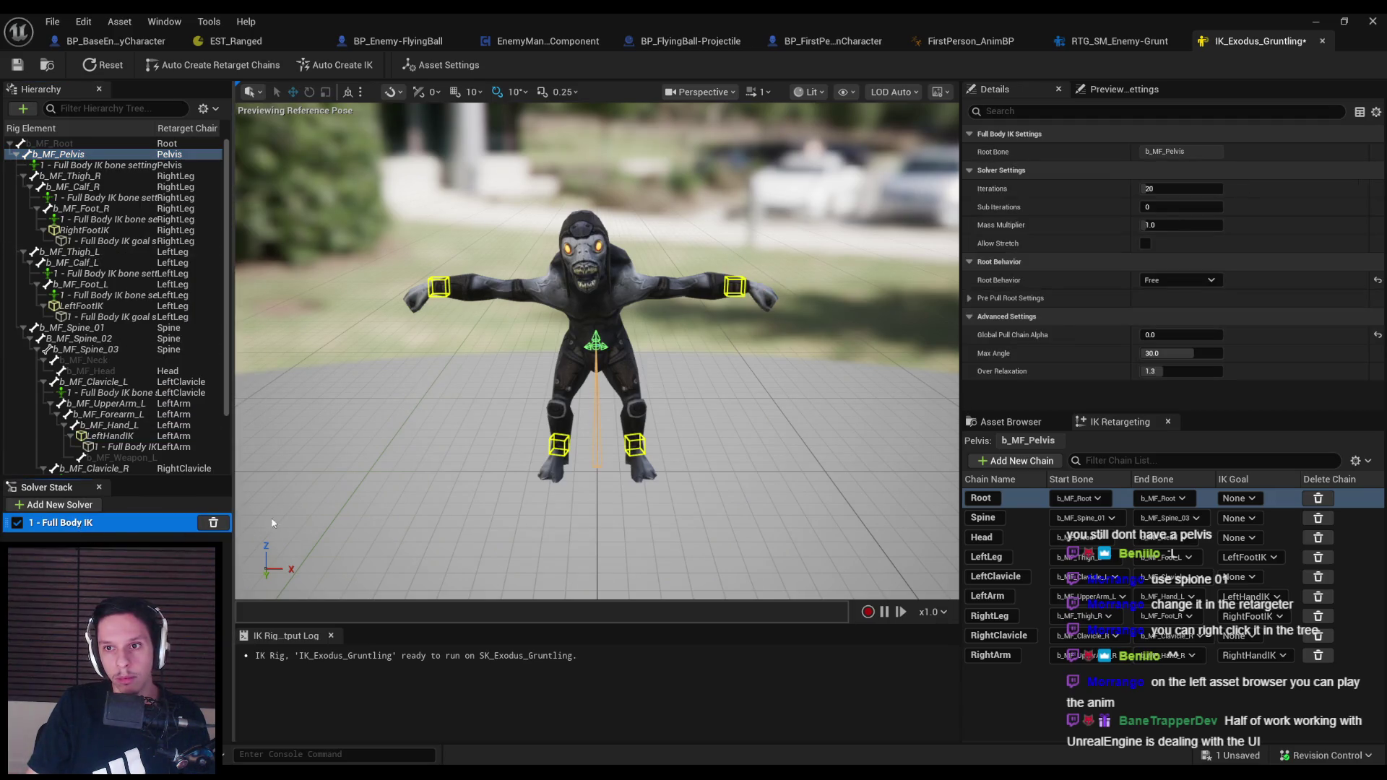
left_click(64, 147)
right_click(57, 145)
key("Escape")
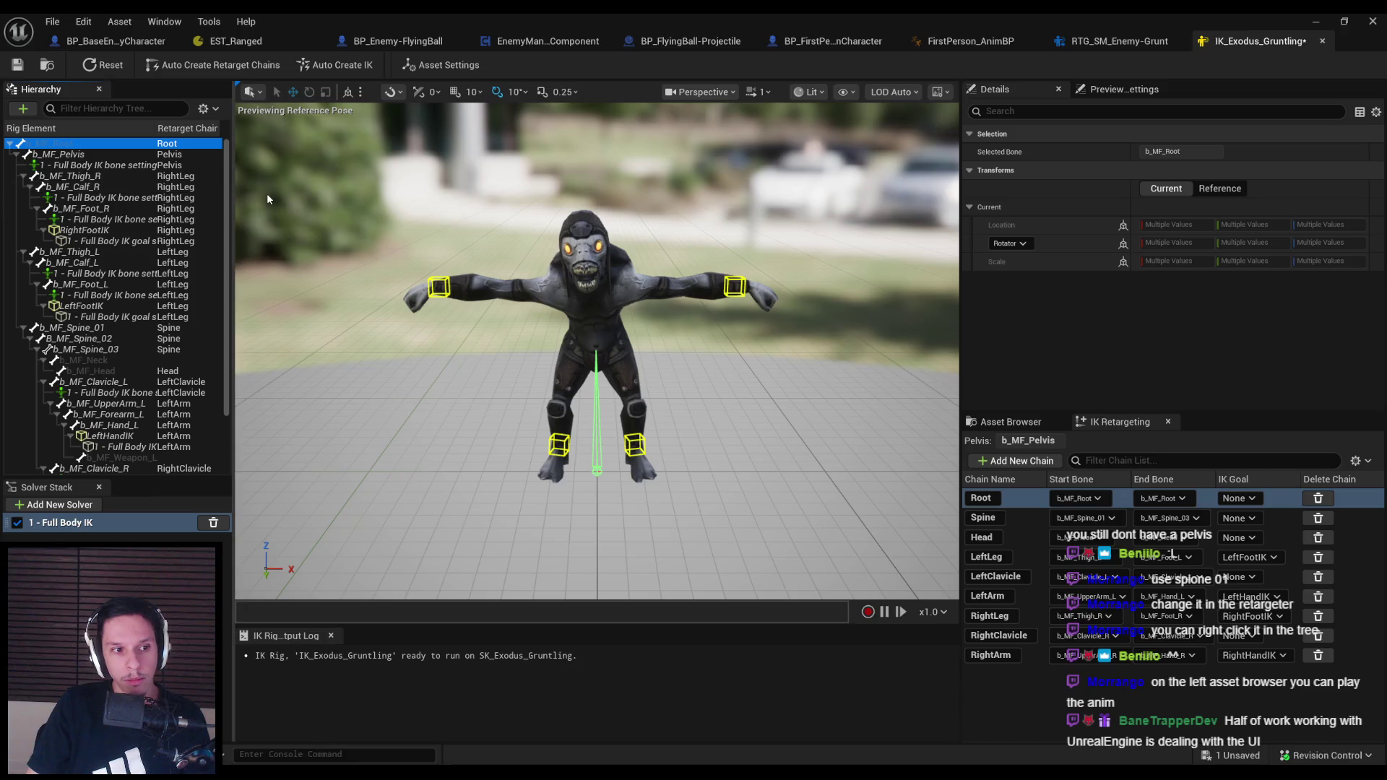
left_click(1098, 41)
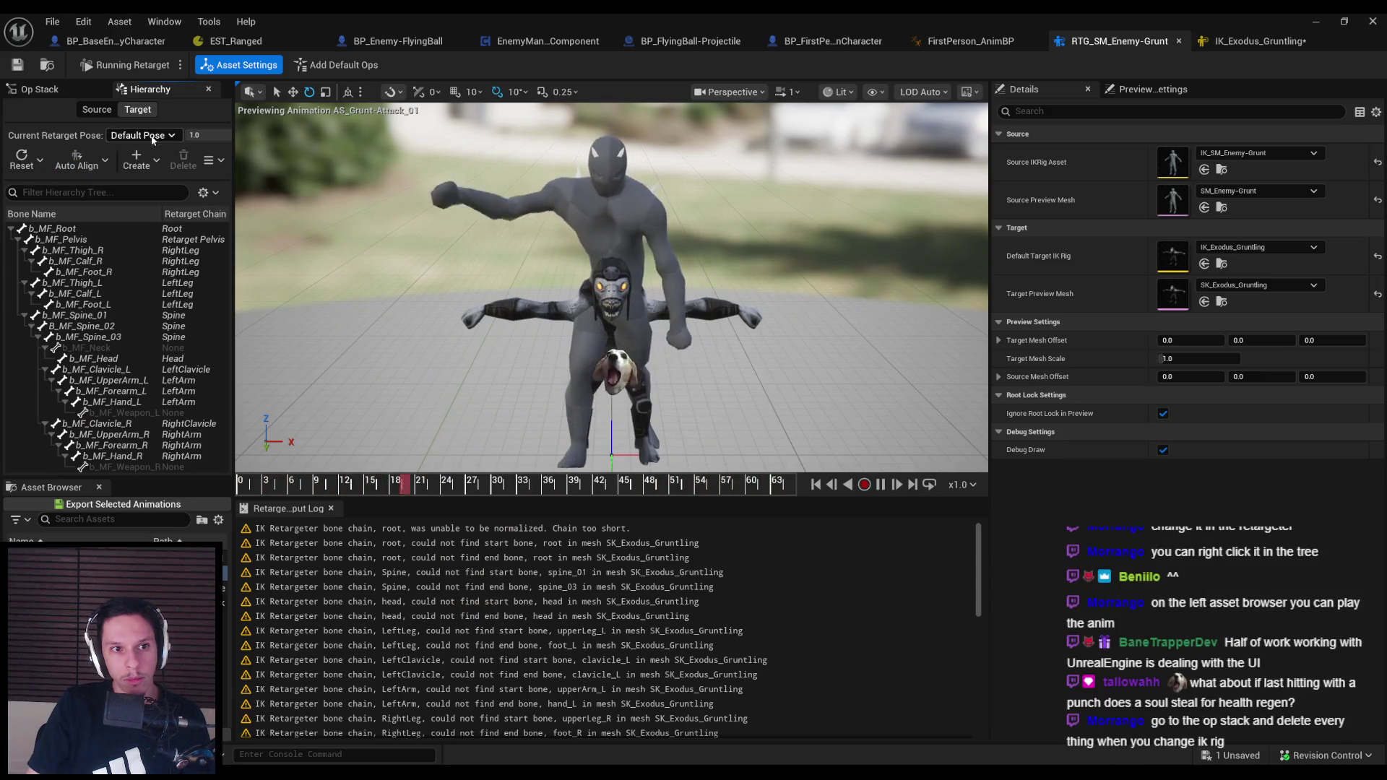
Check the Create pose menu, rewind, and preview the AS_Grunt-Idle and AS_Grunt-Attack_01 animations
left_click(160, 162)
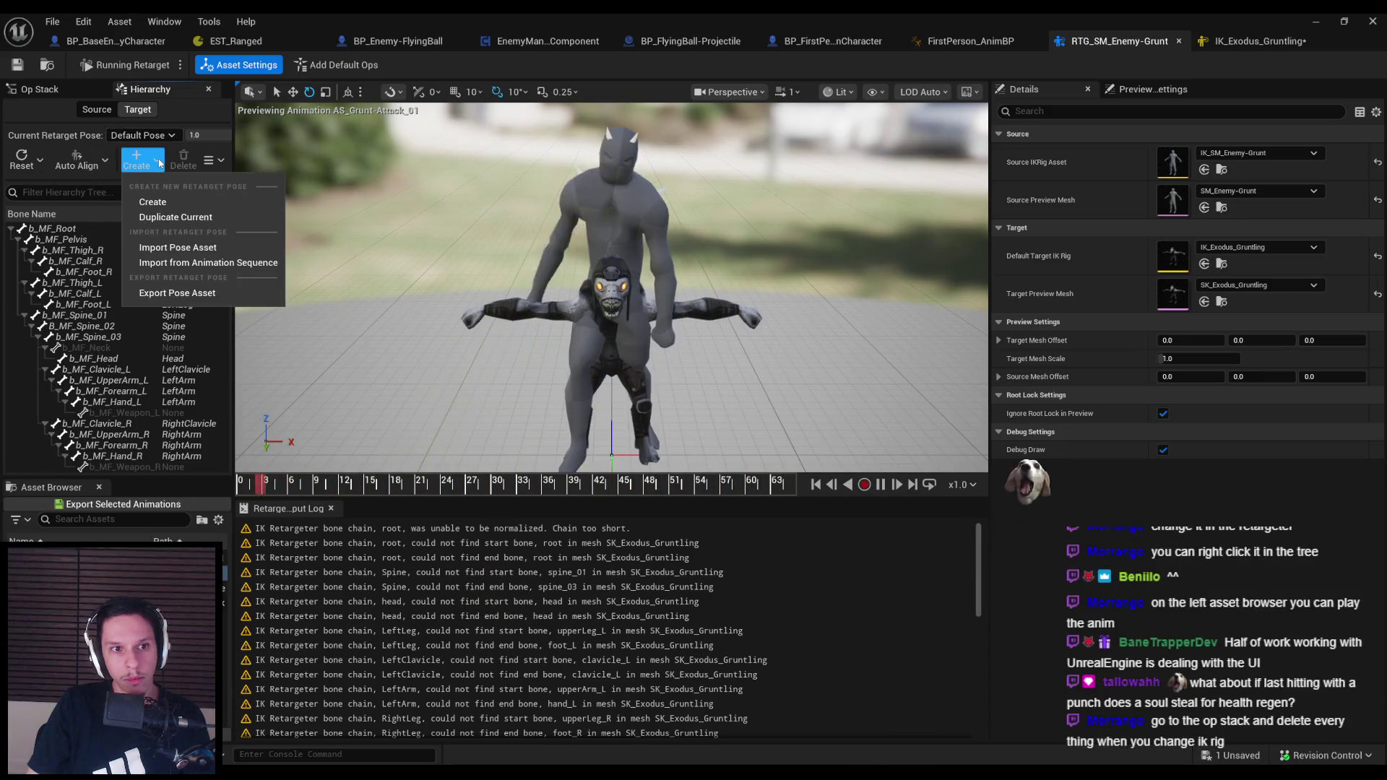
left_click(366, 201)
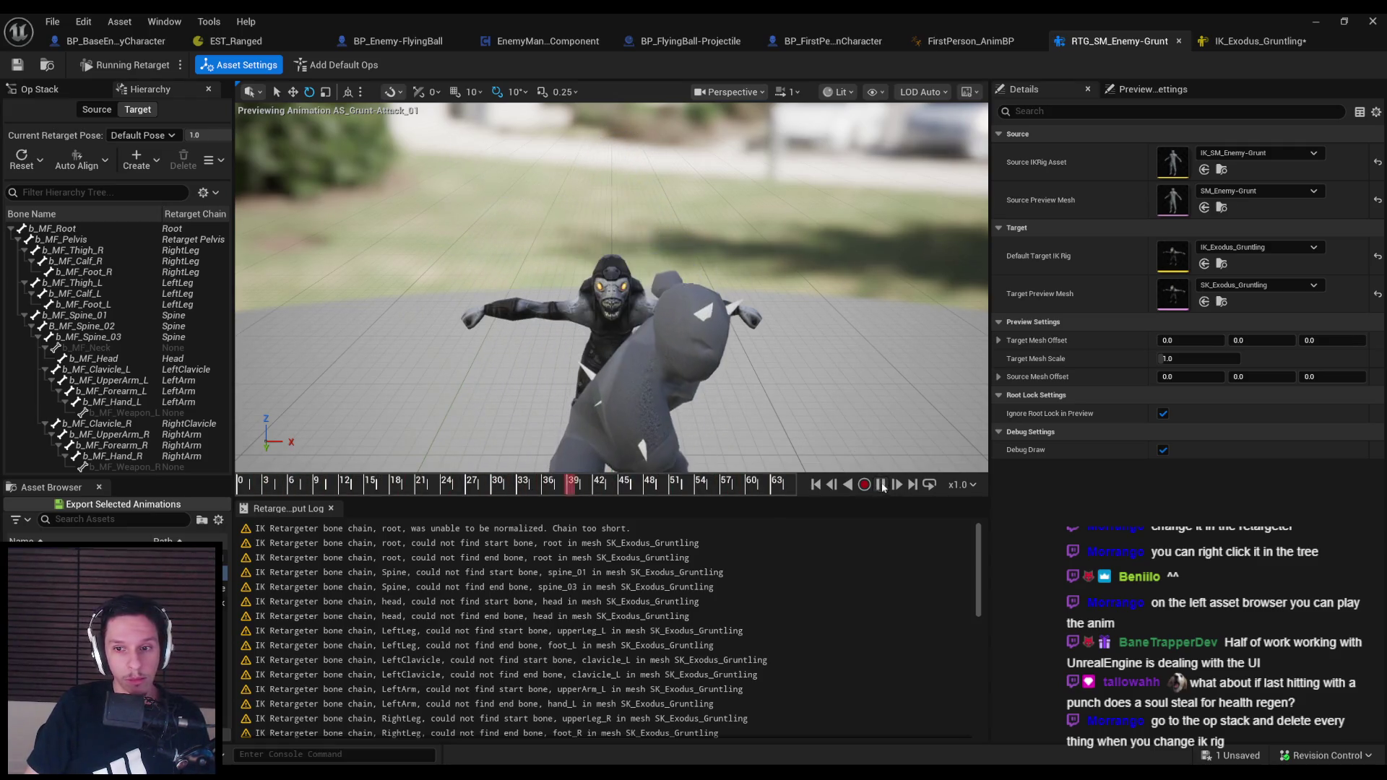
left_click_drag(538, 491, 189, 483)
double_click(108, 589)
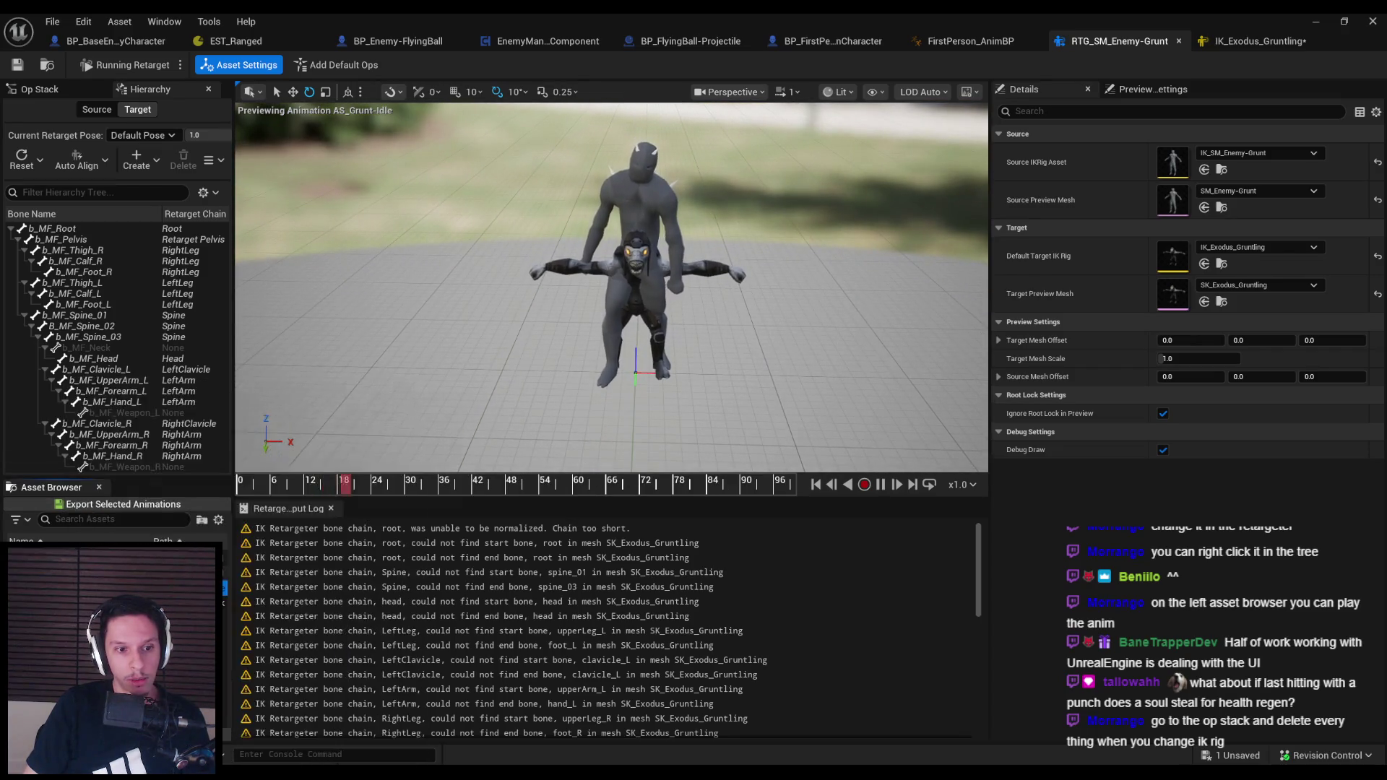
double_click(108, 574)
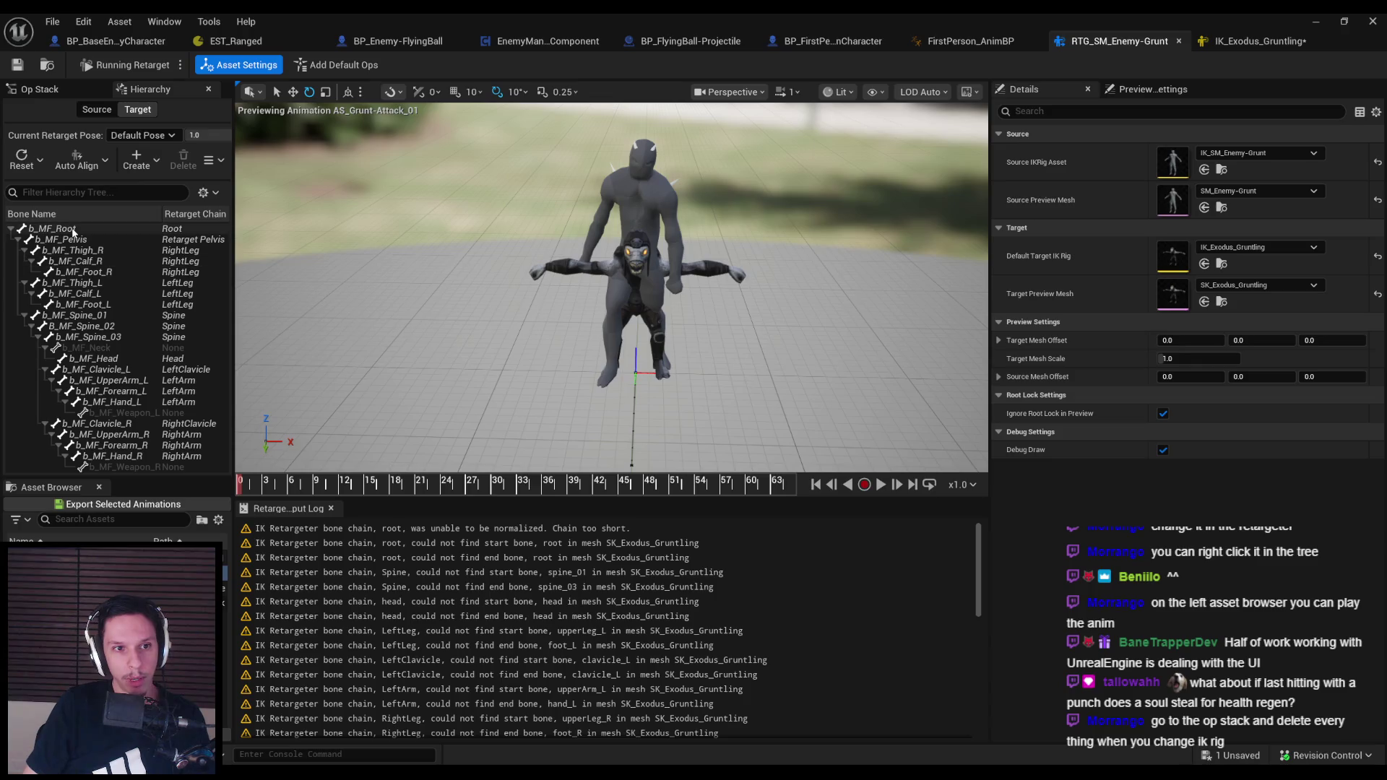
Look over the Auto Align method and Reset bone options without applying them
left_click(91, 165)
left_click(192, 249)
left_click(189, 262)
left_click(80, 166)
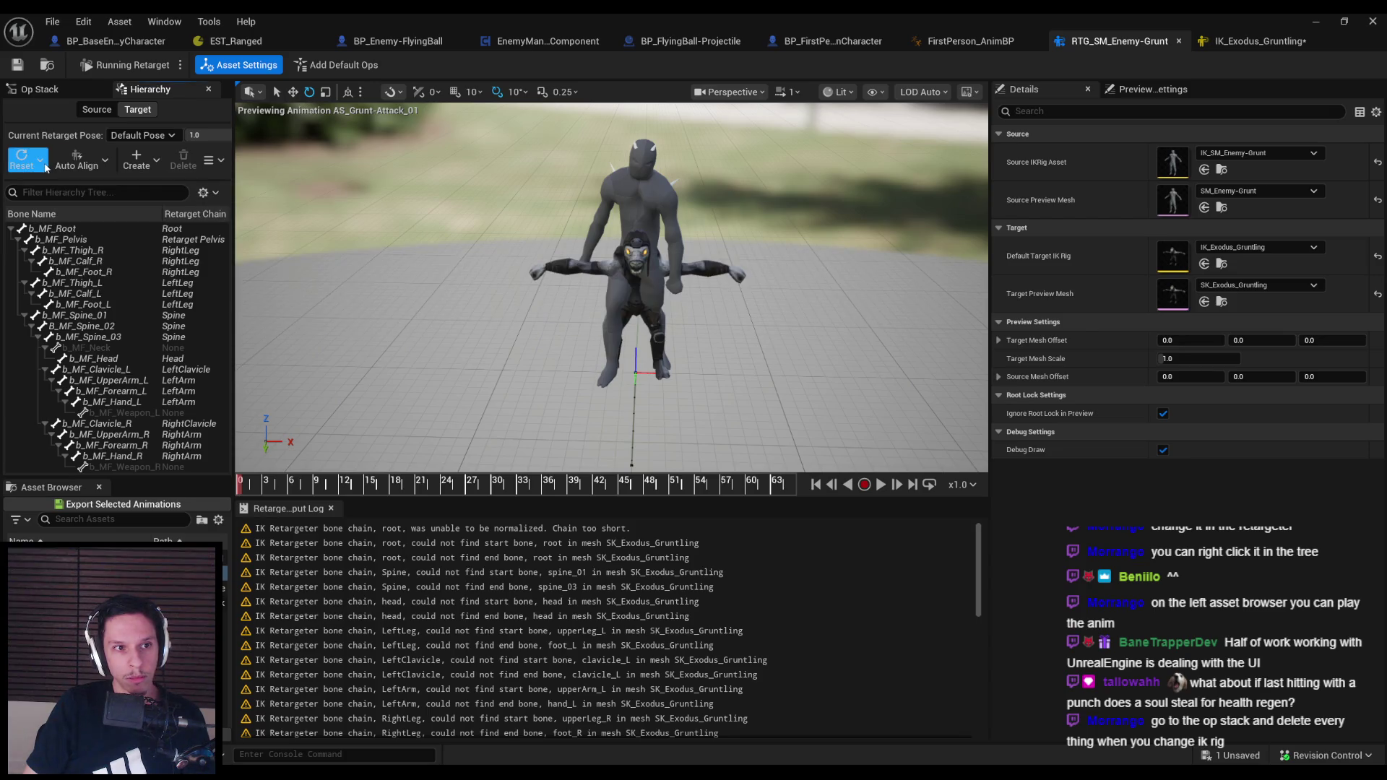
left_click(23, 159)
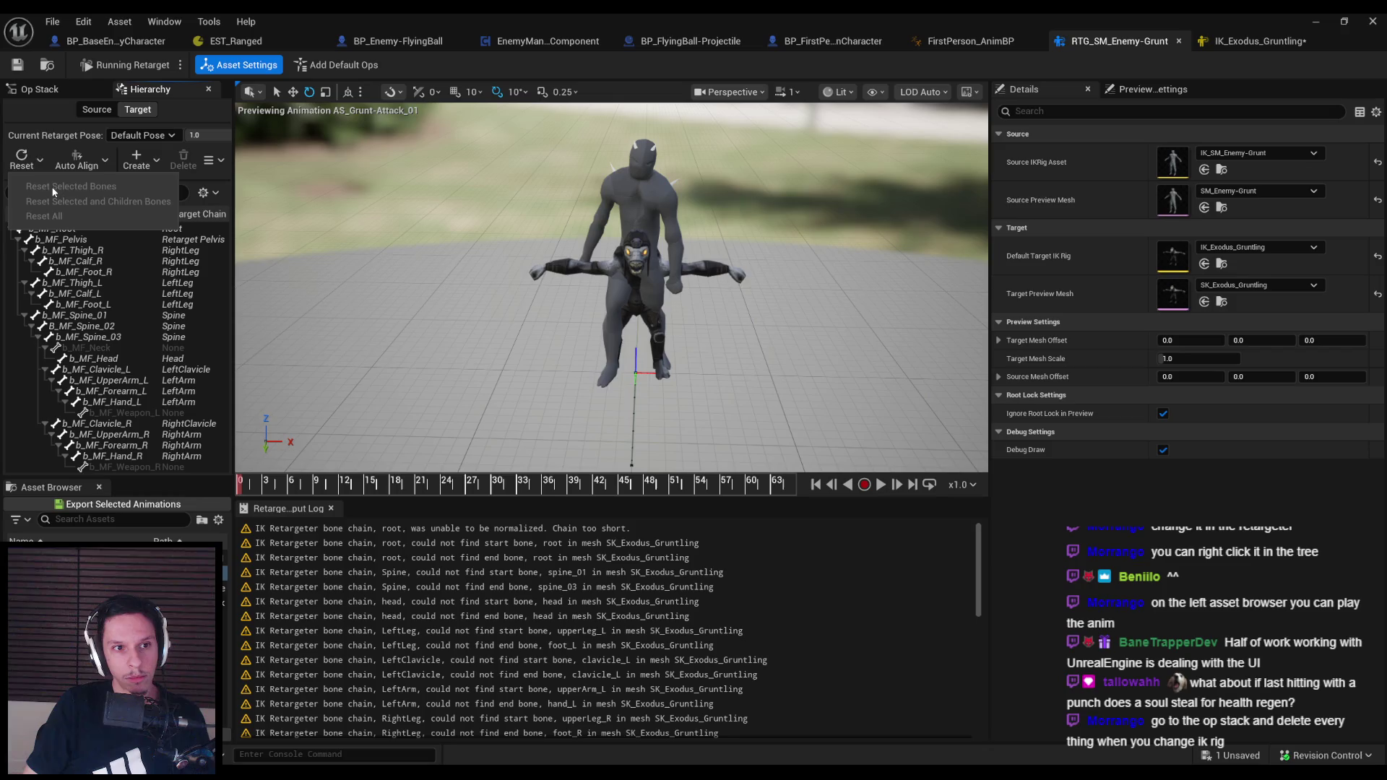
left_click(22, 159)
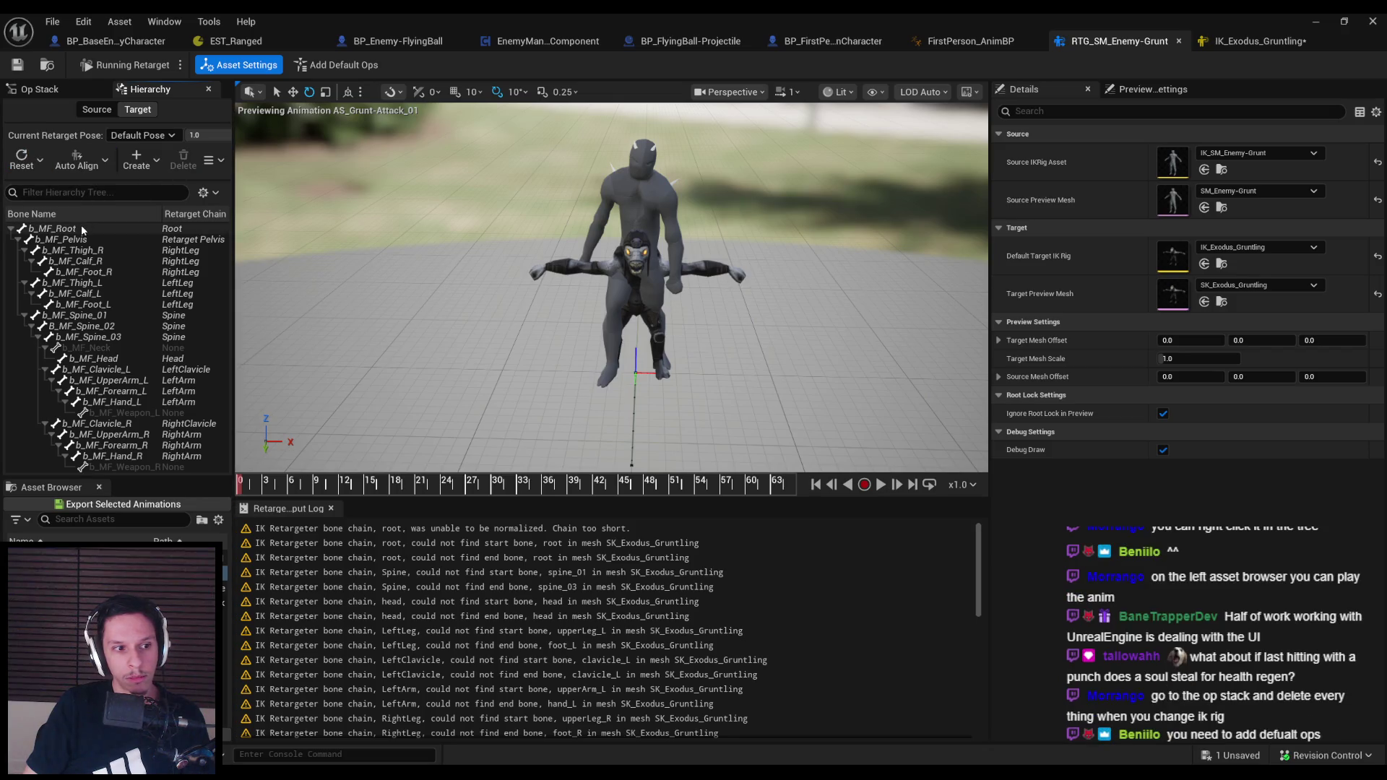
Compare the source and Gruntling bone hierarchies, play the preview, and bring up the Op Stack
left_click(96, 110)
left_click(137, 111)
left_click(97, 110)
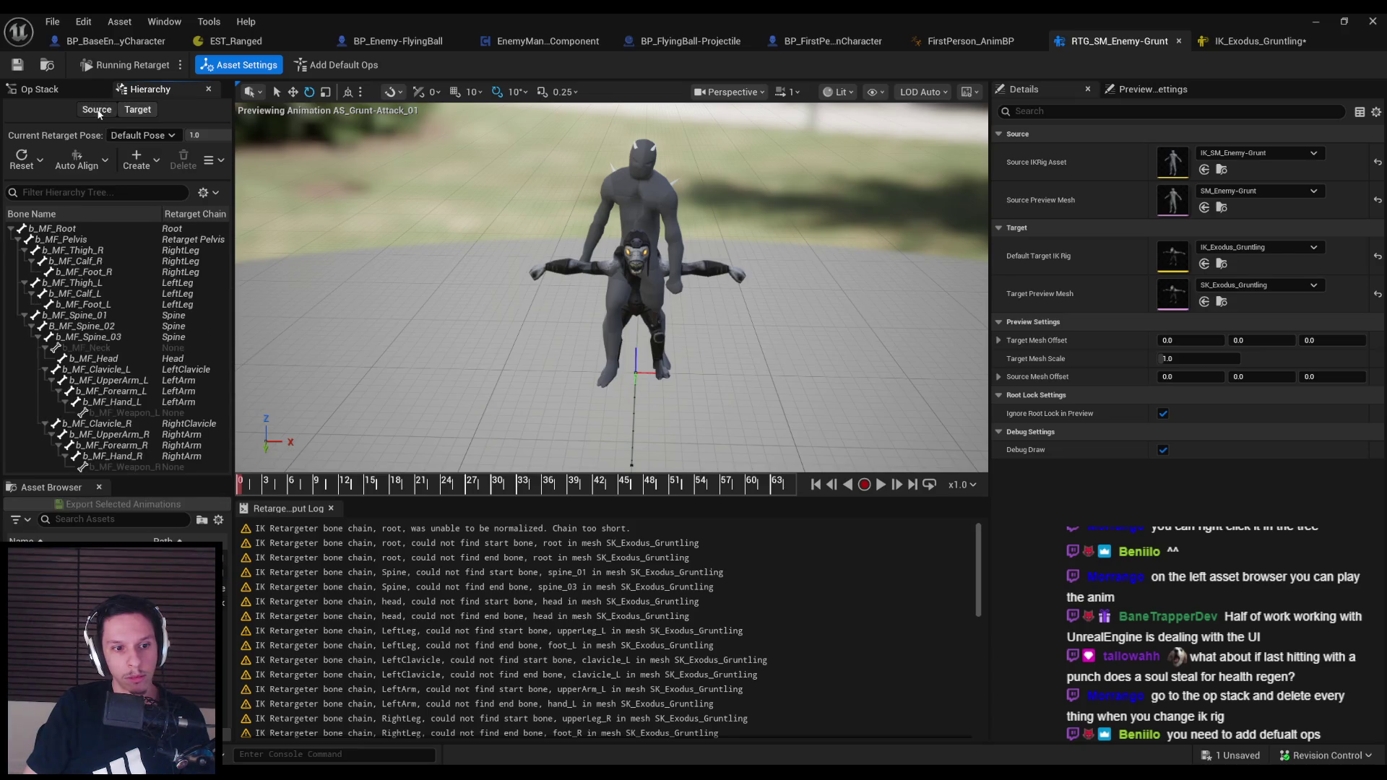
left_click(139, 111)
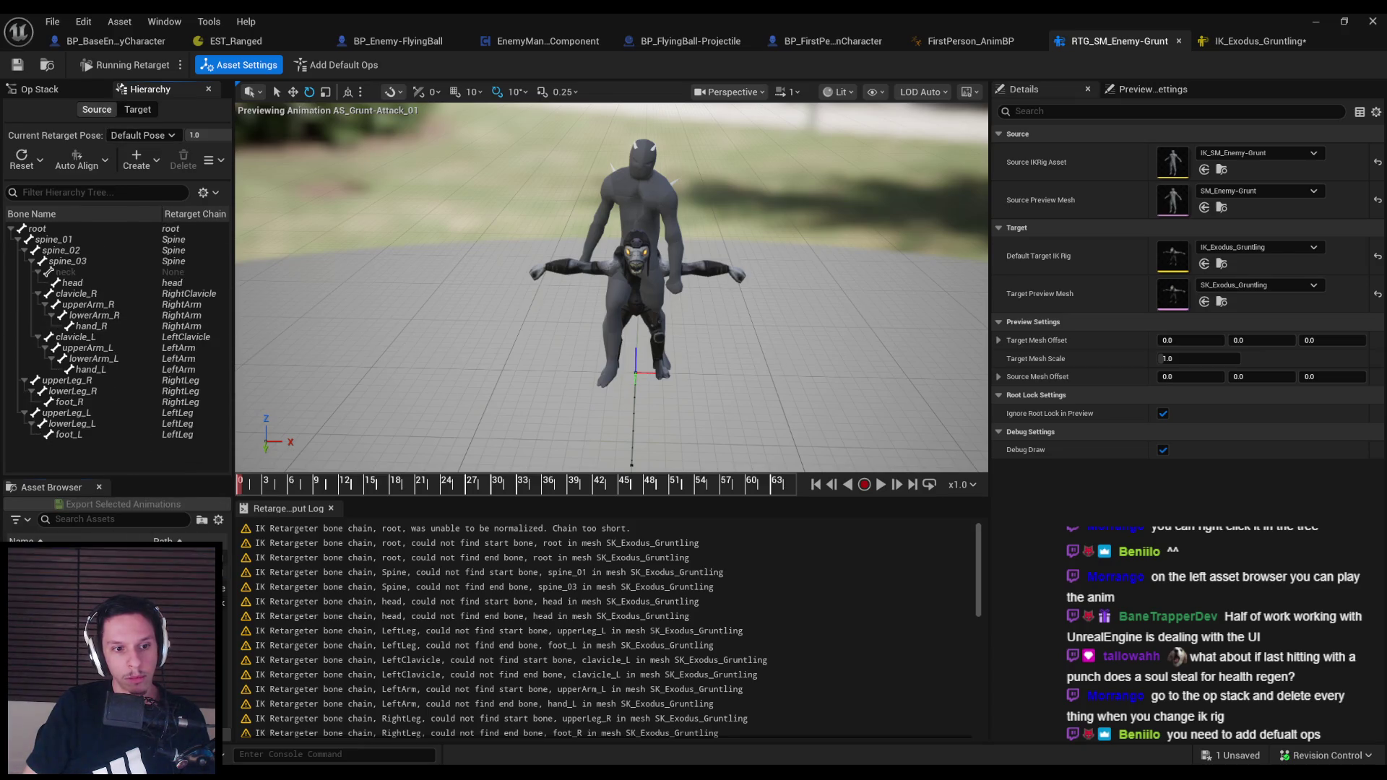
left_click(138, 109)
key("space")
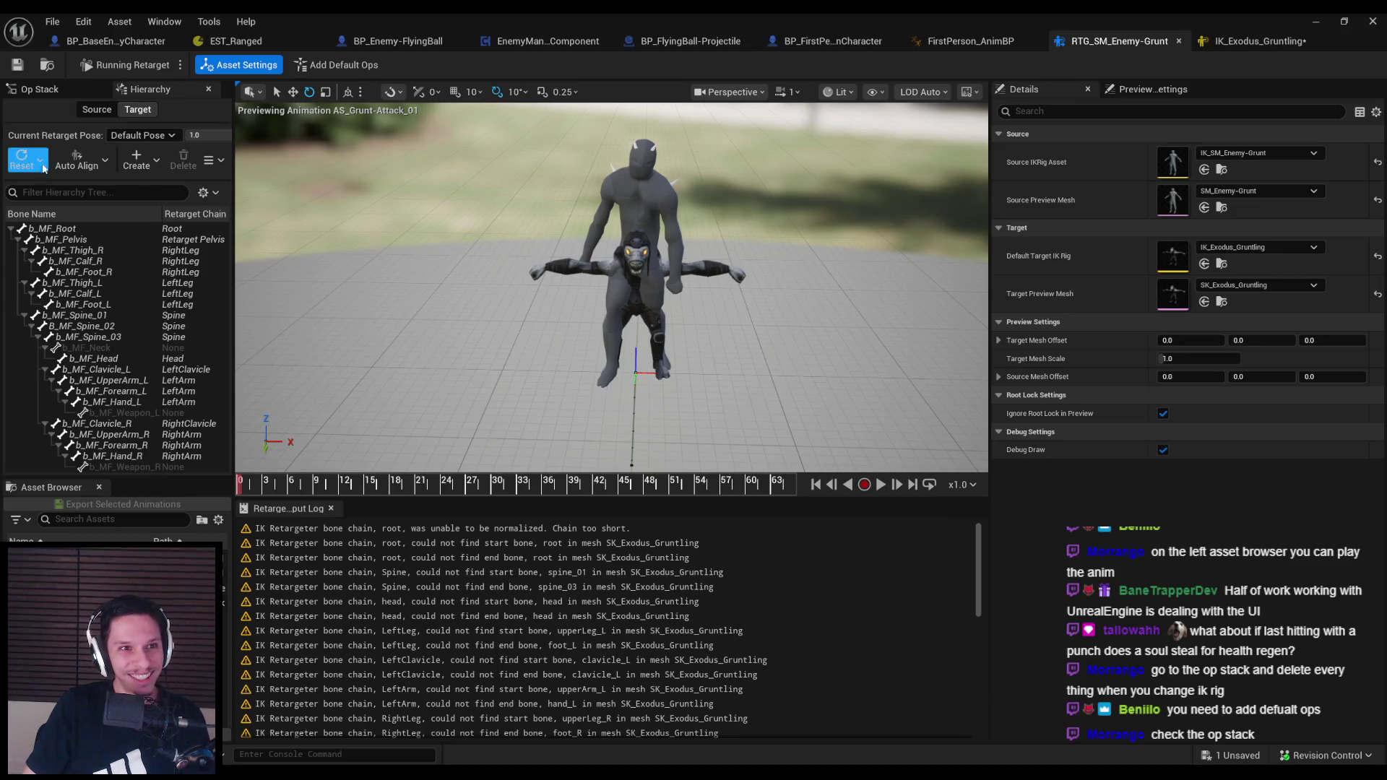
left_click(40, 89)
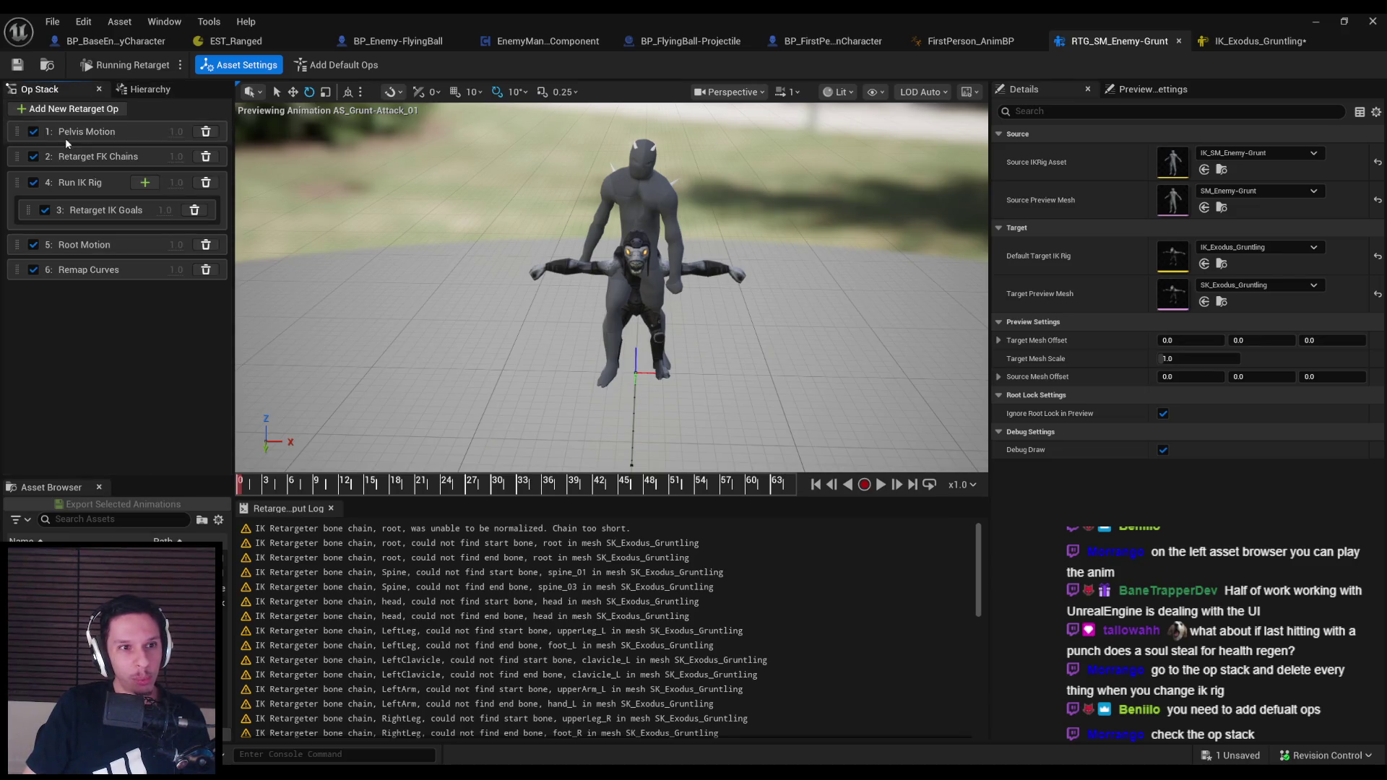
In Pelvis Motion, set Source Pelvis Bone to spine_01 and Target Pelvis Bone to b_MF_Pelvis
left_click(82, 184)
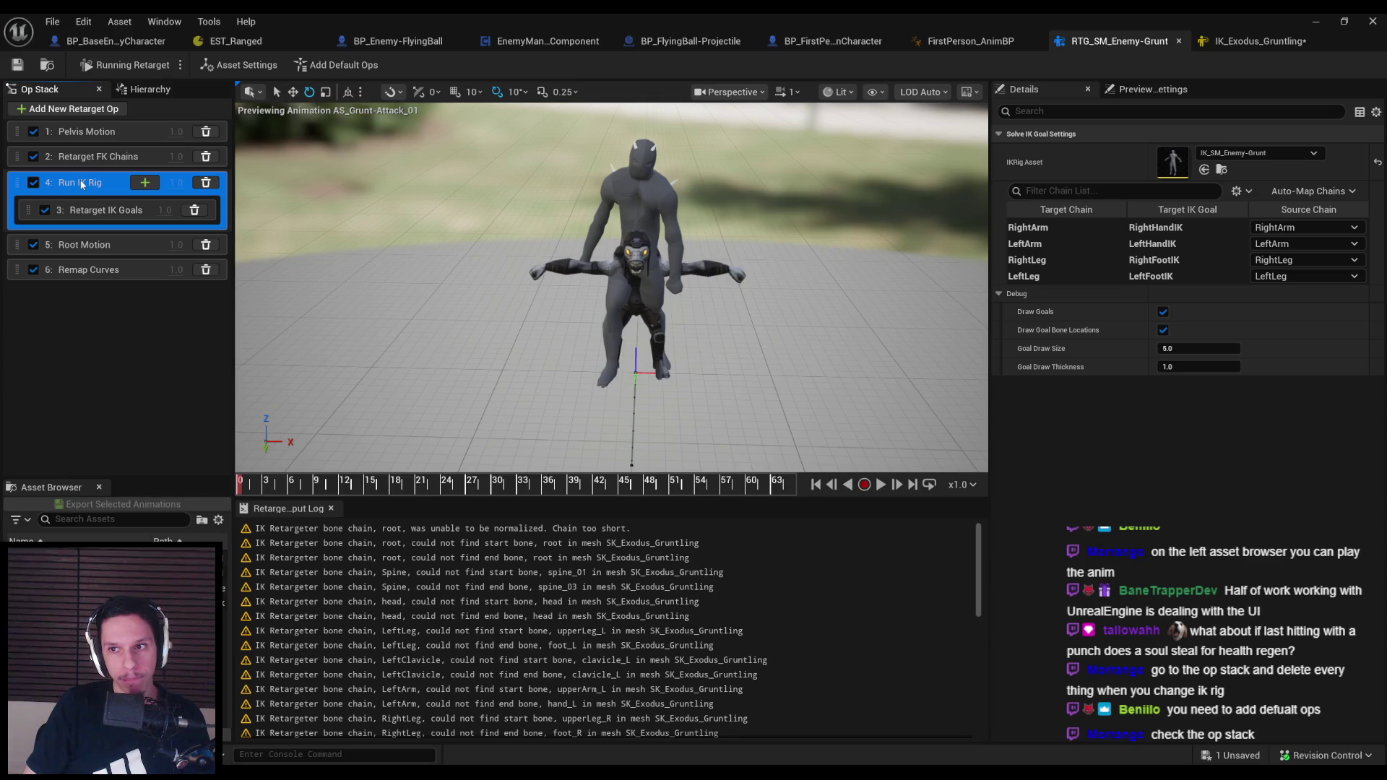
left_click(96, 131)
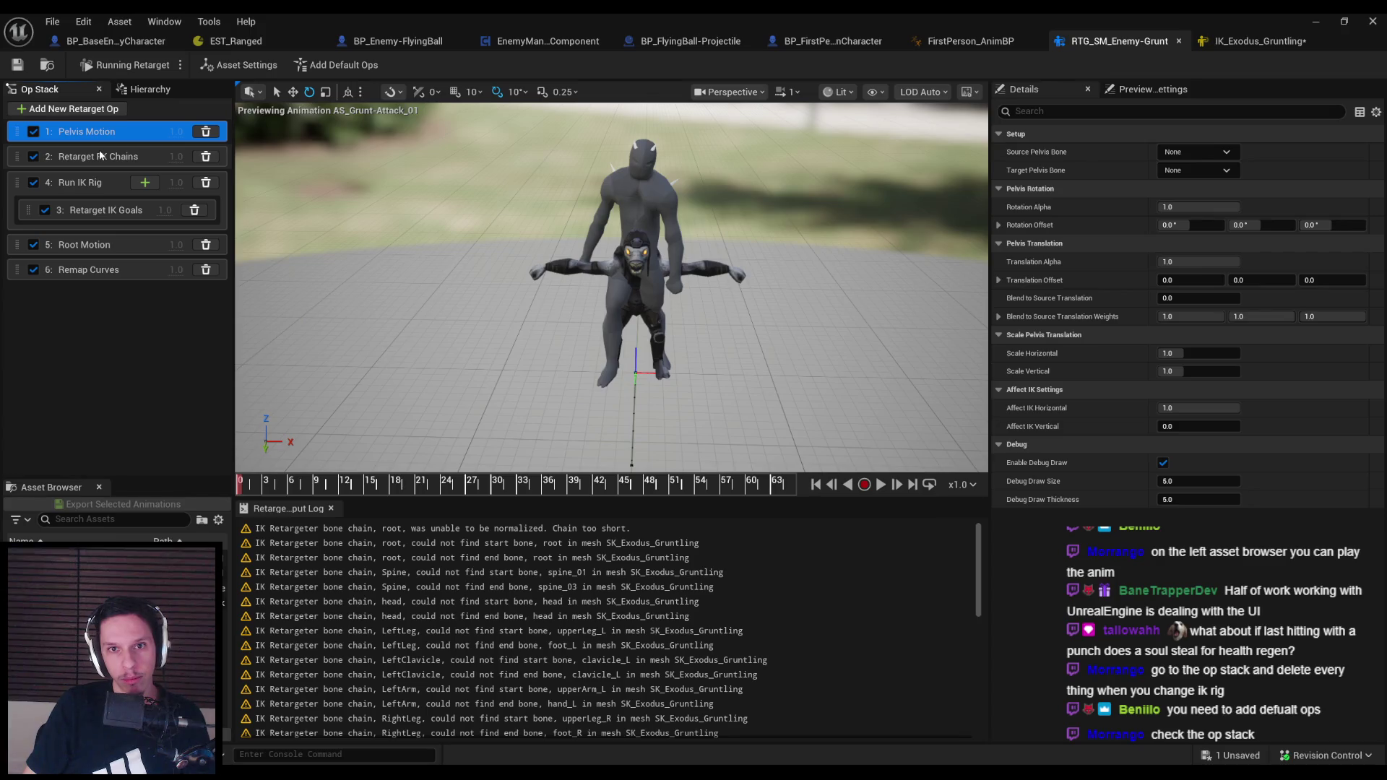
left_click(99, 153)
left_click(91, 136)
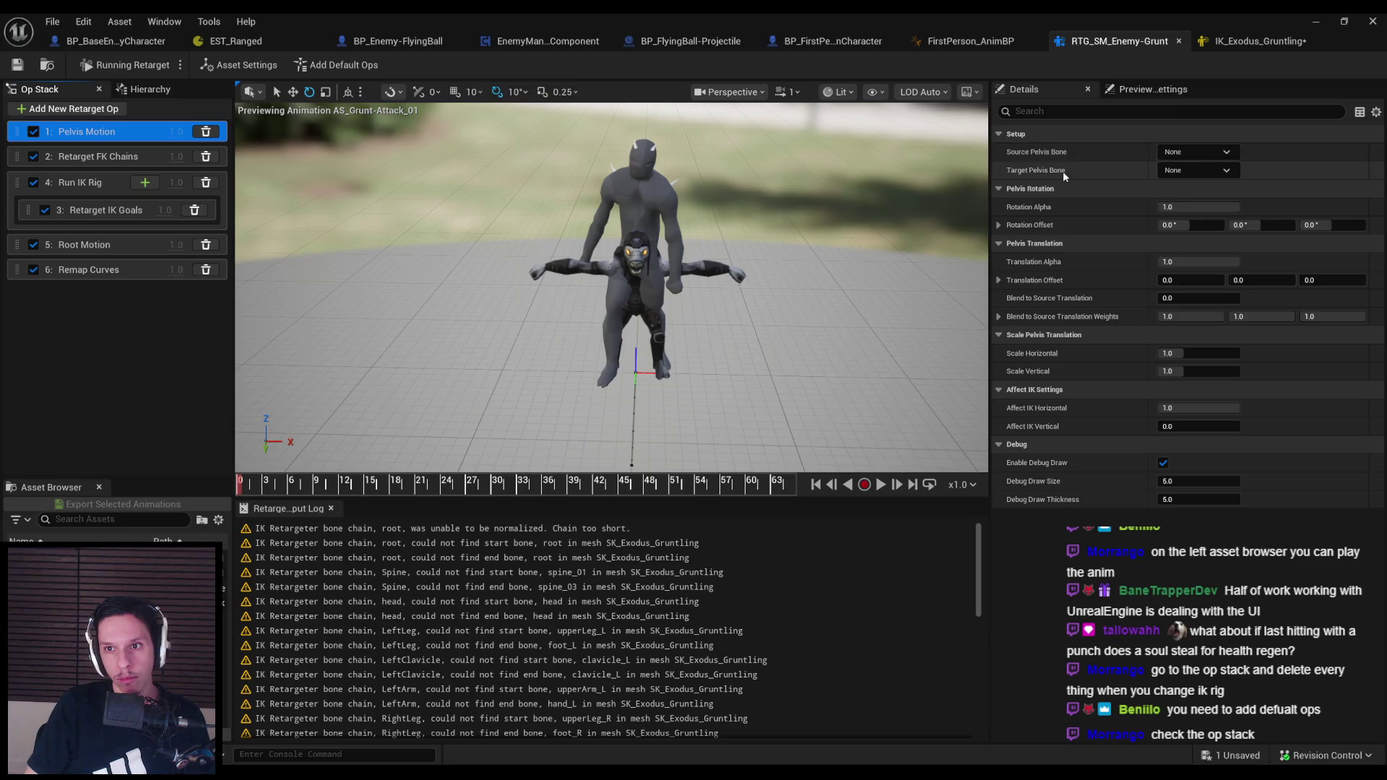
left_click(1190, 155)
left_click(1197, 220)
left_click(1196, 171)
left_click(1203, 239)
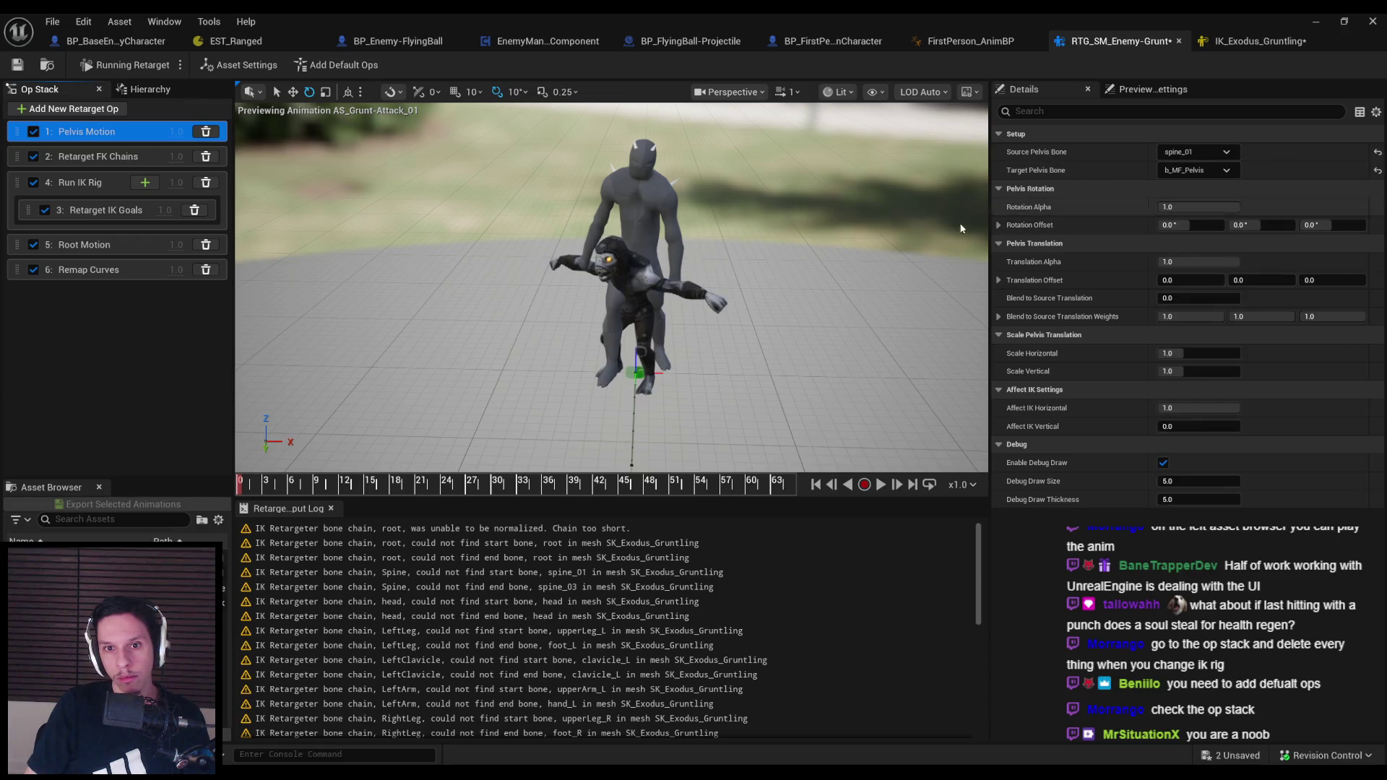
Try root and b_MF_Root as pelvis bones while scrubbing, then restore spine_01 and b_MF_Pelvis
left_click_drag(245, 480, 356, 482)
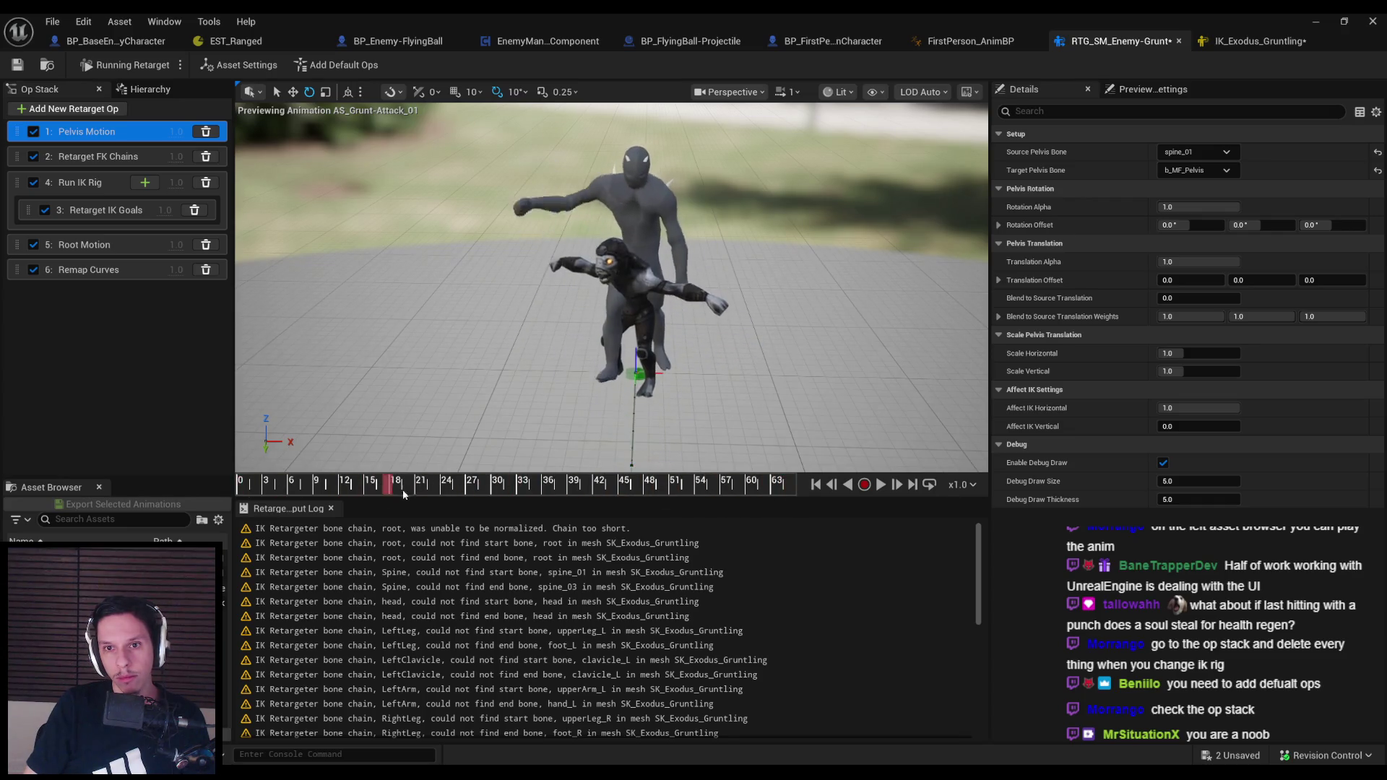
left_click(1197, 151)
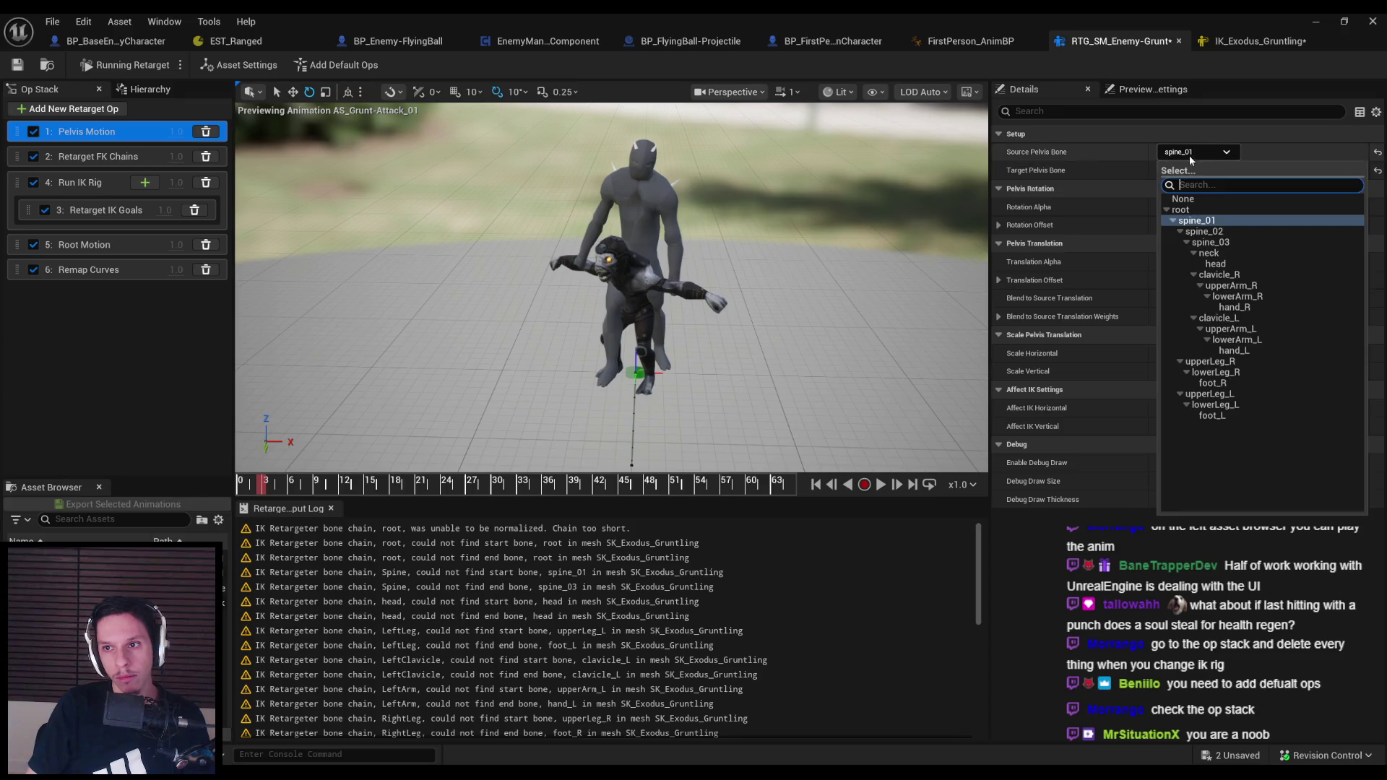
left_click(1201, 211)
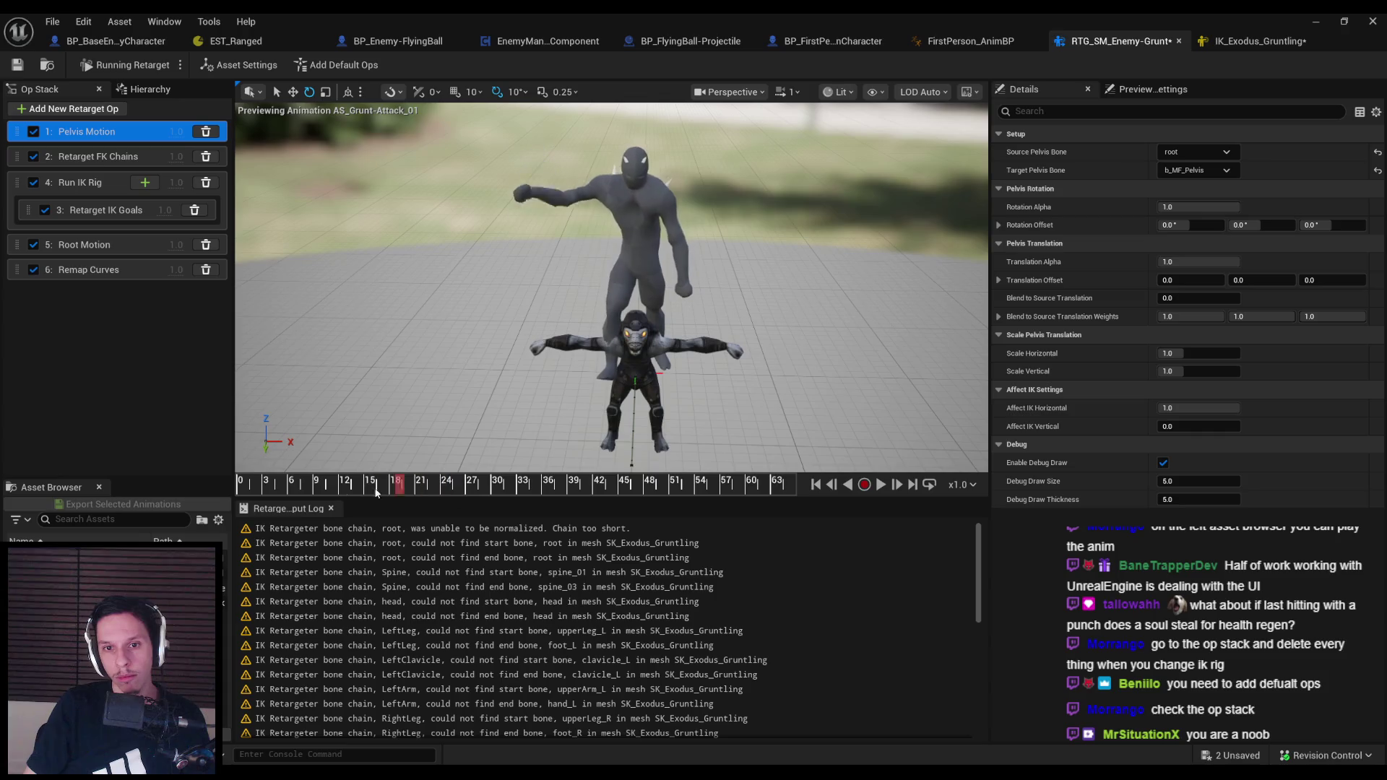
left_click(1192, 152)
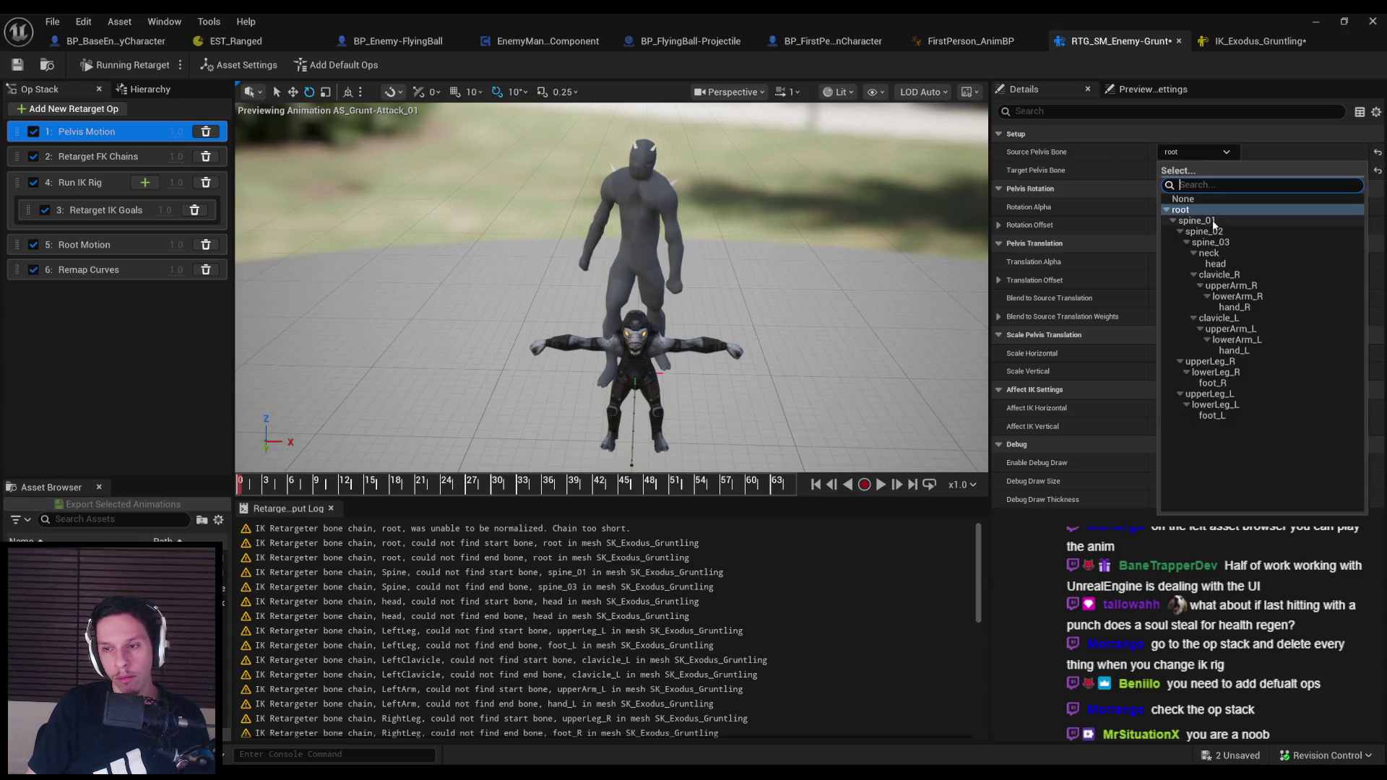
left_click(1213, 221)
left_click(1195, 169)
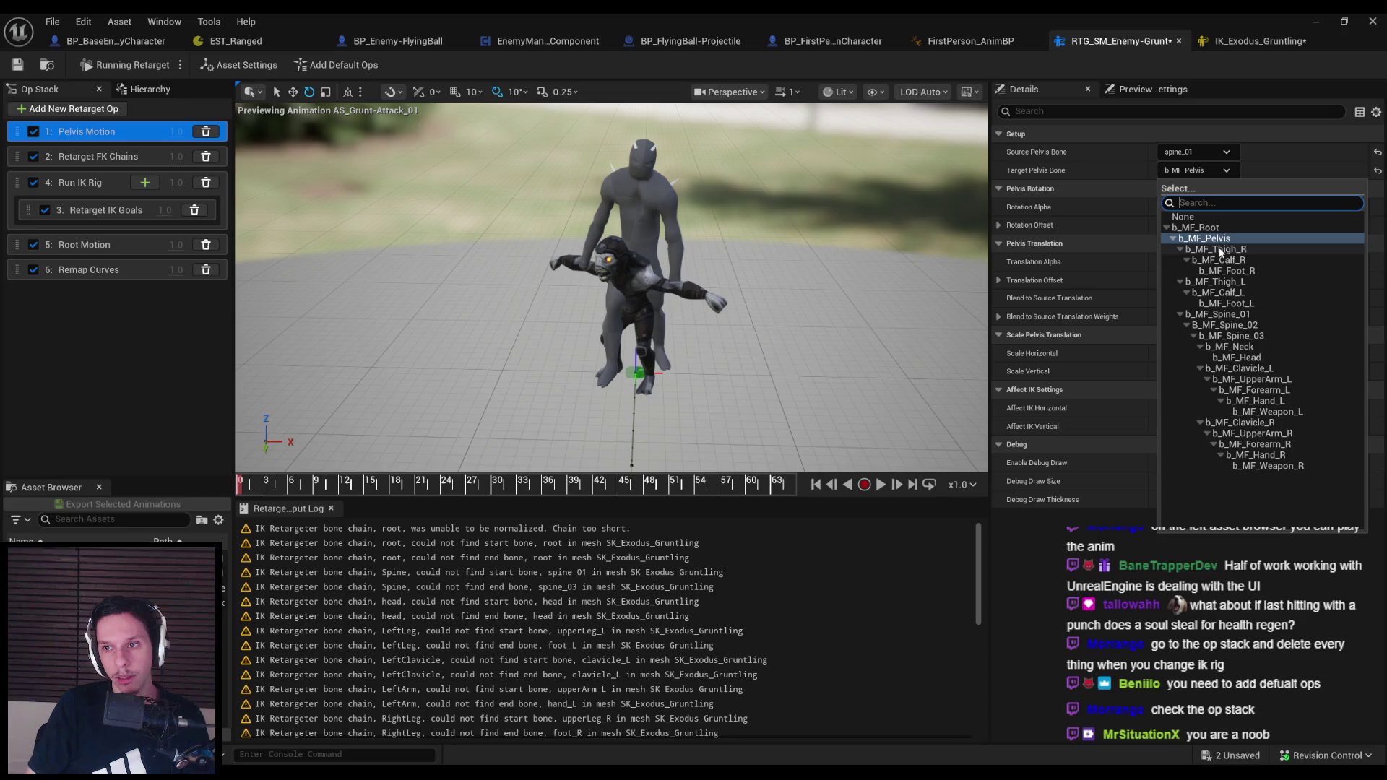
left_click(1195, 228)
mouse_move(298, 488)
left_mouse_down()
mouse_move(562, 491)
mouse_move(273, 488)
mouse_move(549, 488)
left_mouse_up()
left_click(1195, 170)
left_click(1199, 238)
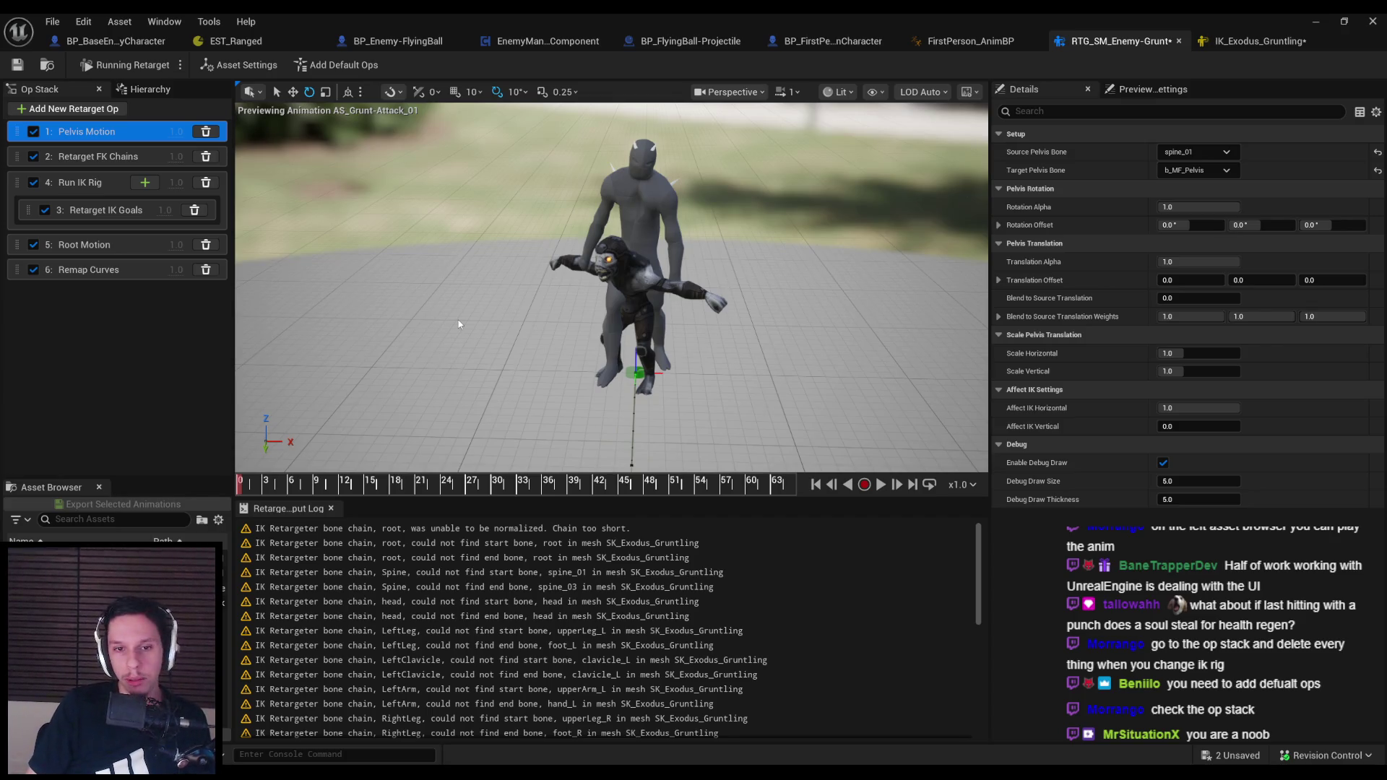
Set the Root Motion op's Target Pelvis to b_MF_Pelvis
left_click(105, 352)
left_click(83, 245)
left_click(86, 273)
left_click(83, 249)
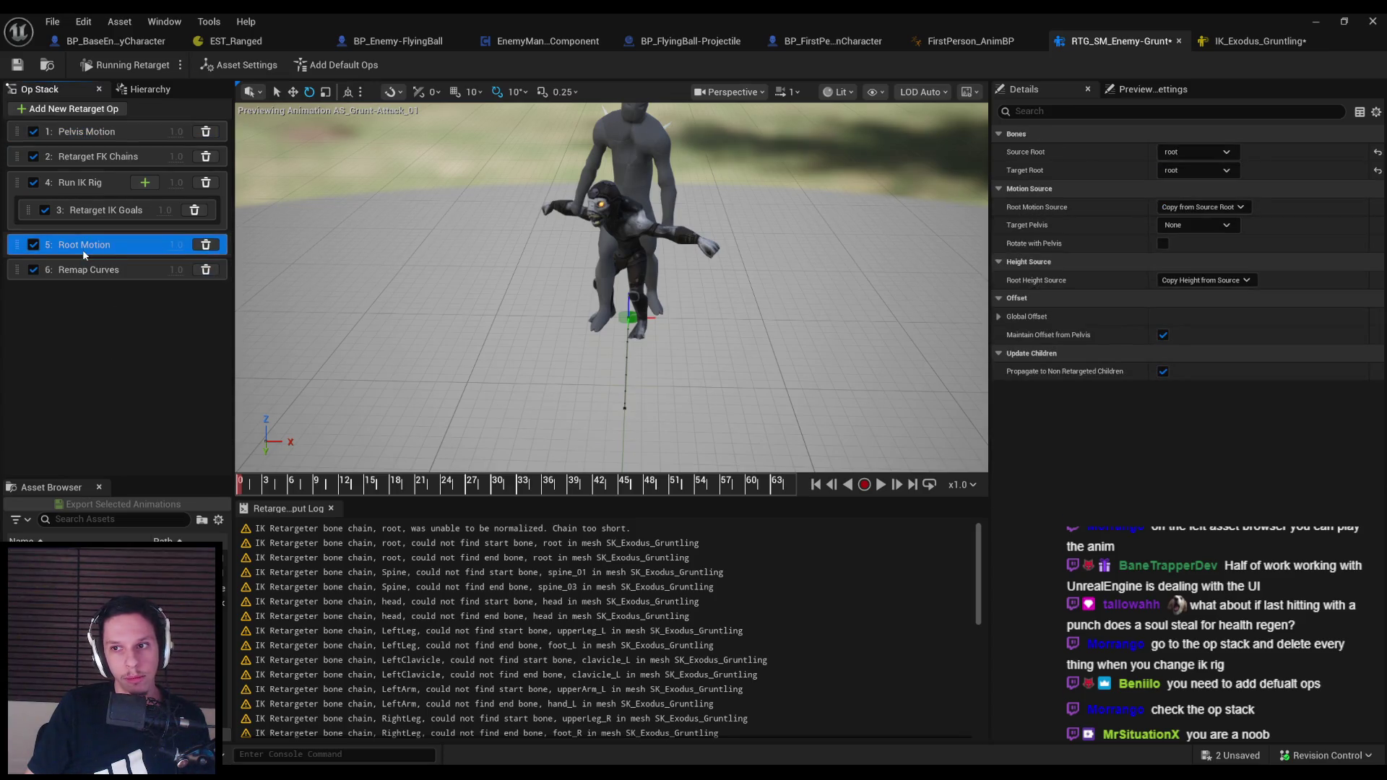
left_click(1182, 226)
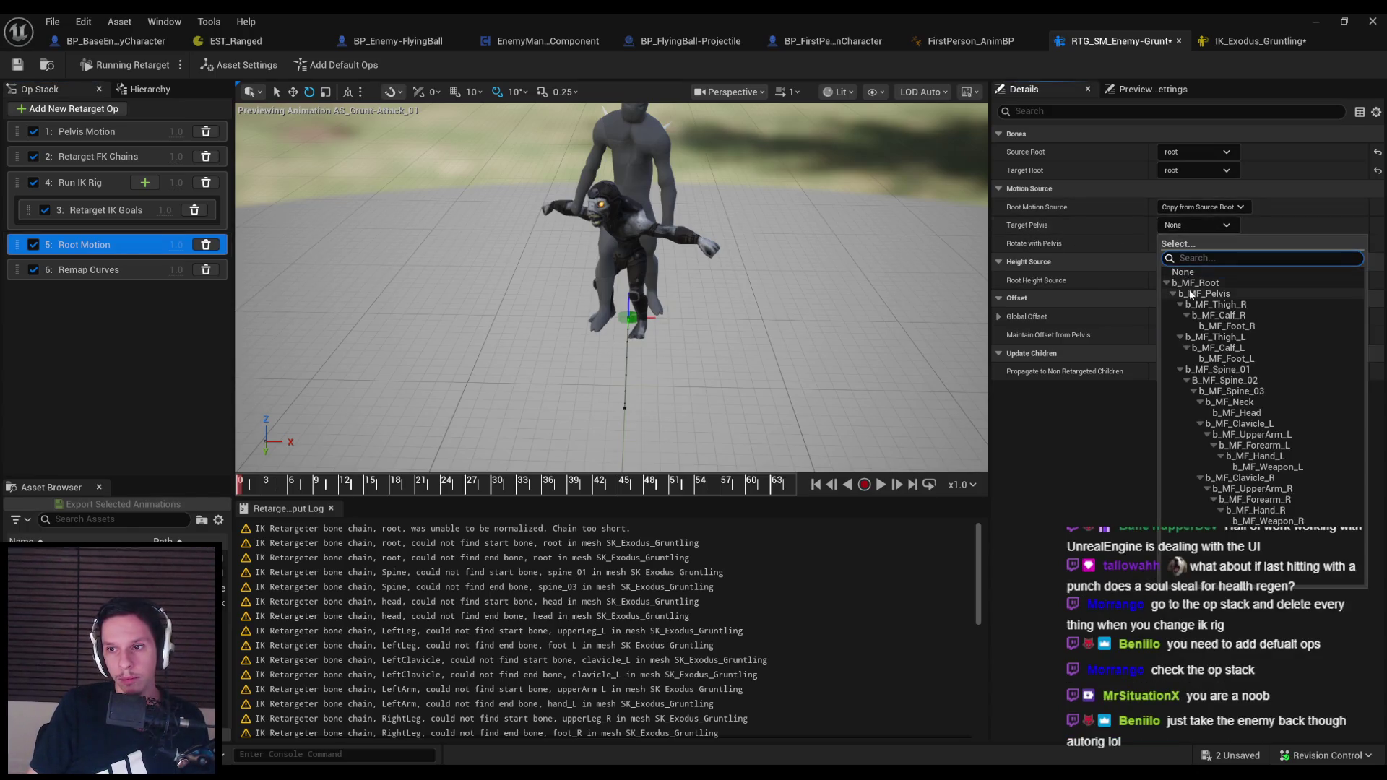
left_click(1213, 294)
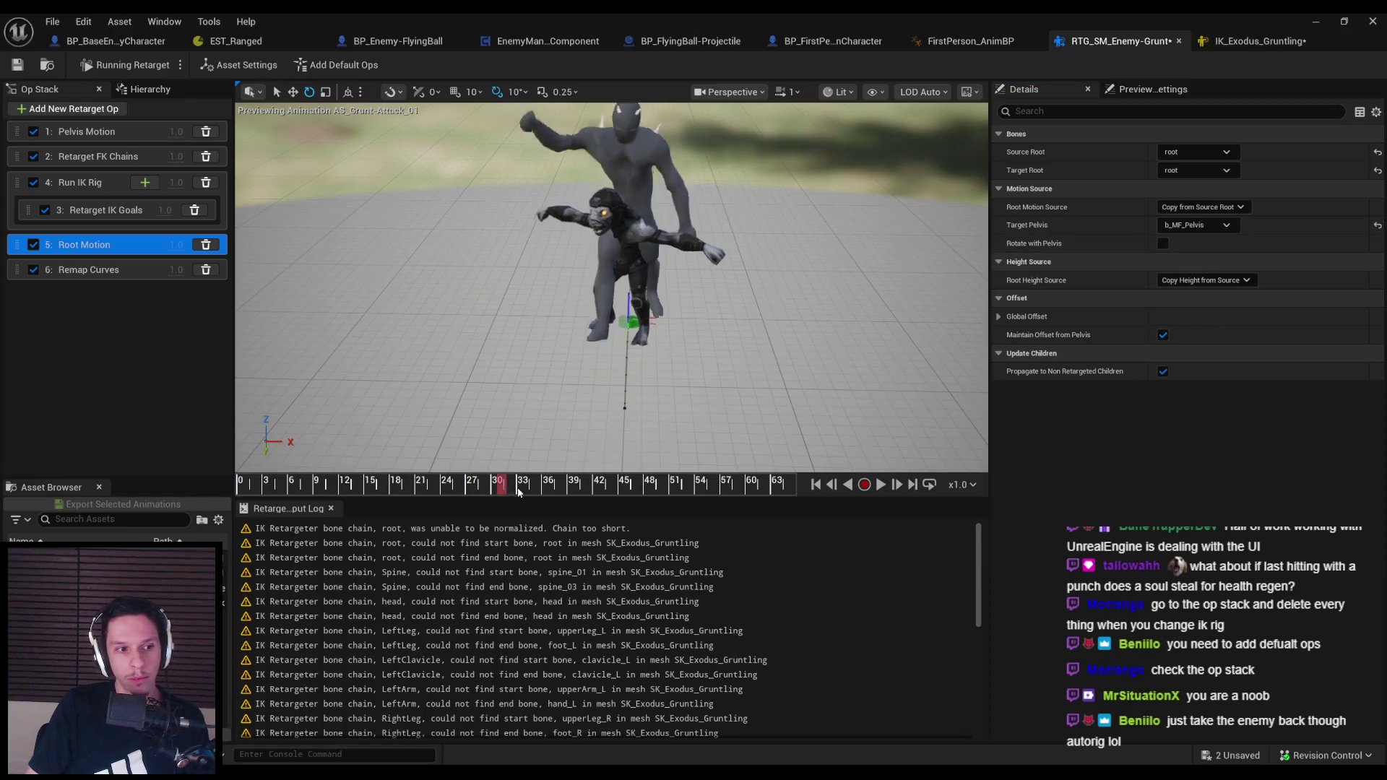
left_click(88, 187)
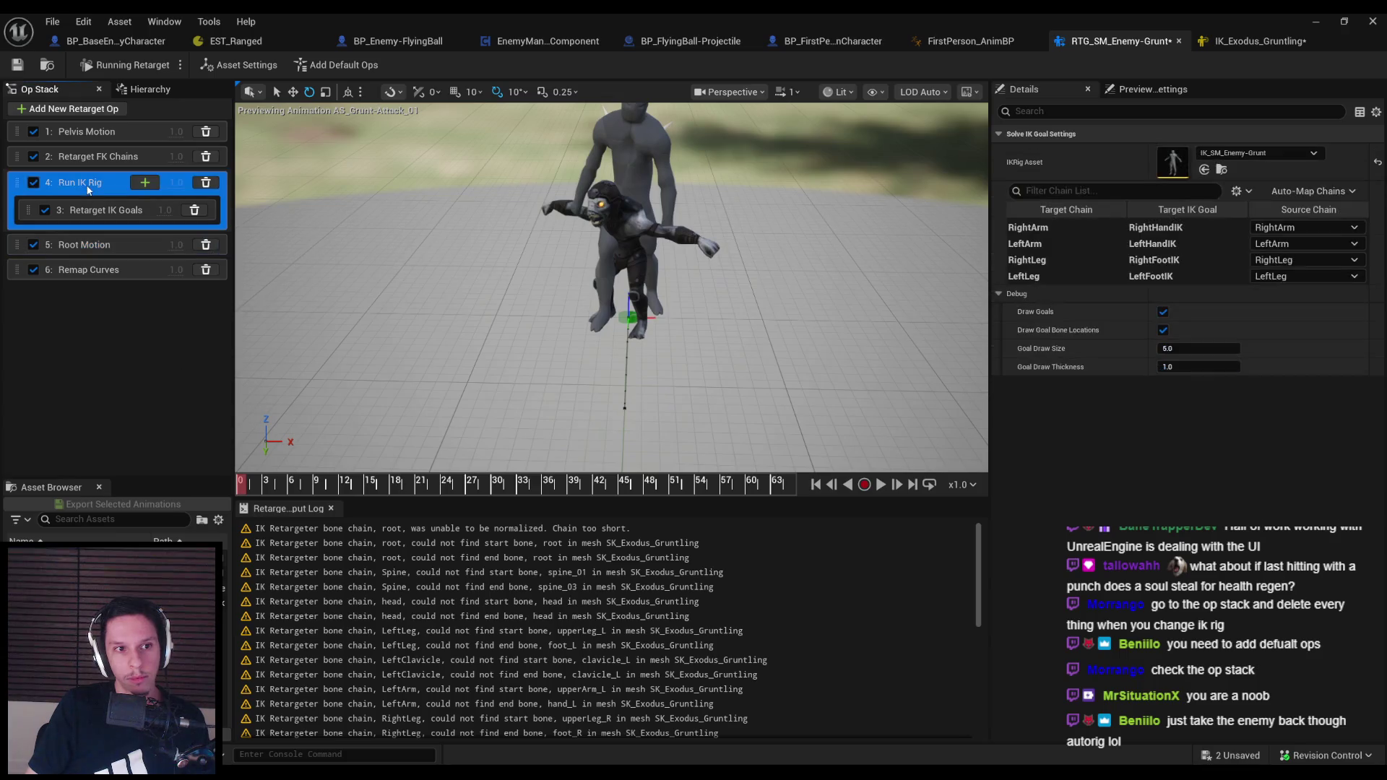